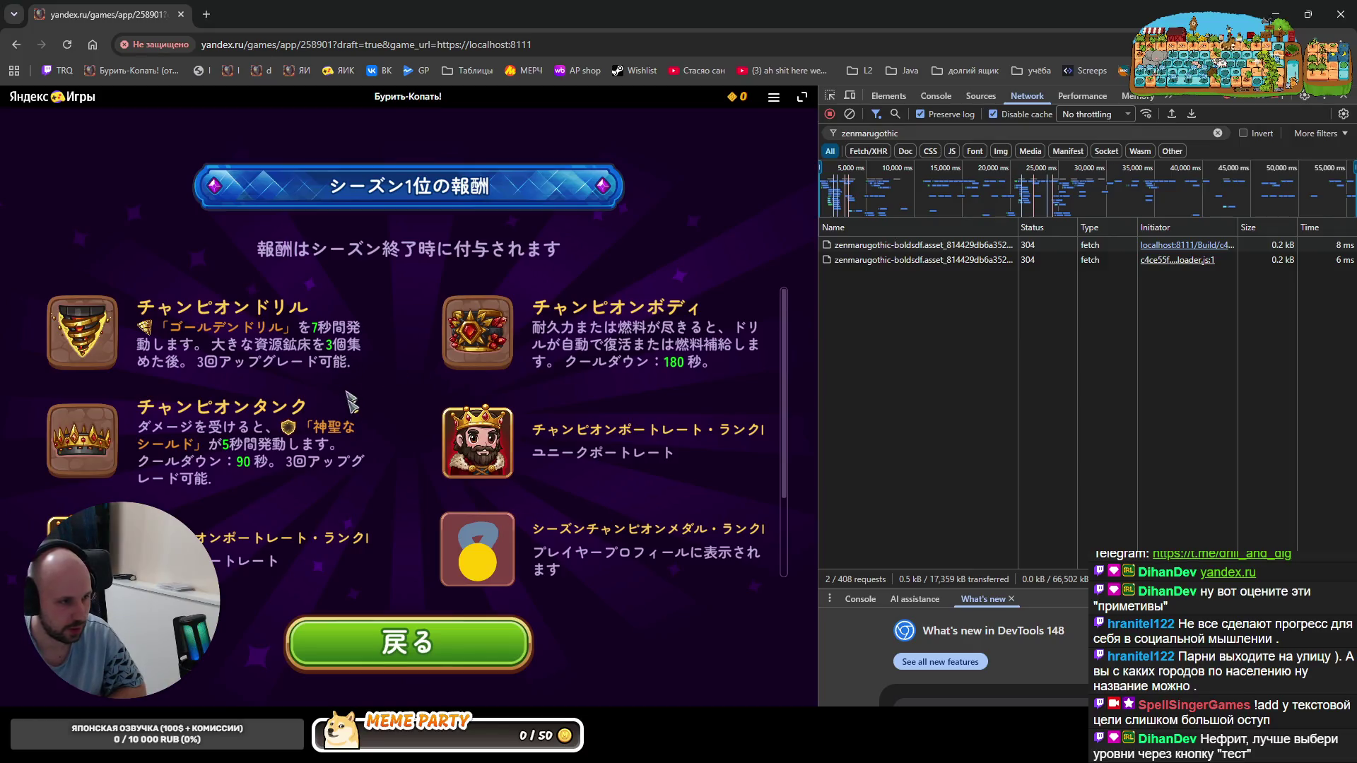
- Leave the season rewards screen, view the Japanese-named leaderboard, and close it back to the game
{"action": "left_click", "coordinate": [471, 647]}
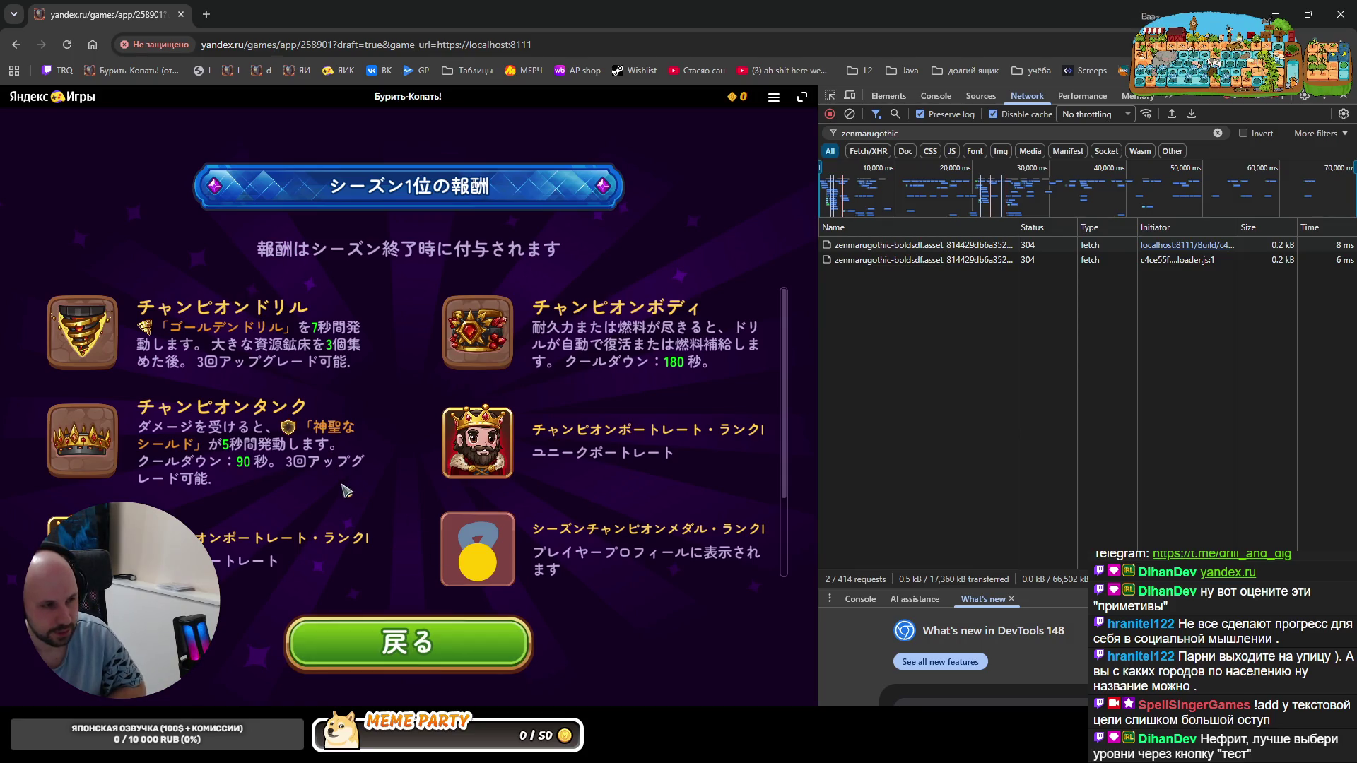
{"action": "scroll", "coordinate": [264, 518], "scroll_direction": "down", "scroll_amount": 2}
{"action": "scroll", "coordinate": [318, 518], "scroll_direction": "up", "scroll_amount": 2}
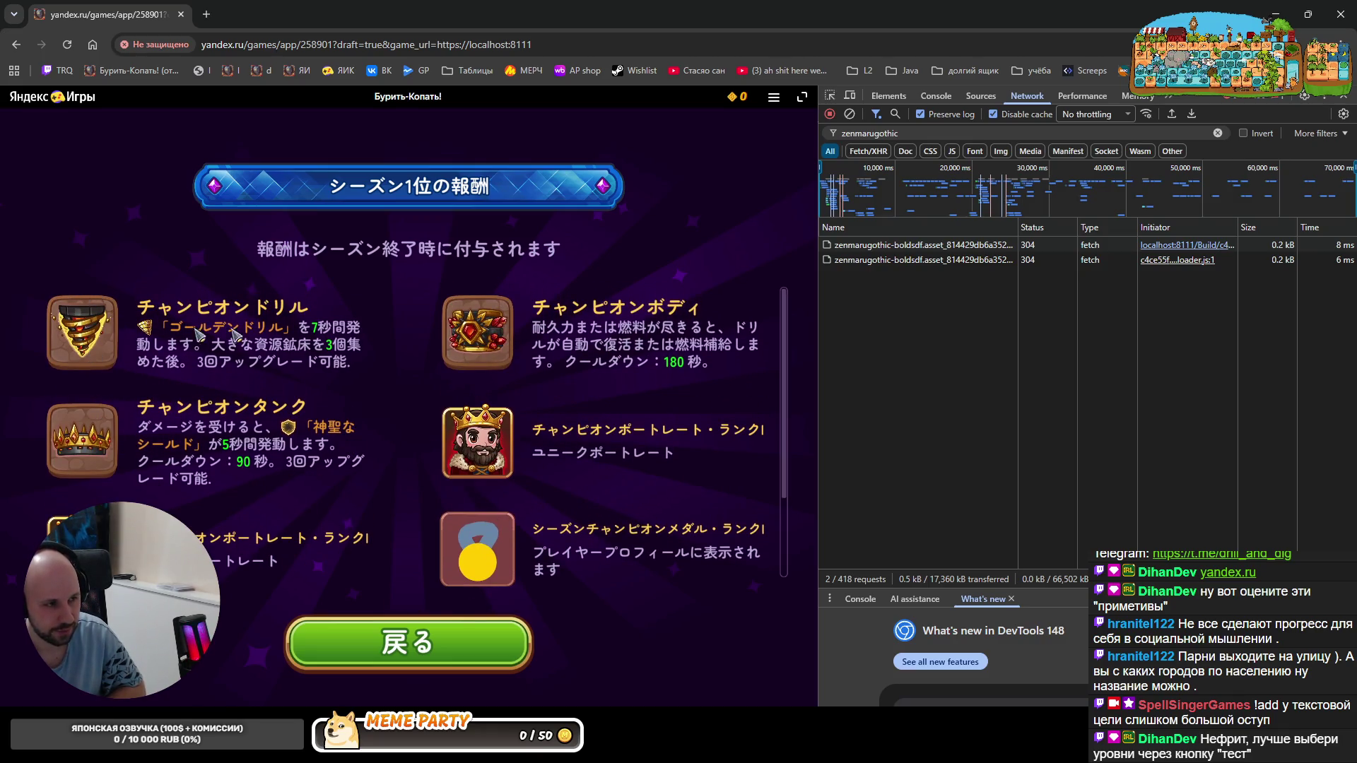
{"action": "scroll", "coordinate": [403, 419], "scroll_direction": "down", "scroll_amount": 2}
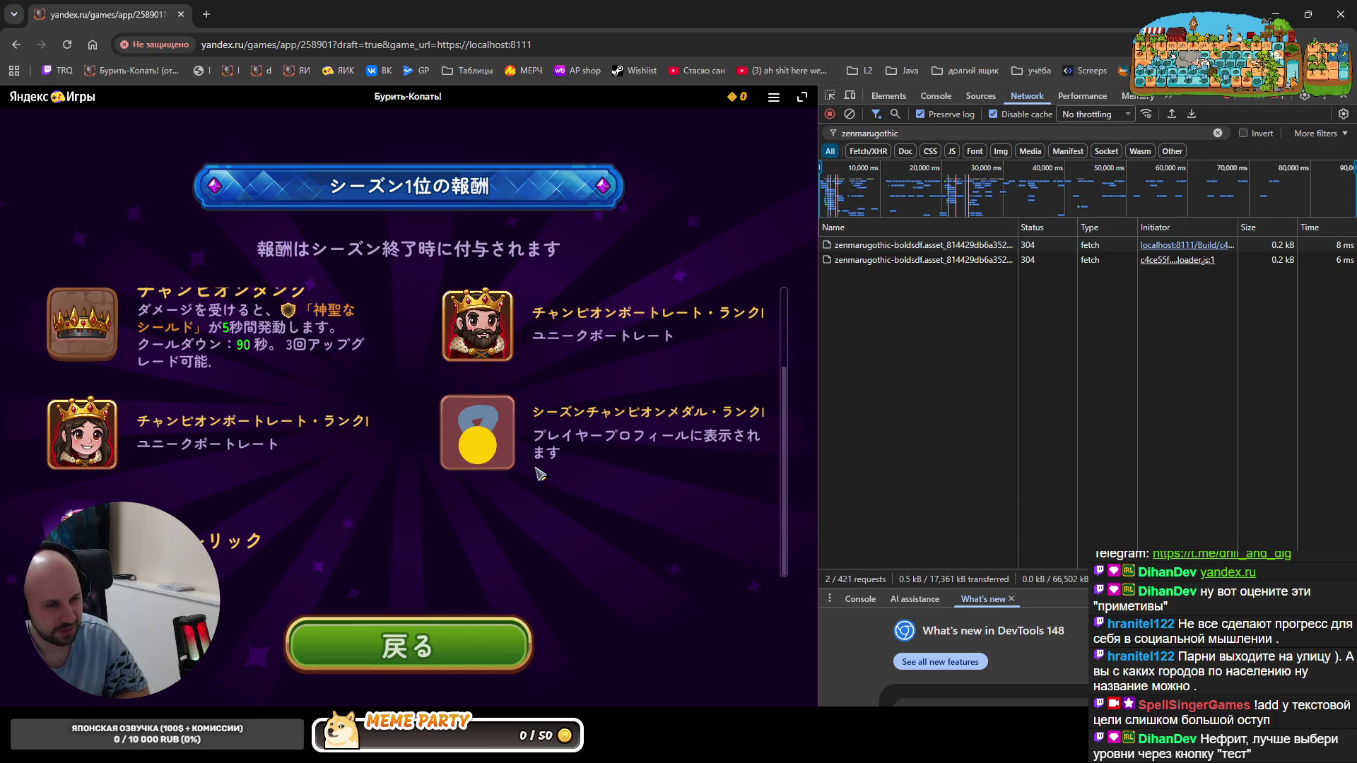
{"action": "left_click", "coordinate": [459, 645]}
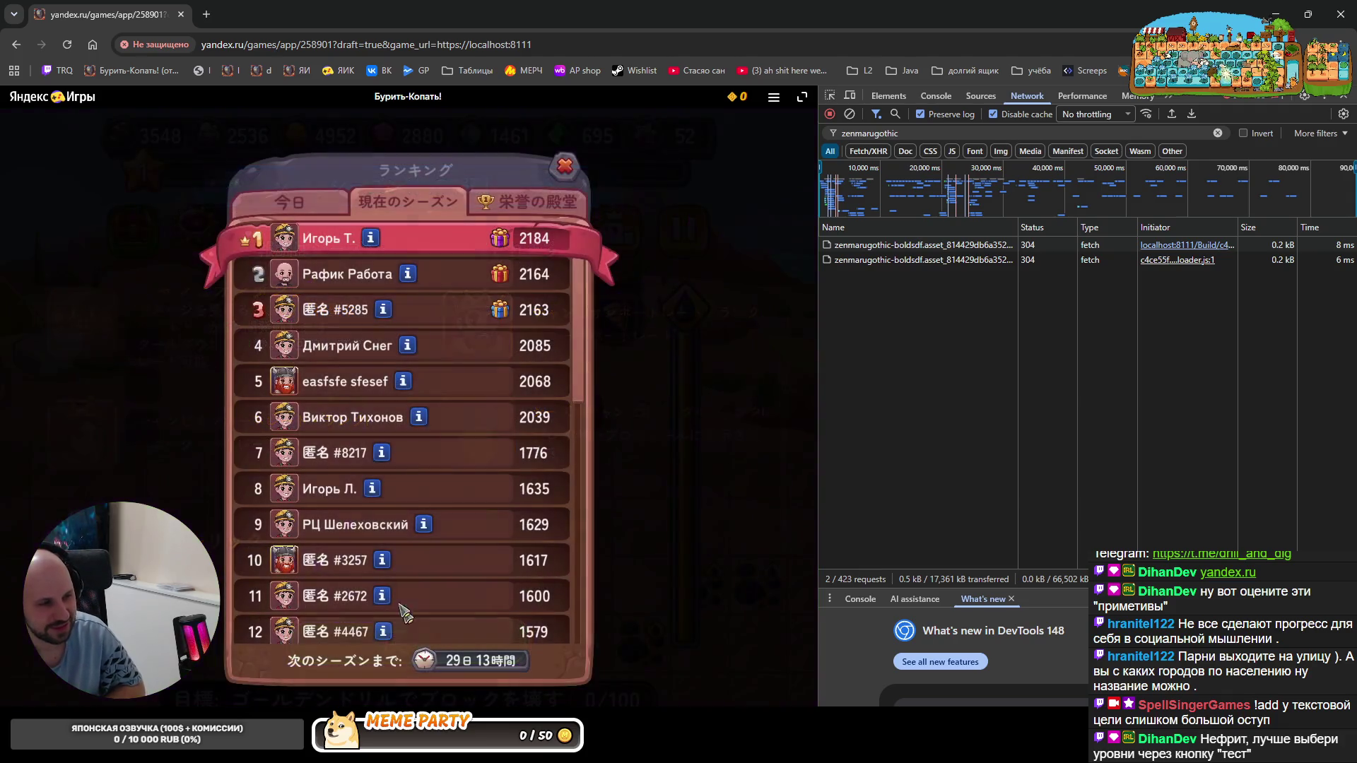
{"action": "left_click", "coordinate": [563, 168]}
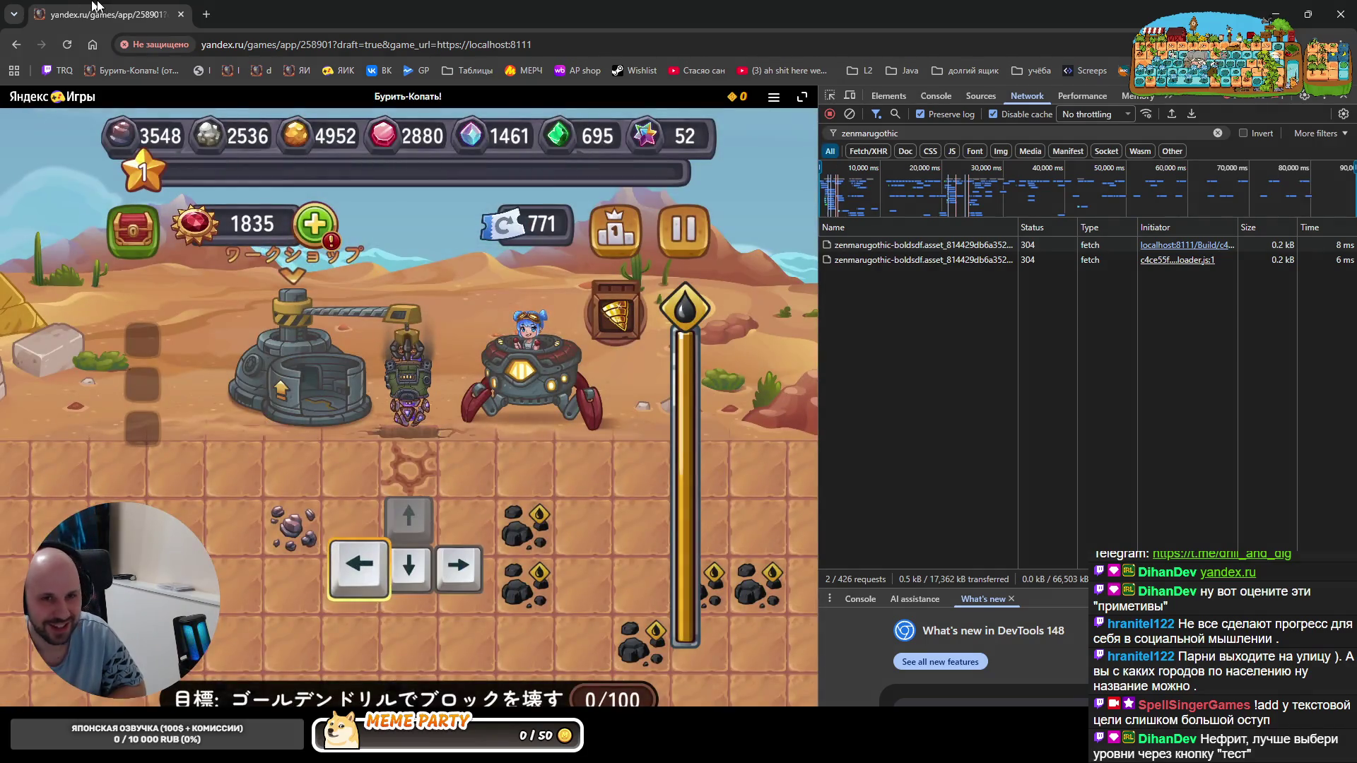
- Switch to Rider, bring up Commit Changes (Ctrl+K) and view the FontAssetLoader.cs diff
{"action": "key", "text": "alt+Tab"}
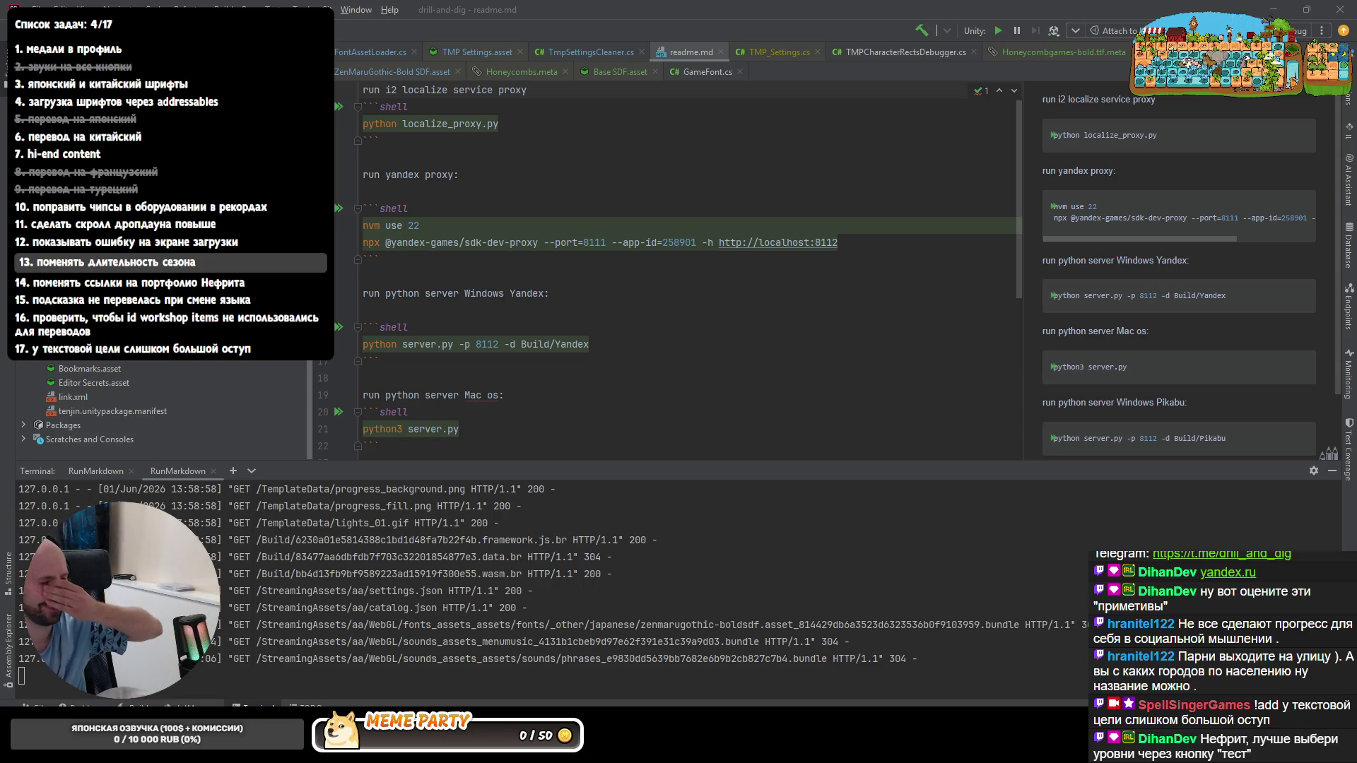
{"action": "left_click", "coordinate": [855, 360]}
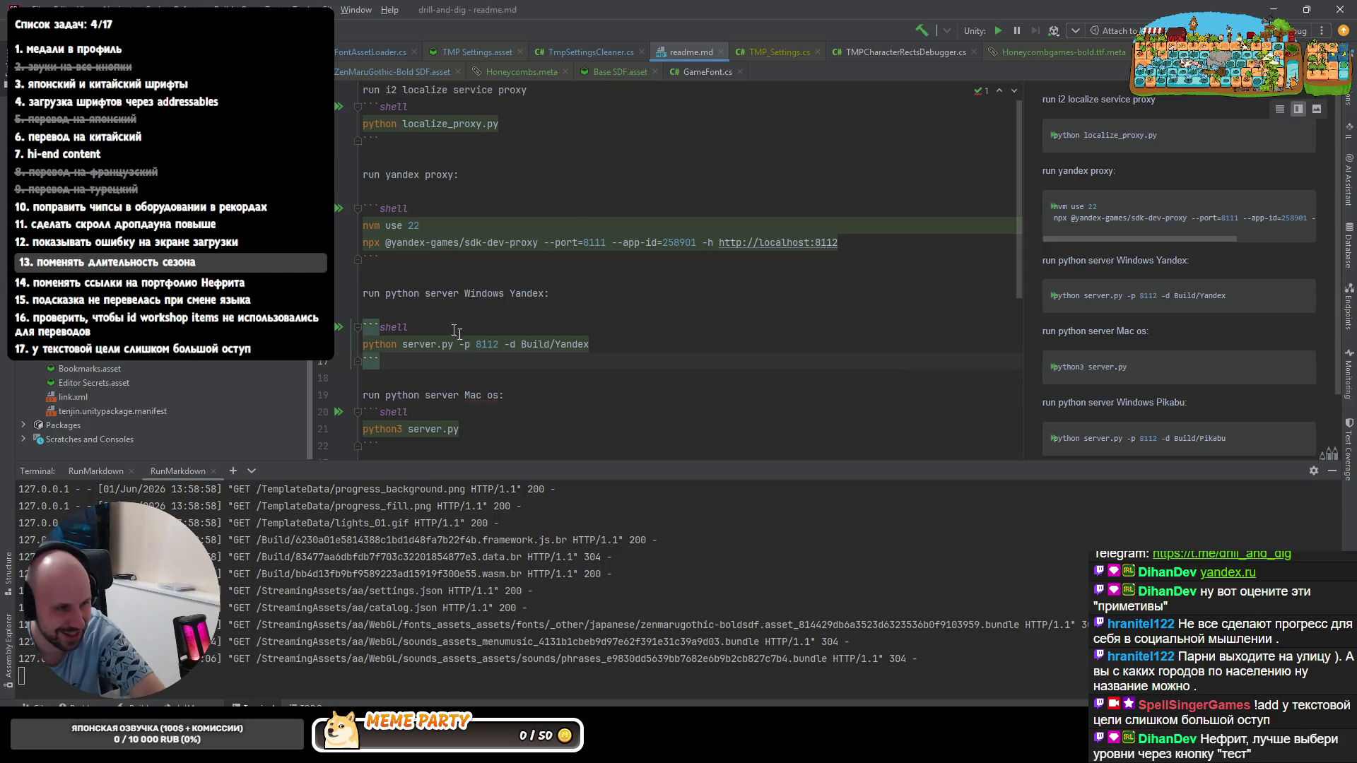
{"action": "left_click", "coordinate": [544, 204]}
{"action": "key", "text": "ctrl+k"}
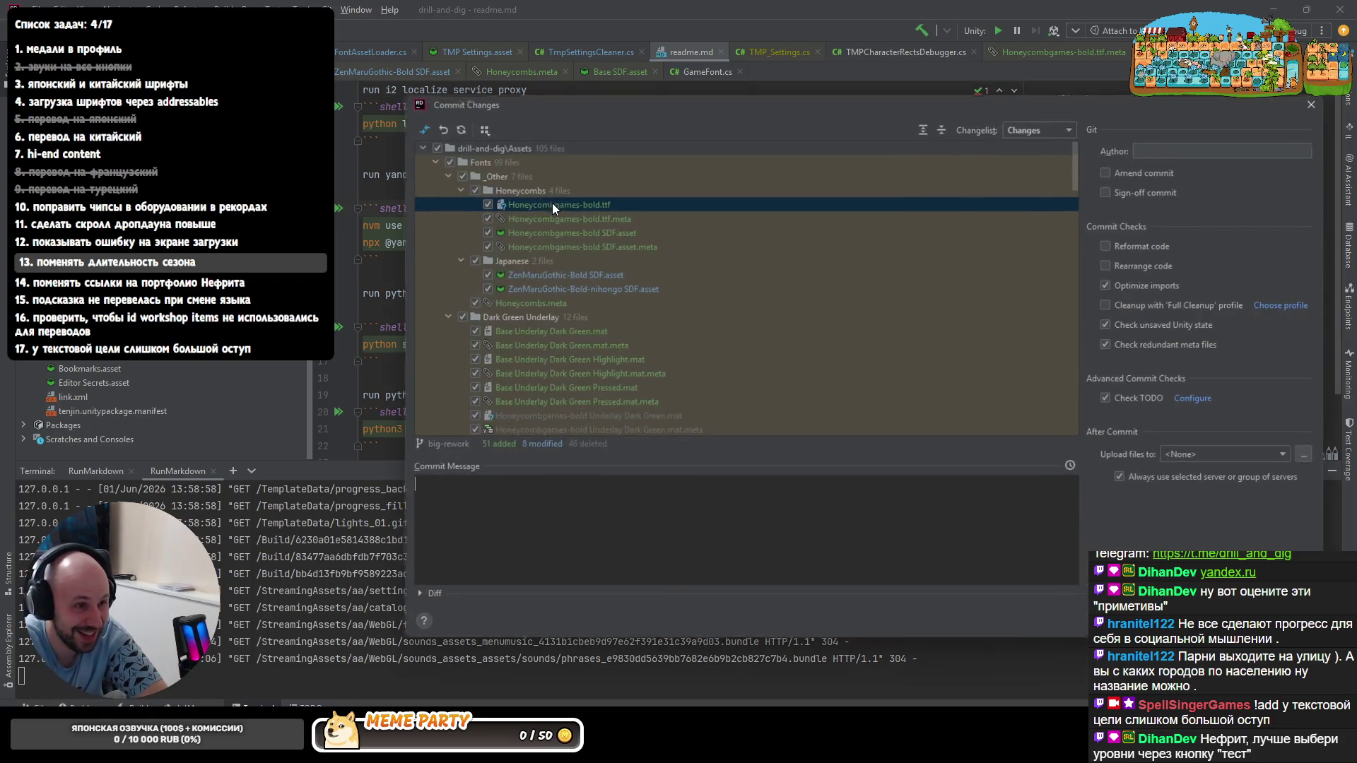
{"action": "scroll", "coordinate": [497, 237], "scroll_direction": "down", "scroll_amount": 10}
{"action": "scroll", "coordinate": [550, 258], "scroll_direction": "down", "scroll_amount": 10}
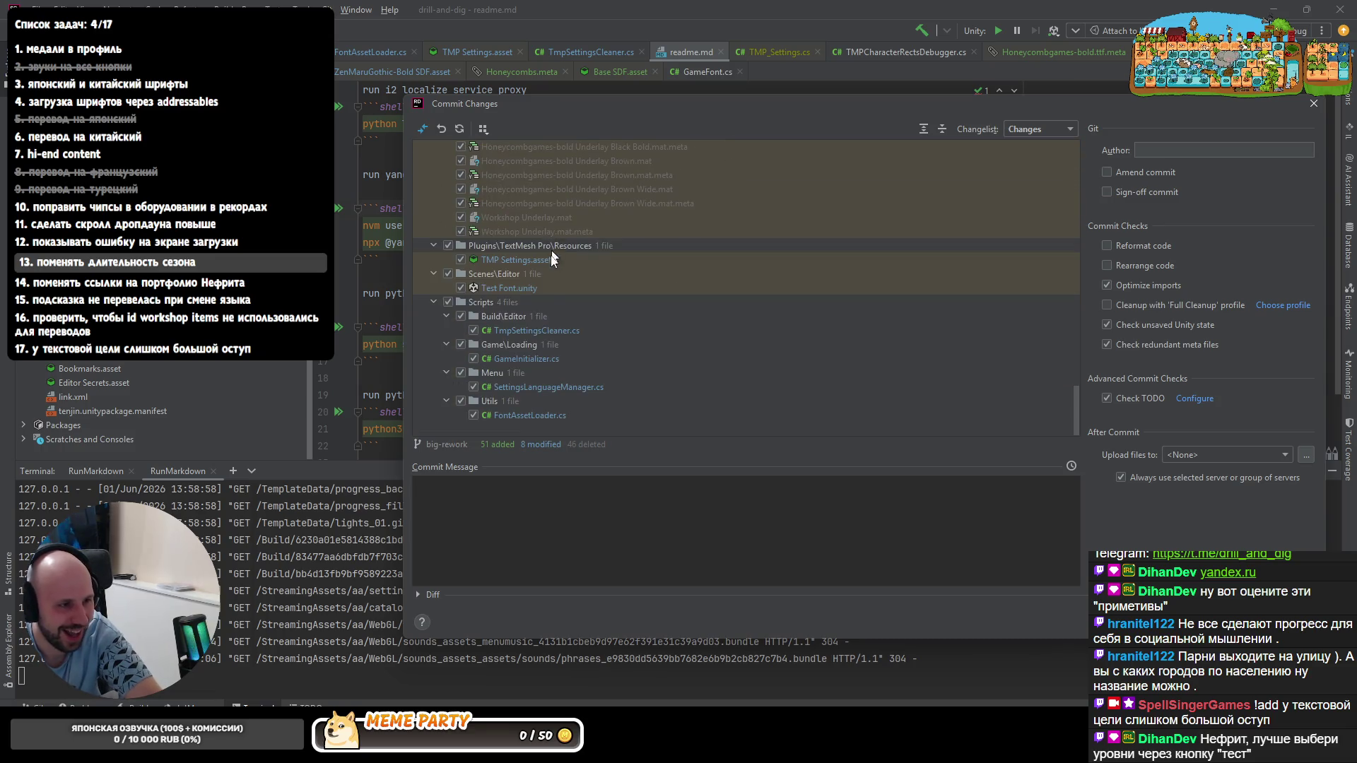
{"action": "double_click", "coordinate": [525, 414]}
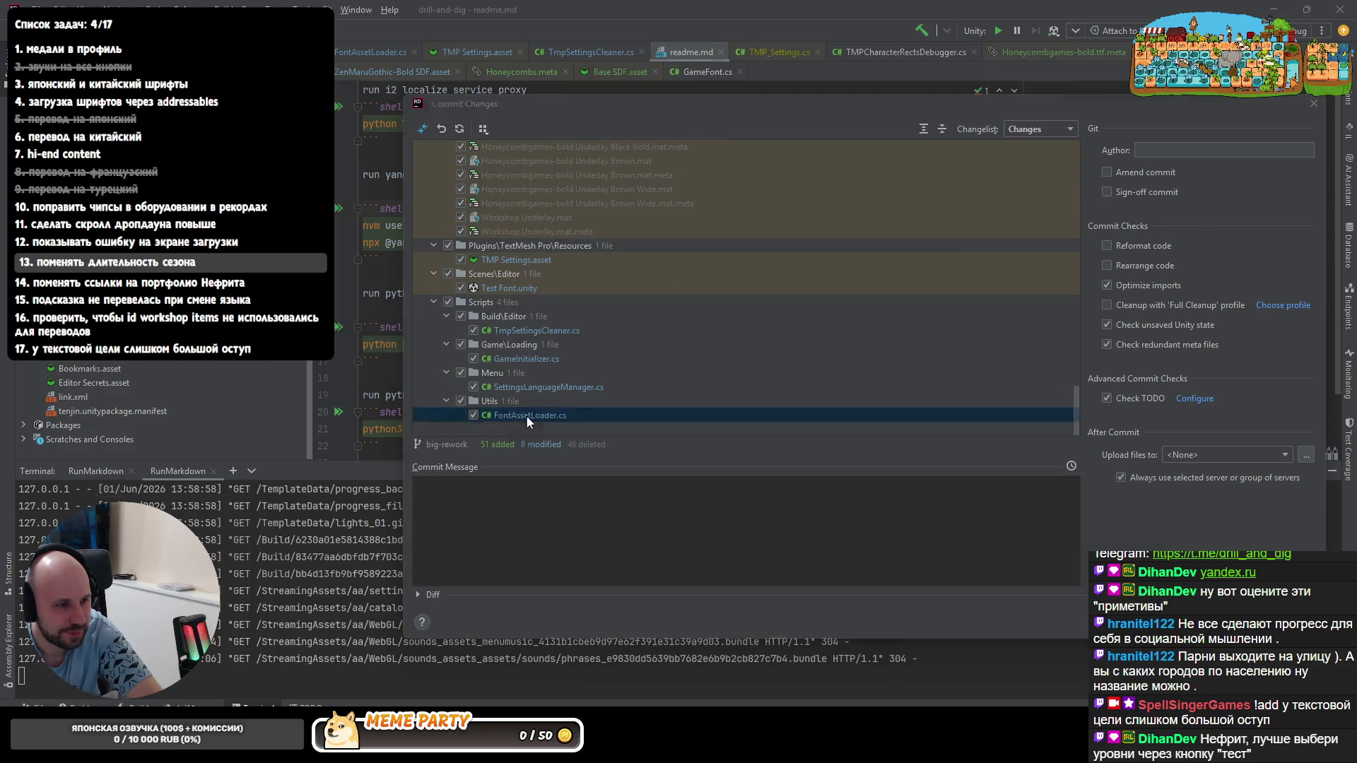
{"action": "scroll", "coordinate": [910, 281], "scroll_direction": "down", "scroll_amount": 5}
{"action": "scroll", "coordinate": [909, 281], "scroll_direction": "down", "scroll_amount": 5}
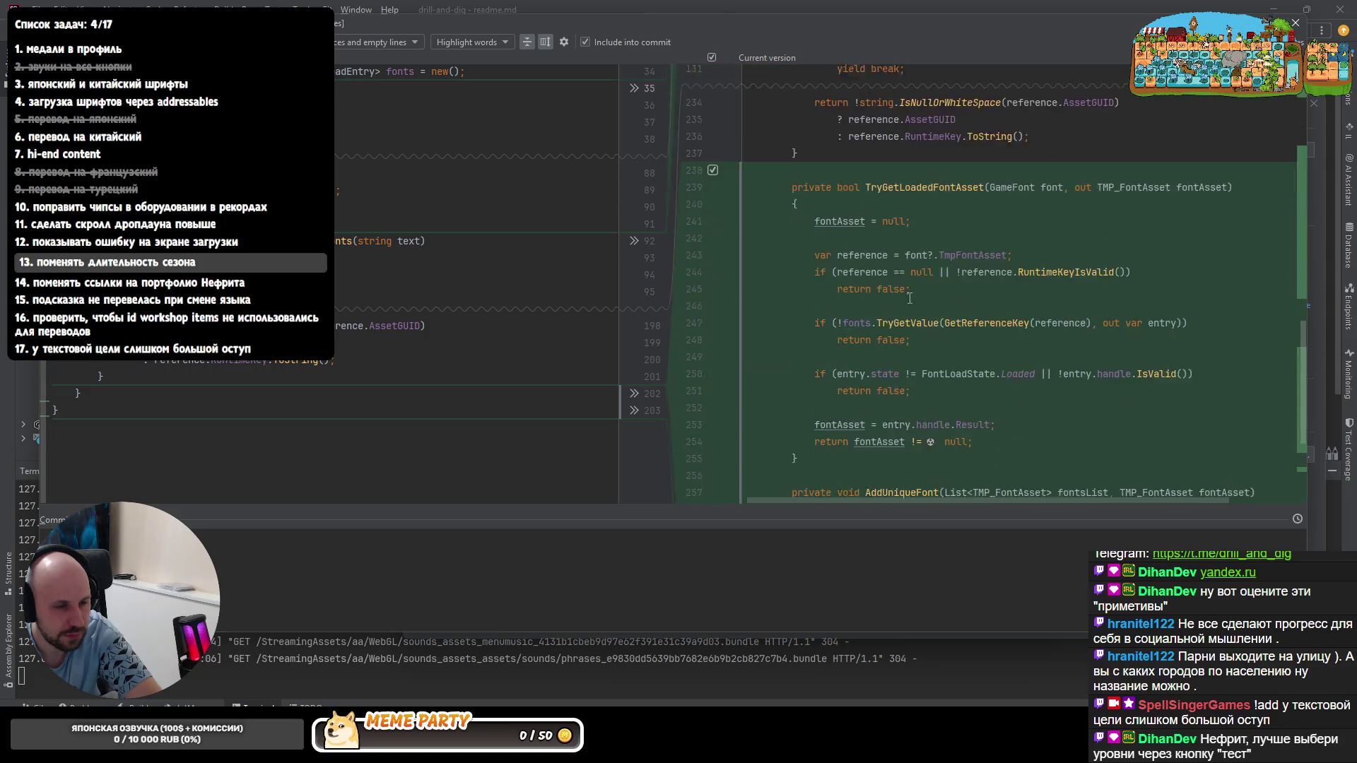
{"action": "scroll", "coordinate": [880, 302], "scroll_direction": "up", "scroll_amount": 5}
{"action": "scroll", "coordinate": [865, 317], "scroll_direction": "up", "scroll_amount": 5}
- Review the diffs of SettingsLanguageManager.cs, GameInitializer.cs and TmpSettingsCleaner.cs in turn
{"action": "key", "text": "Escape"}
{"action": "double_click", "coordinate": [525, 388]}
{"action": "key", "text": "Escape"}
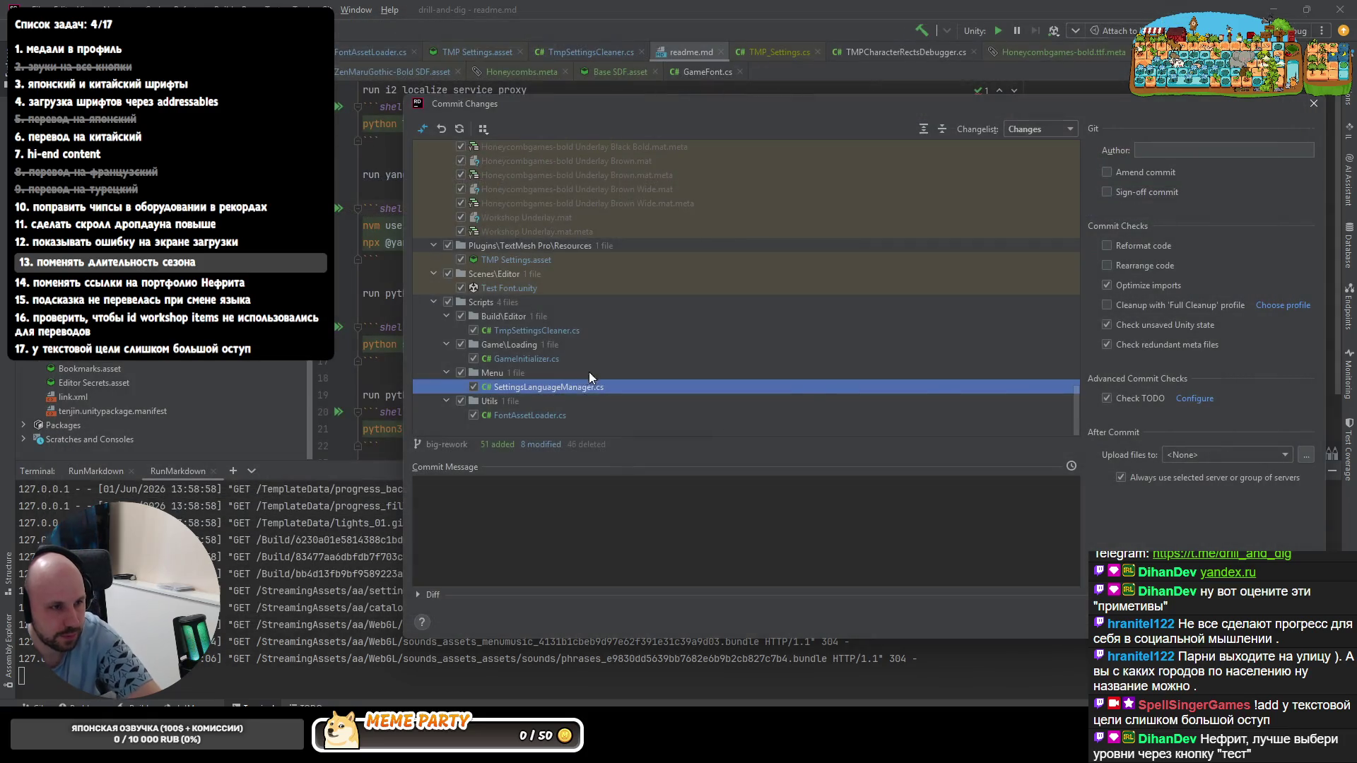
{"action": "double_click", "coordinate": [574, 357]}
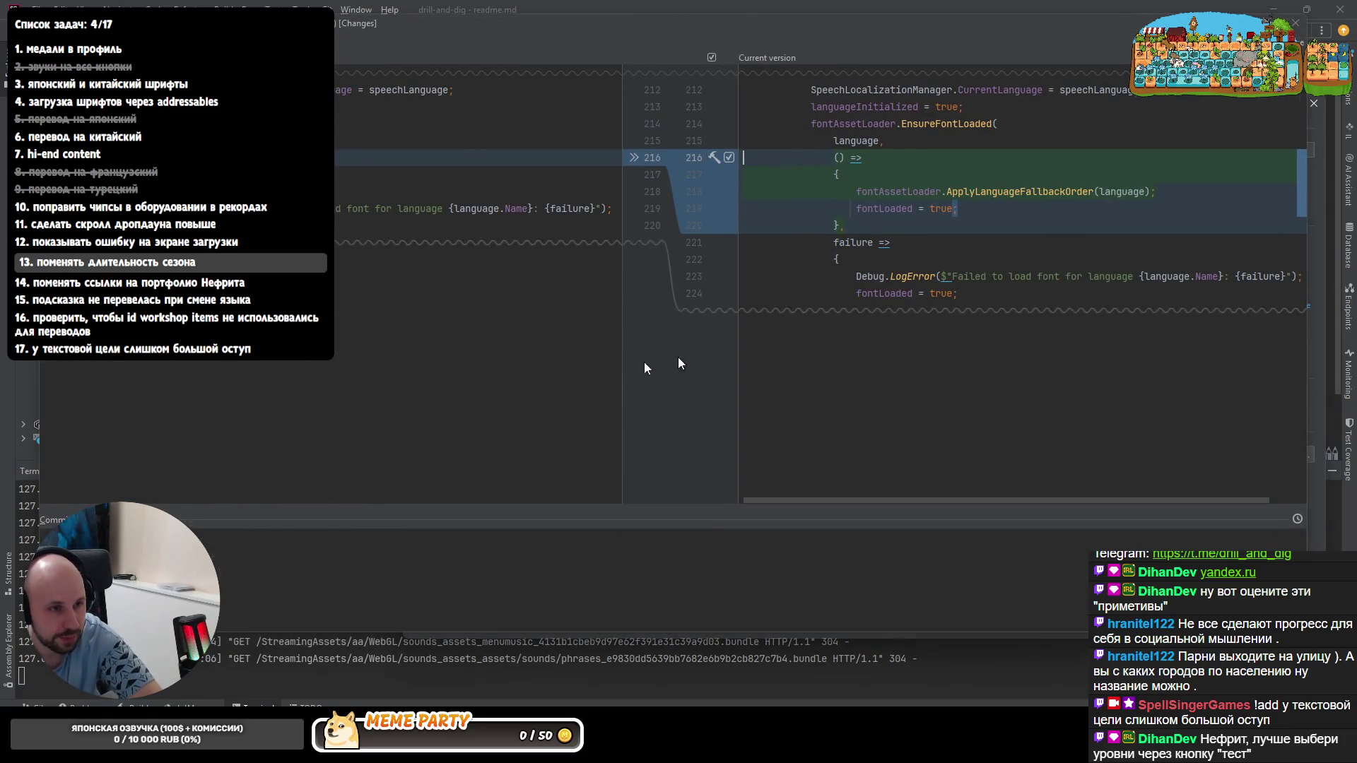
{"action": "key", "text": "Escape"}
{"action": "double_click", "coordinate": [563, 331]}
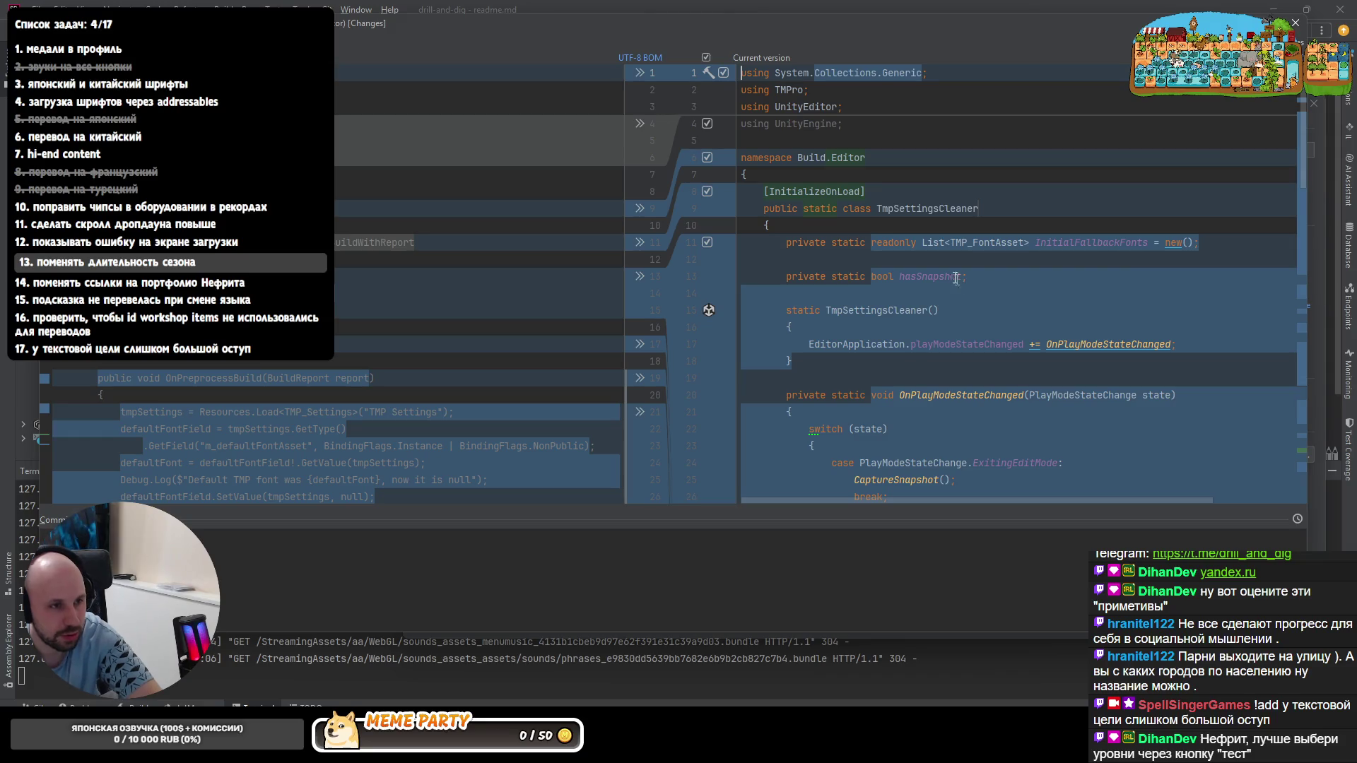
{"action": "scroll", "coordinate": [955, 286], "scroll_direction": "down", "scroll_amount": 5}
{"action": "scroll", "coordinate": [954, 286], "scroll_direction": "down", "scroll_amount": 5}
{"action": "scroll", "coordinate": [954, 297], "scroll_direction": "down", "scroll_amount": 3}
{"action": "key", "text": "Escape"}
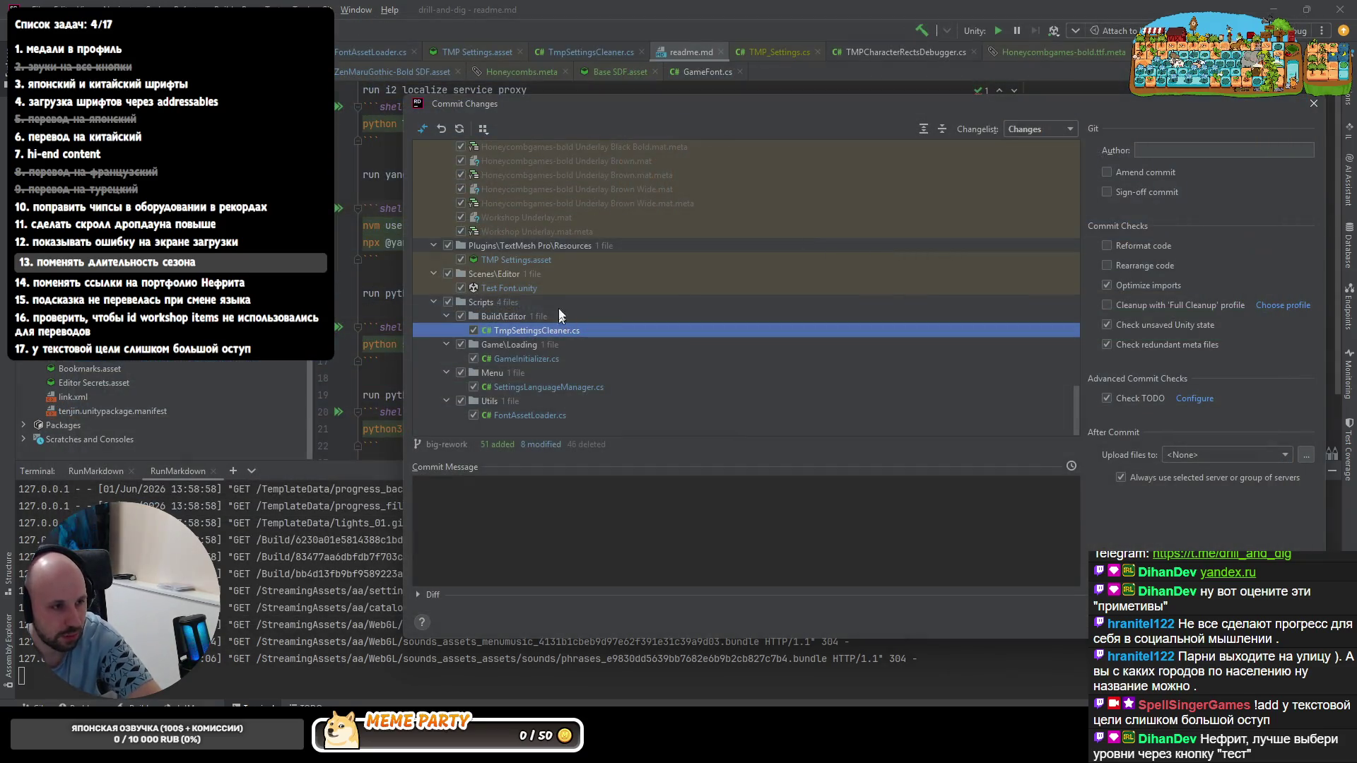
- Review the diffs of Test Font.unity and TMP Settings.asset
{"action": "left_click", "coordinate": [530, 288]}
{"action": "key", "text": "ctrl+d"}
{"action": "key", "text": "Escape"}
{"action": "left_click", "coordinate": [546, 258]}
{"action": "double_click", "coordinate": [546, 258]}
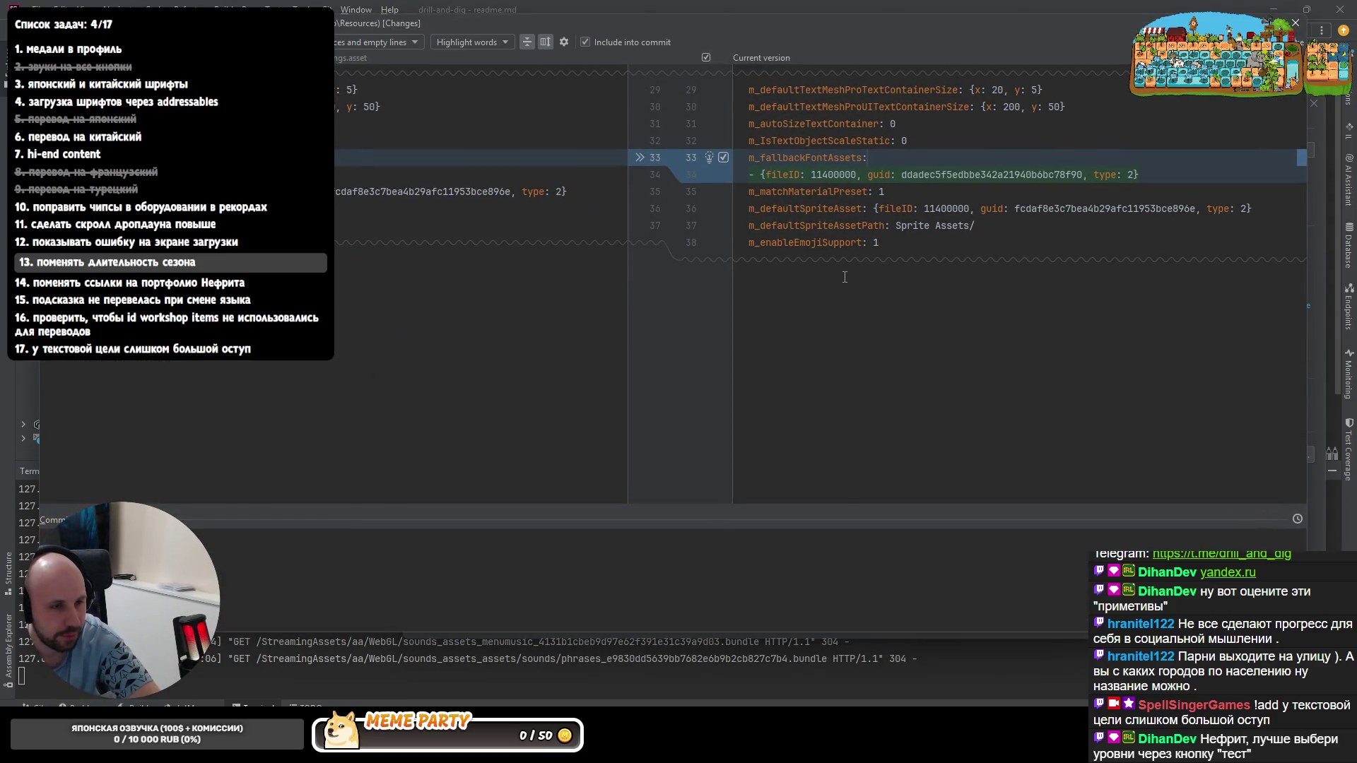
{"action": "key", "text": "Escape"}
{"action": "scroll", "coordinate": [661, 270], "scroll_direction": "down", "scroll_amount": 5}
{"action": "scroll", "coordinate": [533, 266], "scroll_direction": "down", "scroll_amount": 5}
{"action": "scroll", "coordinate": [517, 222], "scroll_direction": "down", "scroll_amount": 3}
{"action": "scroll", "coordinate": [518, 222], "scroll_direction": "up", "scroll_amount": 1}
- View the Base SDF font asset diff and jump to its changes
{"action": "left_click", "coordinate": [511, 251]}
{"action": "double_click", "coordinate": [535, 383]}
{"action": "scroll", "coordinate": [758, 287], "scroll_direction": "down", "scroll_amount": 1}
{"action": "scroll", "coordinate": [446, 272], "scroll_direction": "down", "scroll_amount": 1}
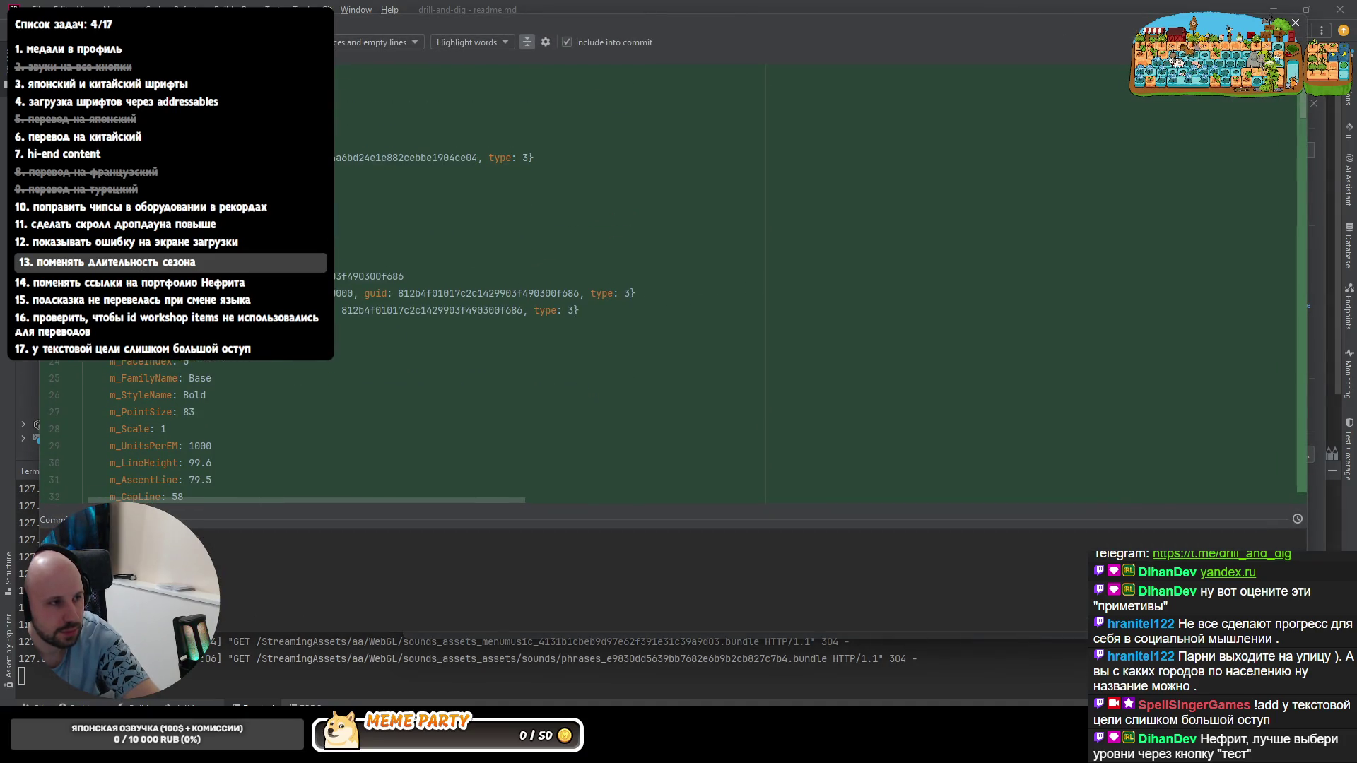
{"action": "scroll", "coordinate": [445, 272], "scroll_direction": "down", "scroll_amount": 5}
{"action": "scroll", "coordinate": [446, 273], "scroll_direction": "down", "scroll_amount": 5}
{"action": "scroll", "coordinate": [446, 272], "scroll_direction": "down", "scroll_amount": 5}
{"action": "scroll", "coordinate": [446, 273], "scroll_direction": "down", "scroll_amount": 10}
{"action": "scroll", "coordinate": [445, 272], "scroll_direction": "up", "scroll_amount": 2}
{"action": "scroll", "coordinate": [445, 273], "scroll_direction": "up", "scroll_amount": 1}
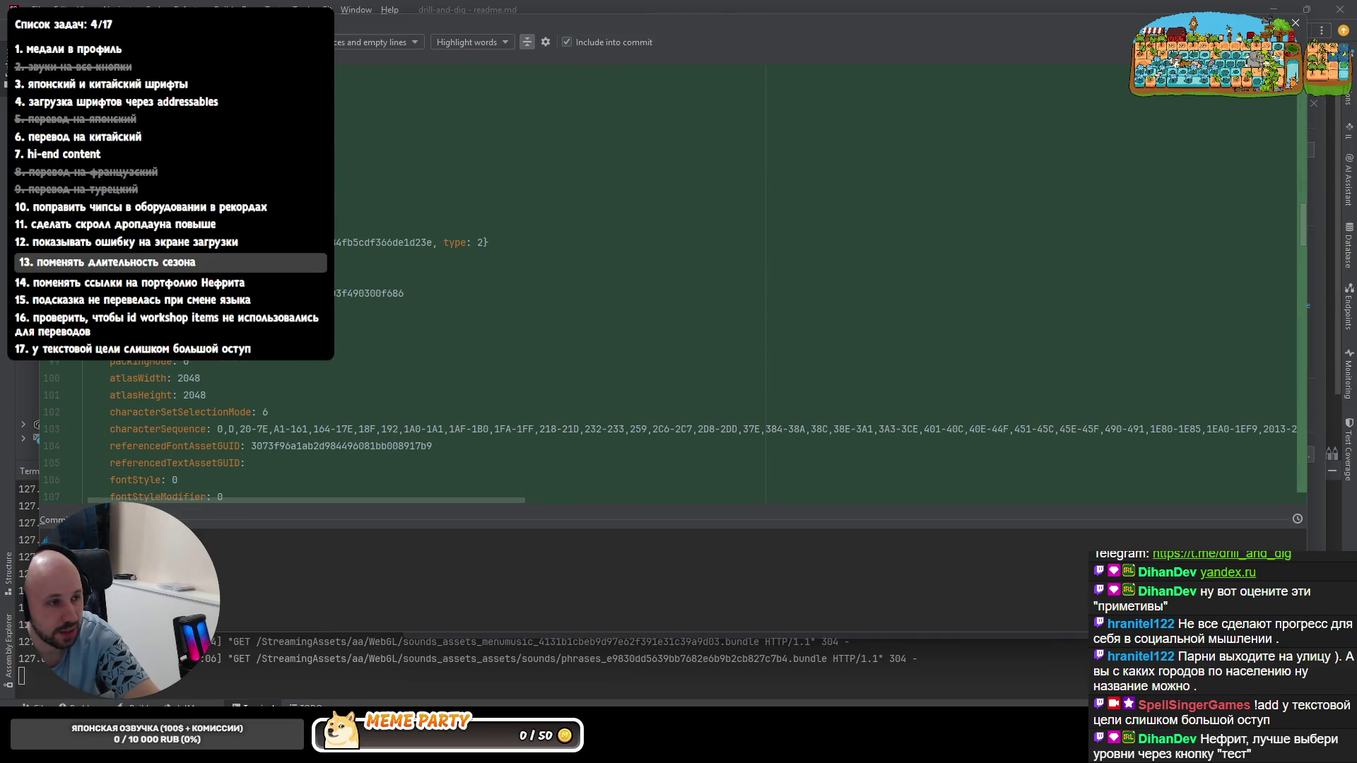
{"action": "scroll", "coordinate": [446, 272], "scroll_direction": "down", "scroll_amount": 5}
{"action": "scroll", "coordinate": [446, 272], "scroll_direction": "down", "scroll_amount": 10}
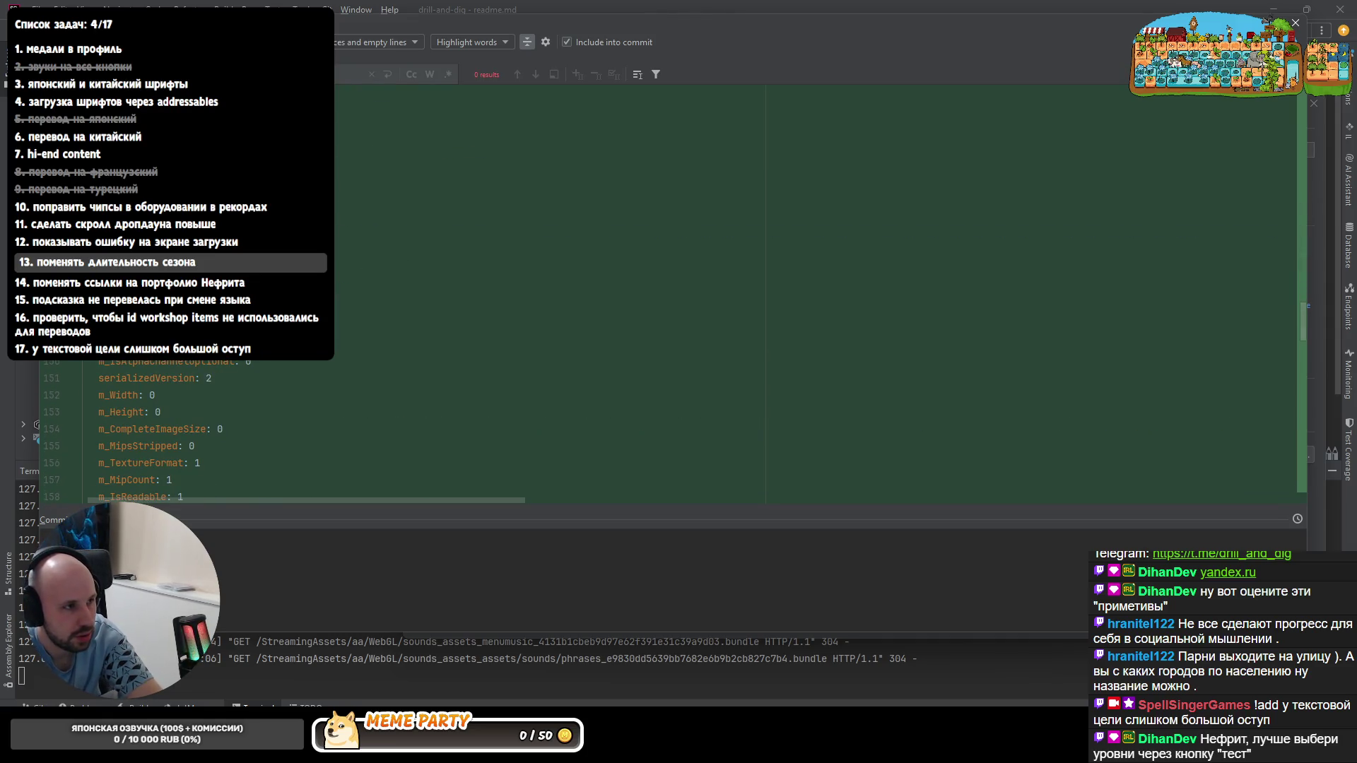
{"action": "key", "text": "BackSpace"}
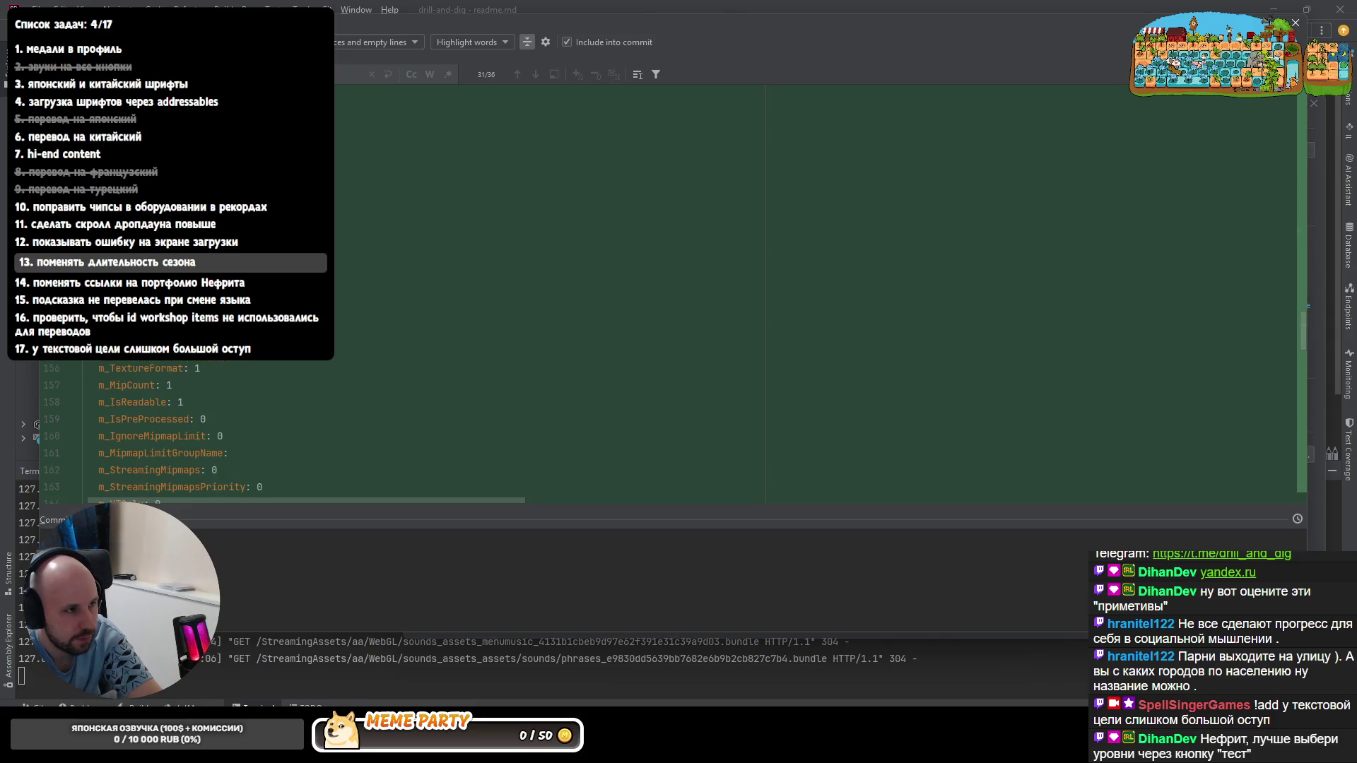
- Step to the changed guid line in the font asset diff and copy the guid value
{"action": "left_click", "coordinate": [536, 73]}
{"action": "left_click", "coordinate": [534, 74]}
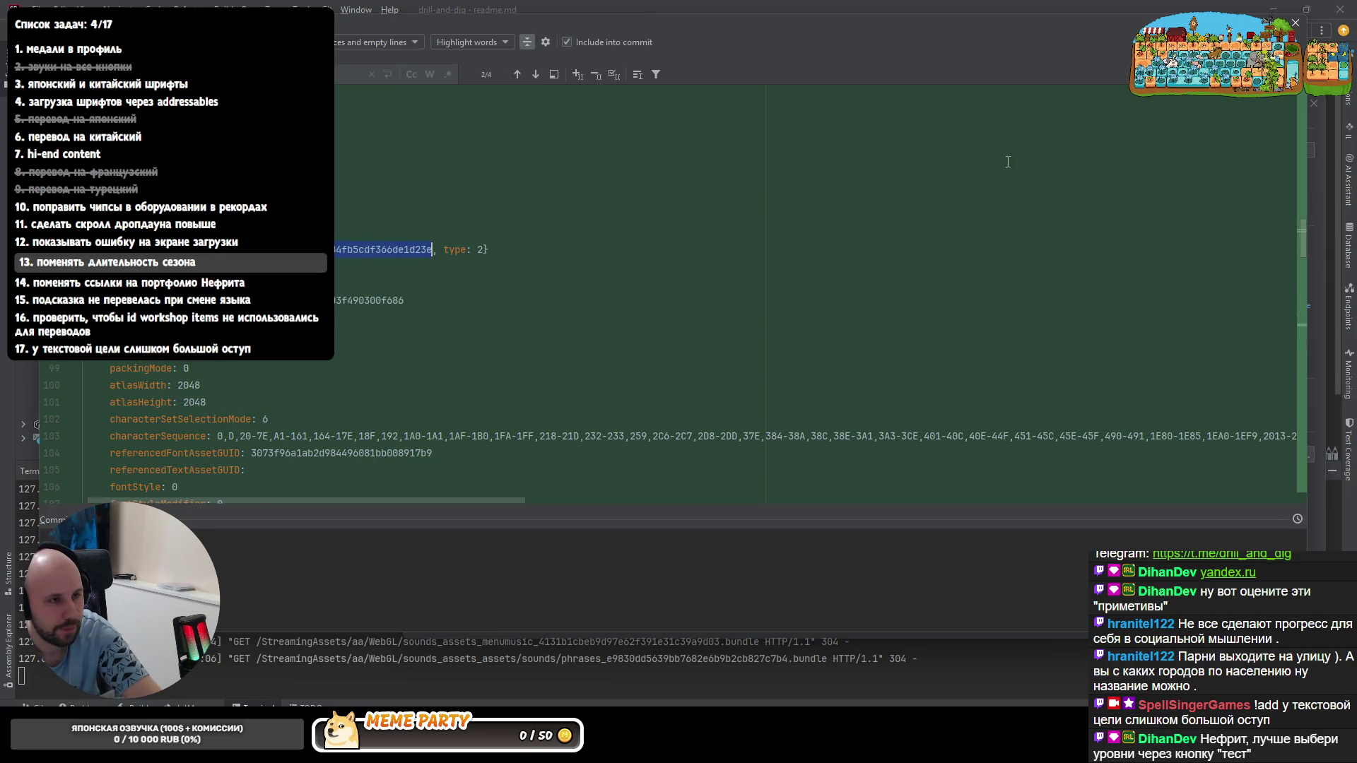
{"action": "left_click", "coordinate": [1294, 22]}
{"action": "key", "text": "Escape"}
- Search All Places for the guid, finding the ZenMaruGothic-Bold-nihongo SDF asset, then return to the commit list
{"action": "key", "text": "ctrl+shift+f"}
{"action": "key", "text": "ctrl+v"}
{"action": "left_click", "coordinate": [664, 195]}
{"action": "left_click", "coordinate": [877, 195]}
{"action": "left_click", "coordinate": [853, 217]}
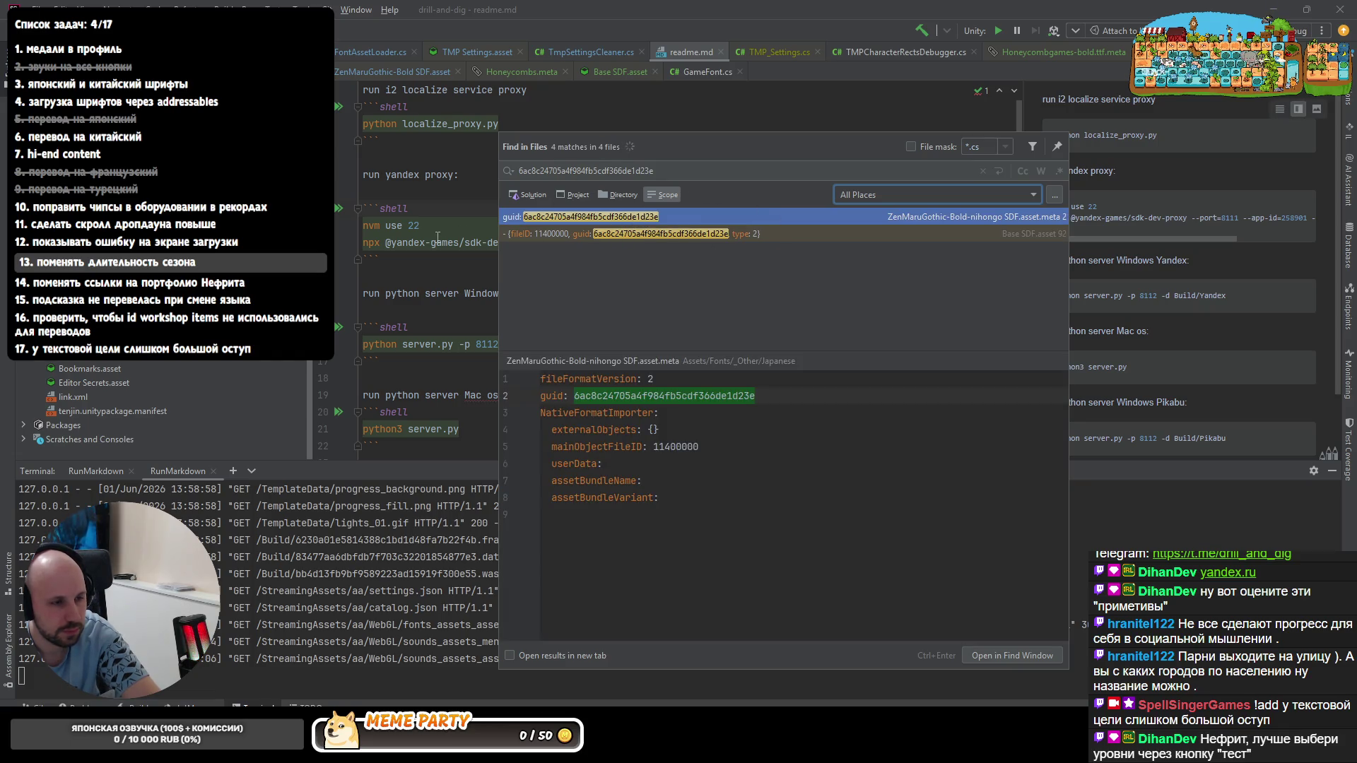
{"action": "key", "text": "Escape"}
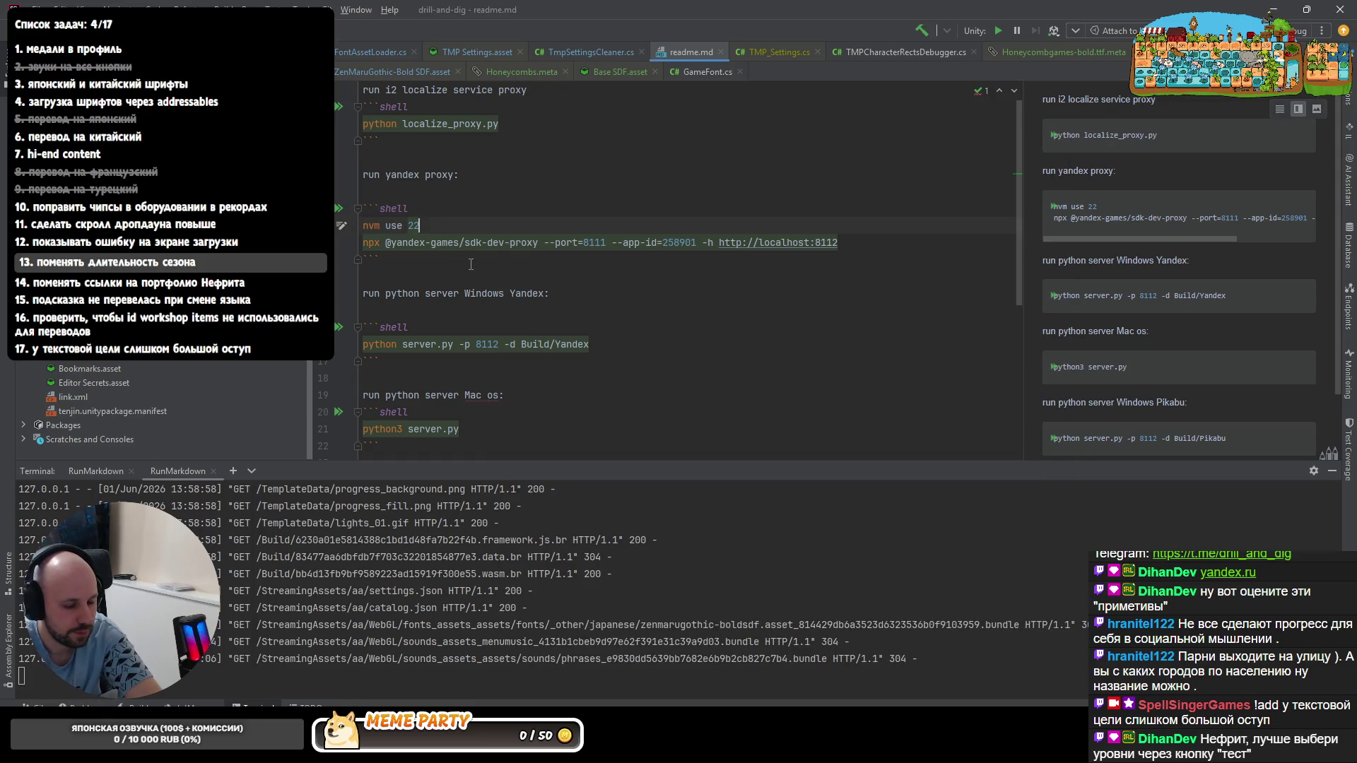
{"action": "key", "text": "ctrl+k"}
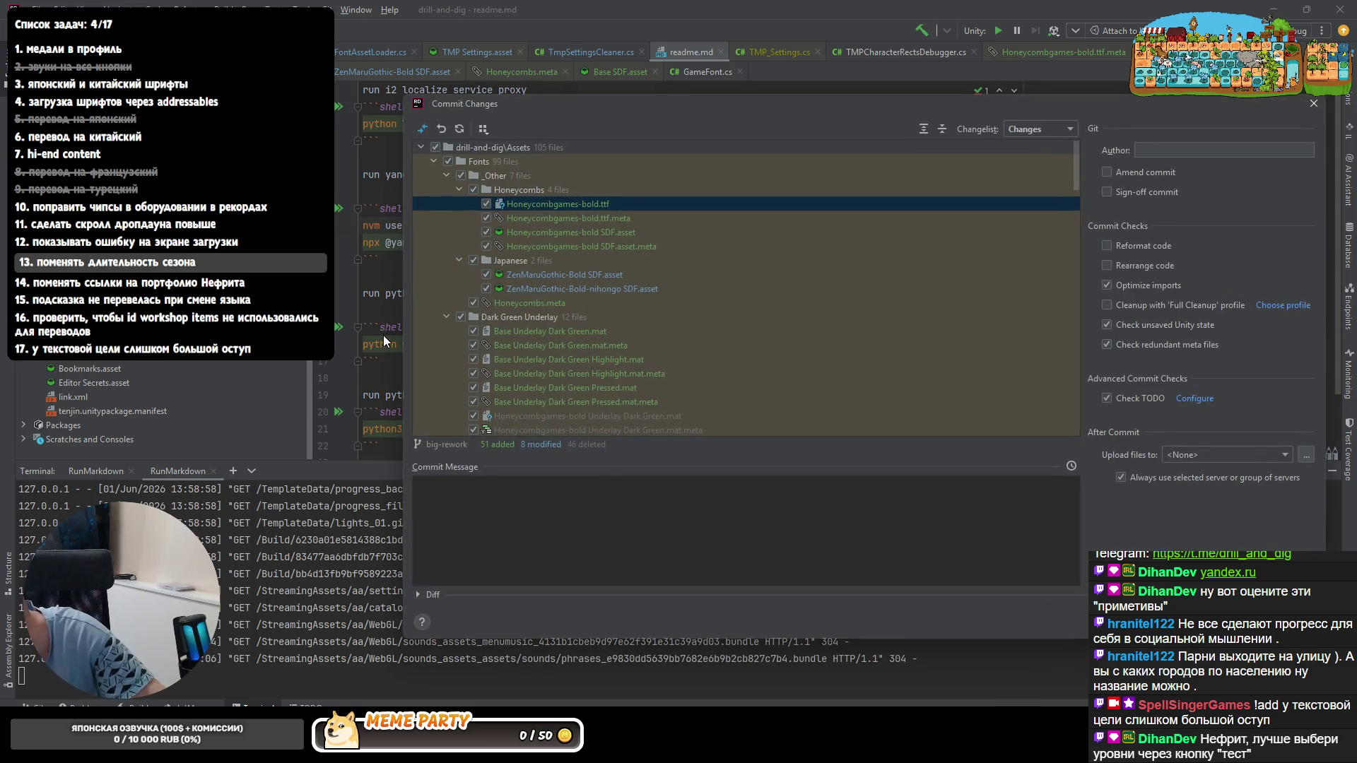
{"action": "scroll", "coordinate": [559, 270], "scroll_direction": "down", "scroll_amount": 5}
{"action": "scroll", "coordinate": [525, 352], "scroll_direction": "down", "scroll_amount": 3}
{"action": "scroll", "coordinate": [525, 351], "scroll_direction": "down", "scroll_amount": 3}
{"action": "scroll", "coordinate": [532, 344], "scroll_direction": "down", "scroll_amount": 3}
{"action": "scroll", "coordinate": [517, 353], "scroll_direction": "down", "scroll_amount": 3}
{"action": "scroll", "coordinate": [518, 319], "scroll_direction": "down", "scroll_amount": 3}
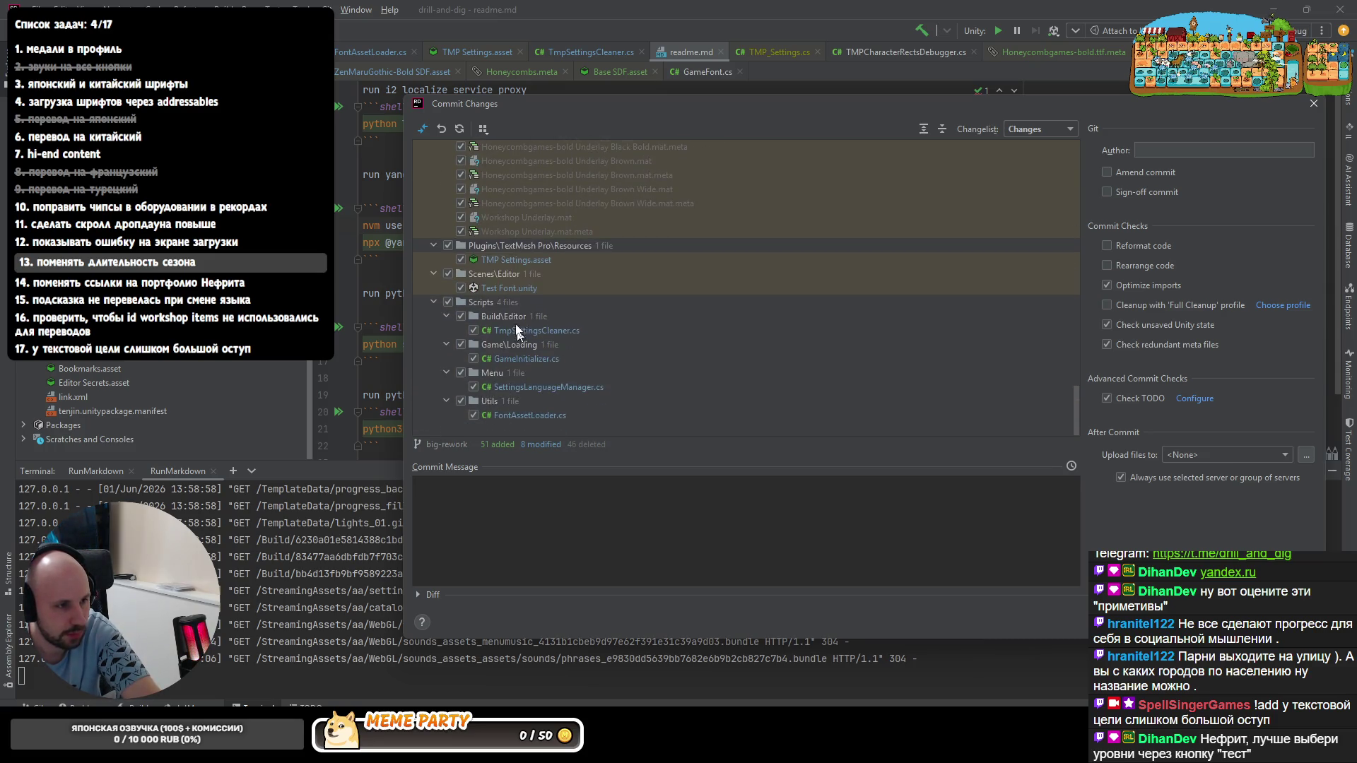
- Re-read the FontAssetLoader.cs fallback-font diff and return to the Commit Changes dialog
{"action": "left_click", "coordinate": [530, 518]}
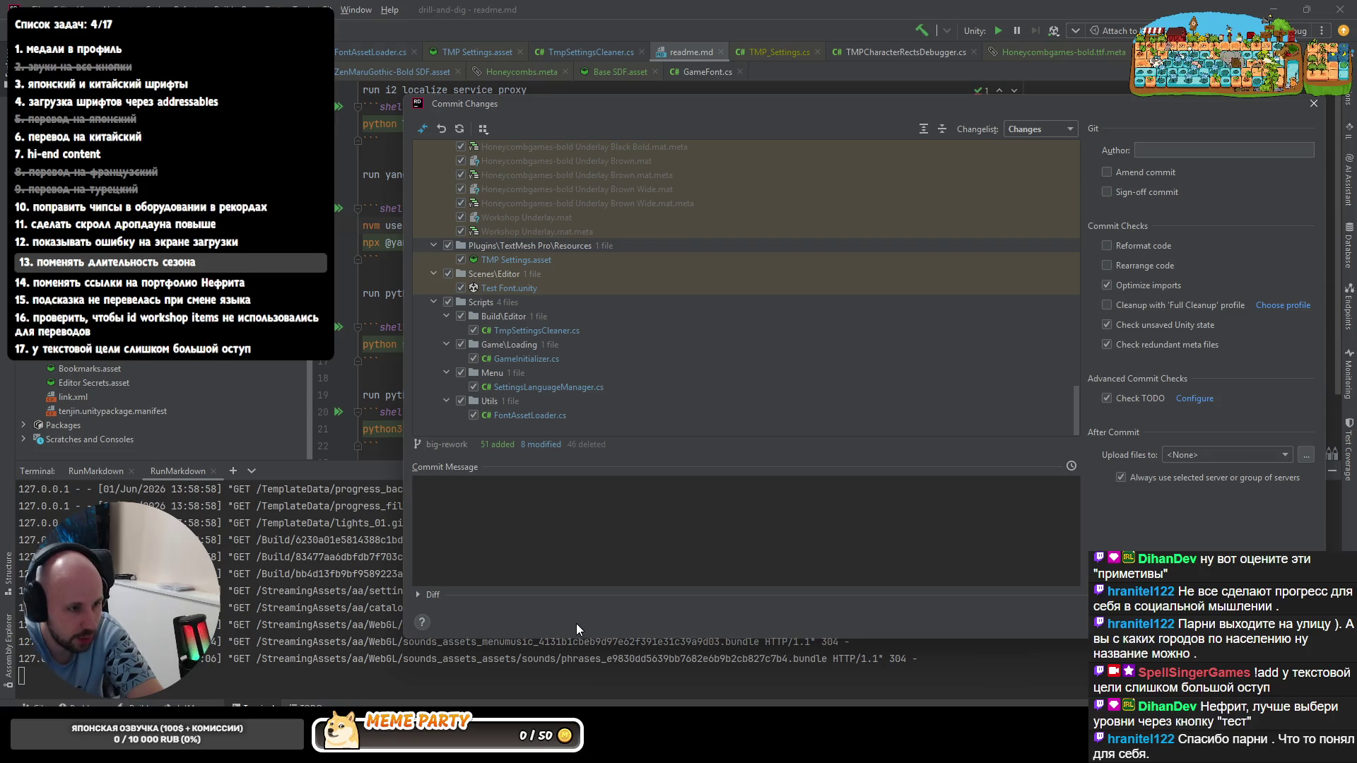
{"action": "double_click", "coordinate": [509, 414]}
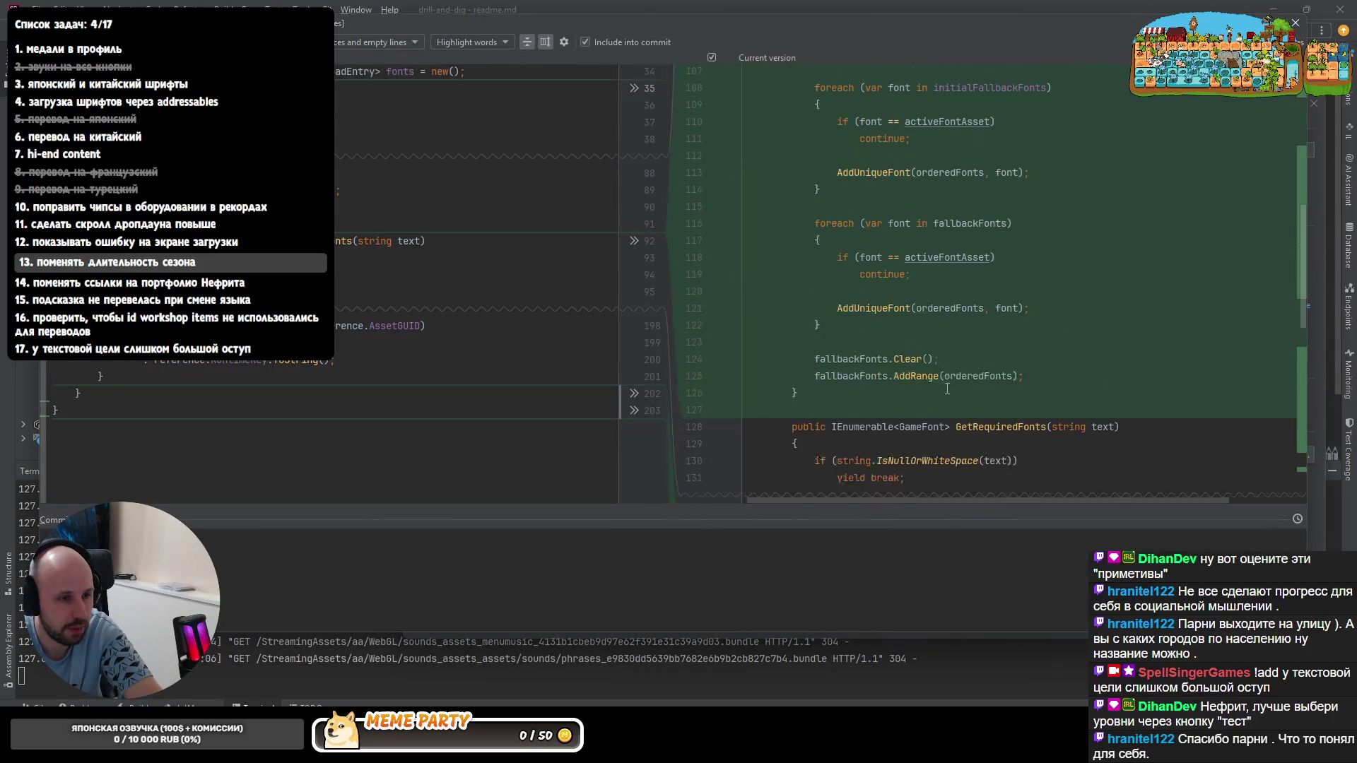
{"action": "scroll", "coordinate": [906, 339], "scroll_direction": "up", "scroll_amount": 5}
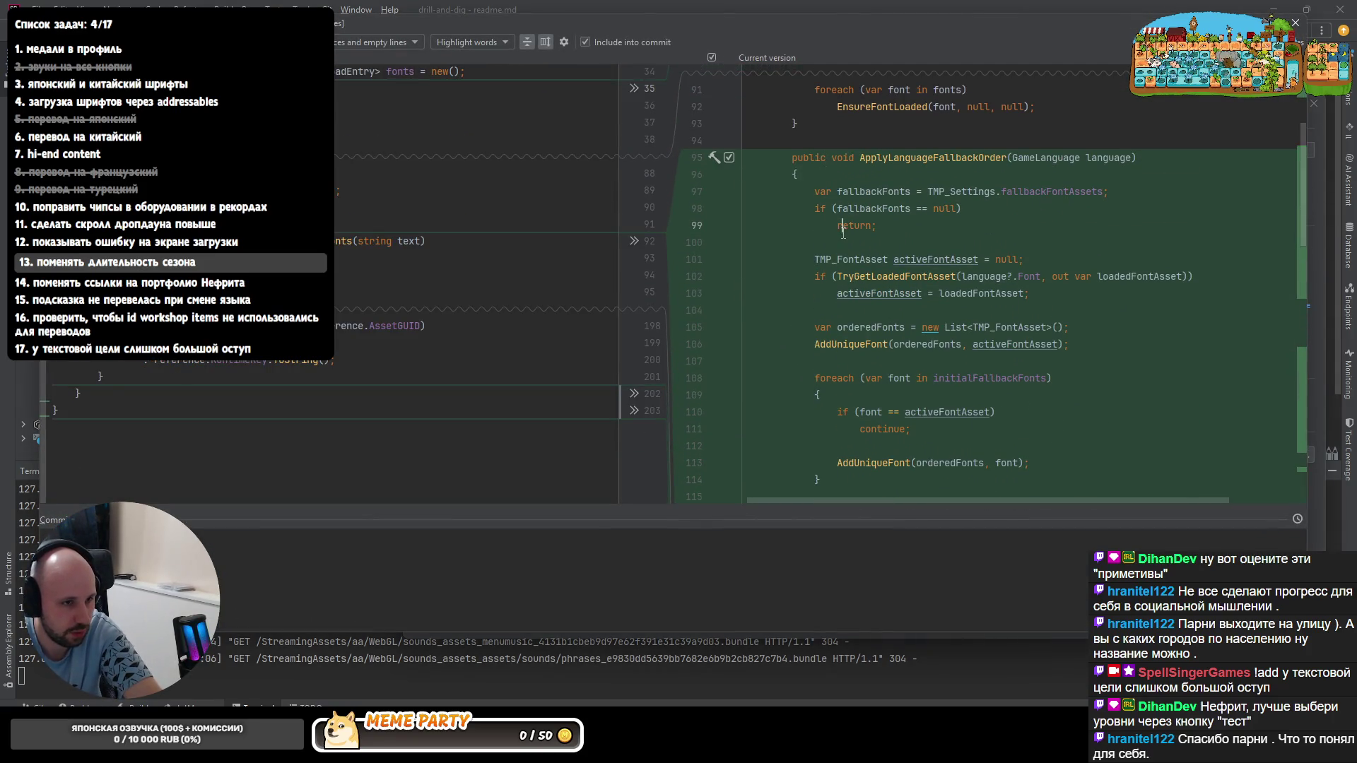
{"action": "scroll", "coordinate": [843, 229], "scroll_direction": "down", "scroll_amount": 10}
{"action": "scroll", "coordinate": [844, 255], "scroll_direction": "down", "scroll_amount": 10}
{"action": "scroll", "coordinate": [844, 290], "scroll_direction": "down", "scroll_amount": 10}
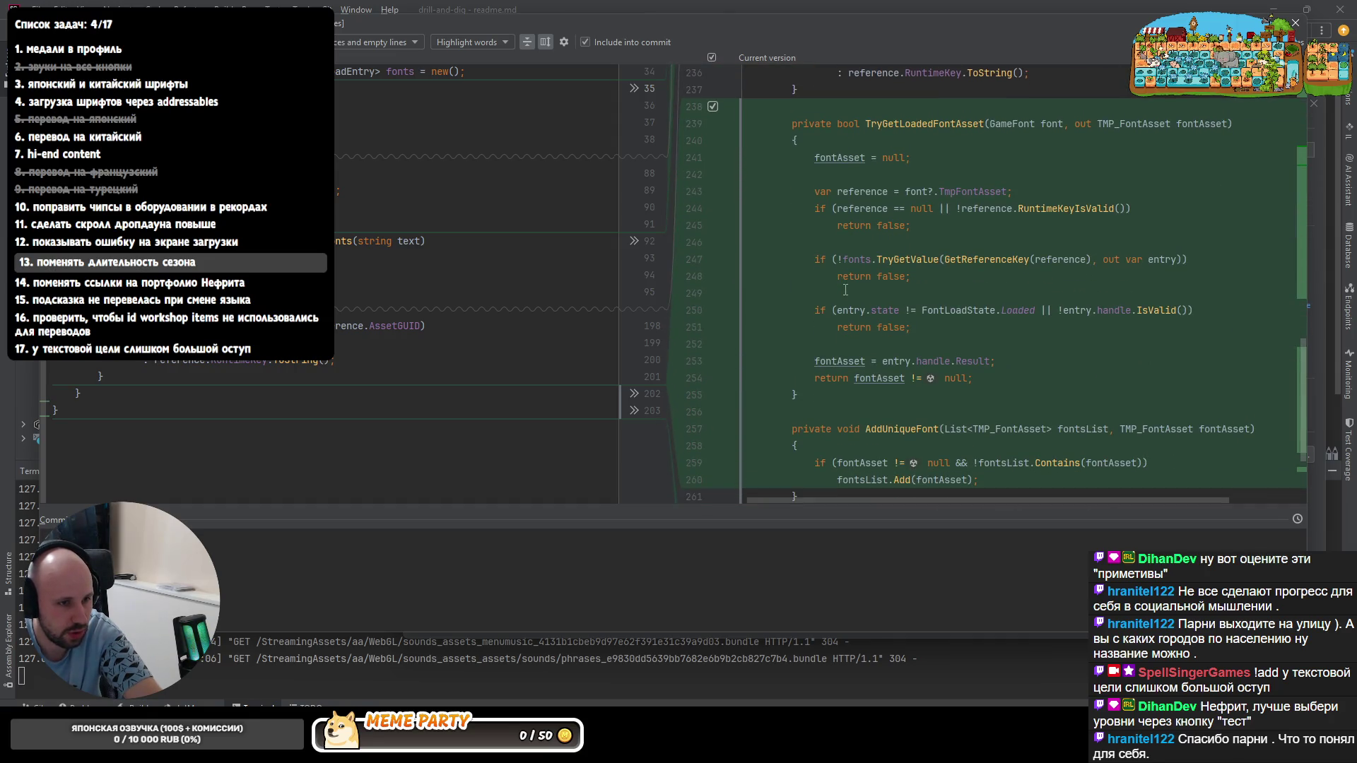
{"action": "scroll", "coordinate": [844, 286], "scroll_direction": "down", "scroll_amount": 2}
{"action": "scroll", "coordinate": [846, 289], "scroll_direction": "up", "scroll_amount": 3}
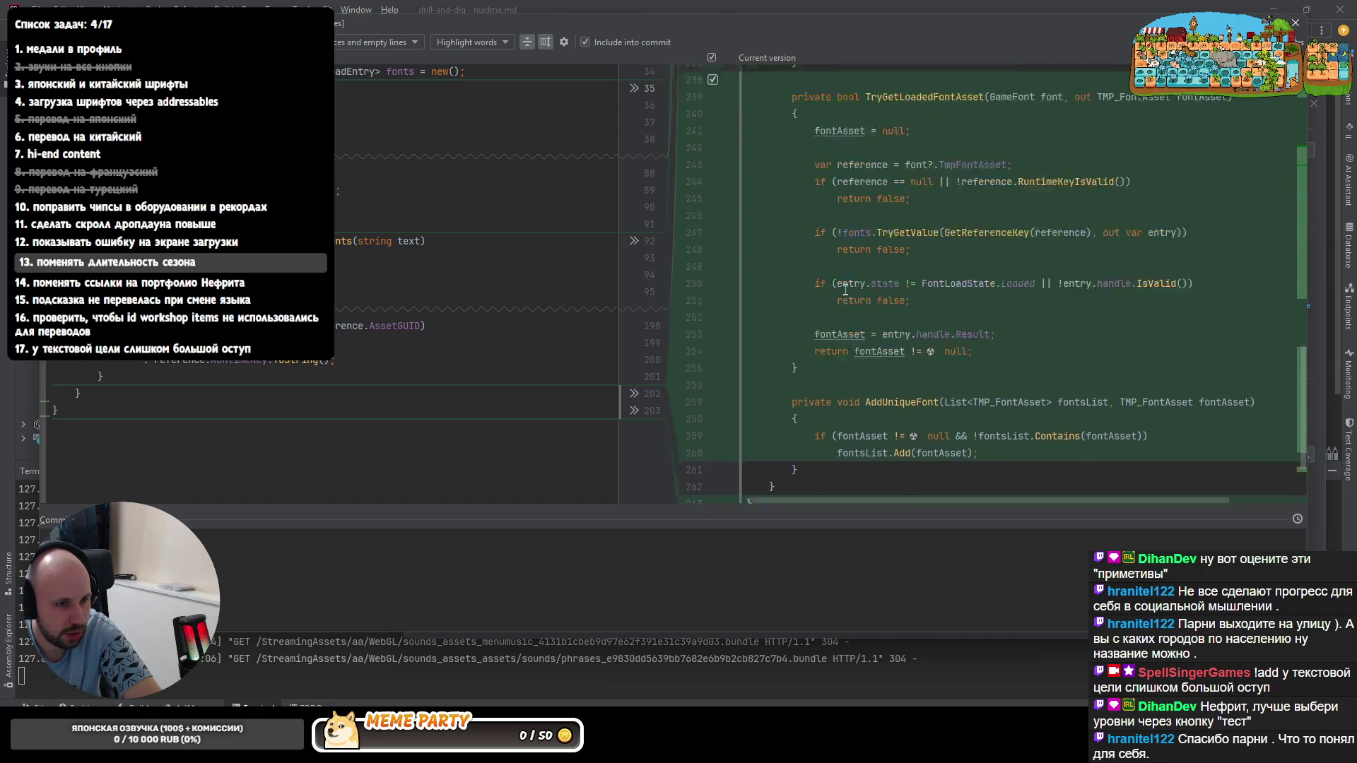
{"action": "scroll", "coordinate": [849, 295], "scroll_direction": "up", "scroll_amount": 5}
{"action": "scroll", "coordinate": [848, 296], "scroll_direction": "up", "scroll_amount": 3}
{"action": "scroll", "coordinate": [852, 296], "scroll_direction": "up", "scroll_amount": 3}
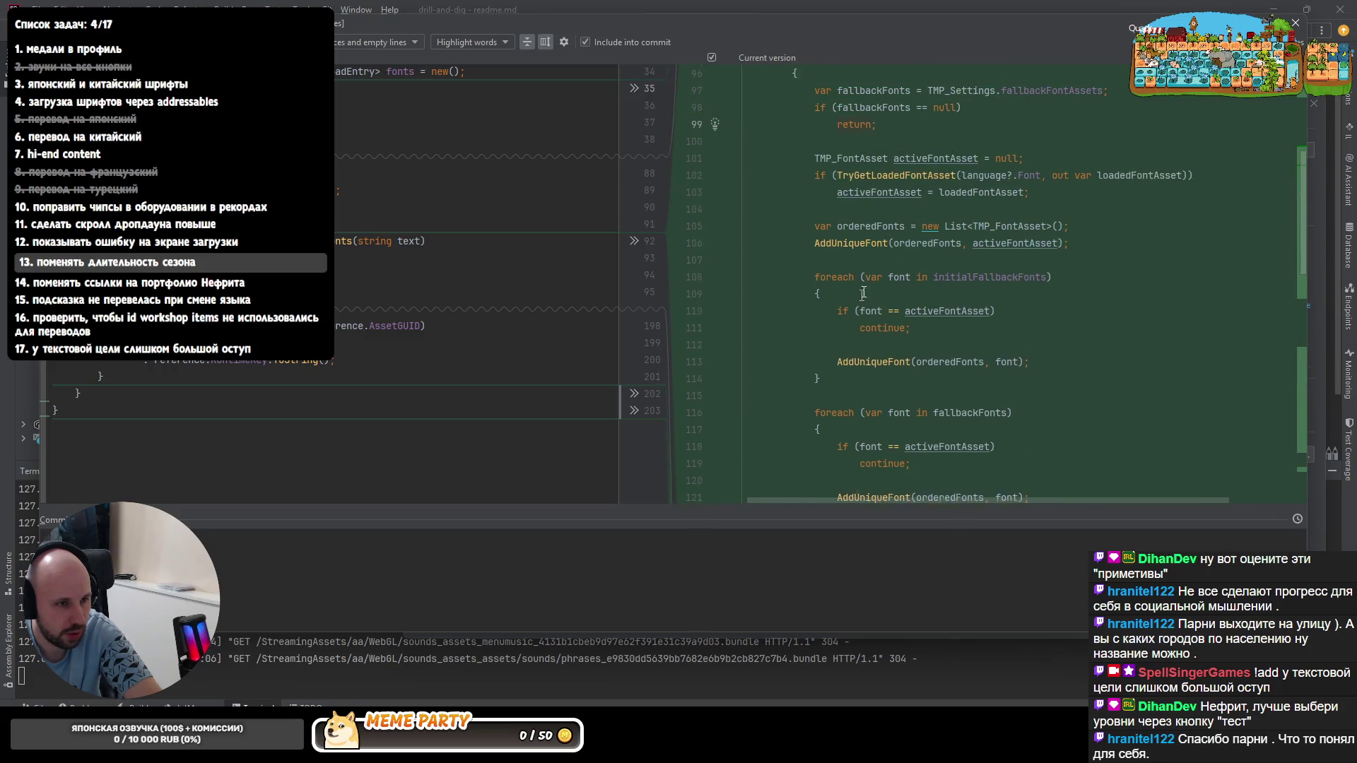
{"action": "scroll", "coordinate": [854, 297], "scroll_direction": "up", "scroll_amount": 3}
{"action": "scroll", "coordinate": [858, 297], "scroll_direction": "up", "scroll_amount": 3}
{"action": "scroll", "coordinate": [857, 297], "scroll_direction": "up", "scroll_amount": 3}
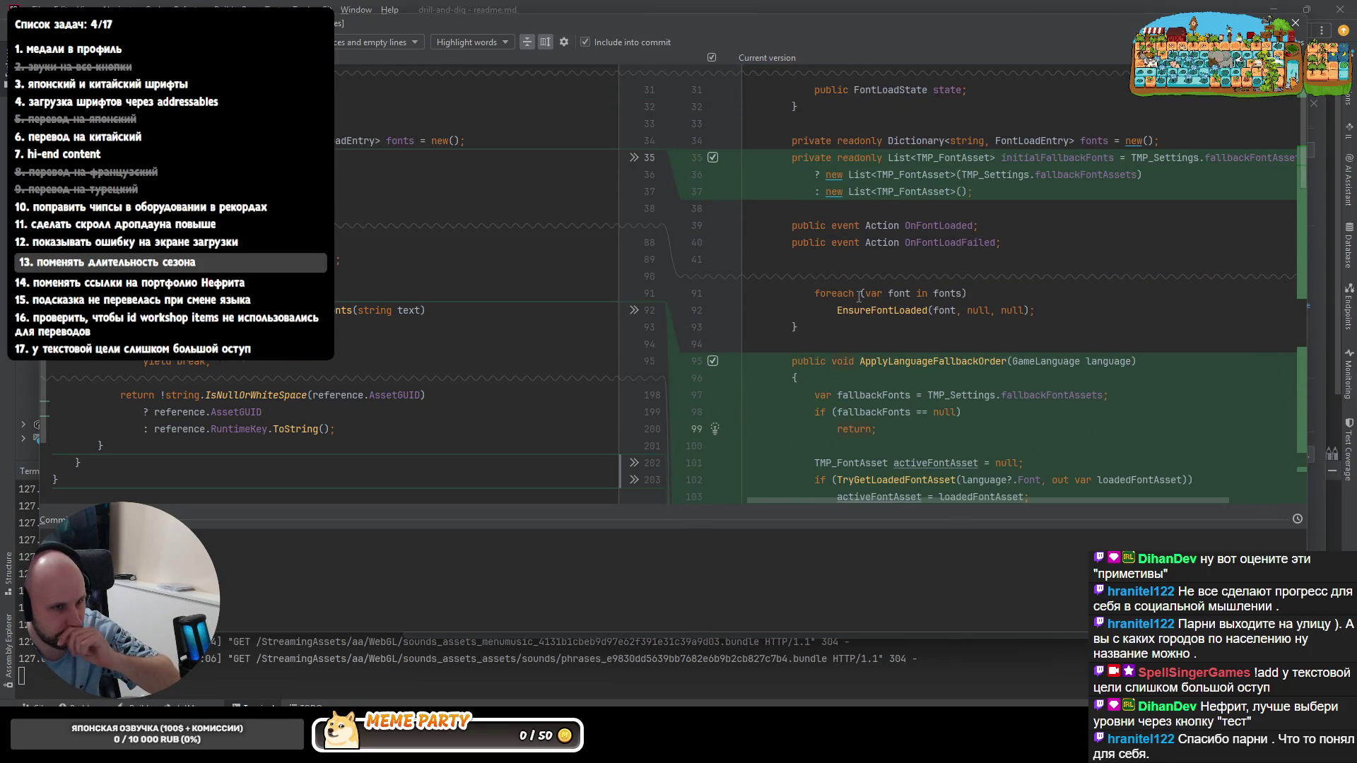
{"action": "left_click", "coordinate": [1298, 21]}
{"action": "scroll", "coordinate": [691, 259], "scroll_direction": "down", "scroll_amount": 3}
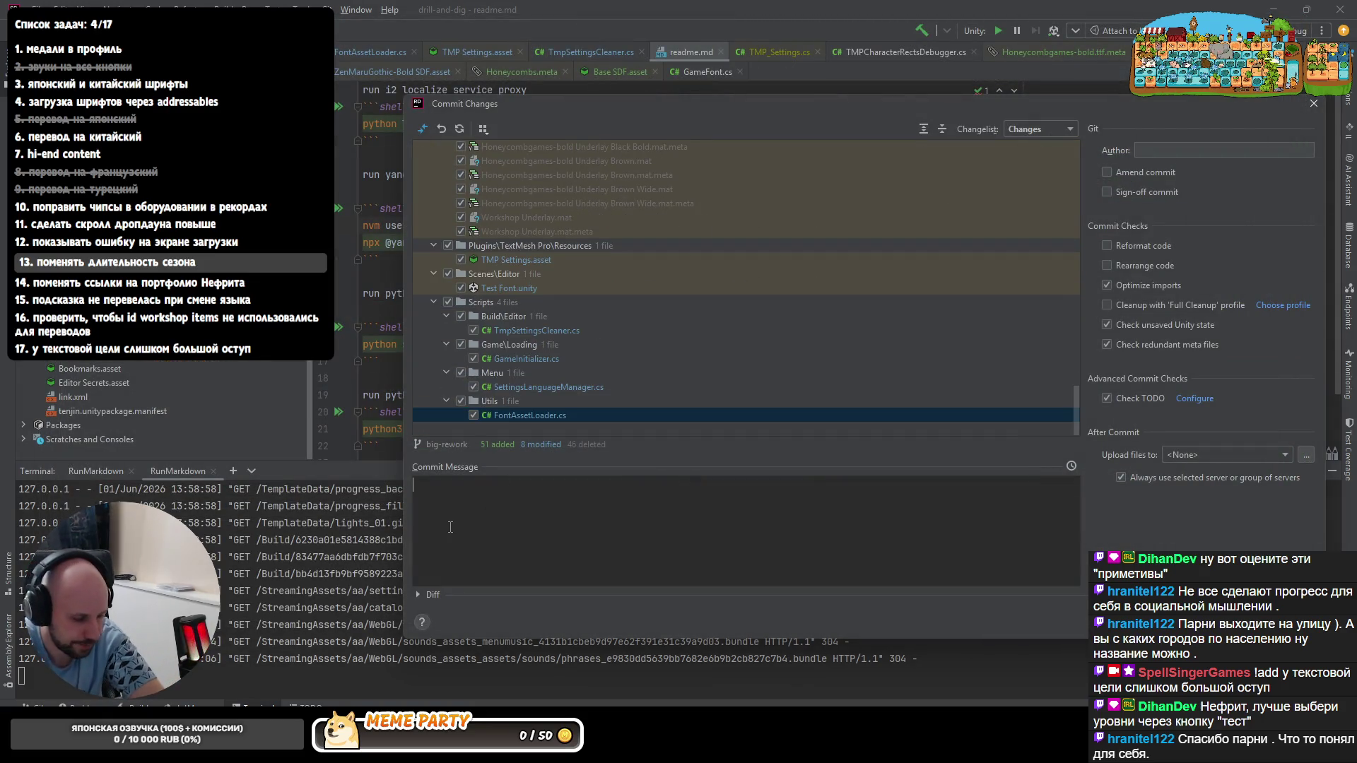
{"action": "type", "text": "use fonts as"}
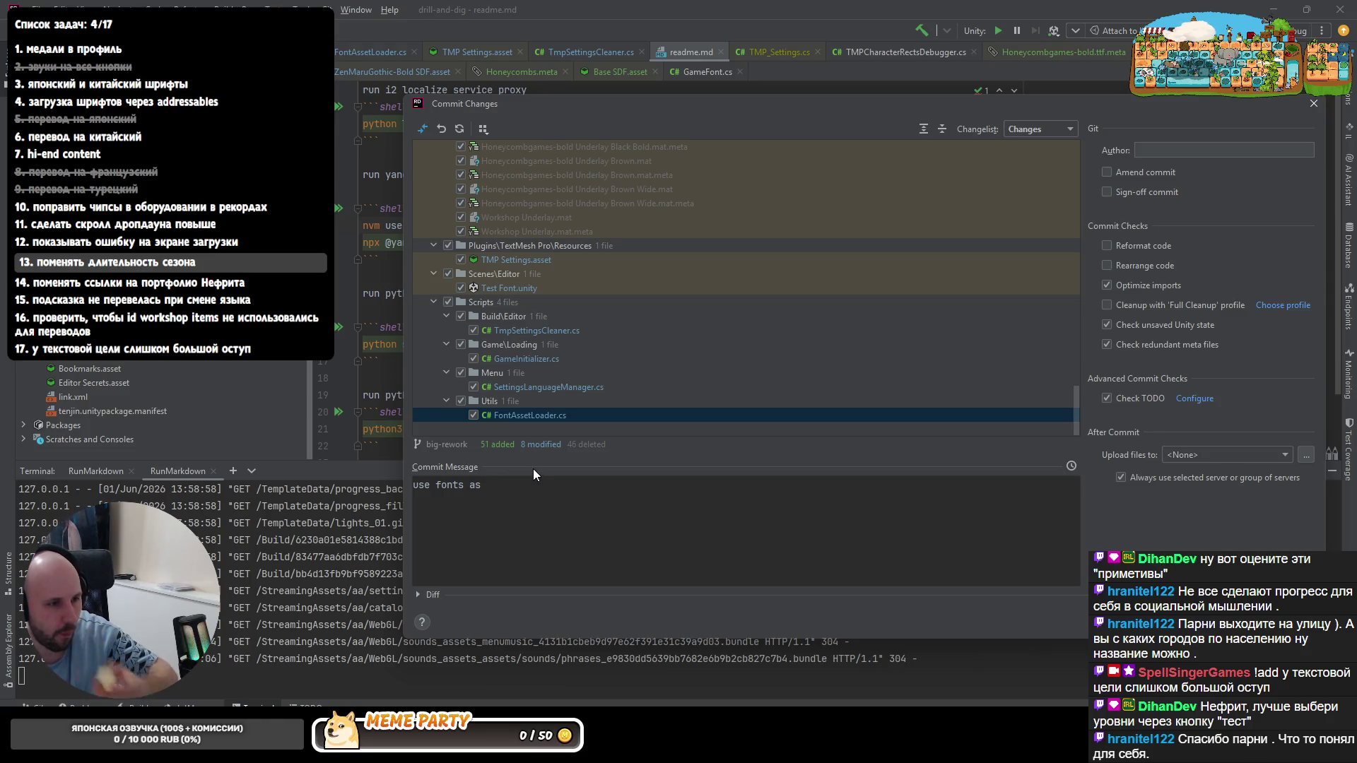
- Draft the 'use fonts as' commit message and close the commit window back to readme.md
{"action": "key", "text": "Escape"}
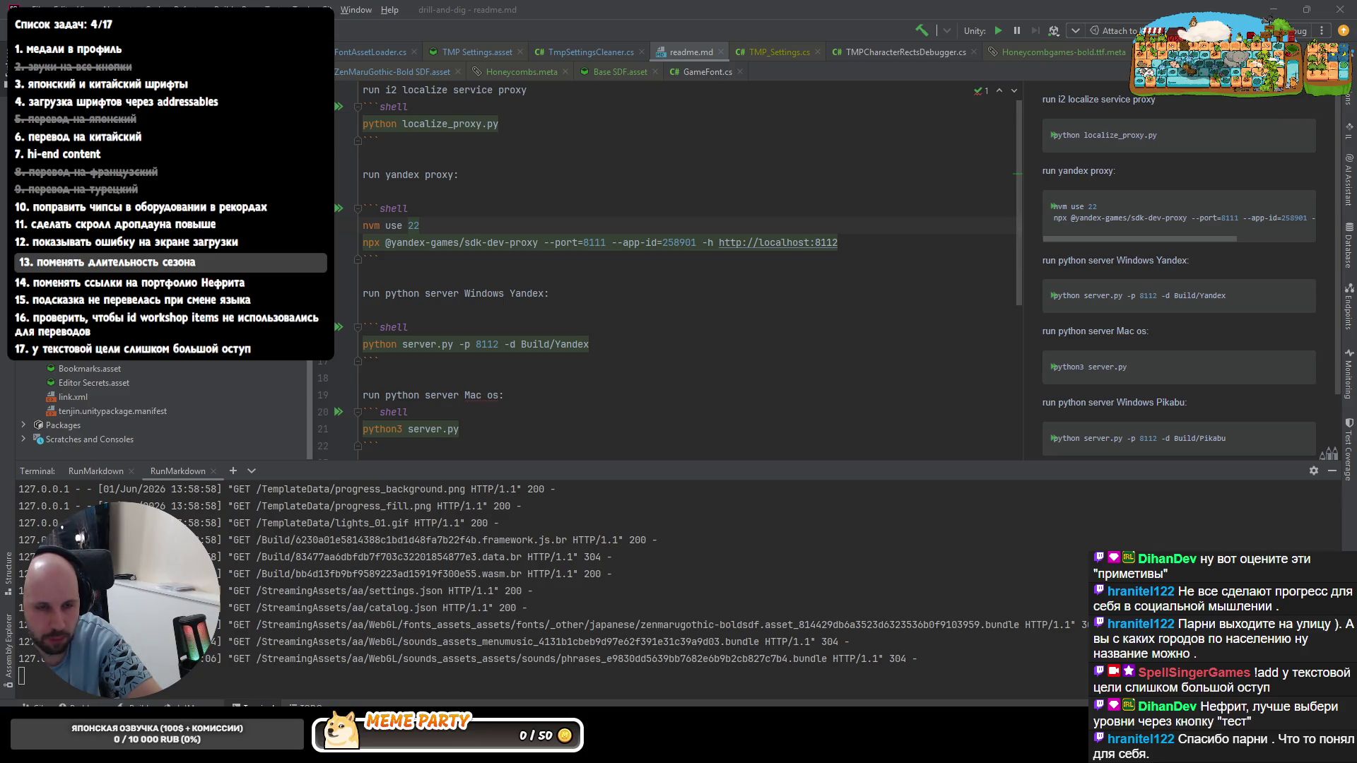
{"action": "mouse_move", "coordinate": [800, 242]}
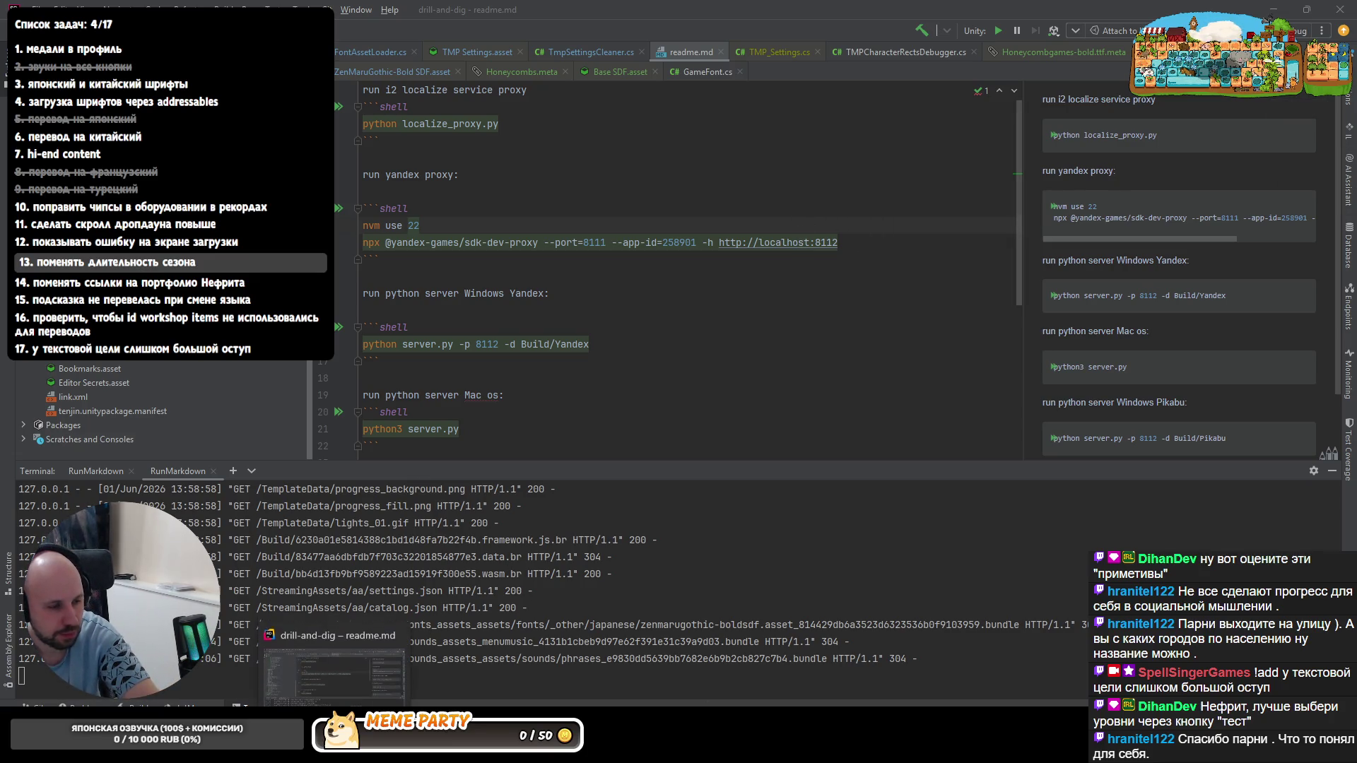
- In IntelliJ open the prod player table, sort it by id ascending and select the first player's row
{"action": "left_click", "coordinate": [1348, 245]}
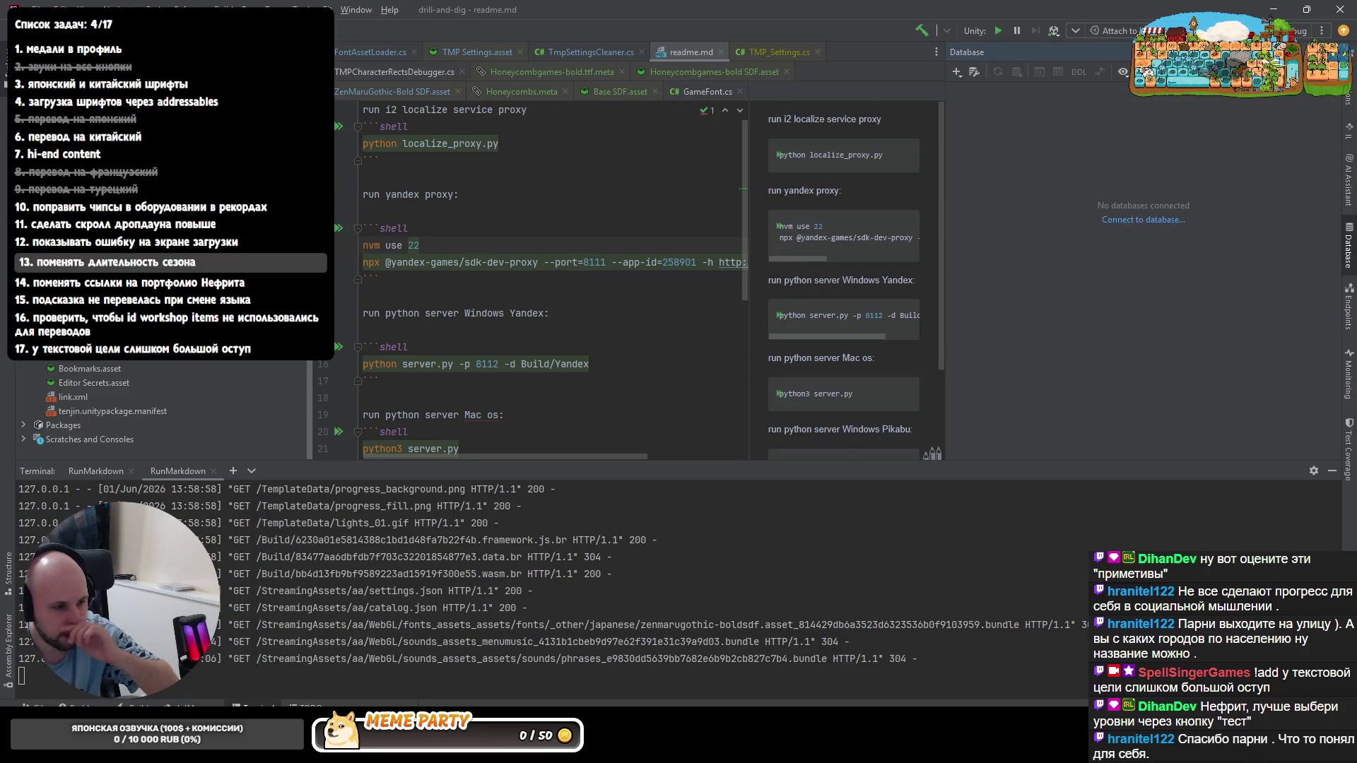
{"action": "key", "text": "alt+Tab"}
{"action": "double_click", "coordinate": [1204, 370]}
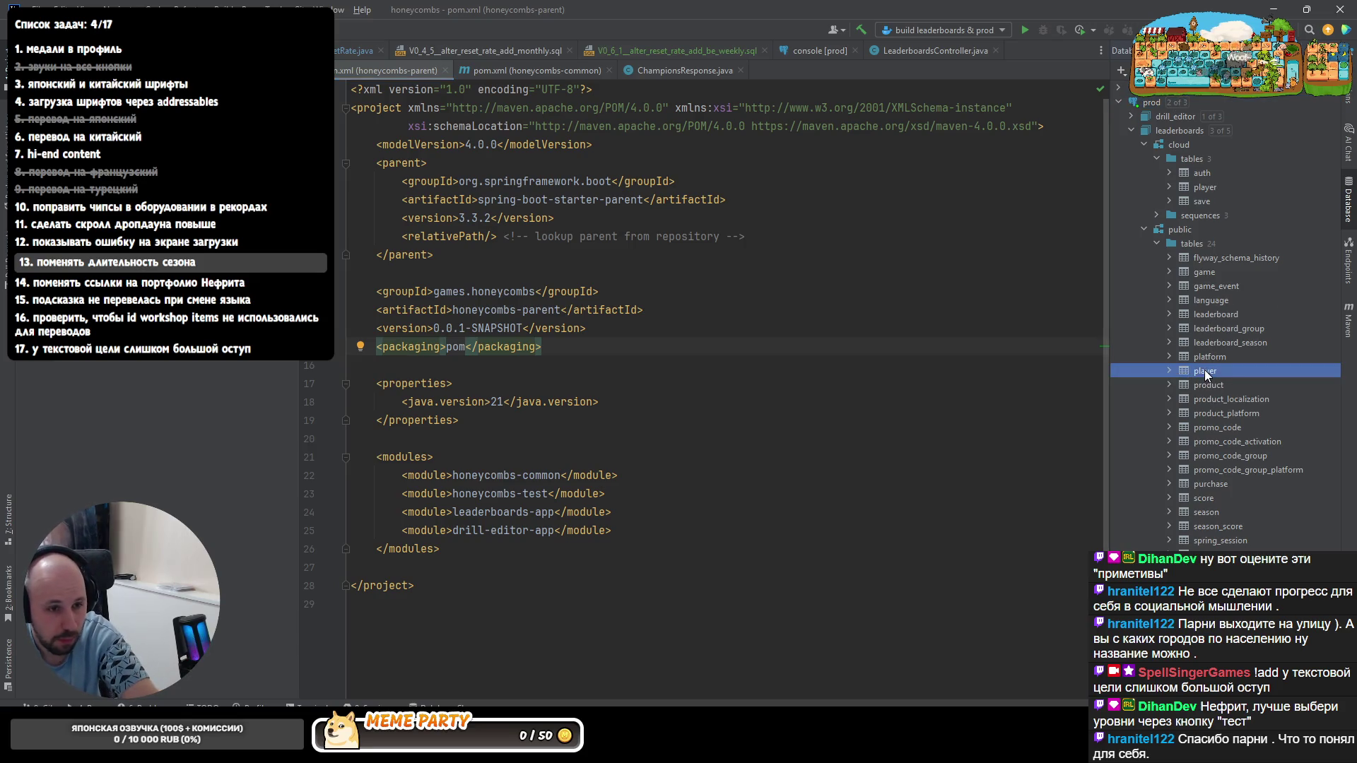
{"action": "left_click", "coordinate": [400, 107]}
{"action": "left_click", "coordinate": [391, 128]}
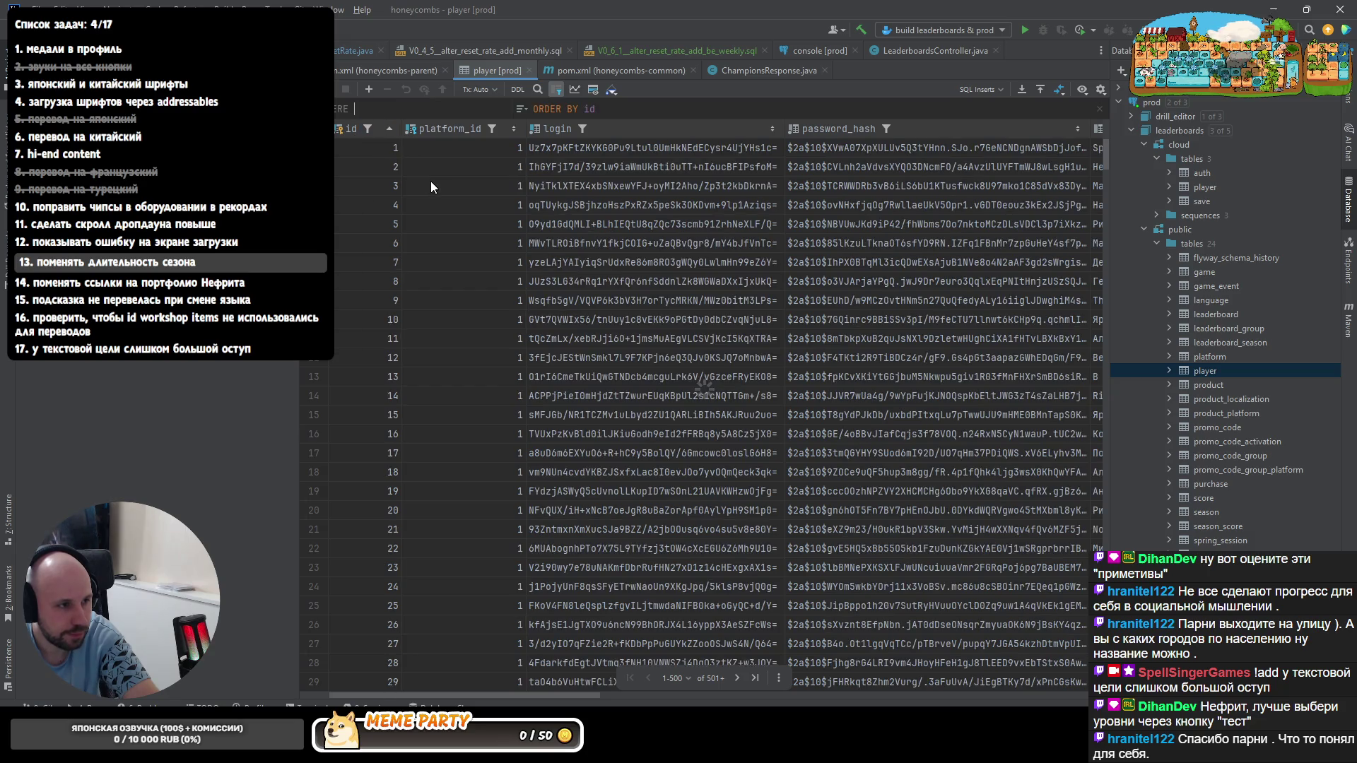
{"action": "left_click", "coordinate": [823, 153]}
{"action": "mouse_move", "coordinate": [483, 696]}
{"action": "left_mouse_down"}
{"action": "mouse_move", "coordinate": [998, 696]}
{"action": "mouse_move", "coordinate": [640, 685]}
{"action": "left_mouse_up"}
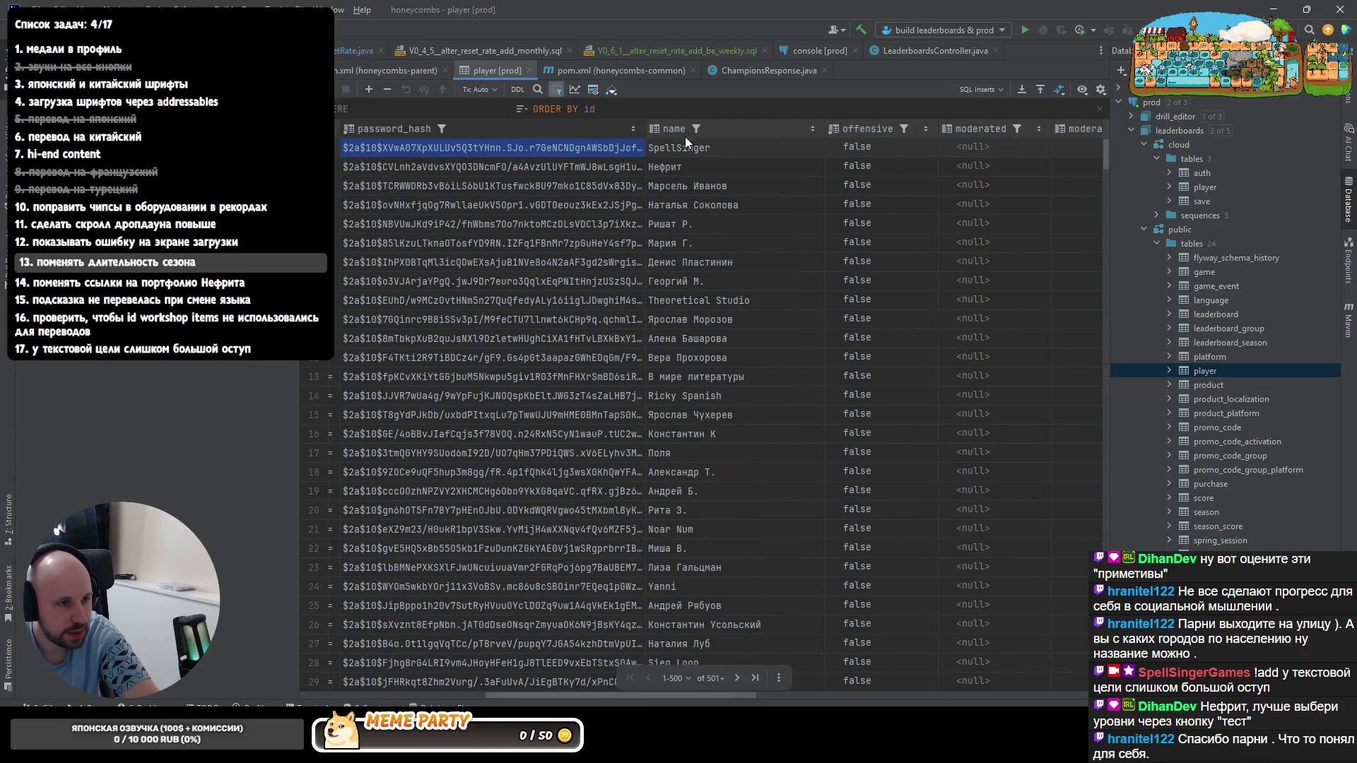
- After a glance at Unity, begin editing the first player's name to append ' (こんにちは)'
{"action": "key", "text": "alt+Tab"}
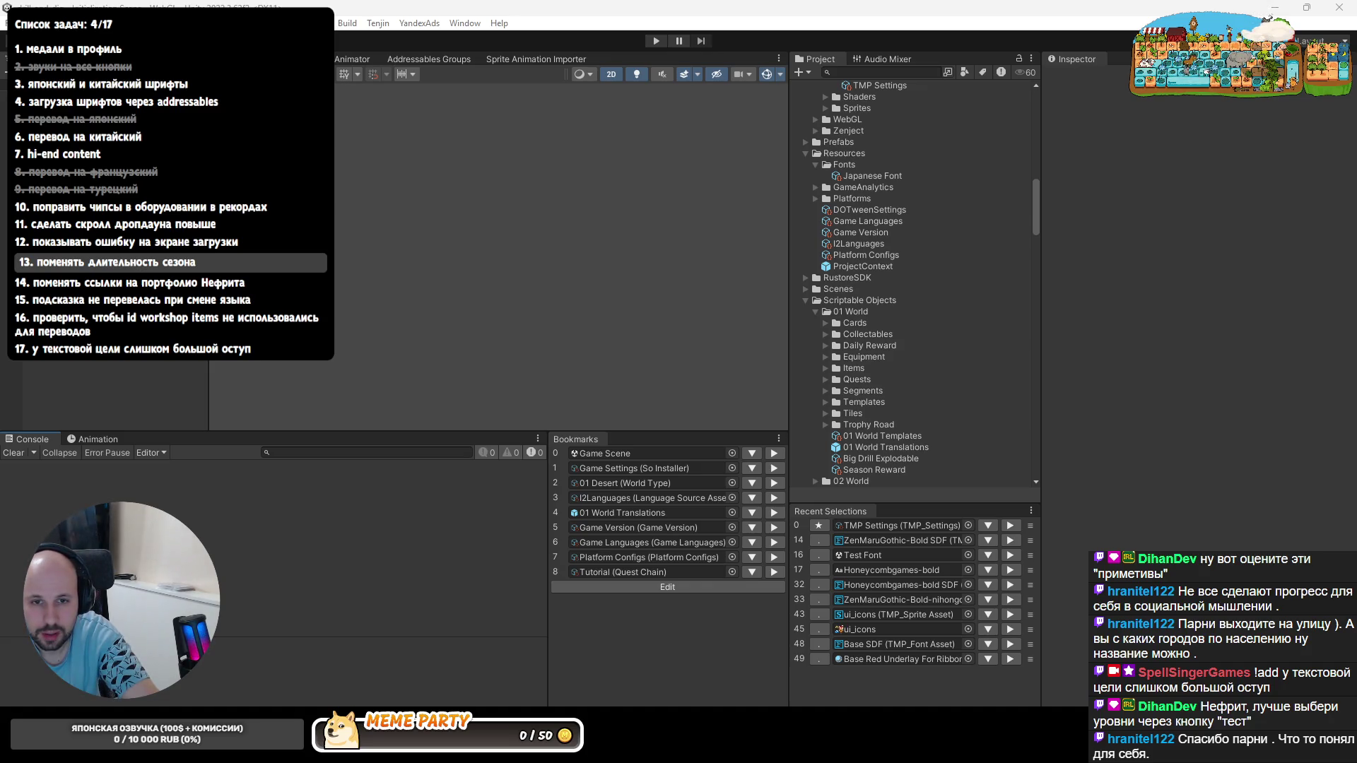
{"action": "scroll", "coordinate": [978, 169], "scroll_direction": "up", "scroll_amount": 2}
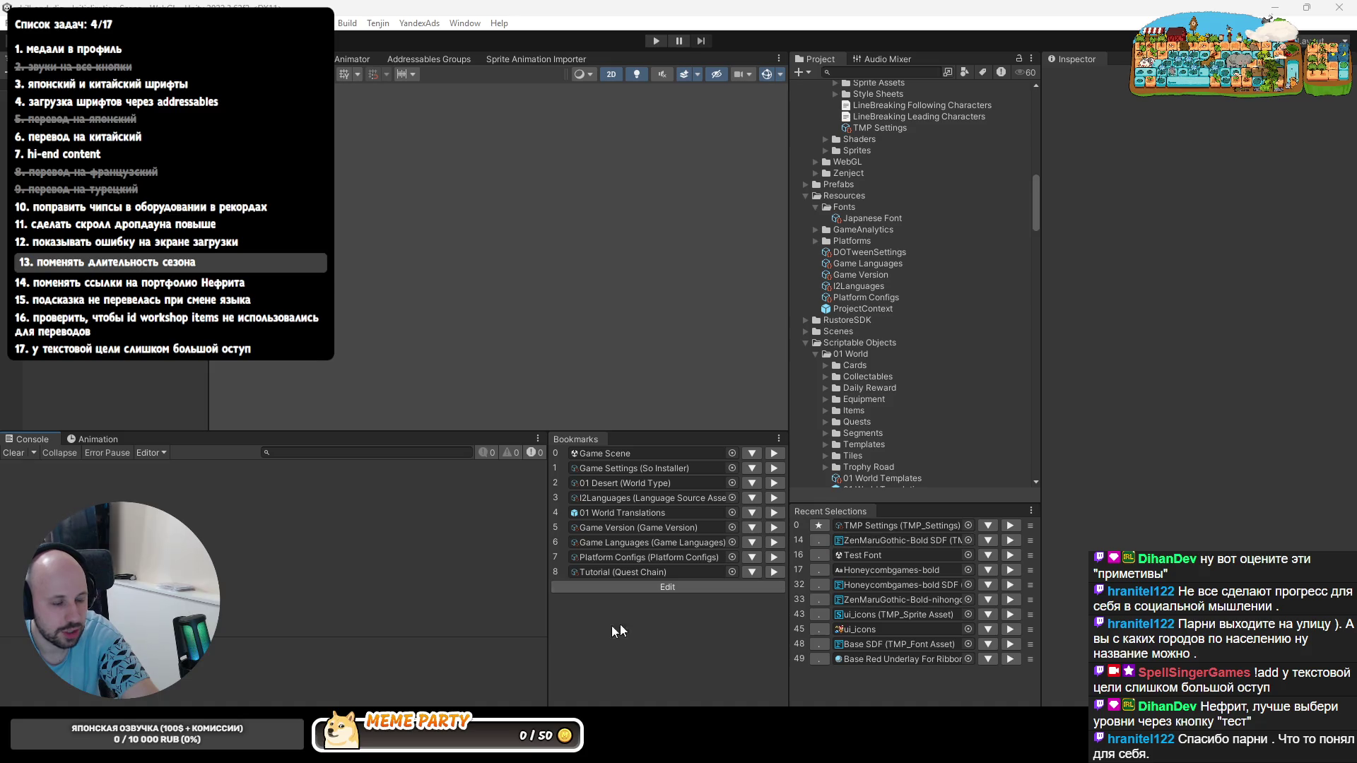
{"action": "key", "text": "alt+Tab"}
{"action": "double_click", "coordinate": [683, 155]}
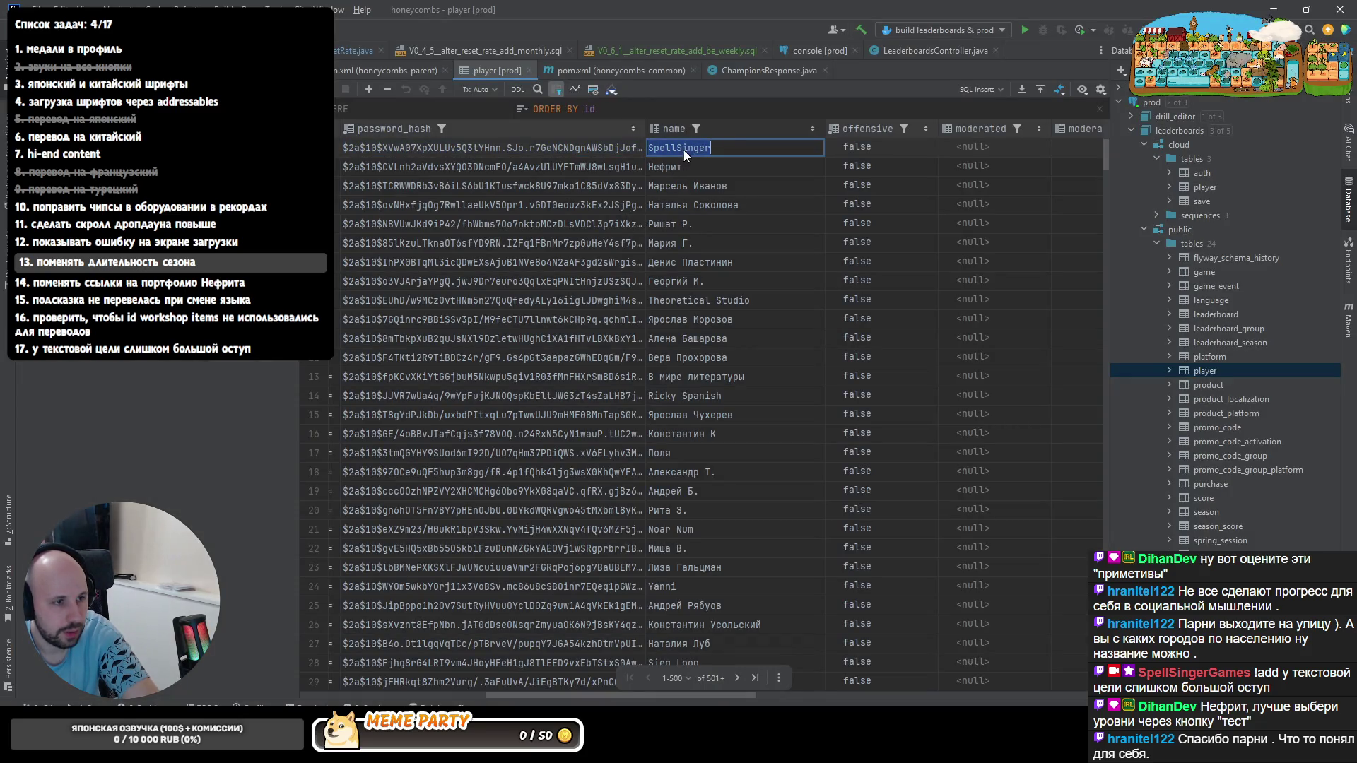
{"action": "type", "text": " (こんにちは"}
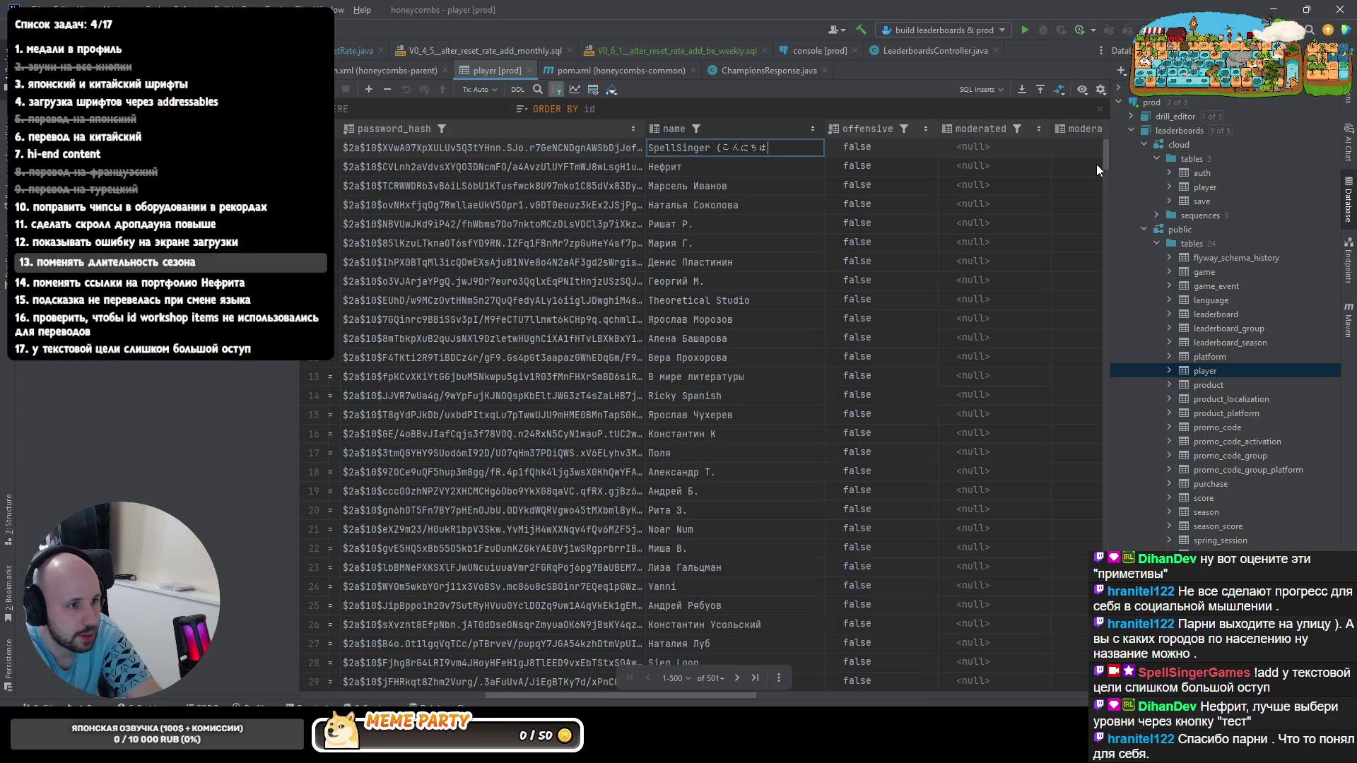
{"action": "type", "text": ")"}
- Submit the first player's name with the Japanese greeting to the database and switch to the browser
{"action": "key", "text": "Return"}
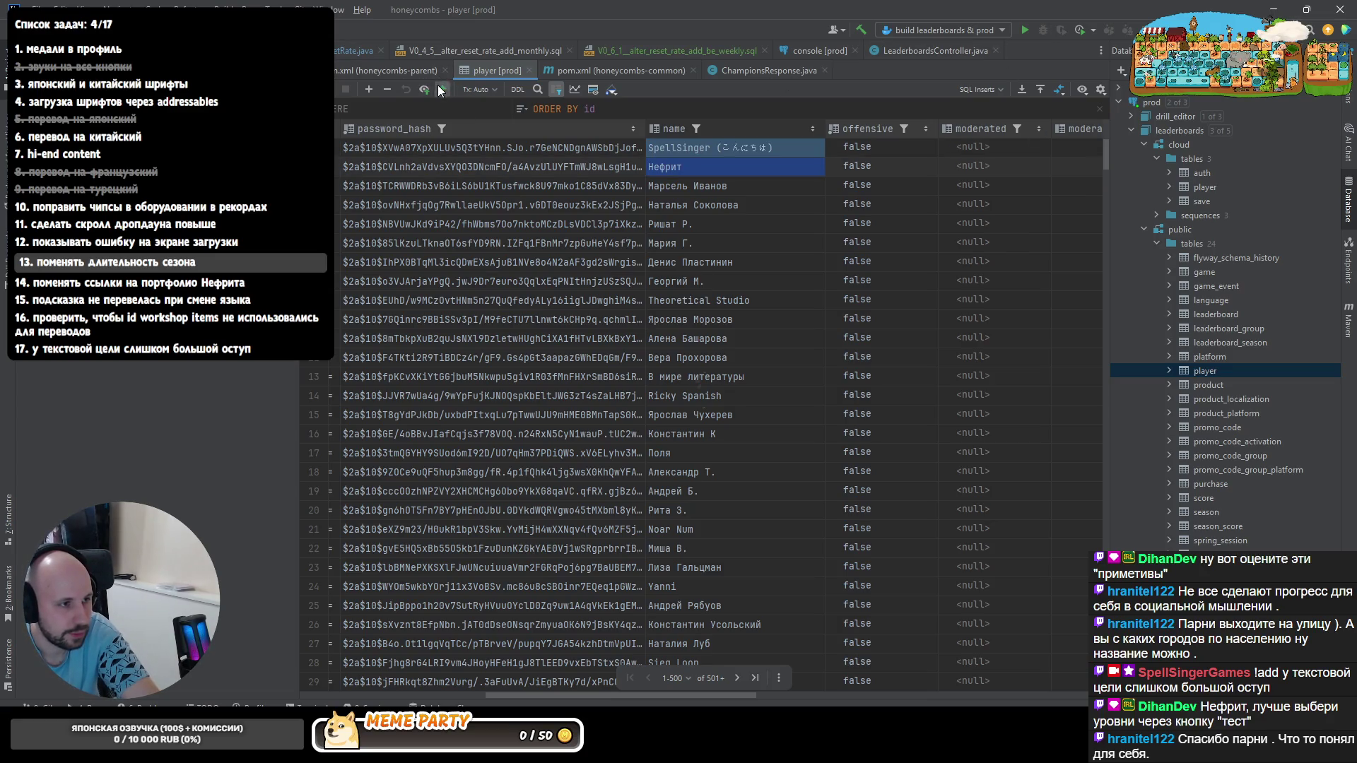
{"action": "left_click", "coordinate": [440, 90]}
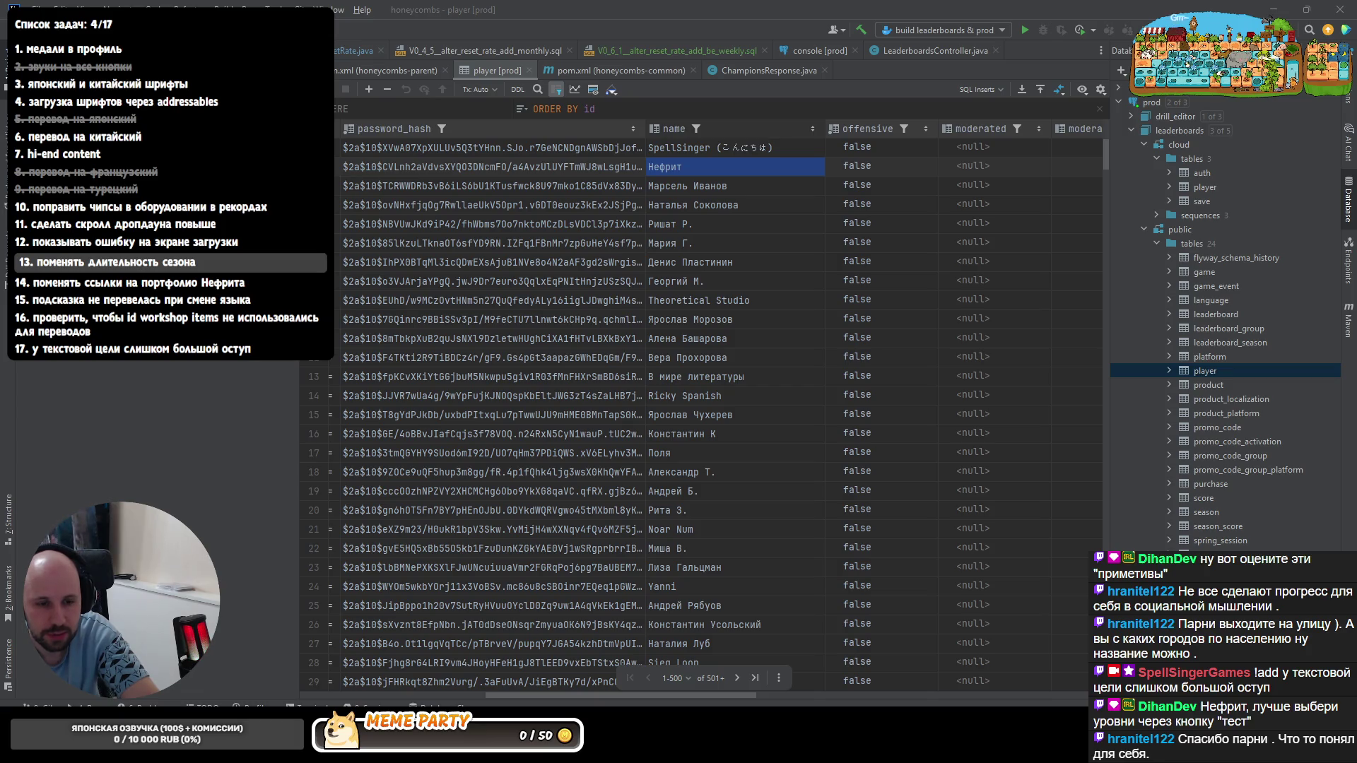
{"action": "key", "text": "alt+Tab"}
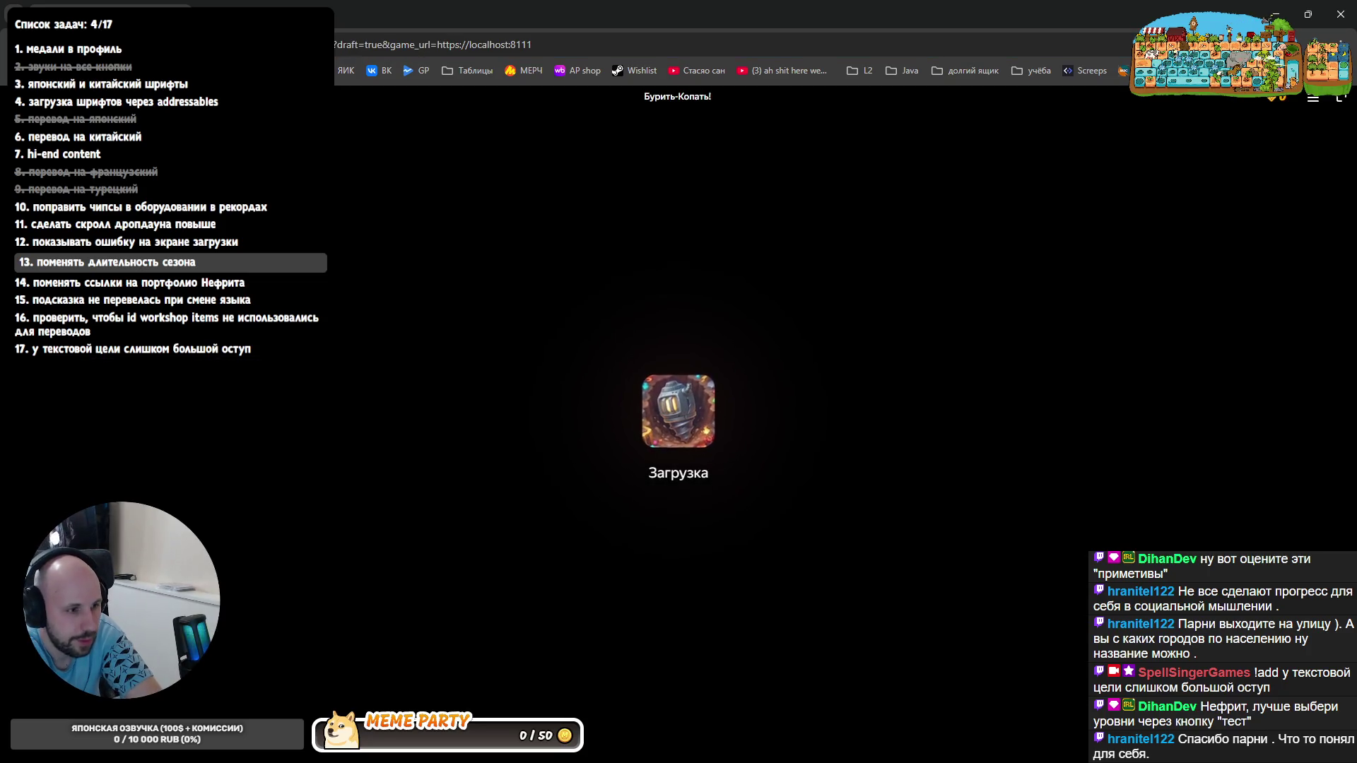
- Load the localhost build with the Network log open, check the current-season ranking and close it
{"action": "key", "text": "F12"}
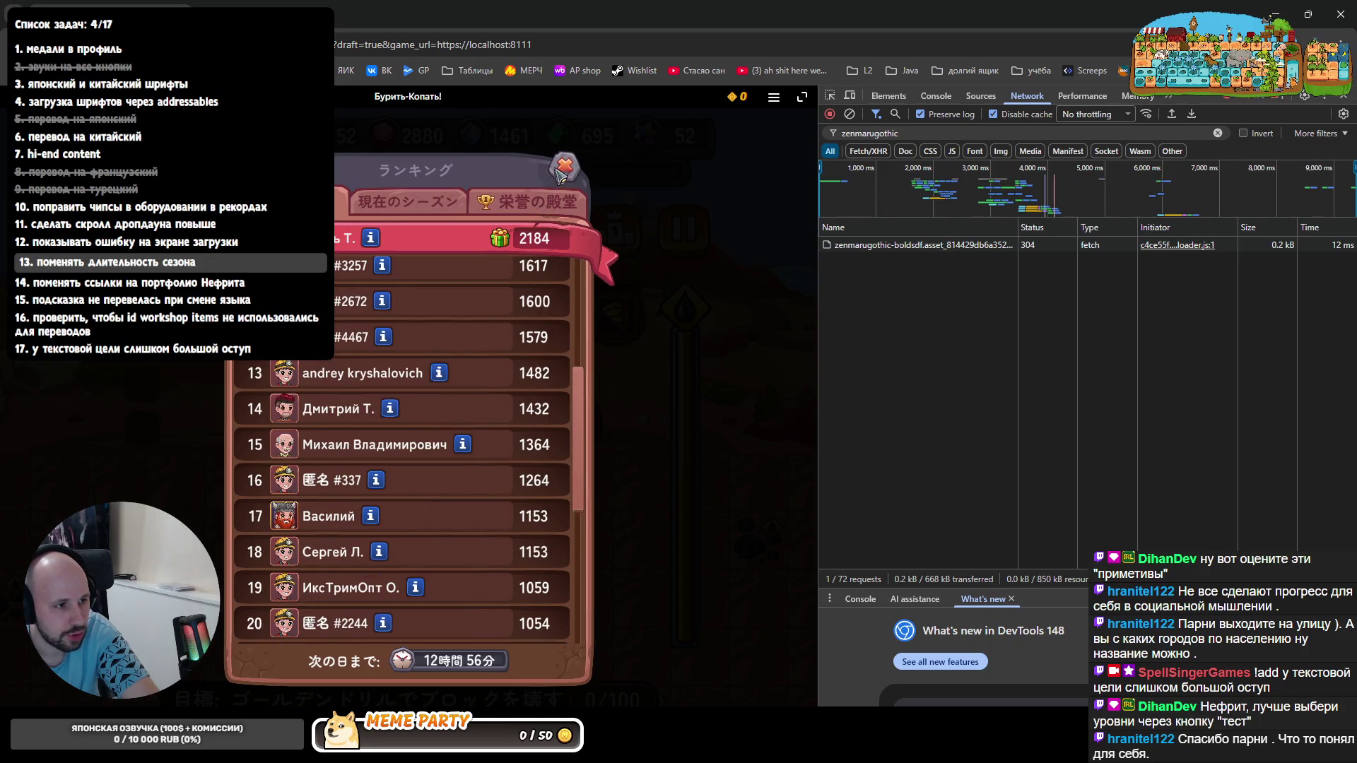
{"action": "left_click", "coordinate": [401, 210]}
{"action": "left_click", "coordinate": [565, 167]}
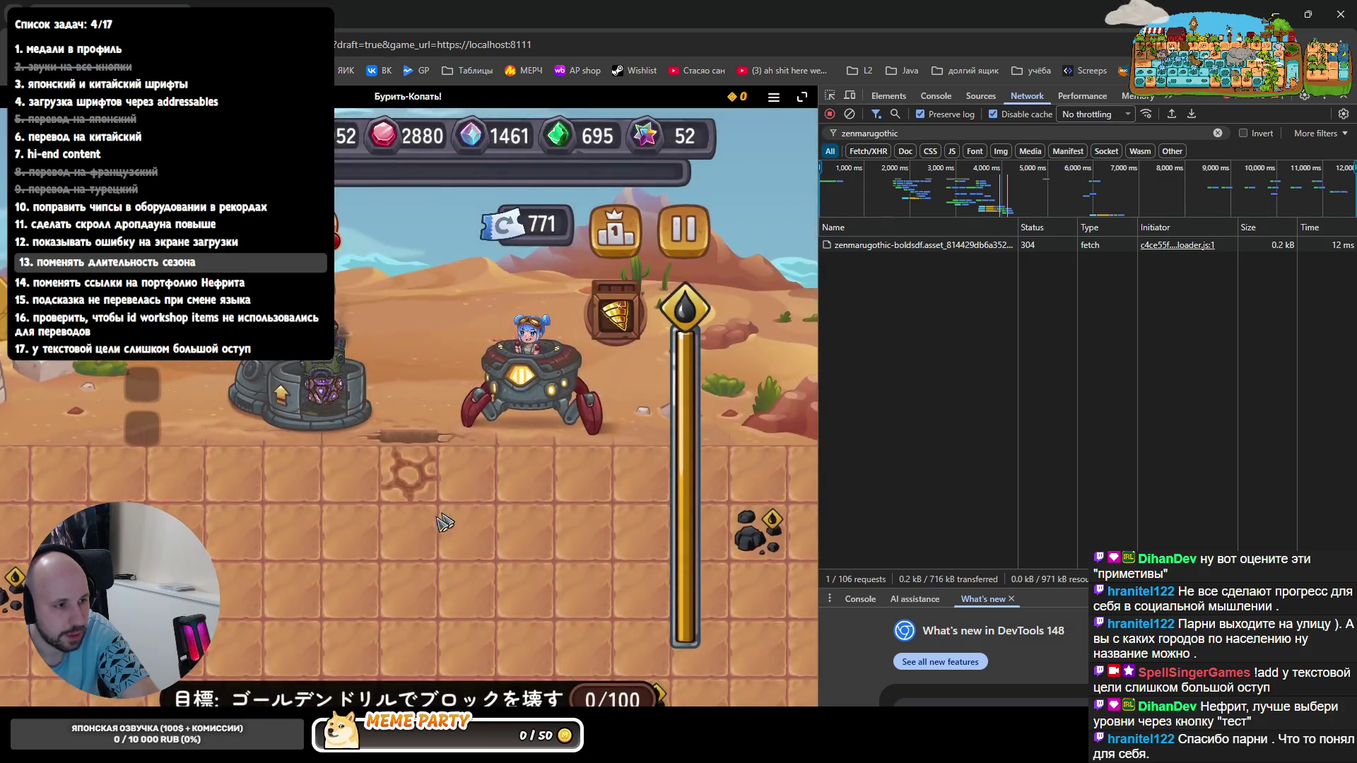
- Play a dig run with a pause and resume, finishing past the new depth-15 record result
{"action": "left_click", "coordinate": [422, 542]}
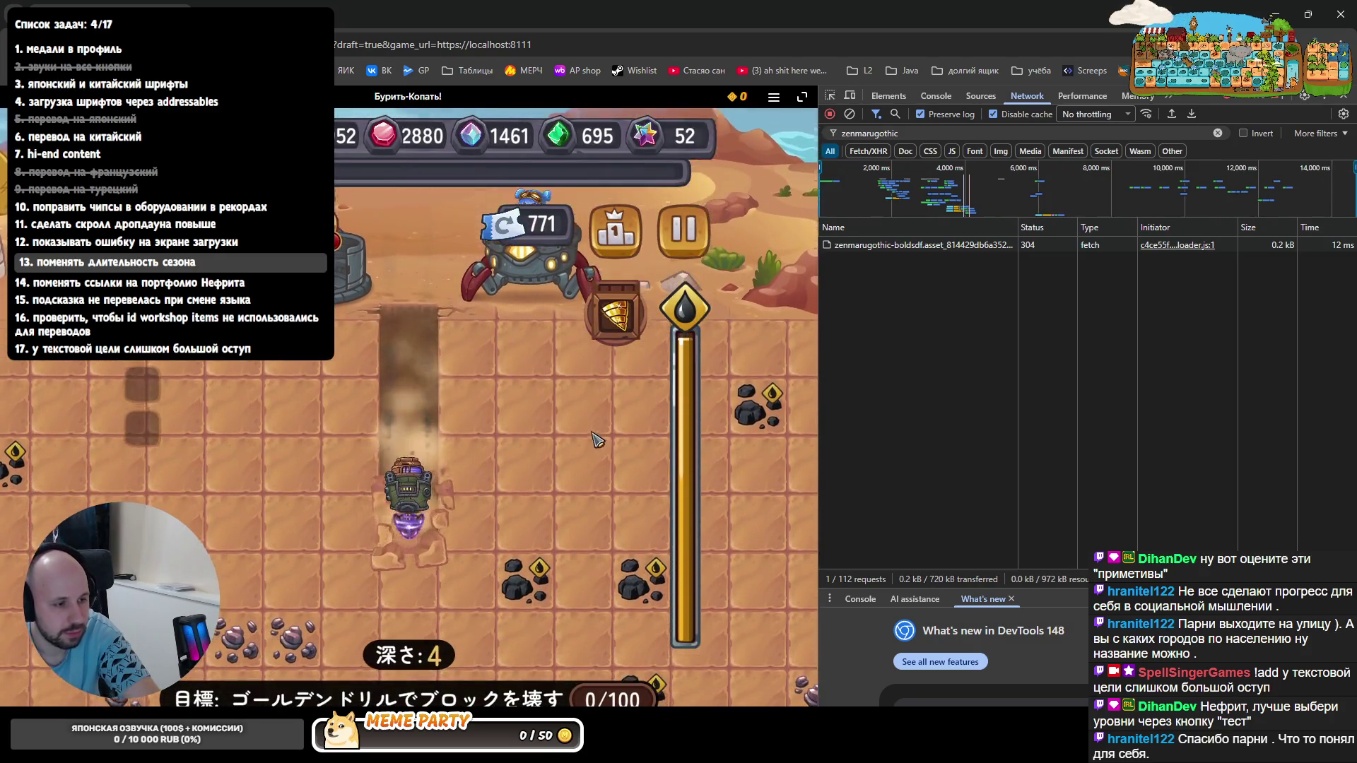
{"action": "left_click", "coordinate": [683, 239]}
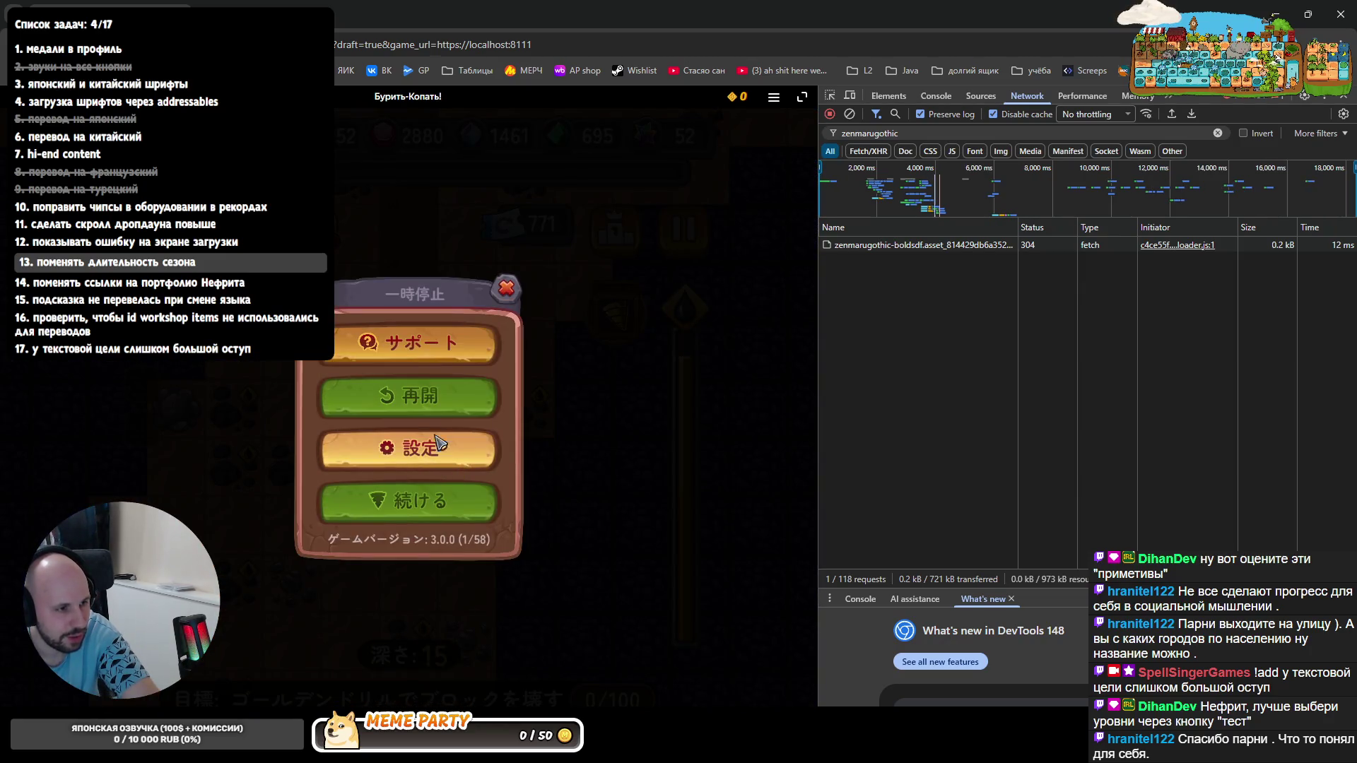
{"action": "left_click", "coordinate": [466, 394]}
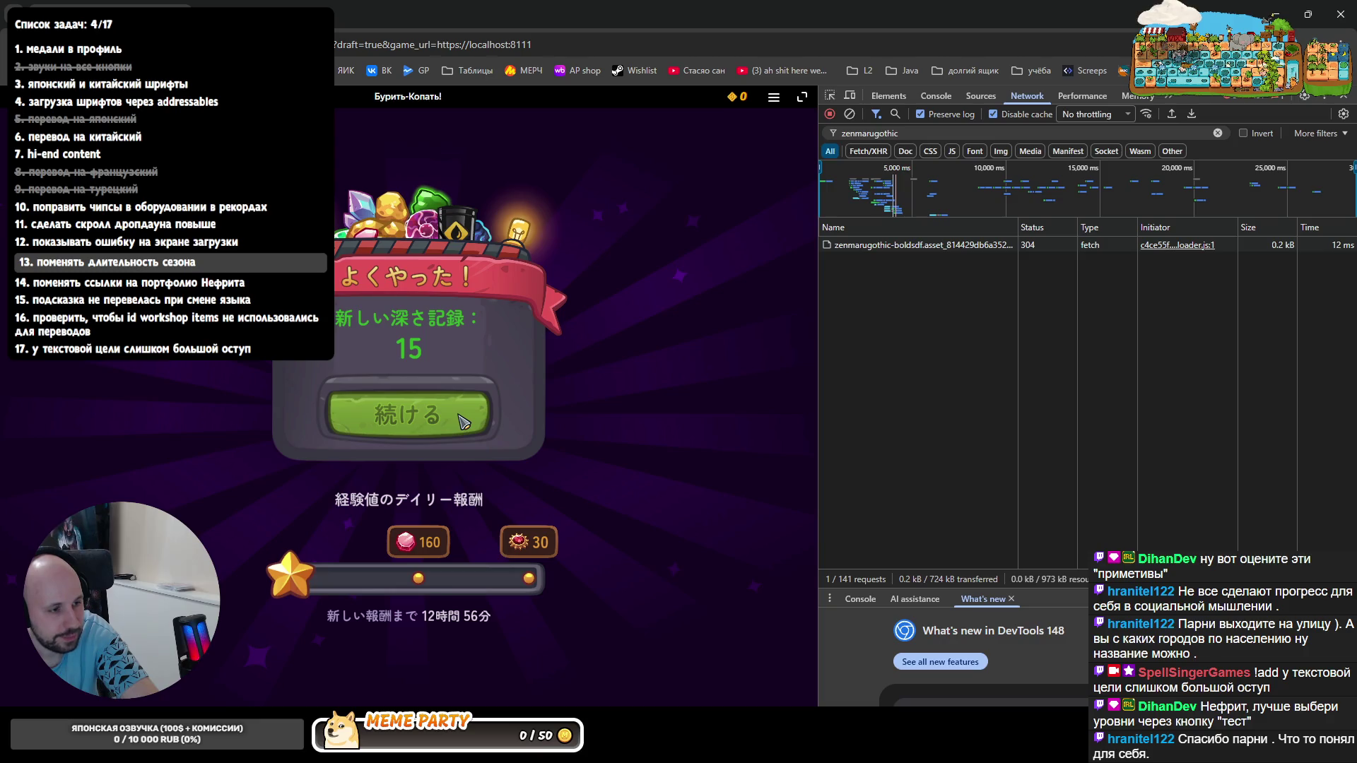
{"action": "left_click", "coordinate": [463, 421]}
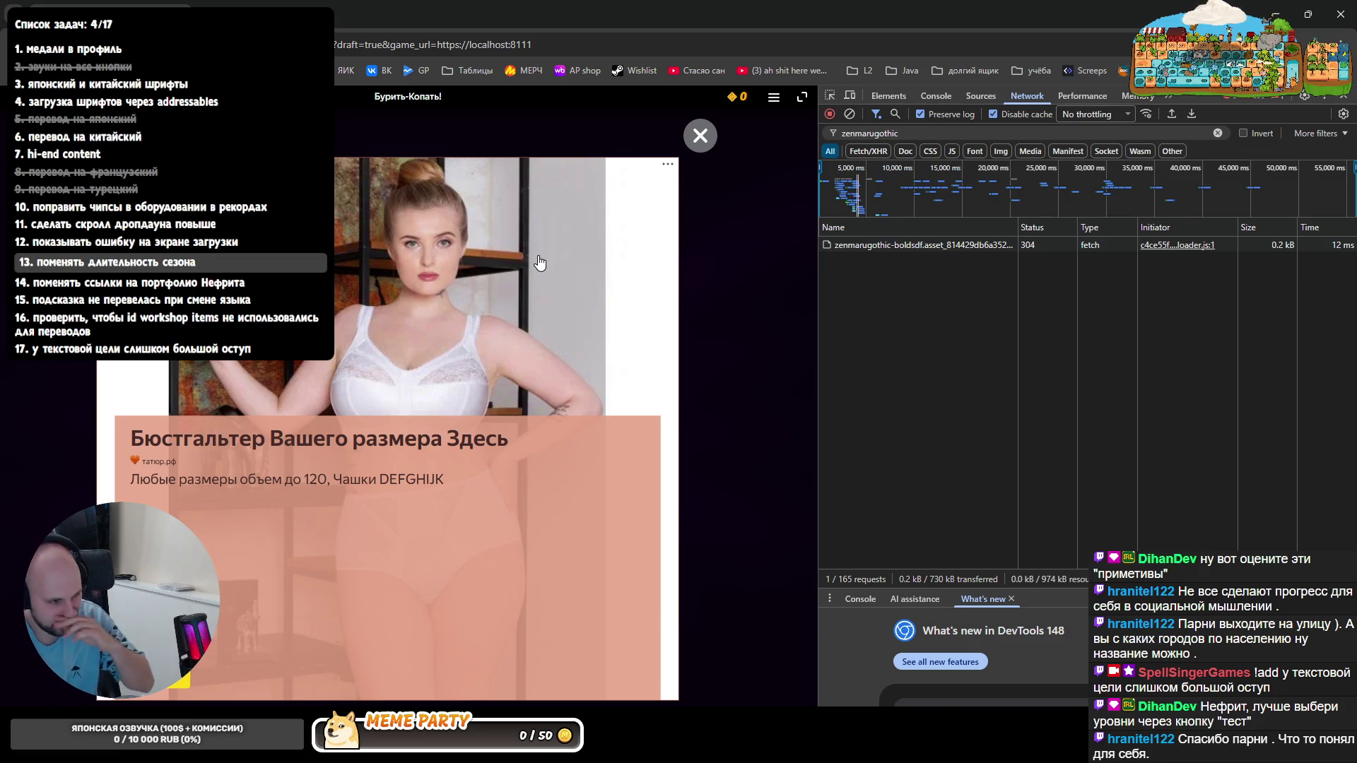
- Close the ad and shop, view the leaderboard with your 71st-place 15-point entry, then return to the player table
{"action": "left_click", "coordinate": [700, 136]}
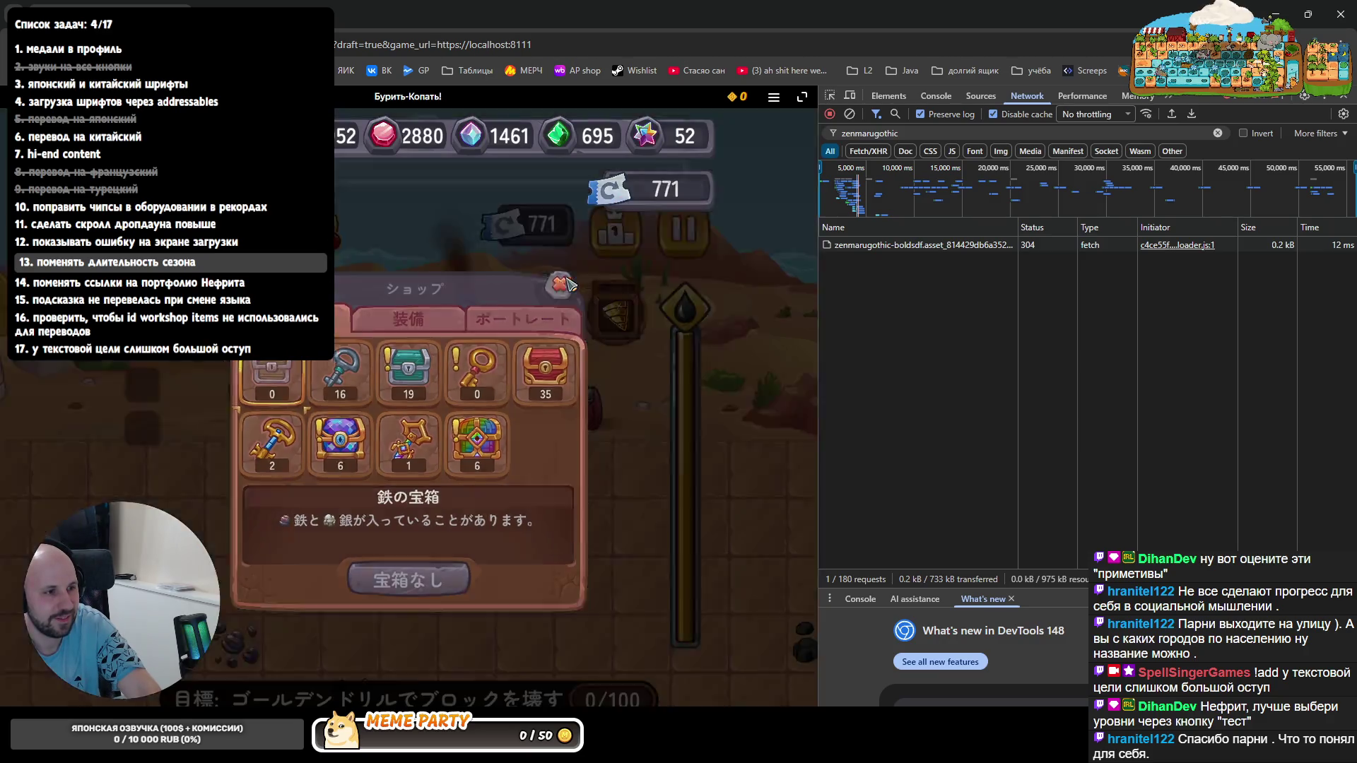
{"action": "left_click", "coordinate": [561, 284]}
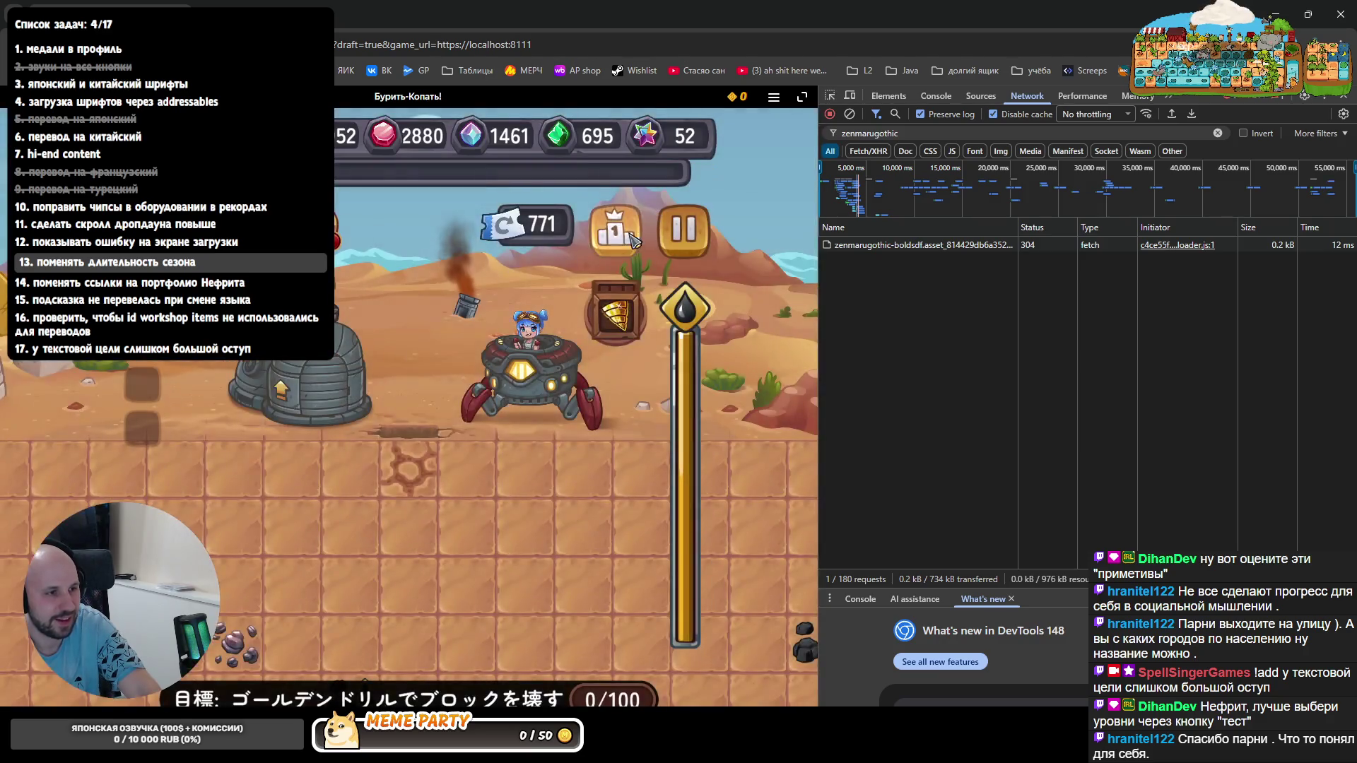
{"action": "left_click", "coordinate": [622, 239]}
{"action": "scroll", "coordinate": [408, 563], "scroll_direction": "up", "scroll_amount": 1}
{"action": "scroll", "coordinate": [418, 578], "scroll_direction": "down", "scroll_amount": 1}
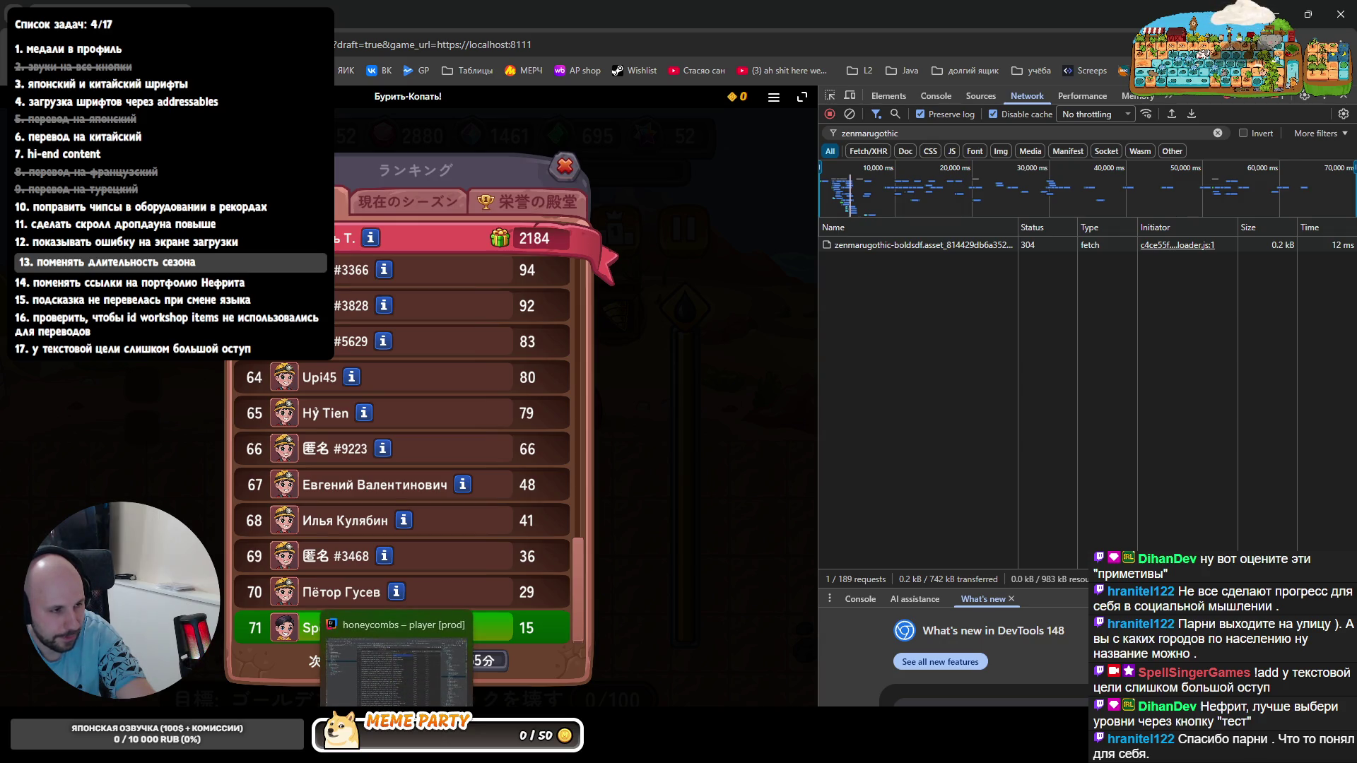
{"action": "left_click", "coordinate": [398, 657]}
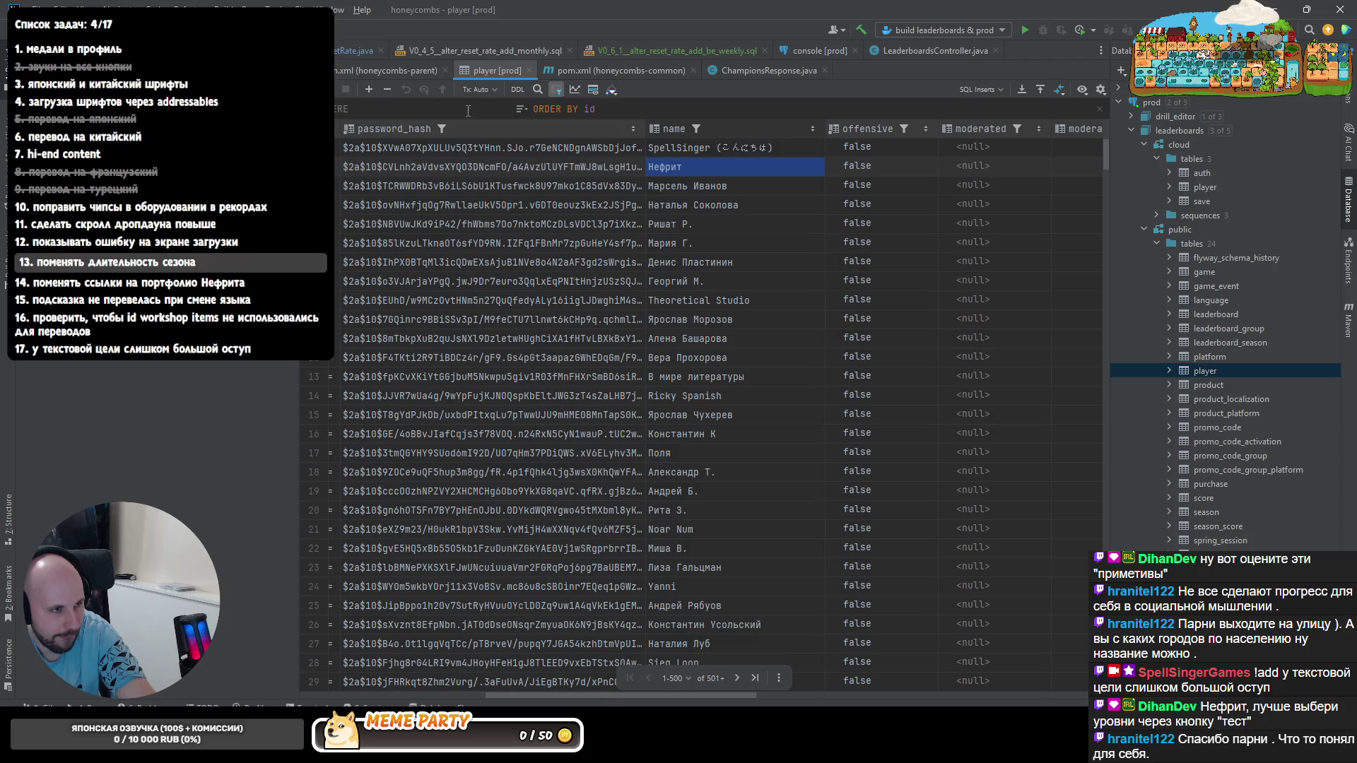
{"action": "double_click", "coordinate": [710, 147]}
{"action": "key", "text": "BackSpace"}
{"action": "key", "text": "BackSpace"}
{"action": "key", "text": "BackSpace"}
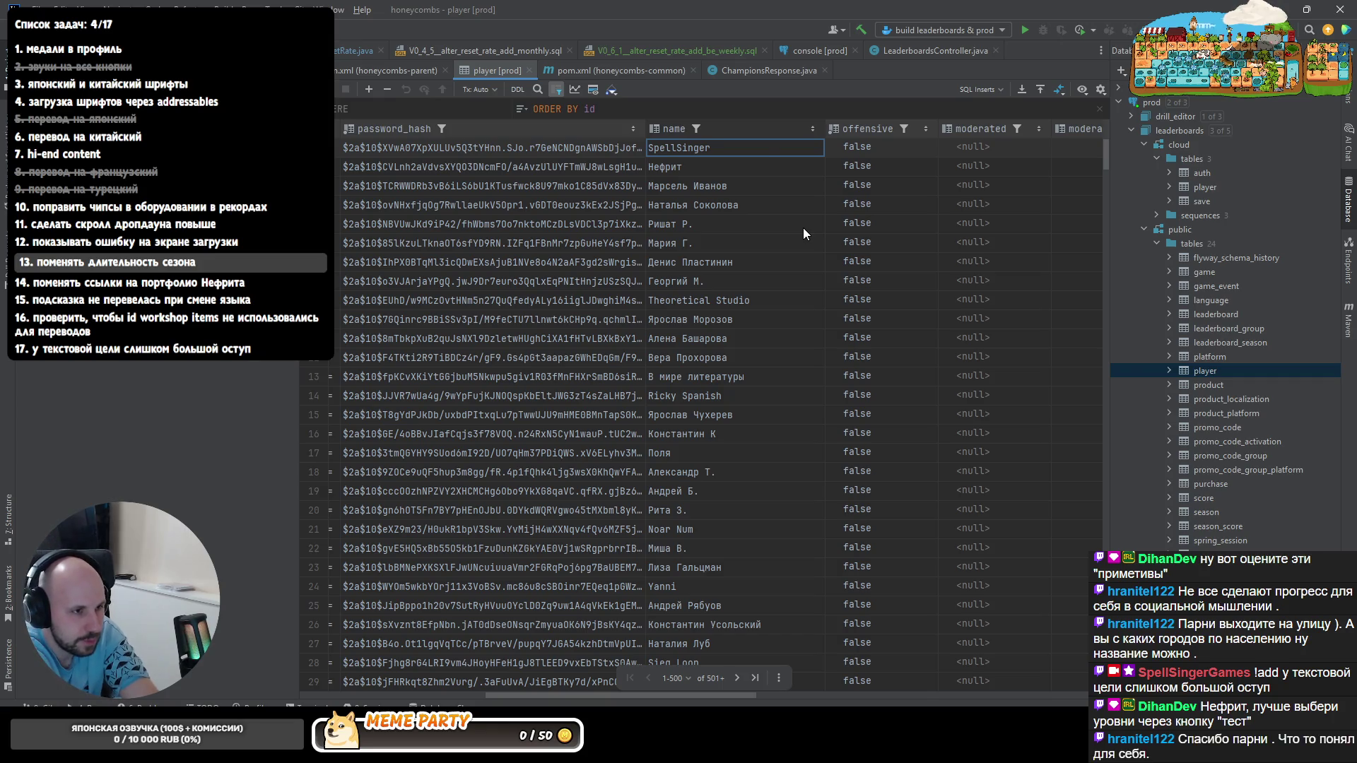
{"action": "type", "text": "(こんにちは)"}
{"action": "key", "text": "Return"}
{"action": "left_click", "coordinate": [434, 89]}
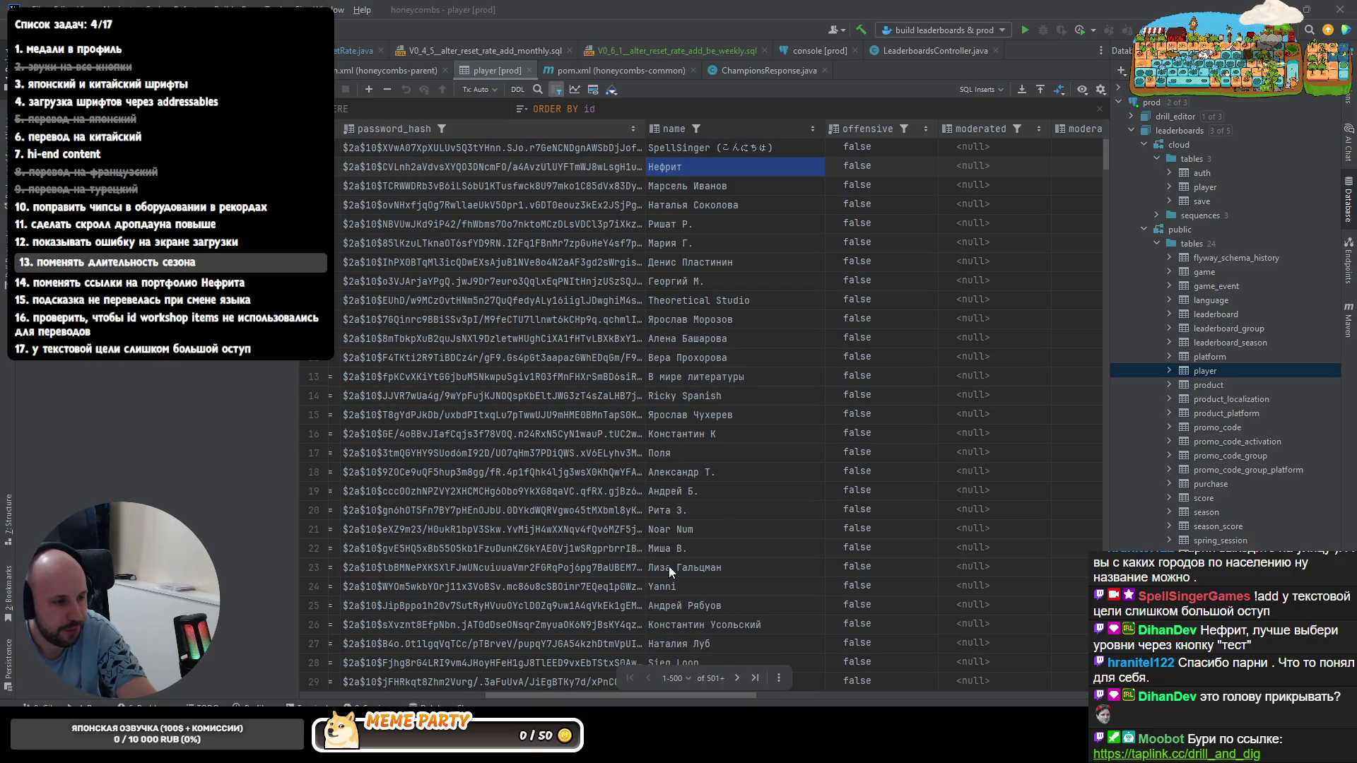
{"action": "key", "text": "alt+Tab"}
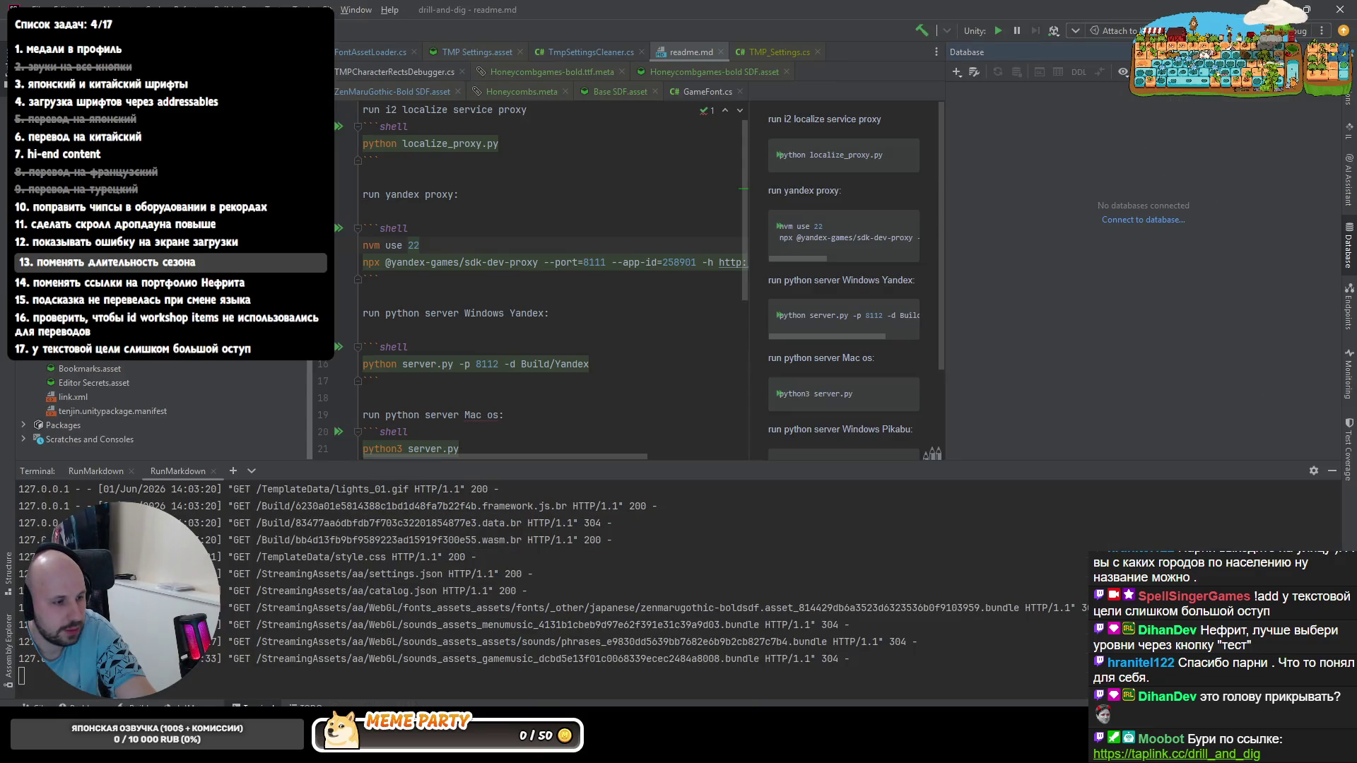
{"action": "key", "text": "alt+Tab"}
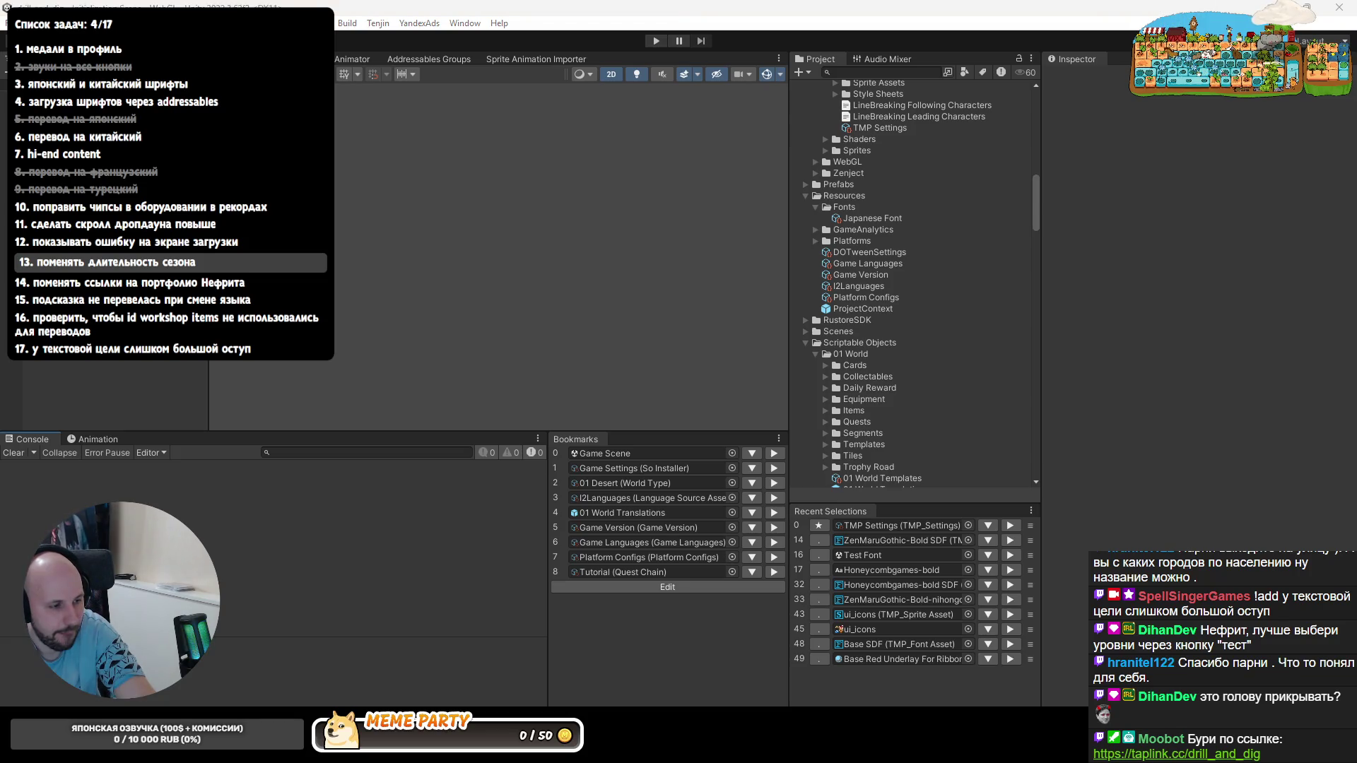
{"action": "key", "text": "alt+Tab"}
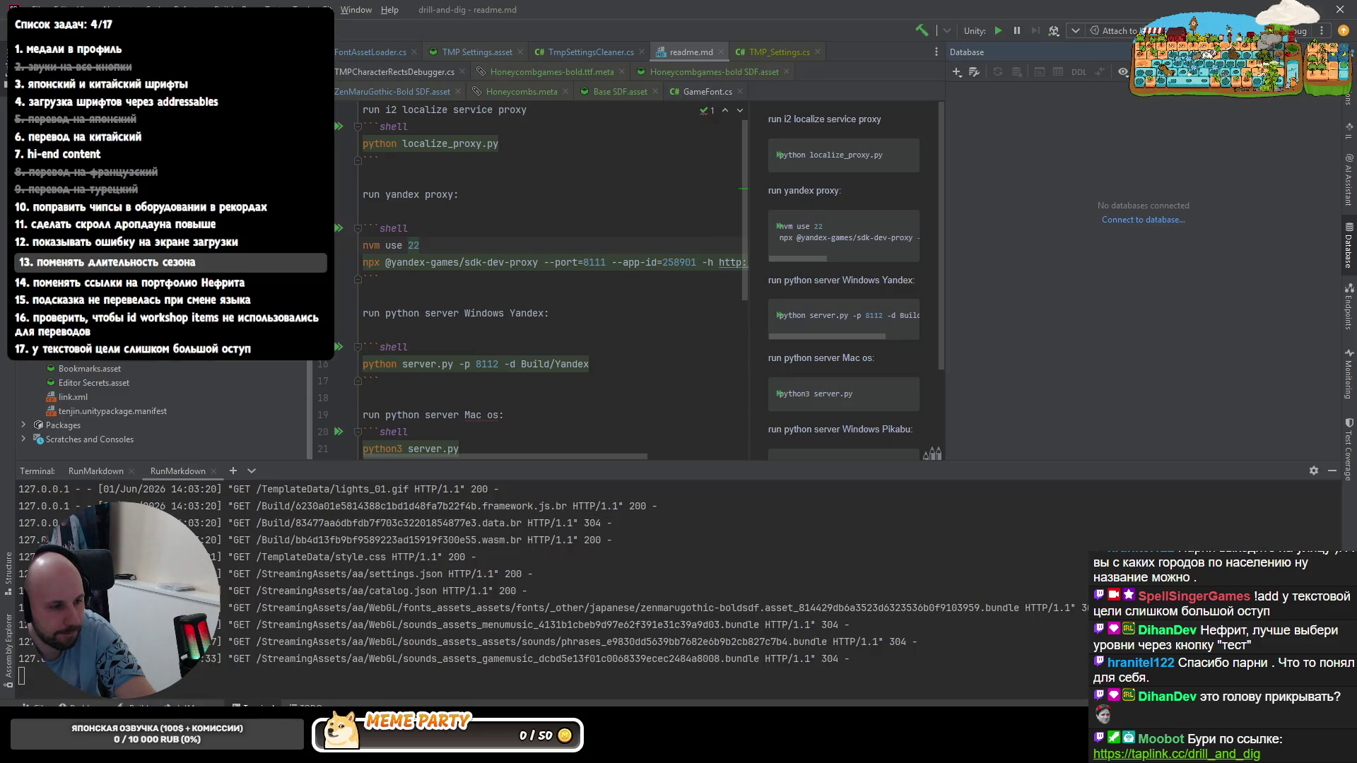
{"action": "key", "text": "alt+Tab"}
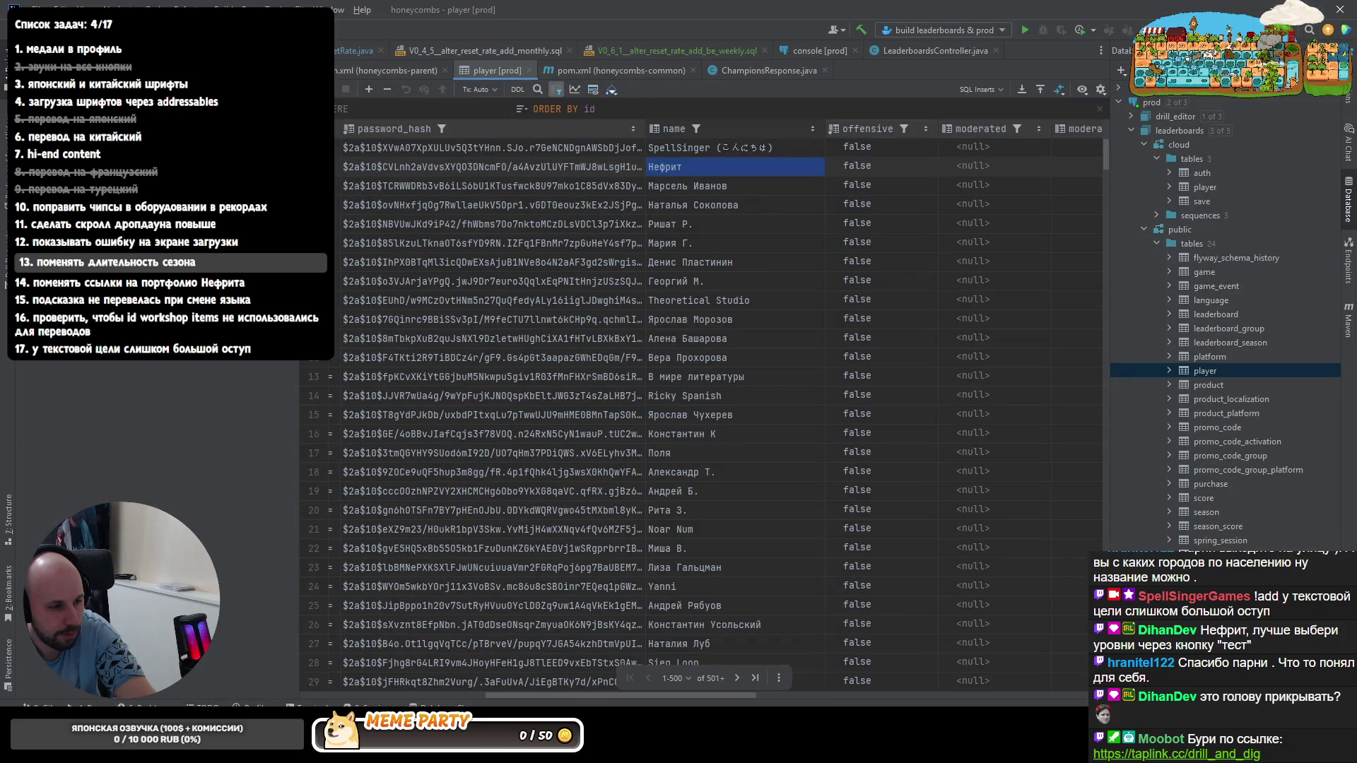
- View the 現在のシーズン ranking in the game, then return to the prod player table
{"action": "key", "text": "alt+Tab"}
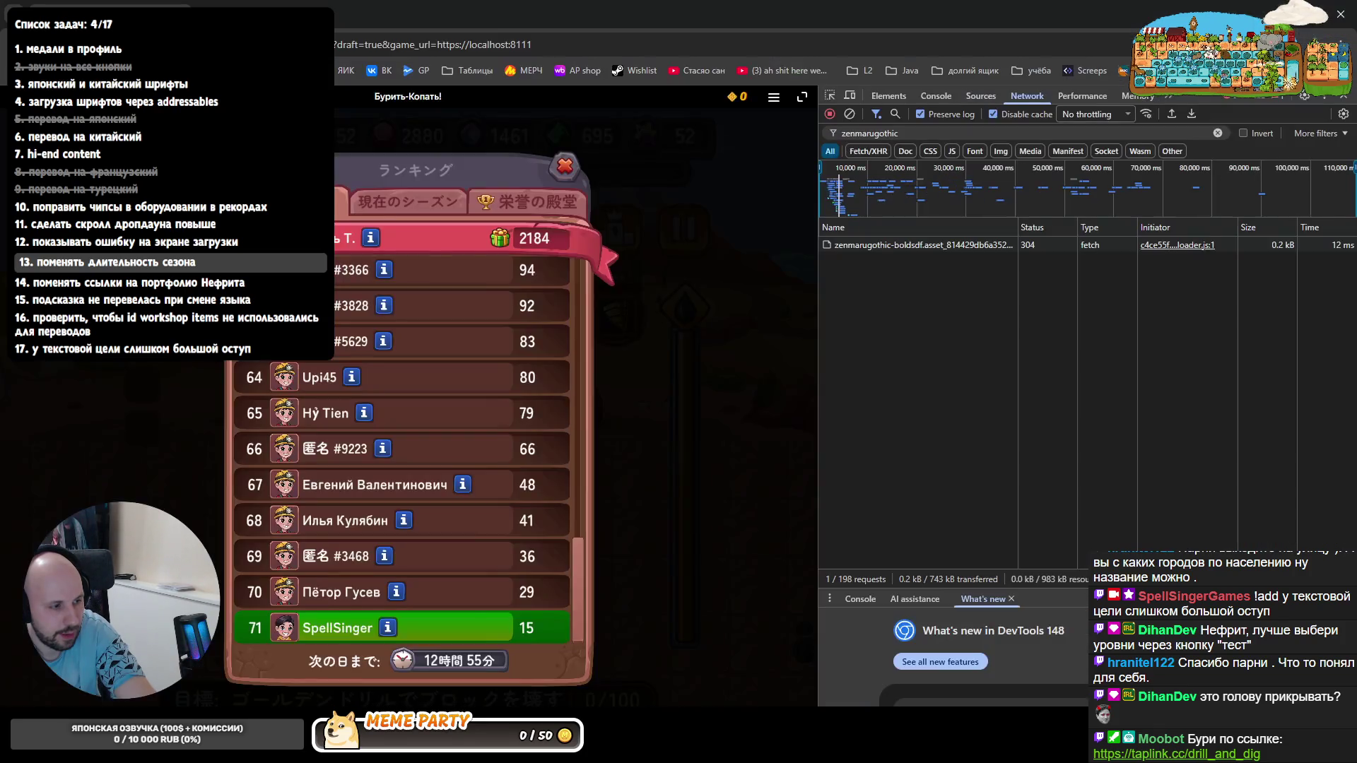
{"action": "left_click", "coordinate": [406, 203]}
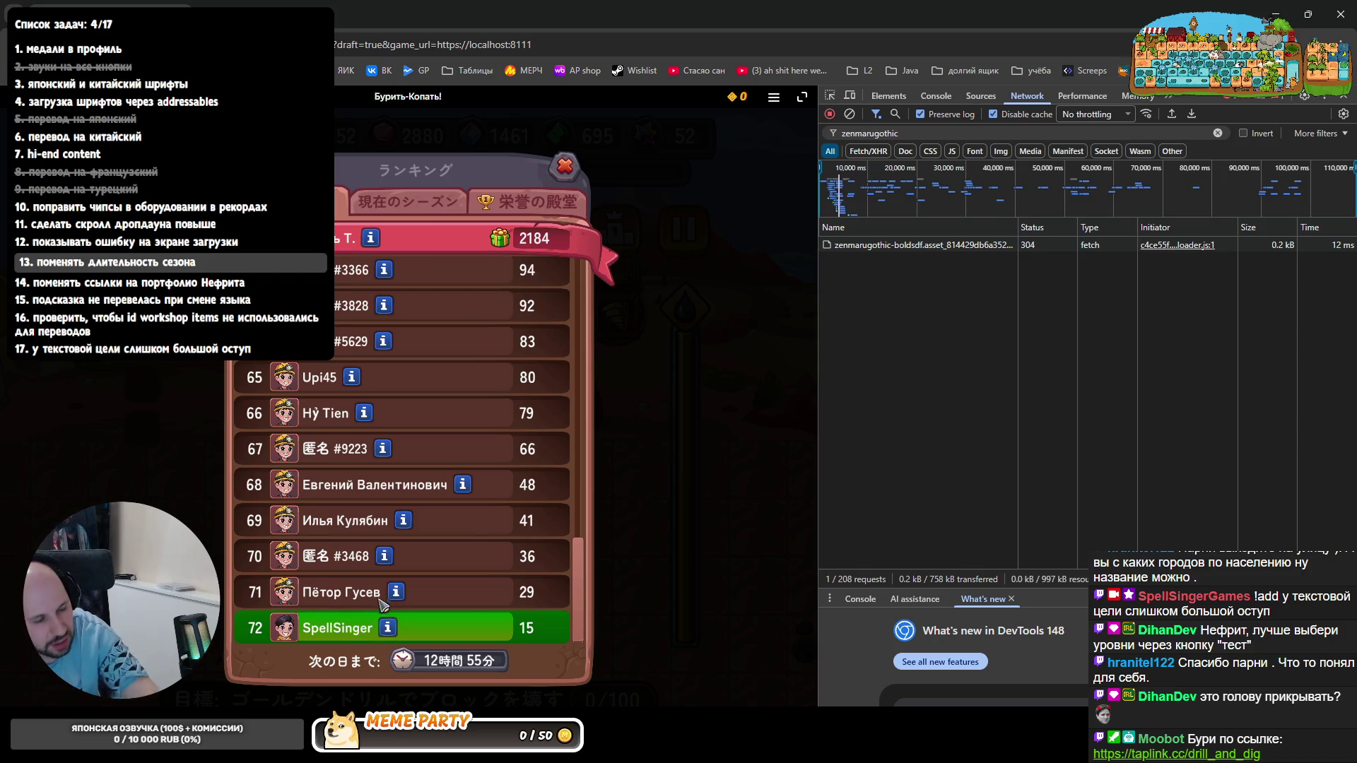
{"action": "scroll", "coordinate": [597, 508], "scroll_direction": "up", "scroll_amount": 4}
{"action": "scroll", "coordinate": [597, 509], "scroll_direction": "up", "scroll_amount": 1}
{"action": "scroll", "coordinate": [560, 359], "scroll_direction": "up", "scroll_amount": 5}
{"action": "scroll", "coordinate": [561, 359], "scroll_direction": "up", "scroll_amount": 4}
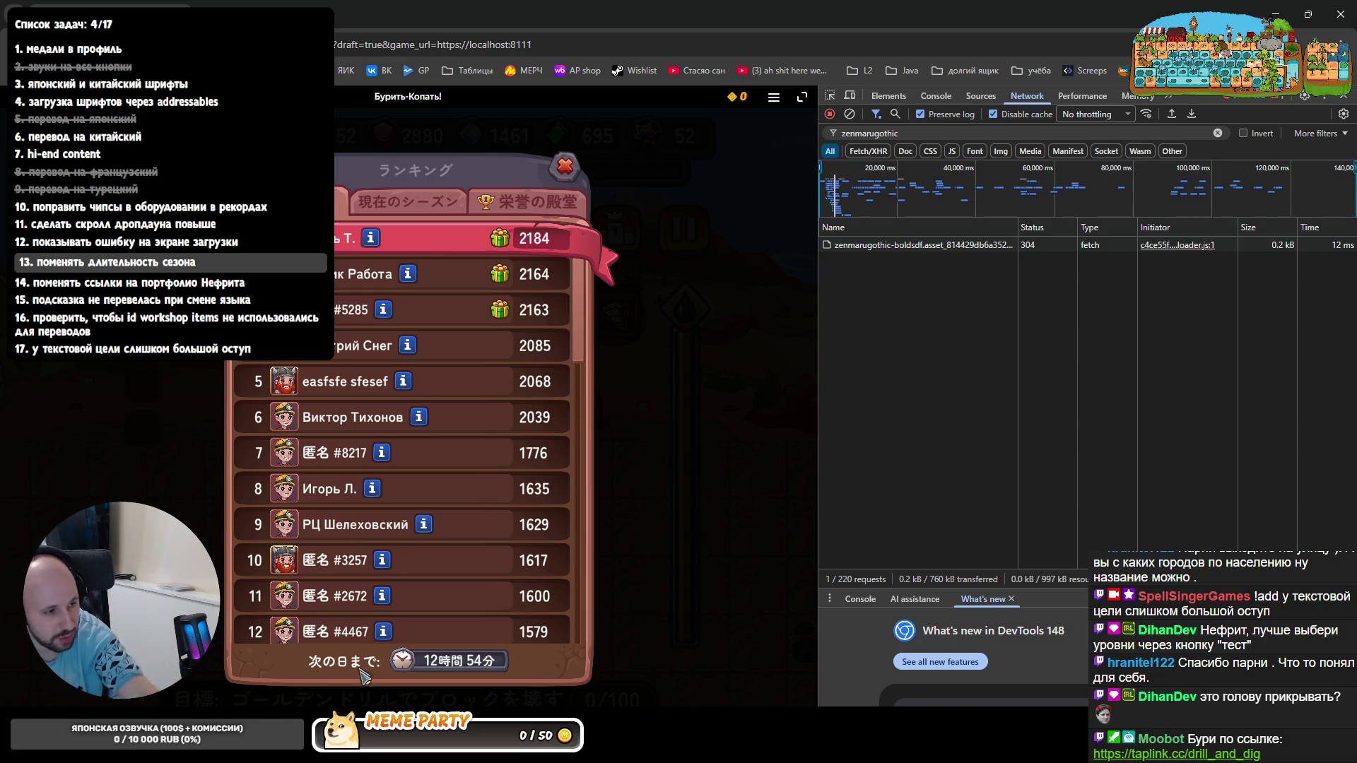
{"action": "key", "text": "alt+Tab"}
{"action": "key", "text": "alt+Tab"}
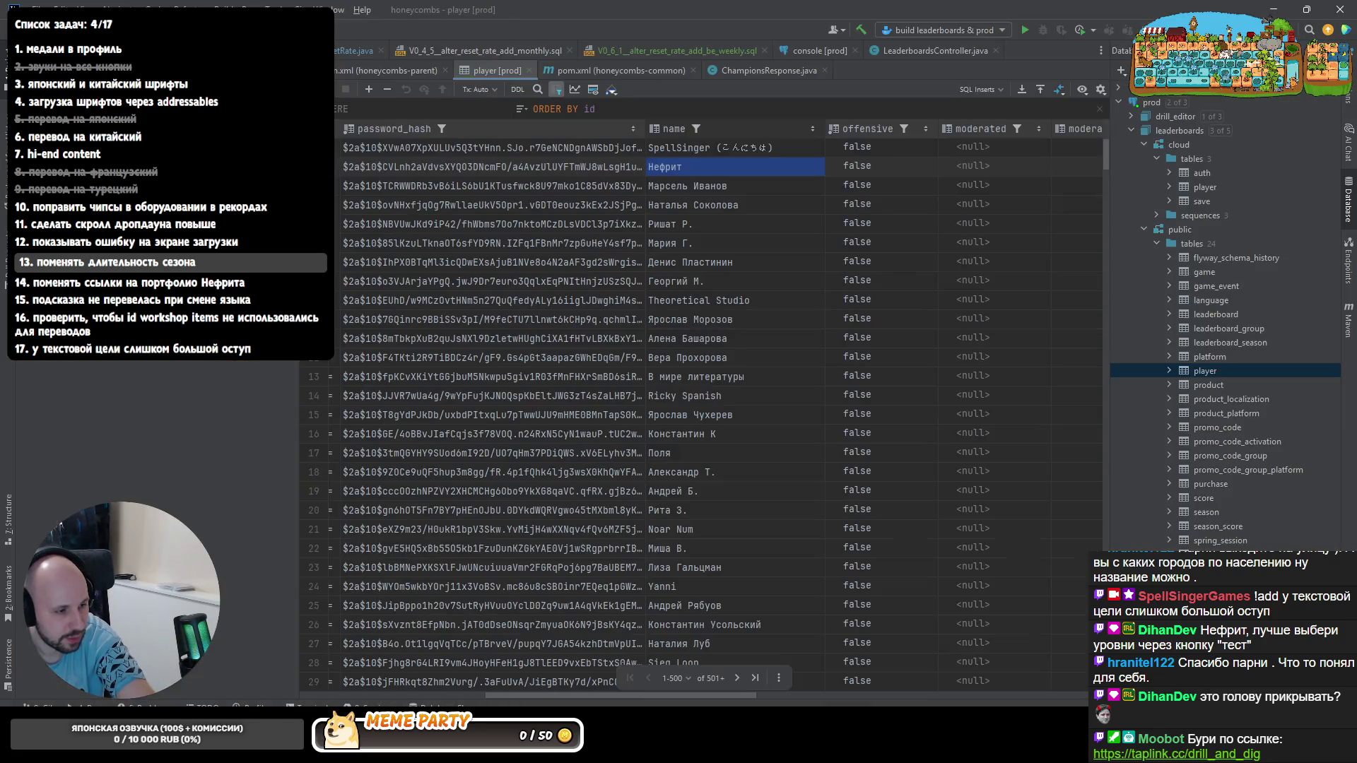
{"action": "type", "text": "name = '"}
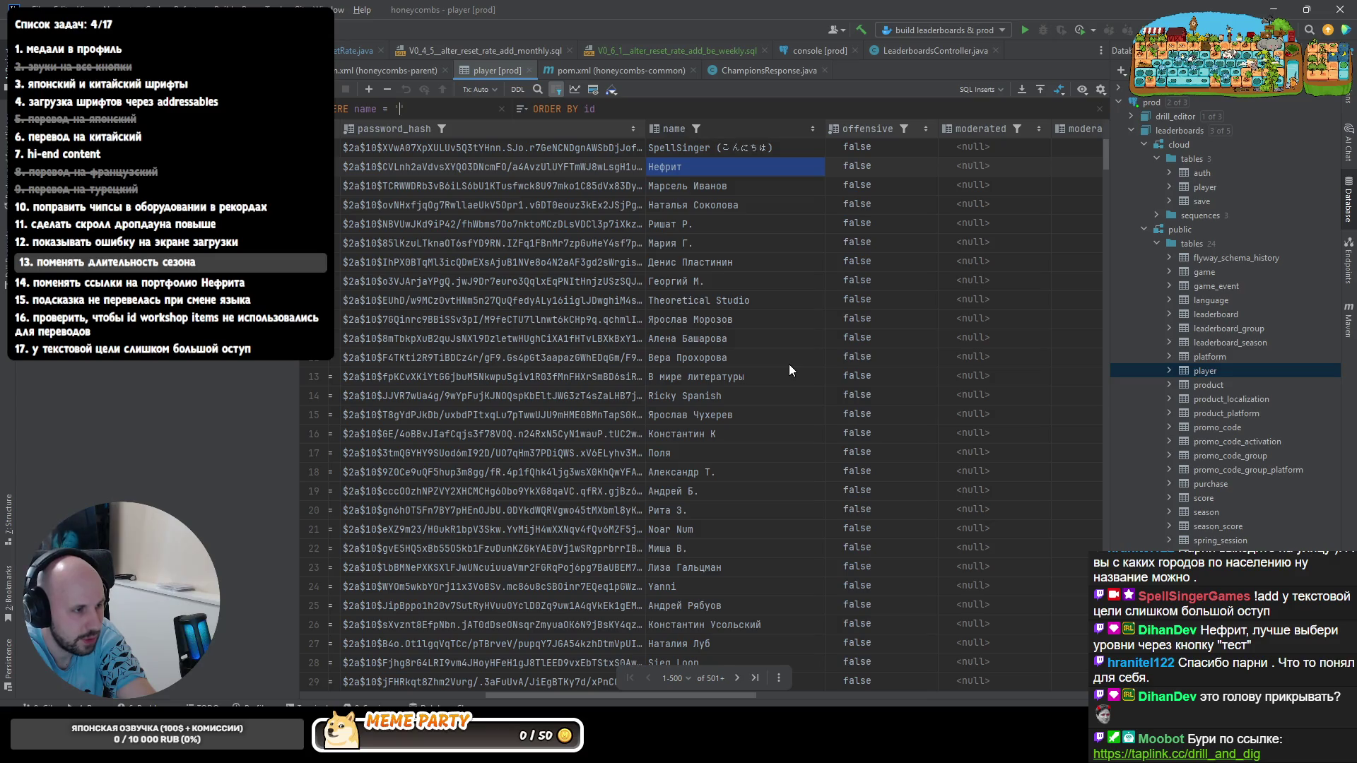
{"action": "type", "text": "PU"}
- Filter players WHERE name LIKE 'РЦ%', append ' (こんにちは)' to the name and submit it
{"action": "key", "text": "Return"}
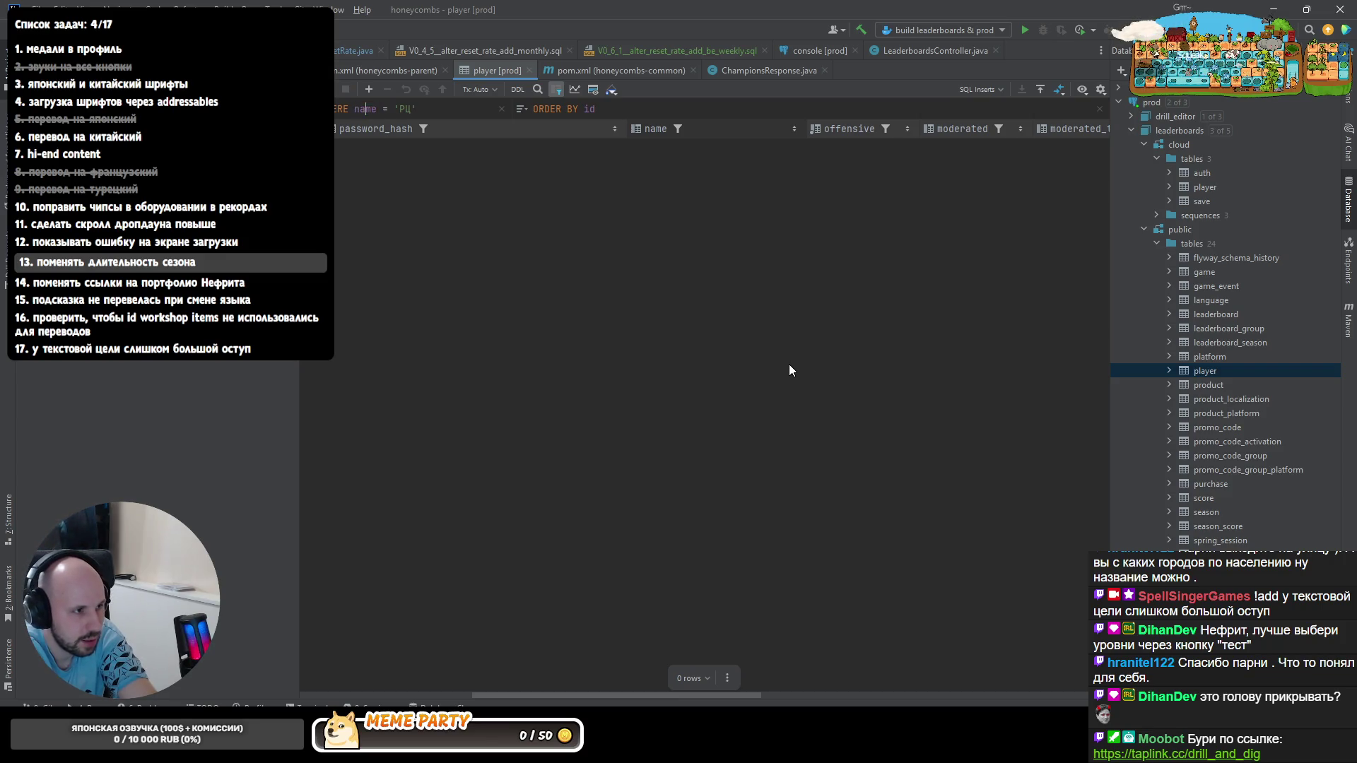
{"action": "type", "text": "IKE"}
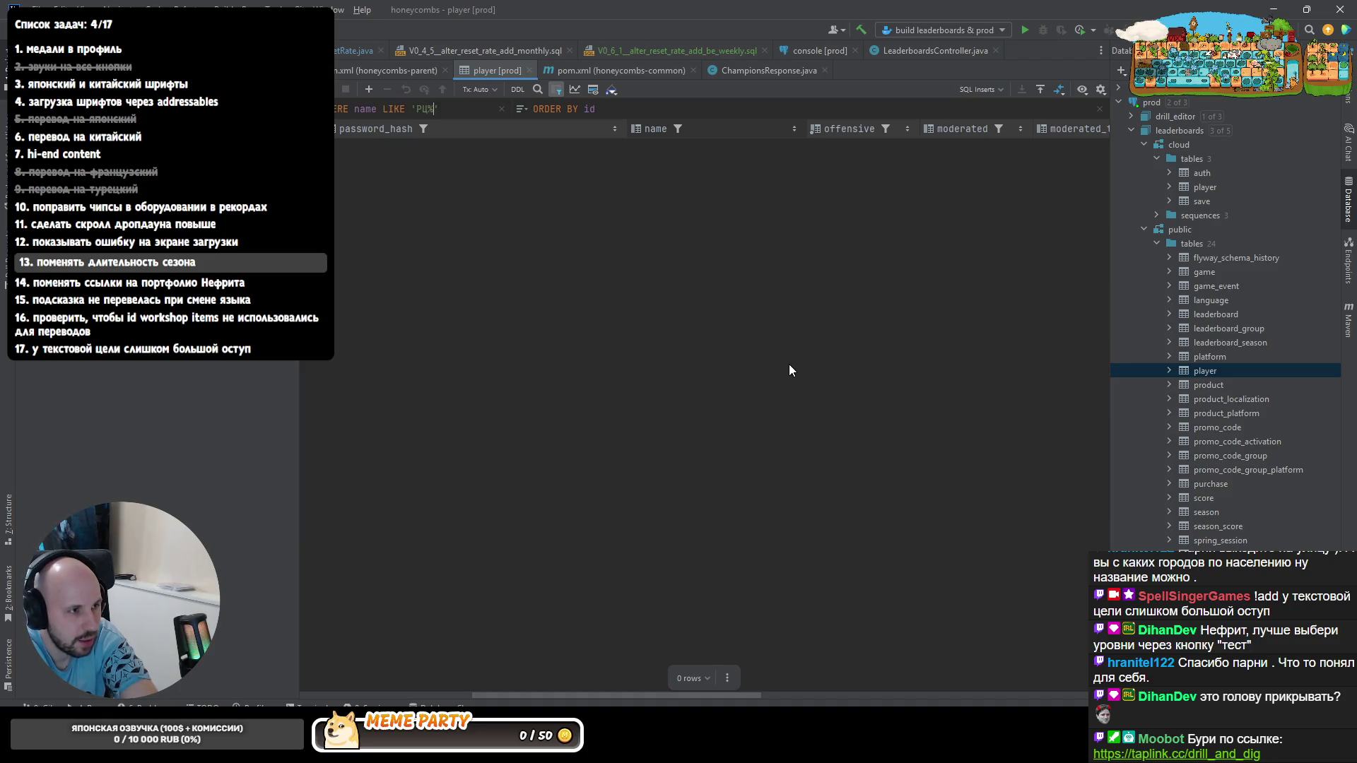
{"action": "key", "text": "Return"}
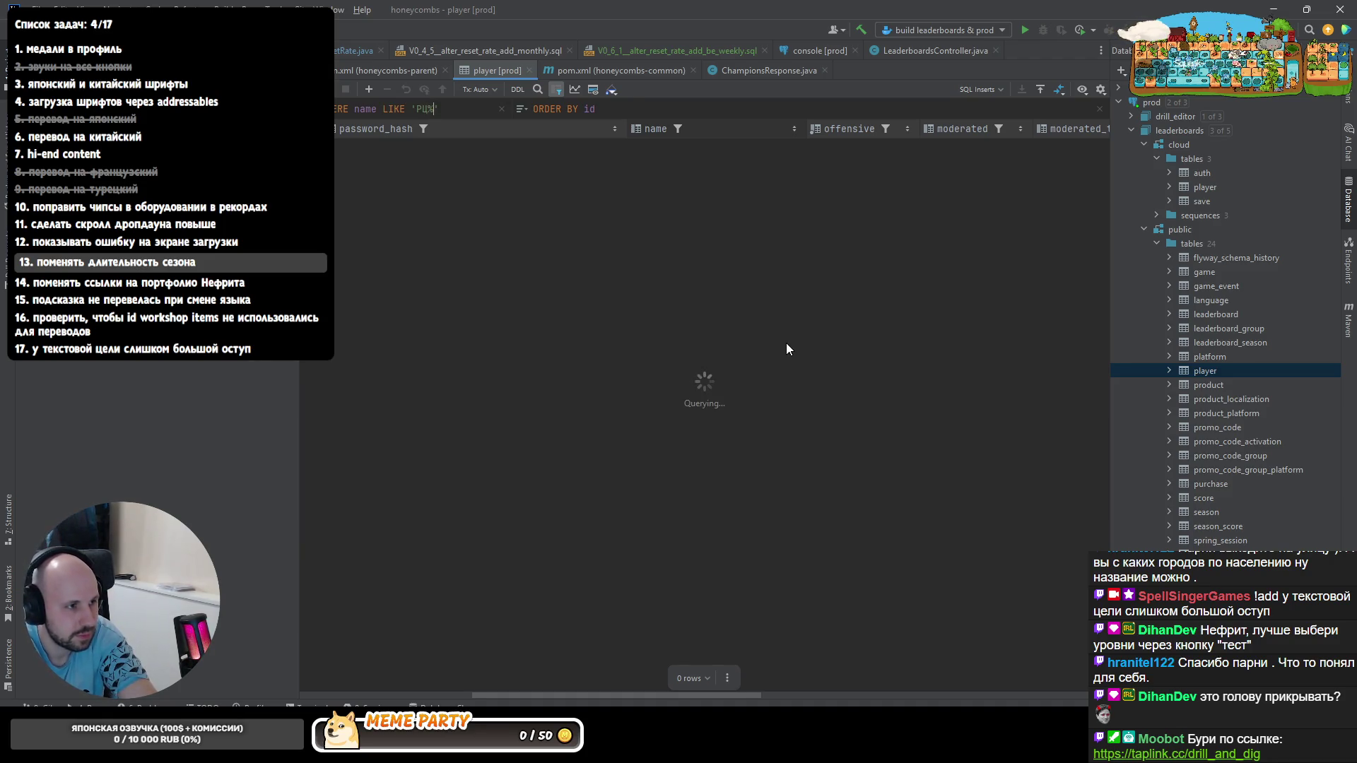
{"action": "double_click", "coordinate": [752, 146]}
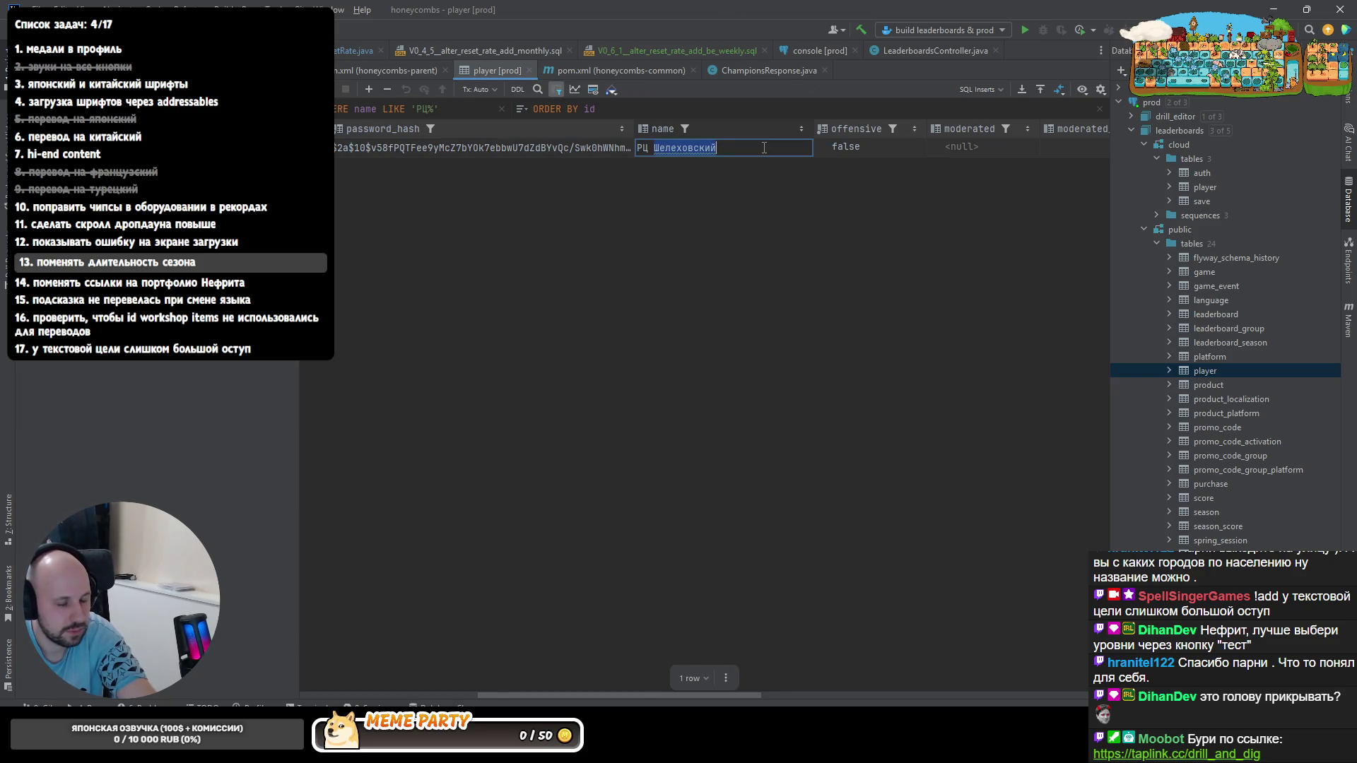
{"action": "key", "text": "End"}
{"action": "type", "text": "(こんにちは)"}
{"action": "key", "text": "Return"}
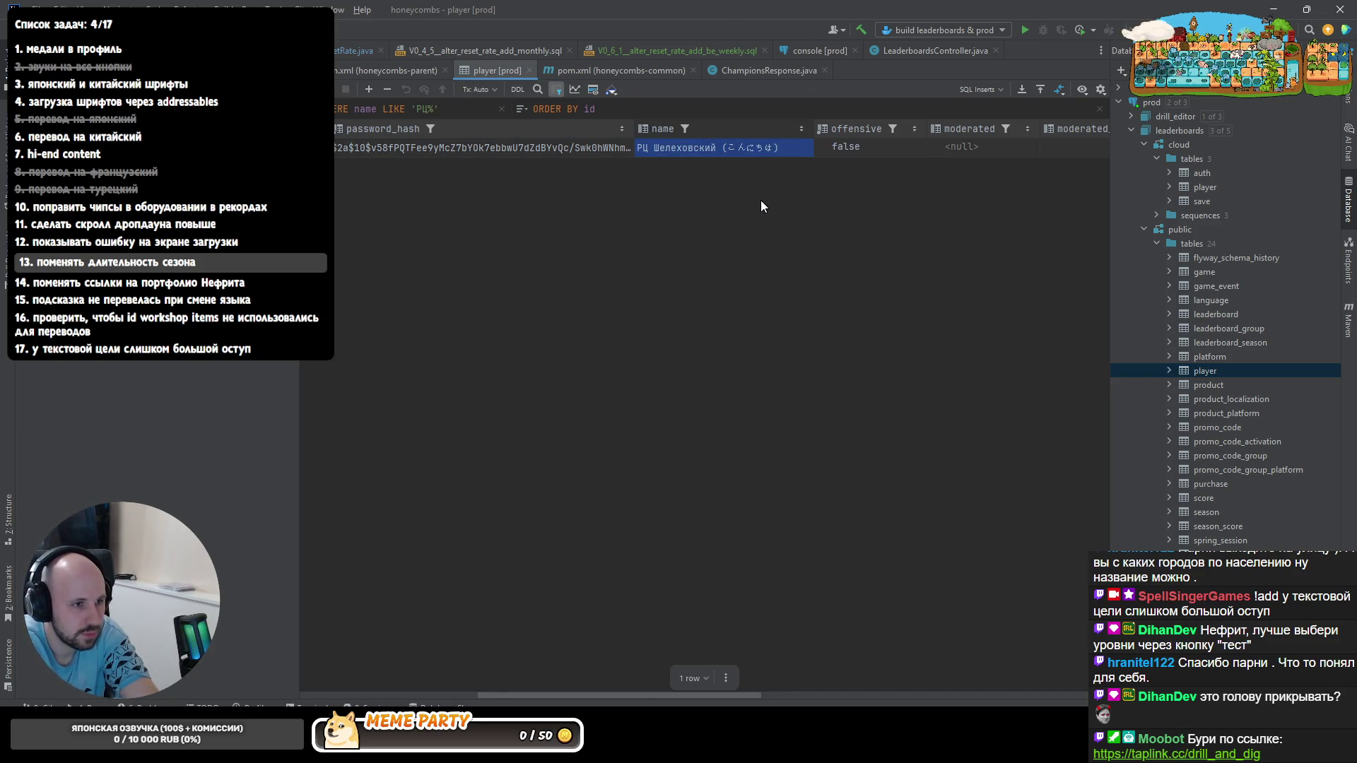
{"action": "left_click", "coordinate": [441, 89]}
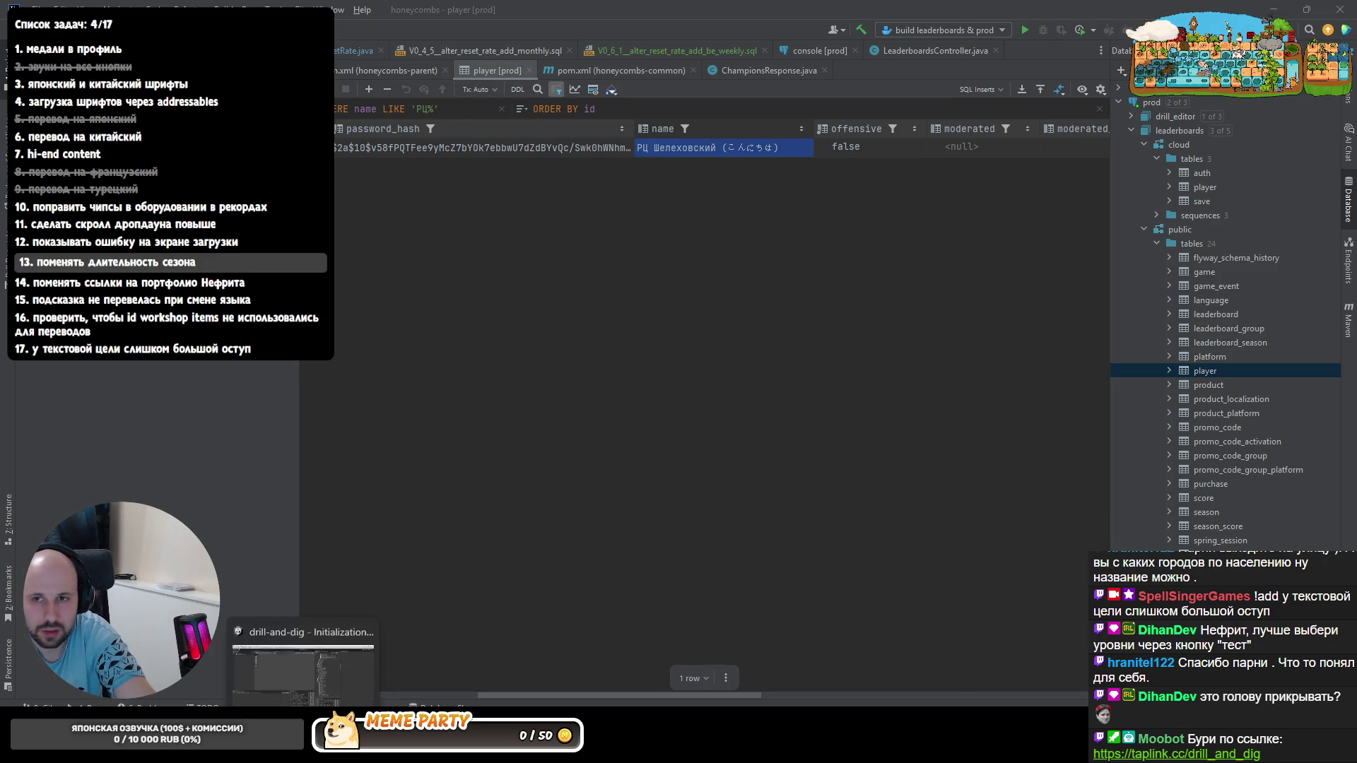
{"action": "left_click", "coordinate": [304, 742]}
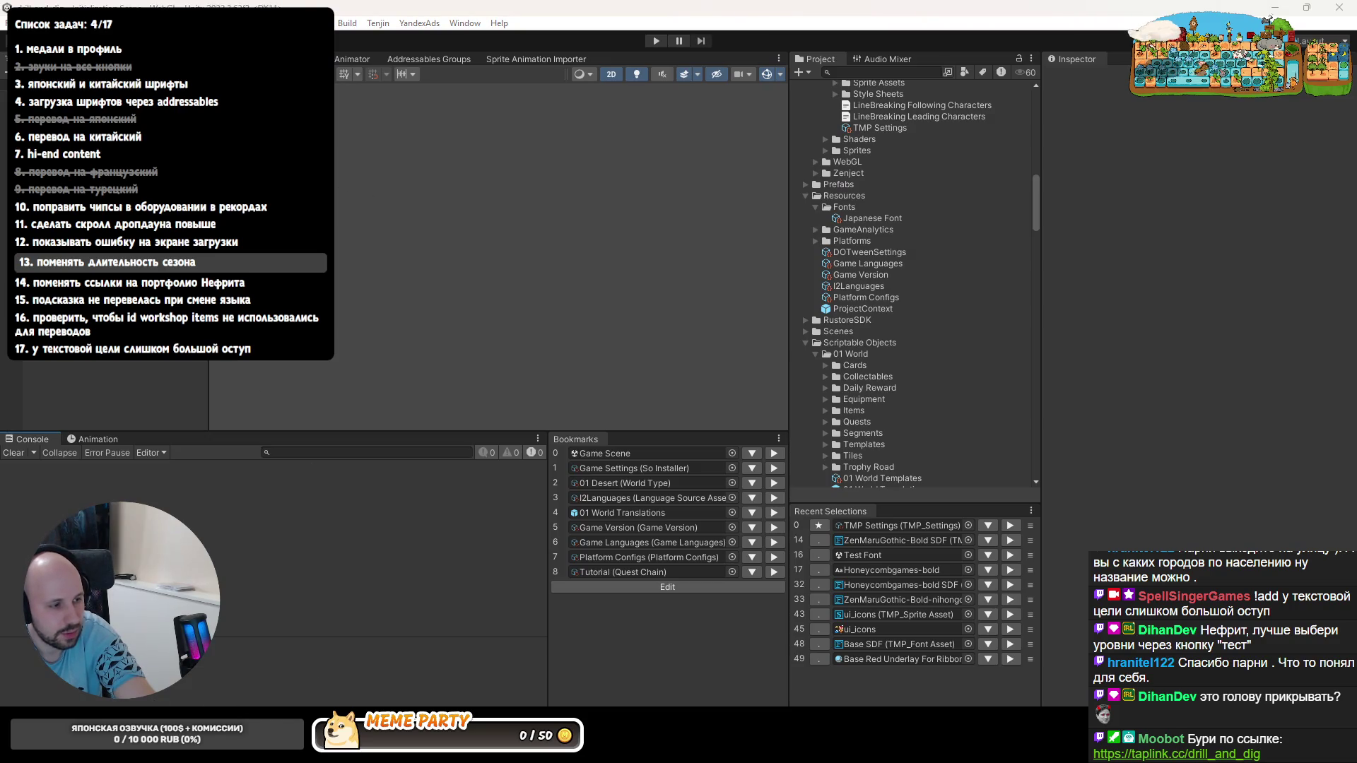
- Close the leaderboard and workshop, then inspect the zenmarugothic font request's headers
{"action": "key", "text": "alt+Tab"}
{"action": "mouse_move", "coordinate": [579, 296]}
{"action": "left_mouse_down"}
{"action": "mouse_move", "coordinate": [581, 538]}
{"action": "mouse_move", "coordinate": [574, 250]}
{"action": "left_mouse_up"}
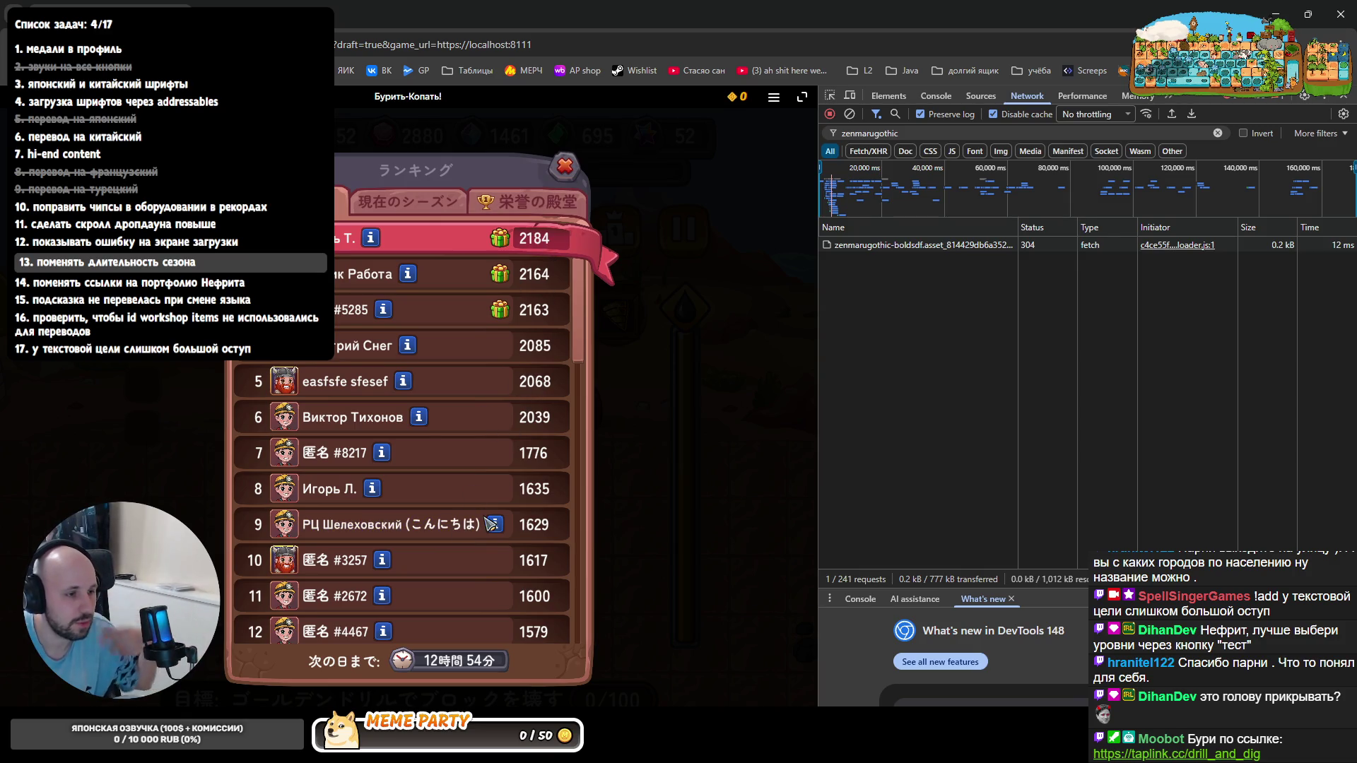
{"action": "left_click", "coordinate": [564, 167]}
{"action": "left_click", "coordinate": [577, 178]}
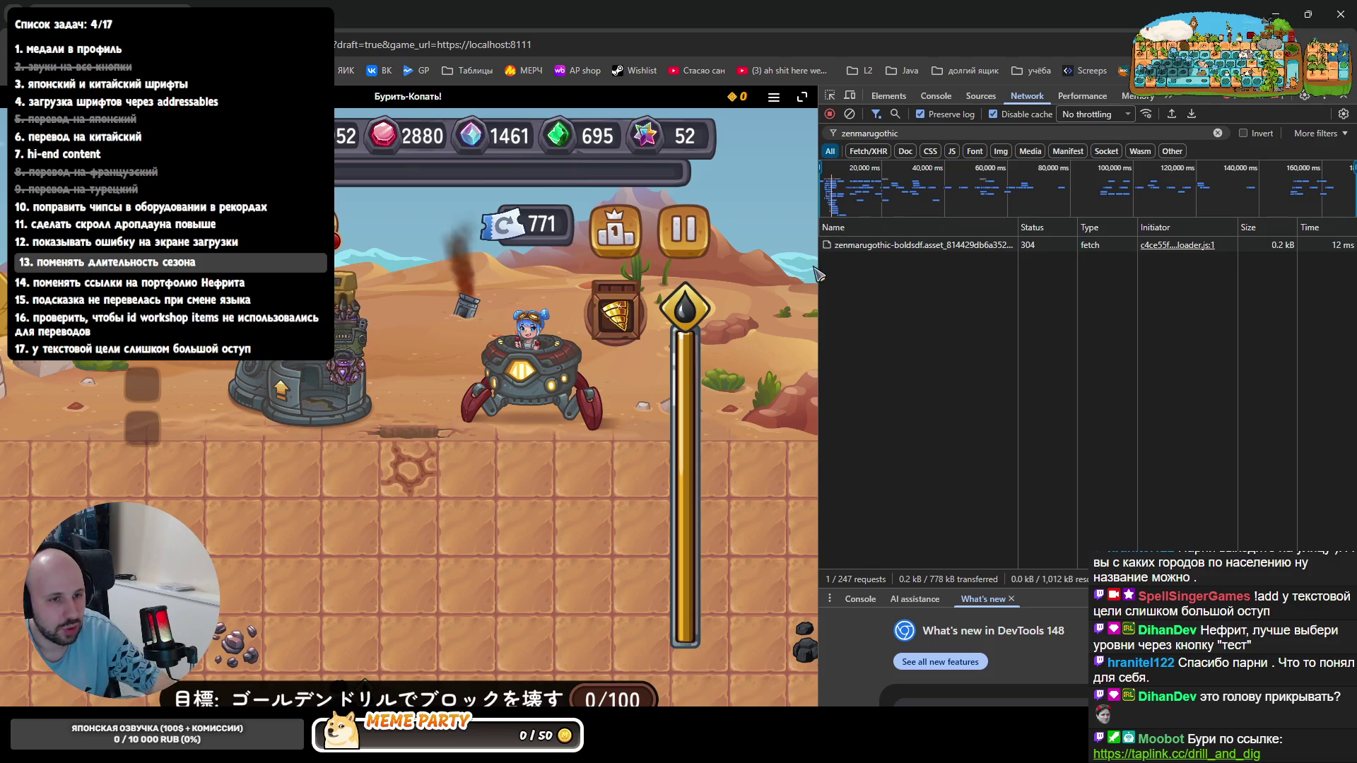
{"action": "left_click", "coordinate": [898, 245]}
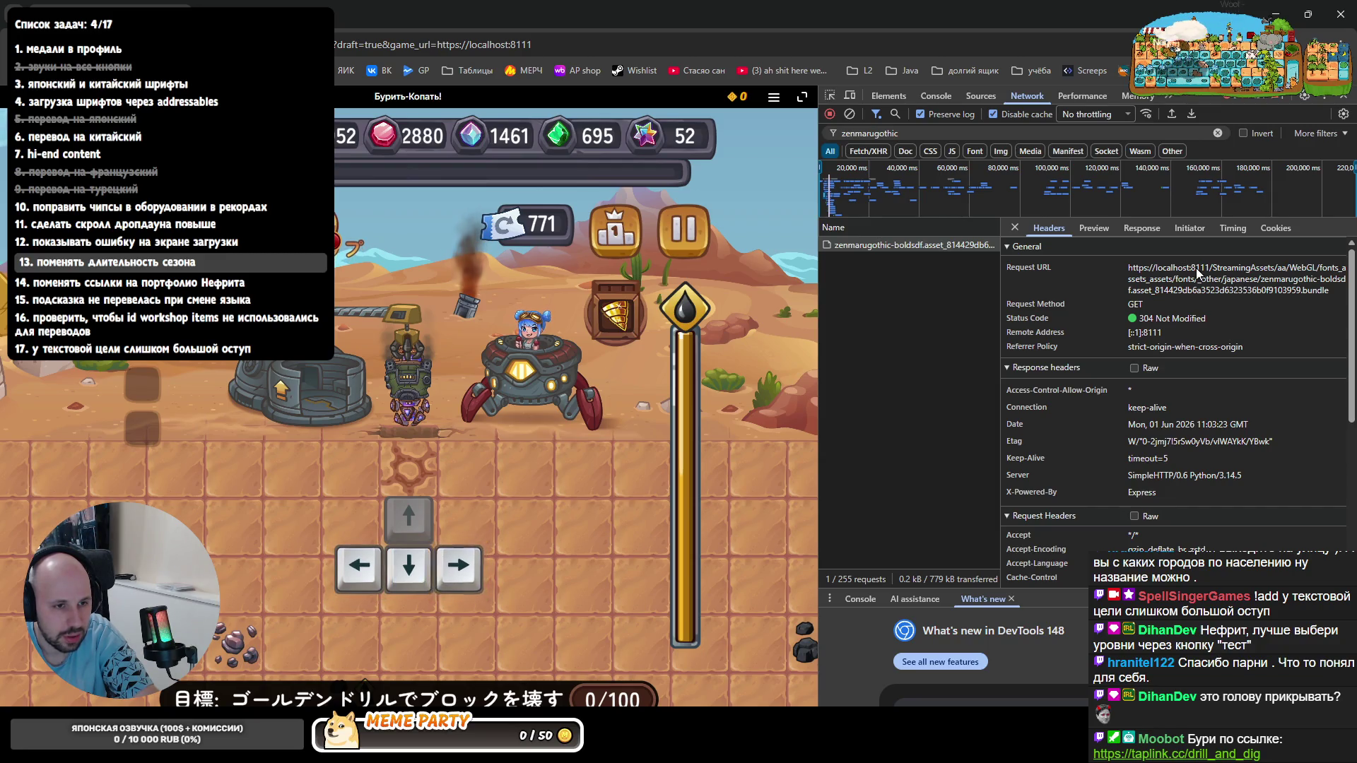
{"action": "key", "text": "alt+Tab"}
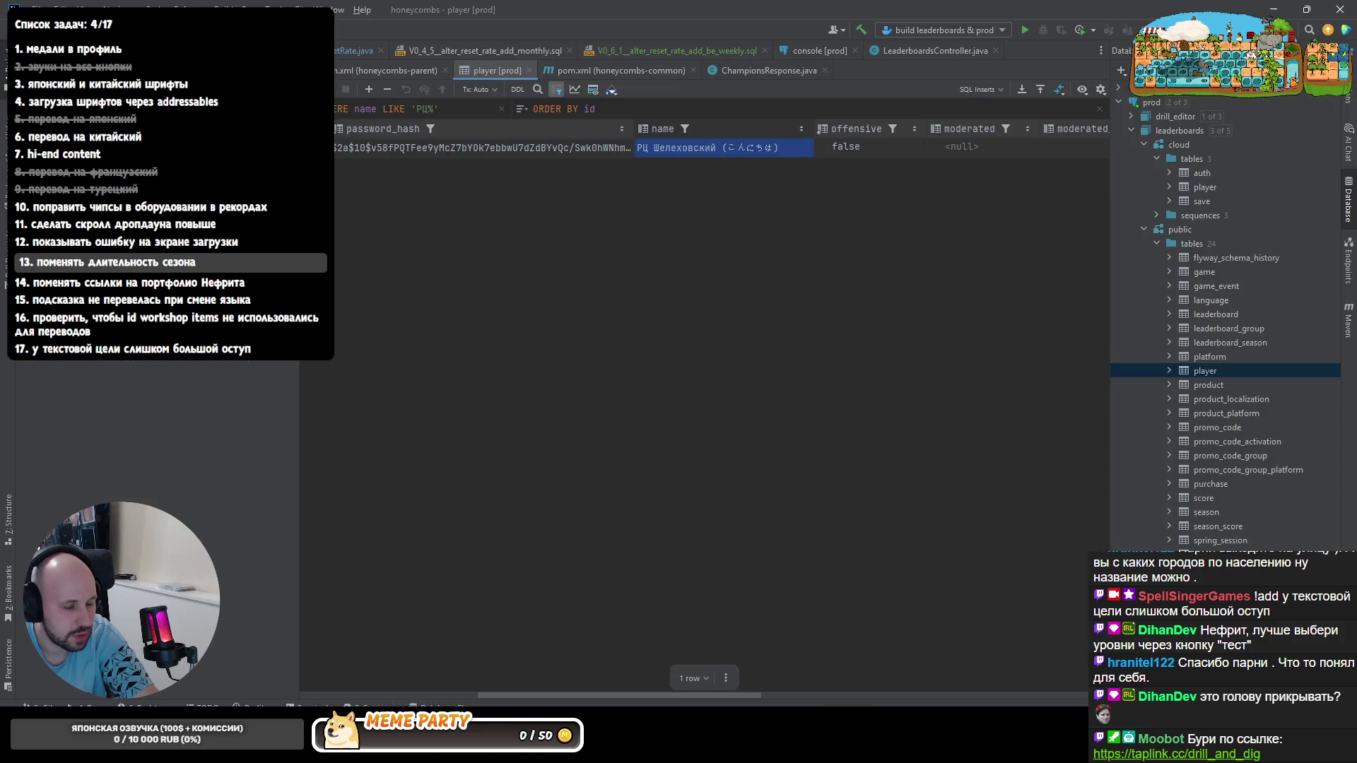
- Check the other RunMarkdown session's log and return to the PowerShell server request log
{"action": "key", "text": "alt+Tab"}
{"action": "key", "text": "alt+Tab"}
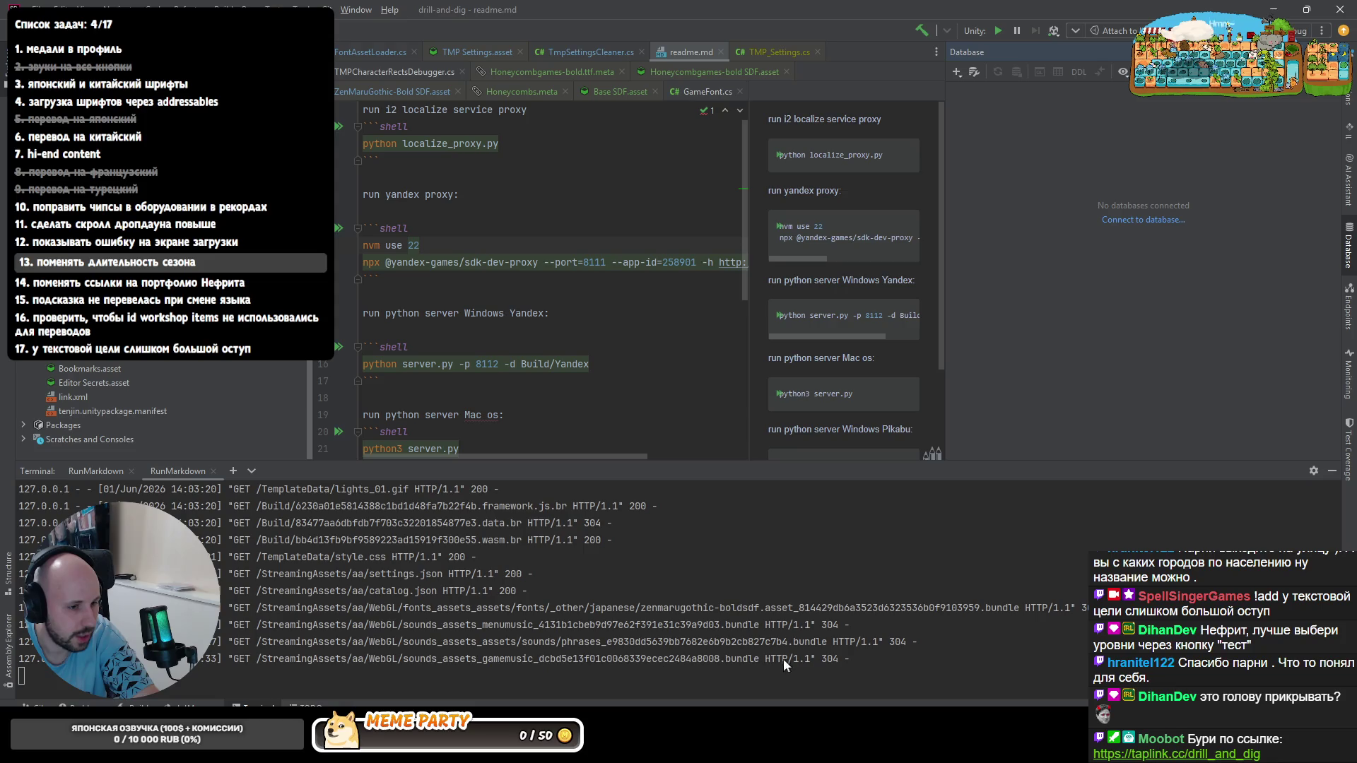
{"action": "left_click", "coordinate": [94, 471]}
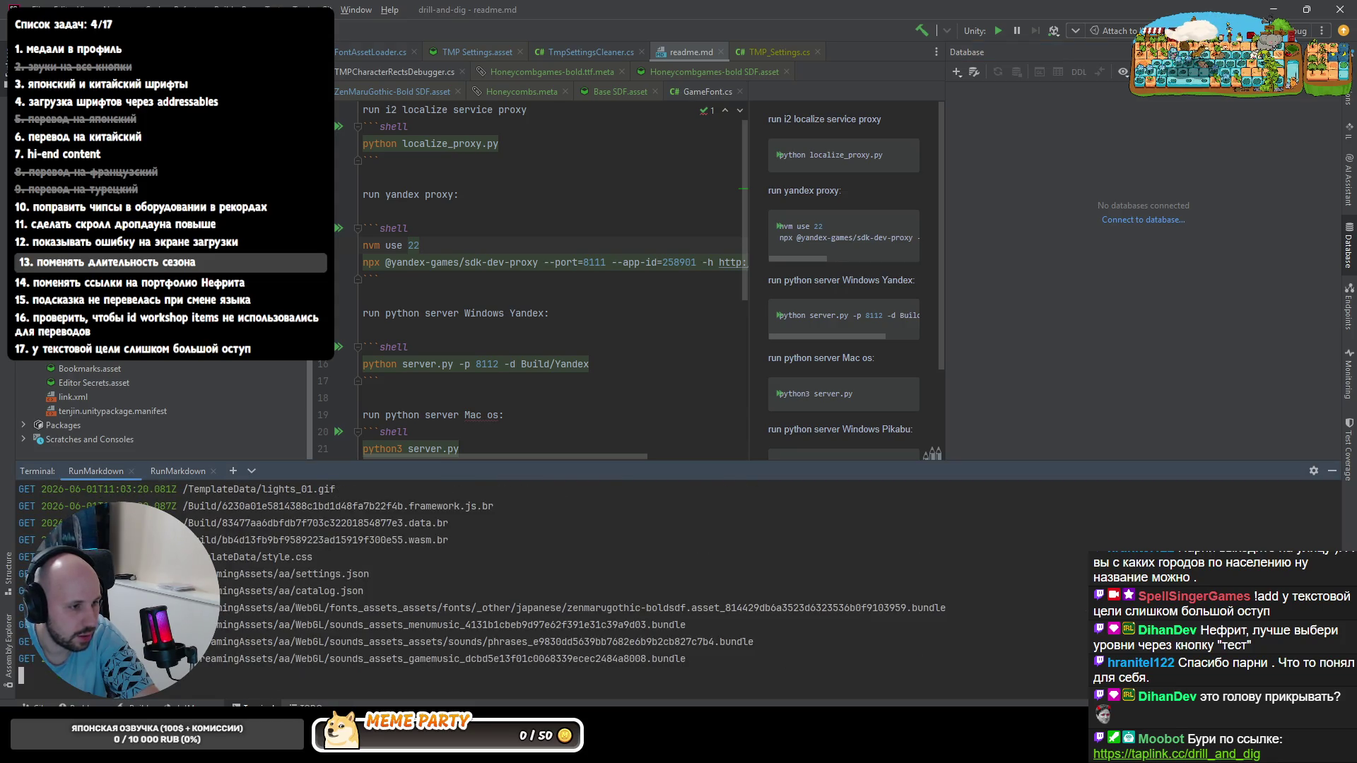
{"action": "left_click", "coordinate": [174, 471]}
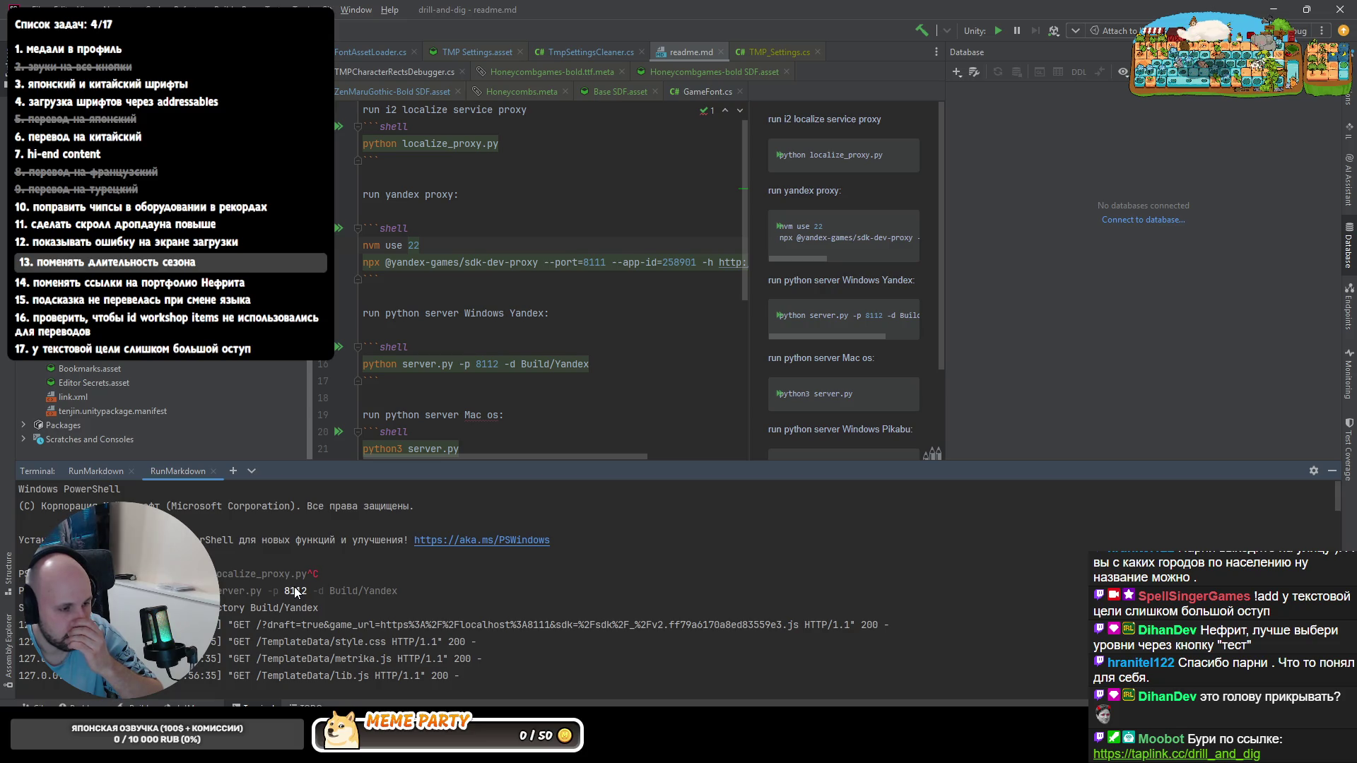
- Search the project files for 'server' selected from the readme's Yandex command, then dismiss the search
{"action": "left_click", "coordinate": [469, 414]}
{"action": "scroll", "coordinate": [430, 433], "scroll_direction": "down", "scroll_amount": 2}
{"action": "double_click", "coordinate": [420, 262]}
{"action": "left_click_drag", "start_coordinate": [436, 261], "coordinate": [453, 262]}
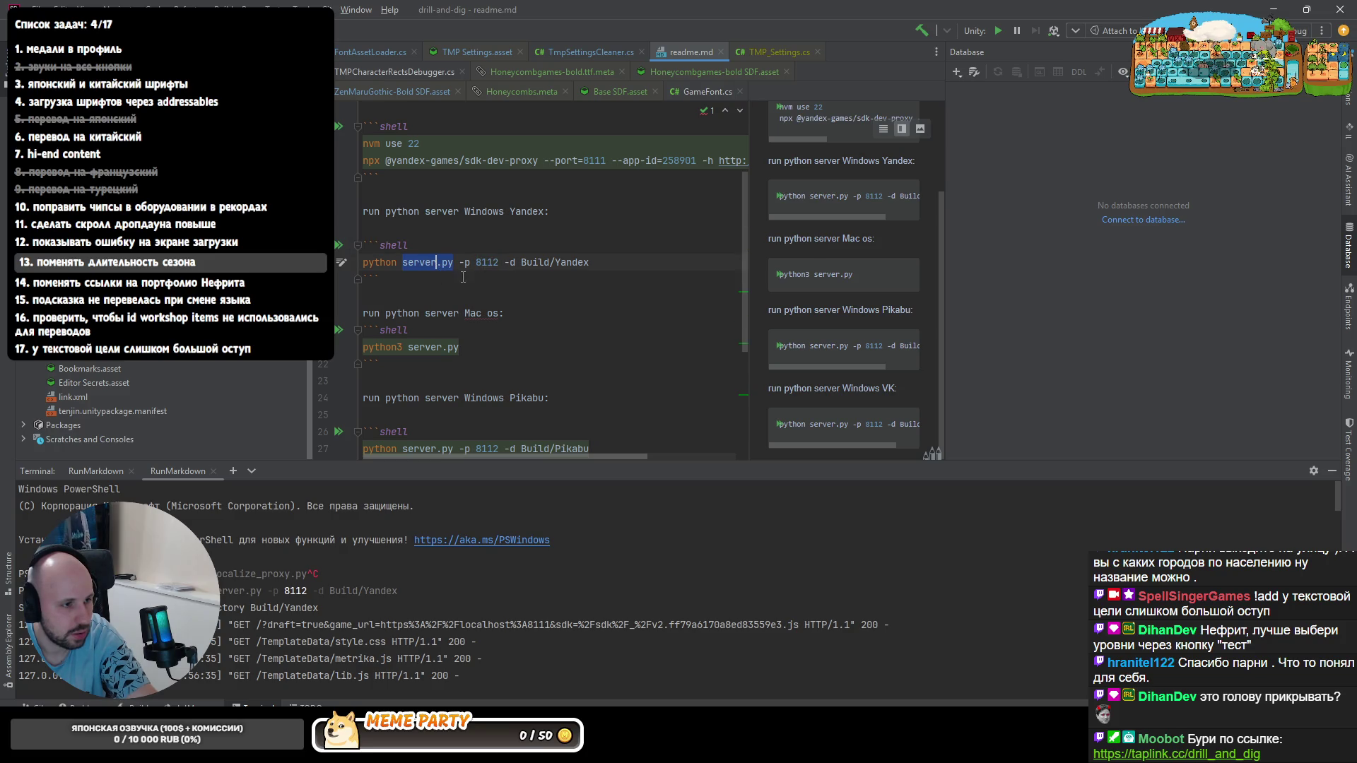
{"action": "key", "text": "shift+Left"}
{"action": "key", "text": "shift+Left"}
{"action": "key", "text": "shift+Left"}
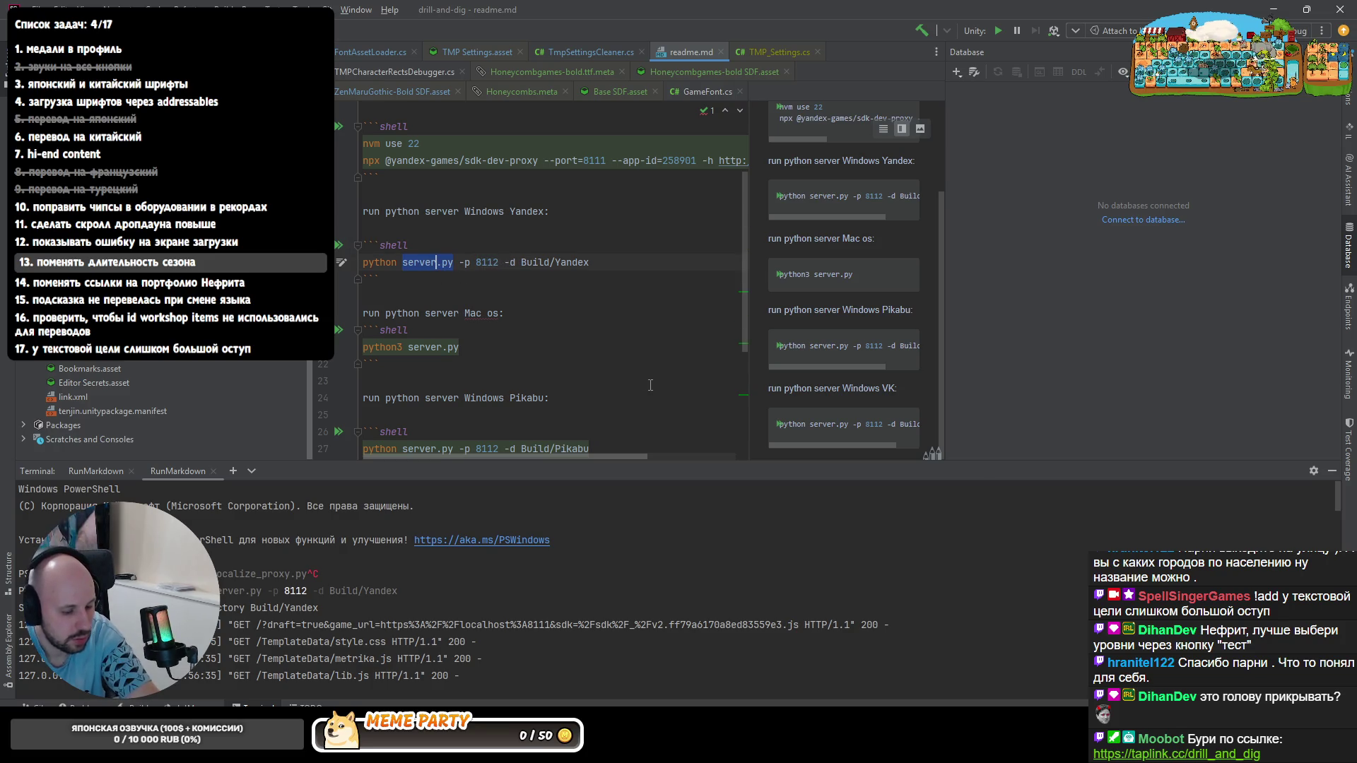
{"action": "key", "text": "ctrl+shift+n"}
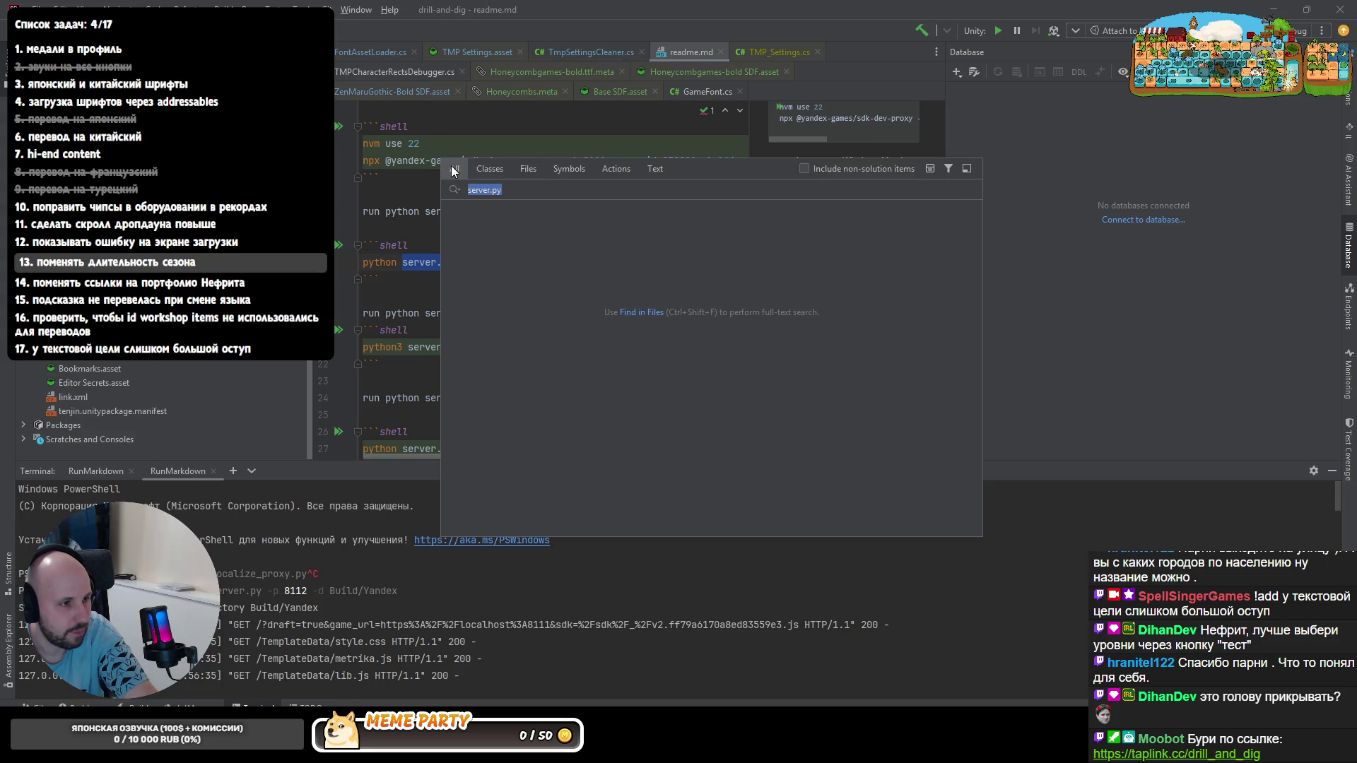
{"action": "left_click", "coordinate": [528, 155]}
{"action": "key", "text": "ctrl+shift+n"}
{"action": "type", "text": "rerver"}
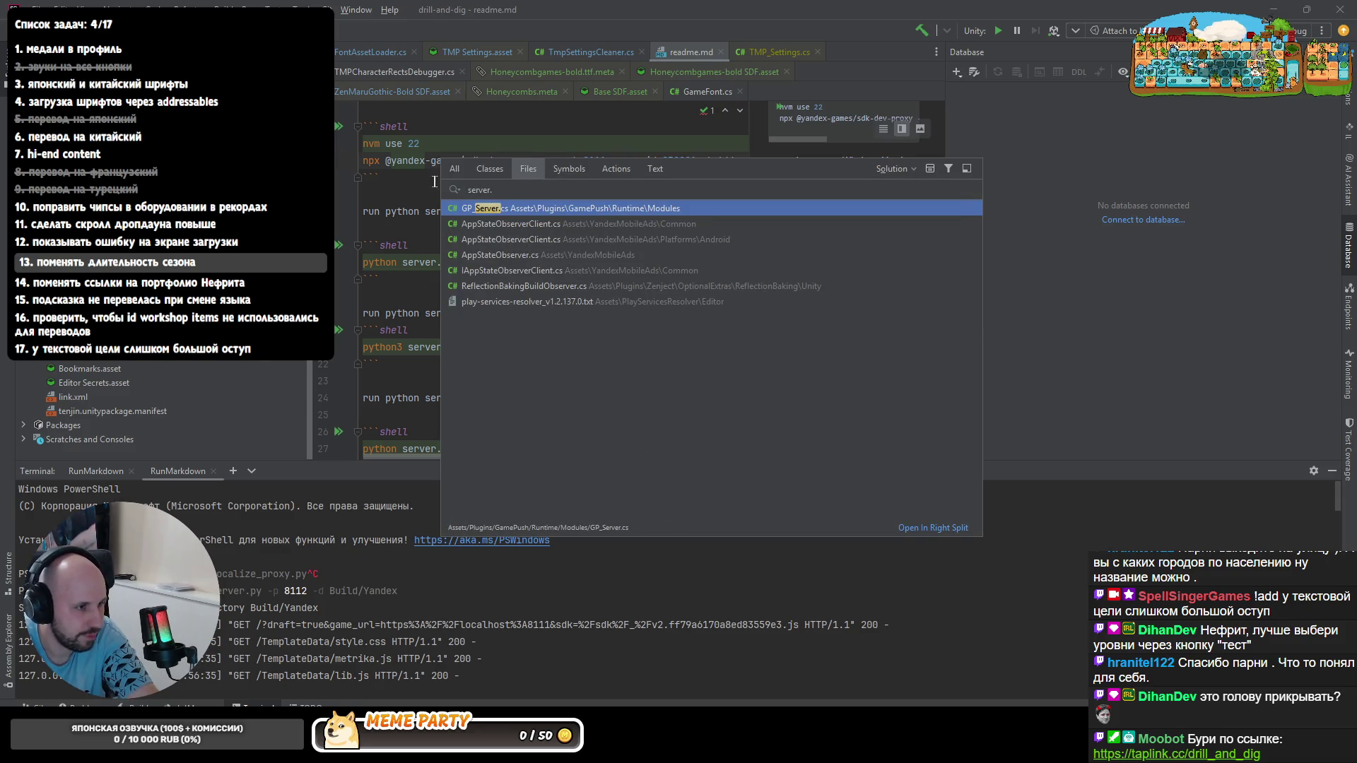
{"action": "key", "text": "Escape"}
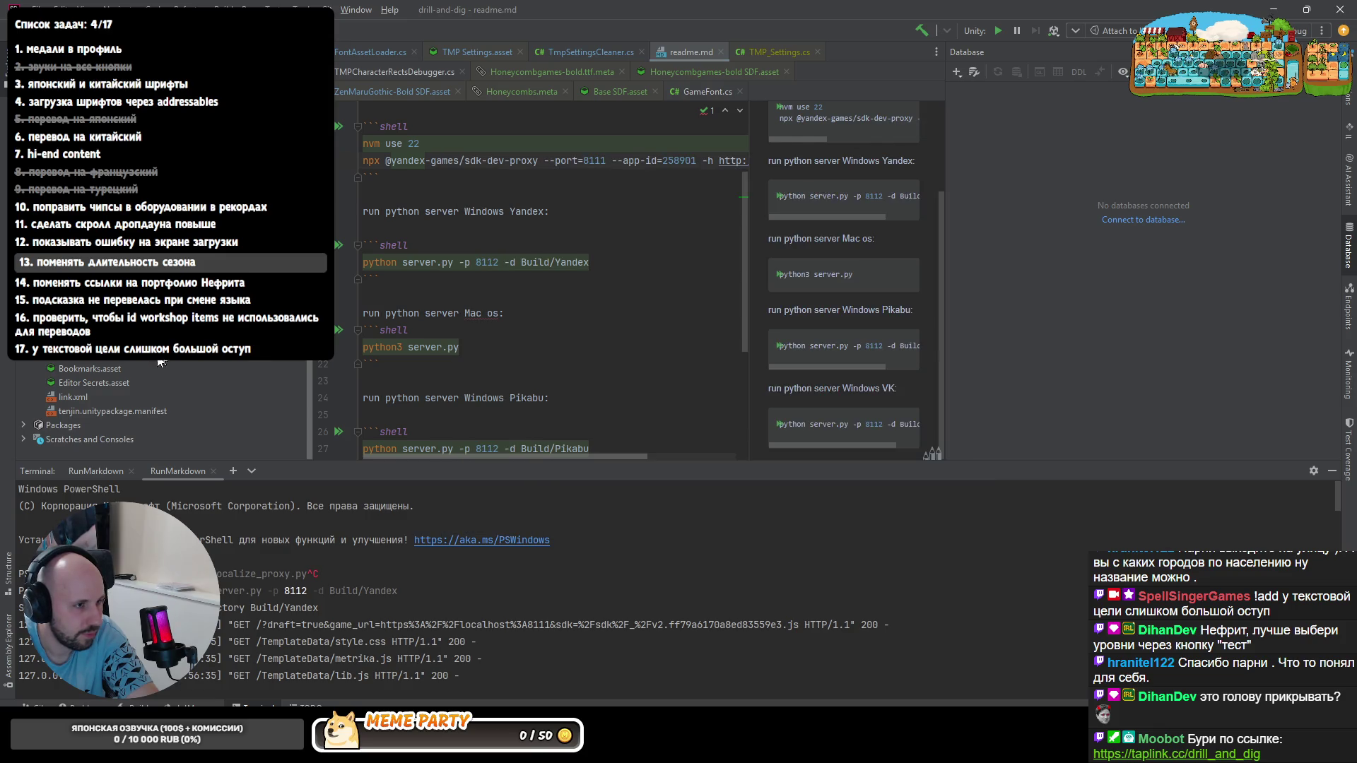
{"action": "scroll", "coordinate": [93, 366], "scroll_direction": "up", "scroll_amount": 5}
- Select the 01 World Translations prefab in the tree, then open the game's settings from its pause menu
{"action": "left_click", "coordinate": [139, 399]}
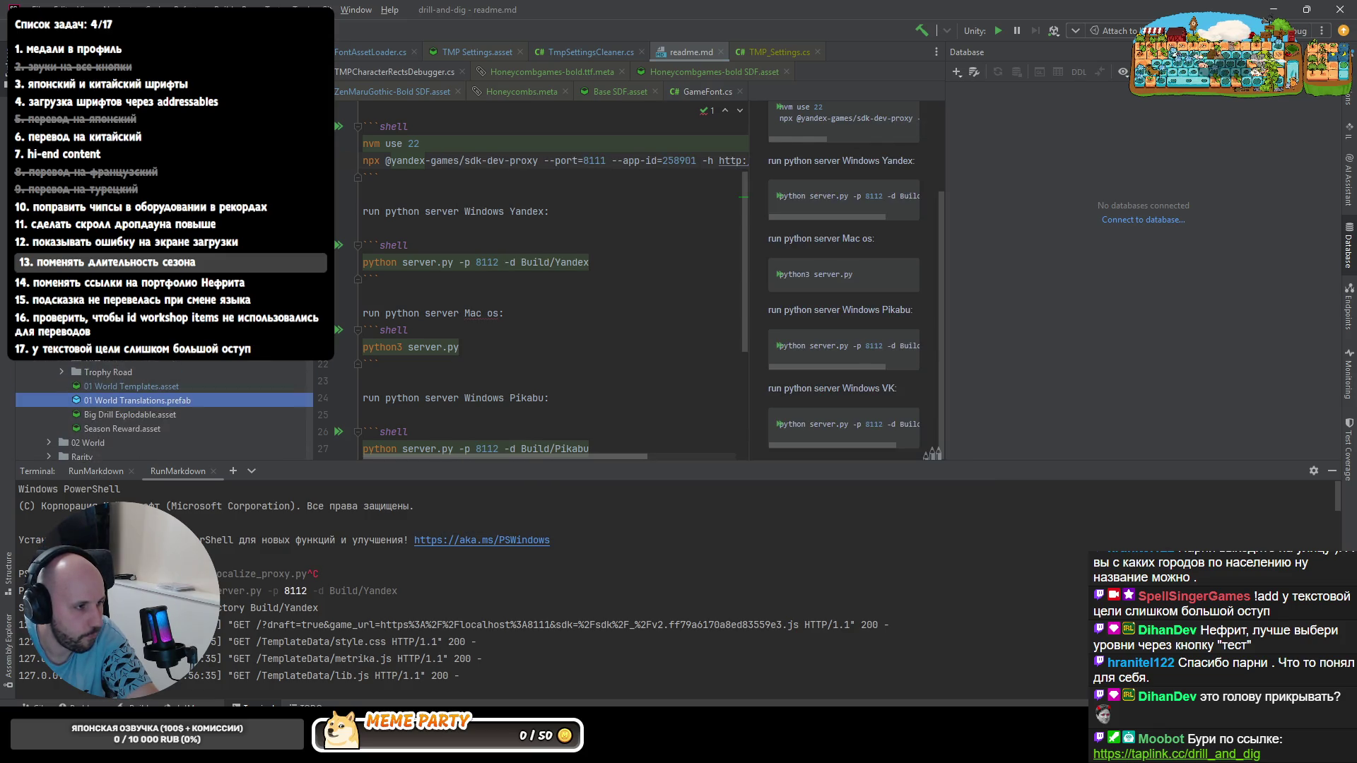
{"action": "scroll", "coordinate": [88, 370], "scroll_direction": "up", "scroll_amount": 3}
{"action": "left_click", "coordinate": [36, 361]}
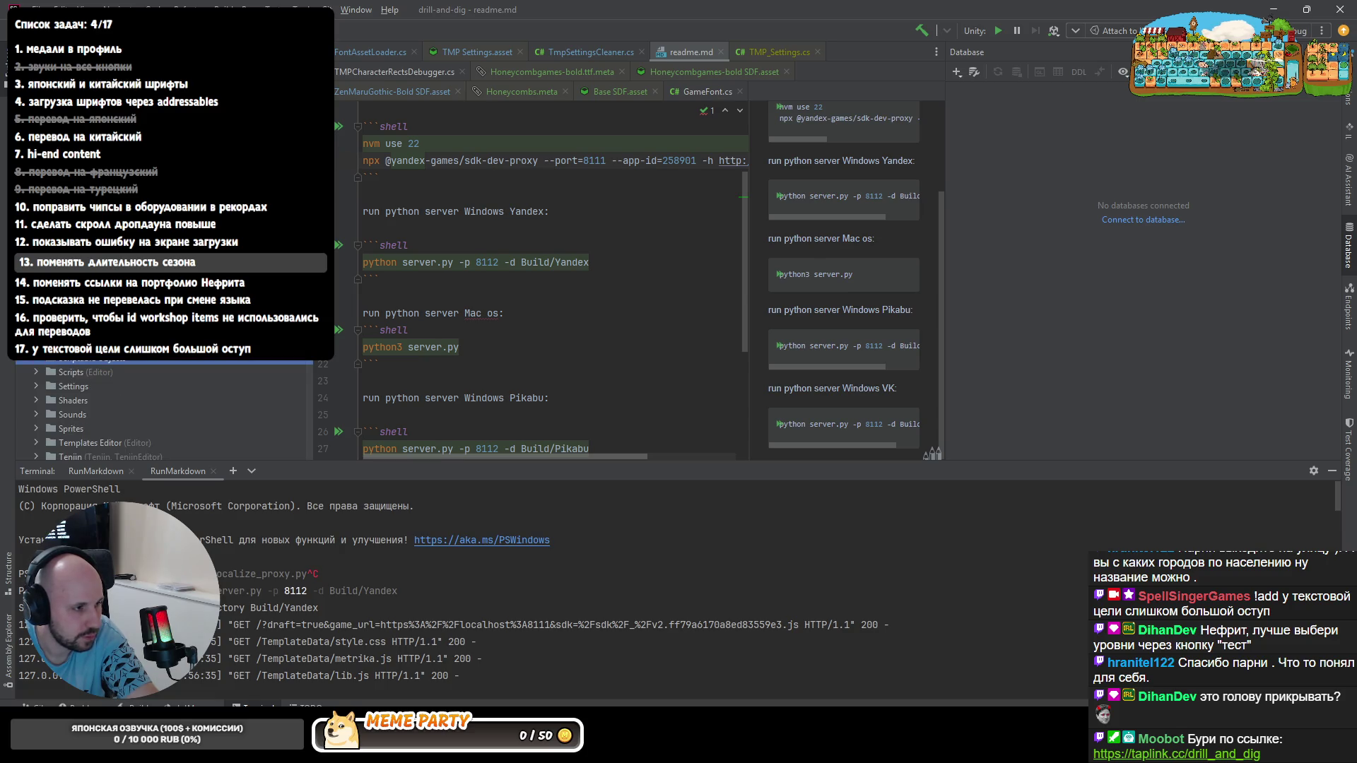
{"action": "scroll", "coordinate": [128, 413], "scroll_direction": "down", "scroll_amount": 5}
{"action": "type", "text": "s"}
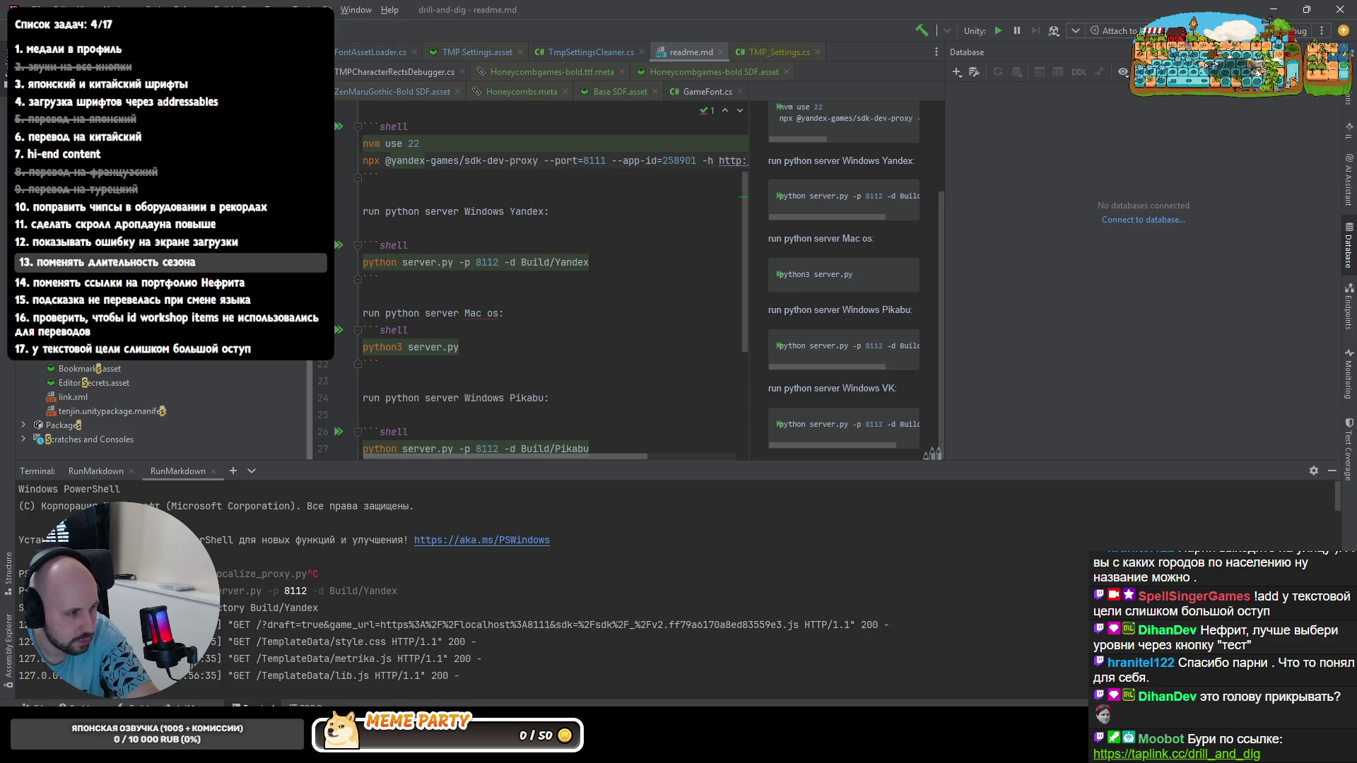
{"action": "key", "text": "Escape"}
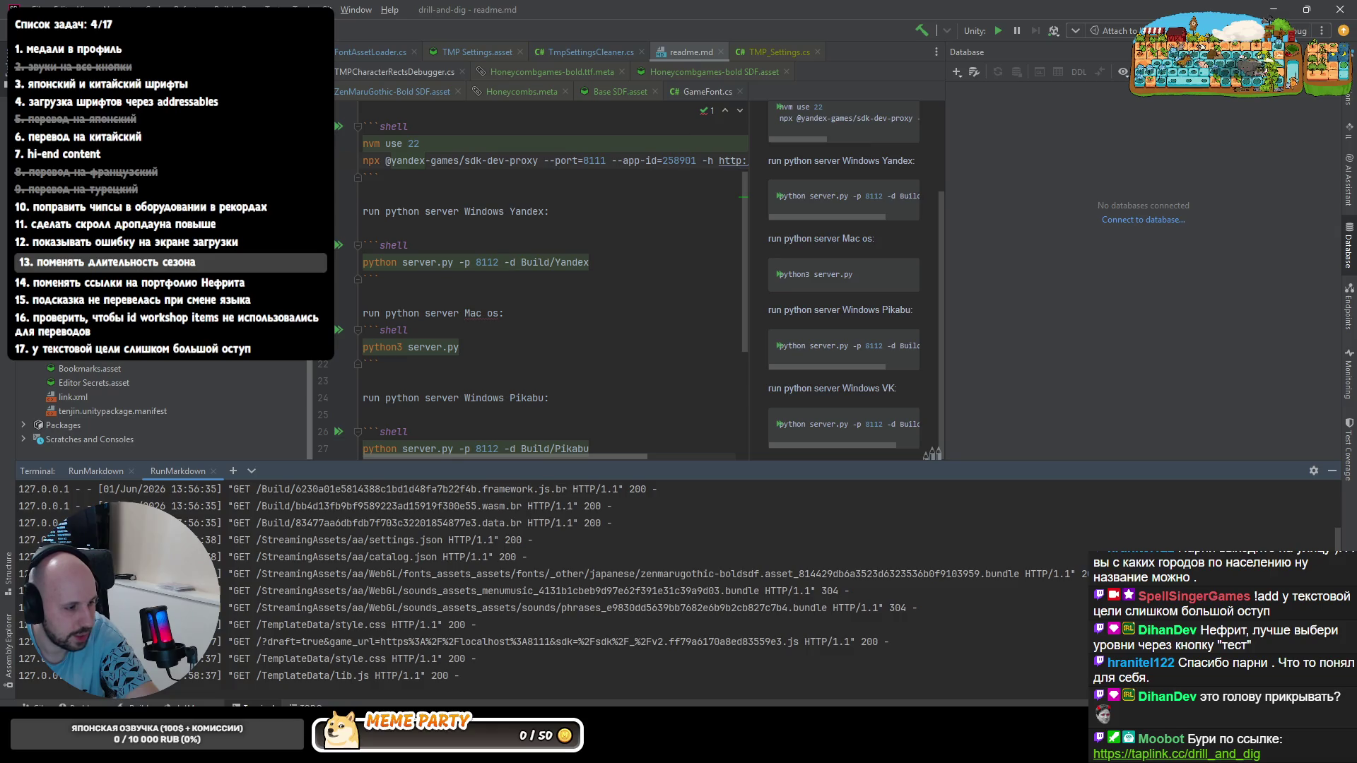
{"action": "key", "text": "alt+Tab"}
{"action": "key", "text": "Escape"}
{"action": "left_click", "coordinate": [409, 448]}
- Set the game's text language to Русский and resume playing
{"action": "left_click", "coordinate": [405, 341]}
{"action": "left_click", "coordinate": [404, 373]}
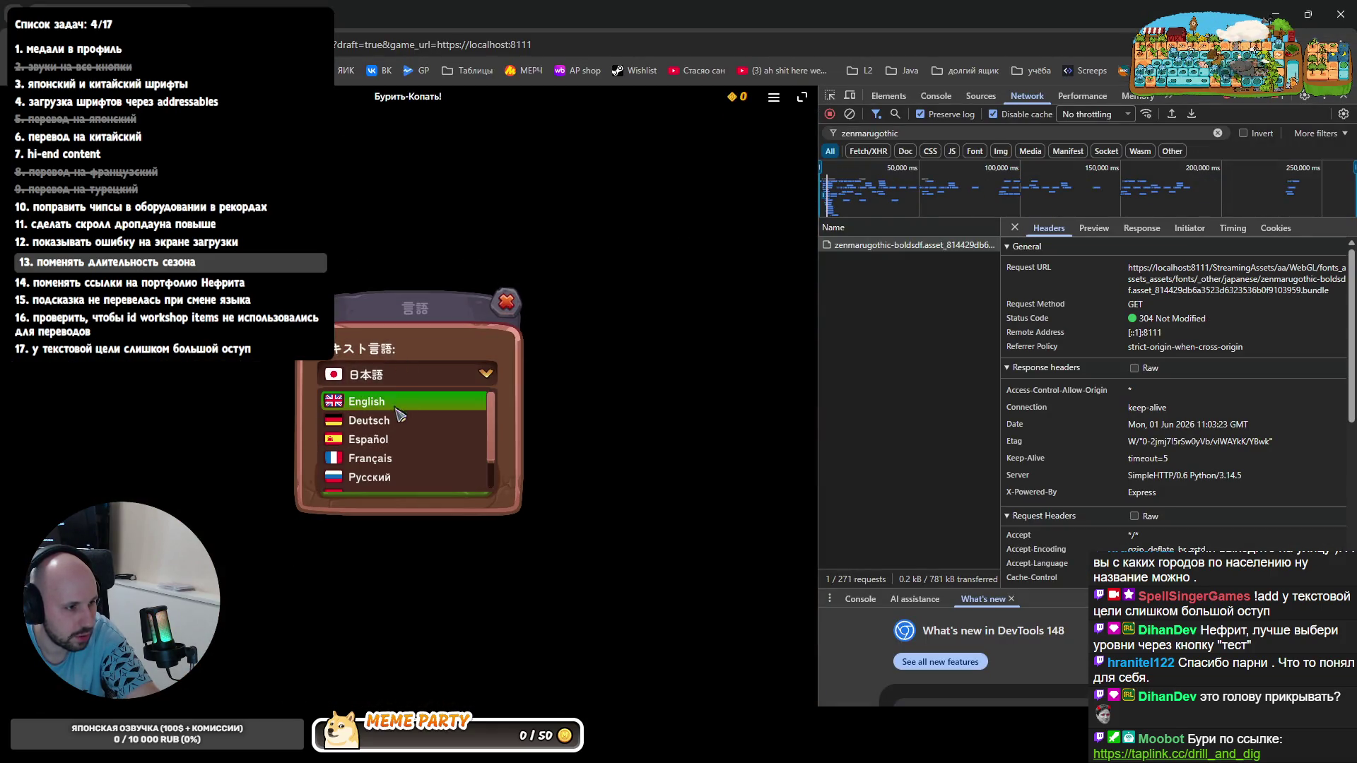
{"action": "left_click", "coordinate": [407, 477]}
{"action": "left_click", "coordinate": [505, 271]}
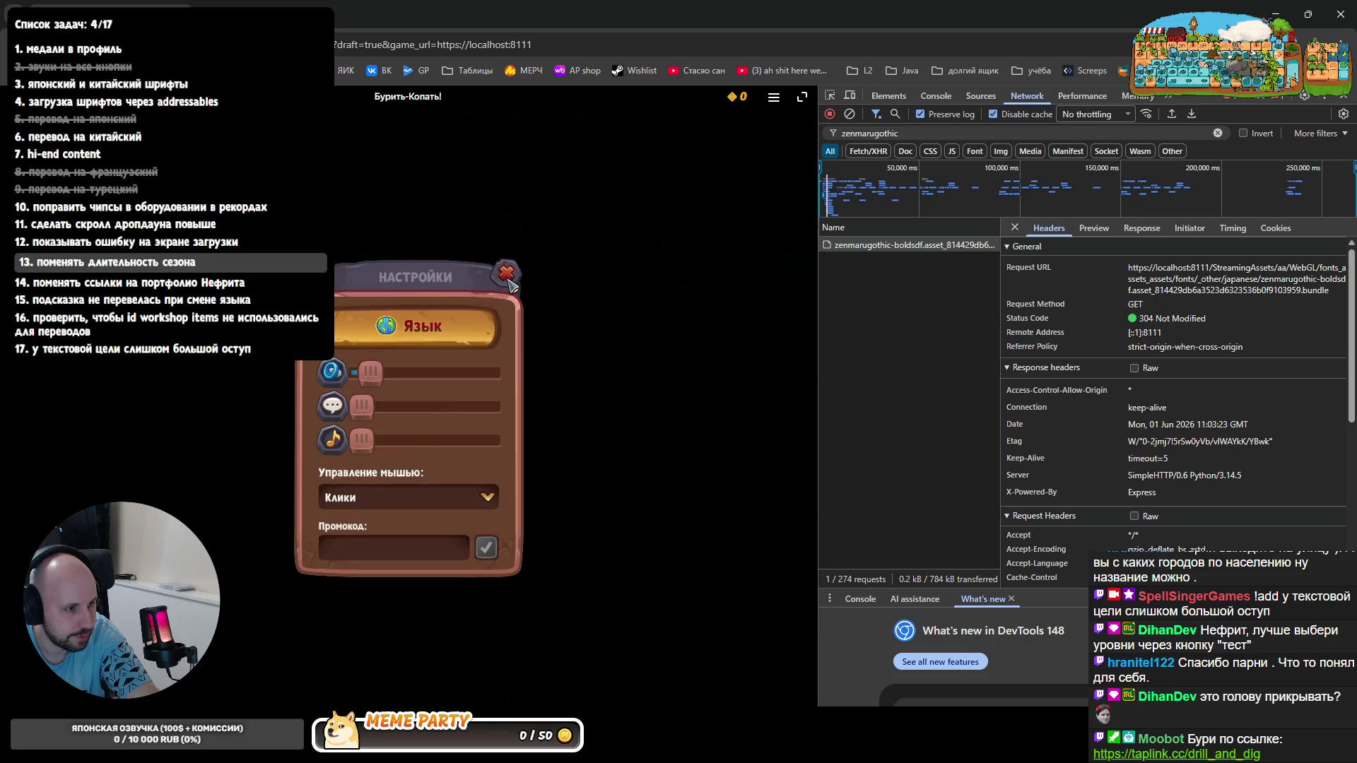
{"action": "key", "text": "Escape"}
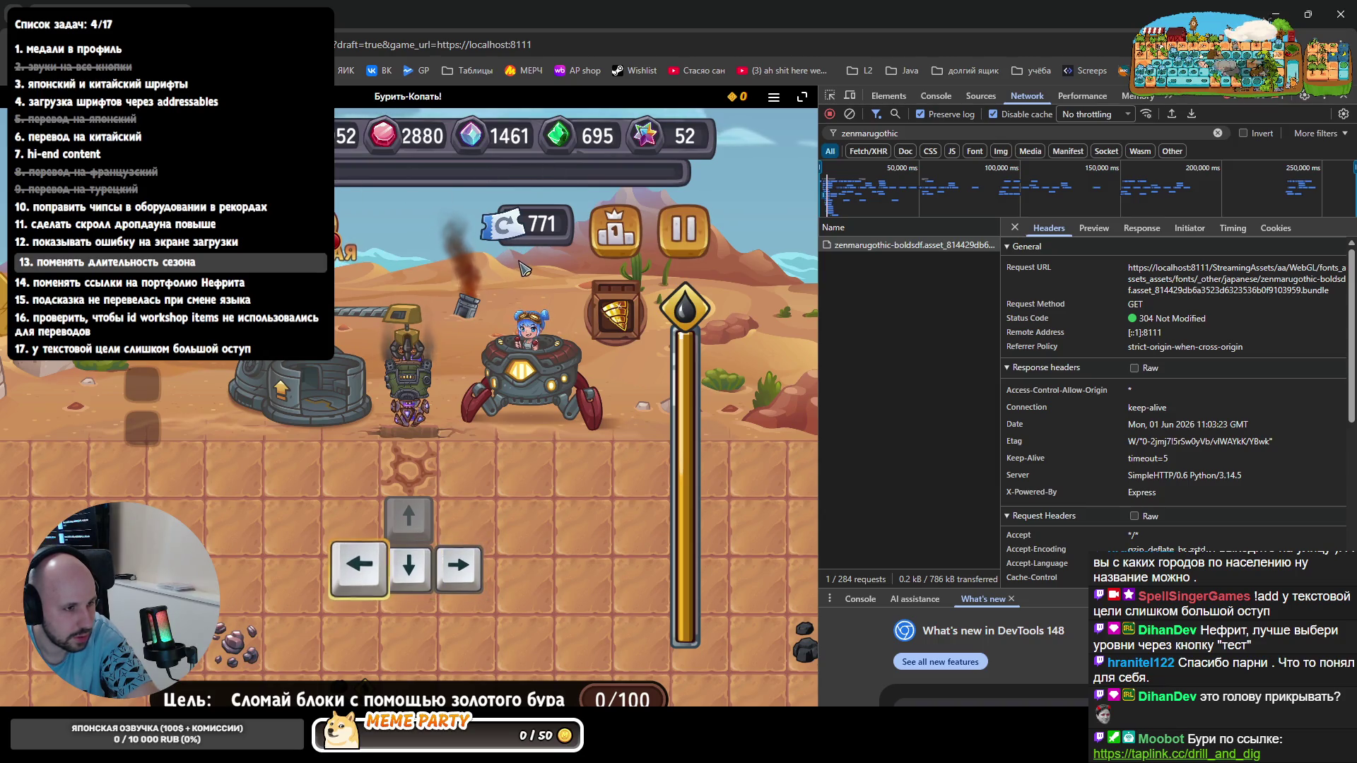
- Check the shop, pause and settings dialogs in Russian, then start a voice request in Codex
{"action": "left_click", "coordinate": [528, 233]}
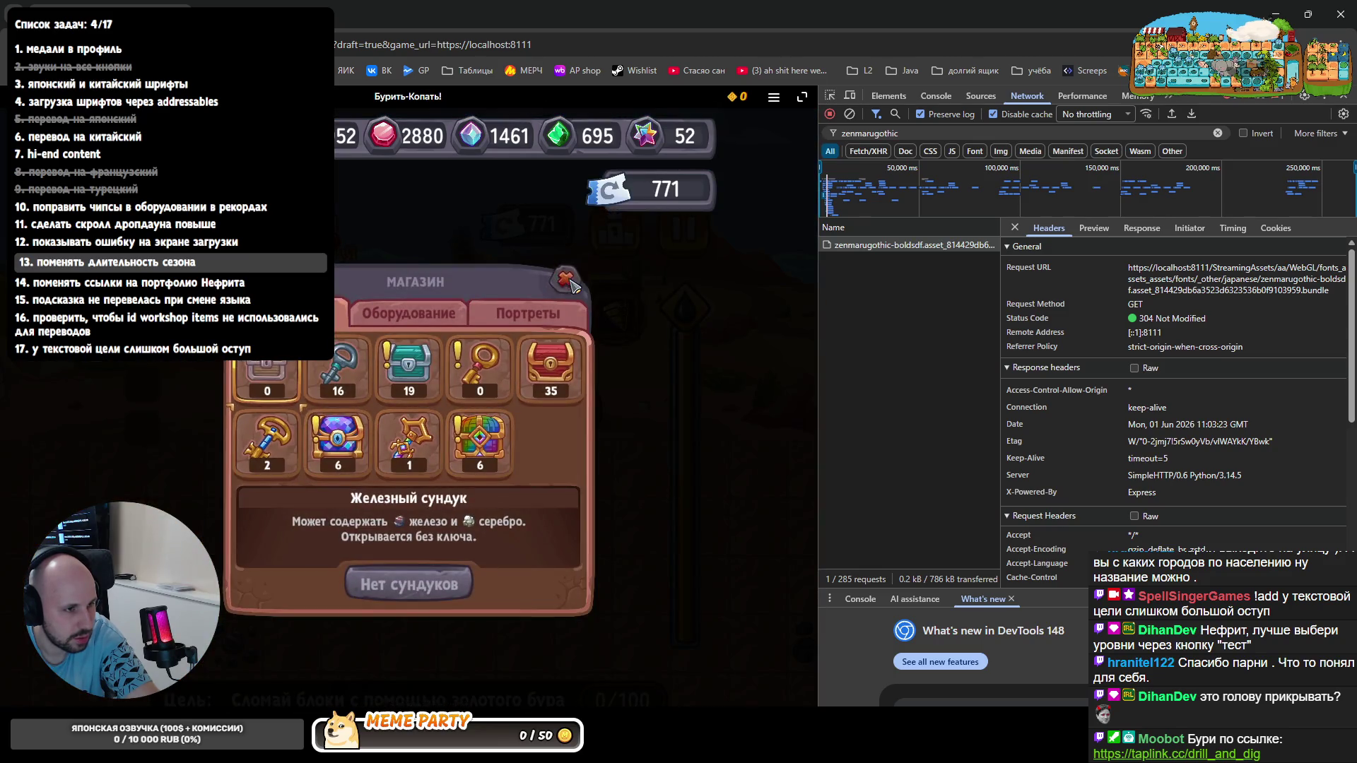
{"action": "left_click", "coordinate": [565, 276]}
{"action": "left_click", "coordinate": [681, 246]}
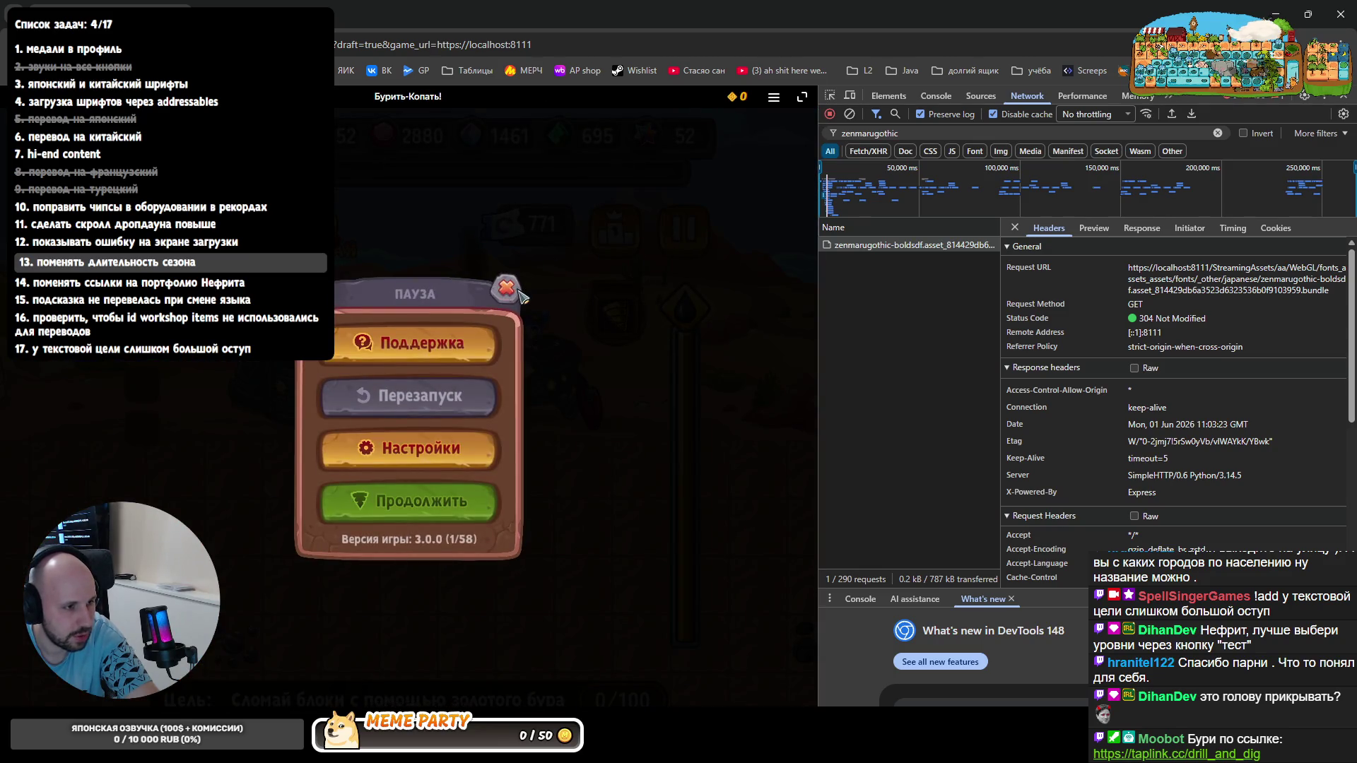
{"action": "left_click", "coordinate": [507, 288]}
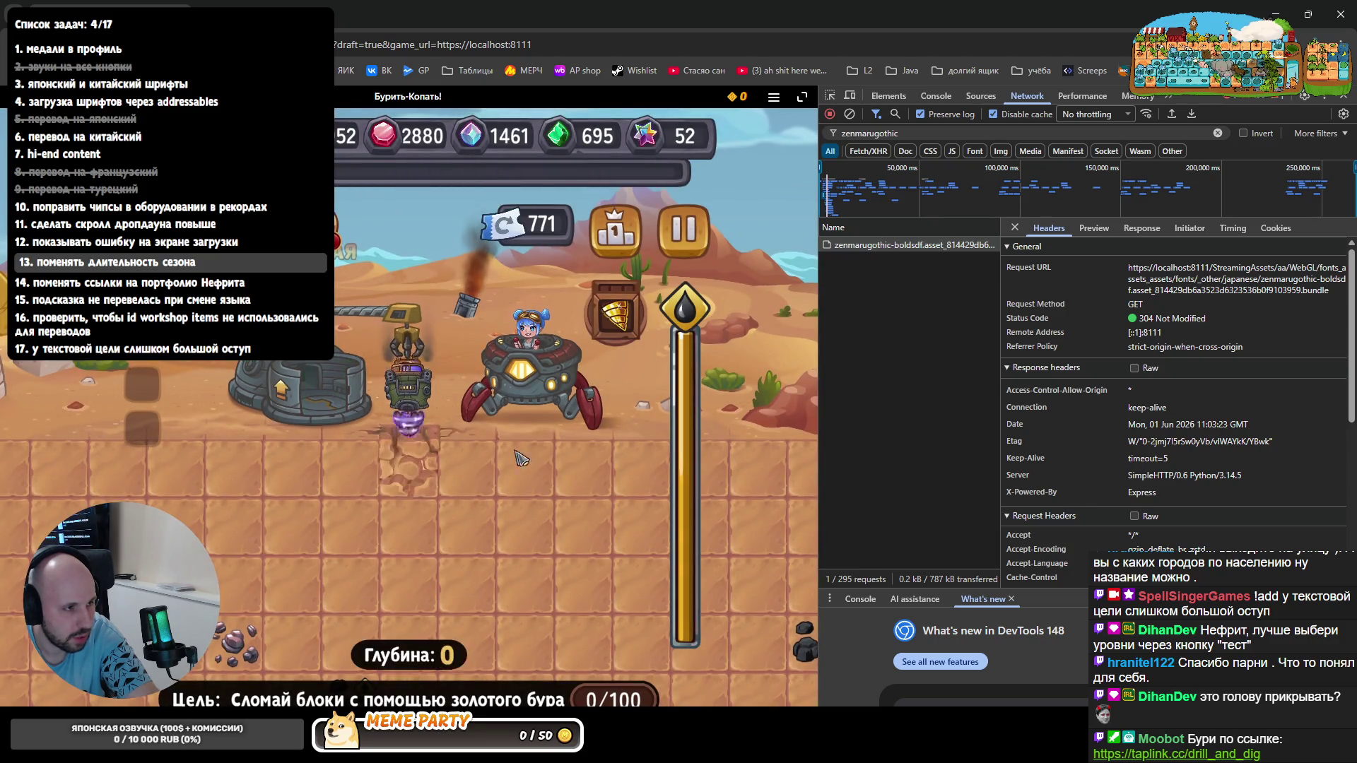
{"action": "left_click", "coordinate": [681, 232]}
{"action": "left_click", "coordinate": [457, 456]}
{"action": "left_click", "coordinate": [508, 274]}
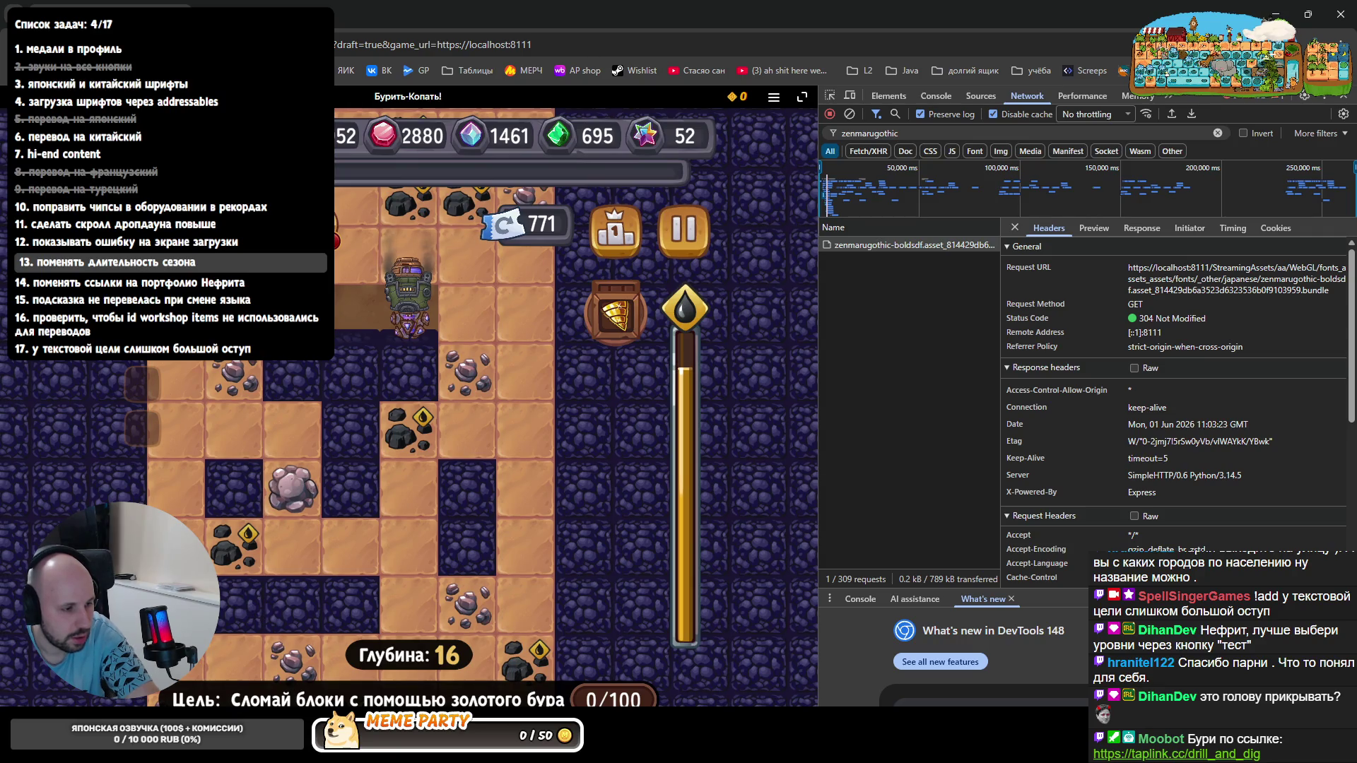
{"action": "key", "text": "alt+Tab"}
{"action": "left_click", "coordinate": [684, 701]}
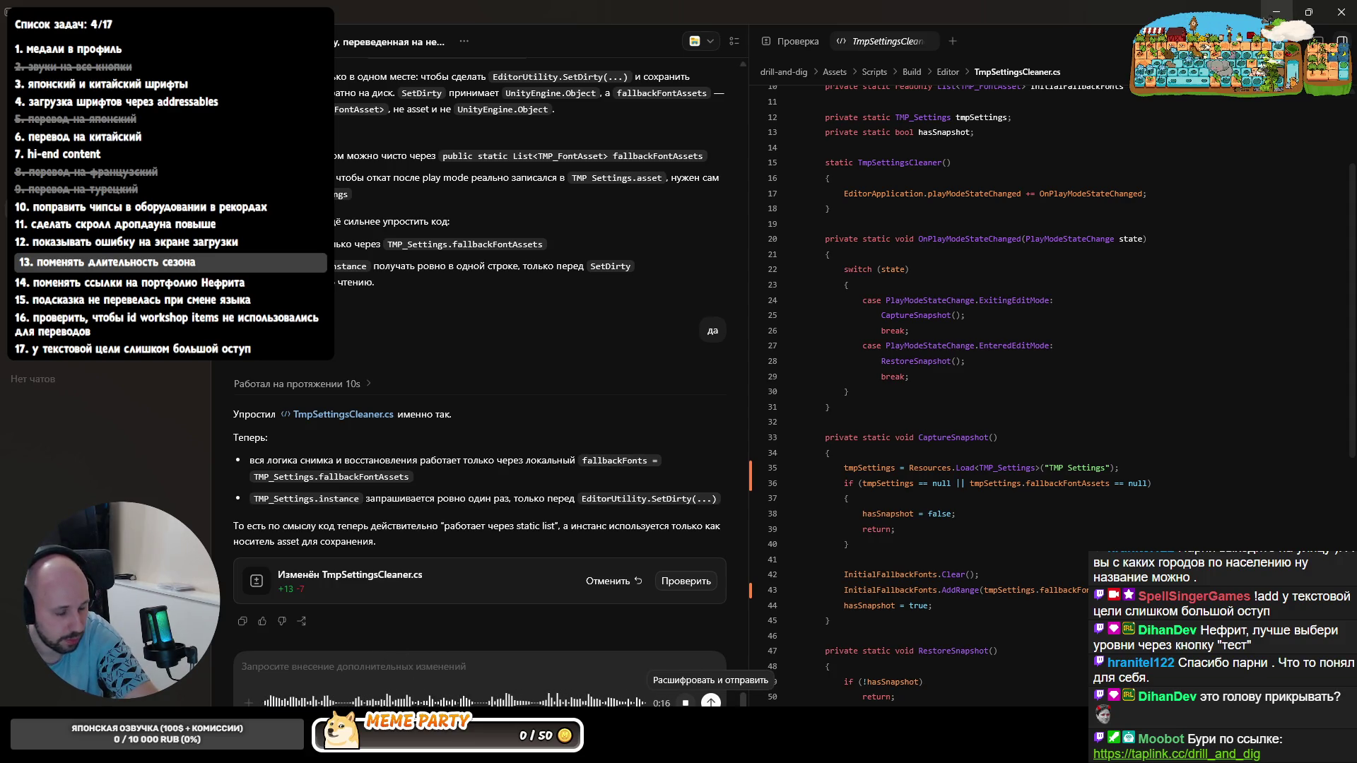
- Send the voice request about refreshing rendered texts and switch to Unity after the FontAssetLoader.cs edit
{"action": "key", "text": "Return"}
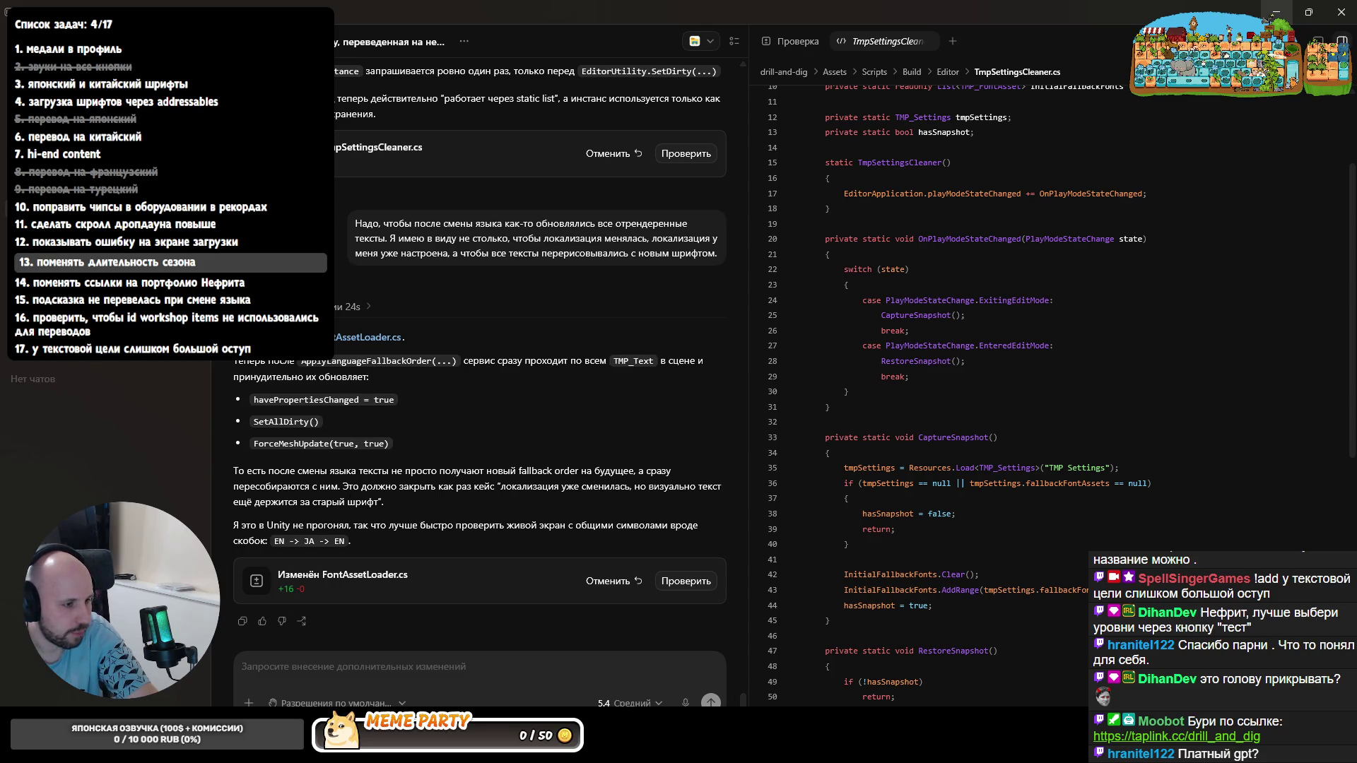
{"action": "key", "text": "alt+Tab"}
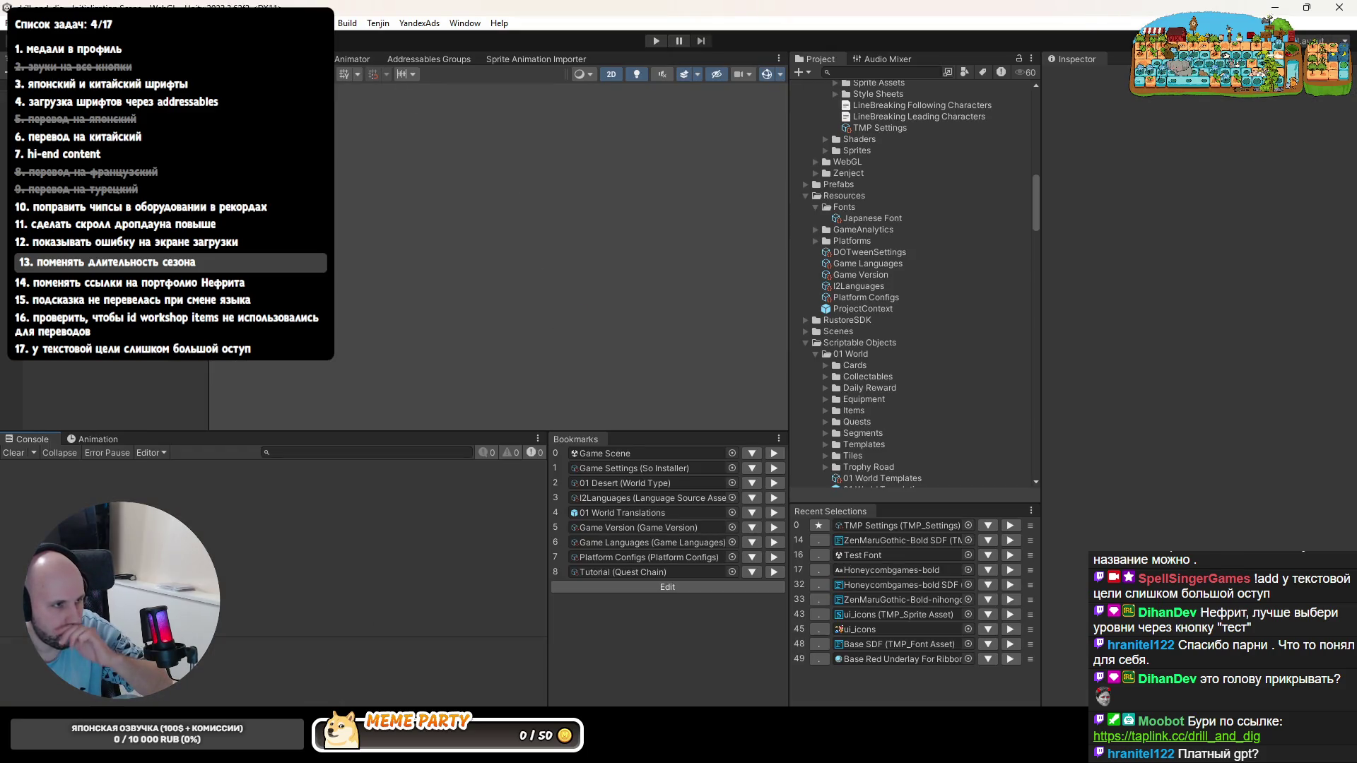
- Resolve the ambiguous Object as System.Object in RefreshRenderedTexts and check its call site
{"action": "double_click", "coordinate": [257, 491]}
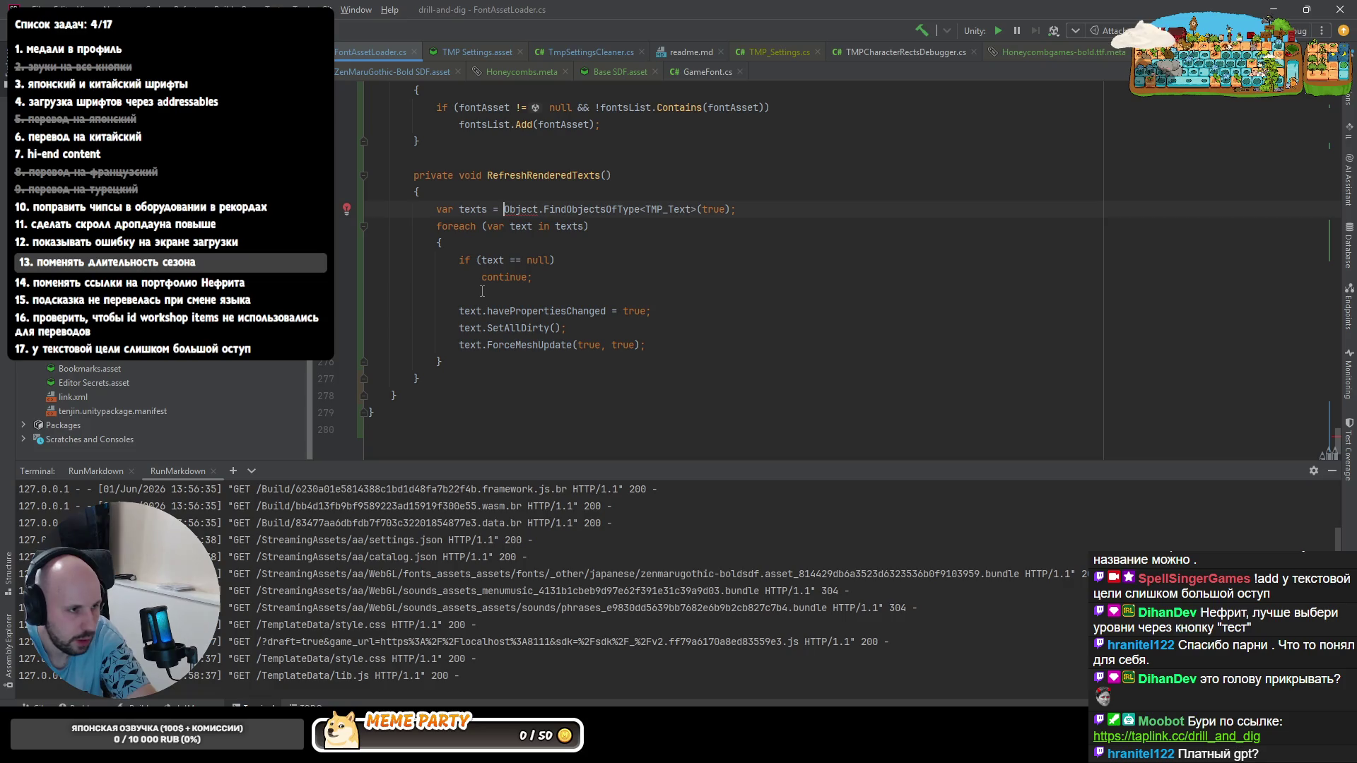
{"action": "key", "text": "alt+Return"}
{"action": "key", "text": "Return"}
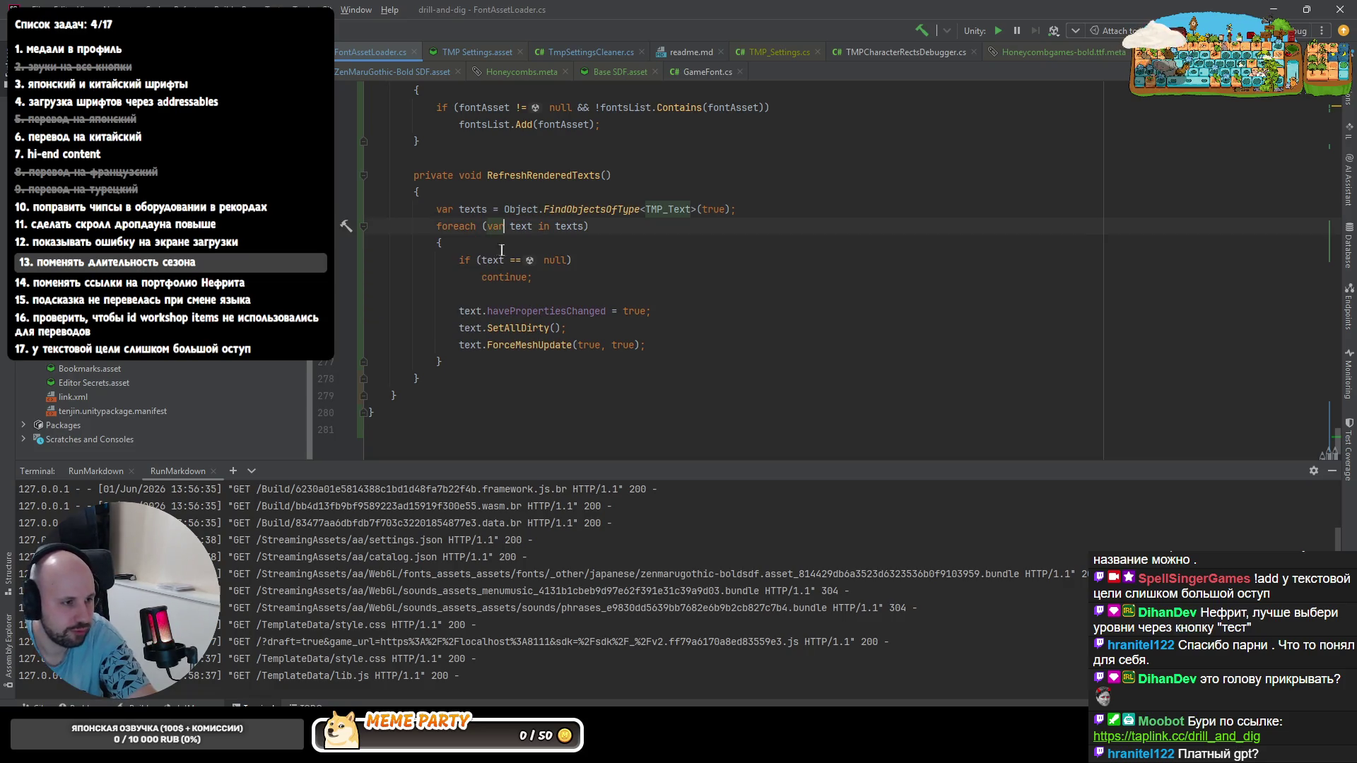
{"action": "left_click", "coordinate": [546, 175], "text": "ctrl"}
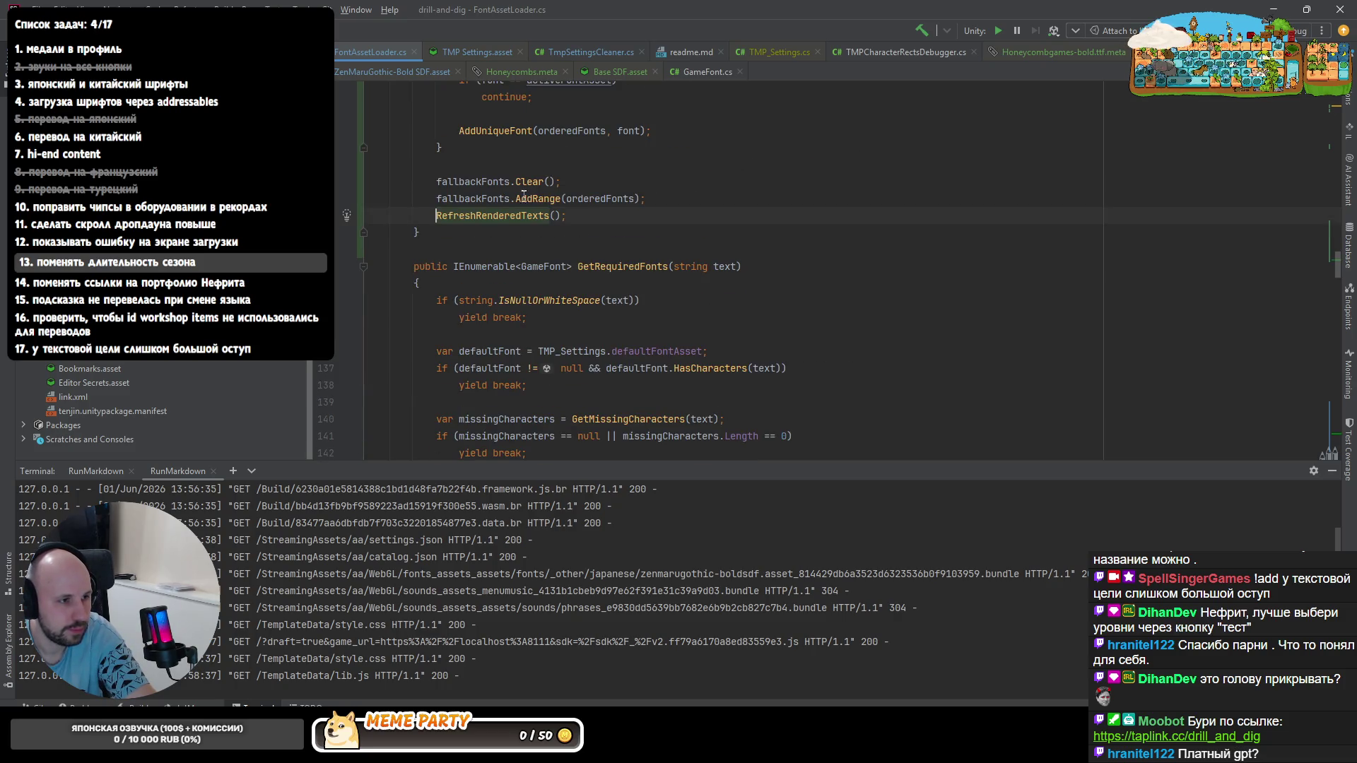
{"action": "key", "text": "alt+Tab"}
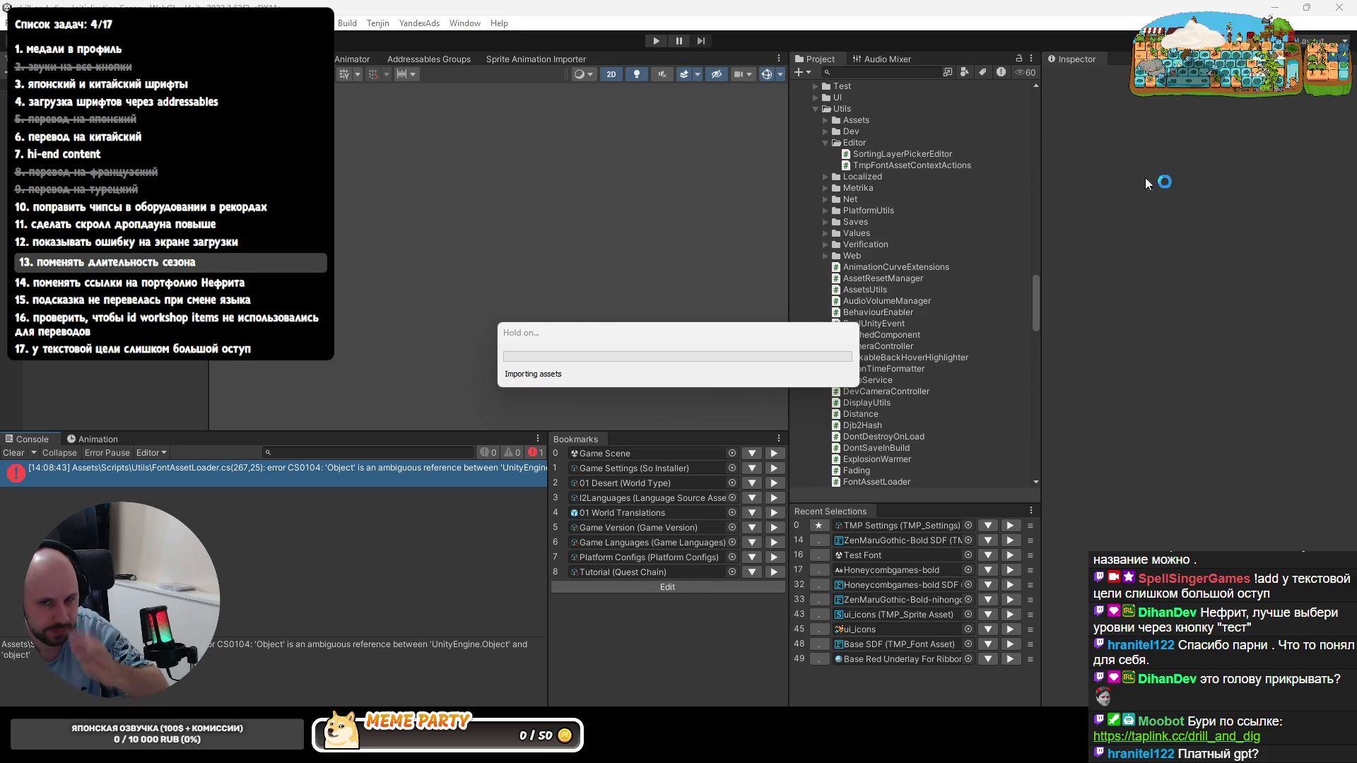
- Start a Yandex build from the Build menu and switch to Codex
{"action": "left_click", "coordinate": [348, 23]}
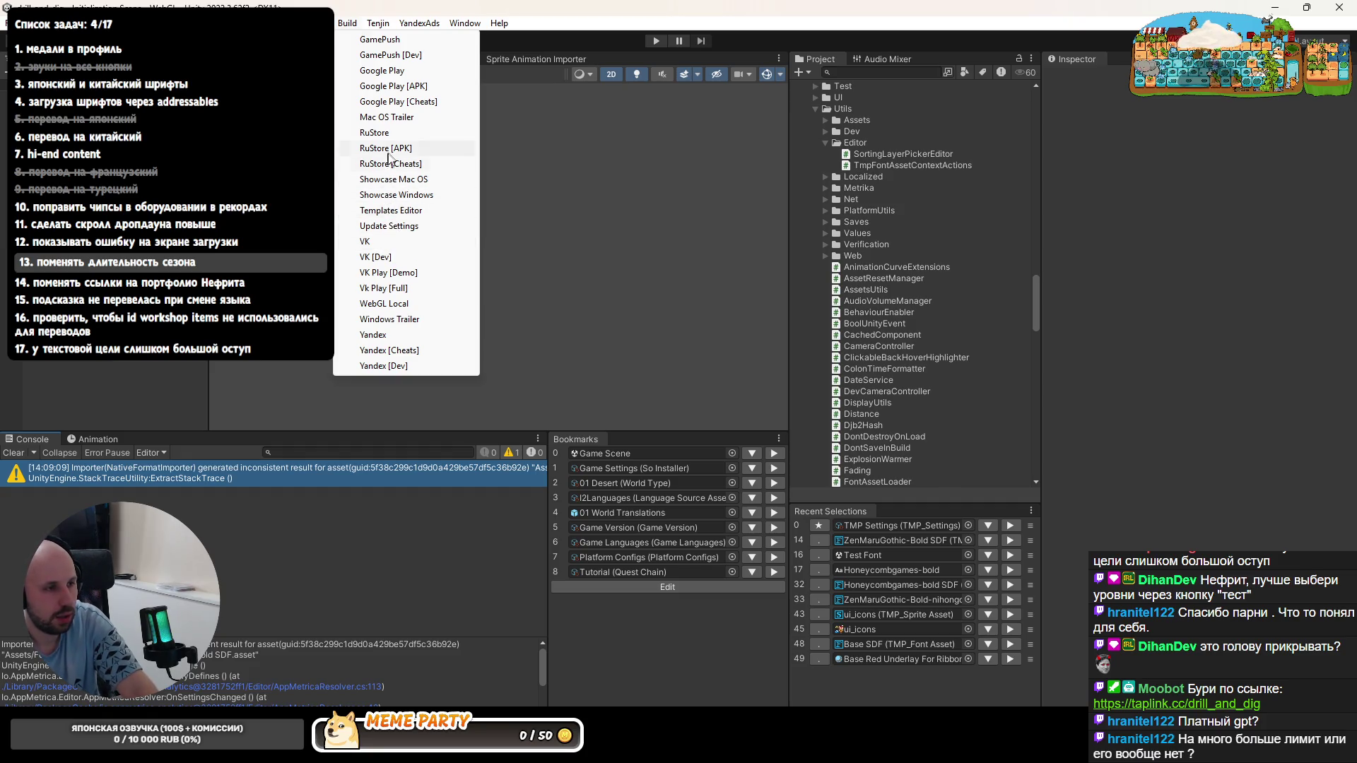
{"action": "left_click", "coordinate": [380, 344]}
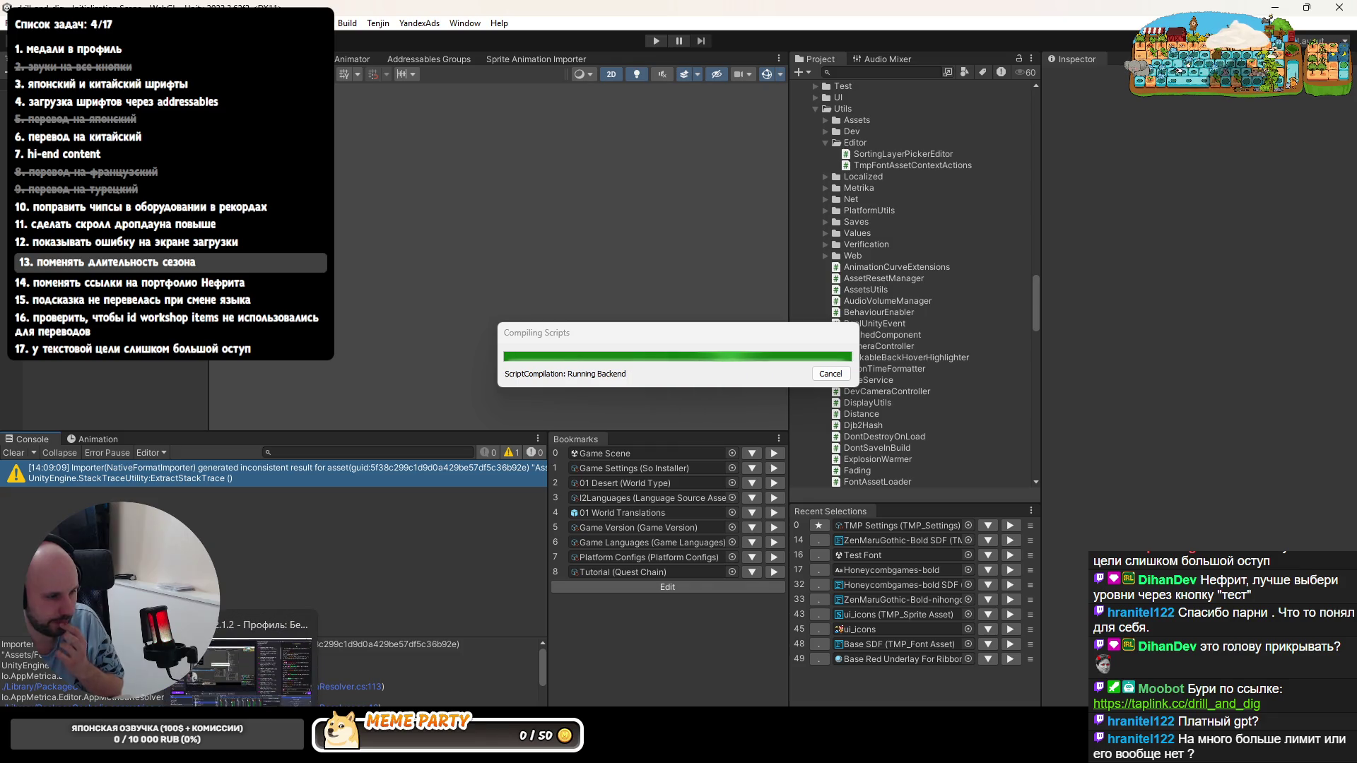
{"action": "left_click", "coordinate": [428, 679]}
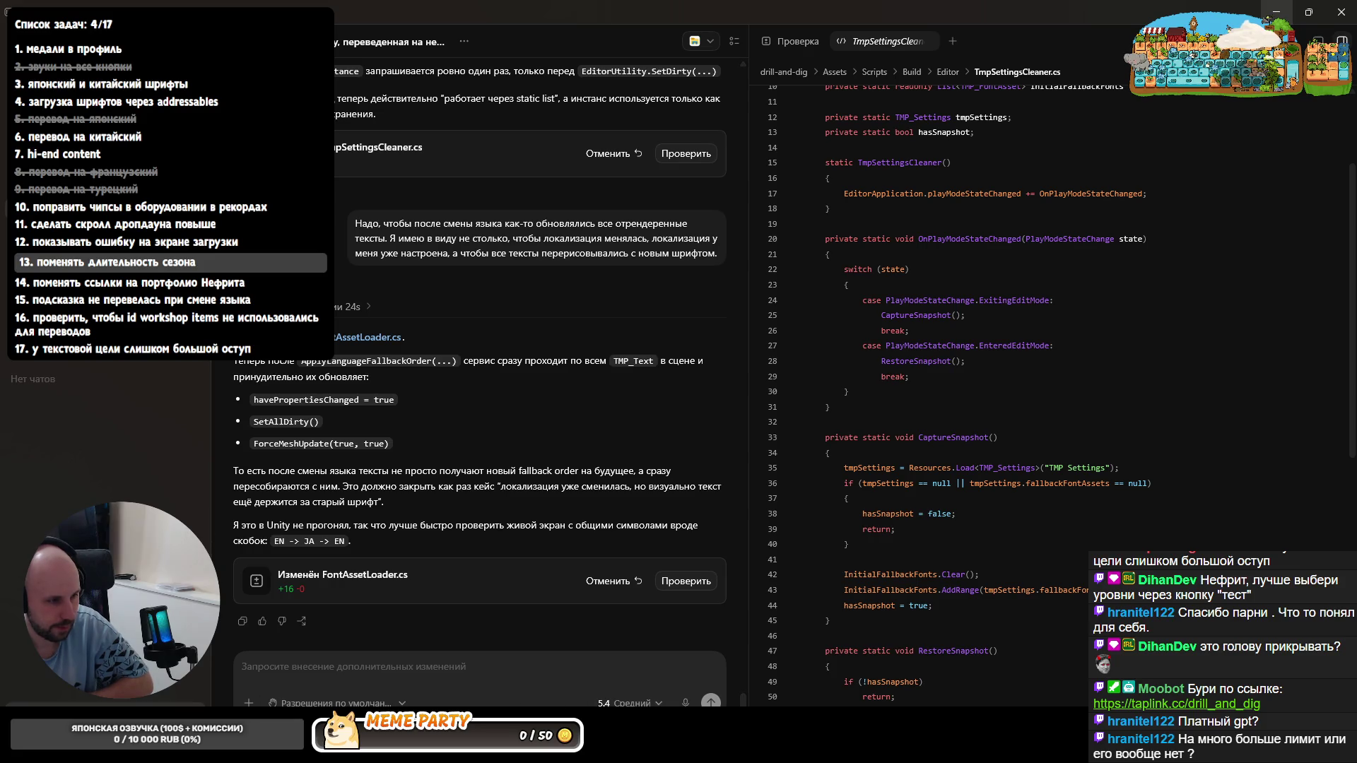
- Open the Codex account menu, then bring up the project's files in Explorer
{"action": "left_click", "coordinate": [53, 703]}
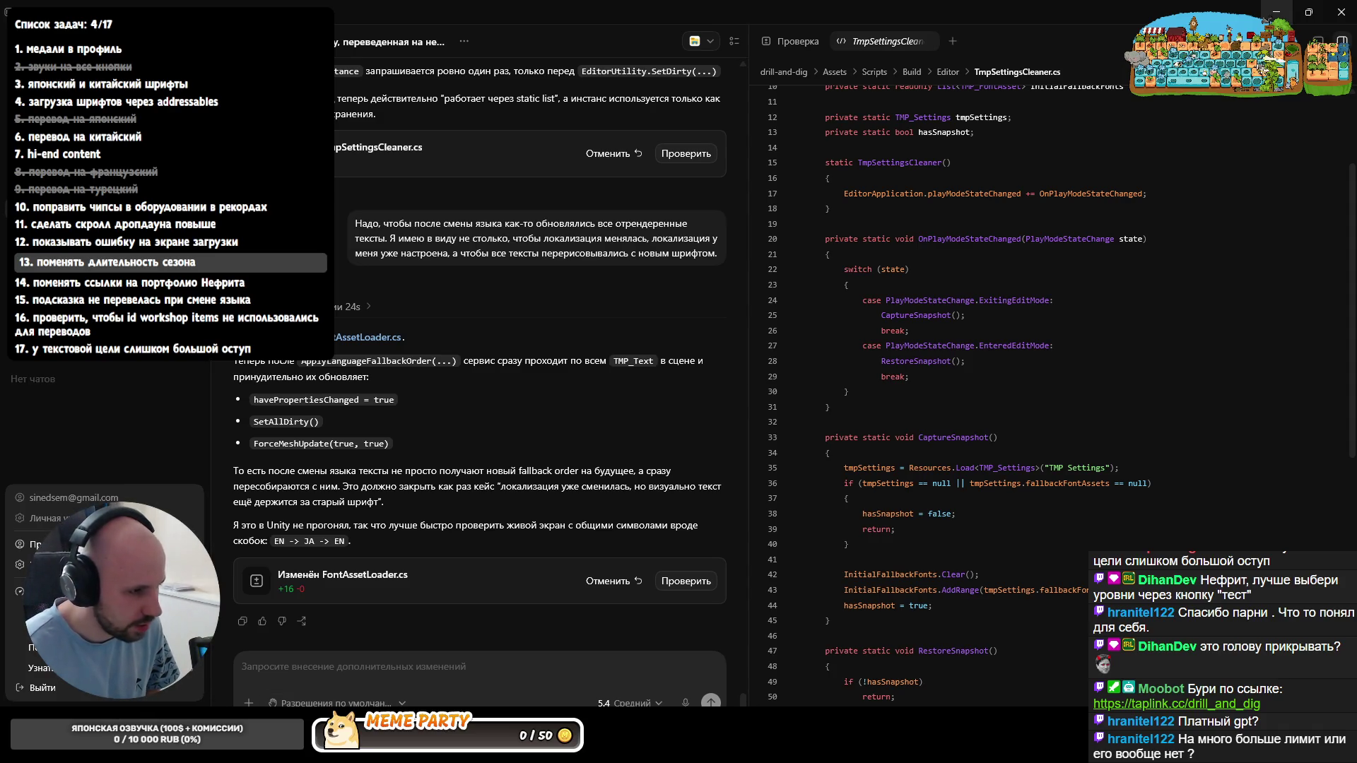
{"action": "key", "text": "alt+Tab"}
{"action": "scroll", "coordinate": [420, 471], "scroll_direction": "up", "scroll_amount": 4}
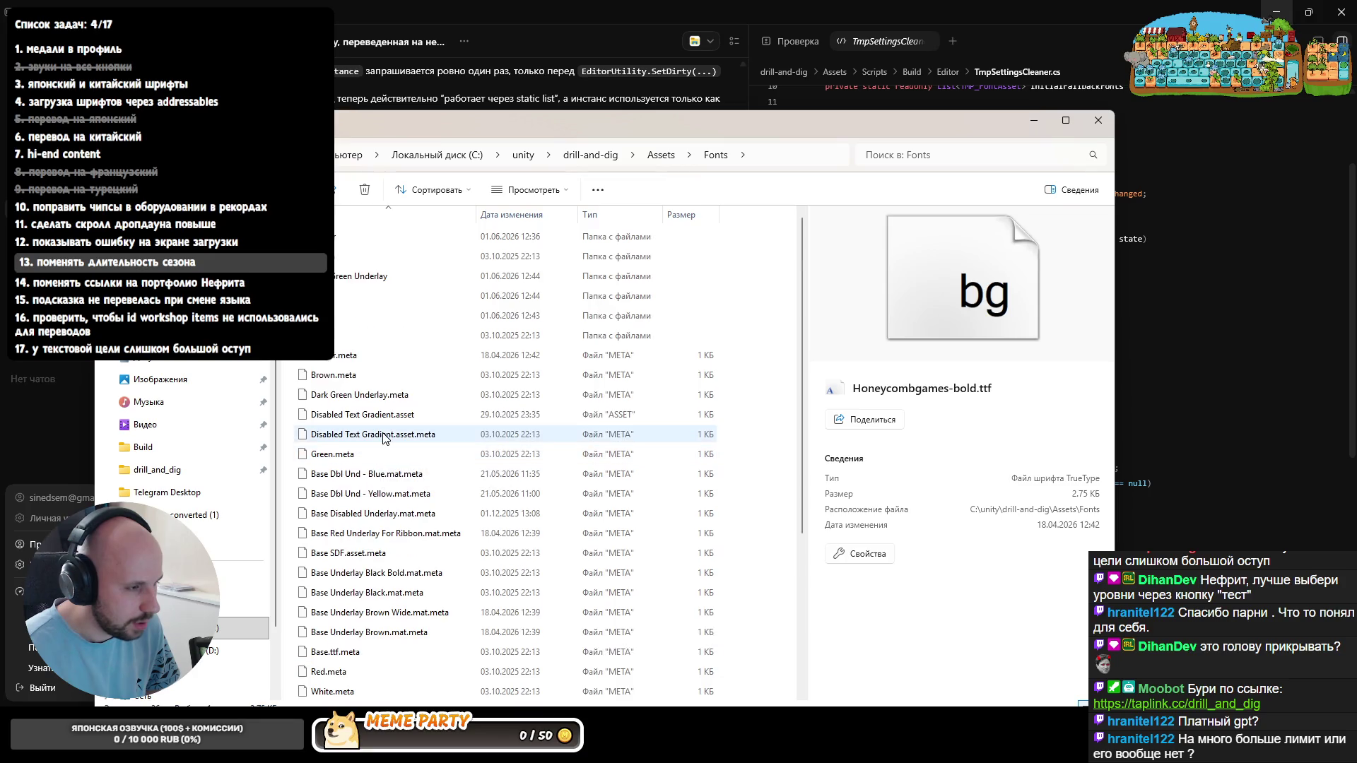
- Navigate into the drill-and-dig Build > Yandex > StreamingAssets > aa folder
{"action": "left_click", "coordinate": [336, 259]}
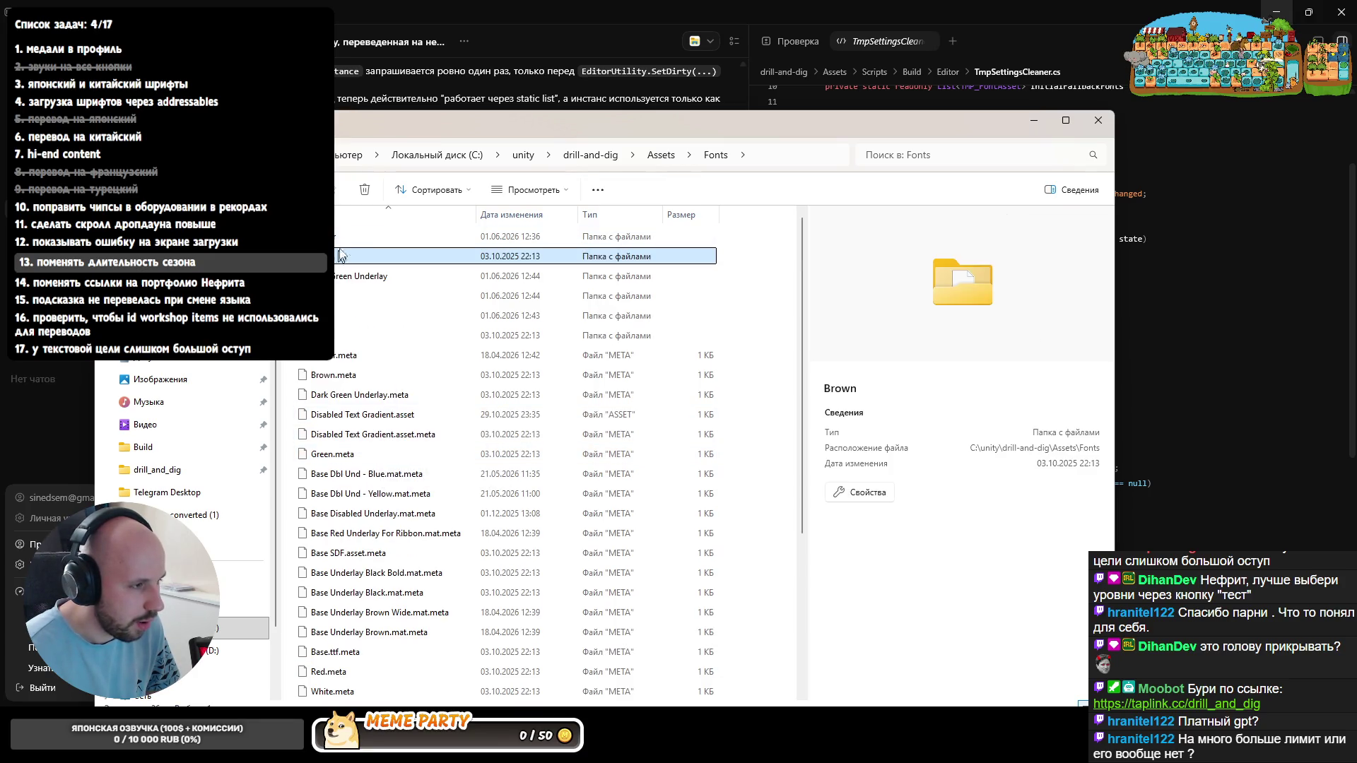
{"action": "left_click", "coordinate": [613, 154]}
{"action": "double_click", "coordinate": [350, 315]}
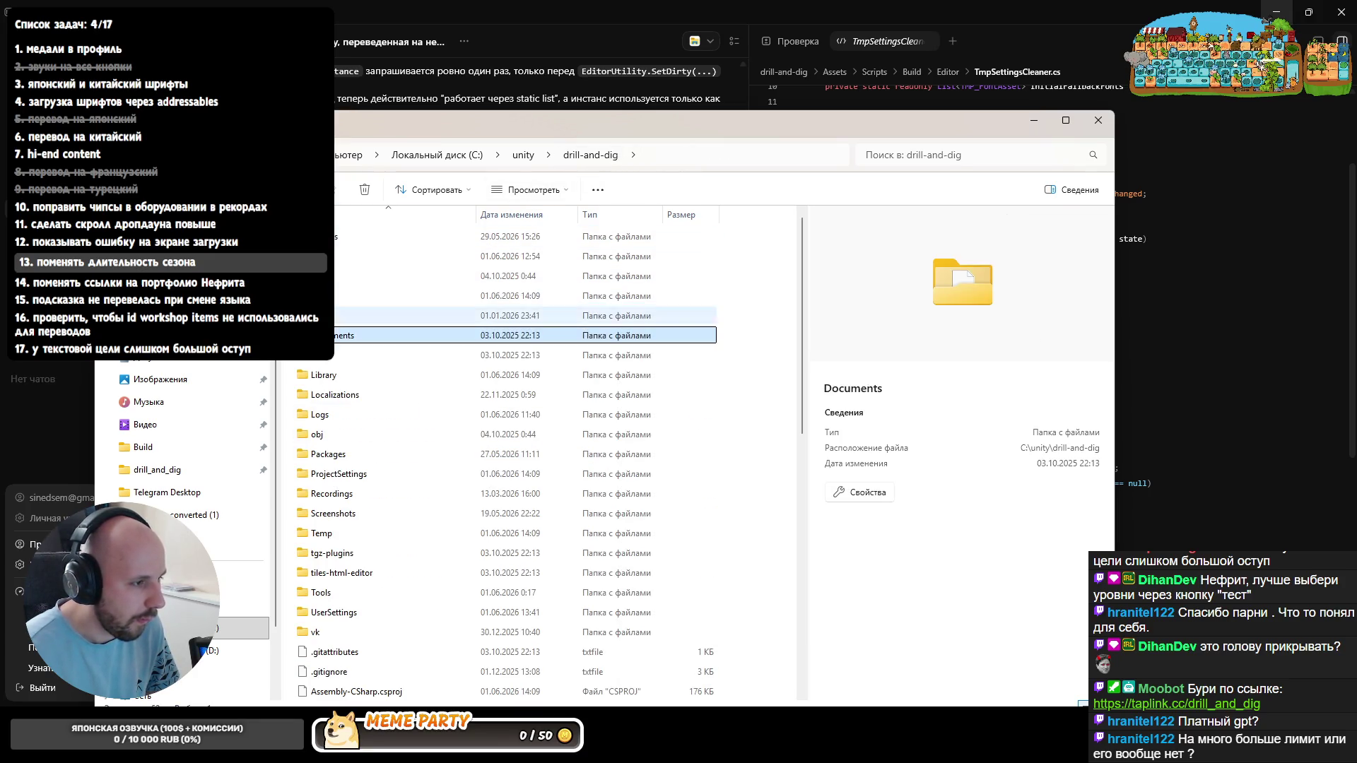
{"action": "left_click", "coordinate": [353, 239]}
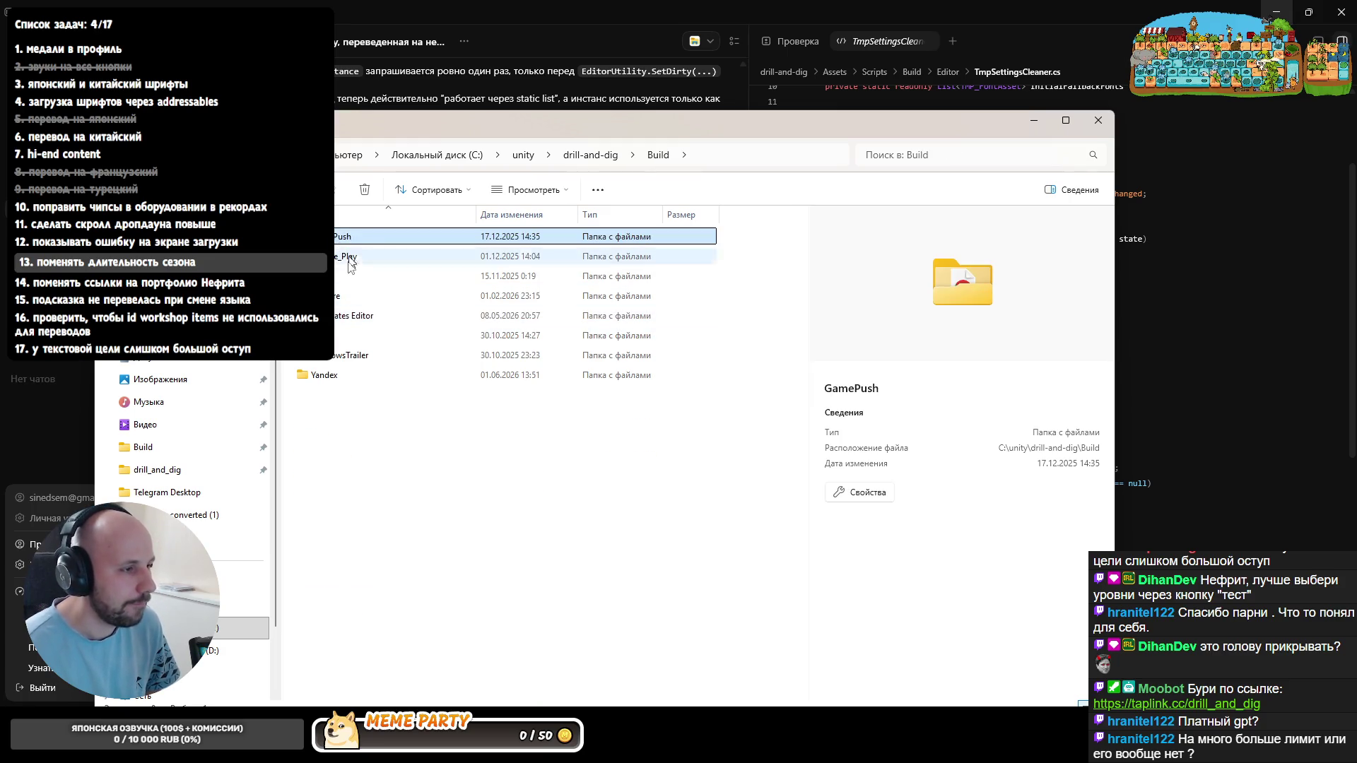
{"action": "double_click", "coordinate": [329, 374]}
{"action": "left_click", "coordinate": [352, 237]}
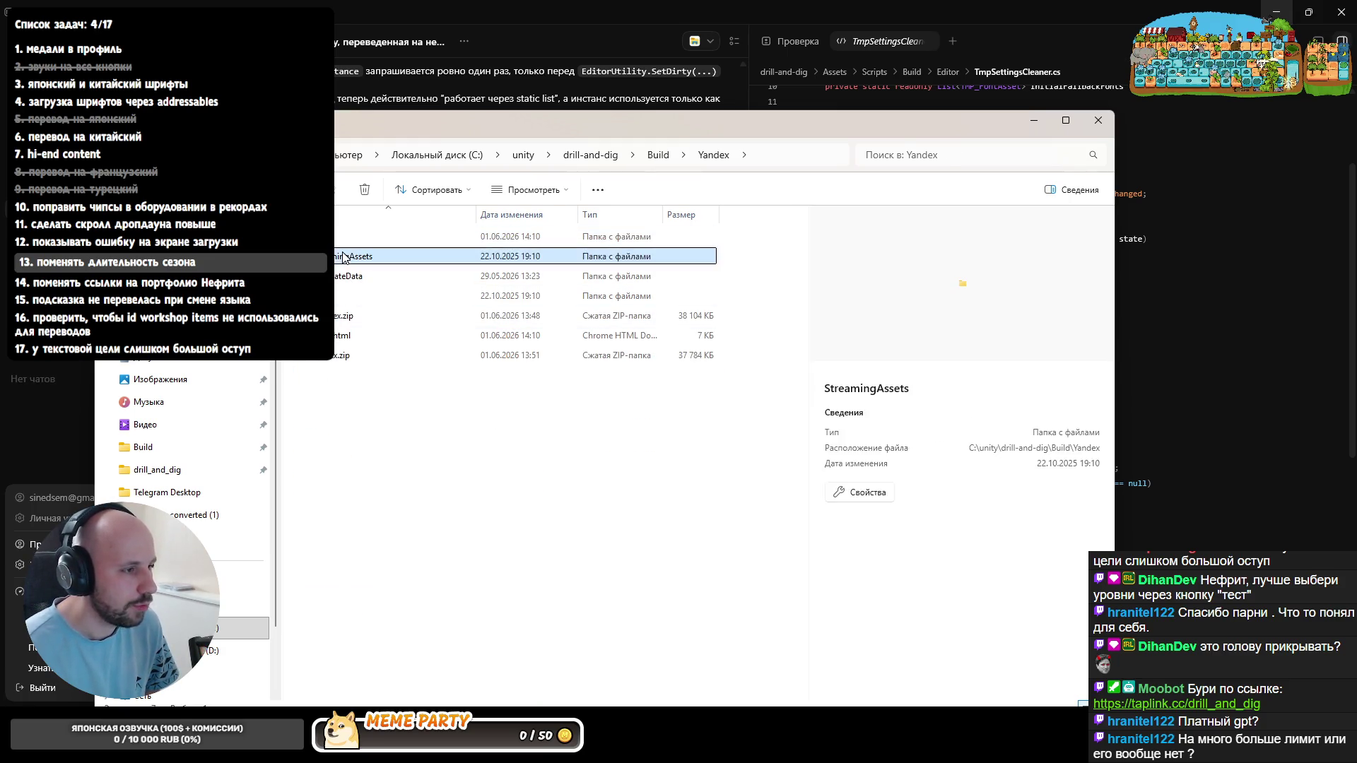
{"action": "double_click", "coordinate": [349, 238]}
{"action": "double_click", "coordinate": [339, 238]}
- Continue through WebGL > fonts_assets_assets > fonts > _other > japanese and select the 4.53 MB font bundle
{"action": "key", "text": "BackSpace"}
{"action": "double_click", "coordinate": [338, 255]}
{"action": "left_click", "coordinate": [338, 256]}
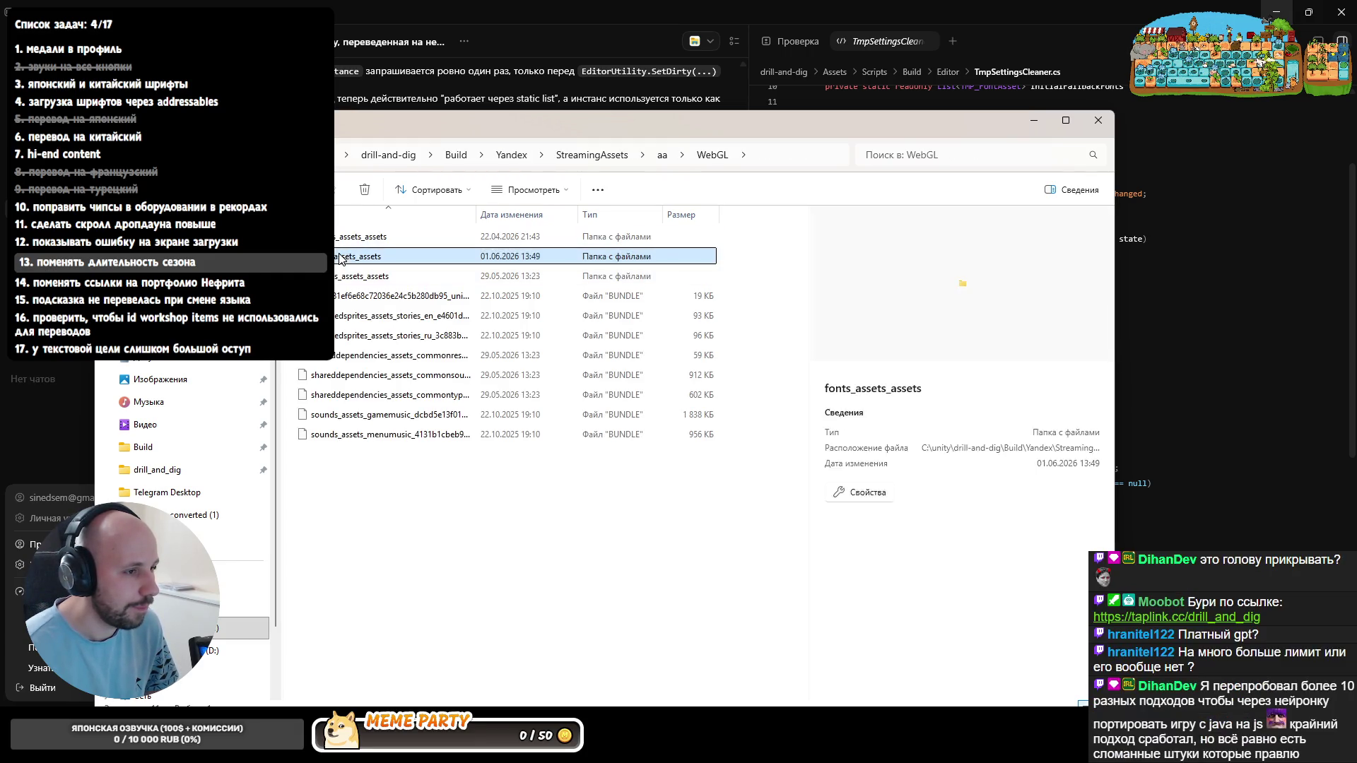
{"action": "double_click", "coordinate": [337, 256]}
{"action": "double_click", "coordinate": [335, 242]}
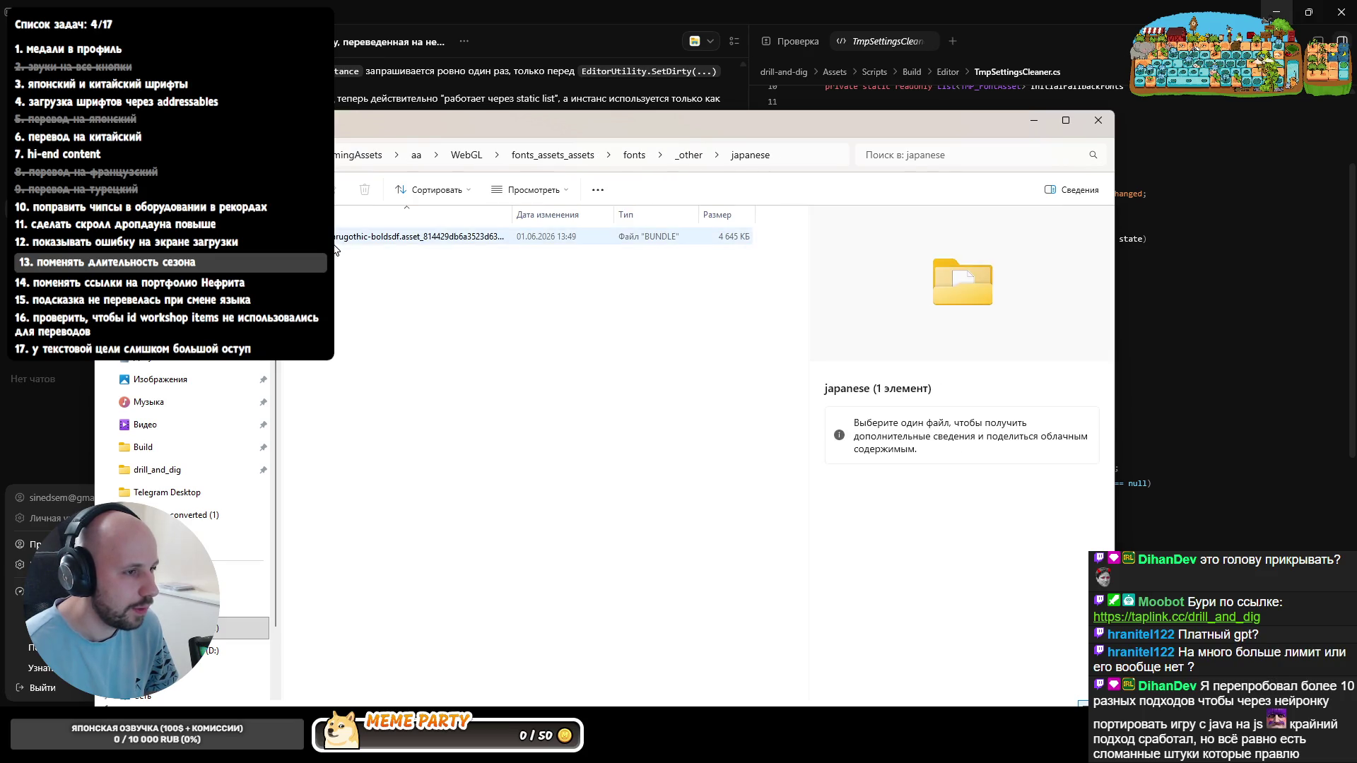
{"action": "left_click", "coordinate": [350, 246]}
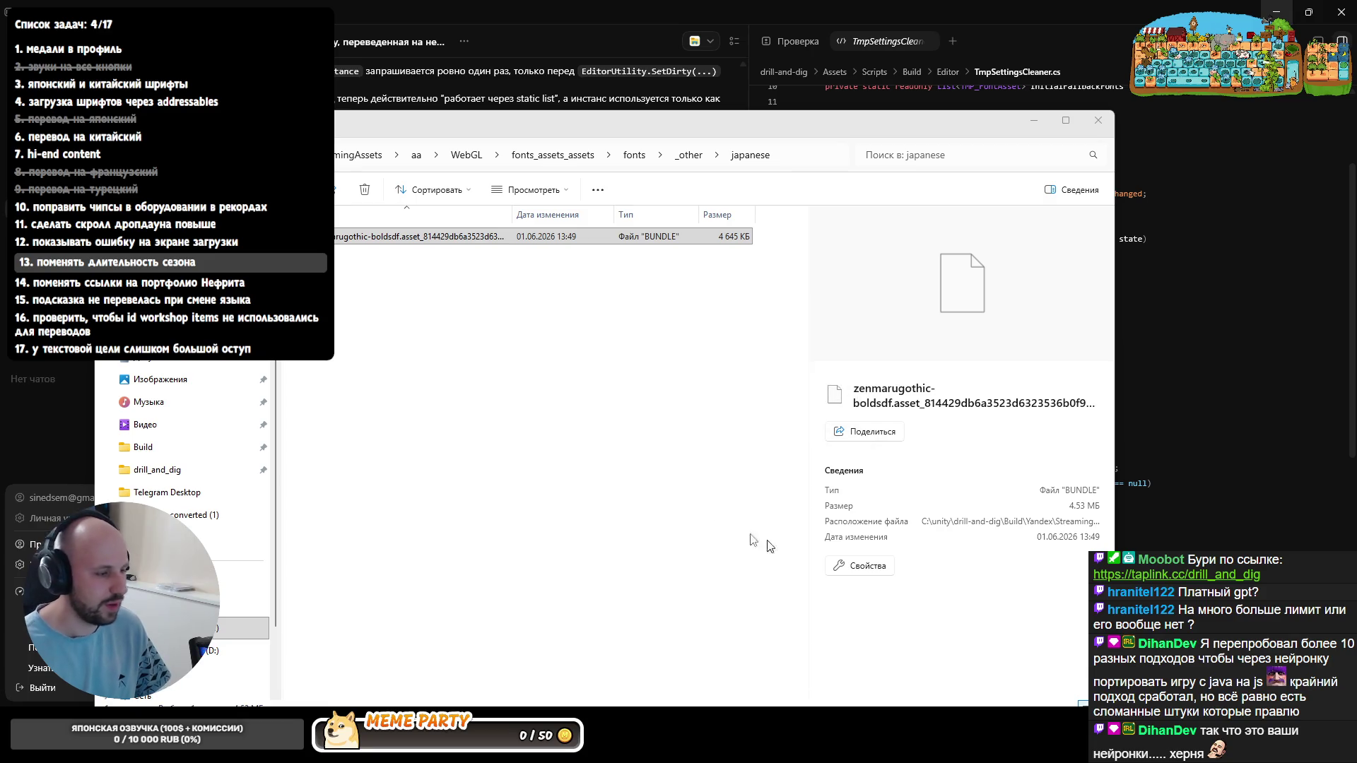
{"action": "key", "text": "alt+Tab"}
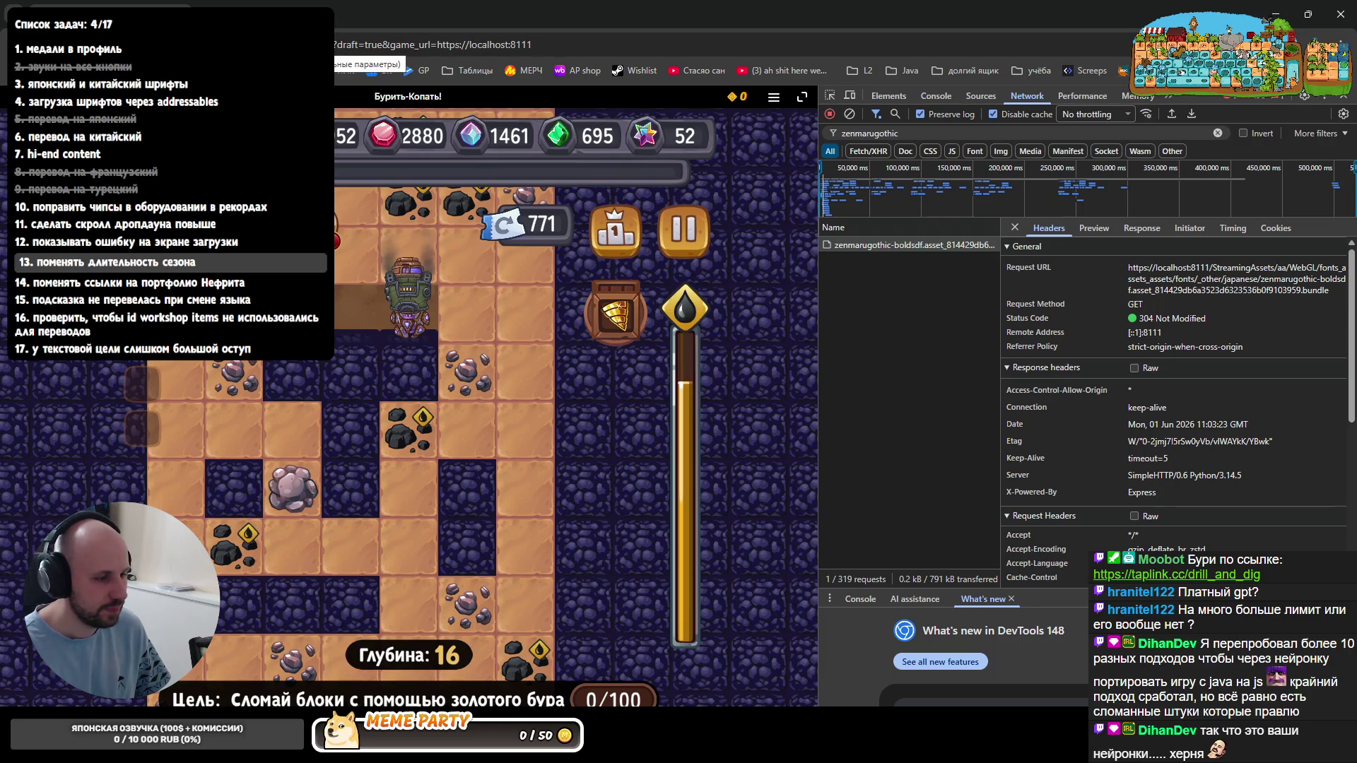
- Reload the game, review the zenmarugothic request's preview, initiator and timing in DevTools, and close the shop ad
{"action": "key", "text": "F5"}
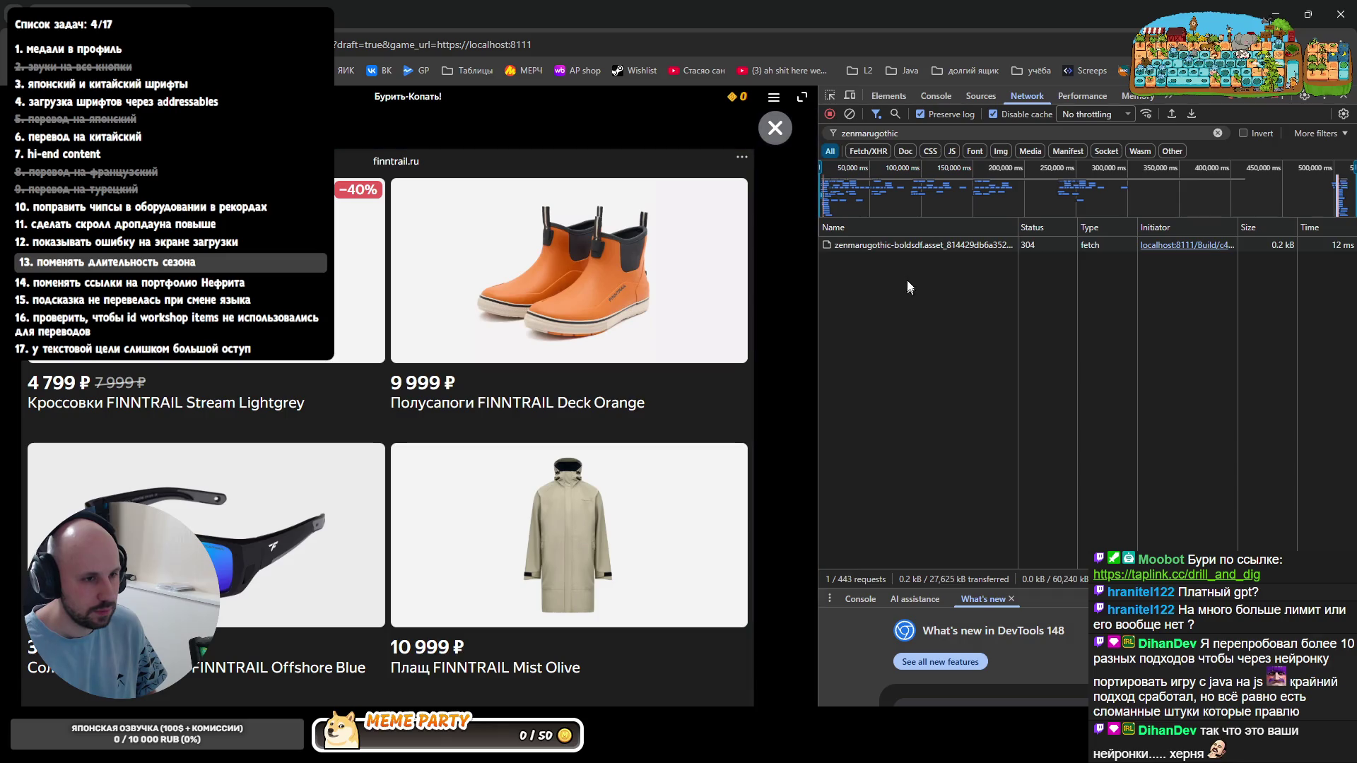
{"action": "left_click", "coordinate": [925, 242]}
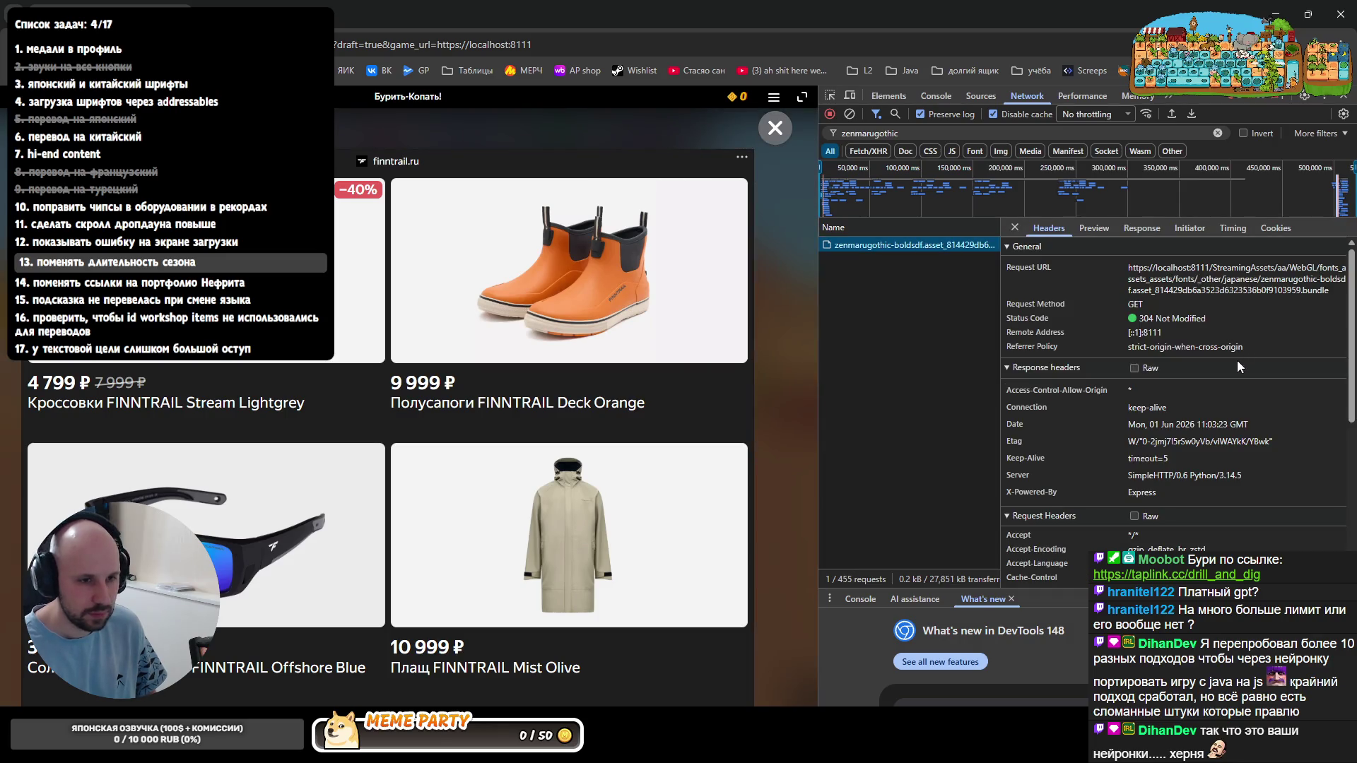
{"action": "left_click", "coordinate": [1093, 229]}
{"action": "left_click", "coordinate": [1141, 229]}
{"action": "left_click", "coordinate": [1190, 229]}
{"action": "left_click", "coordinate": [1226, 230]}
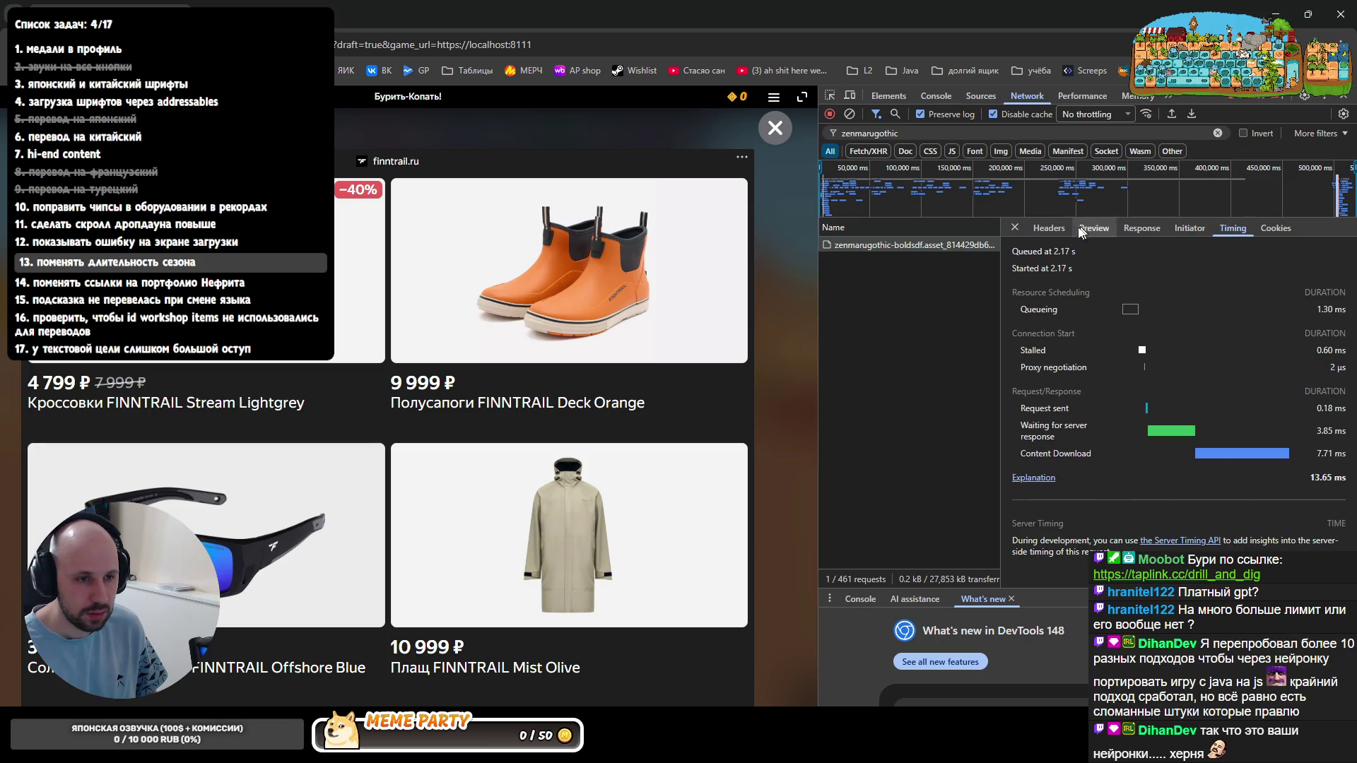
{"action": "left_click", "coordinate": [1049, 228]}
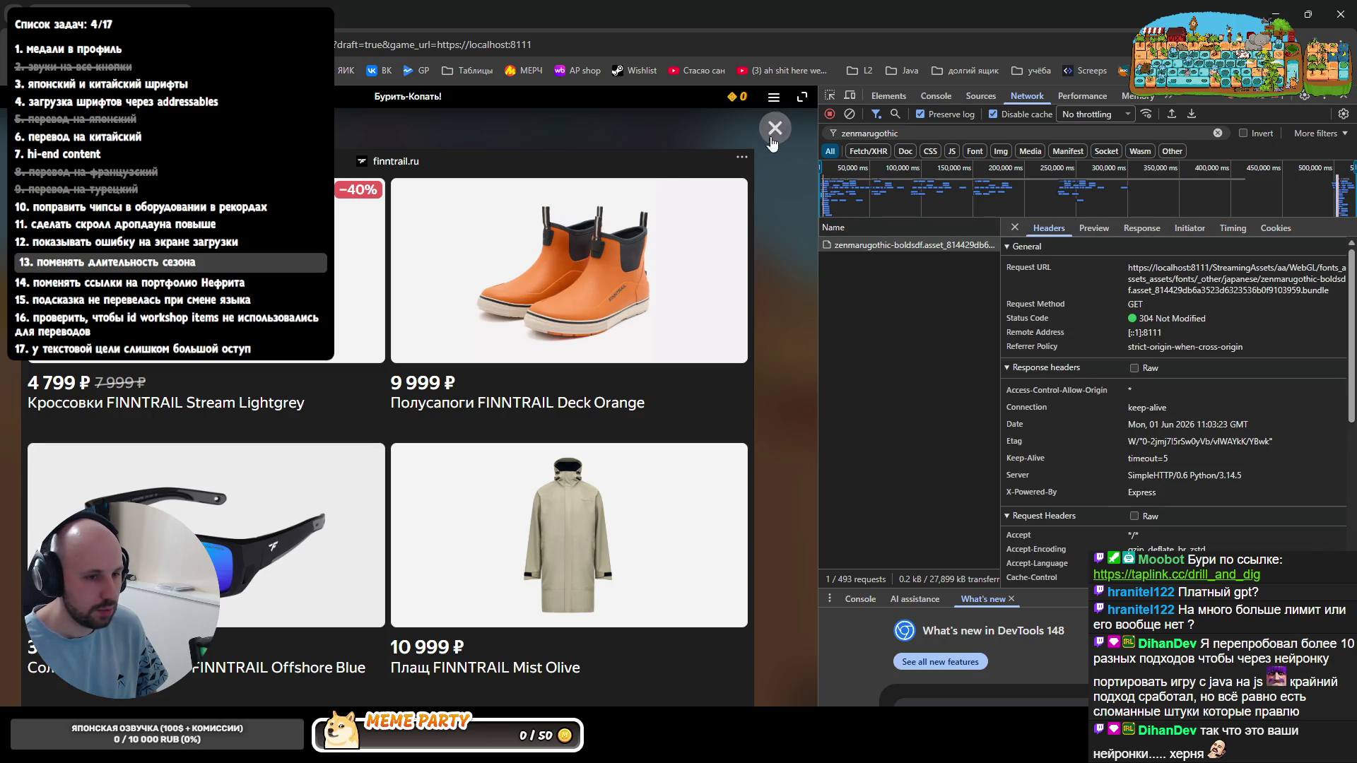
{"action": "left_click", "coordinate": [774, 127]}
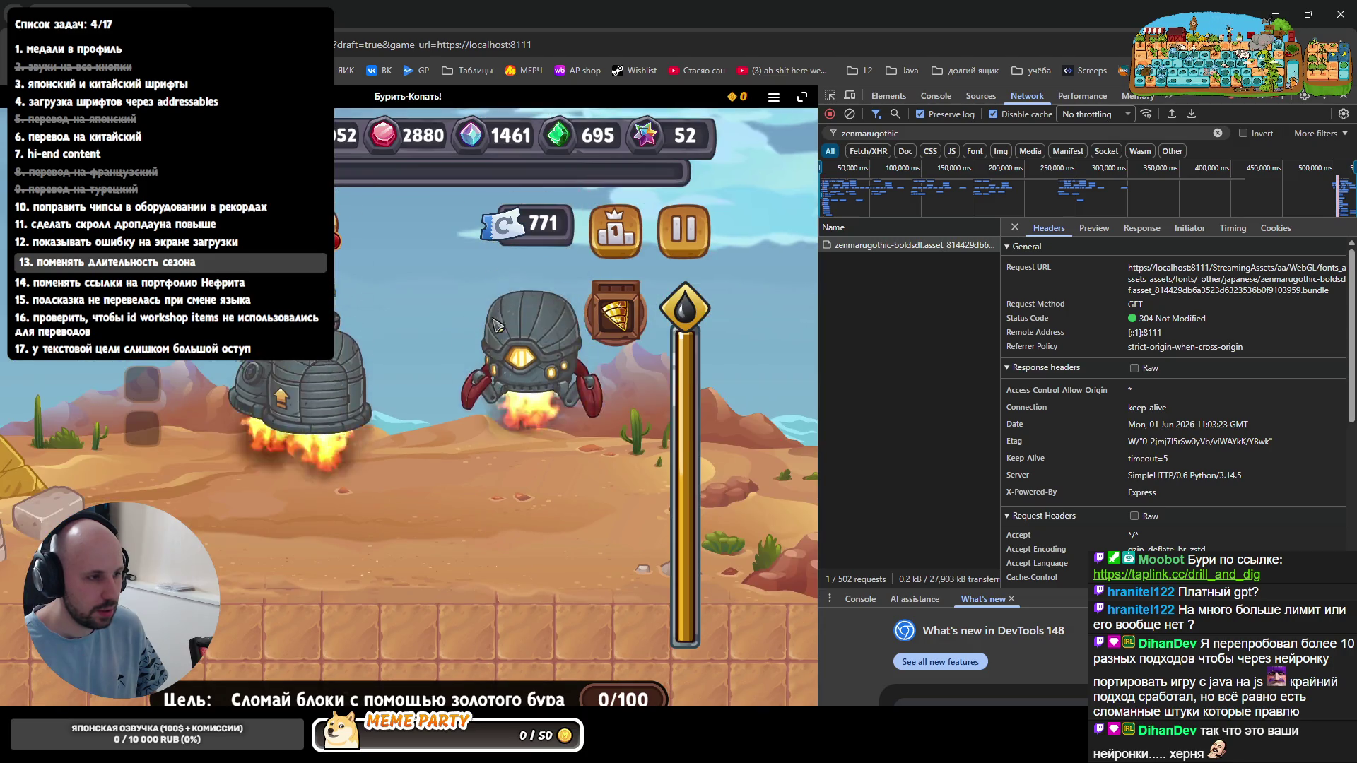
- Via Pause > Settings > Language, set the text language to 日本語, apply it and resume play
{"action": "left_click", "coordinate": [684, 231]}
{"action": "left_click", "coordinate": [455, 504]}
{"action": "left_click", "coordinate": [432, 343]}
{"action": "left_click", "coordinate": [403, 429]}
{"action": "left_click", "coordinate": [398, 419]}
{"action": "left_click", "coordinate": [398, 373]}
{"action": "left_click", "coordinate": [388, 464]}
{"action": "left_click", "coordinate": [393, 485]}
{"action": "left_click", "coordinate": [505, 272]}
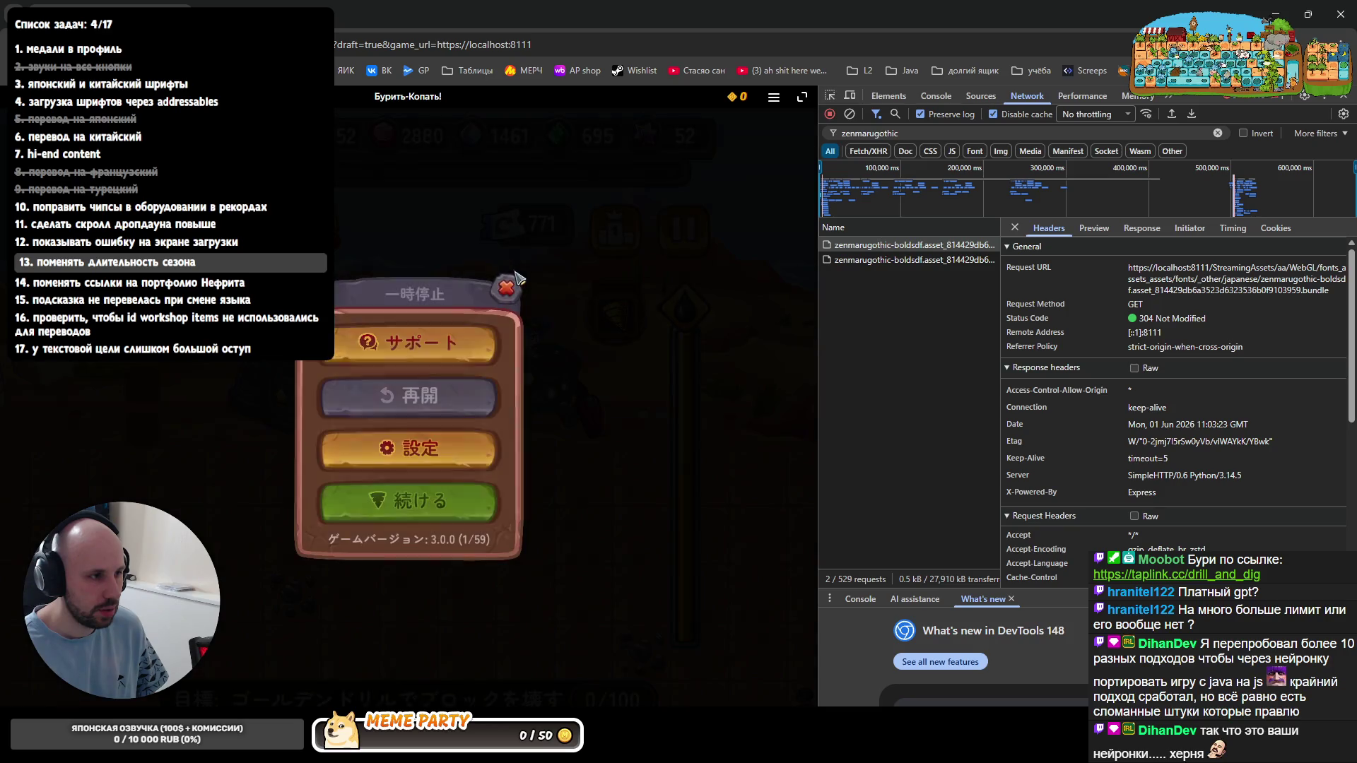
{"action": "left_click", "coordinate": [525, 286]}
- Return to the language settings, switch the text language back to Русский and resume play
{"action": "left_click", "coordinate": [683, 232]}
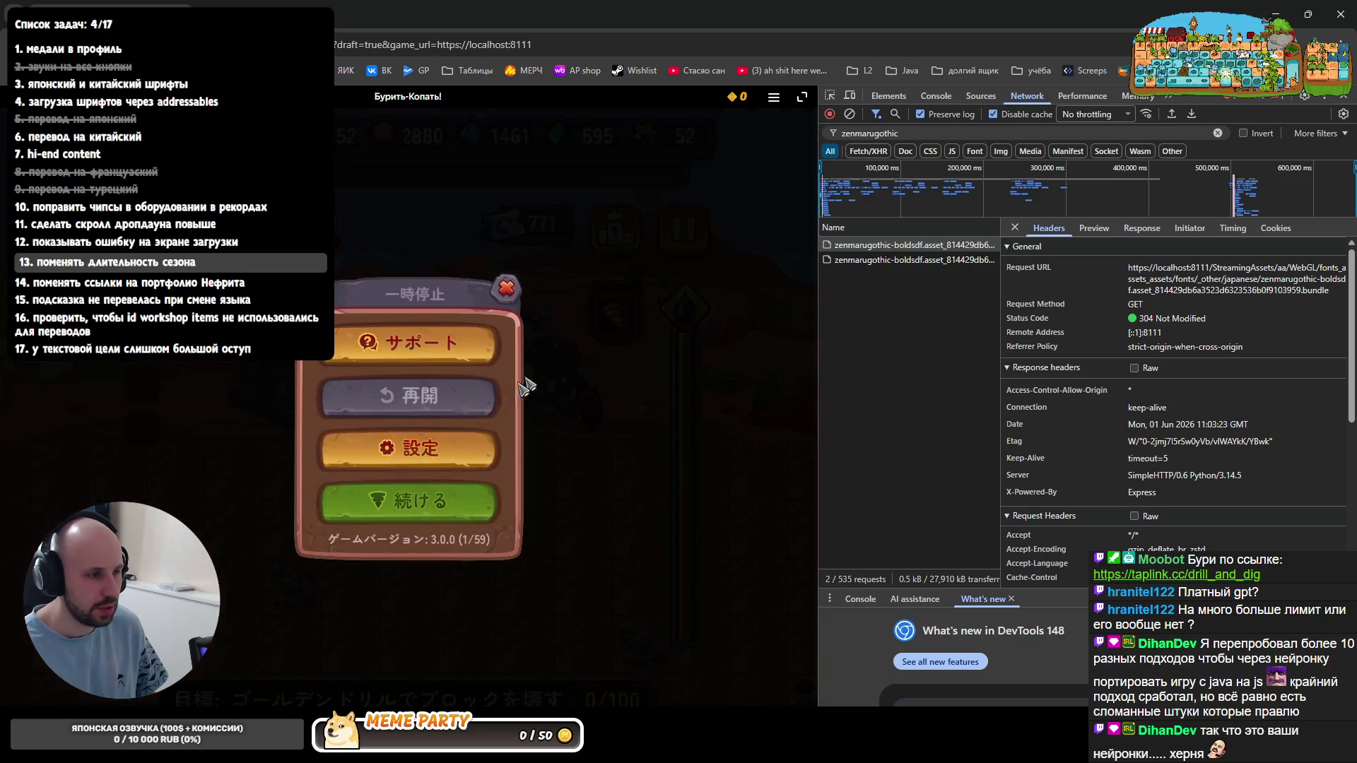
{"action": "left_click", "coordinate": [425, 530]}
{"action": "left_click", "coordinate": [419, 341]}
{"action": "left_click", "coordinate": [403, 374]}
{"action": "scroll", "coordinate": [392, 446], "scroll_direction": "down", "scroll_amount": 2}
{"action": "left_click", "coordinate": [376, 488]}
{"action": "left_click", "coordinate": [424, 374]}
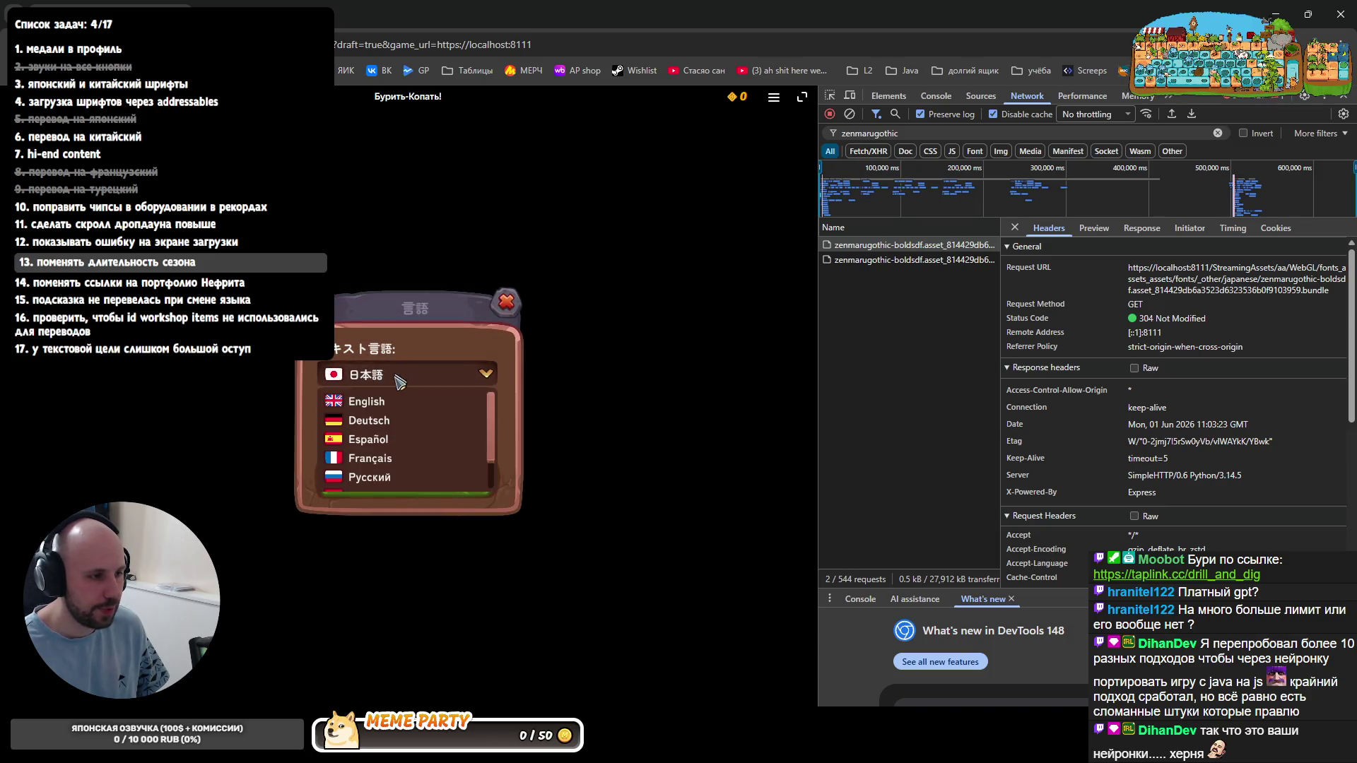
{"action": "left_click", "coordinate": [415, 478]}
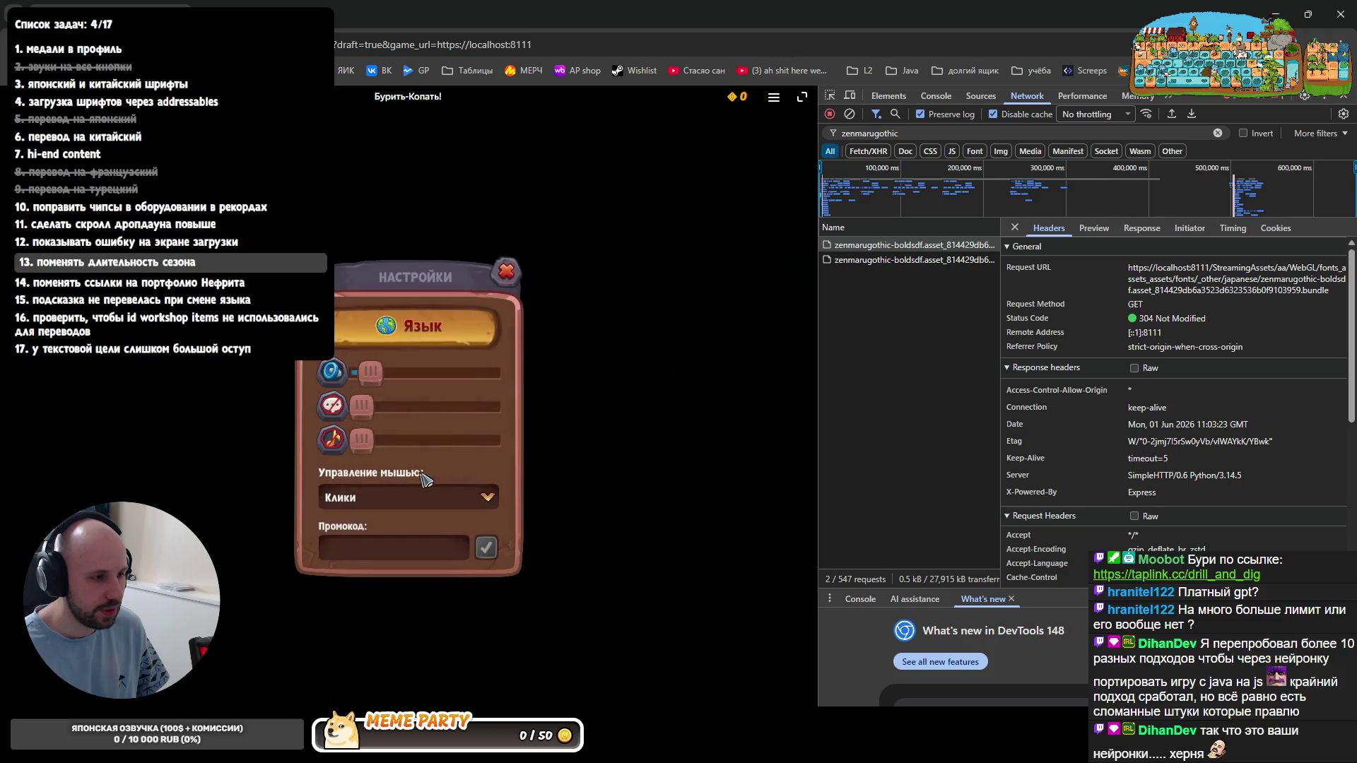
{"action": "left_click", "coordinate": [511, 279]}
{"action": "left_click", "coordinate": [508, 288]}
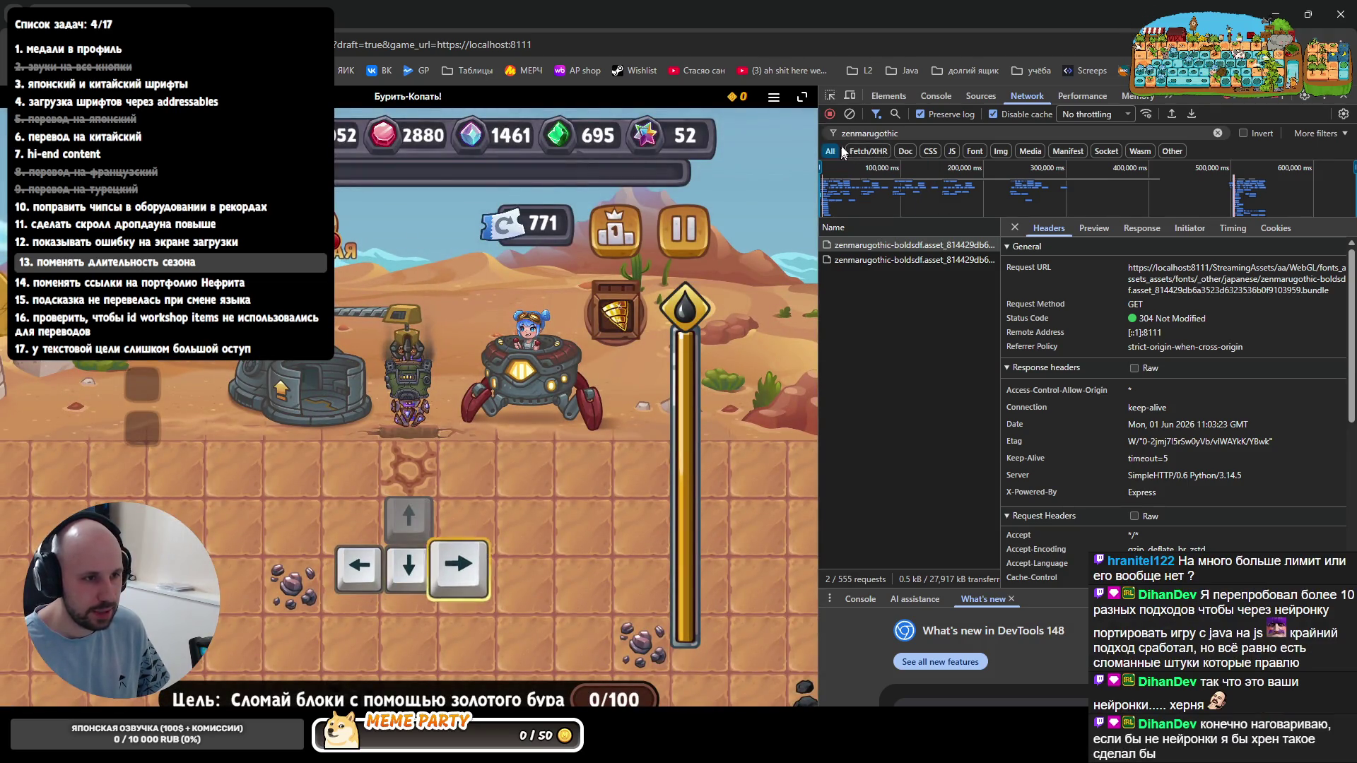
- Clear the Network log, reload the game, then stop the local web server with Ctrl+C in the Rider terminal
{"action": "key", "text": "ctrl+l"}
{"action": "key", "text": "ctrl+r"}
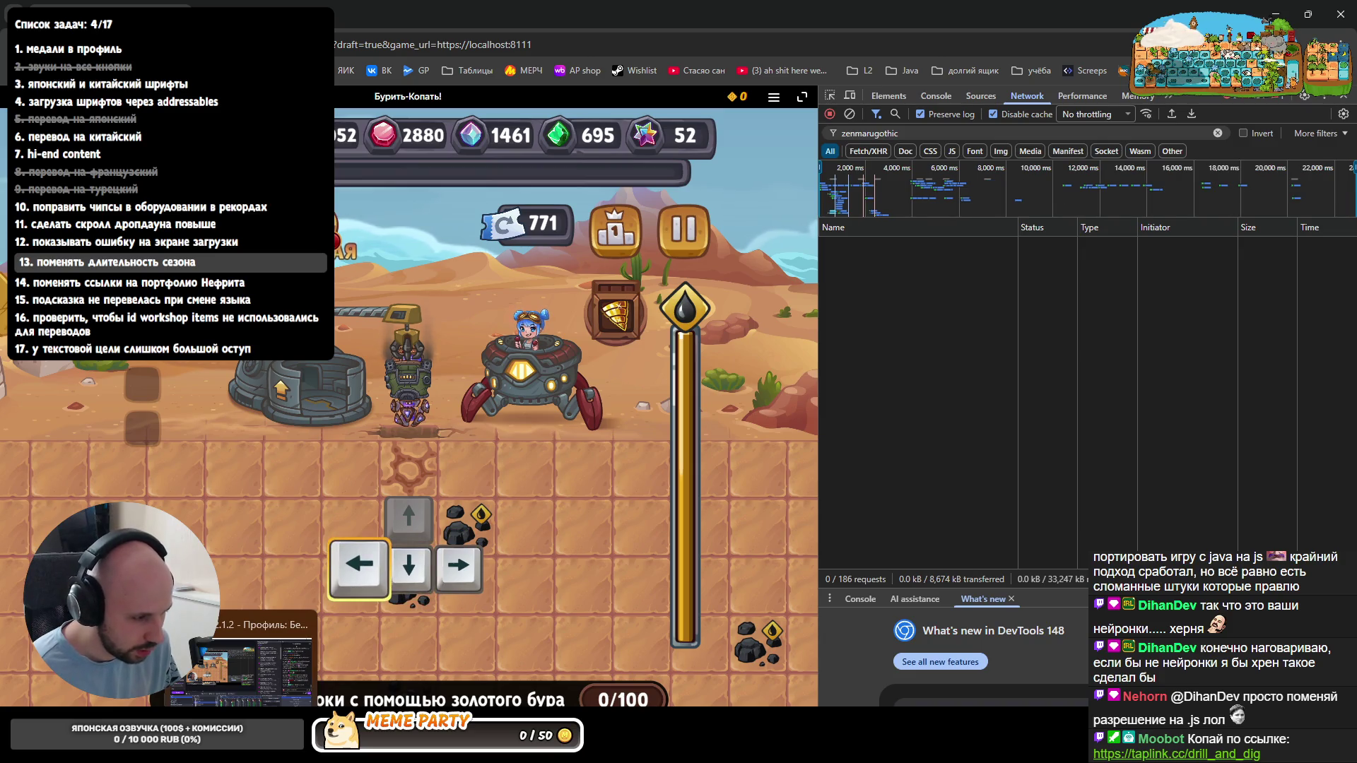
{"action": "left_click", "coordinate": [434, 647]}
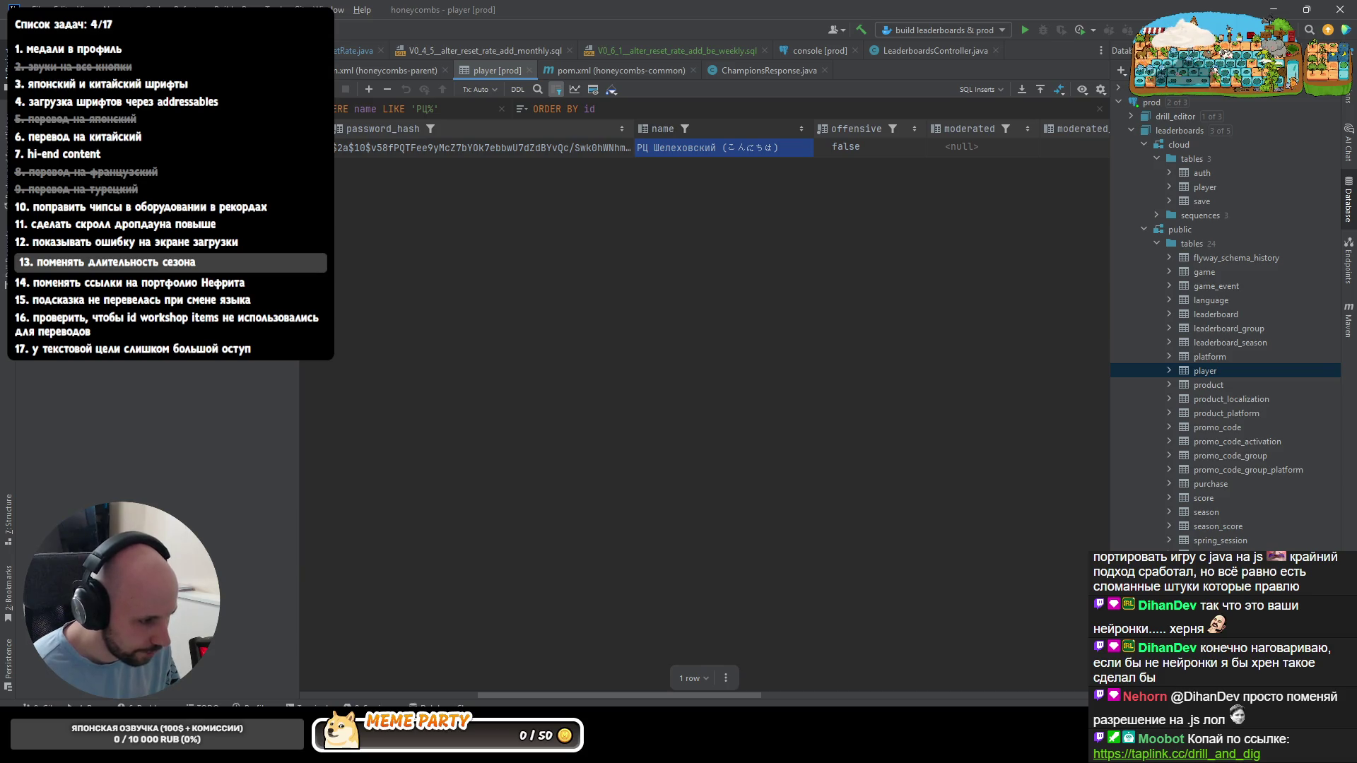
{"action": "key", "text": "alt+Tab"}
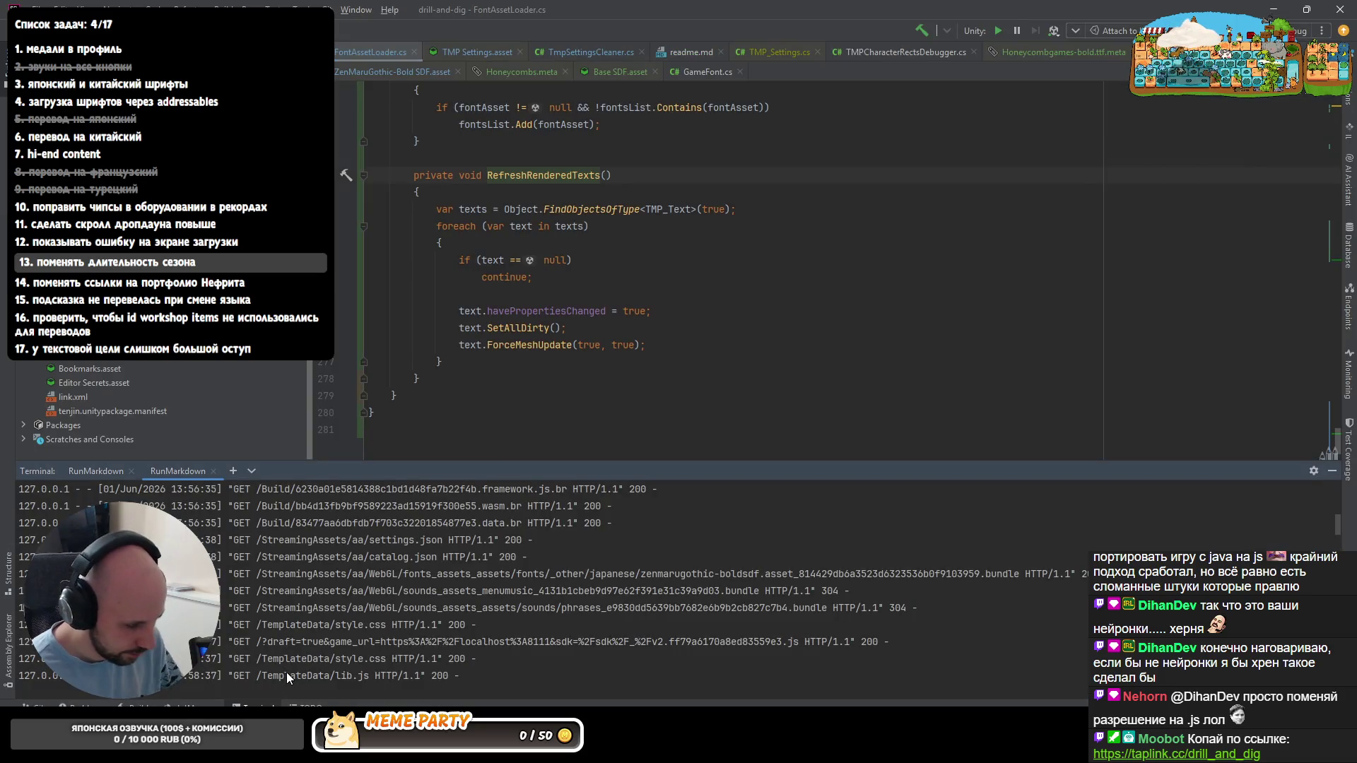
{"action": "key", "text": "ctrl+c"}
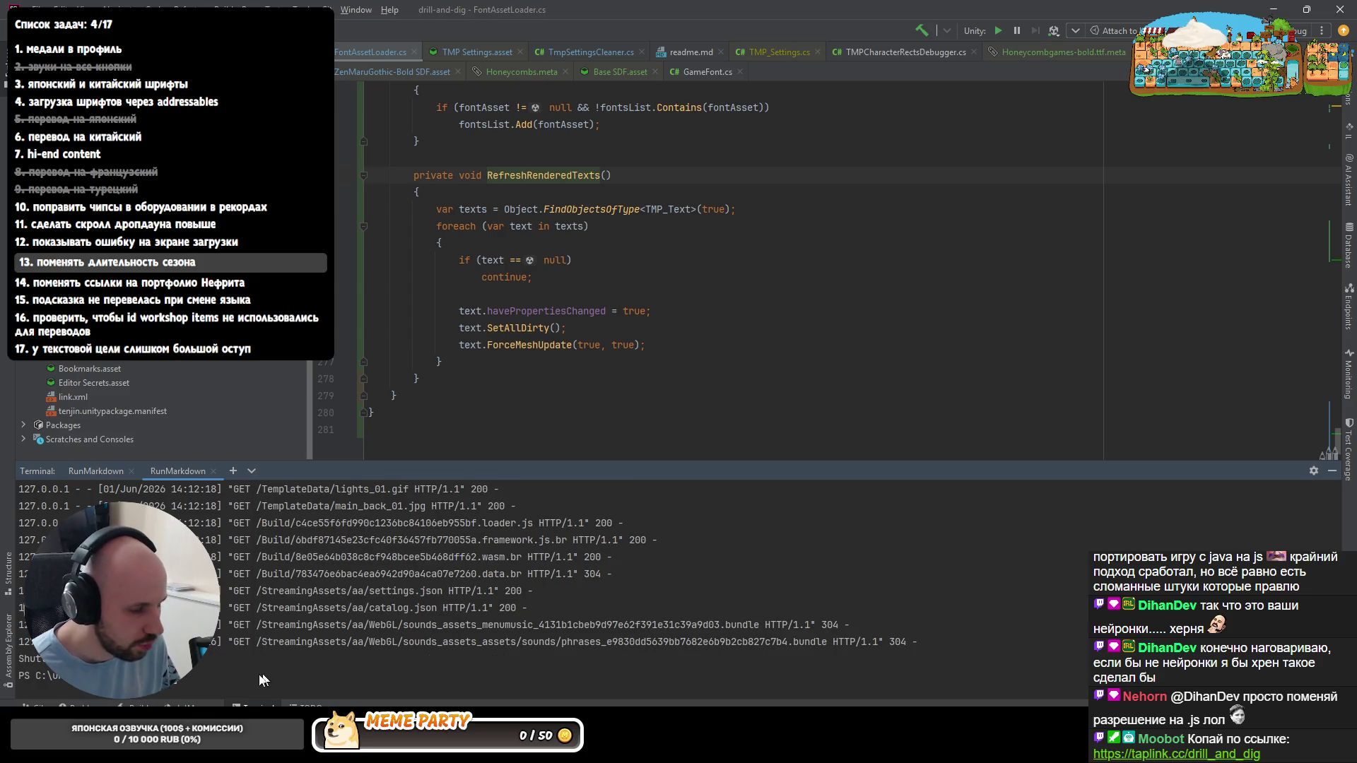
- Open the best players leaderboard in Chrome, where the font request fails with 500, then leave for the IDE
{"action": "key", "text": "alt+Tab"}
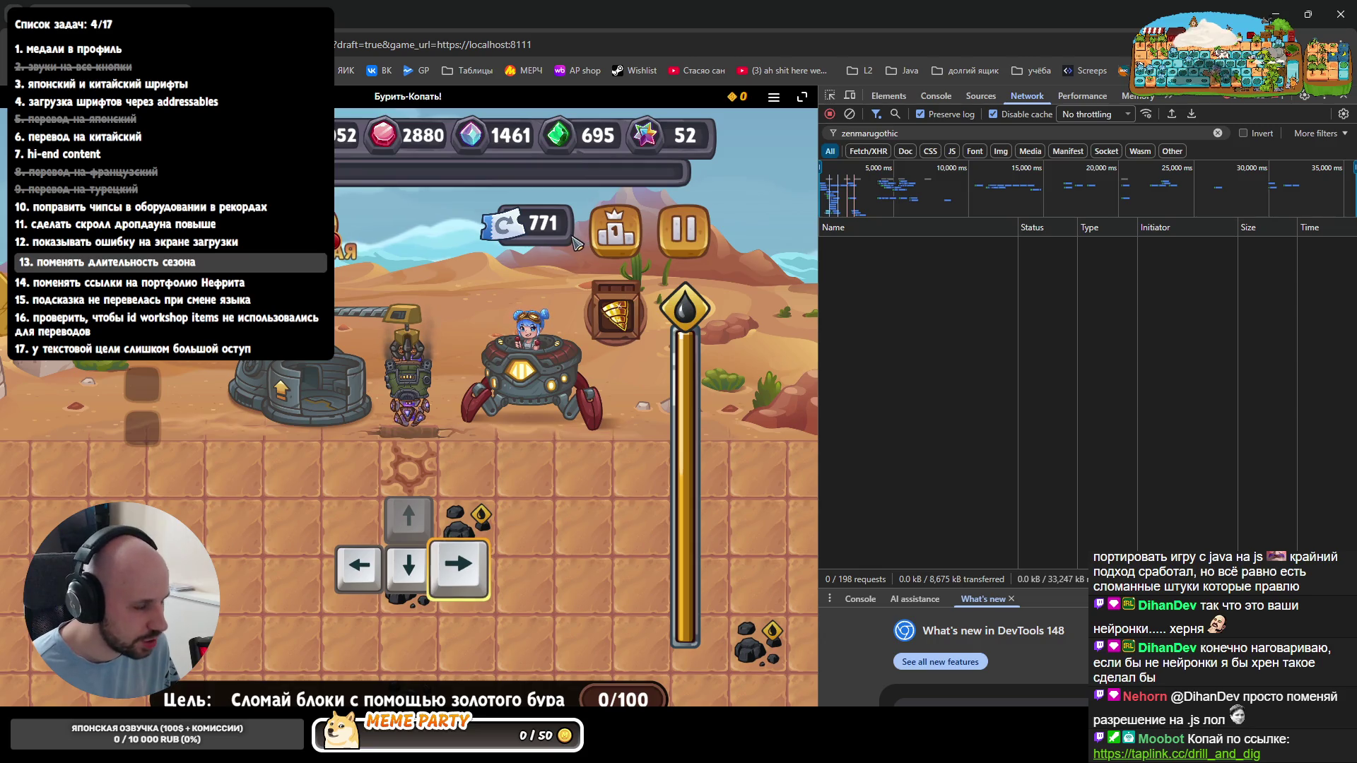
{"action": "left_click", "coordinate": [624, 239]}
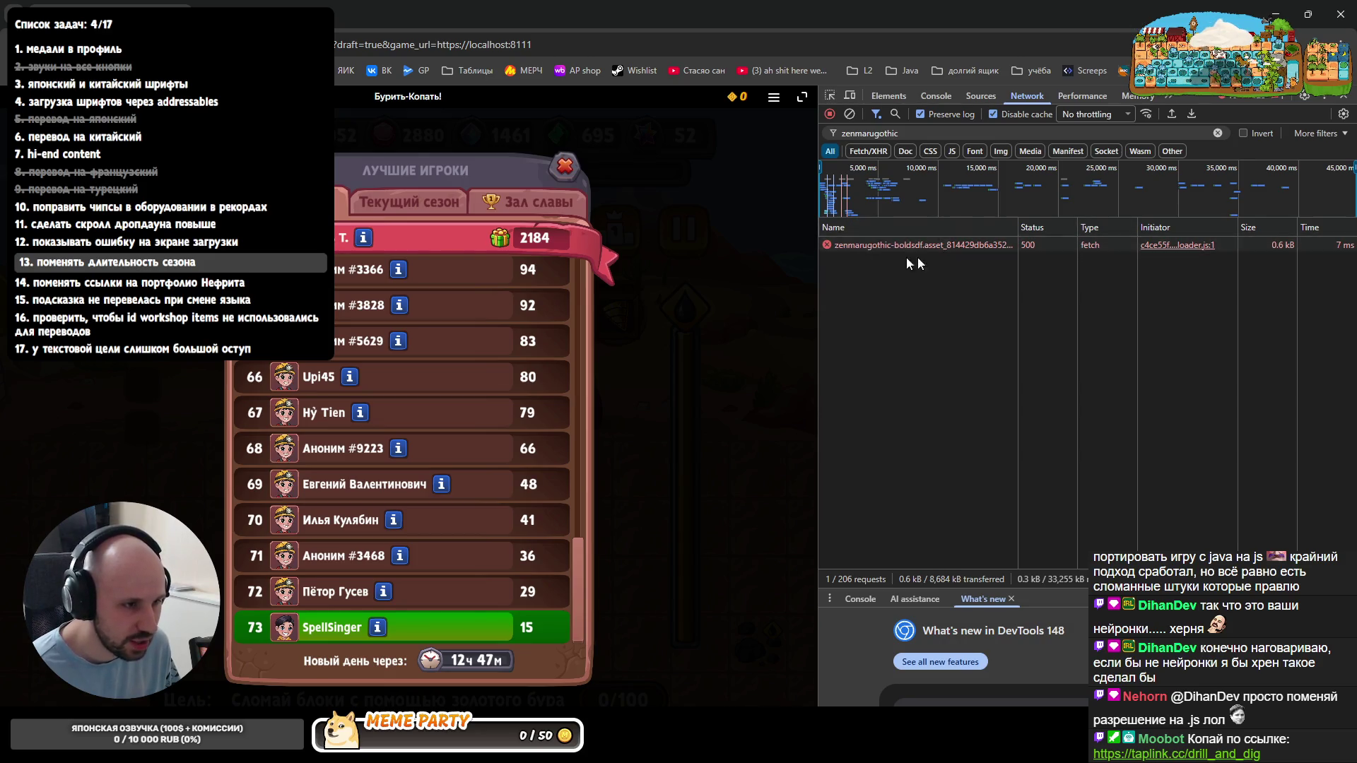
{"action": "left_click_drag", "start_coordinate": [581, 595], "coordinate": [615, 290]}
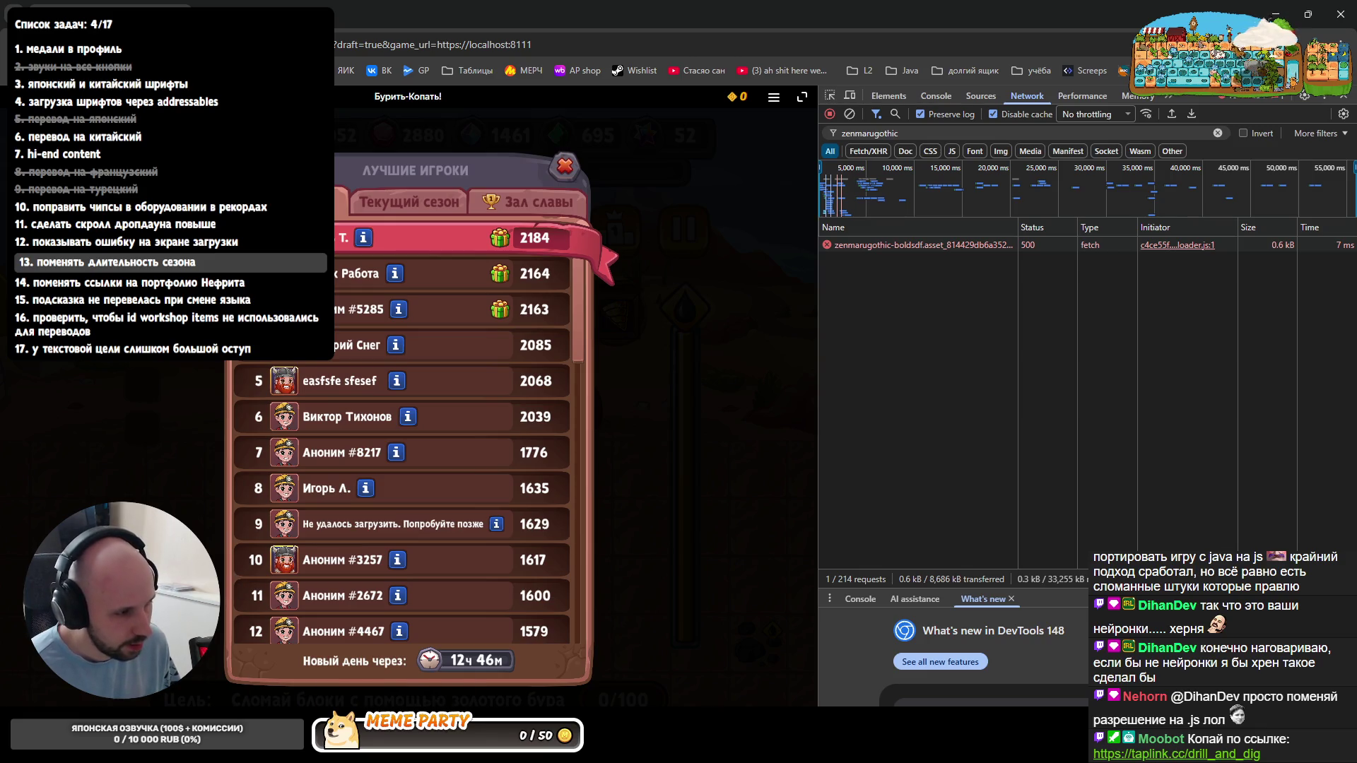
{"action": "key", "text": "alt+Tab"}
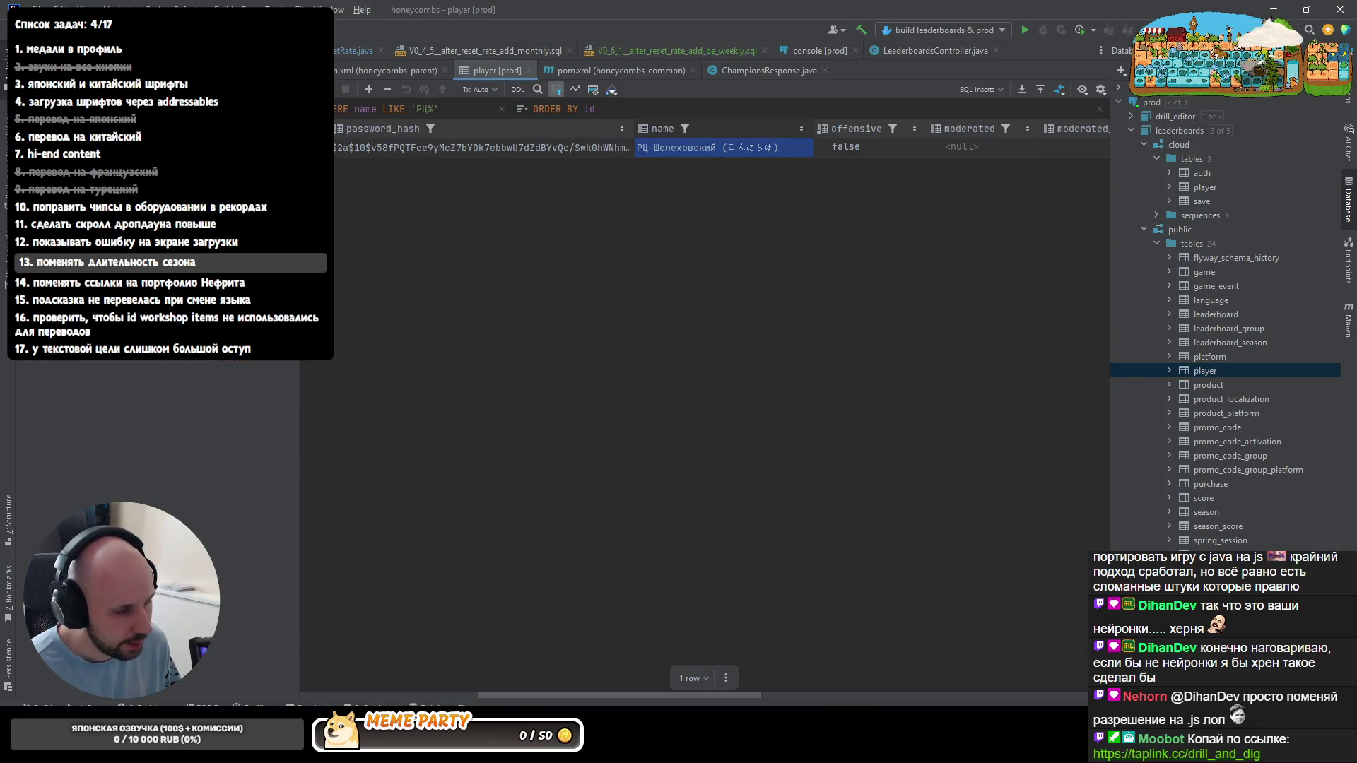
- Rerun server.py -p 8112 -d Build/Yandex from the drill-and-dig terminal and return to the game
{"action": "key", "text": "alt+Tab"}
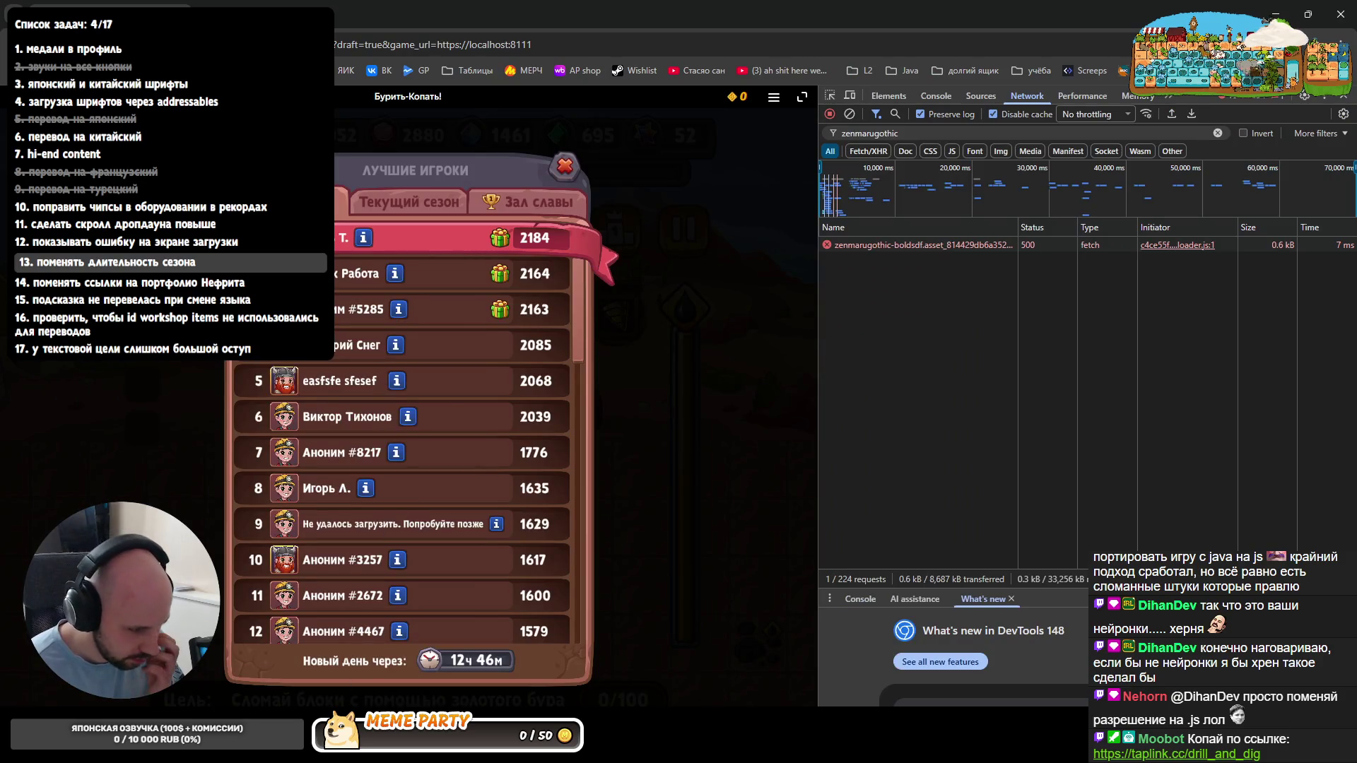
{"action": "left_click", "coordinate": [302, 663]}
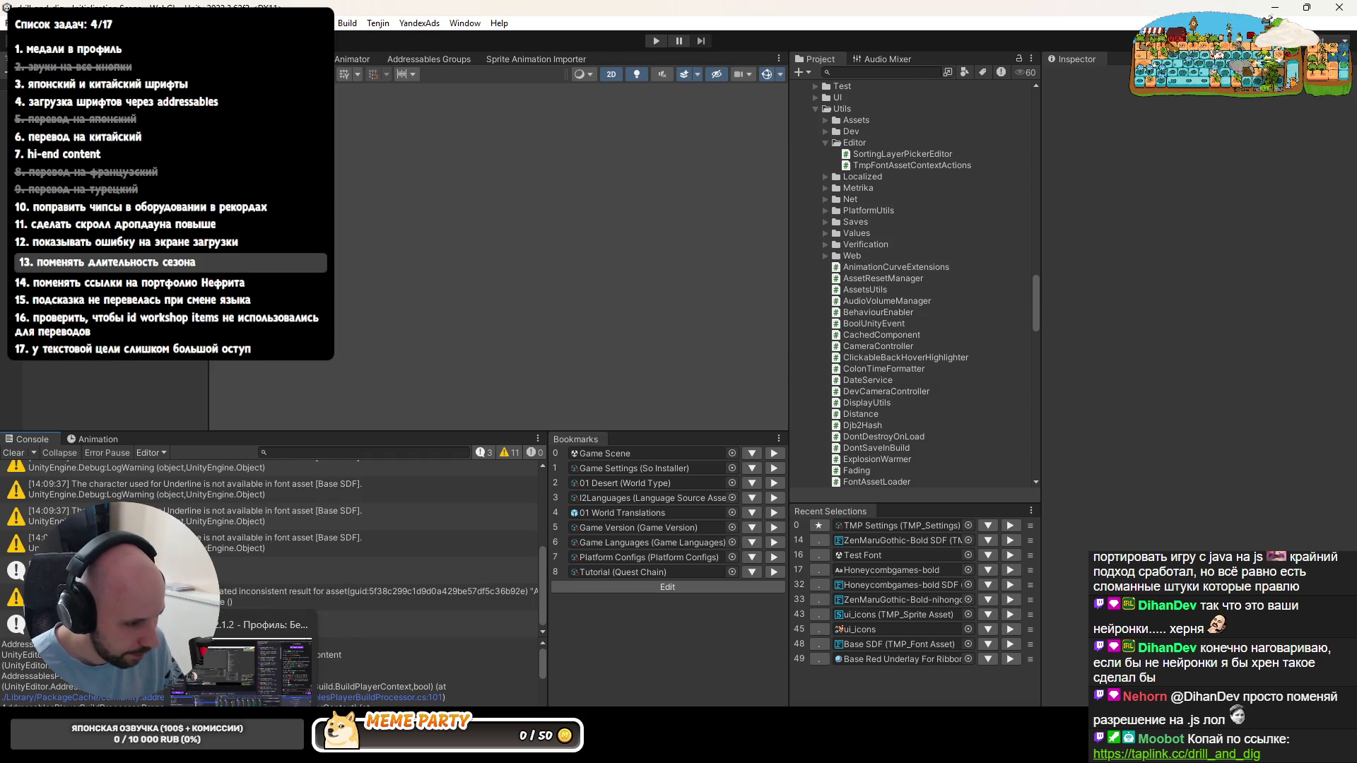
{"action": "left_click", "coordinate": [398, 659]}
{"action": "key", "text": "alt+F12"}
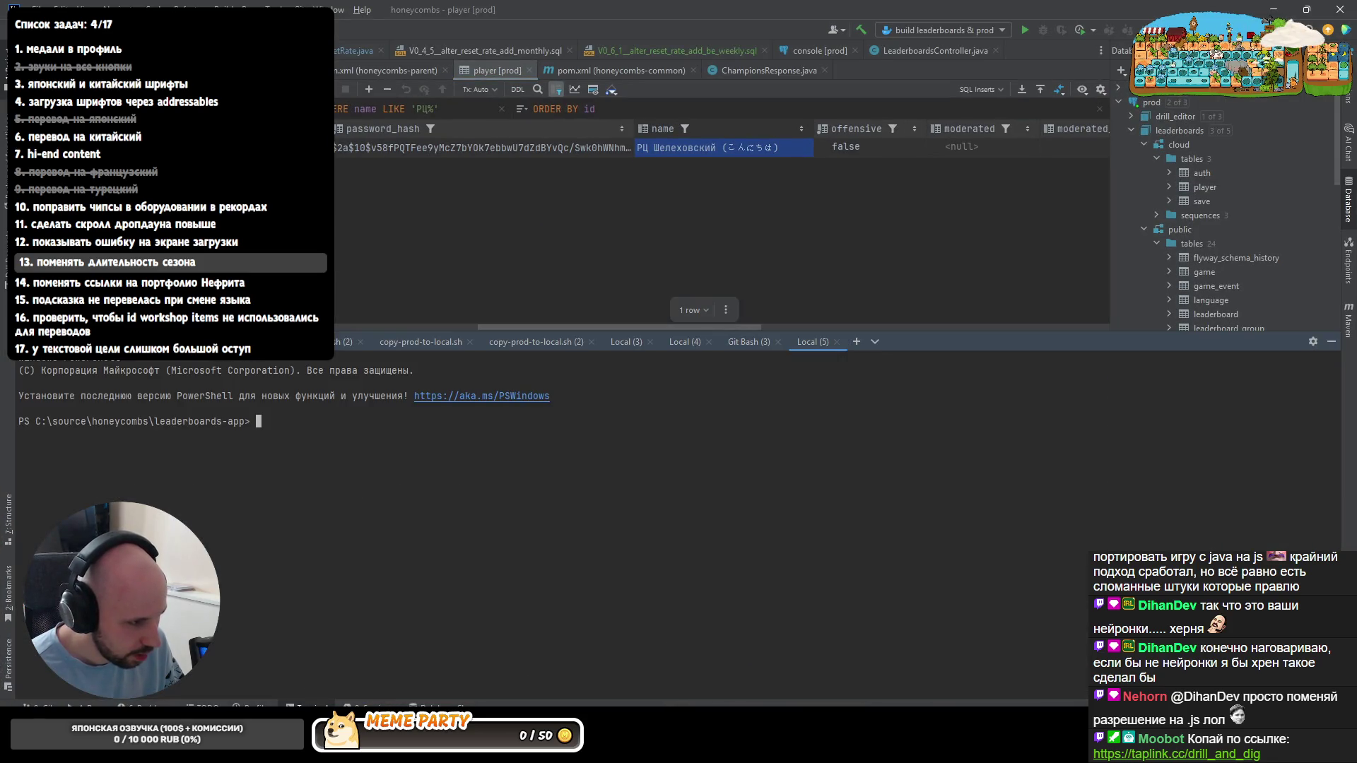
{"action": "key", "text": "alt+Tab"}
{"action": "key", "text": "Up"}
{"action": "key", "text": "Return"}
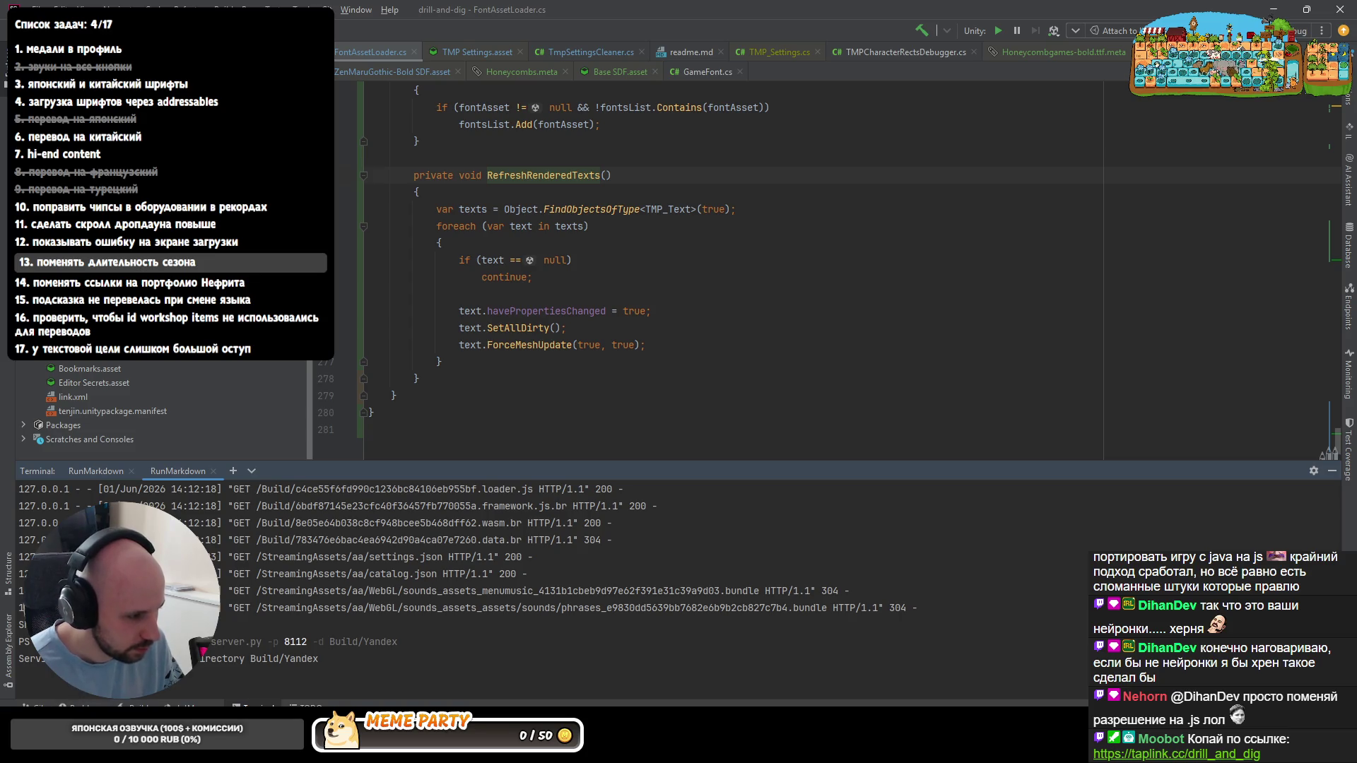
{"action": "key", "text": "alt+Tab"}
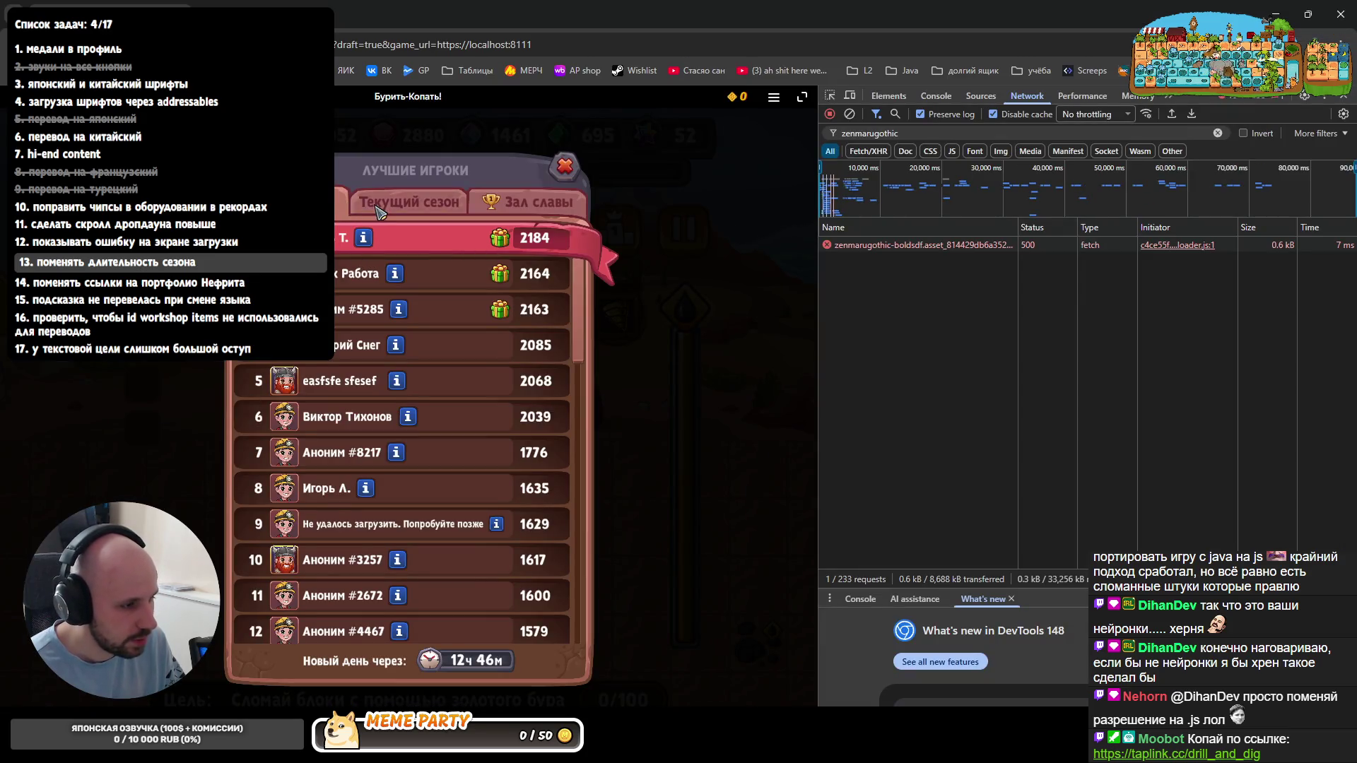
{"action": "scroll", "coordinate": [400, 482], "scroll_direction": "up", "scroll_amount": 2}
{"action": "scroll", "coordinate": [398, 508], "scroll_direction": "up", "scroll_amount": 5}
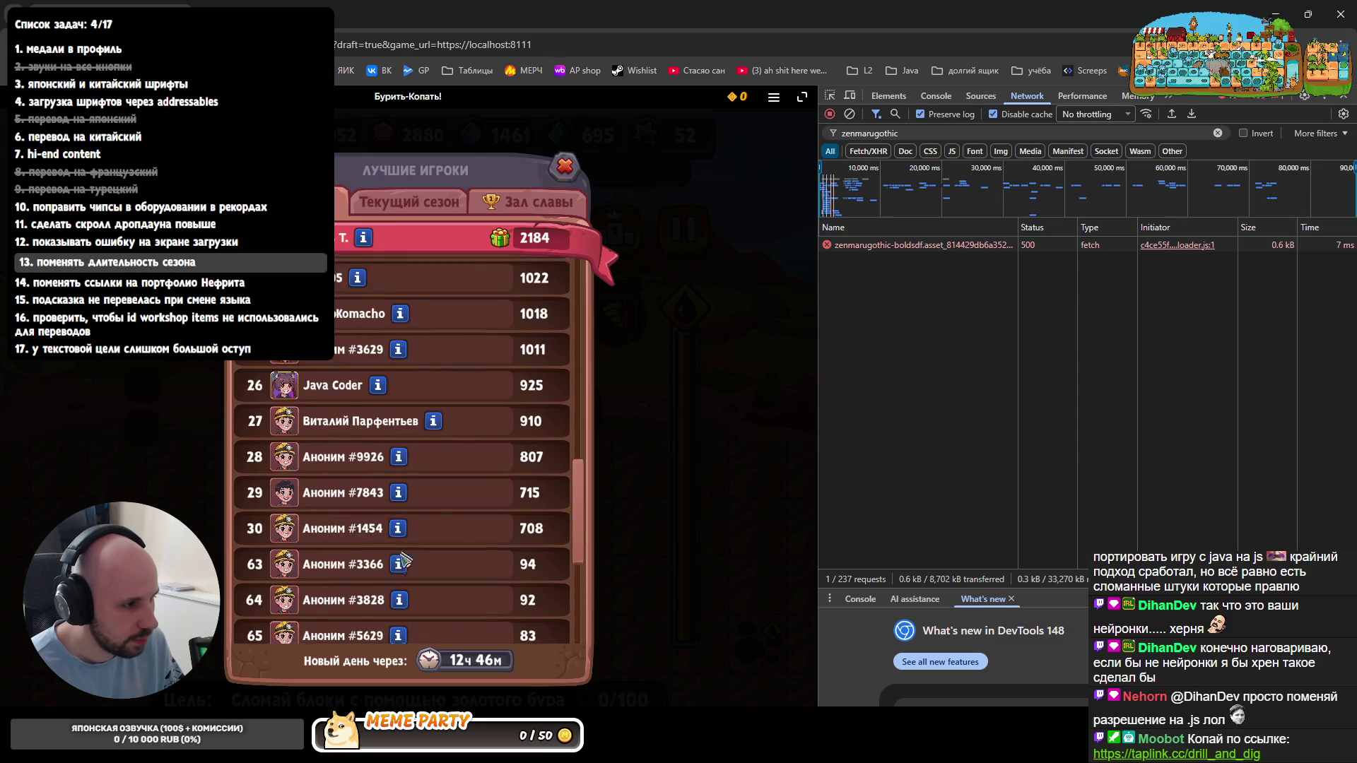
{"action": "scroll", "coordinate": [392, 540], "scroll_direction": "up", "scroll_amount": 5}
{"action": "scroll", "coordinate": [390, 549], "scroll_direction": "up", "scroll_amount": 3}
{"action": "scroll", "coordinate": [391, 549], "scroll_direction": "up", "scroll_amount": 2}
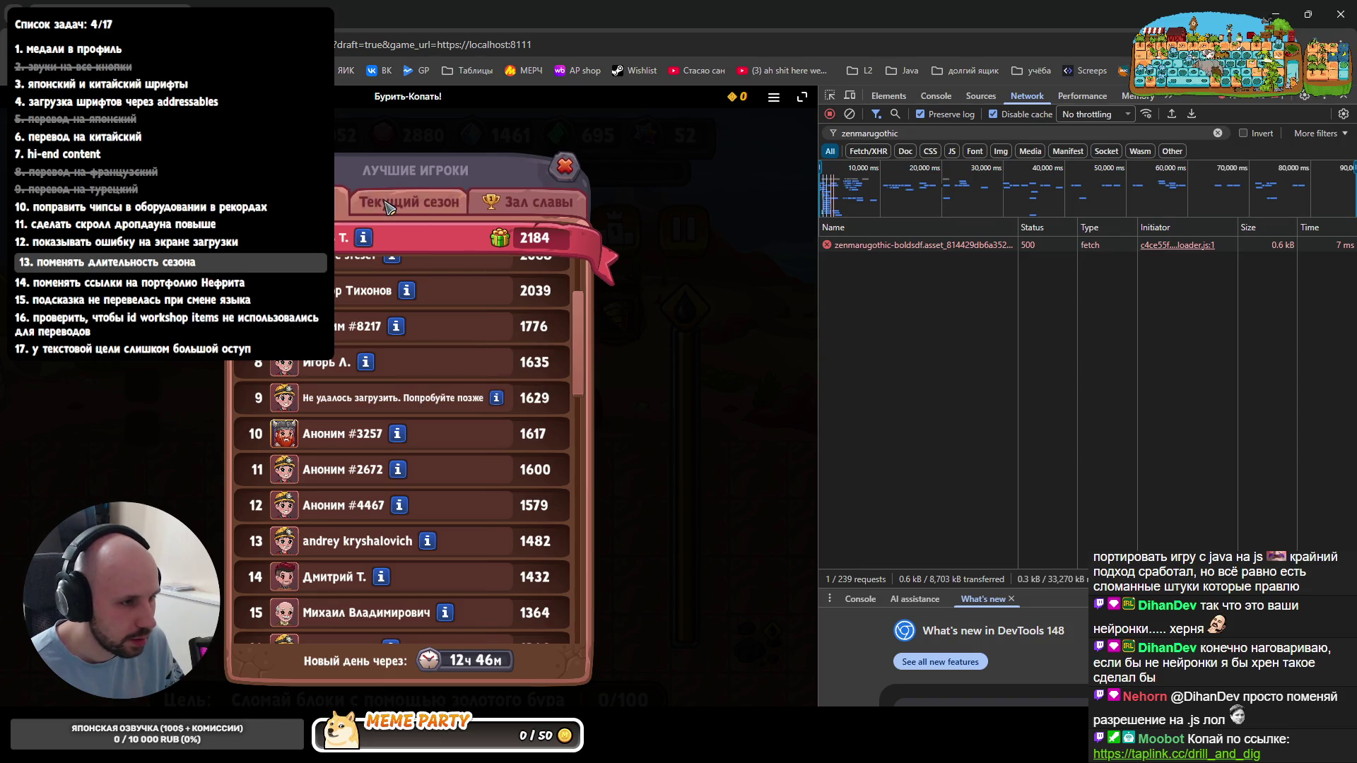
- Reopen the leaderboard on the Текущий сезон tab and view the row 9 player's profile, then close it
{"action": "left_click", "coordinate": [408, 202]}
{"action": "left_click", "coordinate": [565, 166]}
{"action": "left_click", "coordinate": [456, 218]}
{"action": "left_click", "coordinate": [429, 202]}
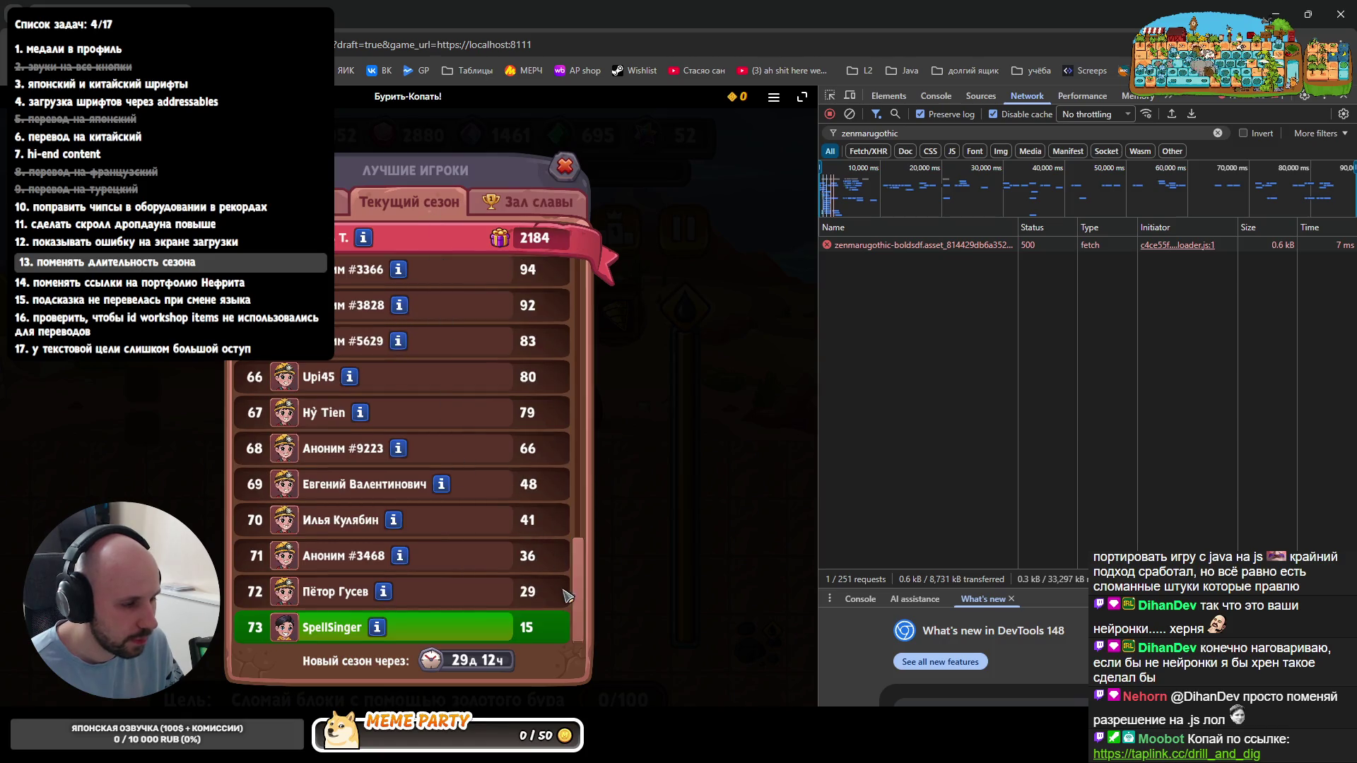
{"action": "scroll", "coordinate": [414, 502], "scroll_direction": "up", "scroll_amount": 15}
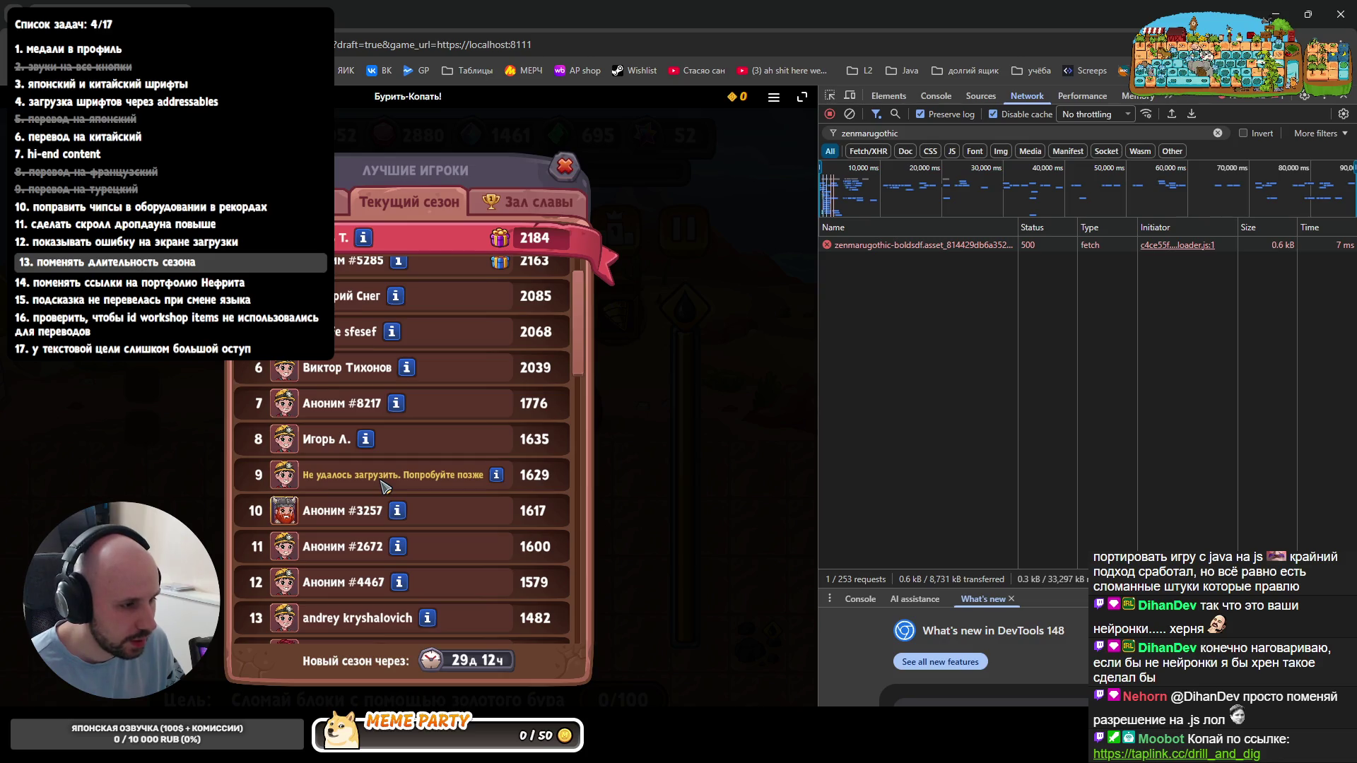
{"action": "left_click", "coordinate": [386, 486]}
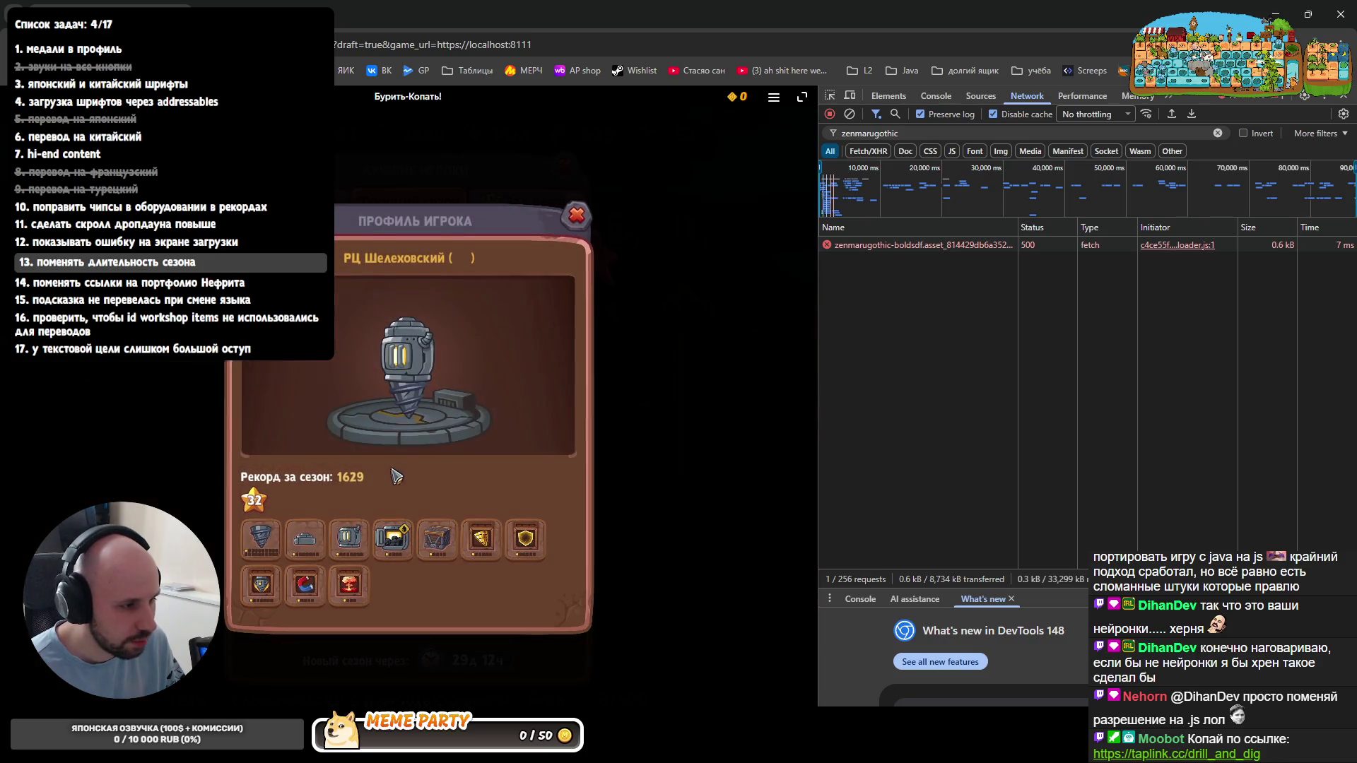
{"action": "left_click", "coordinate": [576, 218]}
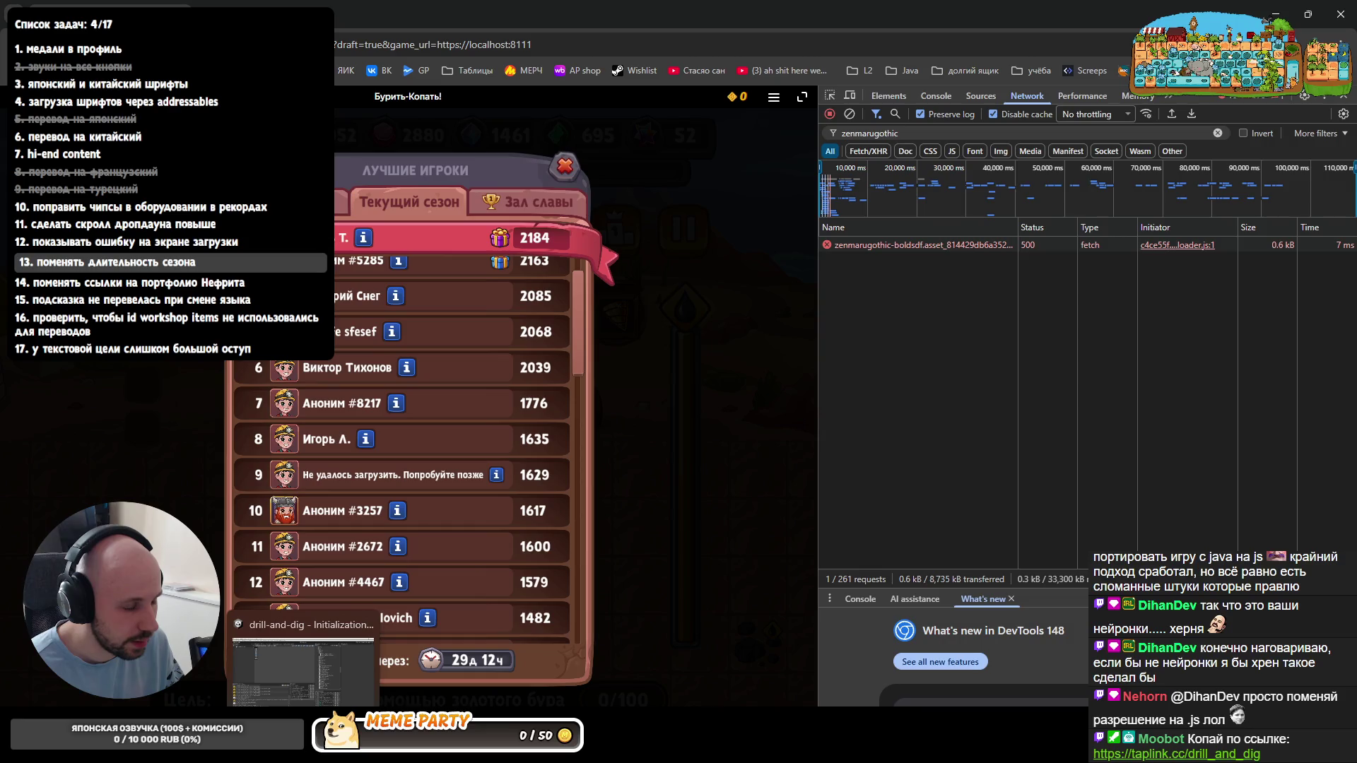
- Pass through Unity and Rider to the Codex chat and start recording a voice message
{"action": "left_click", "coordinate": [301, 662]}
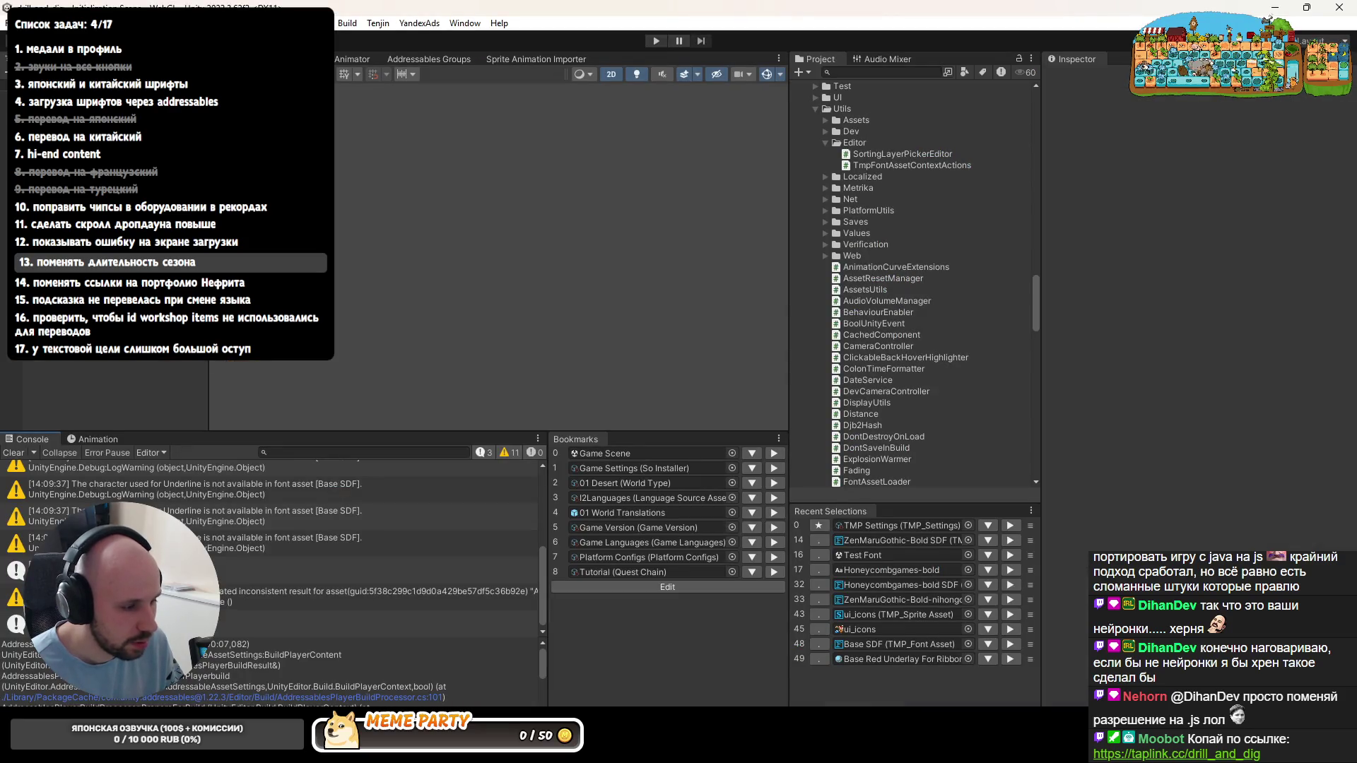
{"action": "left_click", "coordinate": [334, 663]}
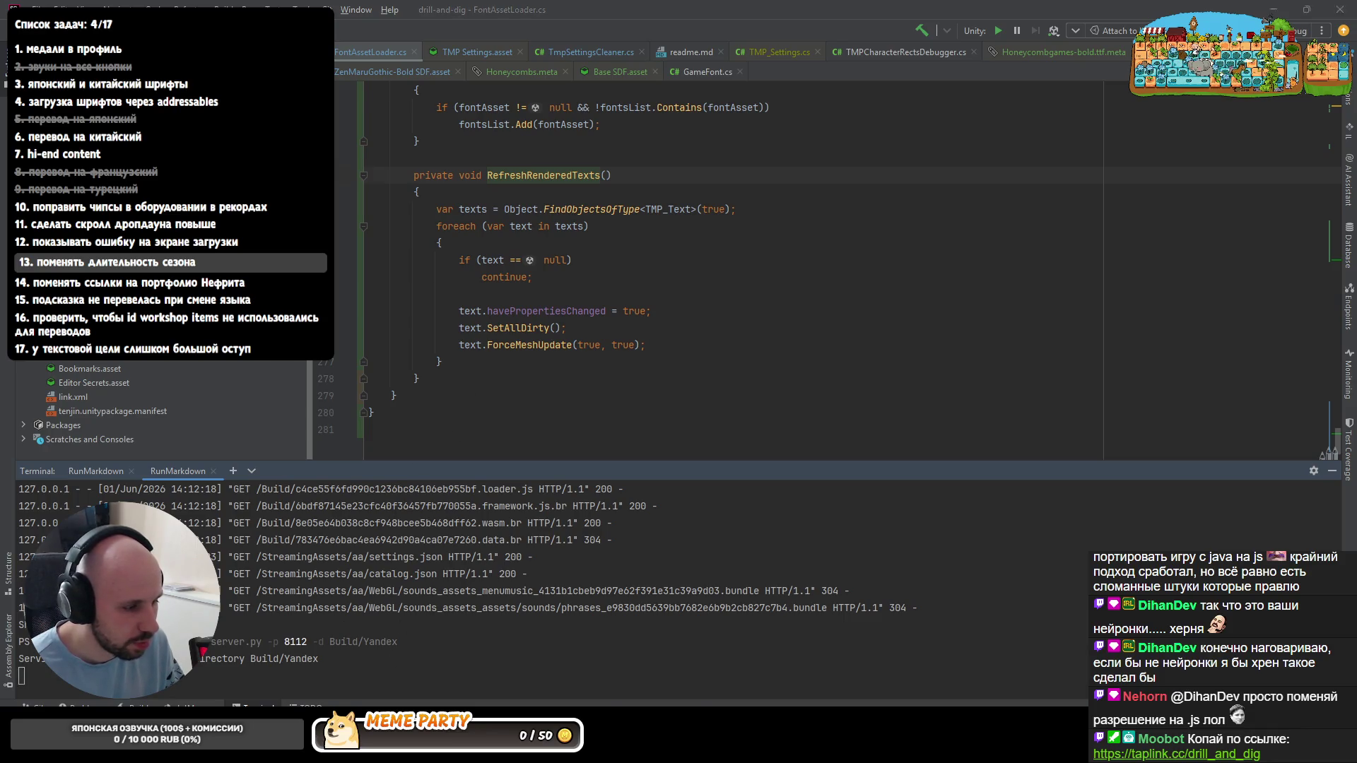
{"action": "key", "text": "alt+Tab"}
{"action": "left_click", "coordinate": [685, 701]}
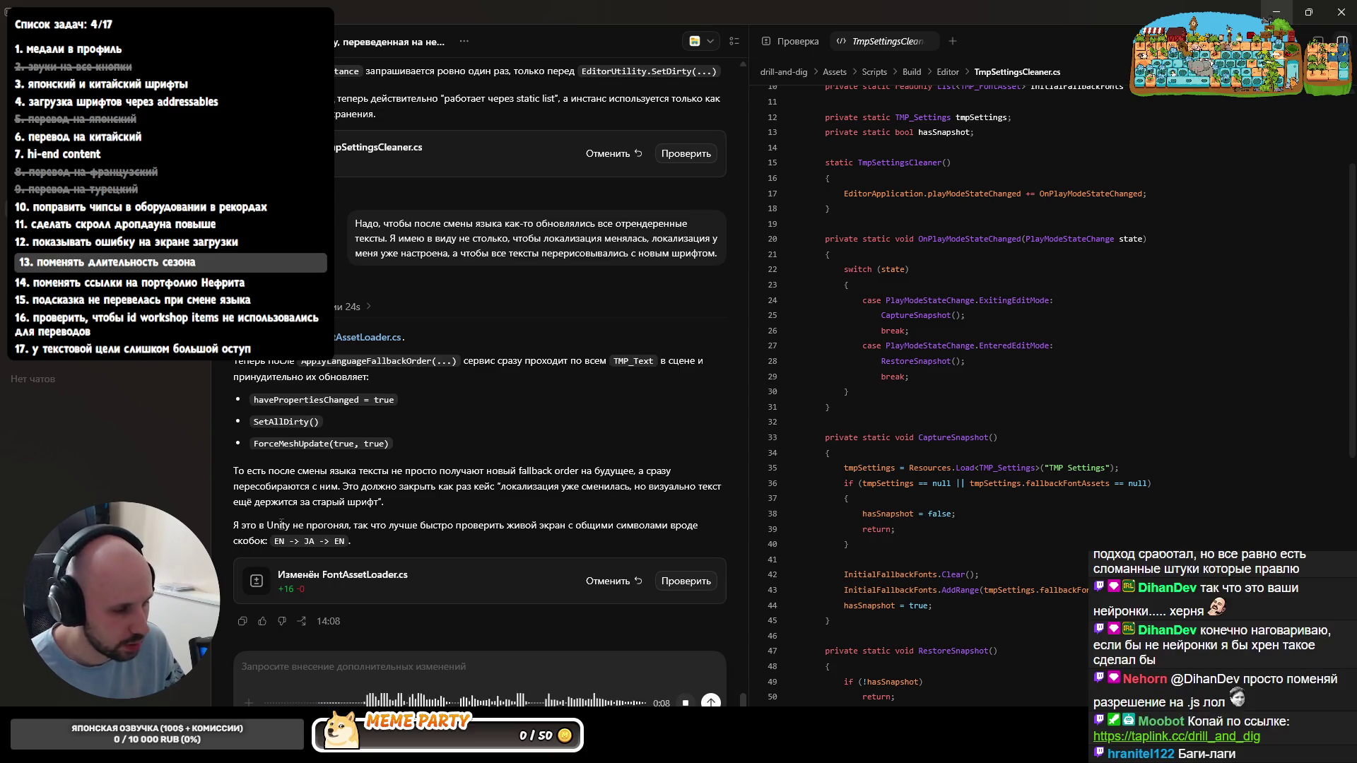
- Send the dictated font-retry request to Codex and switch to the Unity Editor after the edit
{"action": "key", "text": "Return"}
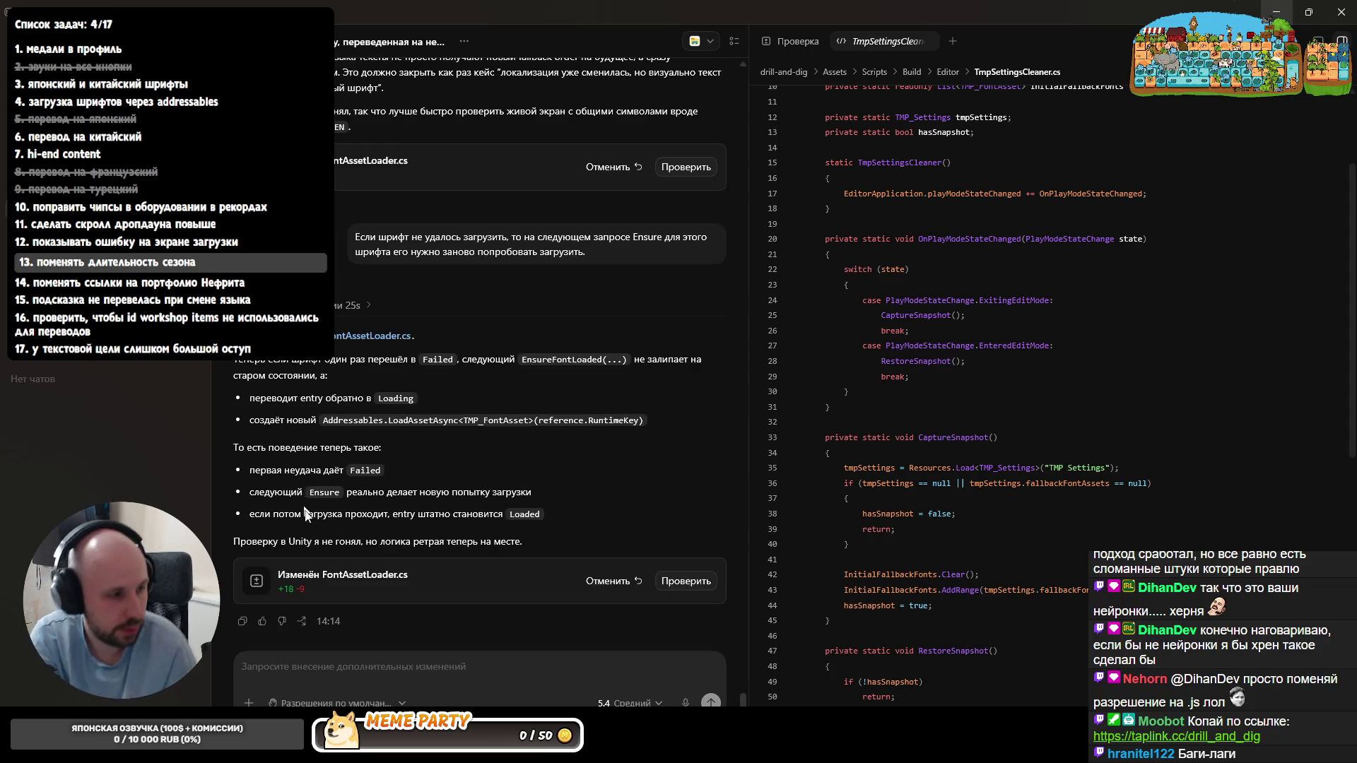
{"action": "key", "text": "alt+Tab"}
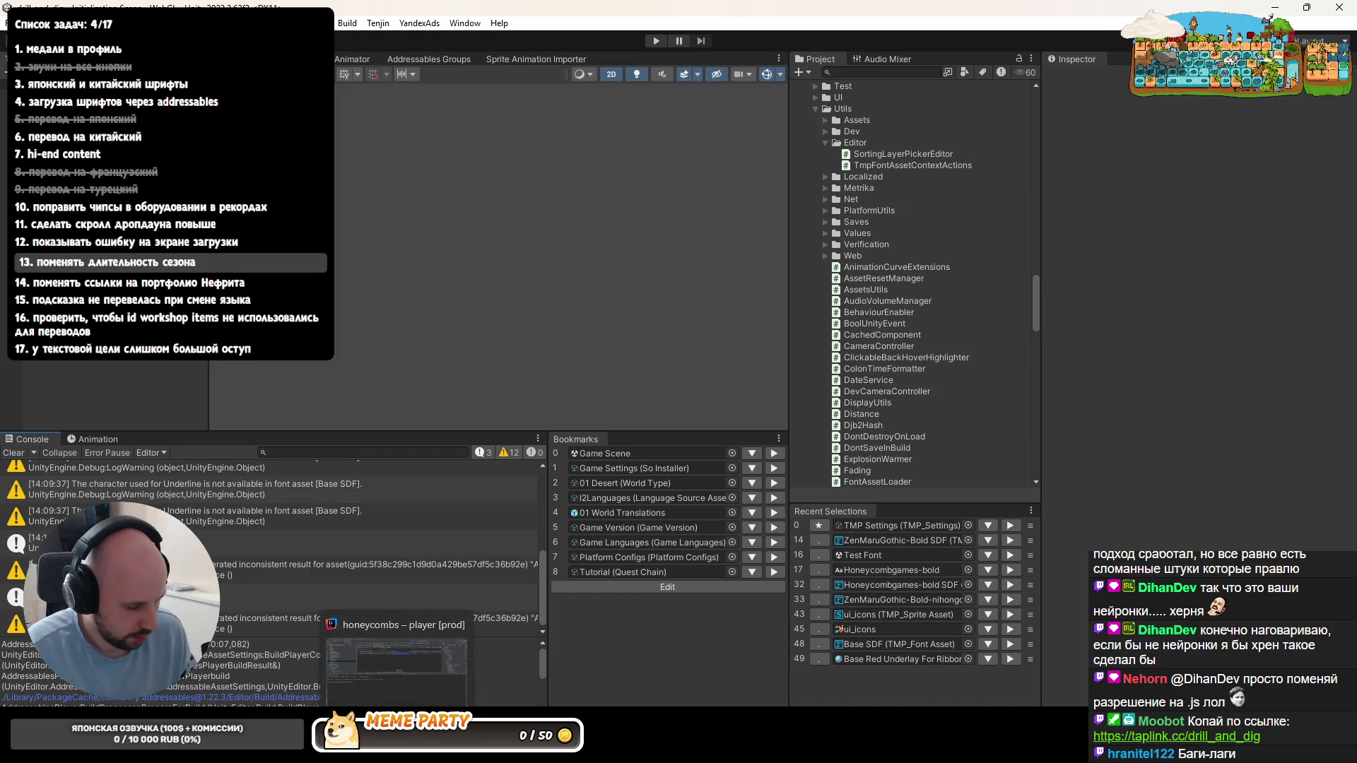
- Start the Yandex [Cheats] player build in Unity and create a new empty Codex chat
{"action": "left_click", "coordinate": [346, 22]}
{"action": "left_click", "coordinate": [389, 349]}
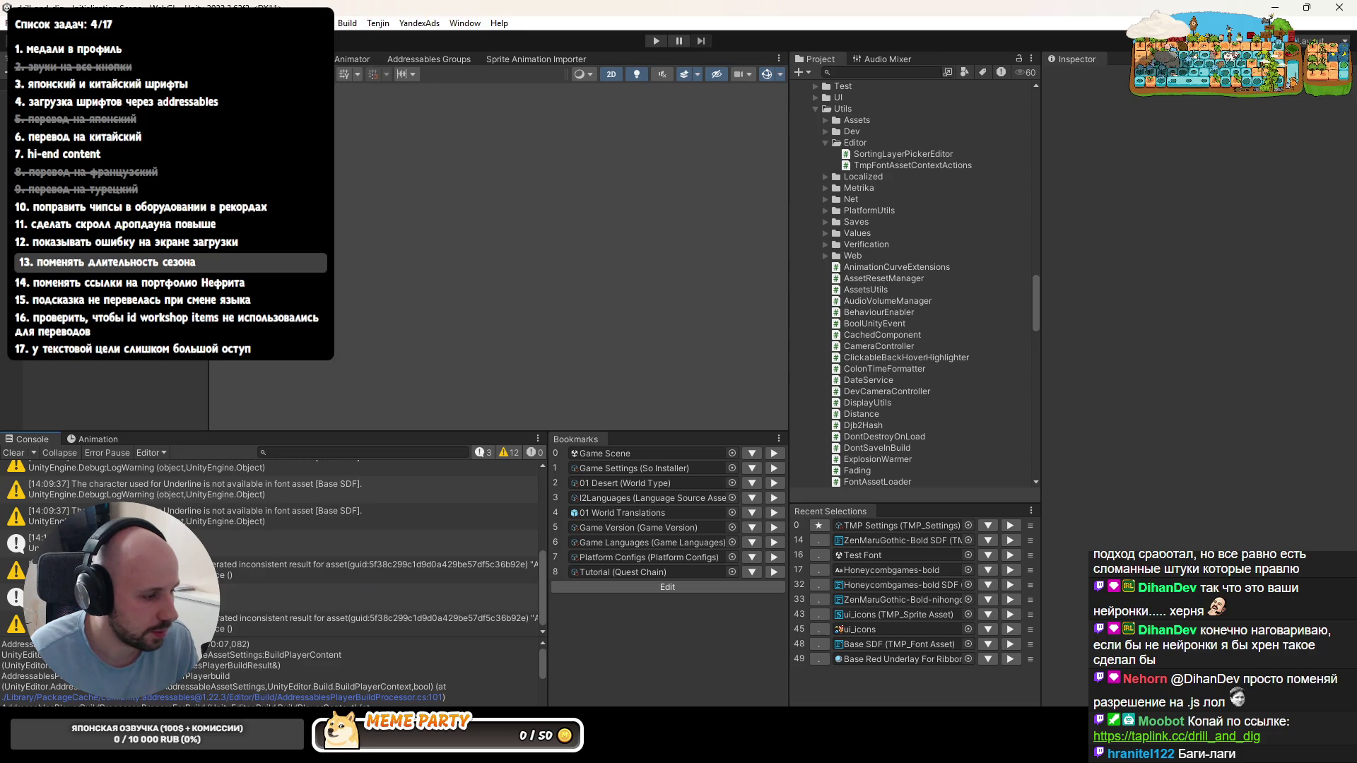
{"action": "key", "text": "alt+Tab"}
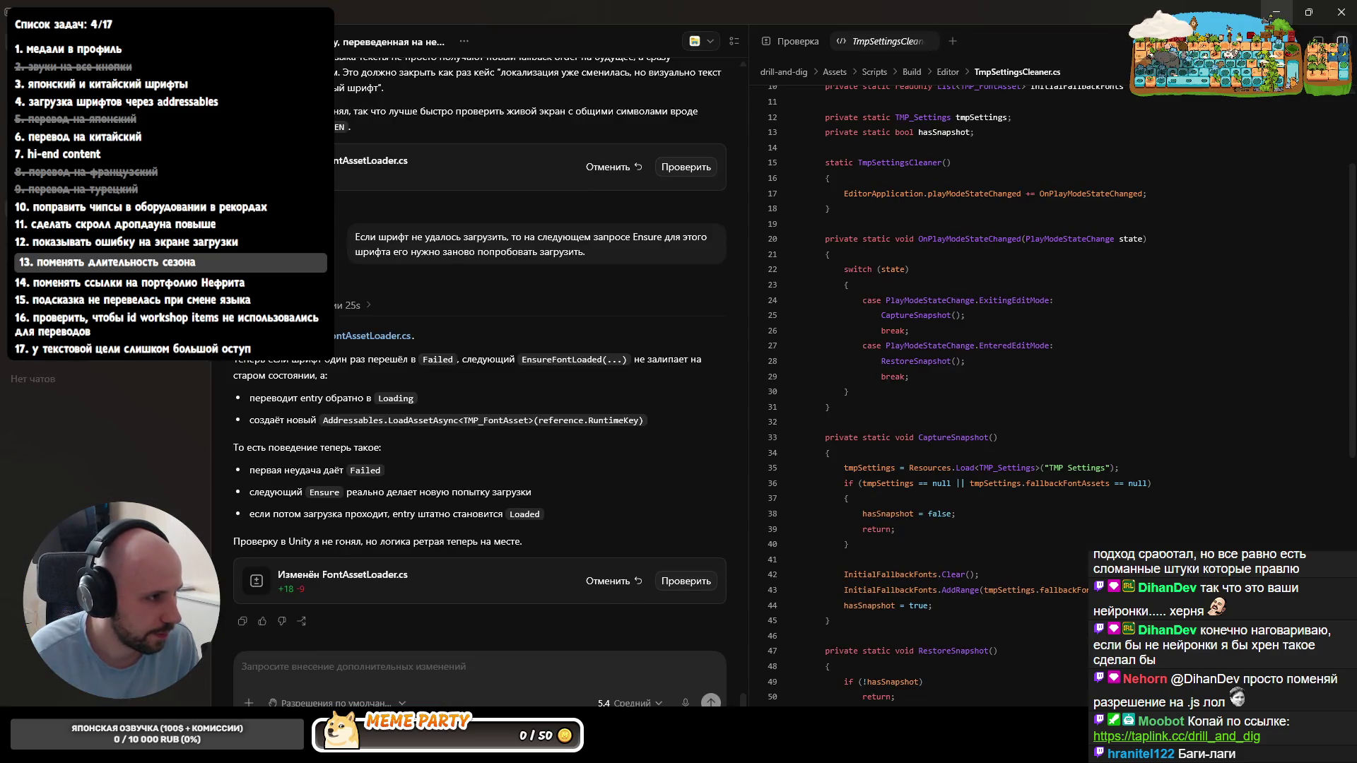
{"action": "key", "text": "ctrl+n"}
{"action": "key", "text": "alt+Tab"}
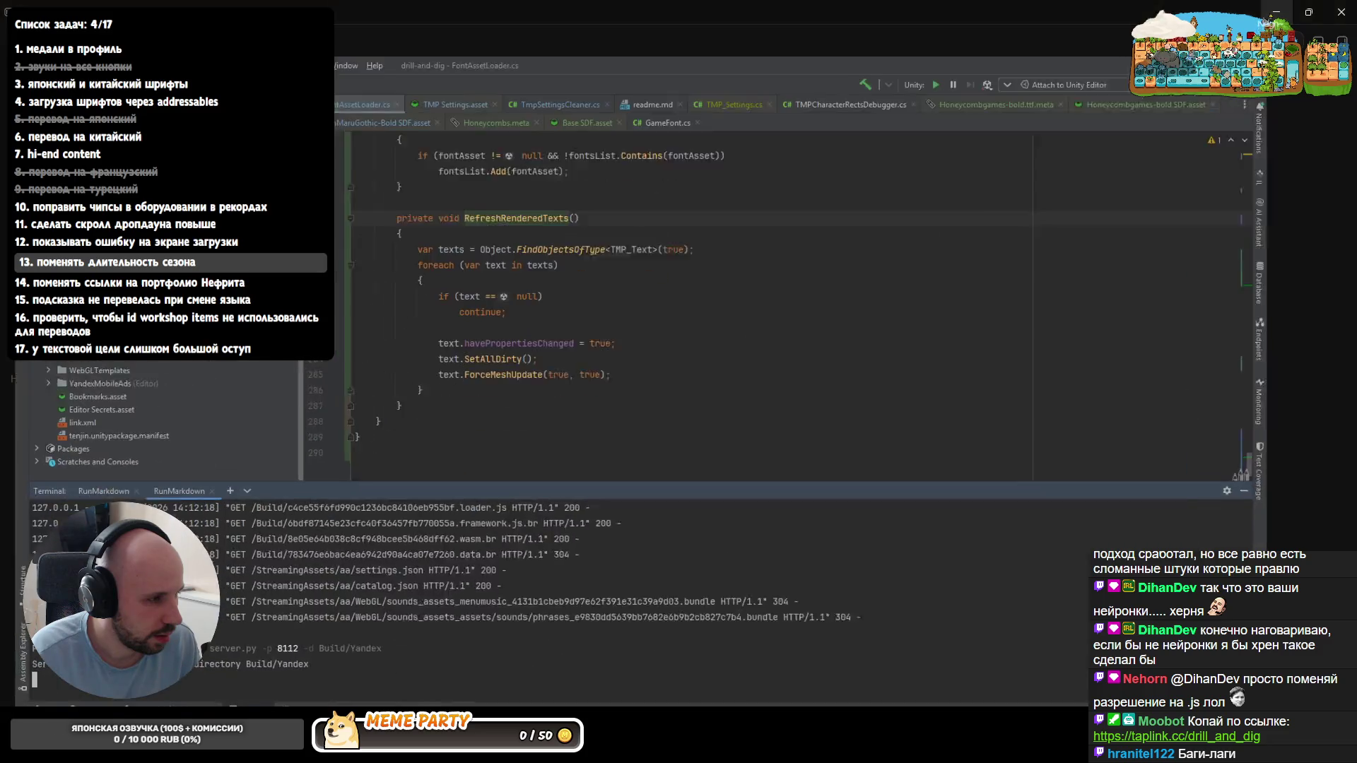
{"action": "scroll", "coordinate": [66, 368], "scroll_direction": "up", "scroll_amount": 2}
{"action": "scroll", "coordinate": [66, 368], "scroll_direction": "up", "scroll_amount": 3}
{"action": "scroll", "coordinate": [107, 414], "scroll_direction": "down", "scroll_amount": 2}
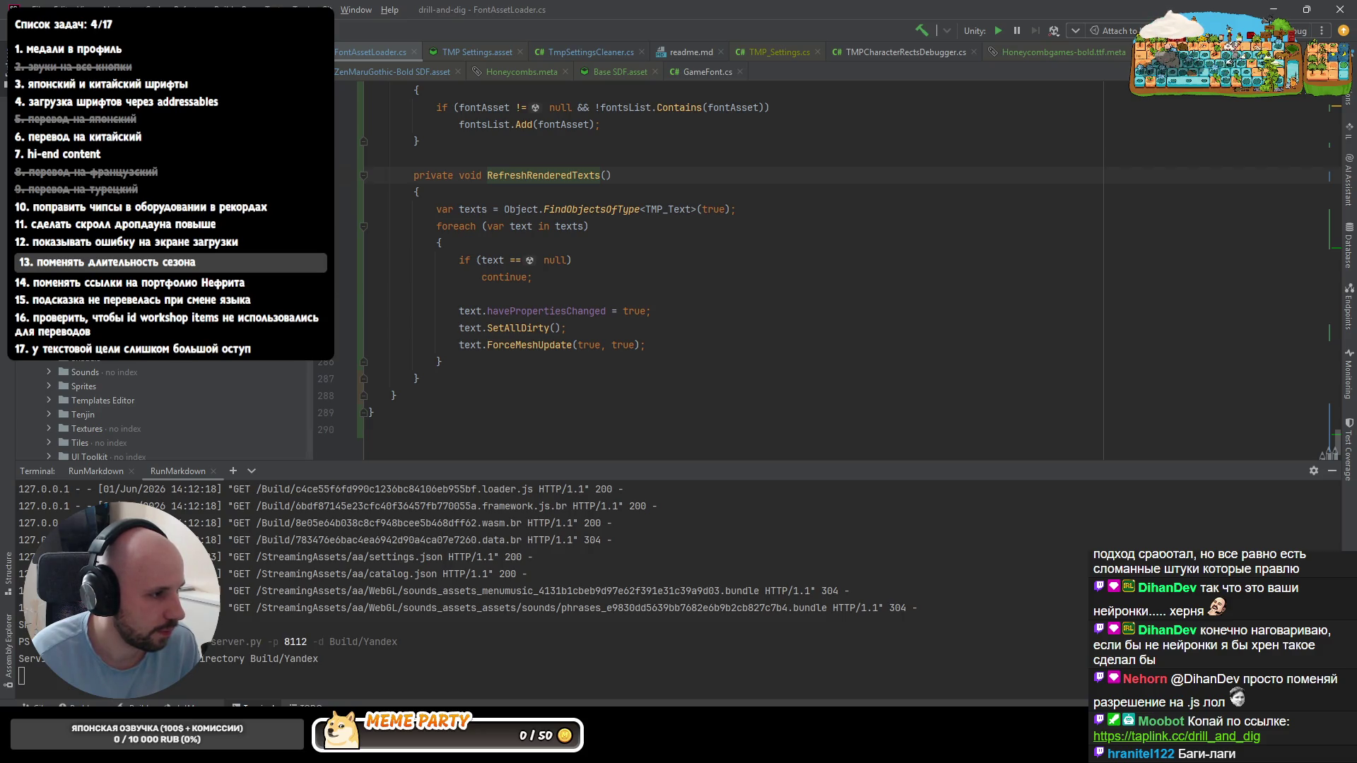
{"action": "scroll", "coordinate": [159, 408], "scroll_direction": "up", "scroll_amount": 5}
{"action": "scroll", "coordinate": [160, 408], "scroll_direction": "down", "scroll_amount": 3}
{"action": "scroll", "coordinate": [159, 408], "scroll_direction": "down", "scroll_amount": 3}
{"action": "scroll", "coordinate": [159, 409], "scroll_direction": "down", "scroll_amount": 2}
{"action": "scroll", "coordinate": [160, 407], "scroll_direction": "down", "scroll_amount": 3}
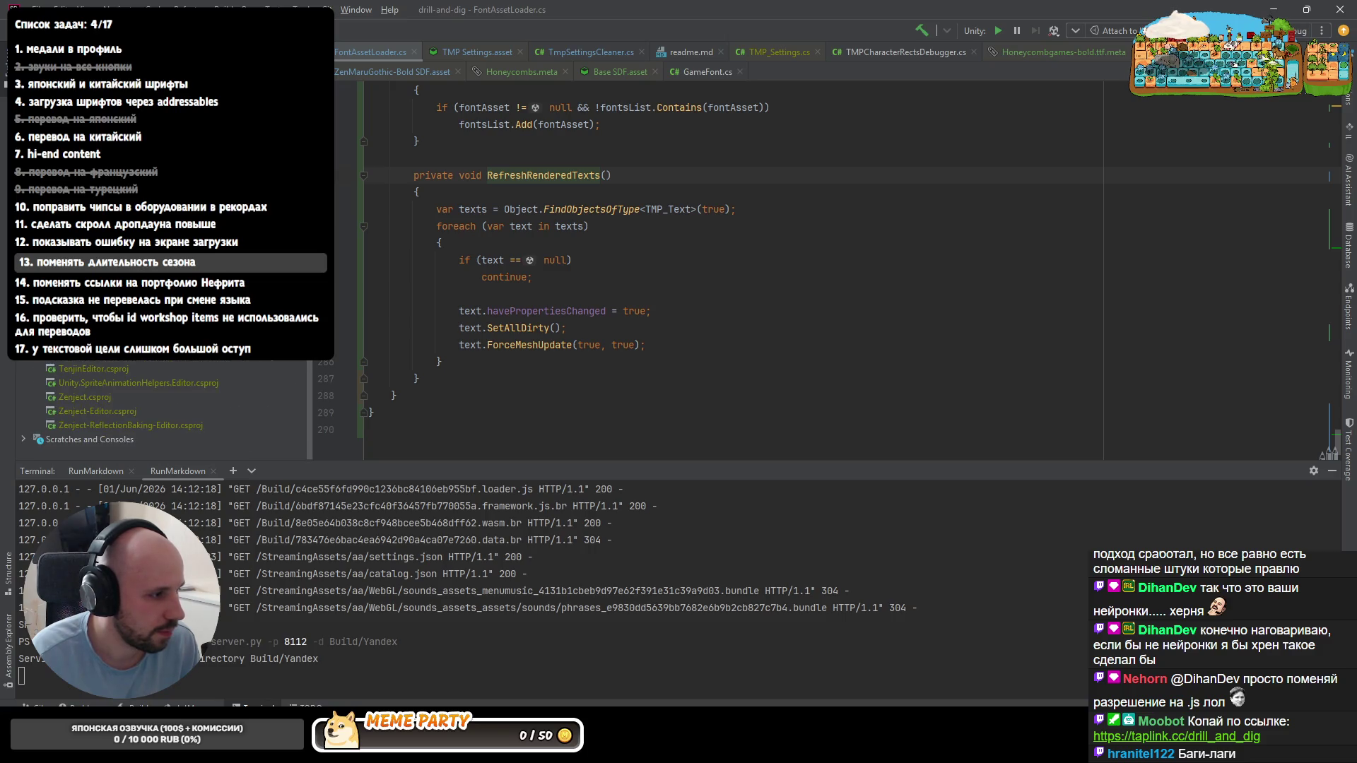
- Copy the path of server.py from Rider's project tree and return to the new chat
{"action": "right_click", "coordinate": [63, 159]}
{"action": "mouse_move", "coordinate": [116, 491]}
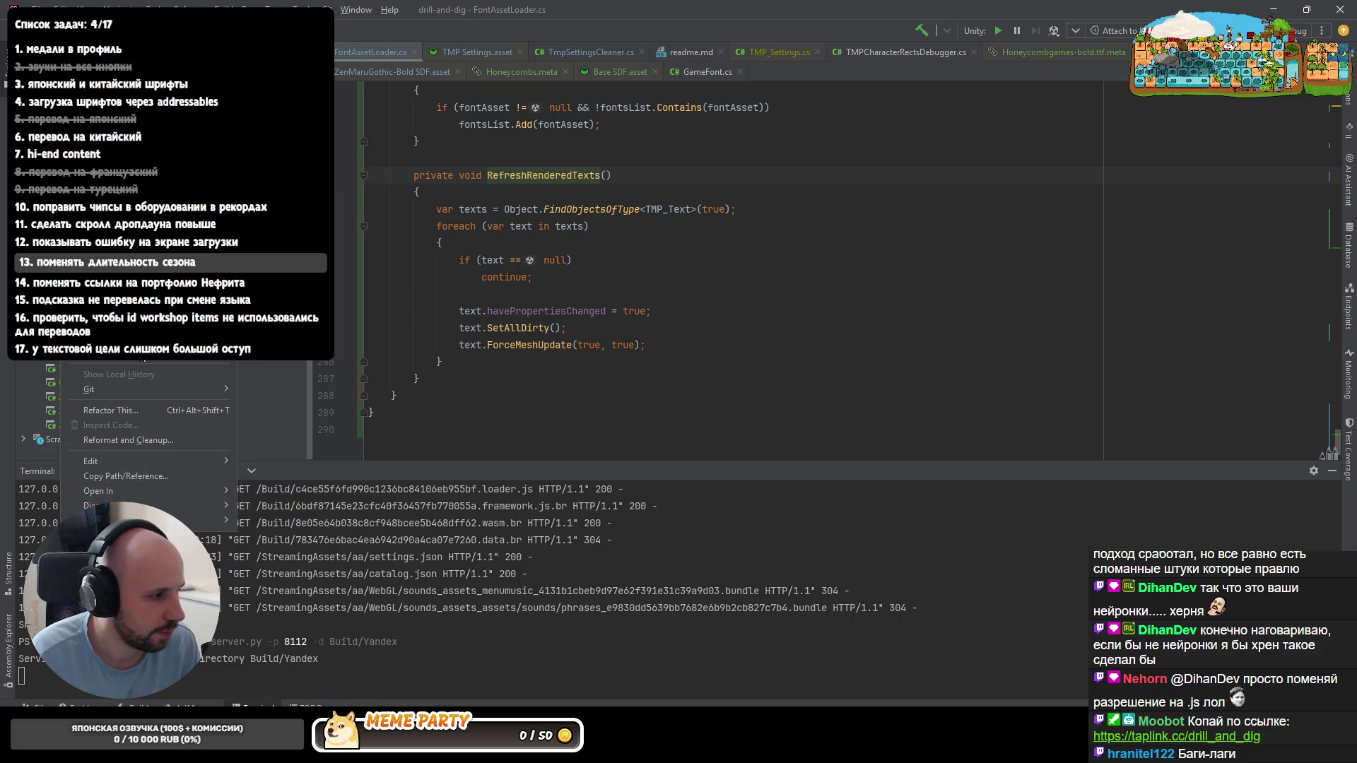
{"action": "left_click", "coordinate": [150, 474]}
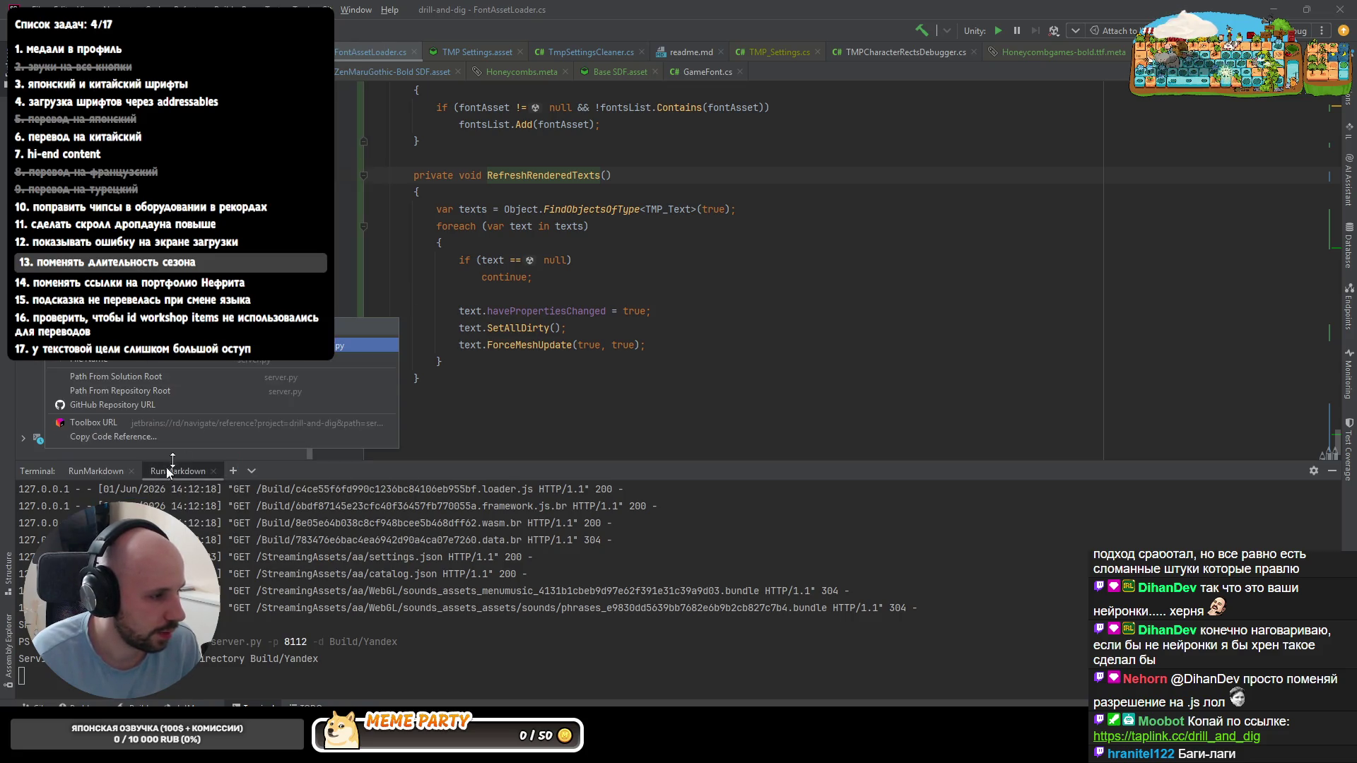
{"action": "left_click", "coordinate": [169, 380]}
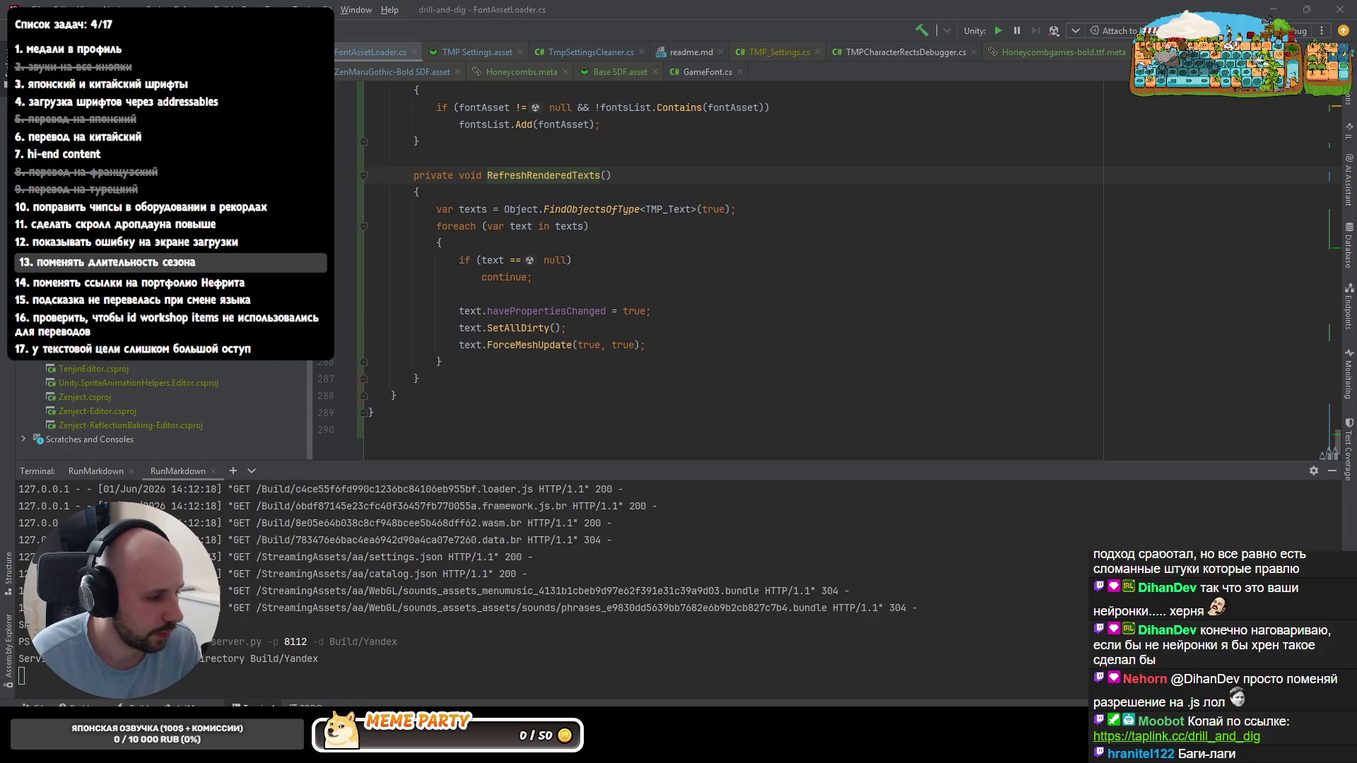
{"action": "key", "text": "alt+Tab"}
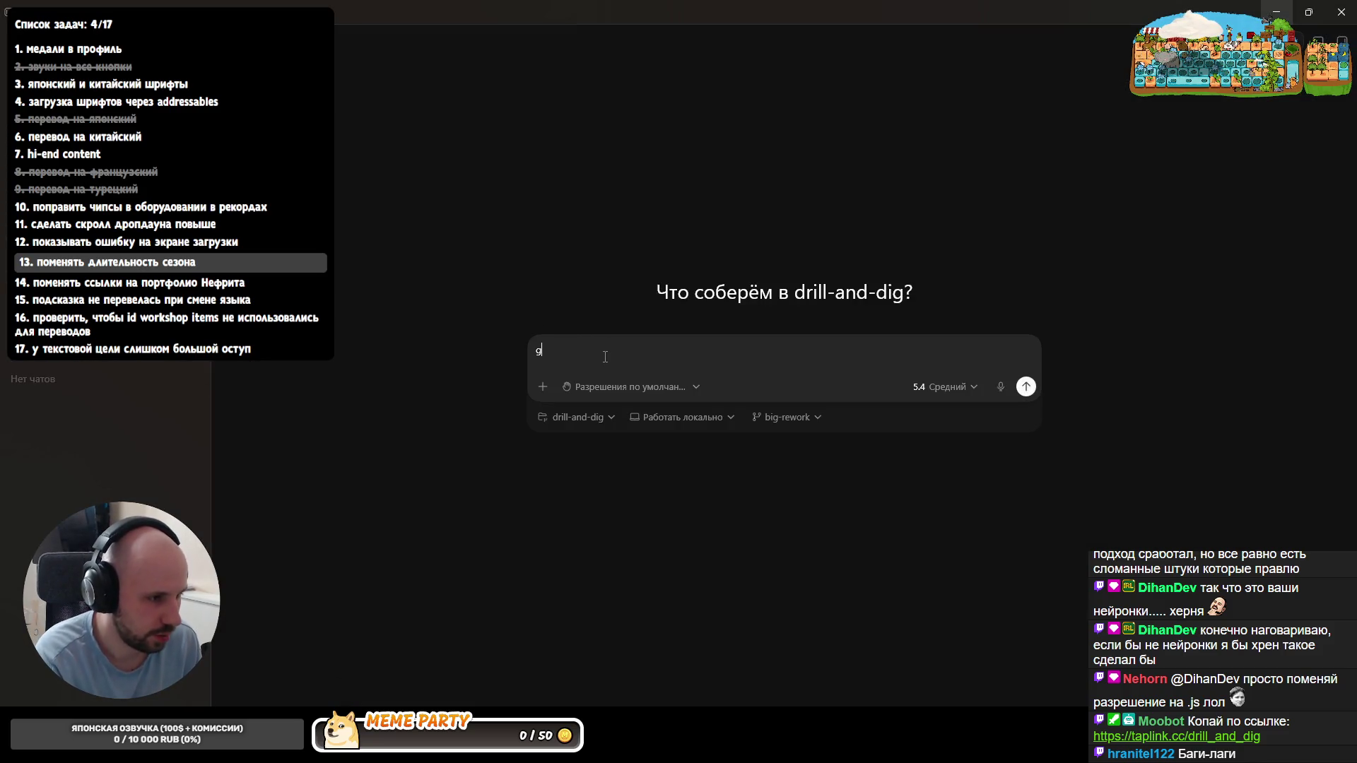
{"action": "type", "text": "Посмотри, почему мой браузер"}
- Draft the 304-despite-disabled-cache question, paste the npx sdk-dev-proxy command from readme.md, and send it
{"action": "key", "text": "ctrl+BackSpace"}
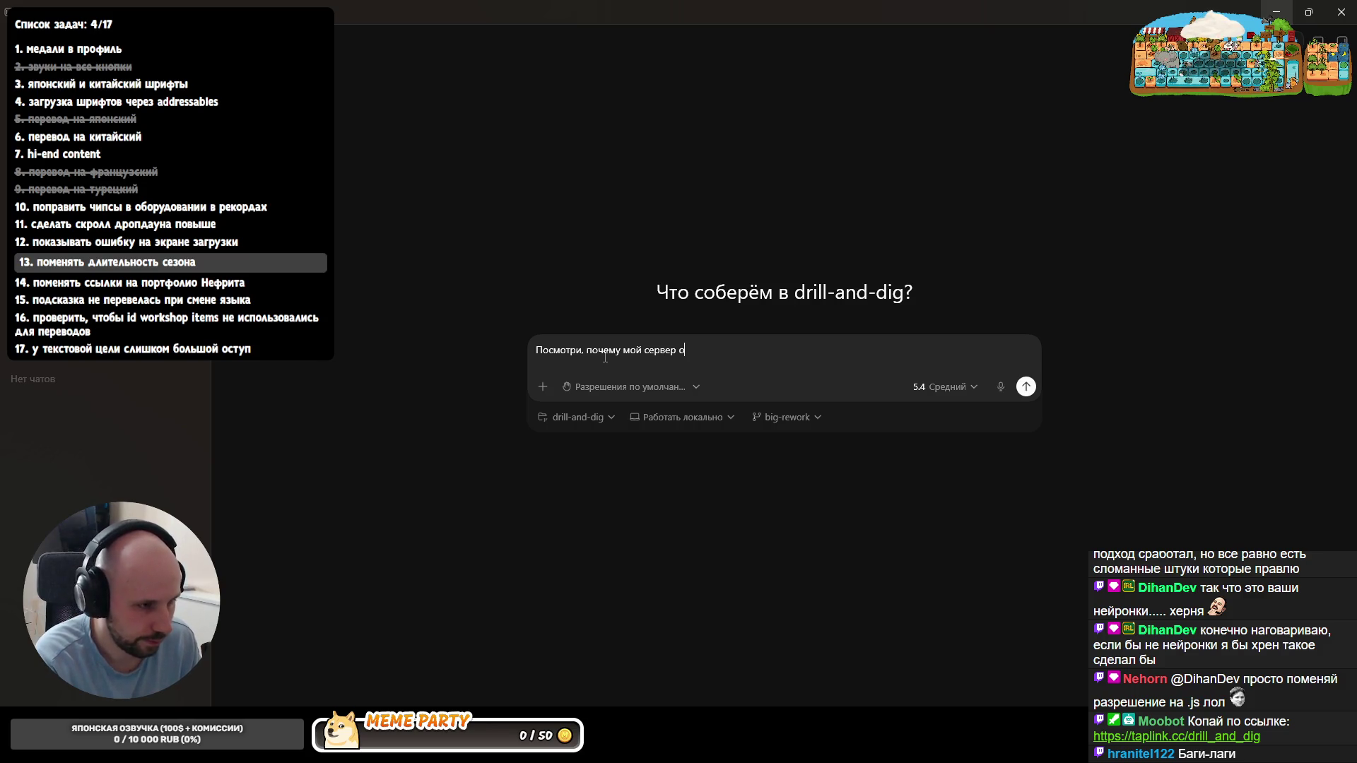
{"action": "type", "text": "304"}
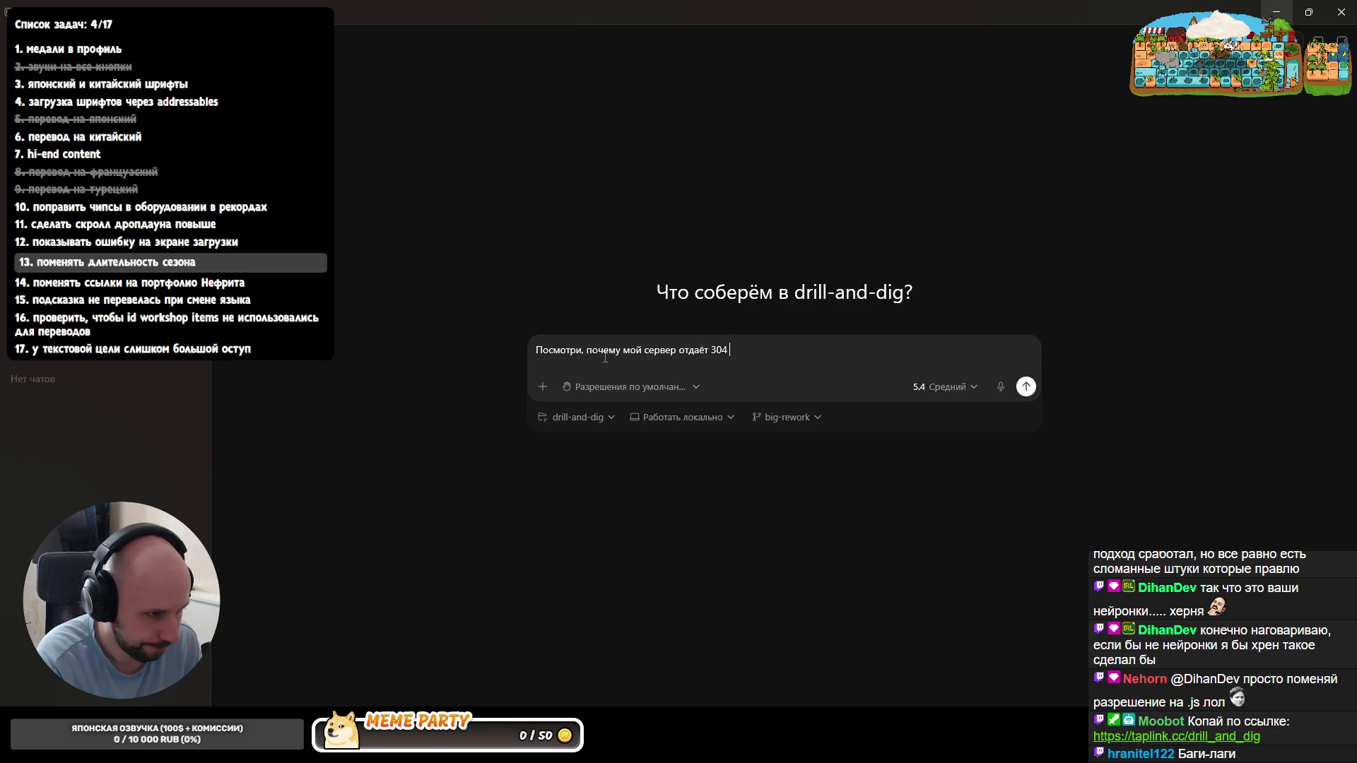
{"action": "type", "text": ", лдаже если в браузере стоит disable cache. это либо в моём сервере проблема"}
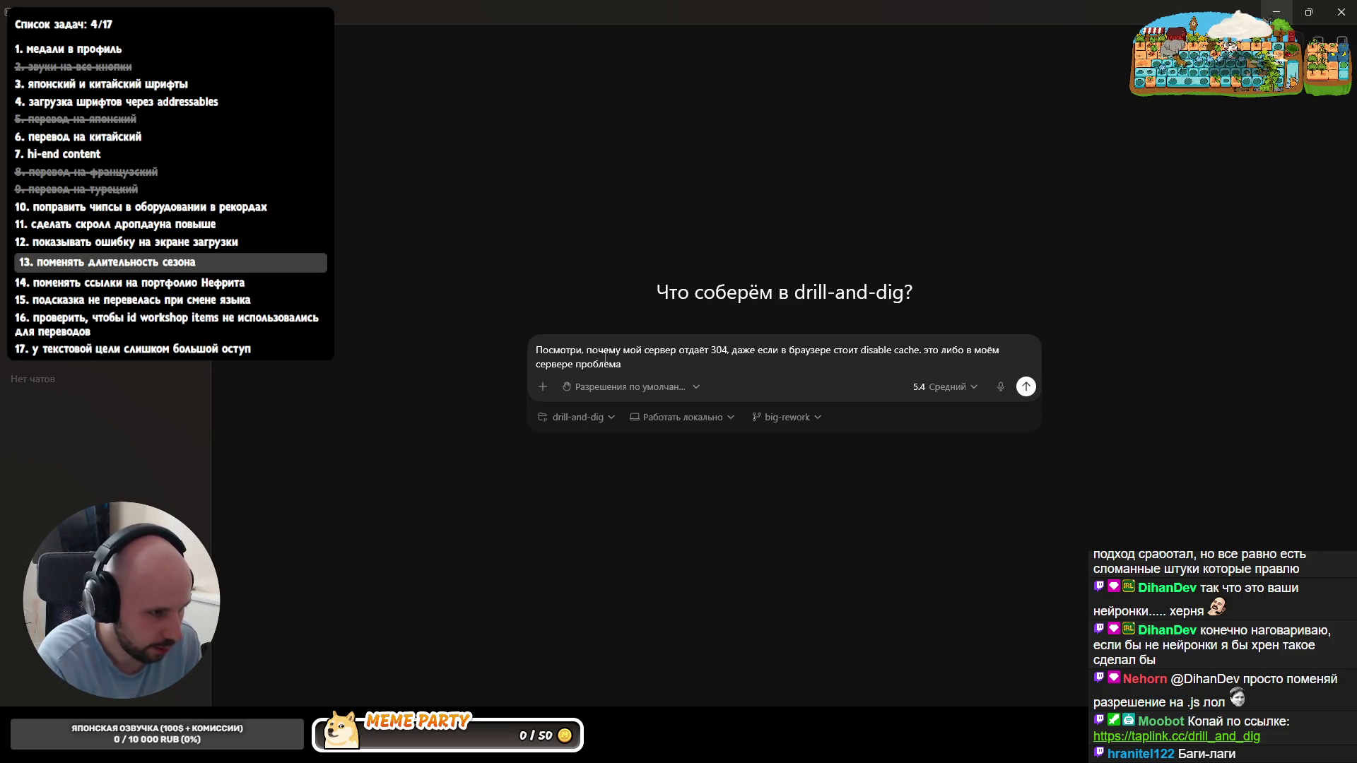
{"action": "type", "text": "server.py"}
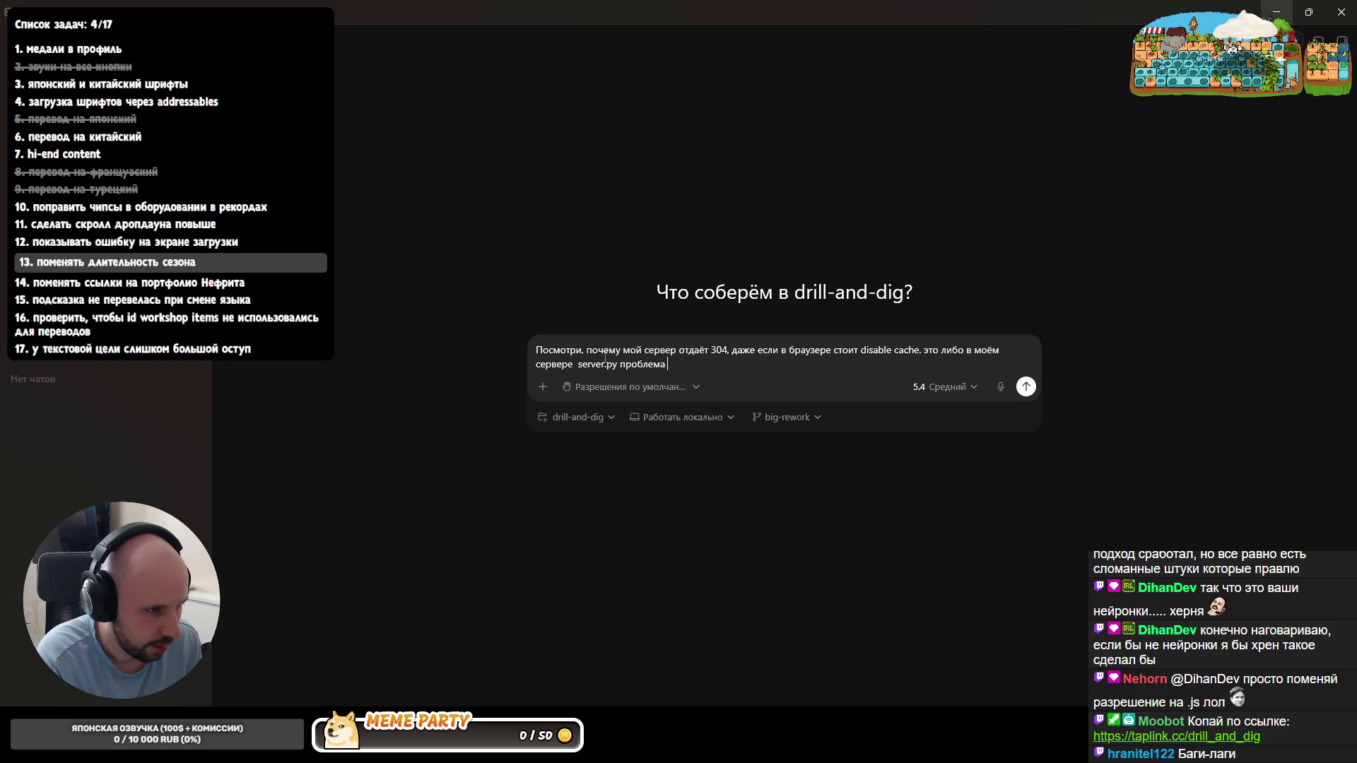
{"action": "type", "text": "про"}
{"action": "type", "text": "кс прокси"}
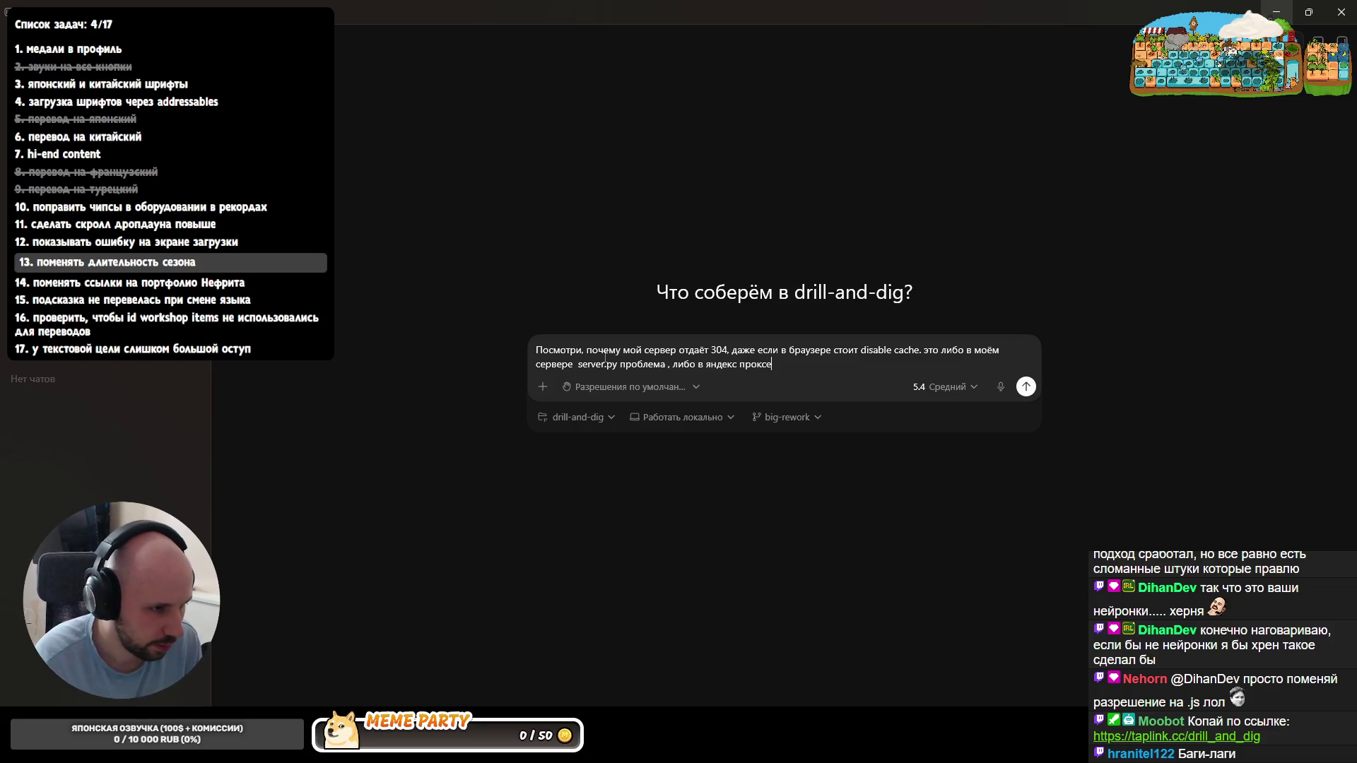
{"action": "key", "text": "alt+Tab"}
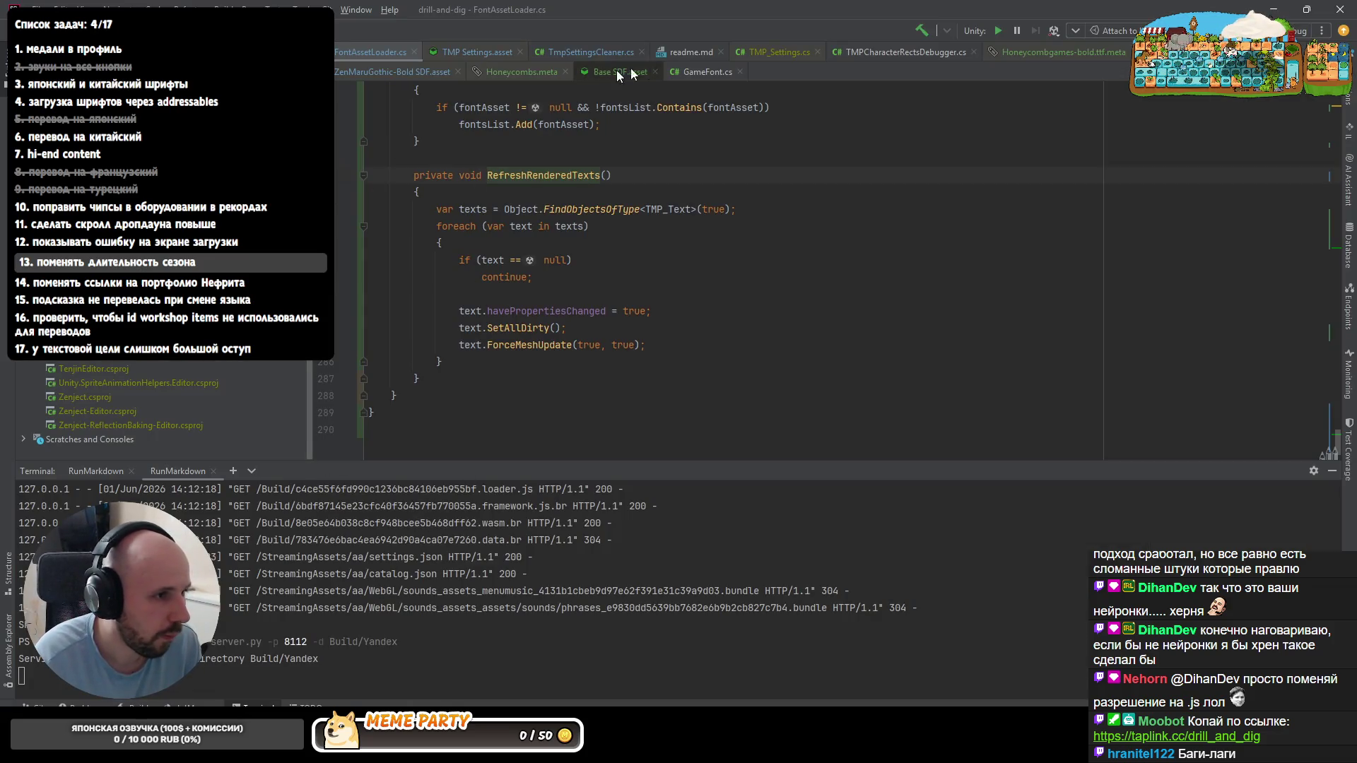
{"action": "left_click", "coordinate": [691, 51]}
{"action": "left_click_drag", "start_coordinate": [543, 141], "coordinate": [364, 140]}
{"action": "key", "text": "ctrl+c"}
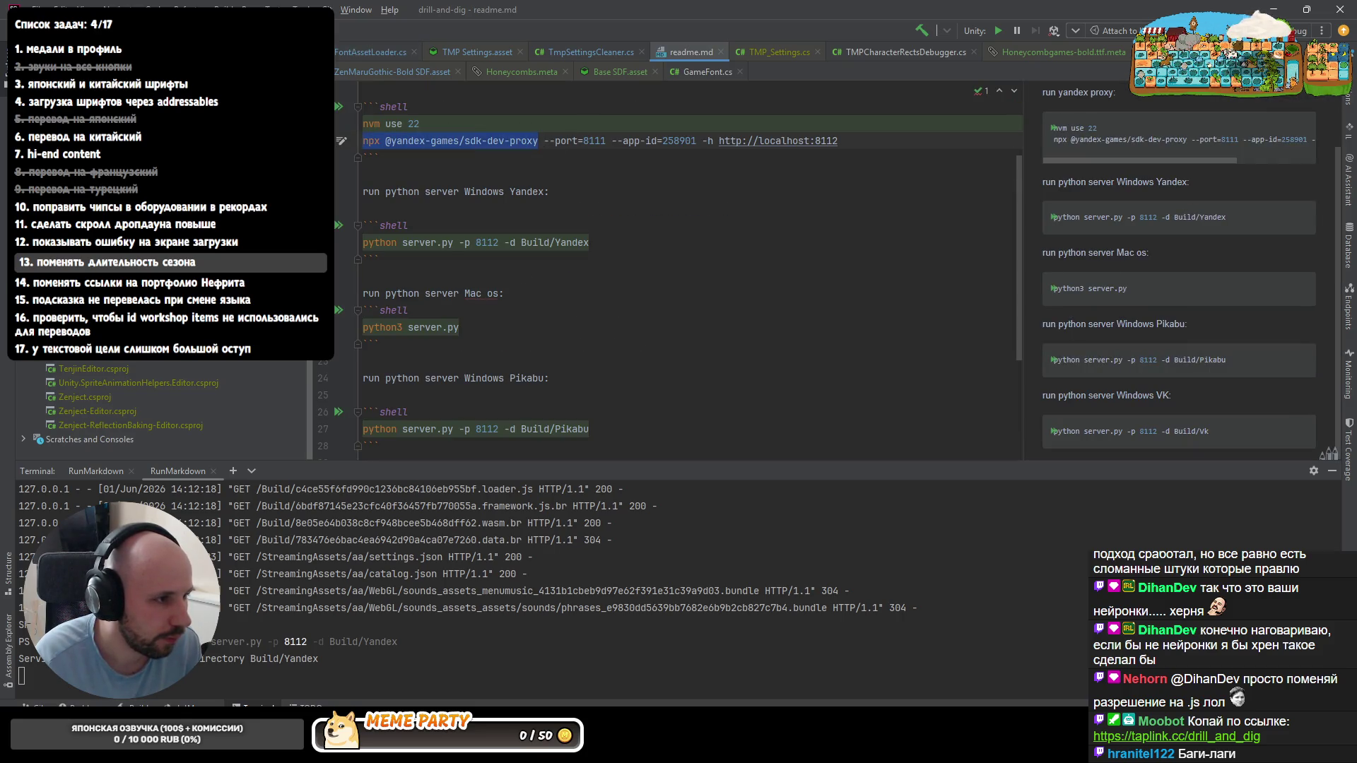
{"action": "key", "text": "alt+Tab"}
{"action": "key", "text": "ctrl+v"}
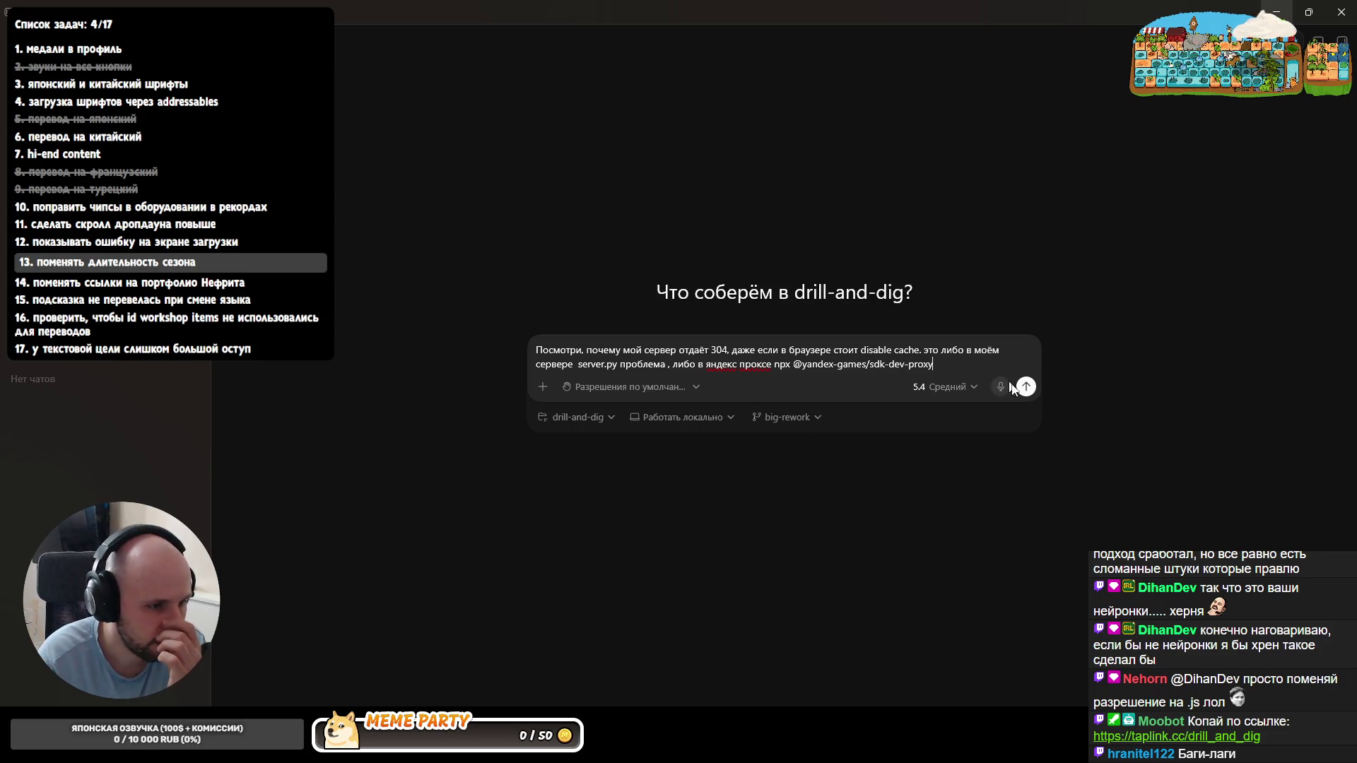
{"action": "key", "text": "Return"}
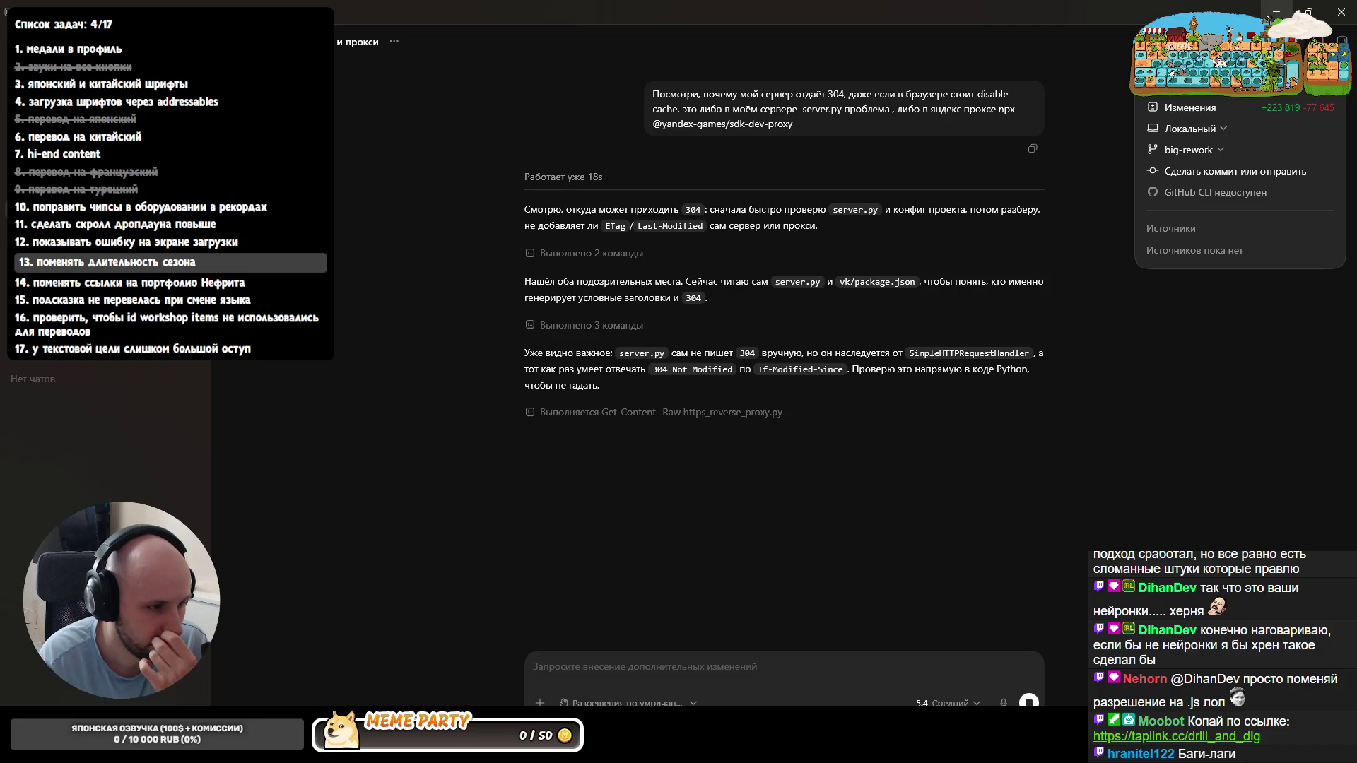
- Bring up IntelliJ IDEA with the leaderboards database project from the taskbar
{"action": "left_click", "coordinate": [396, 694]}
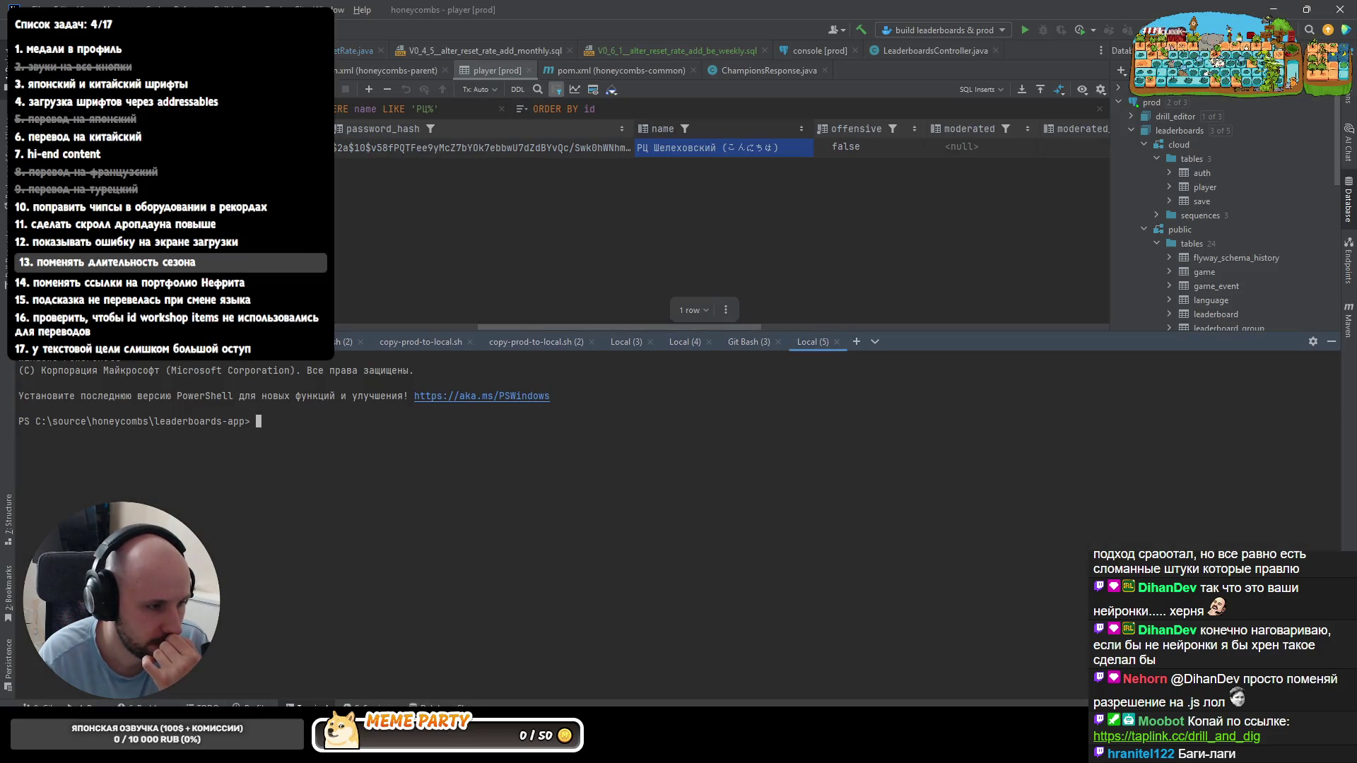
- Hide the terminal to view the Japanese-name player row, then return to Codex
{"action": "left_click", "coordinate": [1330, 342]}
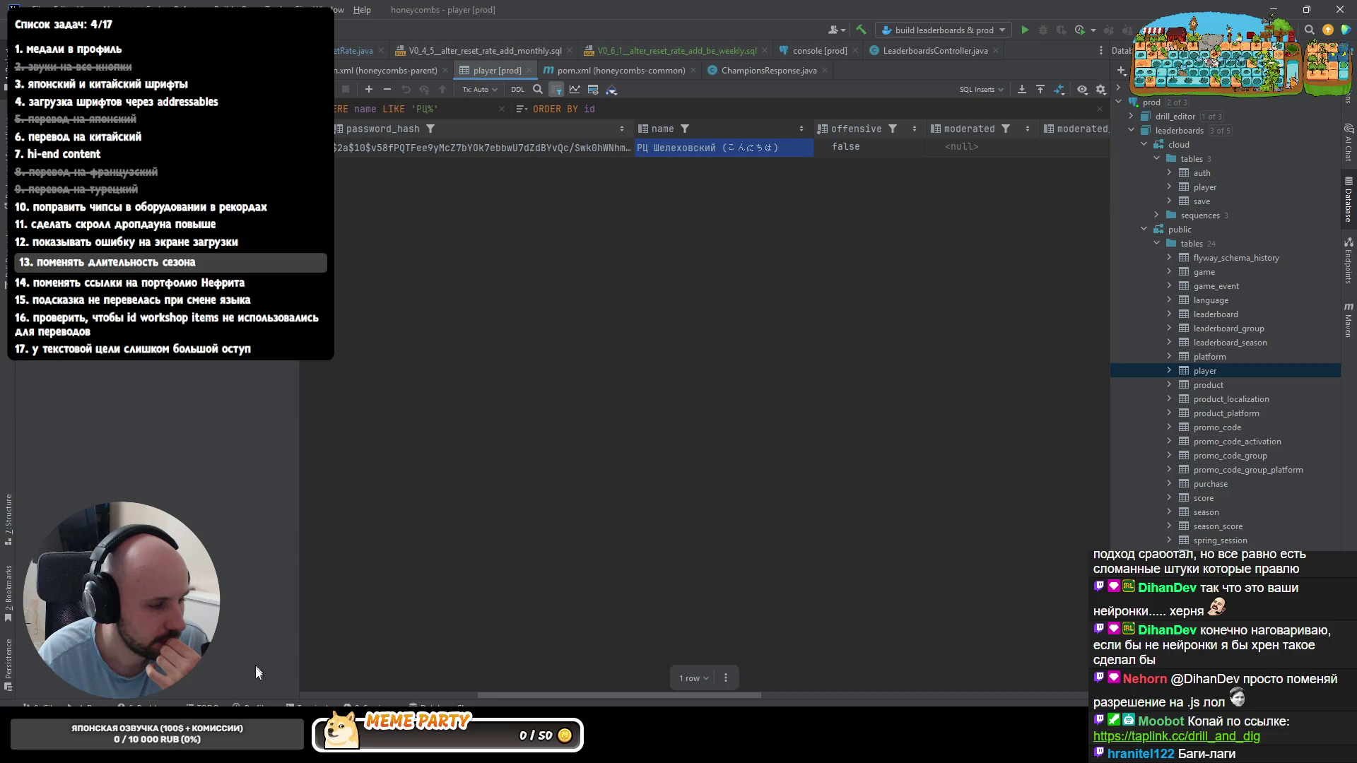
{"action": "mouse_move", "coordinate": [353, 50]}
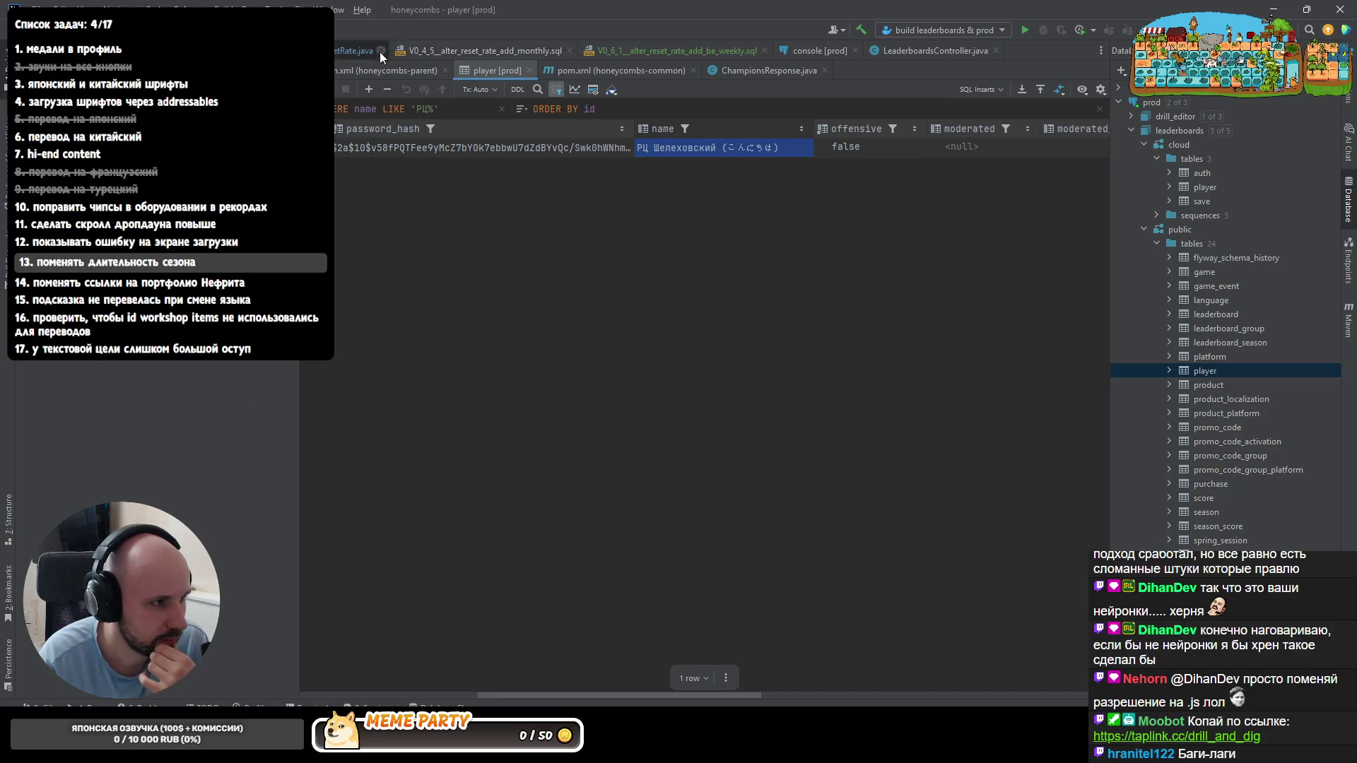
{"action": "left_click", "coordinate": [1275, 9]}
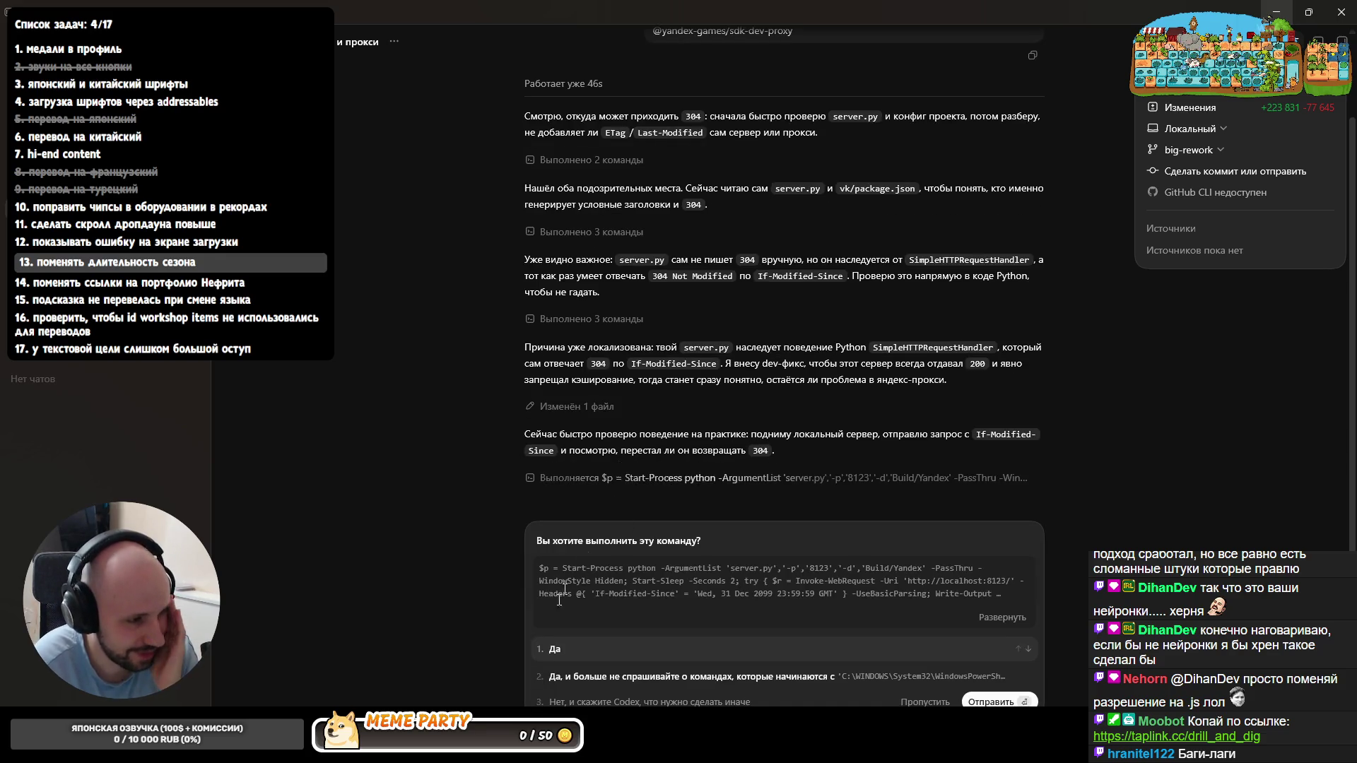
- Approve both local server test runs for the server.py 200/no-cache fix, then switch to Unity
{"action": "left_click", "coordinate": [554, 651]}
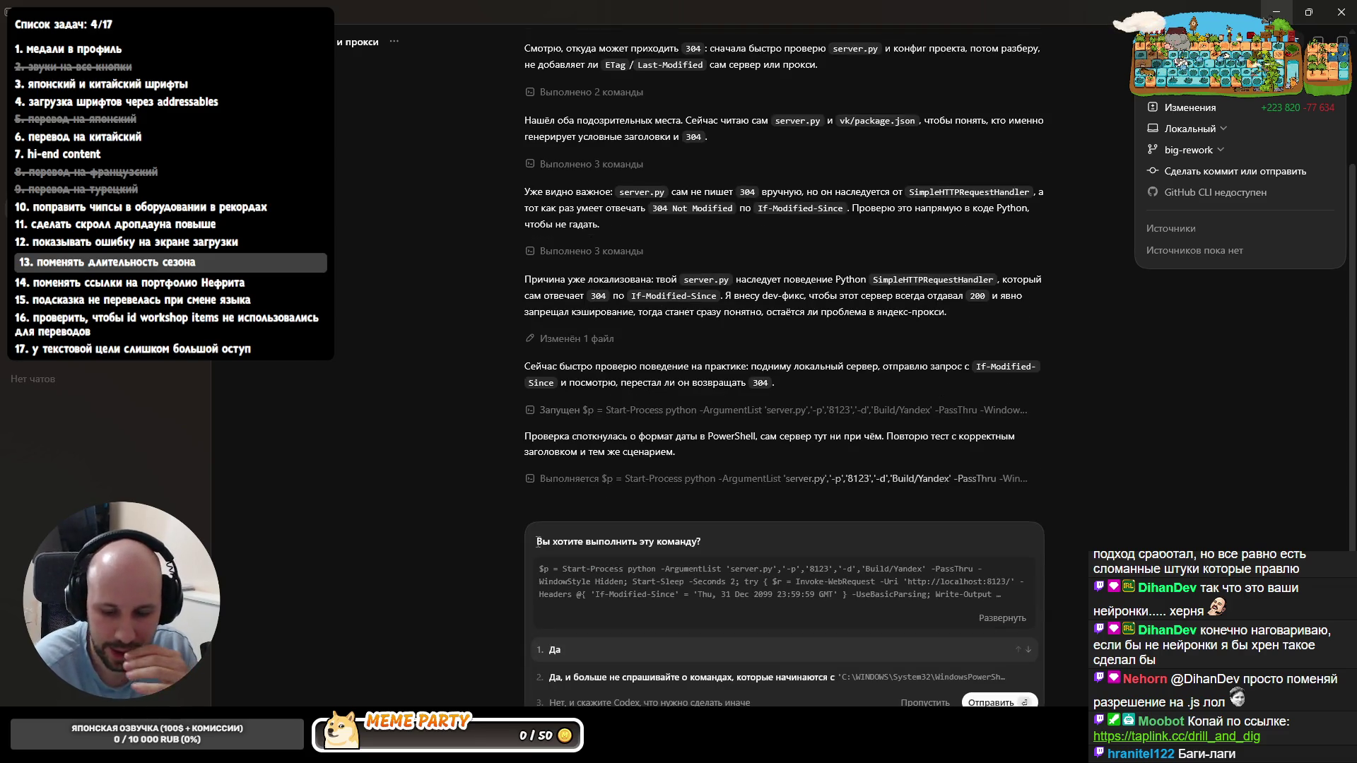
{"action": "left_click", "coordinate": [613, 651]}
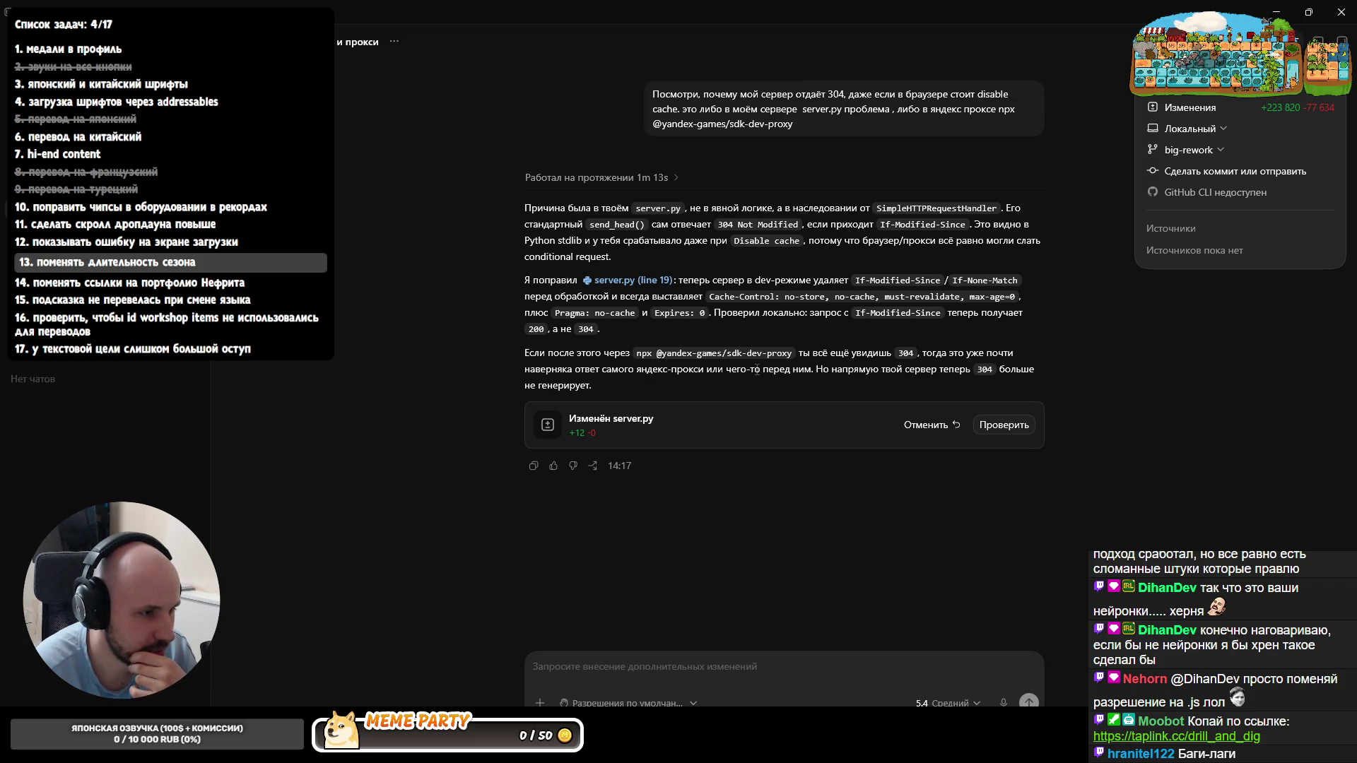
{"action": "key", "text": "alt+Tab"}
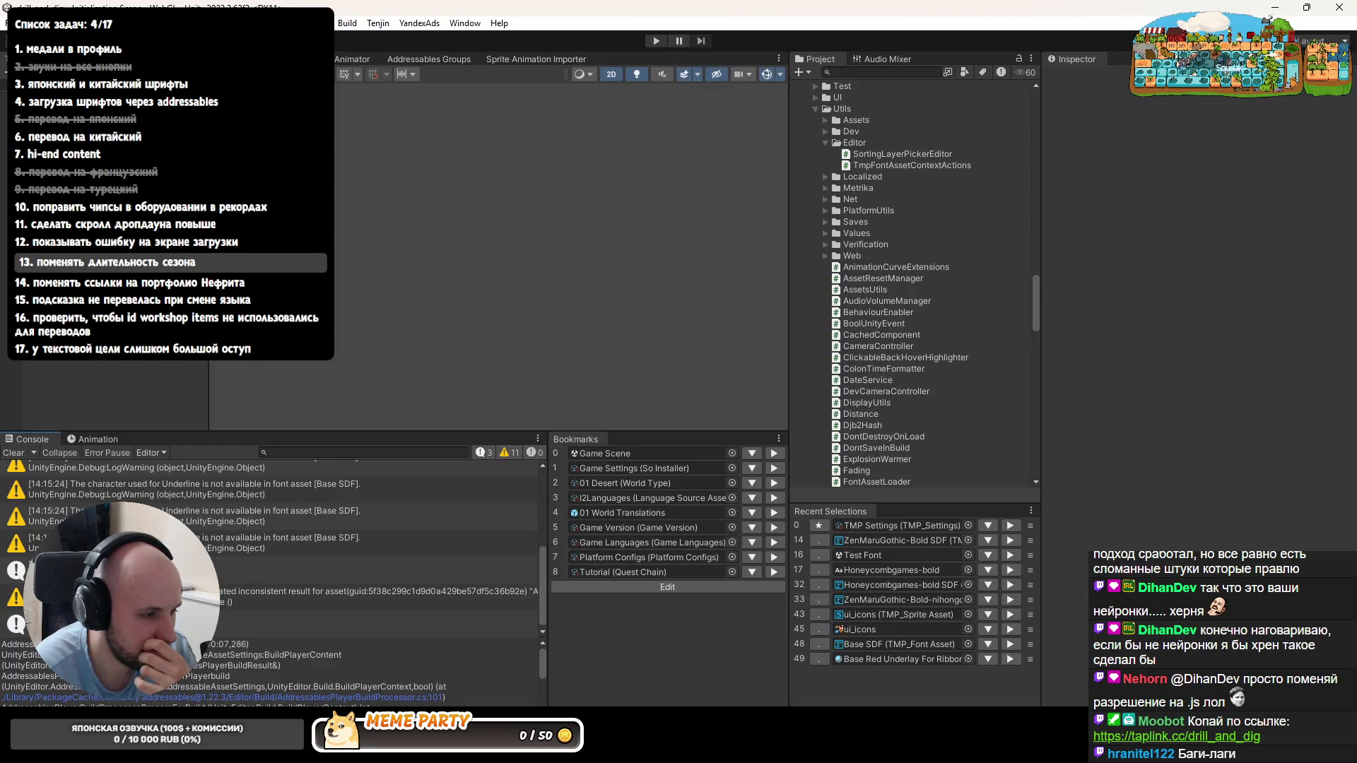
- Reload the game in Chrome with a cleared Network log and watch the ZenMaruGothic font request, switching to Unity
{"action": "key", "text": "alt+Tab"}
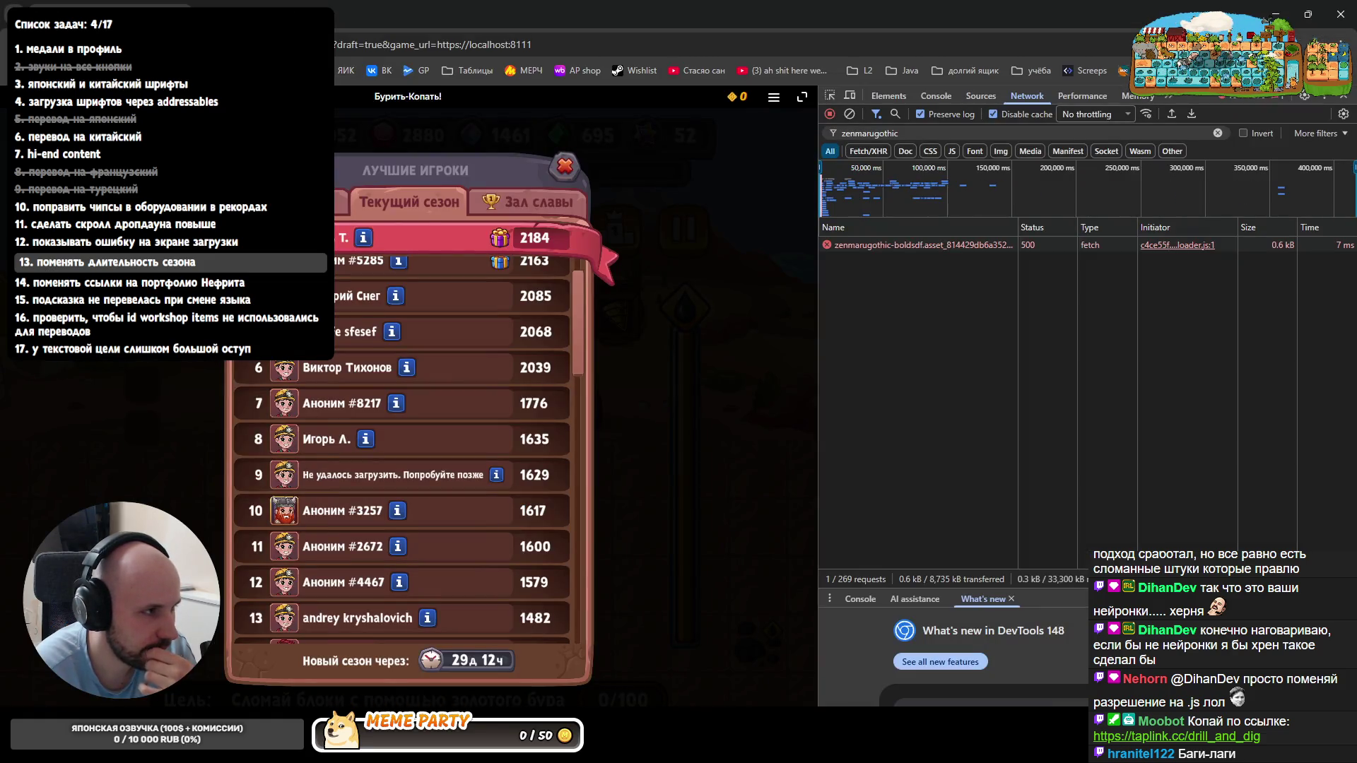
{"action": "key", "text": "F5"}
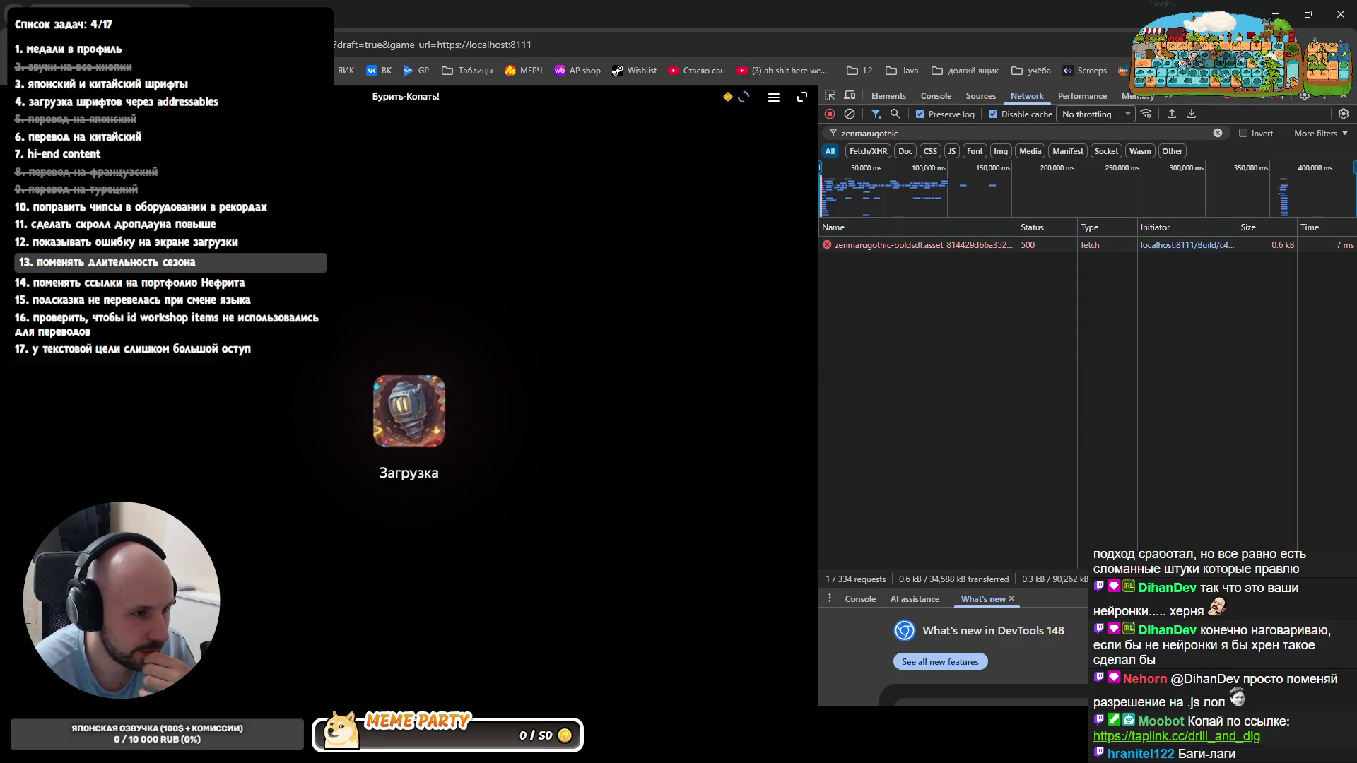
{"action": "left_click", "coordinate": [850, 113]}
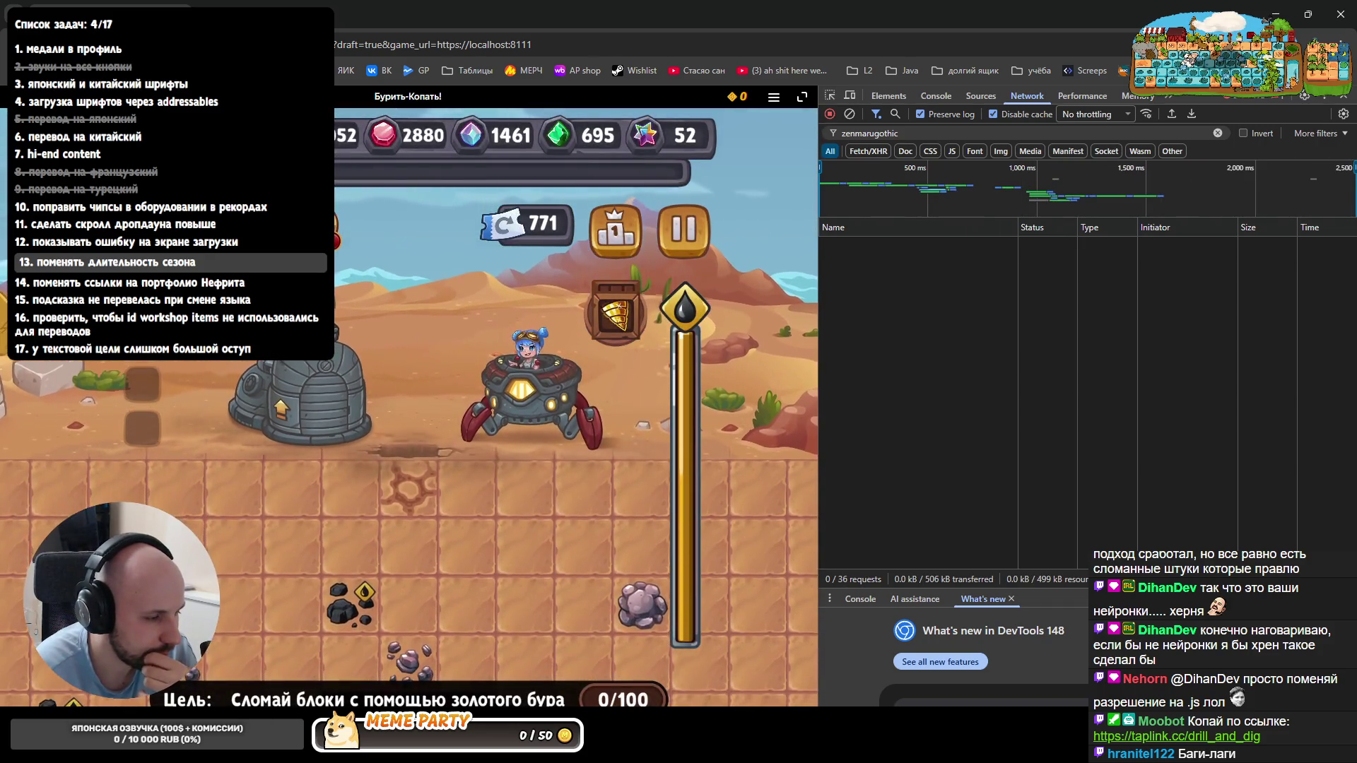
{"action": "key", "text": "alt+Tab"}
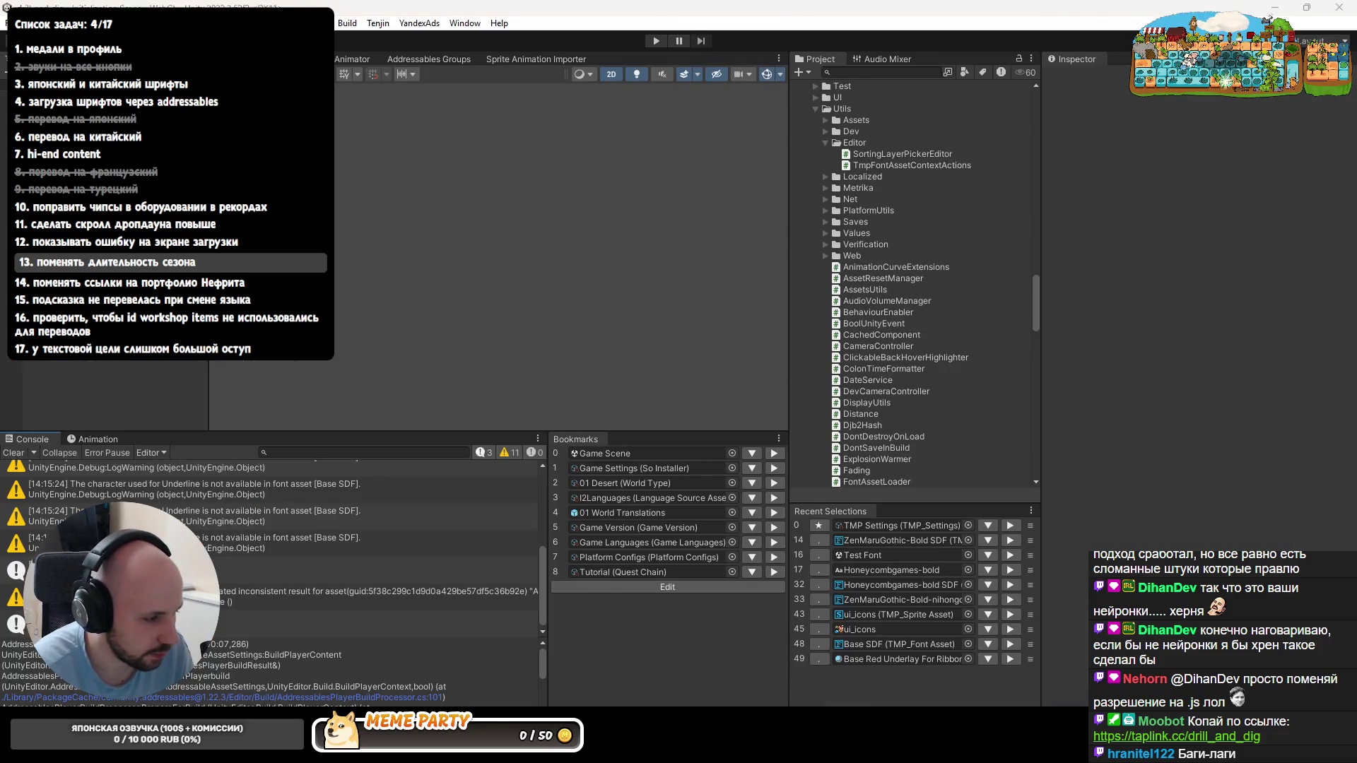
{"action": "key", "text": "alt+Tab"}
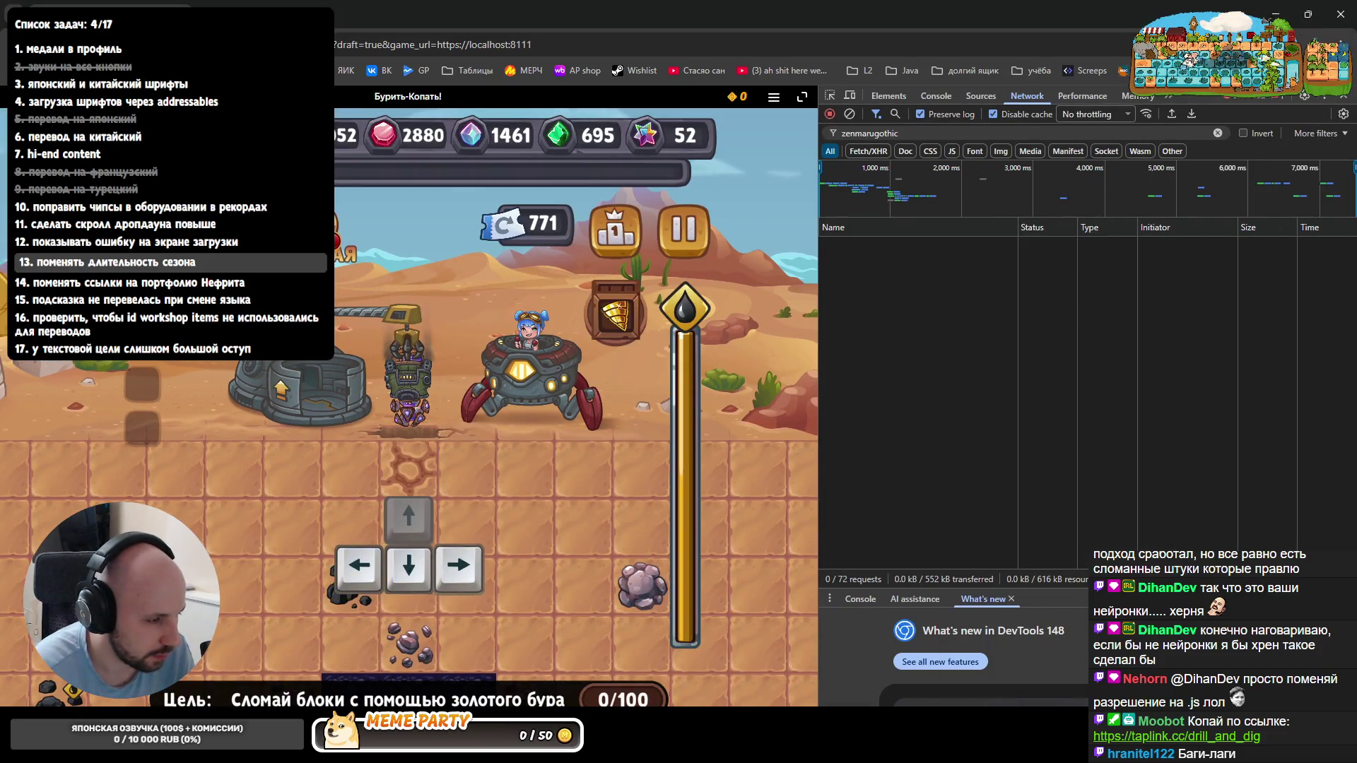
{"action": "key", "text": "alt+Tab"}
{"action": "key", "text": "alt+Tab"}
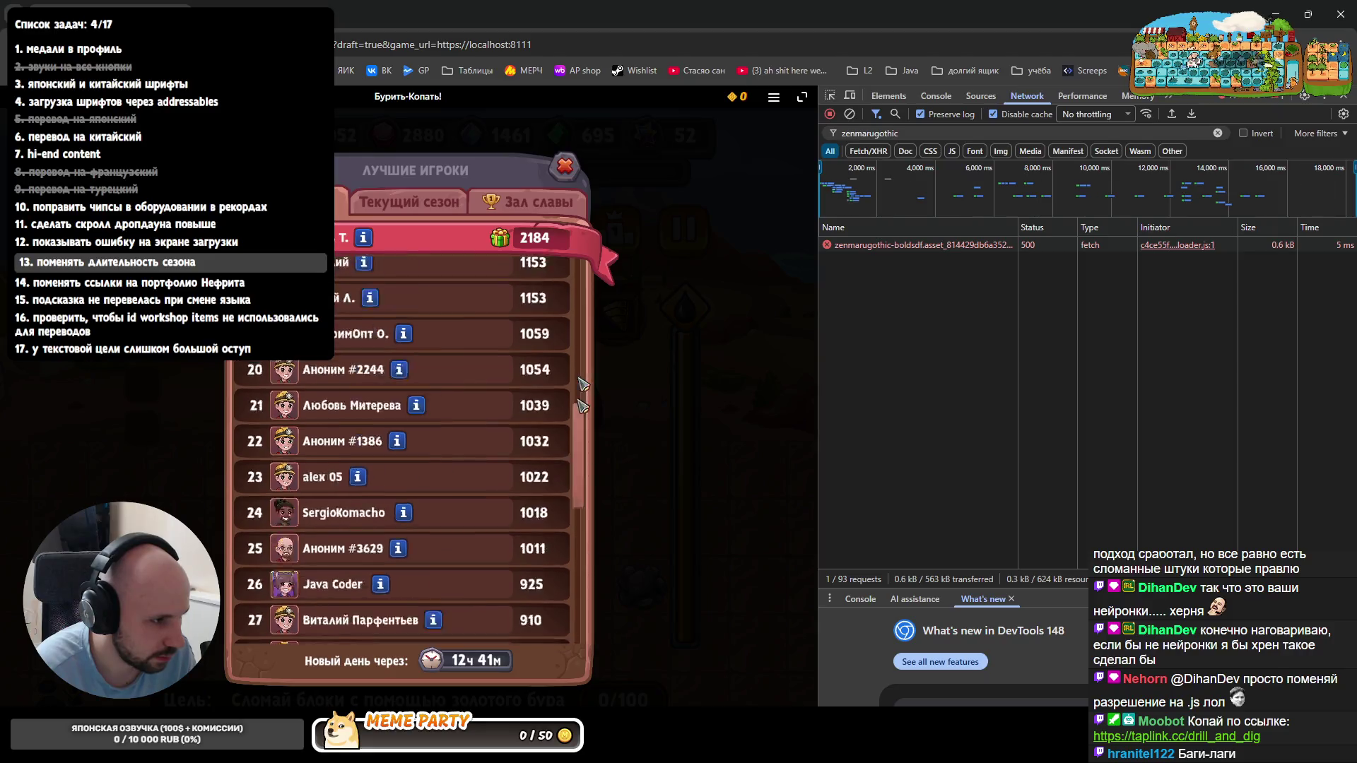
{"action": "scroll", "coordinate": [414, 433], "scroll_direction": "up", "scroll_amount": 5}
{"action": "key", "text": "alt+Tab"}
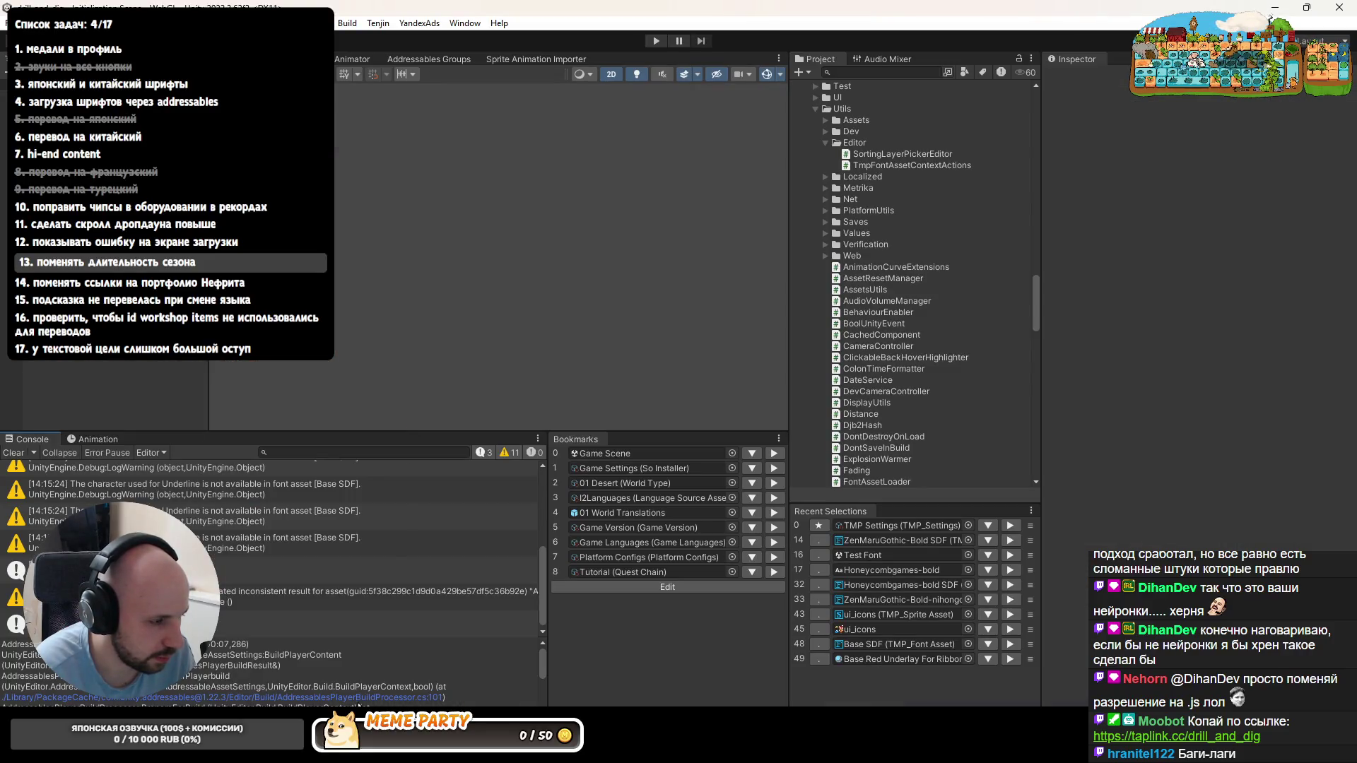
{"action": "key", "text": "alt+Tab"}
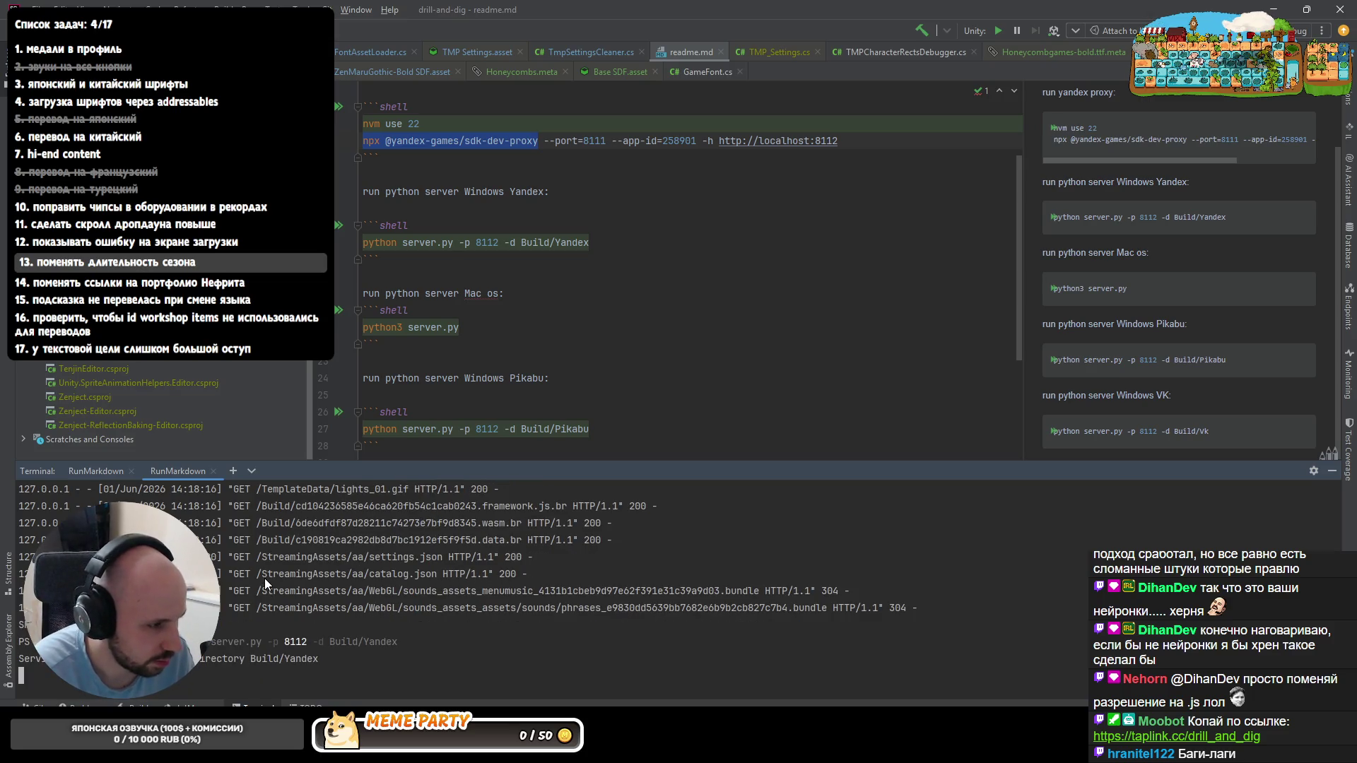
- View the Текущий сезон leaderboard, check the rank 9 player's profile, and close the leaderboard
{"action": "key", "text": "alt+Tab"}
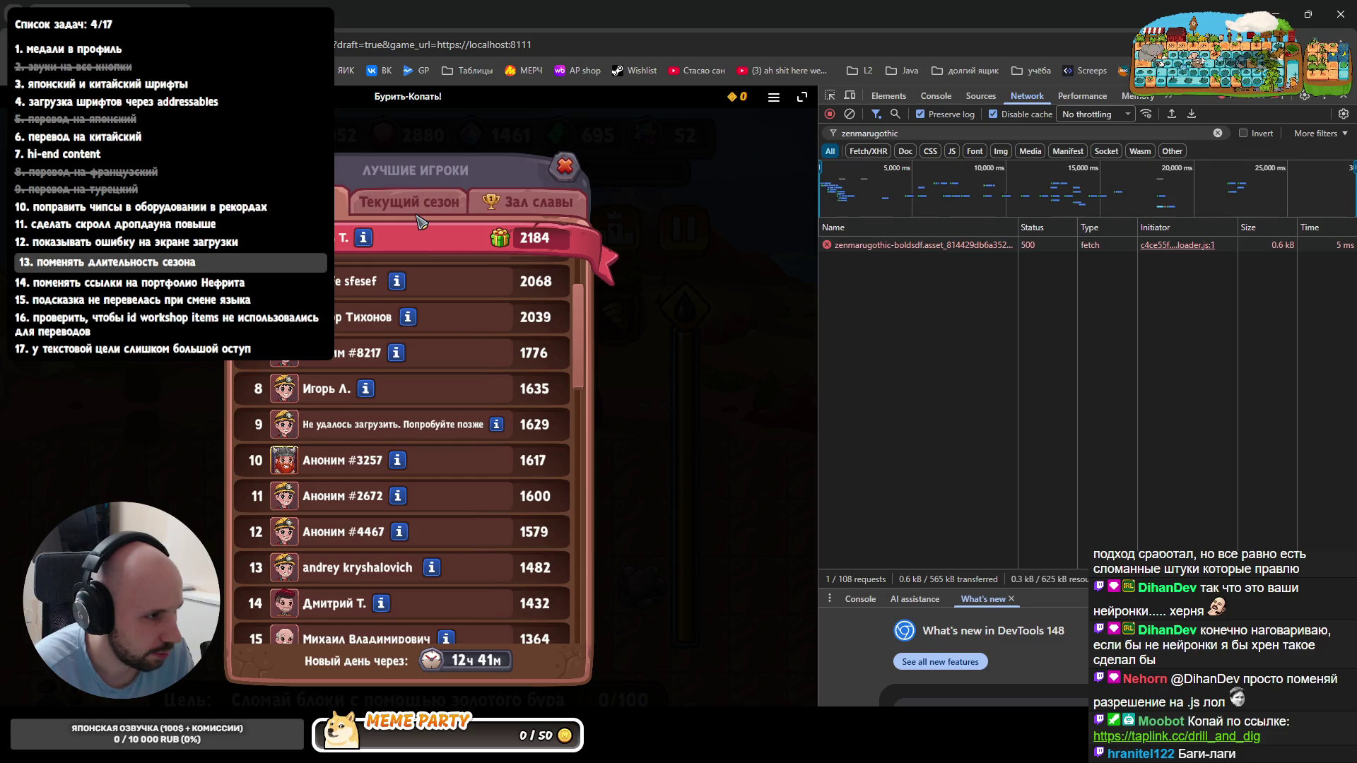
{"action": "left_click", "coordinate": [388, 212]}
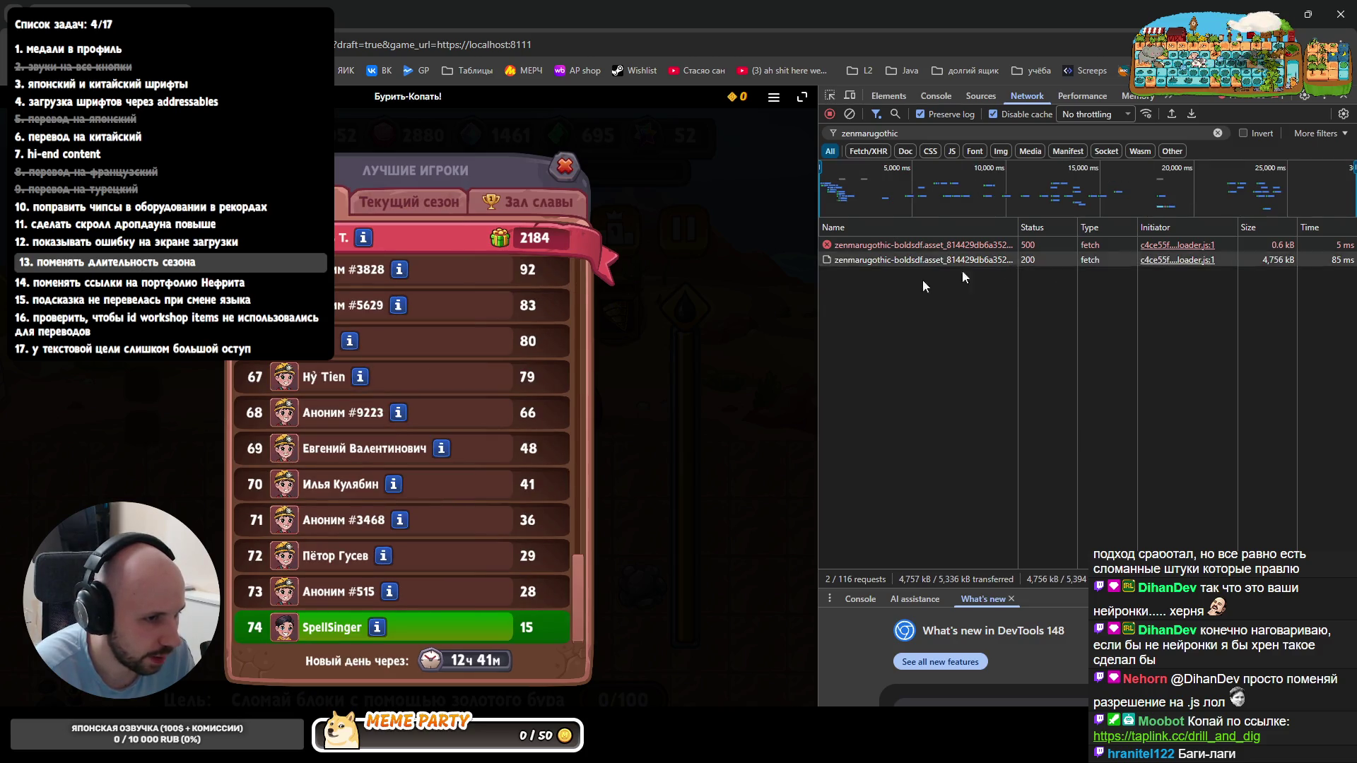
{"action": "left_click_drag", "start_coordinate": [581, 587], "coordinate": [593, 302]}
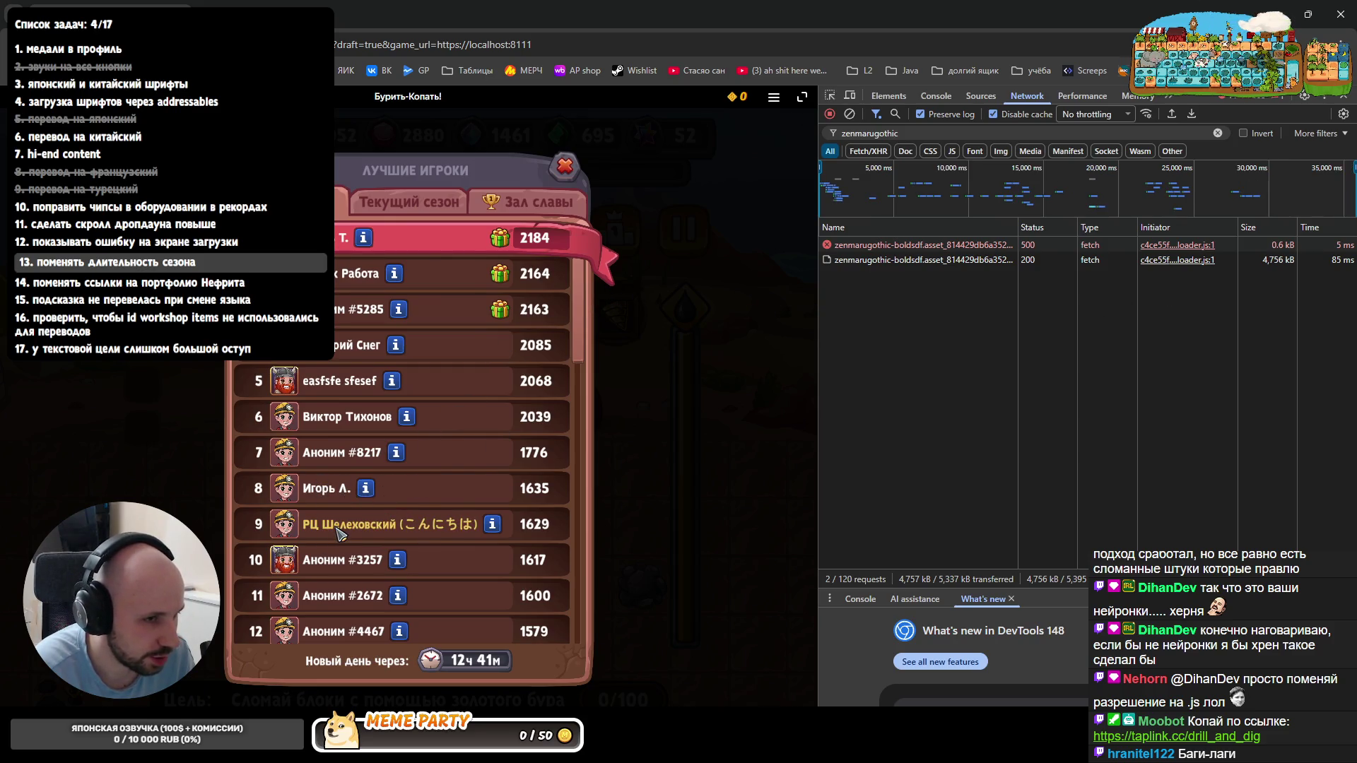
{"action": "left_click", "coordinate": [429, 527]}
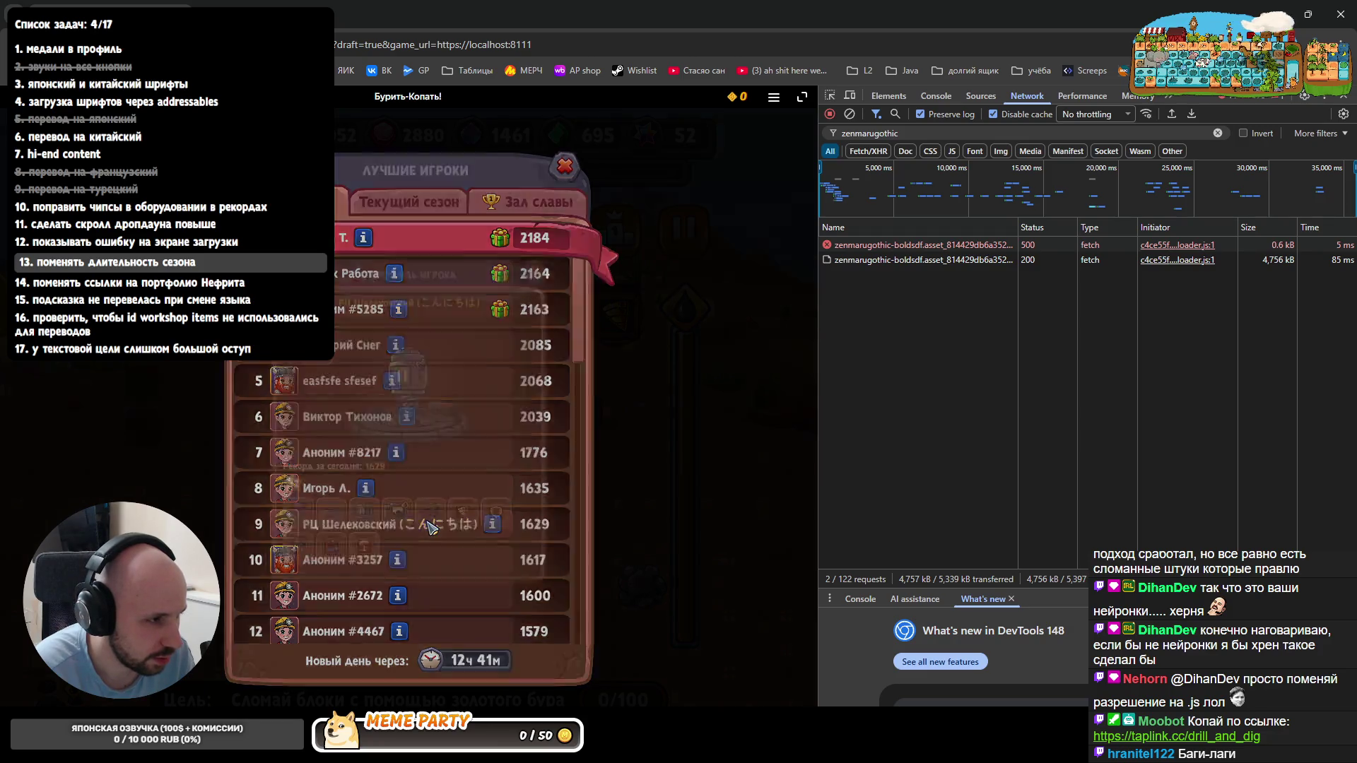
{"action": "left_click", "coordinate": [556, 210]}
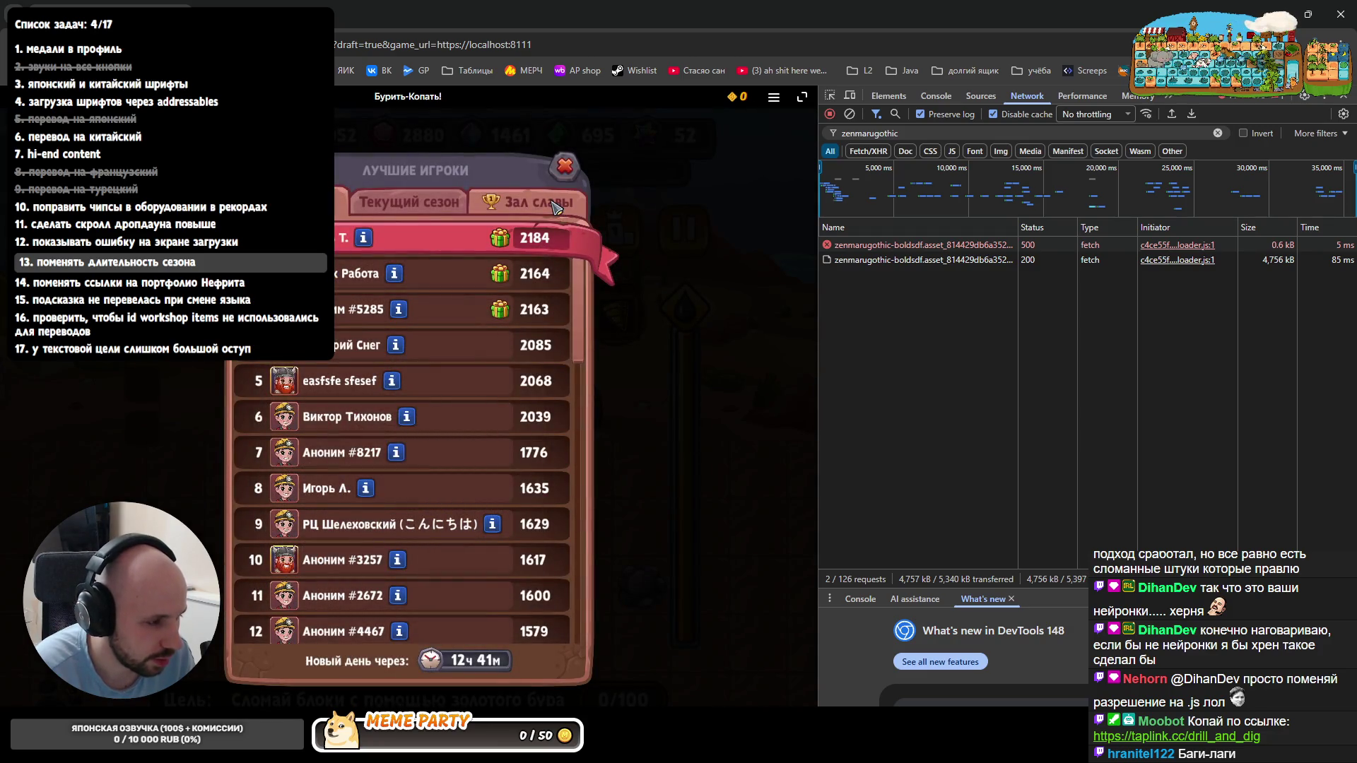
{"action": "left_click", "coordinate": [566, 166]}
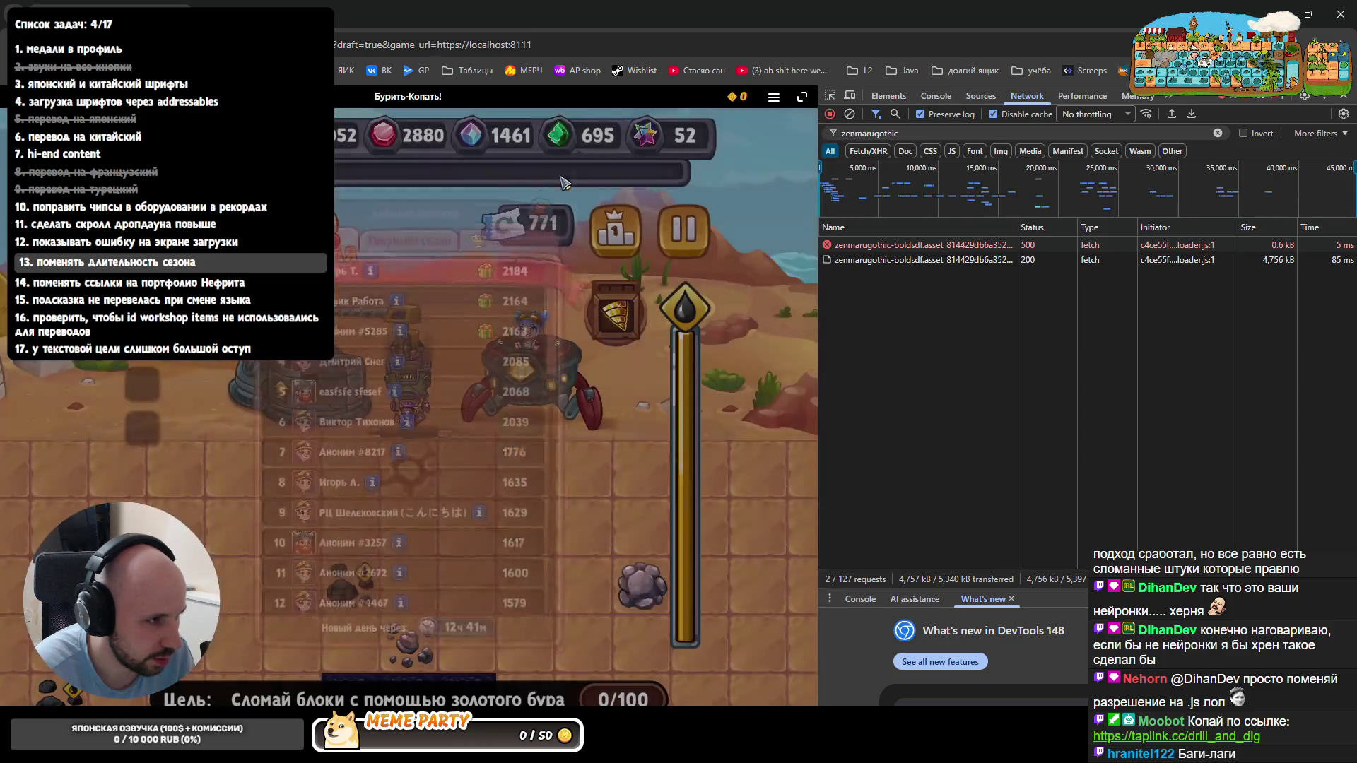
- Check the leaderboard from the drill workshop scene, reload the game, and switch to Unity
{"action": "left_click", "coordinate": [612, 312]}
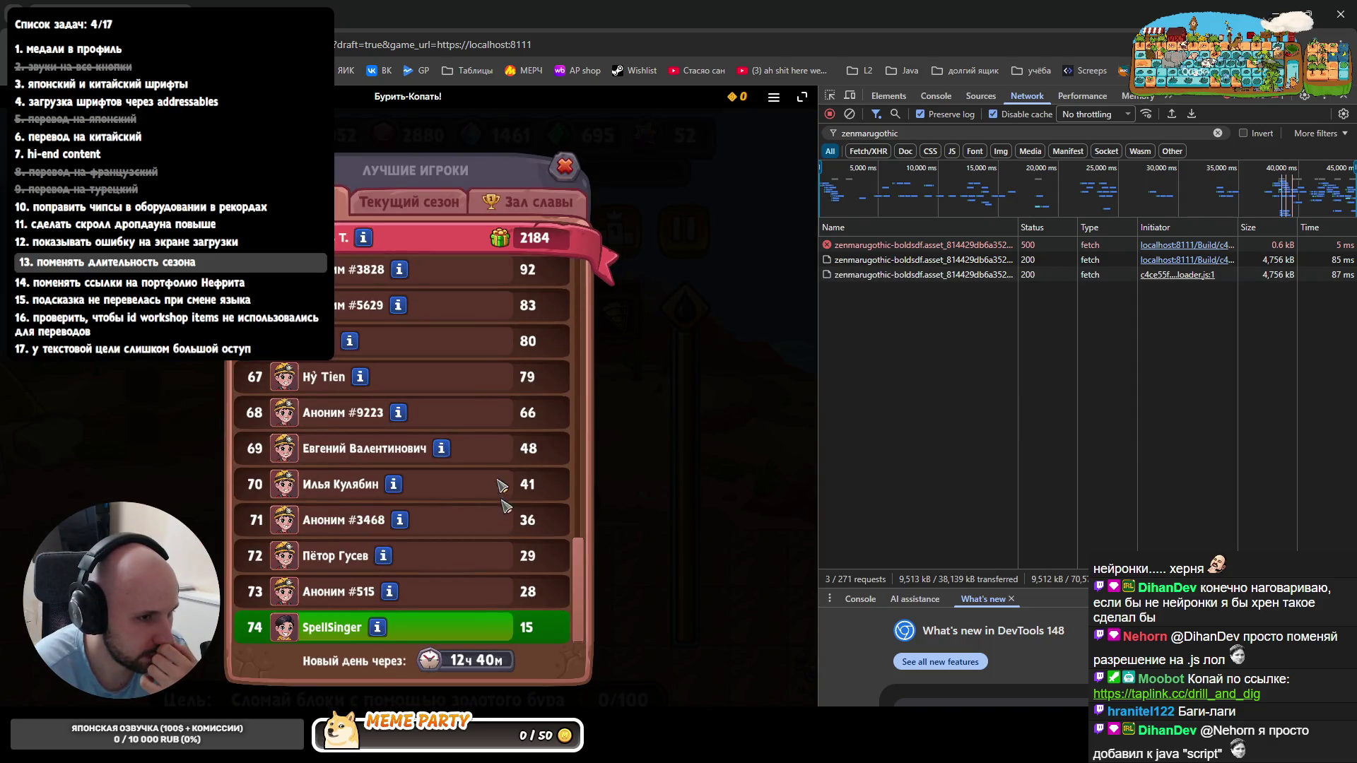
{"action": "left_click_drag", "start_coordinate": [469, 459], "coordinate": [443, 621]}
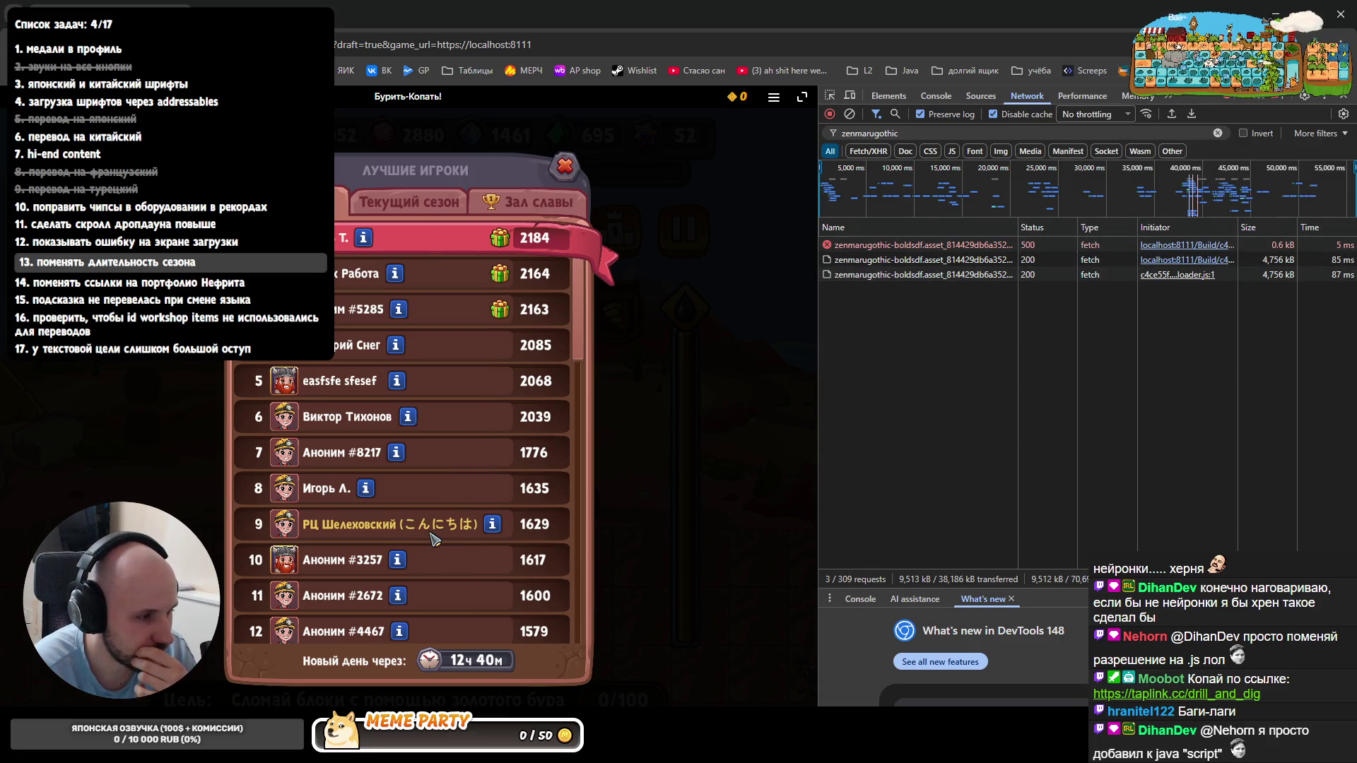
{"action": "left_click", "coordinate": [566, 166]}
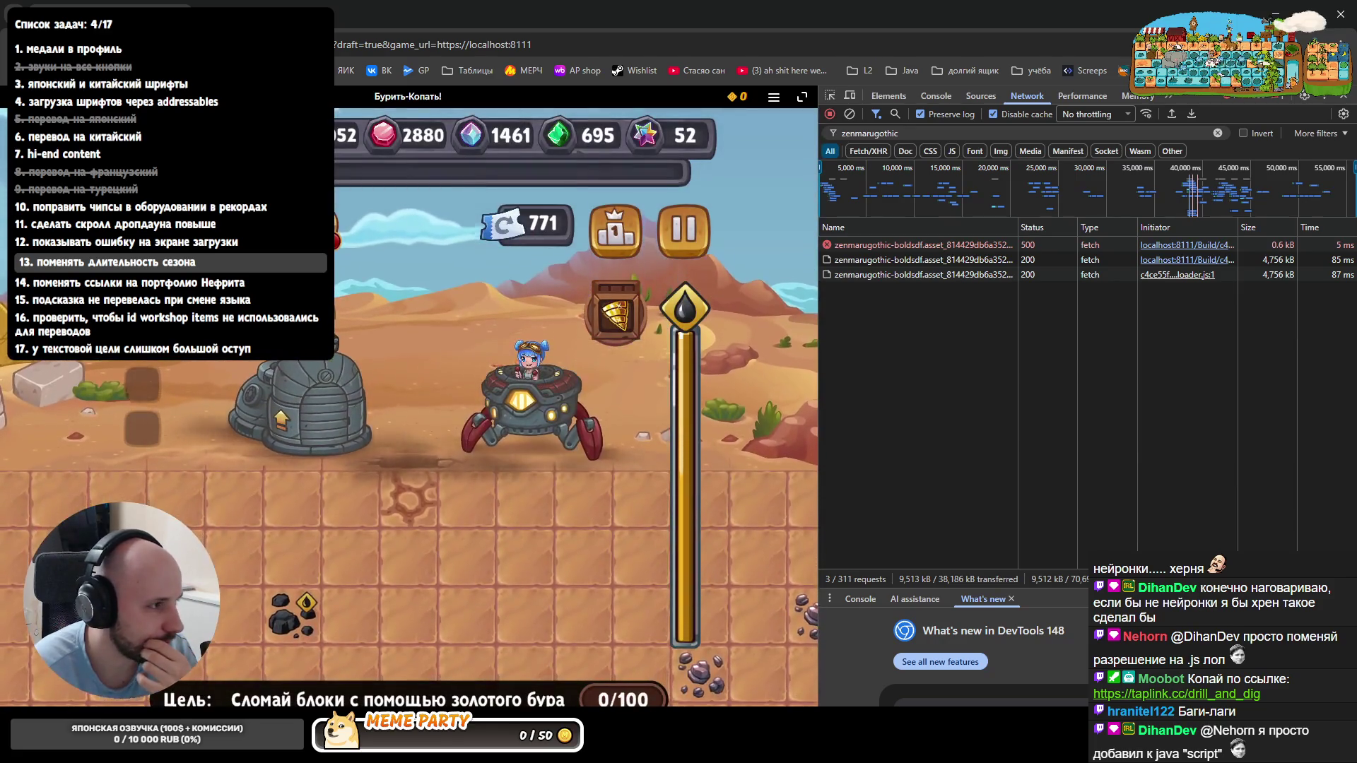
{"action": "key", "text": "F5"}
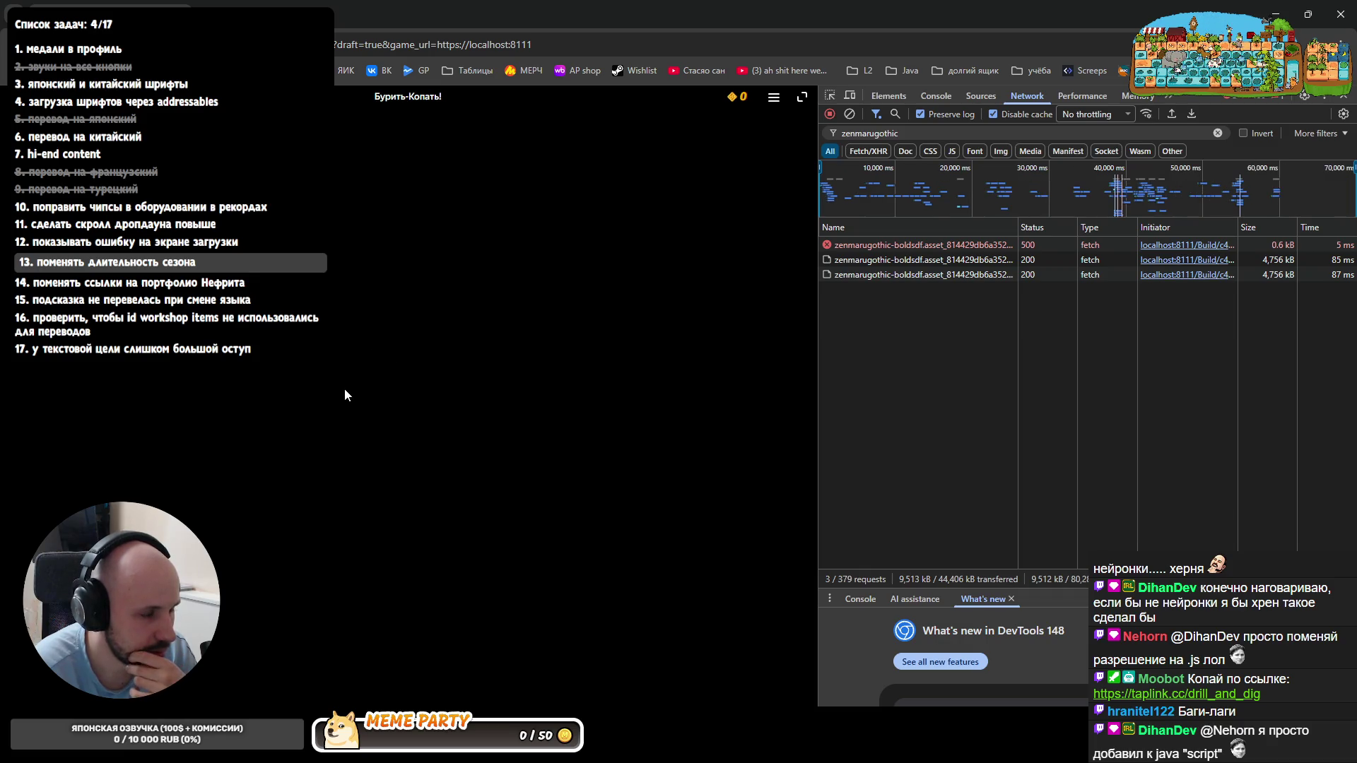
{"action": "key", "text": "alt+Tab"}
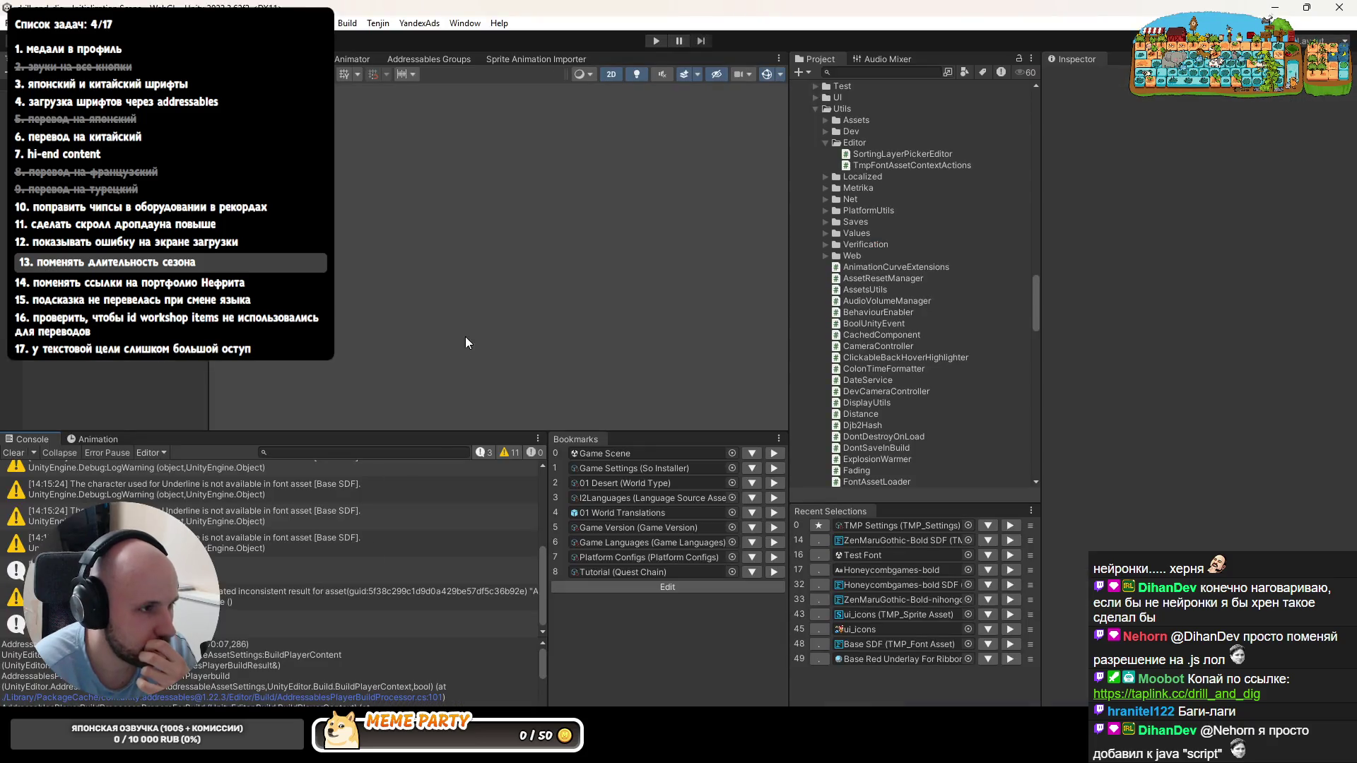
- Review server.py's cache-disabling response headers in Rider, then dismiss the game's ad overlay in Chrome
{"action": "key", "text": "alt+Tab"}
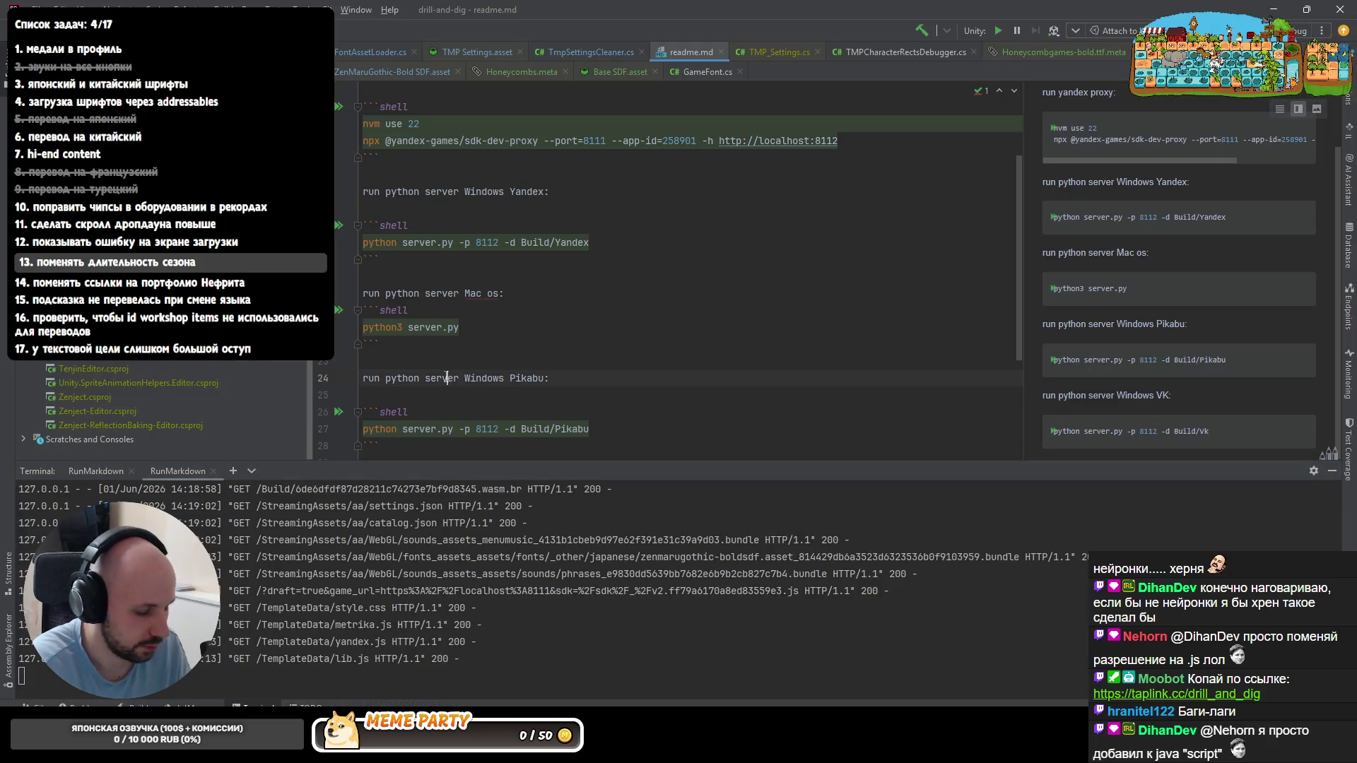
{"action": "left_click", "coordinate": [432, 243], "text": "ctrl"}
{"action": "scroll", "coordinate": [562, 247], "scroll_direction": "down", "scroll_amount": 5}
{"action": "scroll", "coordinate": [562, 247], "scroll_direction": "up", "scroll_amount": 1}
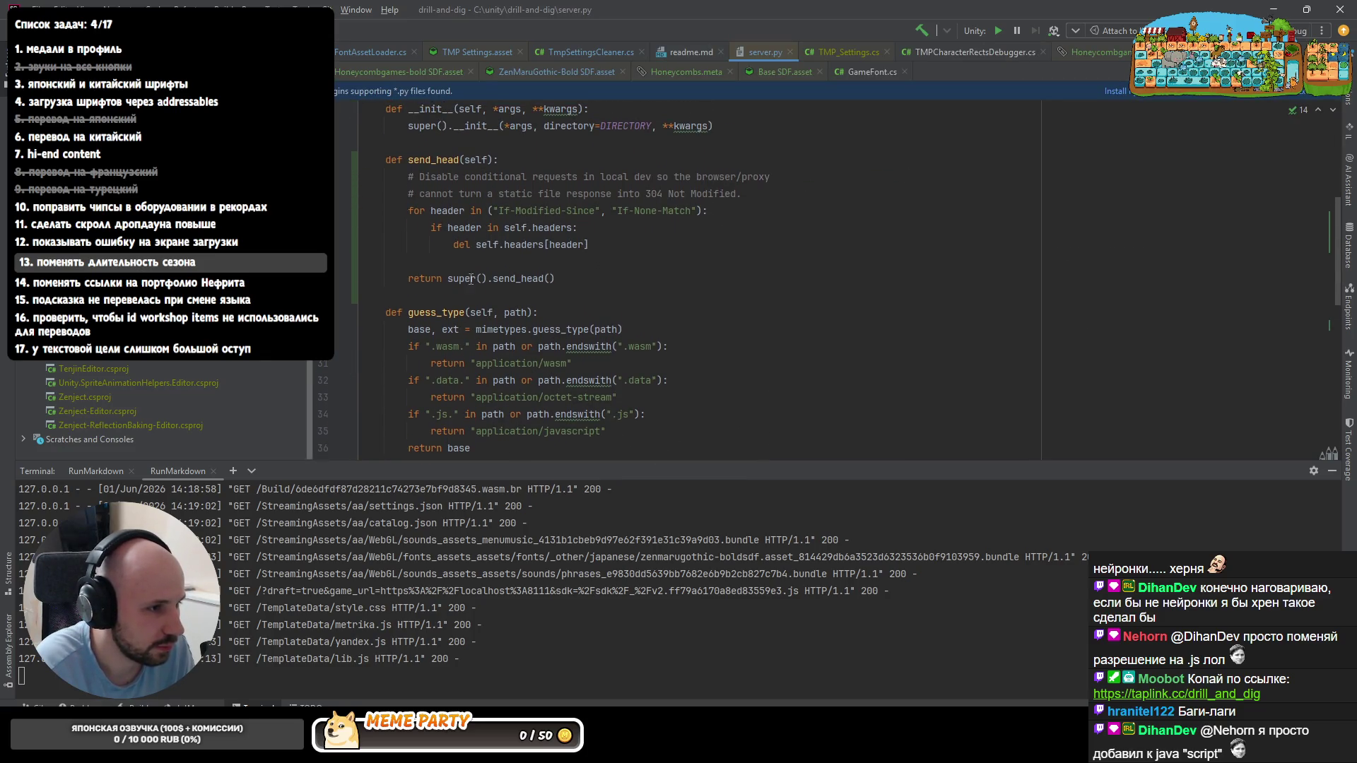
{"action": "scroll", "coordinate": [494, 328], "scroll_direction": "down", "scroll_amount": 4}
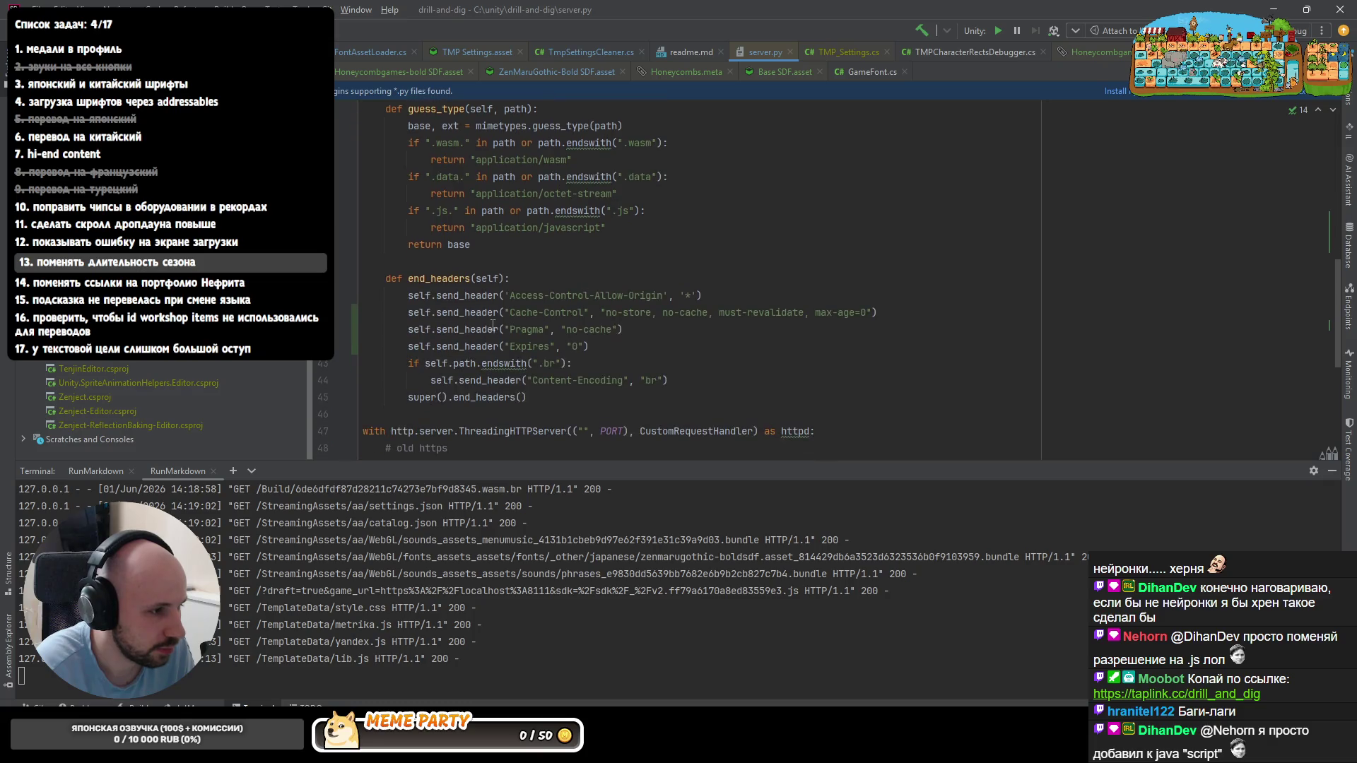
{"action": "scroll", "coordinate": [587, 326], "scroll_direction": "down", "scroll_amount": 3}
{"action": "scroll", "coordinate": [587, 327], "scroll_direction": "down", "scroll_amount": 3}
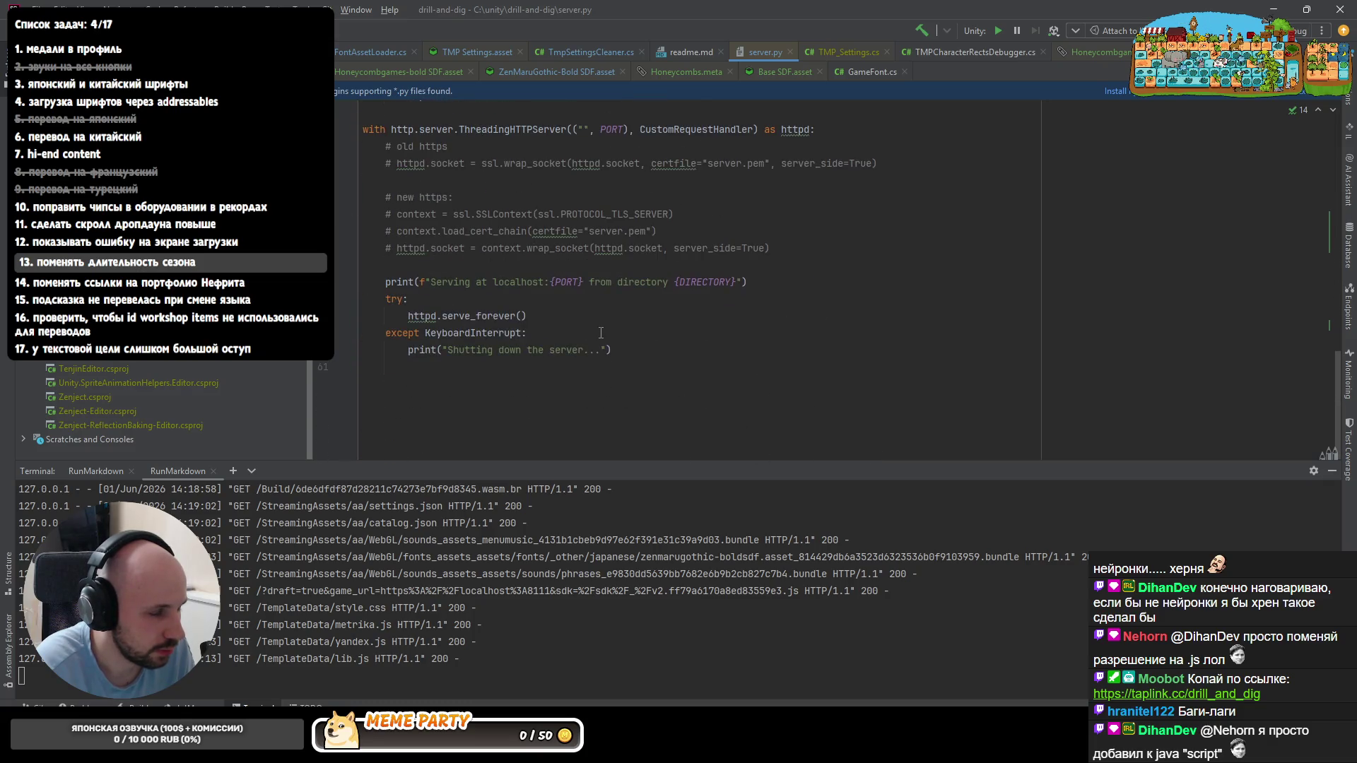
{"action": "key", "text": "alt+Tab"}
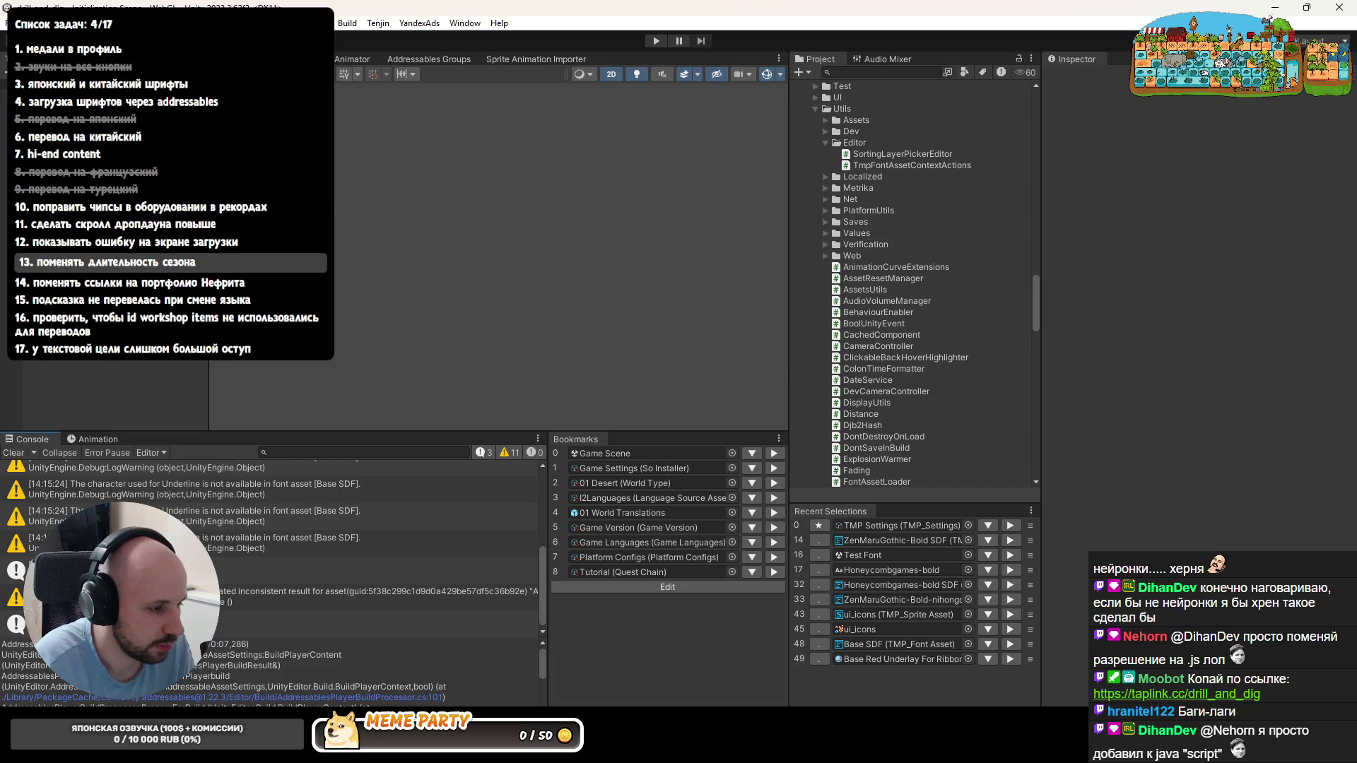
{"action": "key", "text": "alt+Tab"}
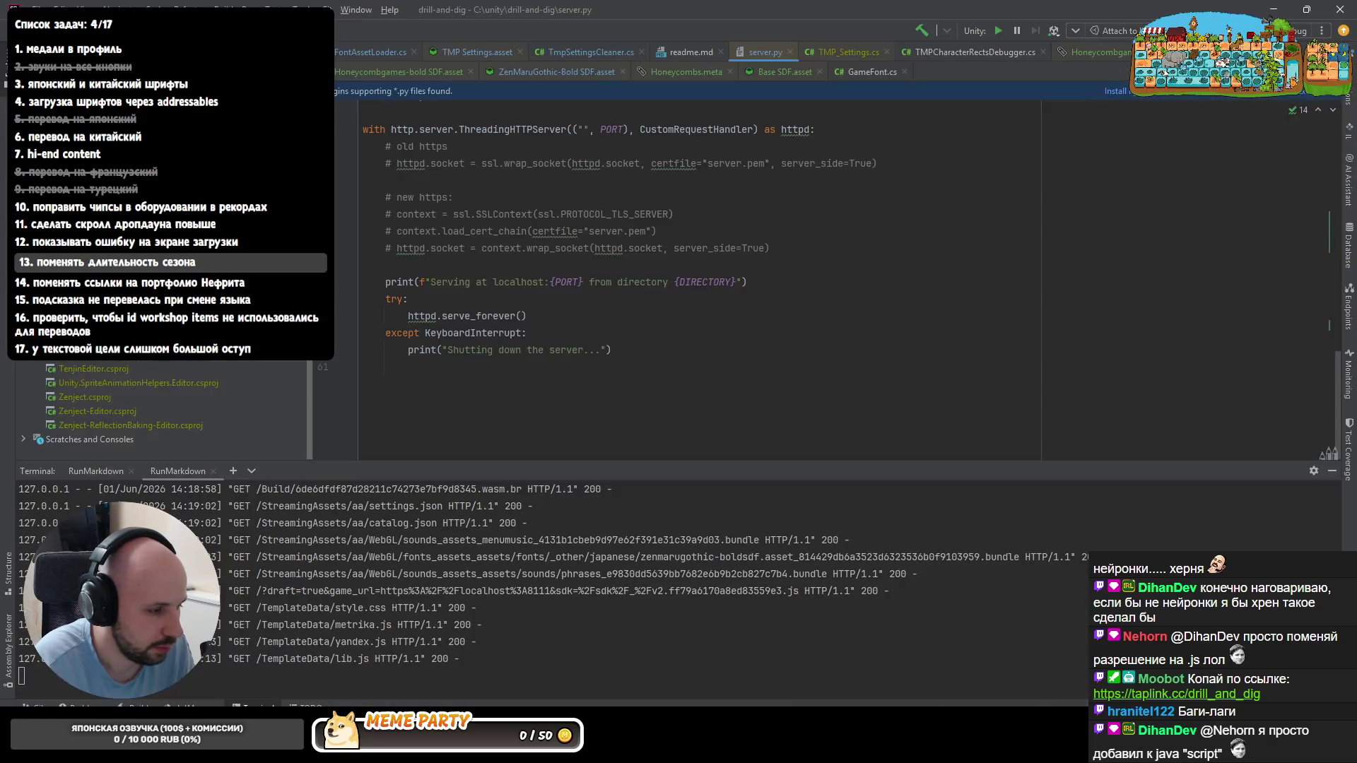
{"action": "key", "text": "alt+Tab"}
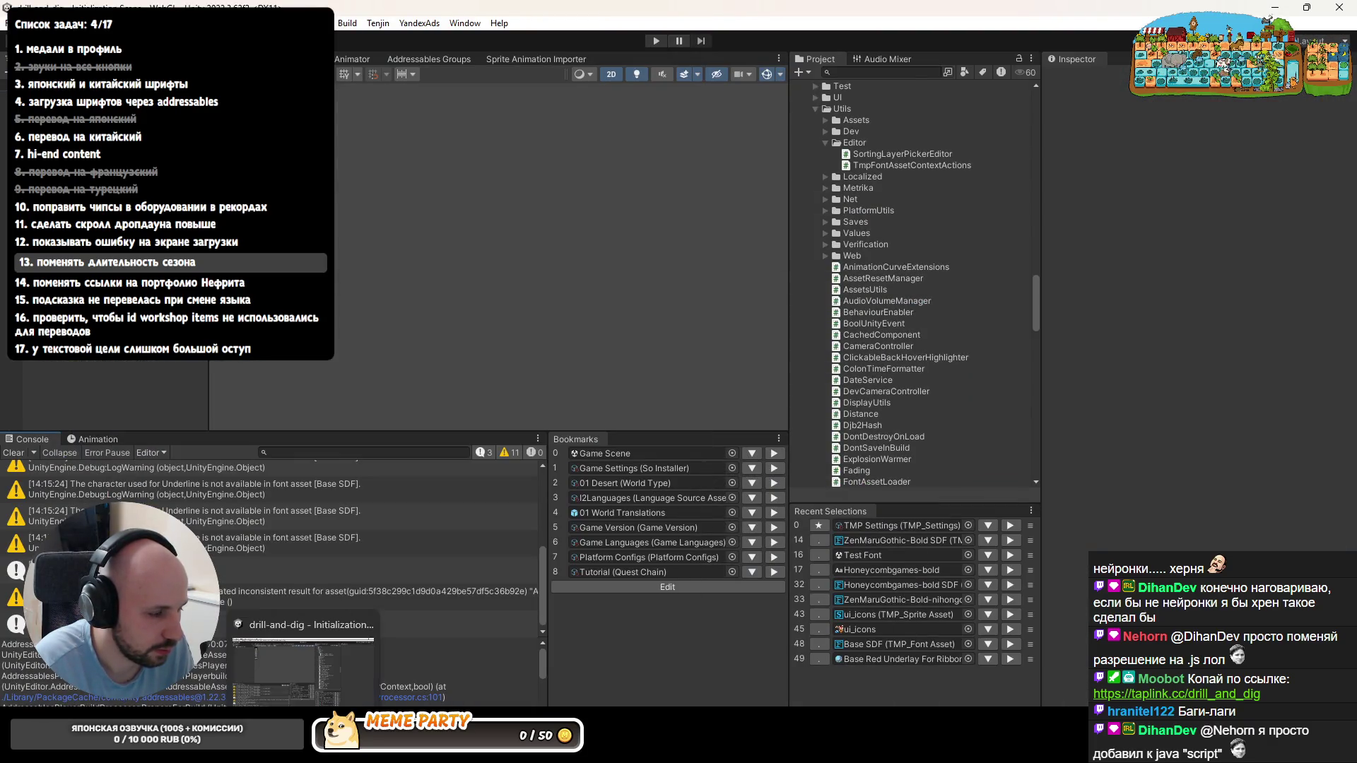
{"action": "key", "text": "alt+Tab"}
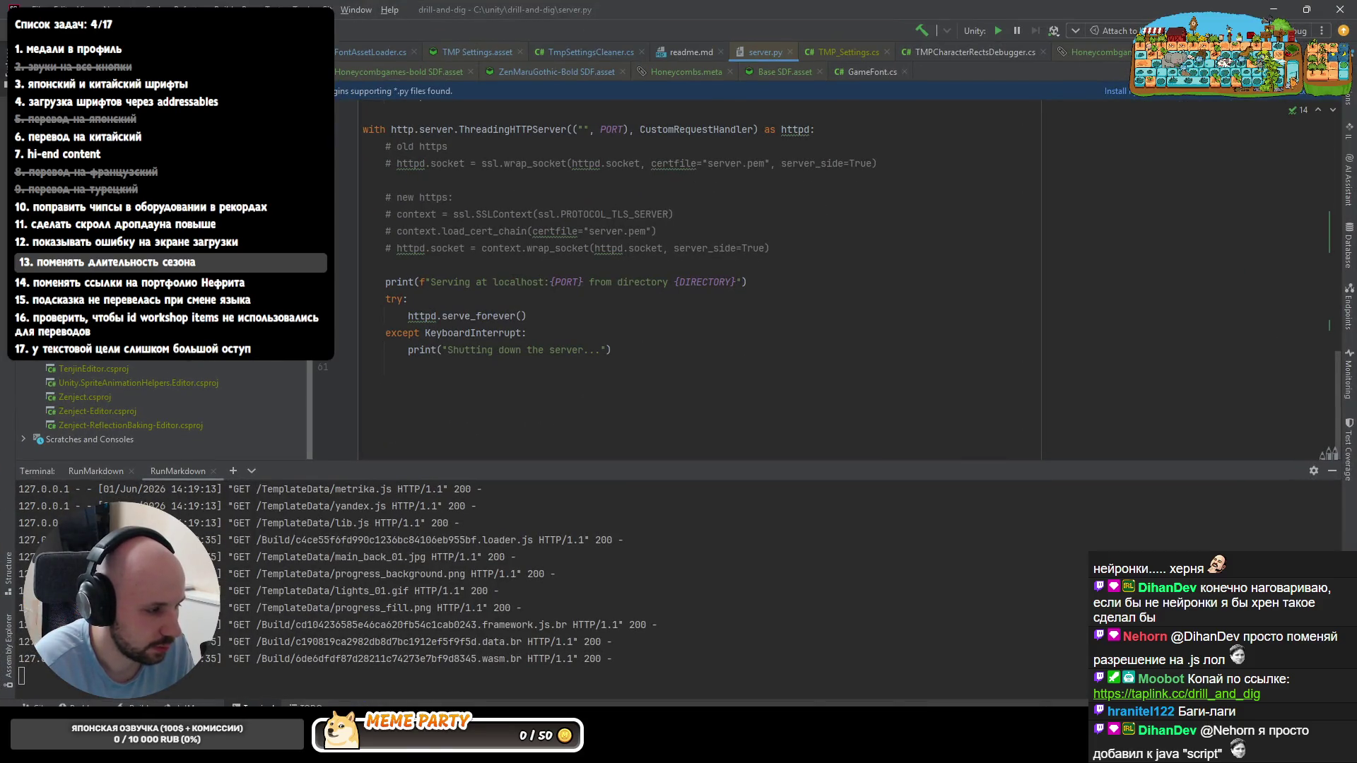
{"action": "key", "text": "alt+Tab"}
{"action": "left_click", "coordinate": [776, 129]}
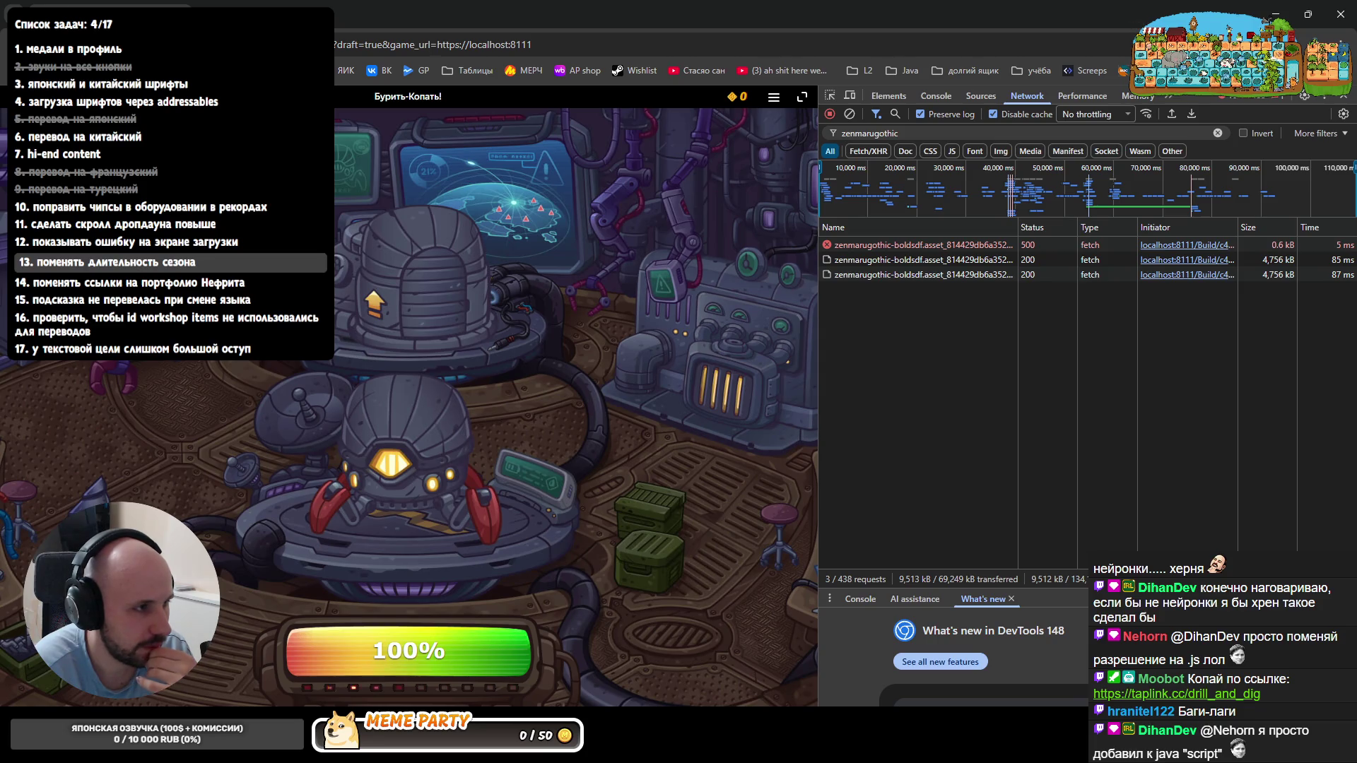
- Reload the game under simulated 3G throttling and open the top-players leaderboard
{"action": "key", "text": "F5"}
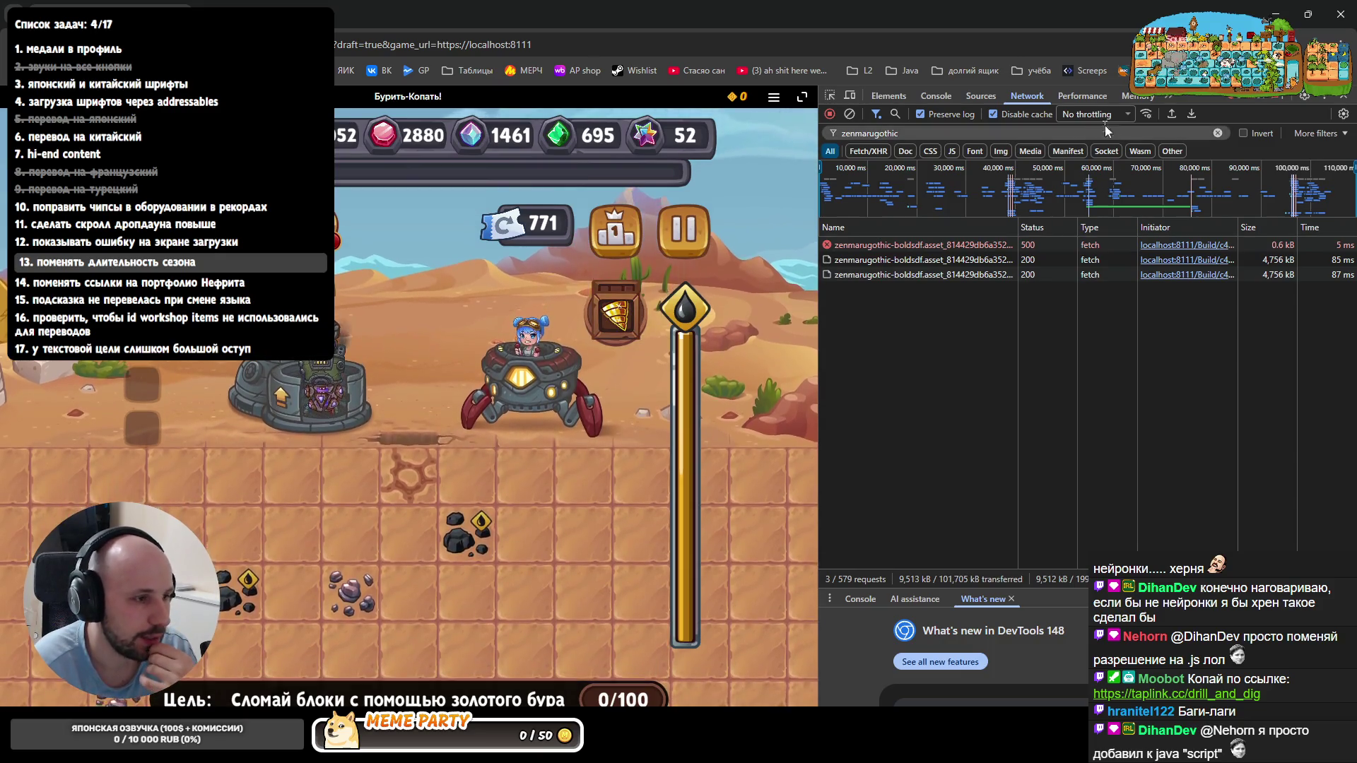
{"action": "left_click", "coordinate": [1102, 114]}
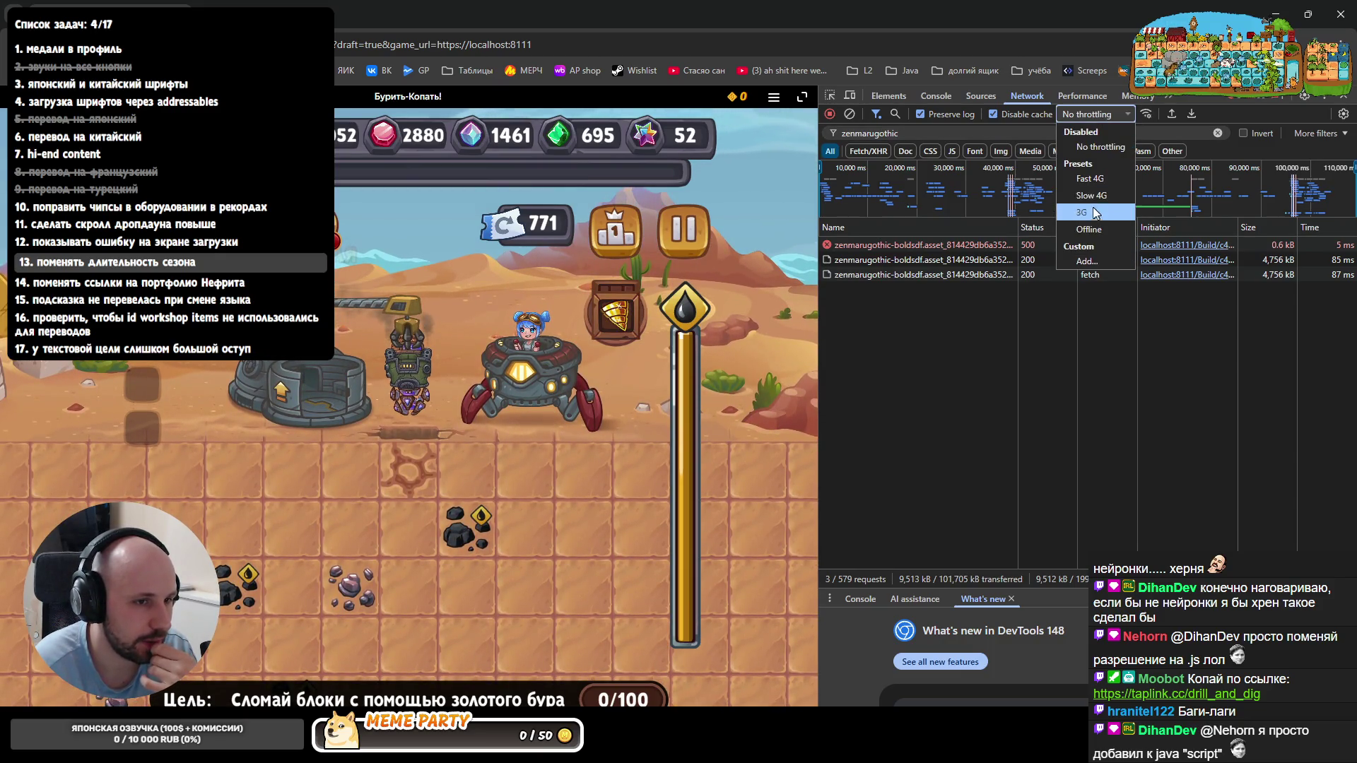
{"action": "left_click", "coordinate": [1087, 196]}
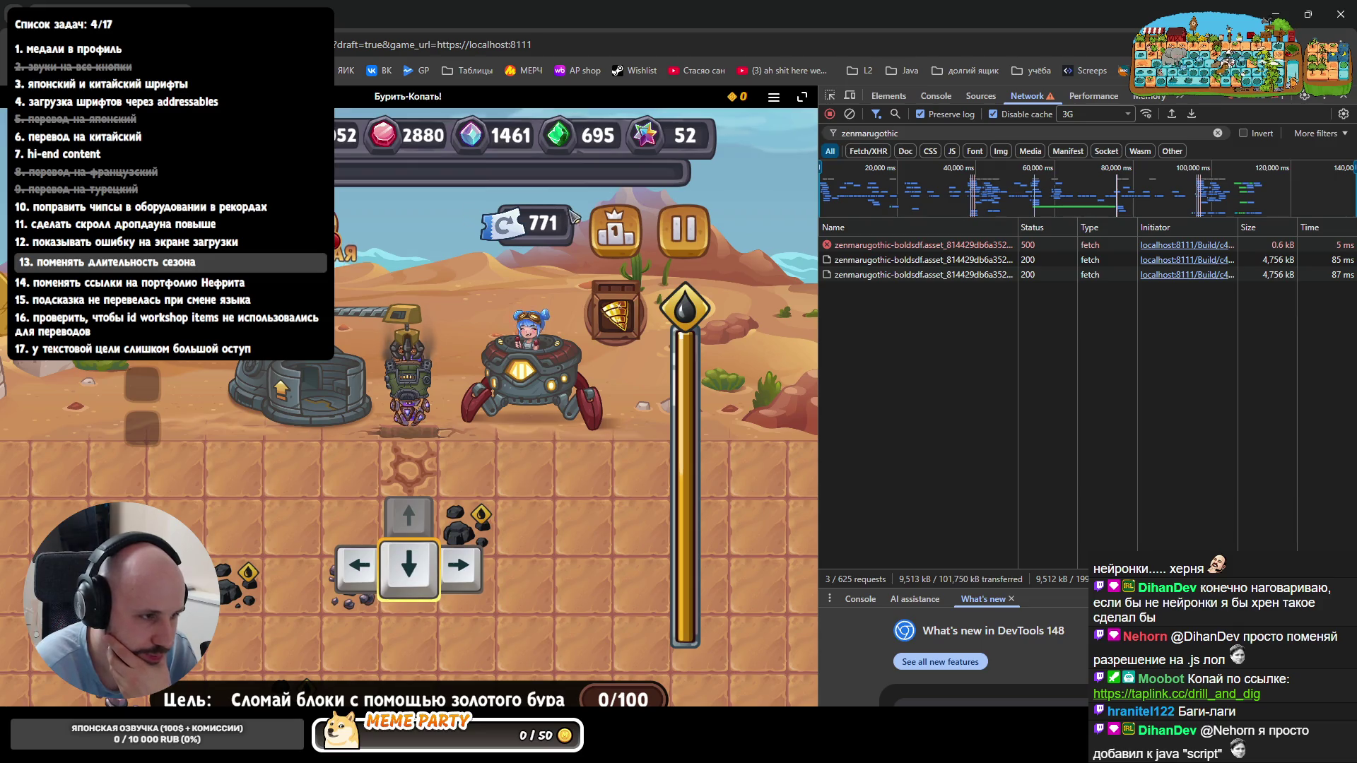
{"action": "left_click", "coordinate": [617, 242]}
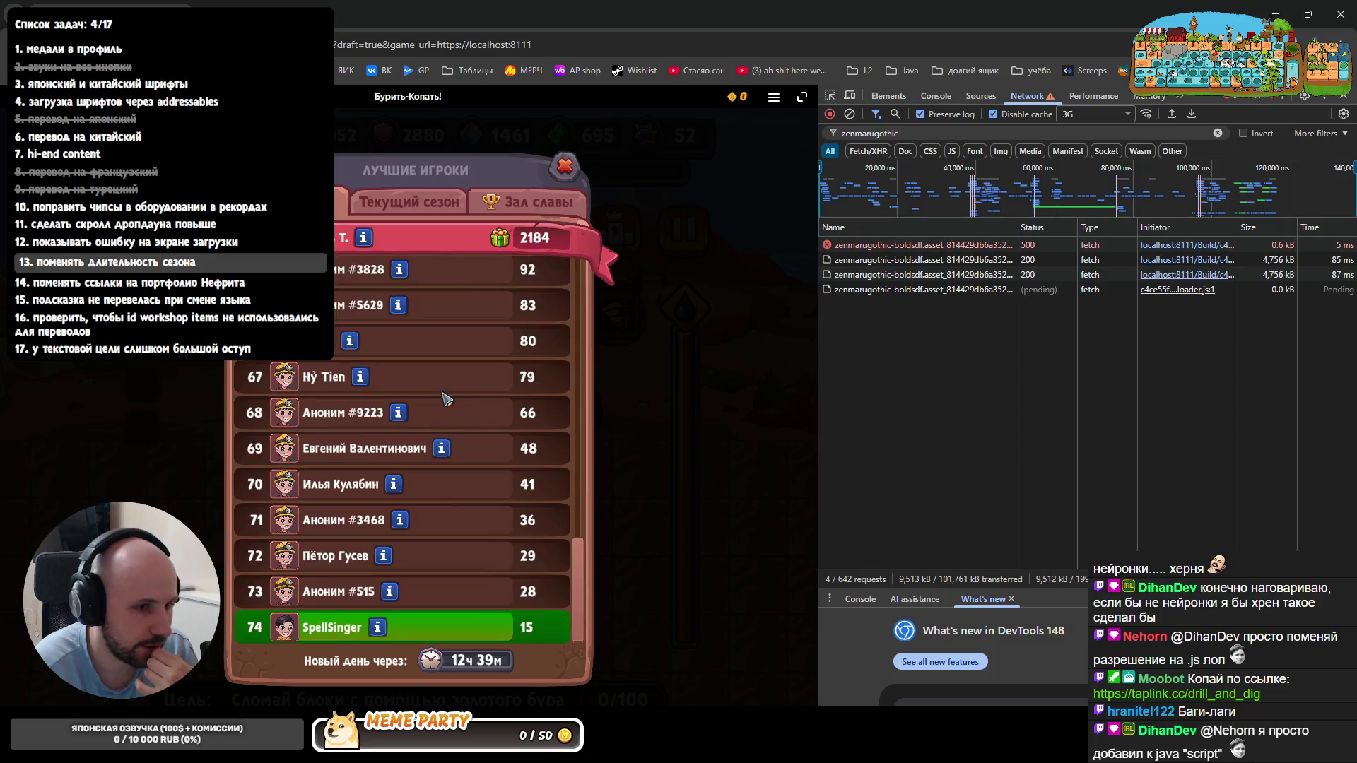
{"action": "scroll", "coordinate": [578, 378], "scroll_direction": "down", "scroll_amount": 5}
{"action": "scroll", "coordinate": [579, 379], "scroll_direction": "up", "scroll_amount": 5}
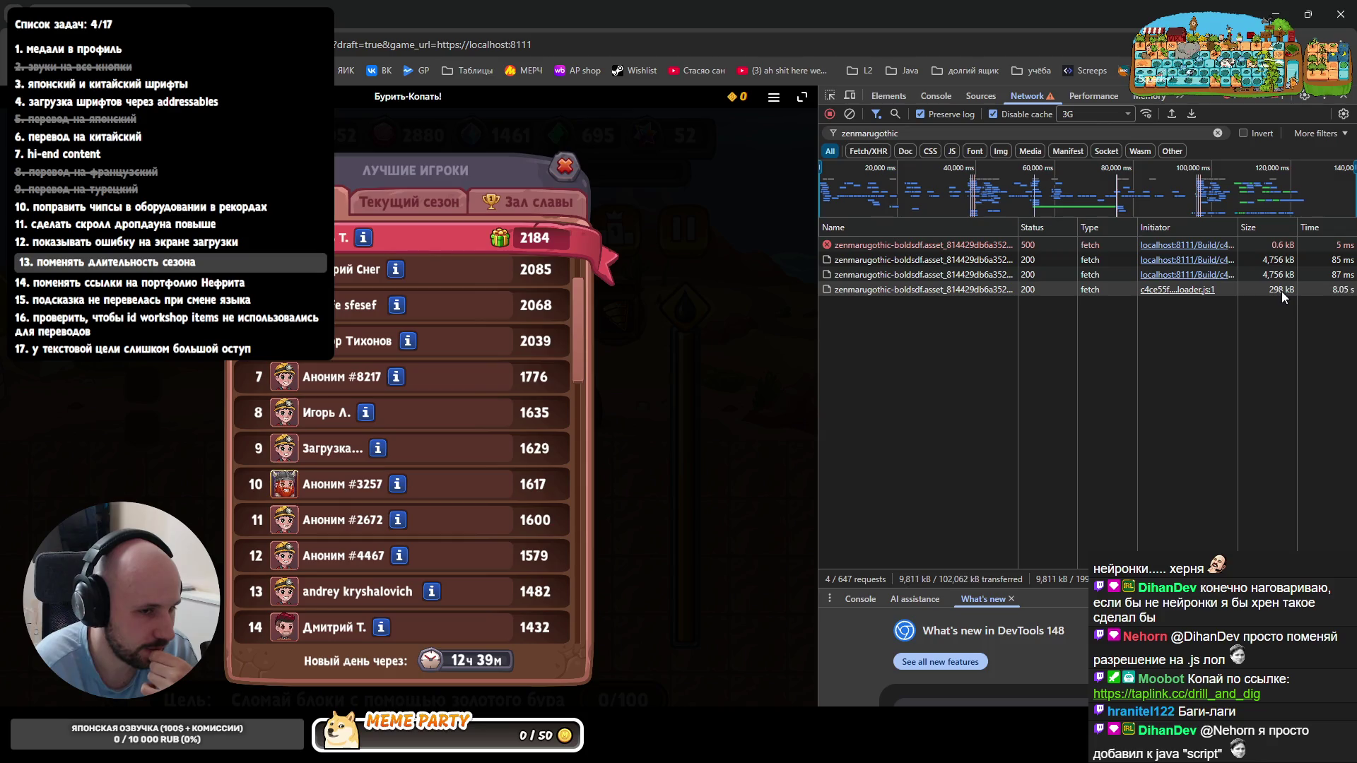
- Switch throttling to Slow 4G, then start a new tab listing the Таблицы spreadsheet bookmarks
{"action": "left_click", "coordinate": [1095, 113]}
{"action": "left_click", "coordinate": [1092, 196]}
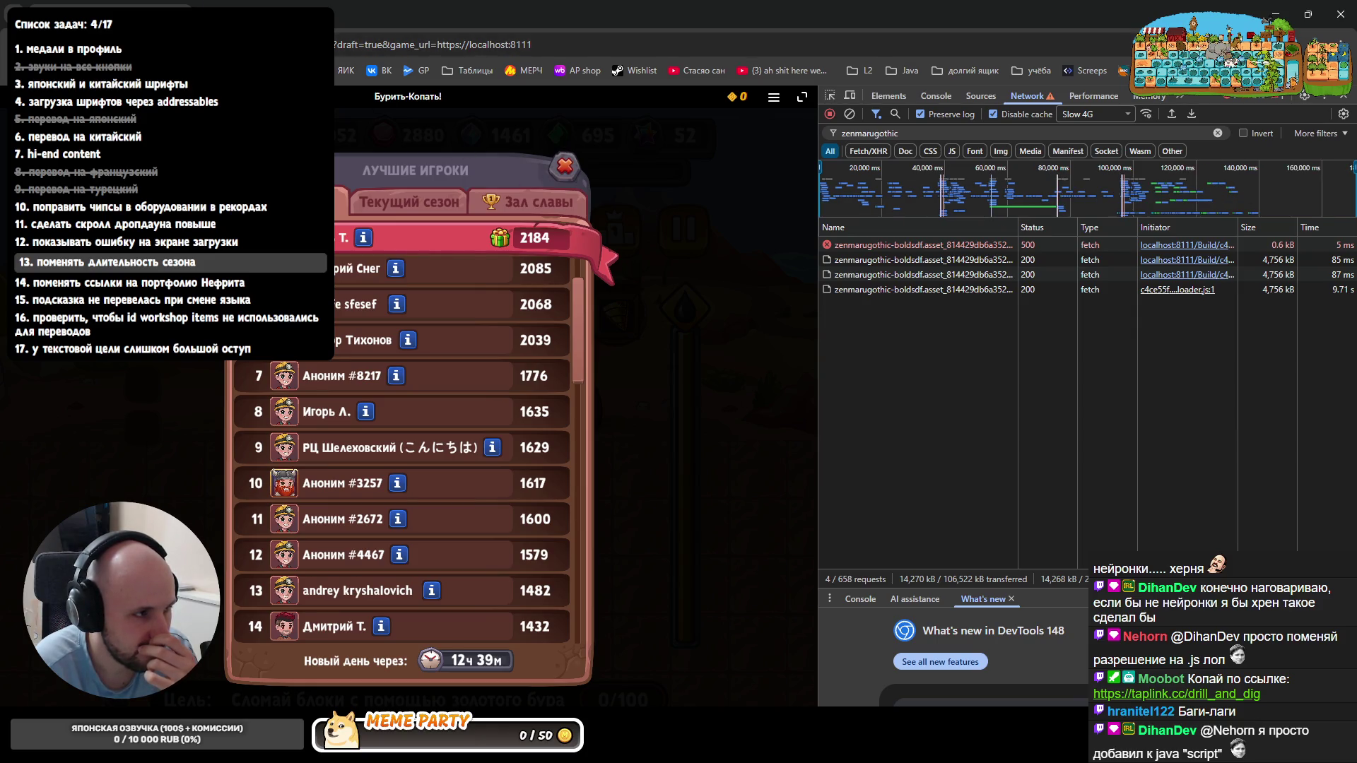
{"action": "key", "text": "ctrl+t"}
{"action": "left_click", "coordinate": [468, 71]}
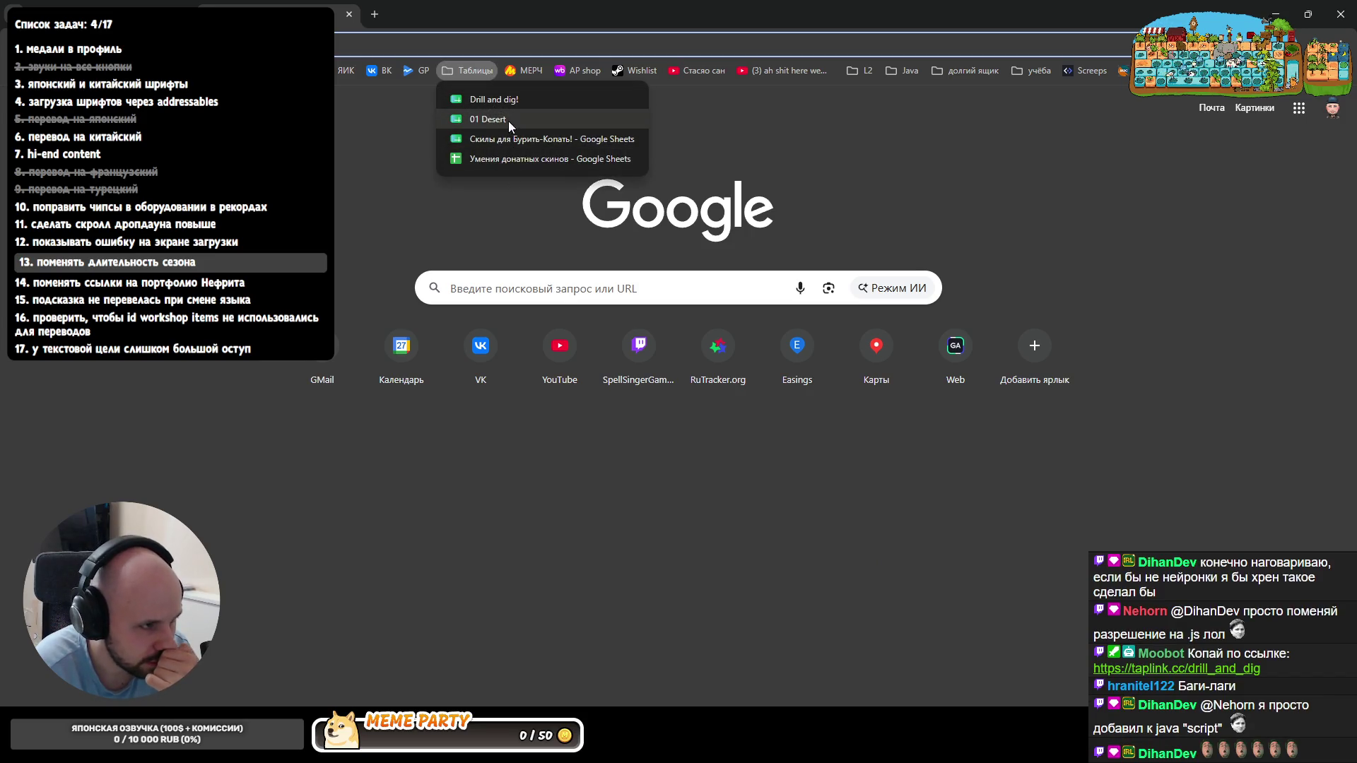
- Open the Drill and dig! translation spreadsheet and go to the sheet containing failed_to_load
{"action": "left_click", "coordinate": [502, 106]}
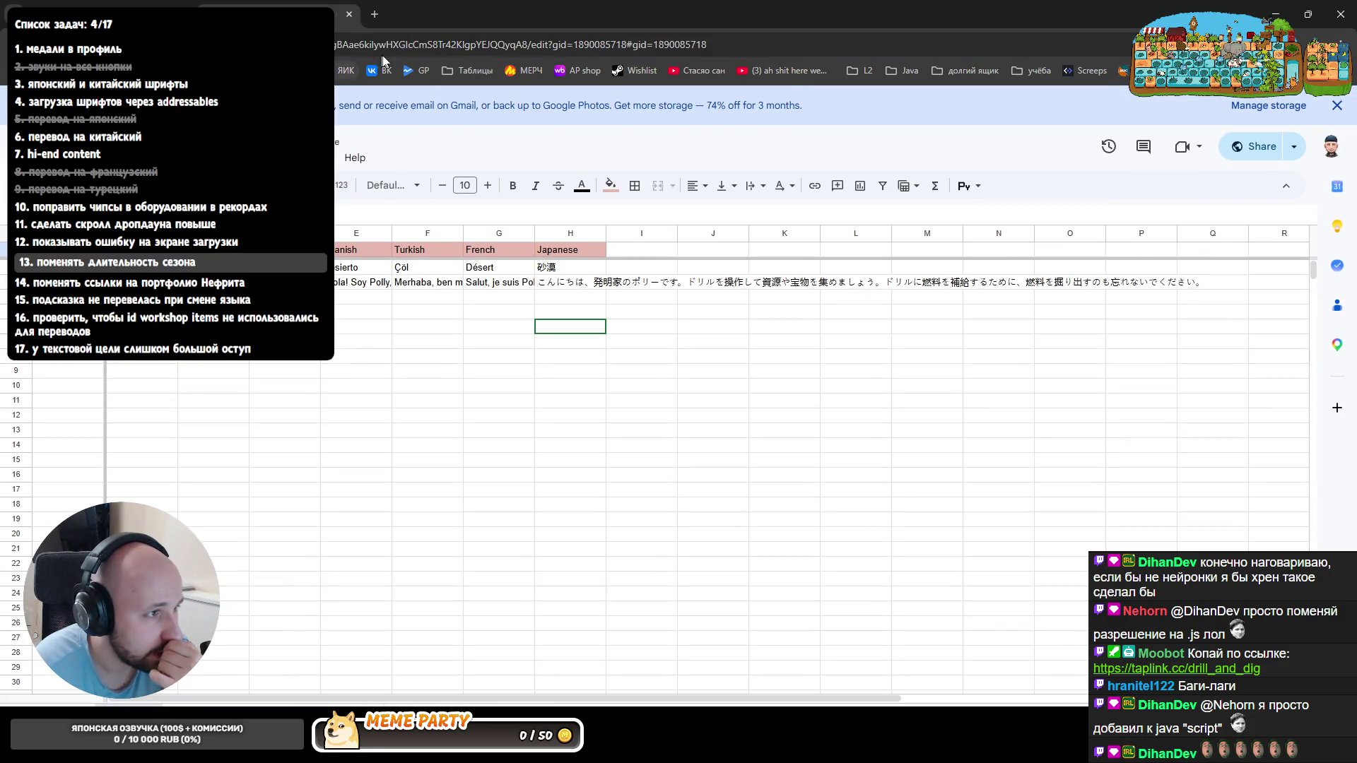
{"action": "left_click", "coordinate": [454, 68]}
{"action": "left_click", "coordinate": [487, 116]}
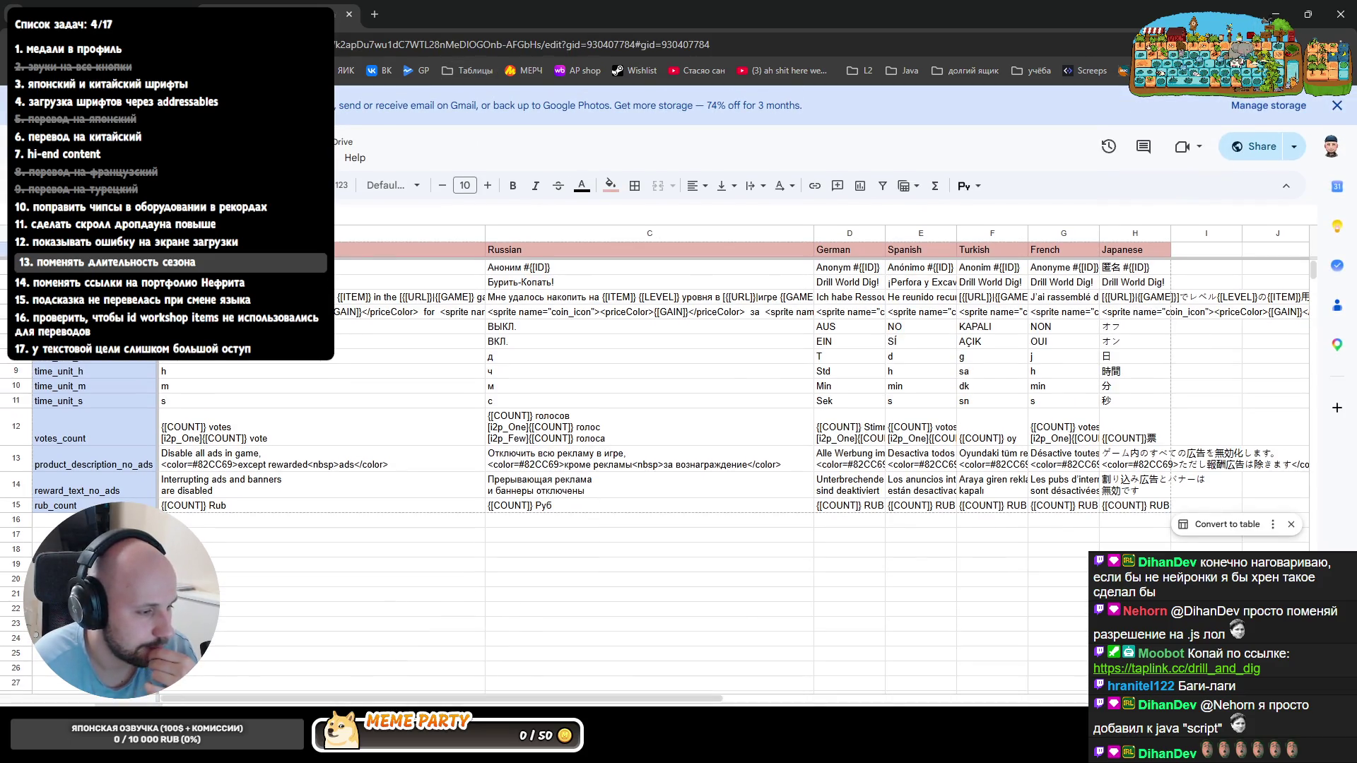
{"action": "left_click", "coordinate": [175, 731]}
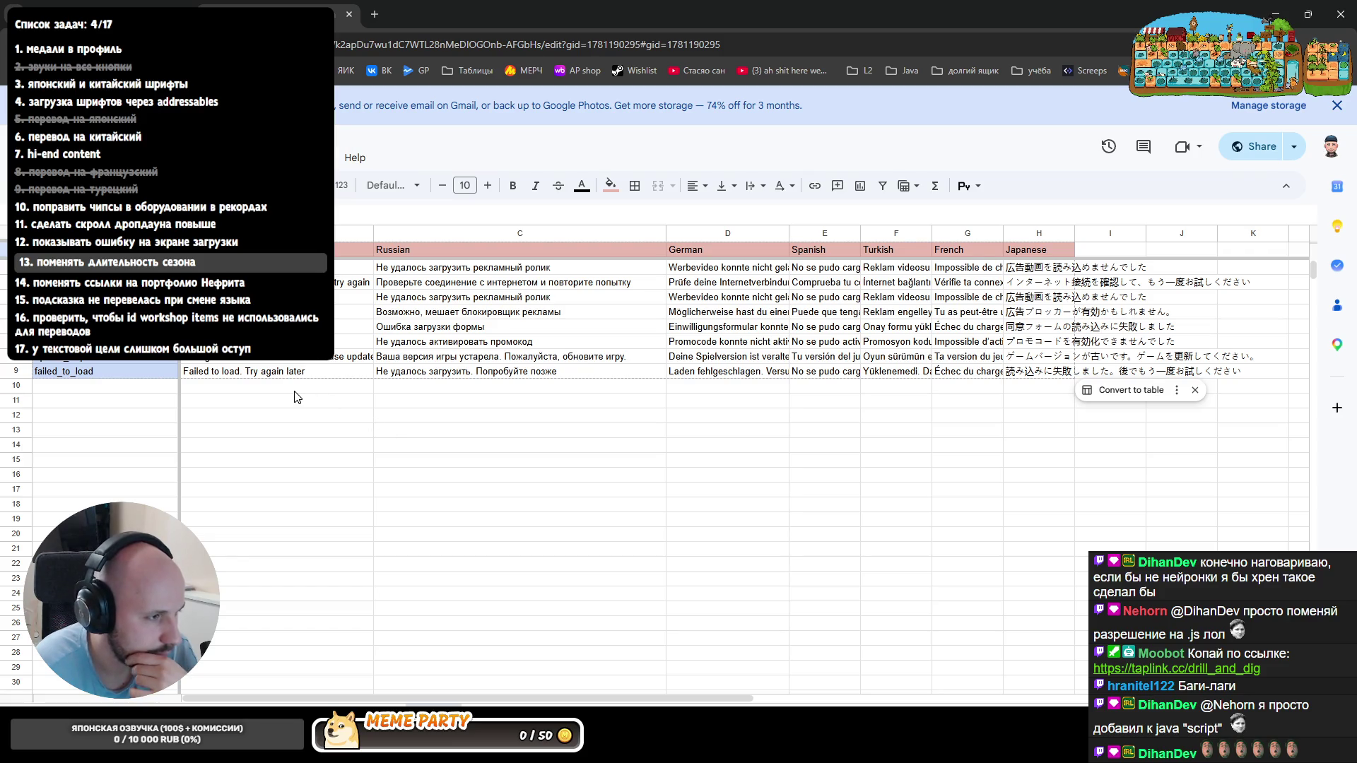
- Add a failed_to_load_short term in A10 directly below failed_to_load
{"action": "left_click", "coordinate": [117, 373]}
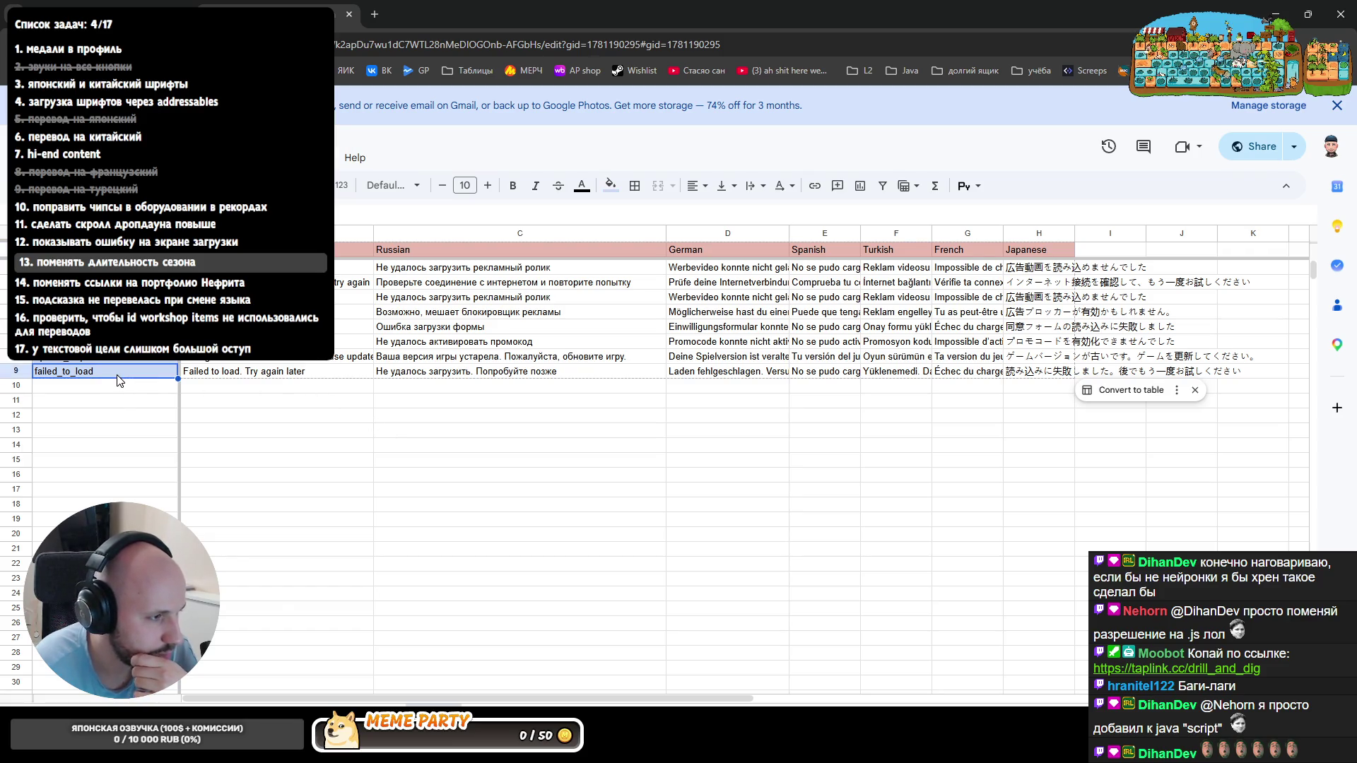
{"action": "key", "text": "Down"}
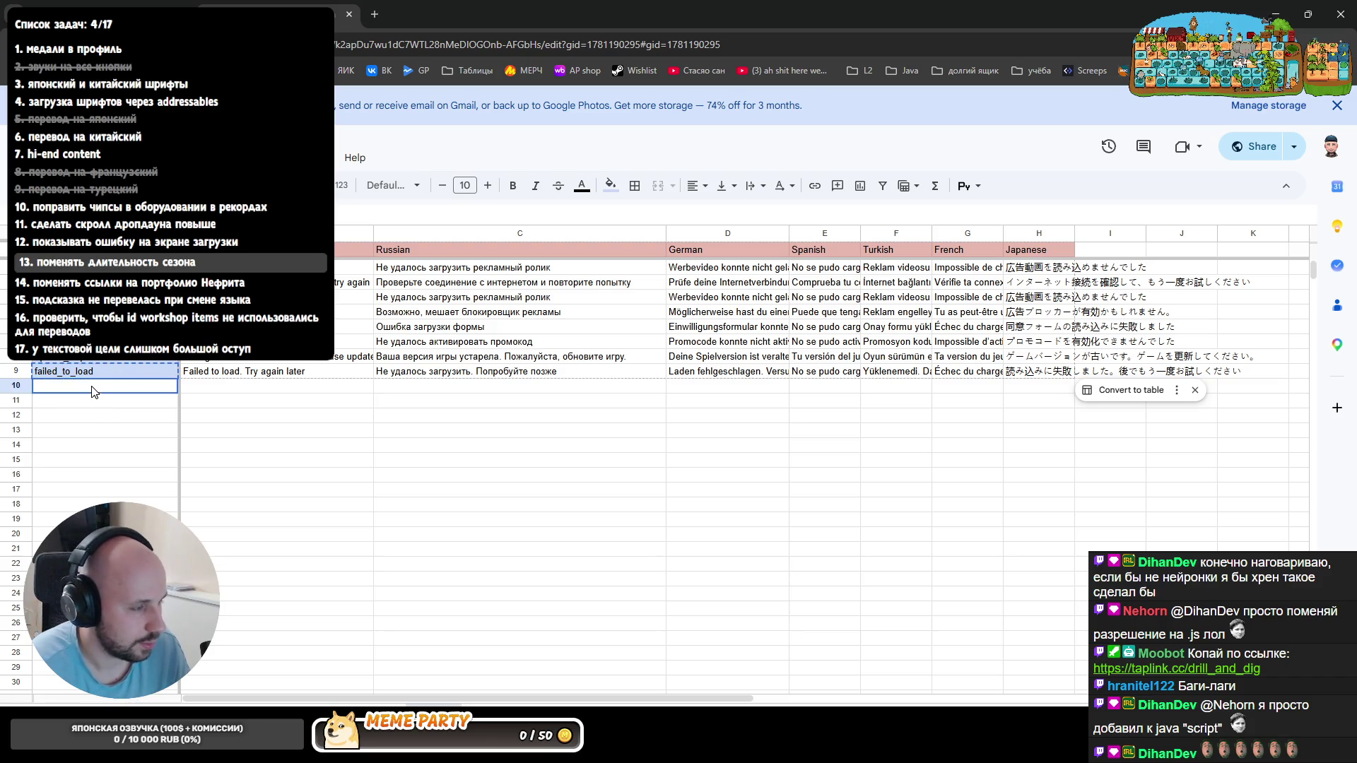
{"action": "type", "text": "failed_to_load"}
{"action": "type", "text": "_ырз"}
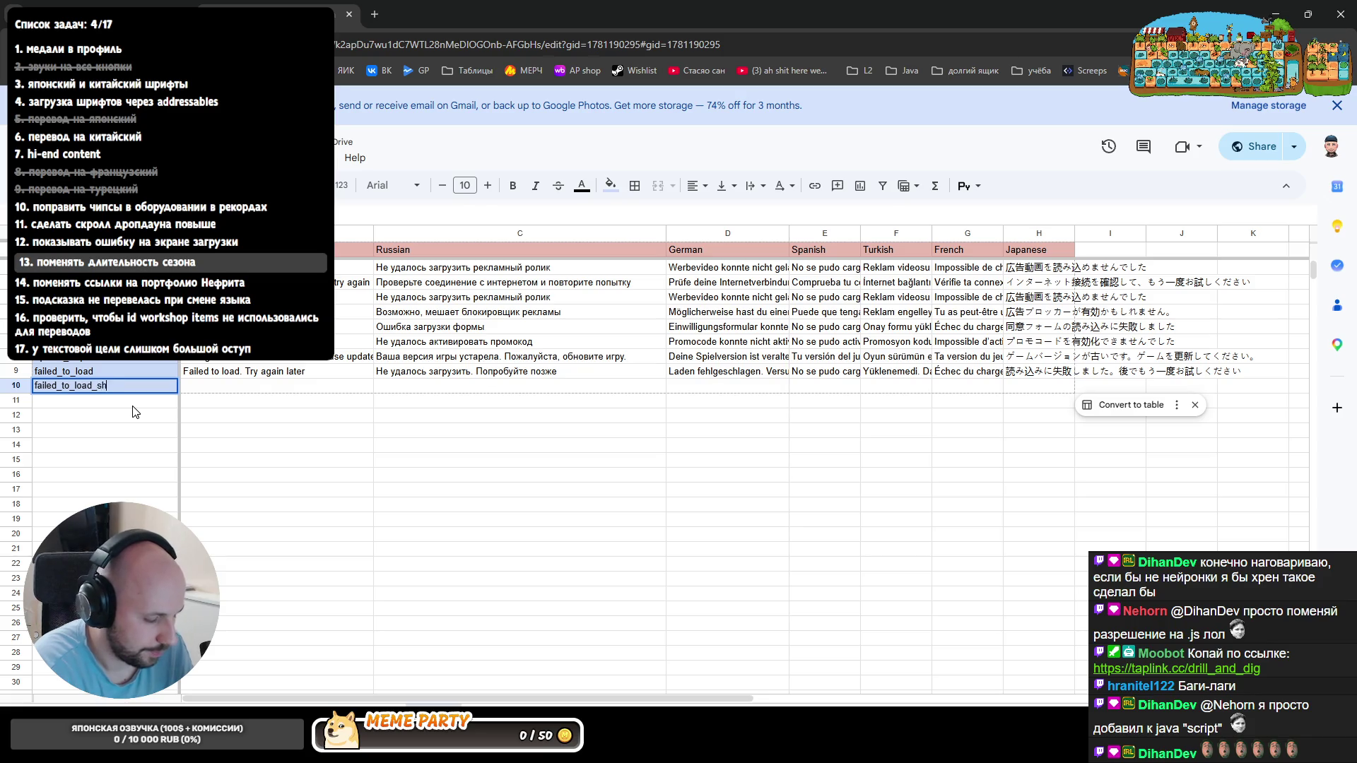
{"action": "key", "text": "Tab"}
- Copy the English message into row 10 and trim it to 'Failed to load' without the retry sentence
{"action": "key", "text": "Up"}
{"action": "key", "text": "ctrl+c"}
{"action": "key", "text": "Down"}
{"action": "key", "text": "ctrl+v"}
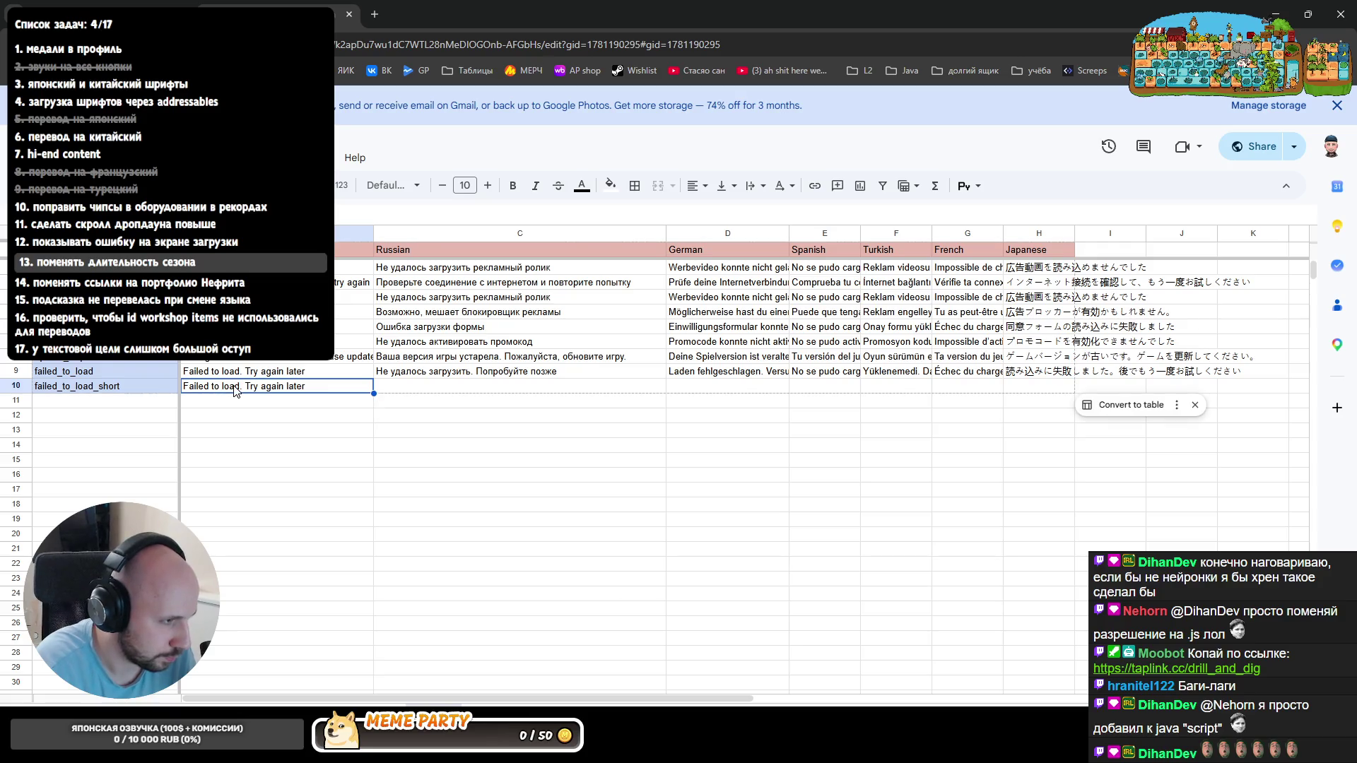
{"action": "double_click", "coordinate": [242, 385]}
{"action": "left_click_drag", "start_coordinate": [241, 385], "coordinate": [366, 389]}
{"action": "key", "text": "BackSpace"}
{"action": "key", "text": "BackSpace"}
{"action": "key", "text": "Tab"}
{"action": "key", "text": "shift+Tab"}
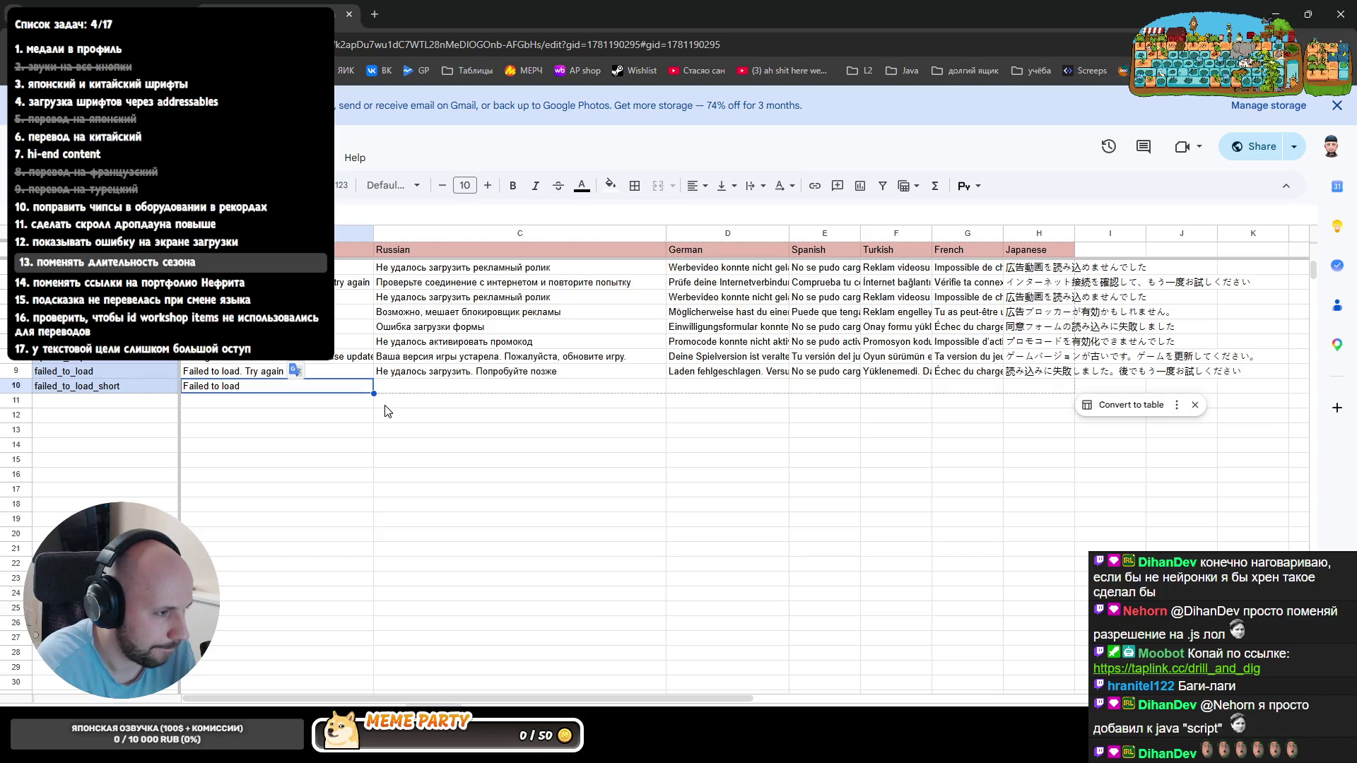
- Paste the Russian message's first sentence into the new row's Russian cell
{"action": "double_click", "coordinate": [440, 372]}
{"action": "left_click_drag", "start_coordinate": [464, 371], "coordinate": [327, 368]}
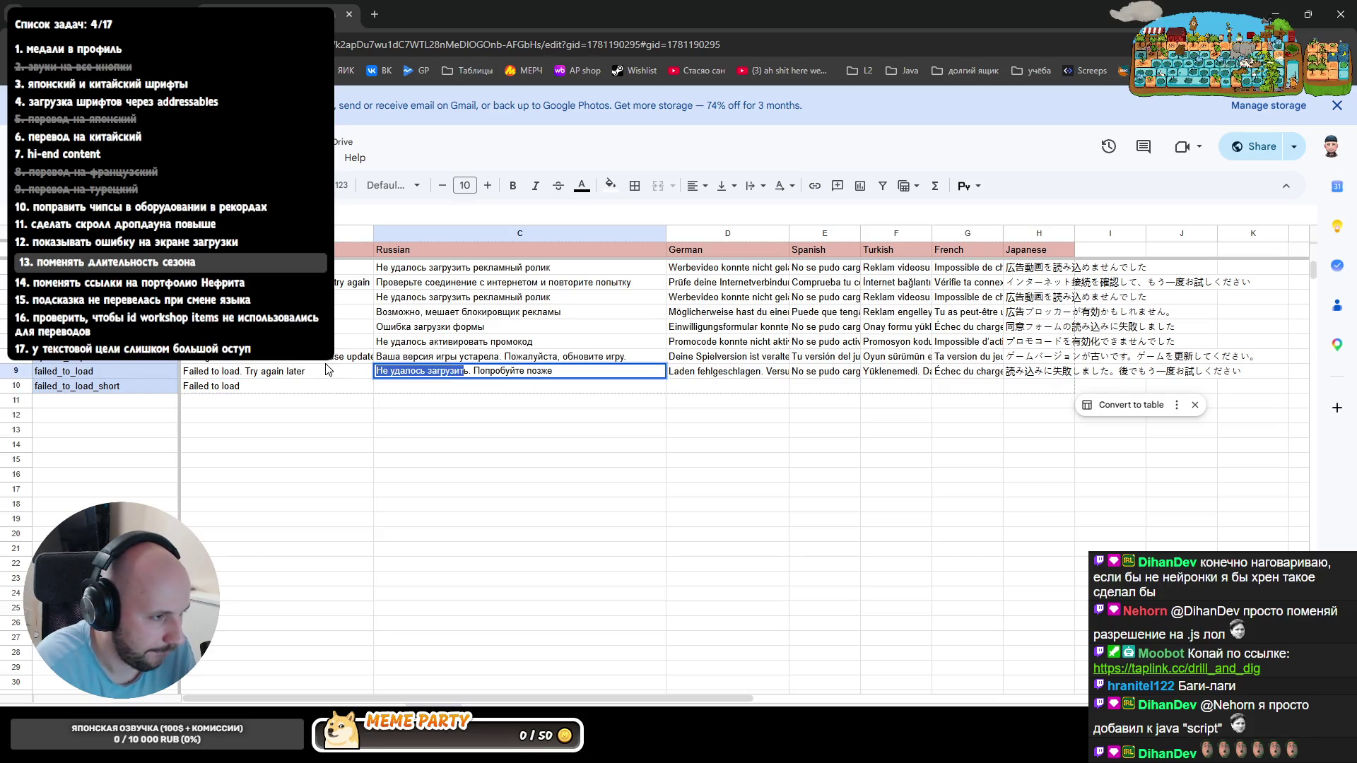
{"action": "key", "text": "End"}
{"action": "key", "text": "Return"}
{"action": "key", "text": "ctrl+v"}
{"action": "key", "text": "Tab"}
- Fill row 10 with the short German, Spanish and Turkish texts: Laden fehlgeschlagen, No se pudo cargar, Yüklenemedi
{"action": "key", "text": "Up"}
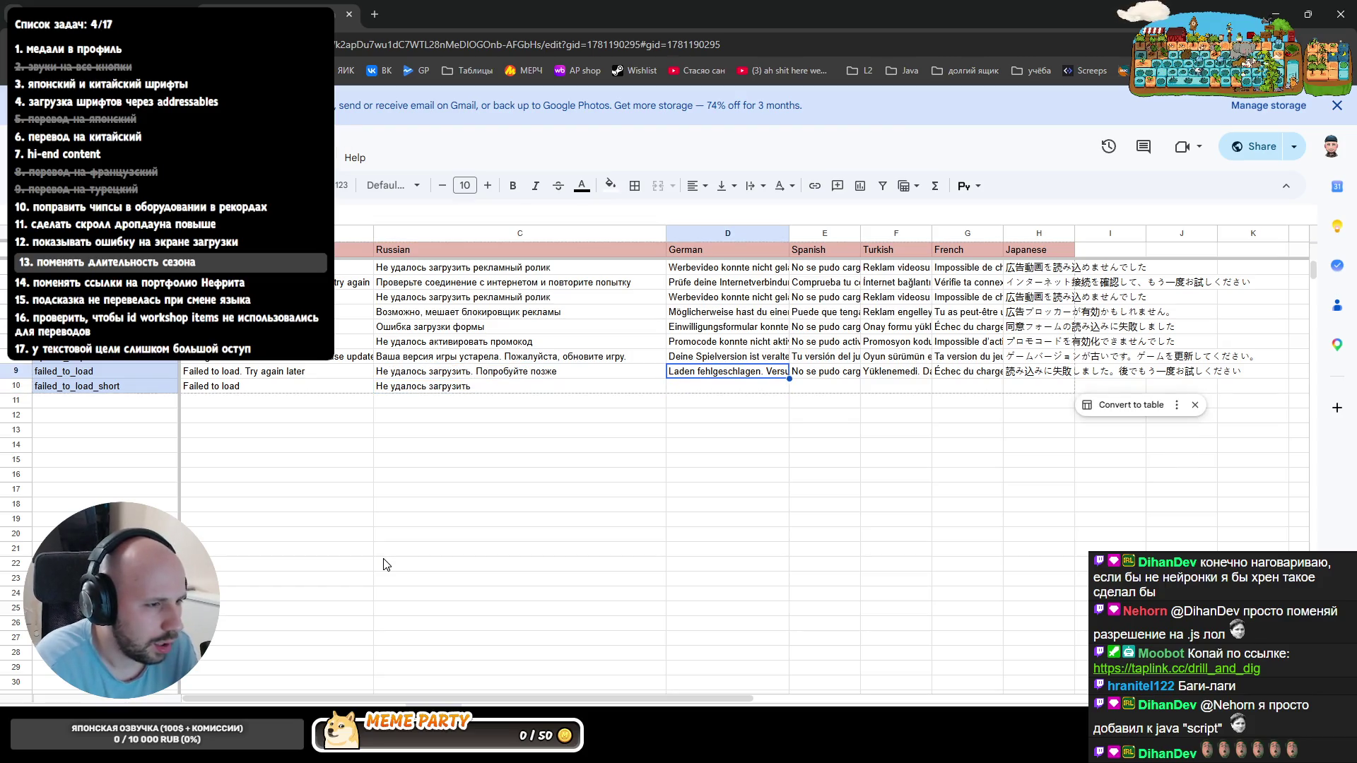
{"action": "key", "text": "Return"}
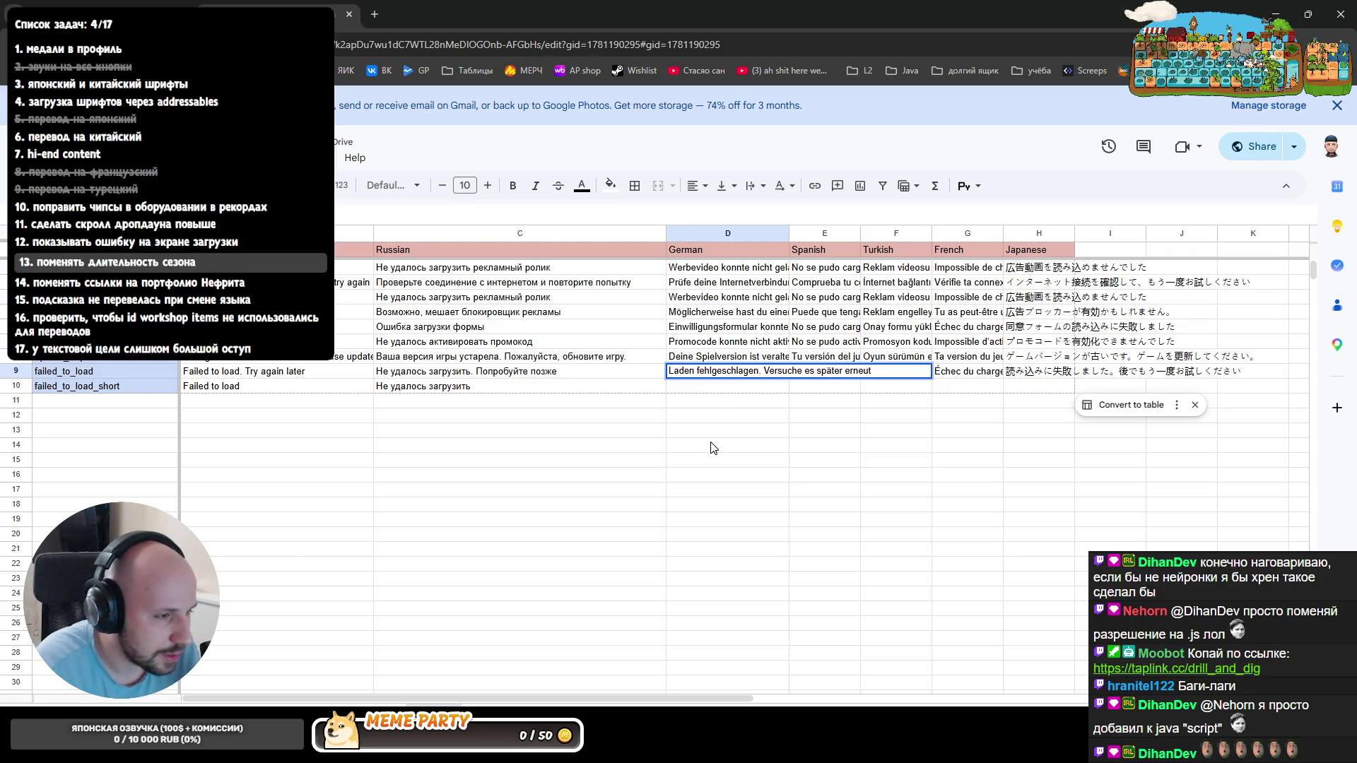
{"action": "key", "text": "Return"}
{"action": "key", "text": "ctrl+v"}
{"action": "key", "text": "Tab"}
{"action": "key", "text": "Up"}
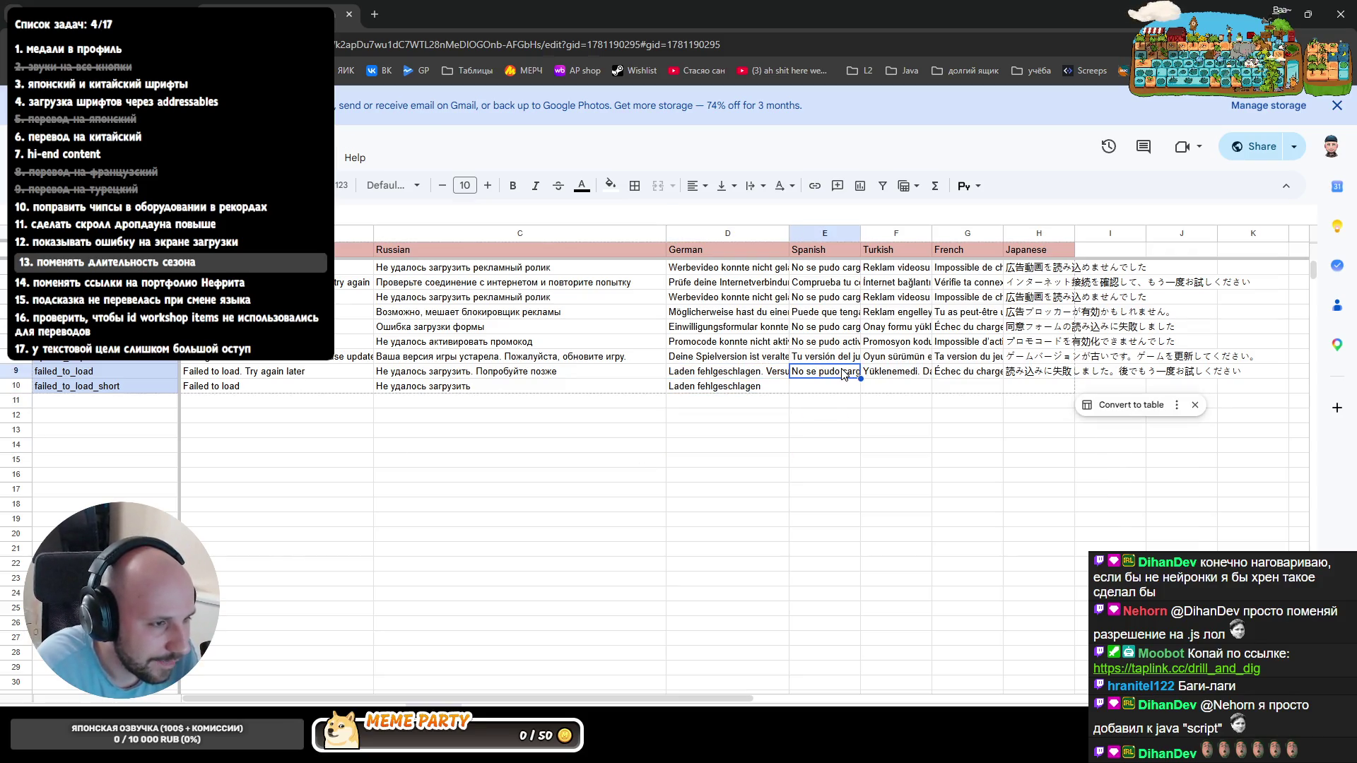
{"action": "key", "text": "Return"}
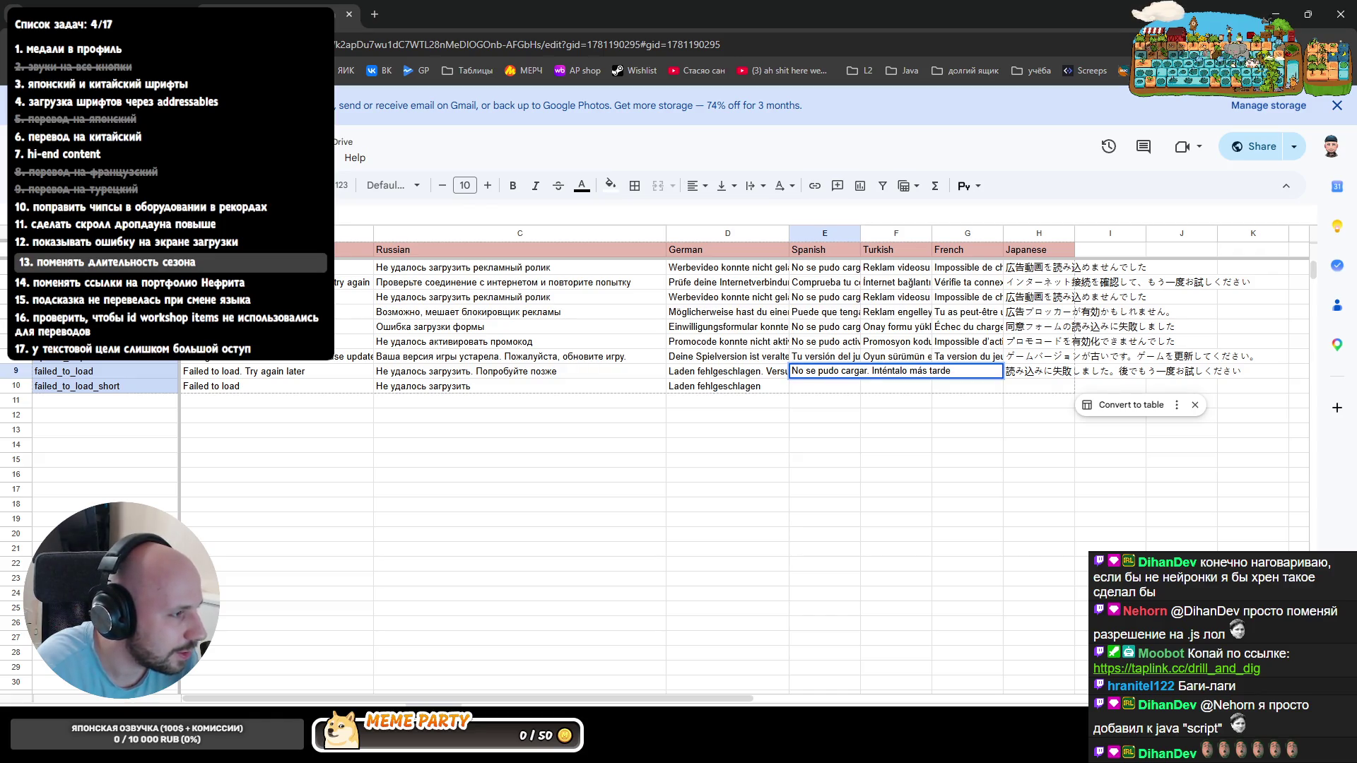
{"action": "key", "text": "Return"}
{"action": "key", "text": "ctrl+v"}
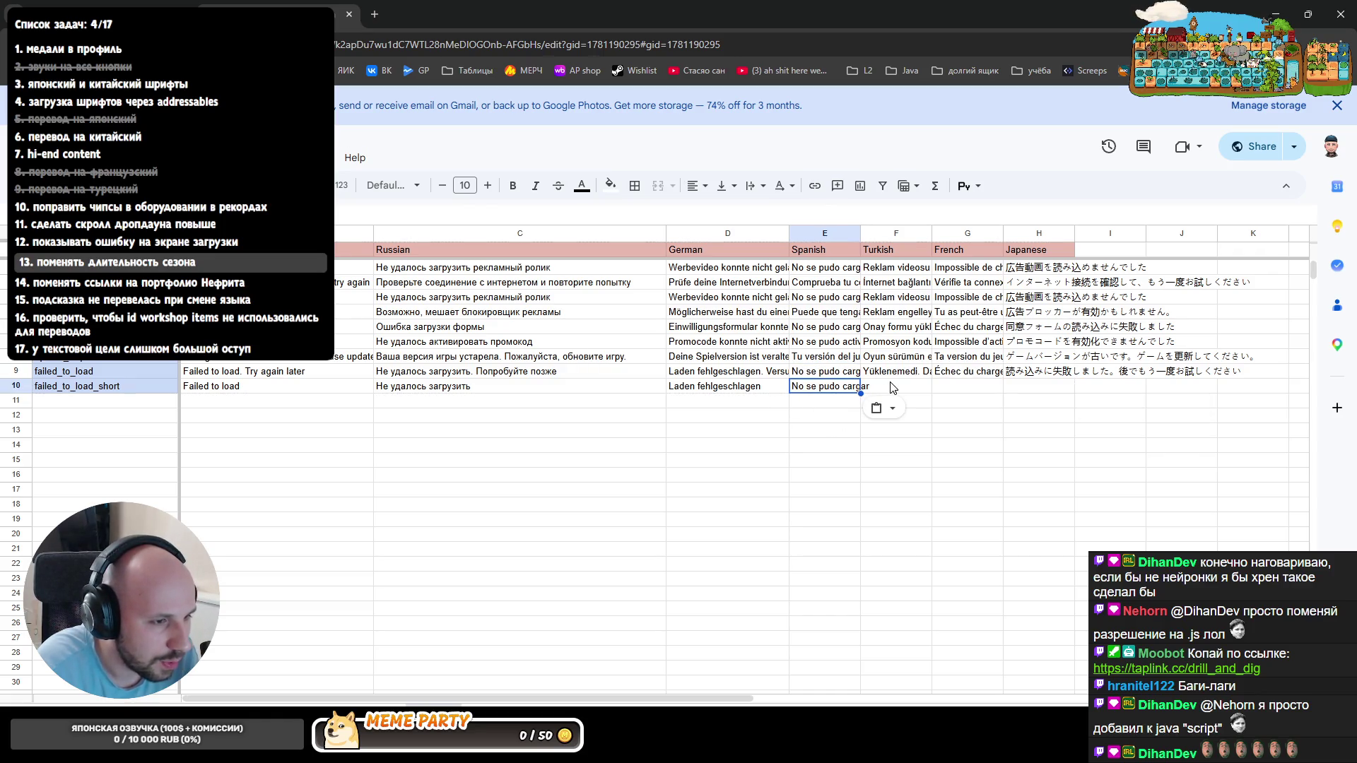
{"action": "key", "text": "Tab"}
{"action": "key", "text": "Up"}
{"action": "key", "text": "Return"}
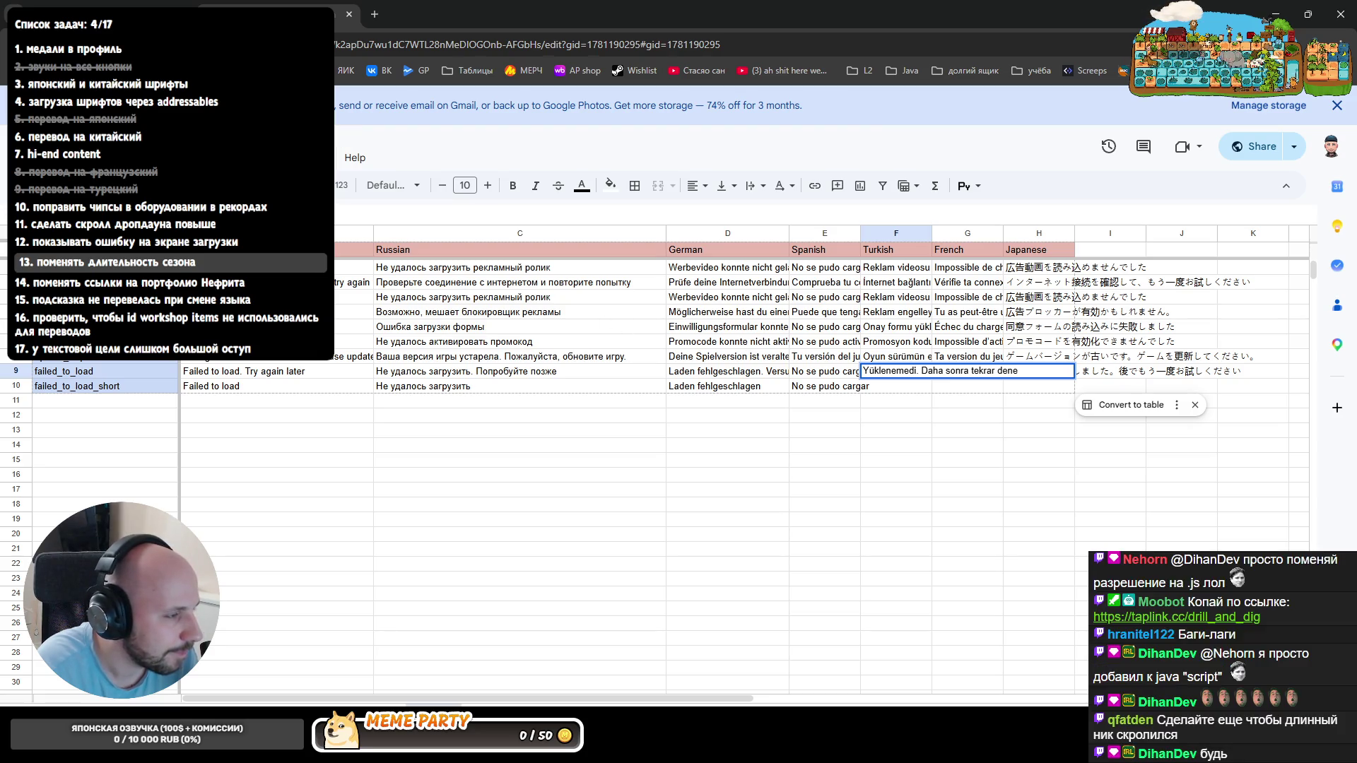
{"action": "key", "text": "Return"}
{"action": "key", "text": "ctrl+v"}
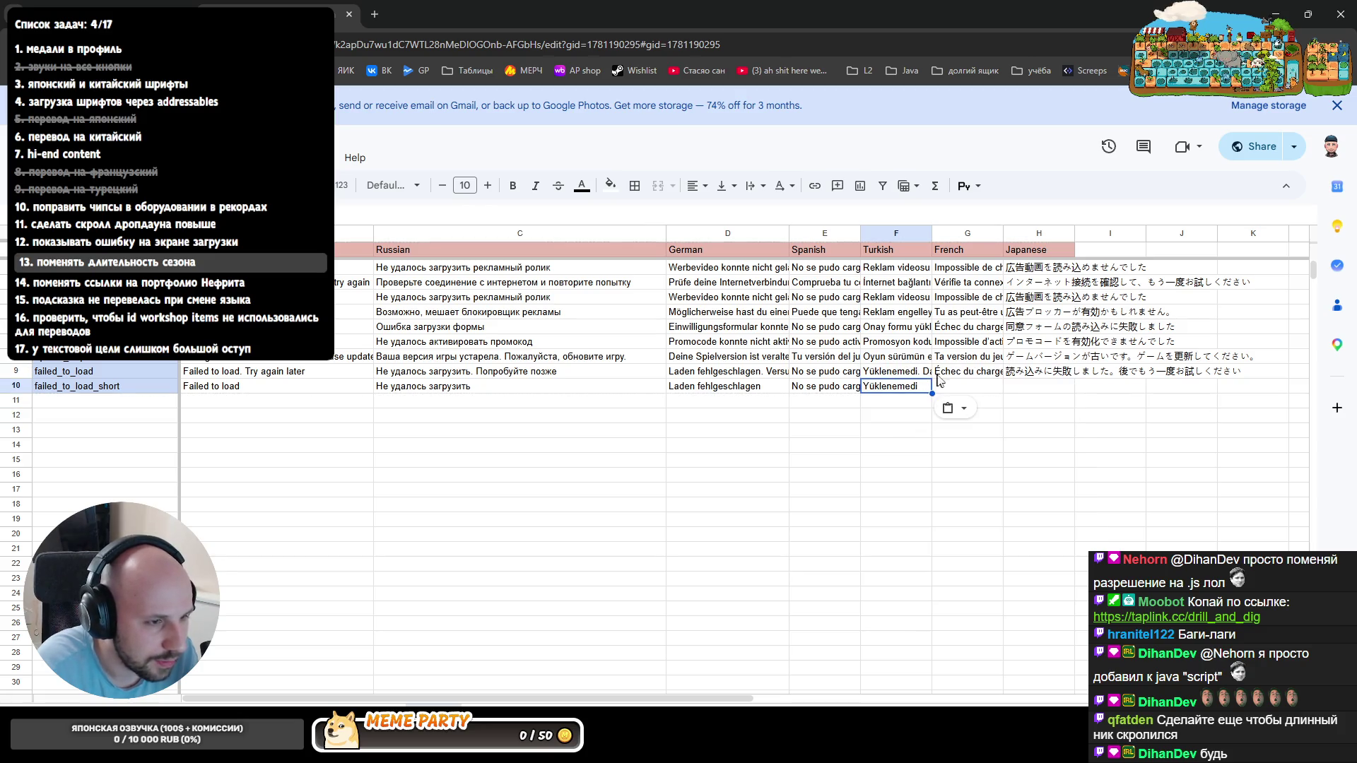
- Add Échec du chargement and the short Japanese message to row 10, then select the new term
{"action": "left_click", "coordinate": [938, 377]}
{"action": "key", "text": "Return"}
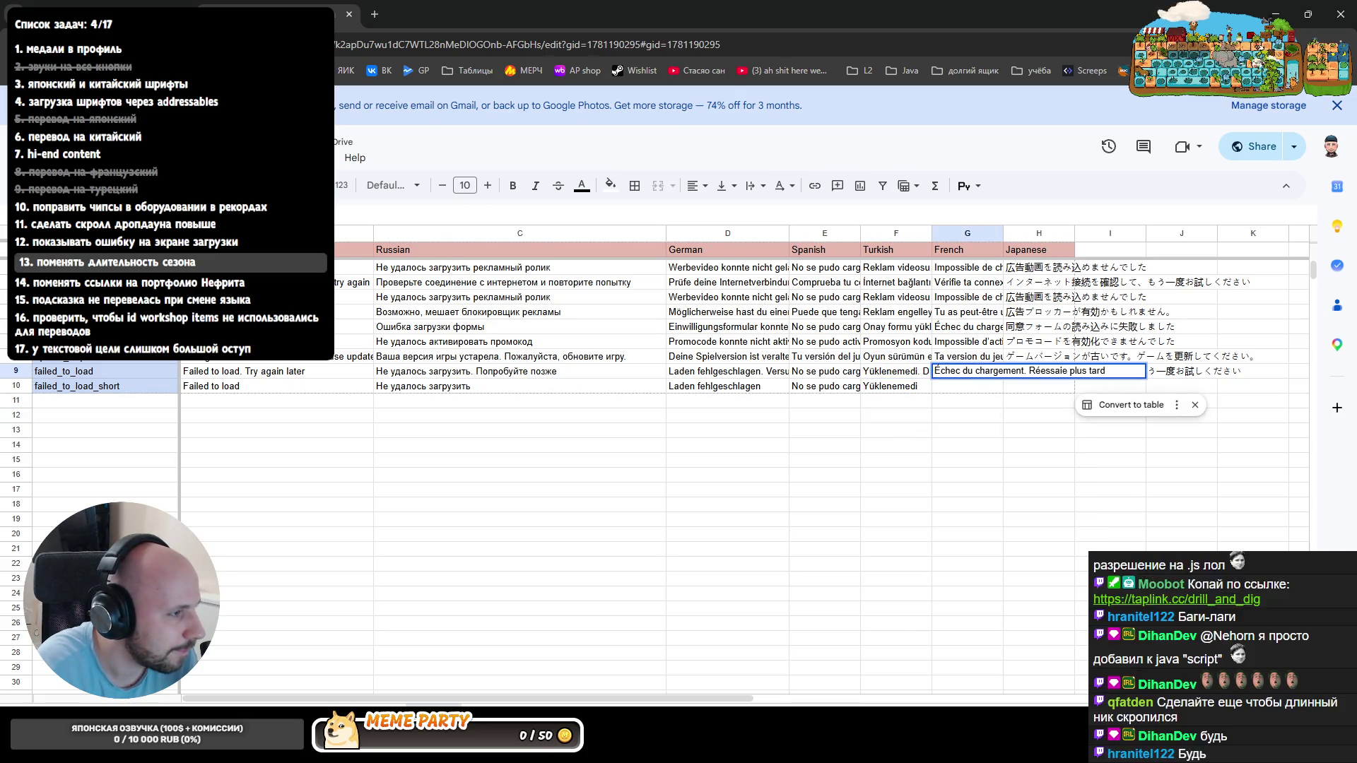
{"action": "key", "text": "Return"}
{"action": "type", "text": "Échec du chargement"}
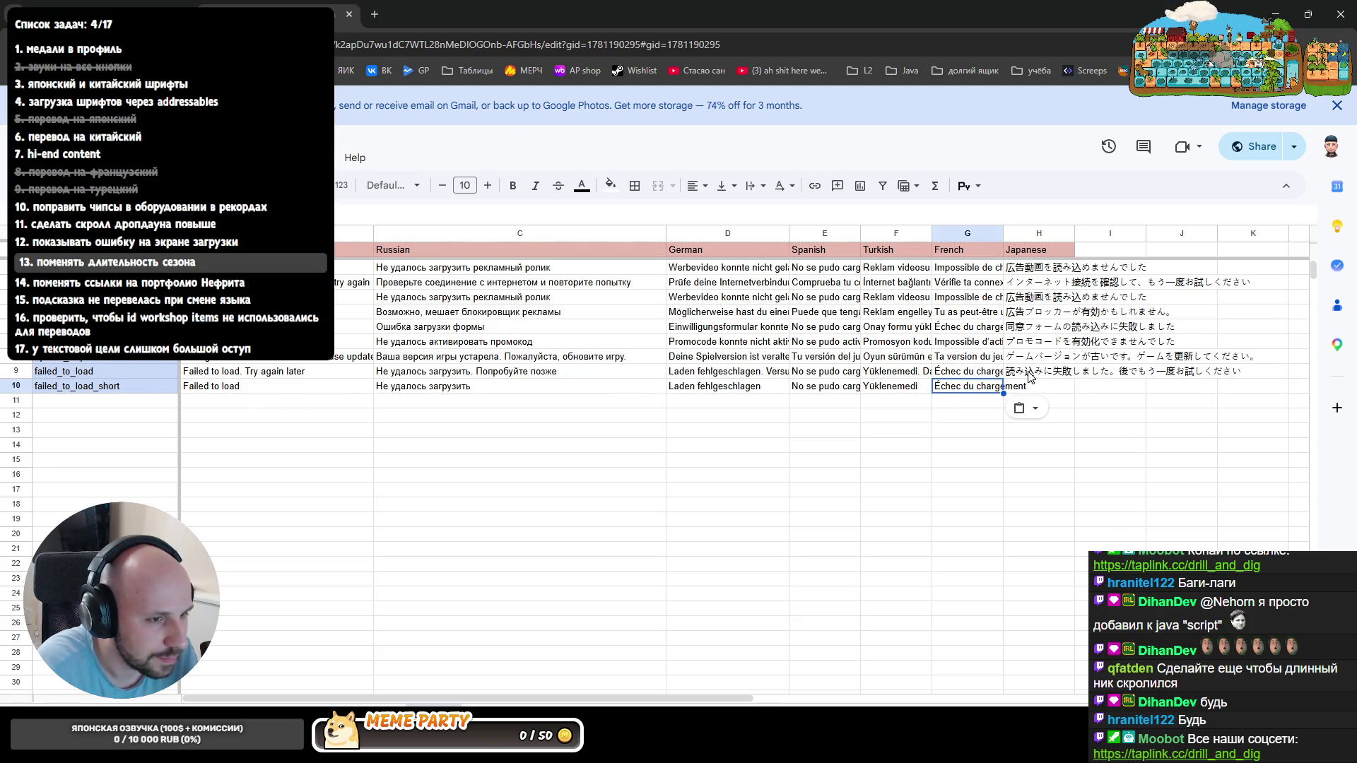
{"action": "left_click", "coordinate": [1027, 375]}
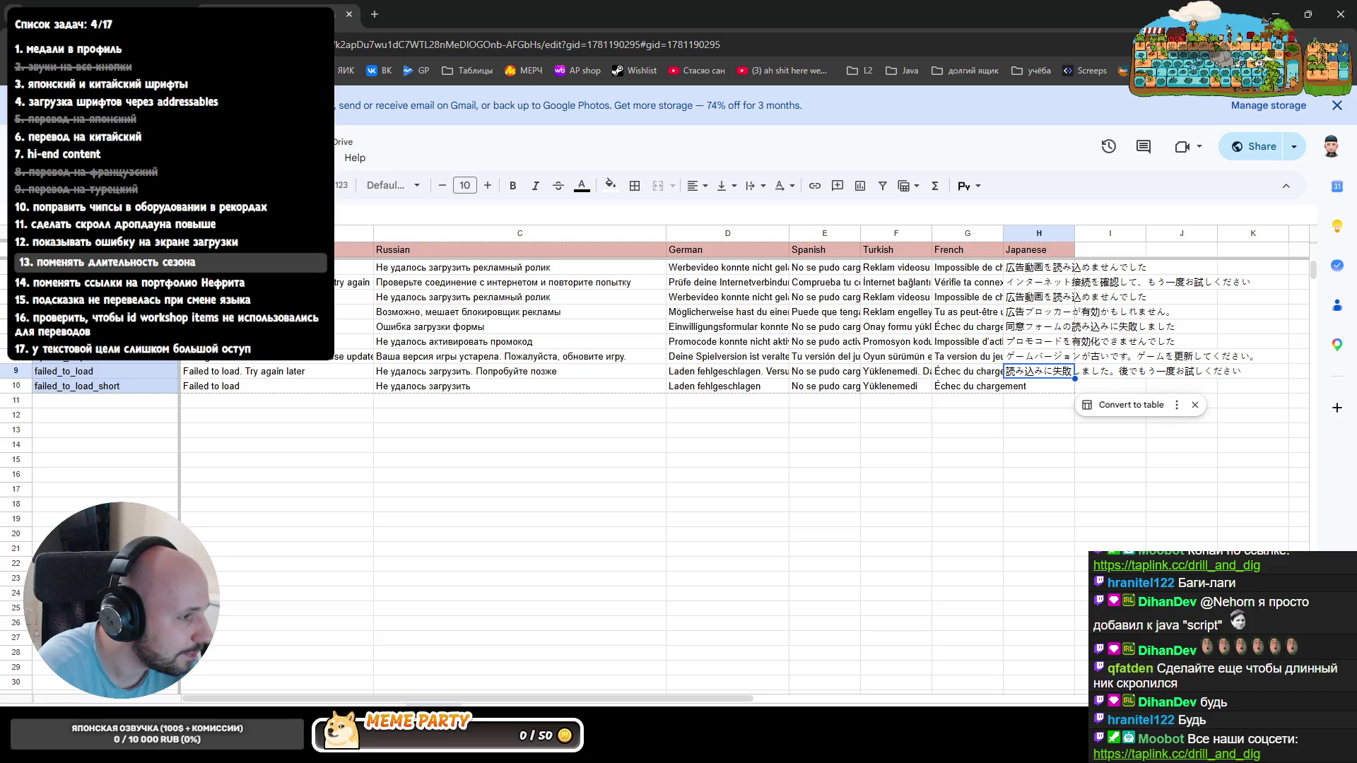
{"action": "key", "text": "Return"}
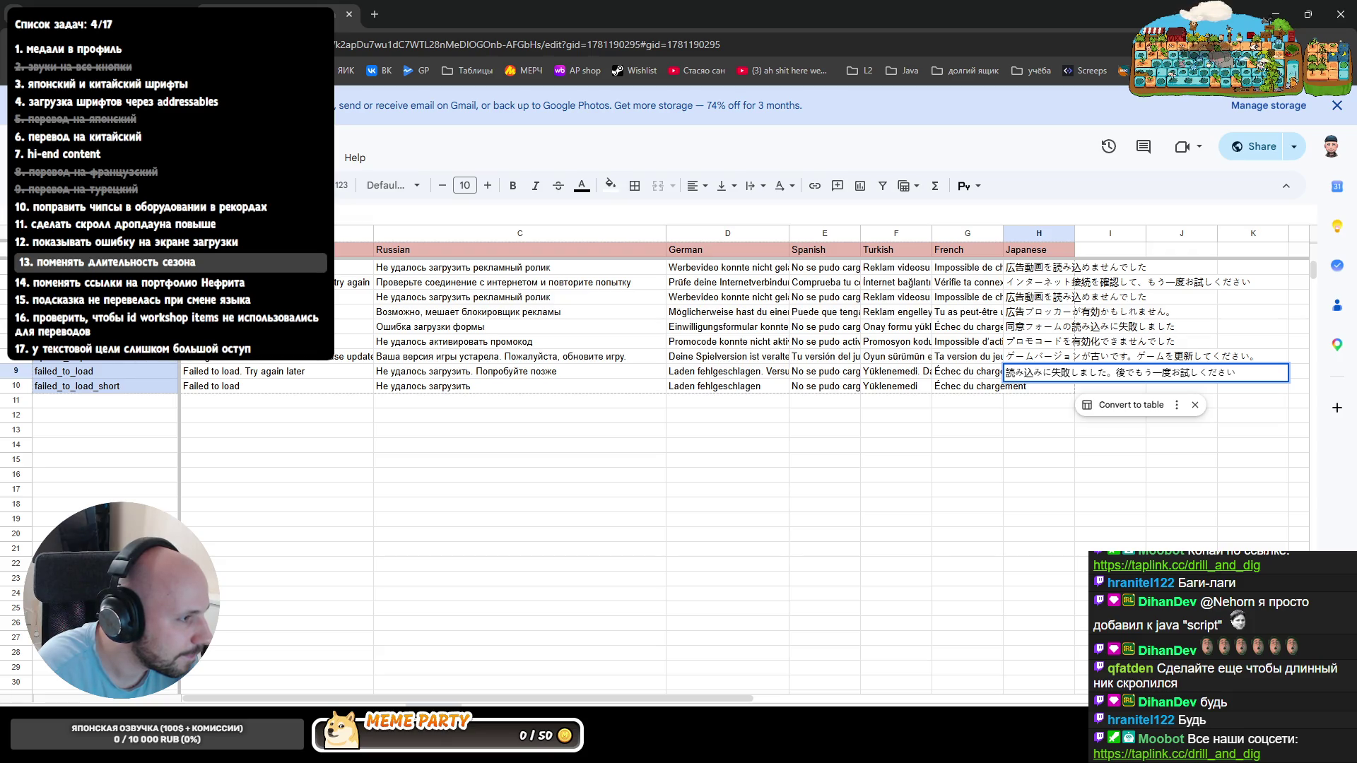
{"action": "key", "text": "Return"}
{"action": "type", "text": "読み込みに失敗しました"}
{"action": "left_click", "coordinate": [1007, 438]}
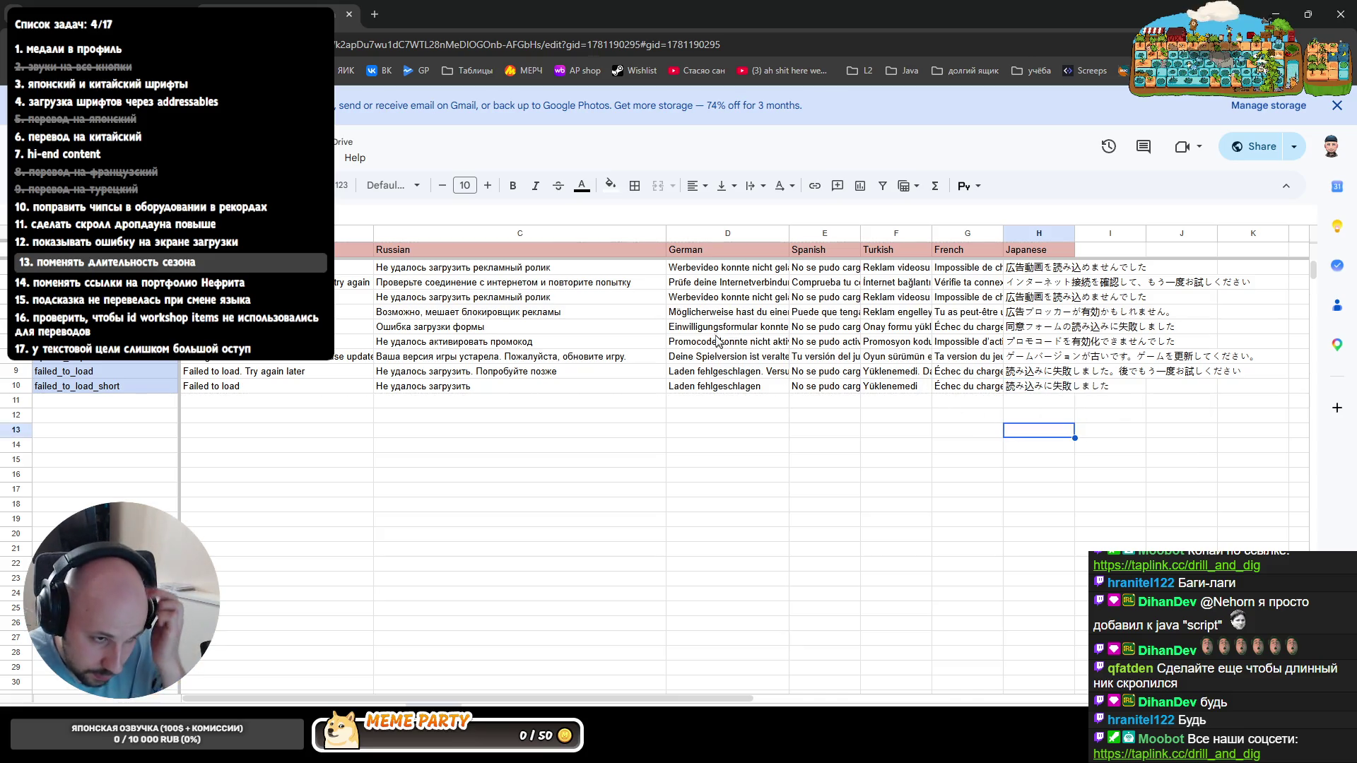
{"action": "left_click", "coordinate": [115, 388]}
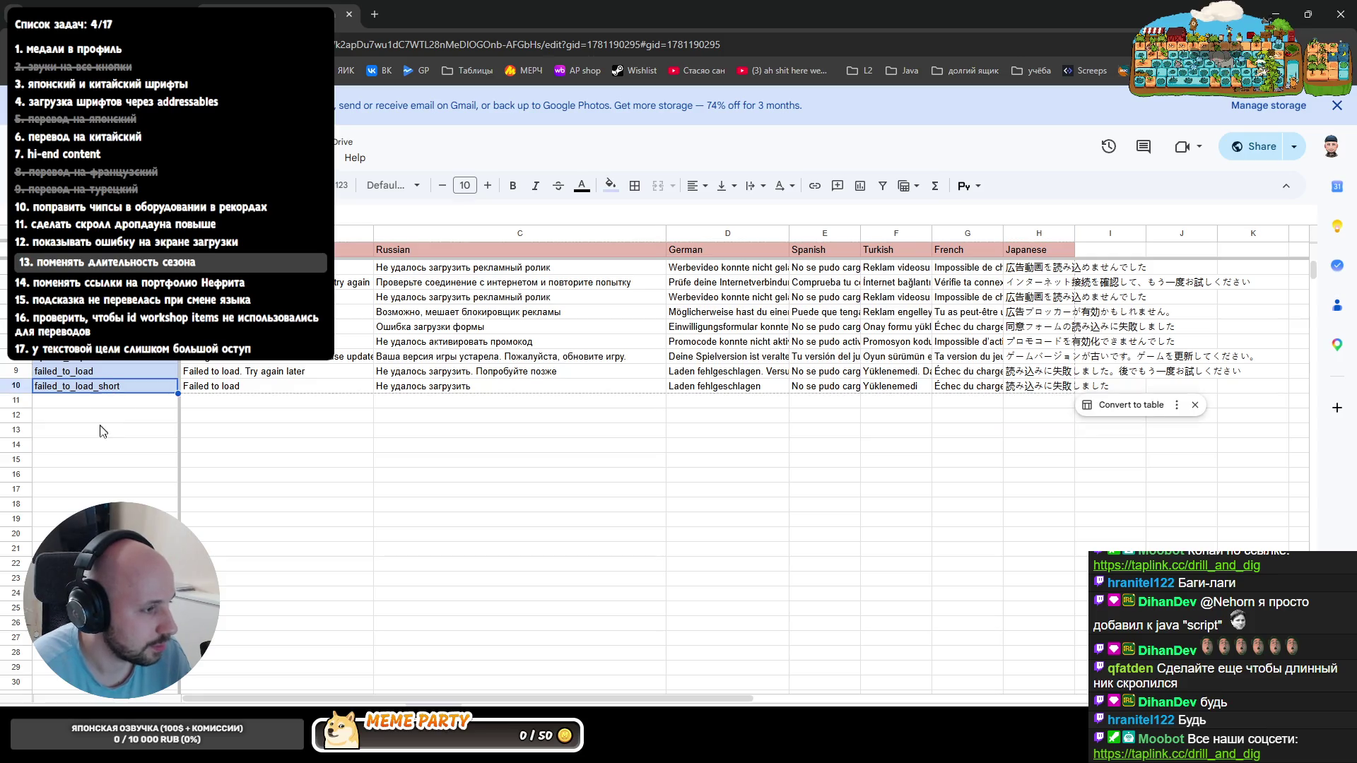
- In Unity, open the 01 World Translations I2Languages source and show its spreadsheet settings
{"action": "key", "text": "alt+Tab"}
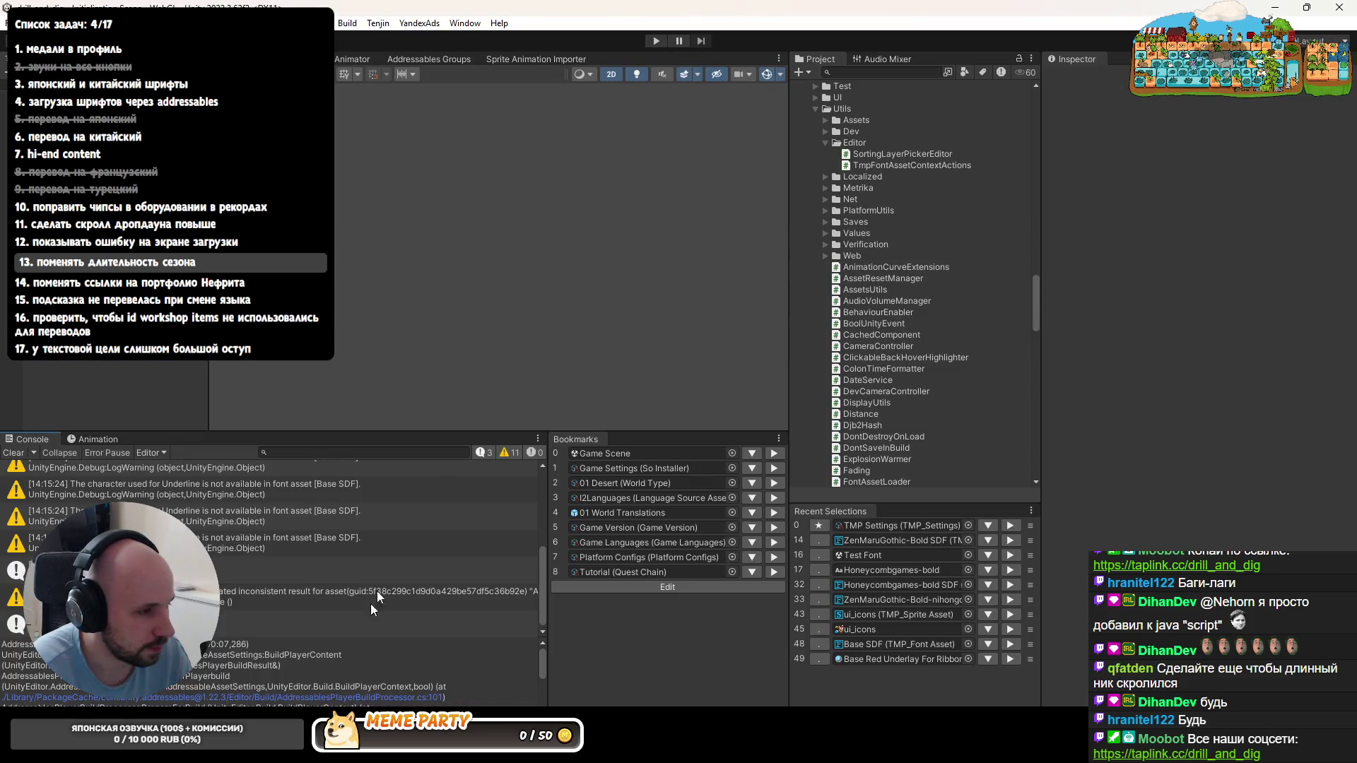
{"action": "left_click", "coordinate": [624, 512]}
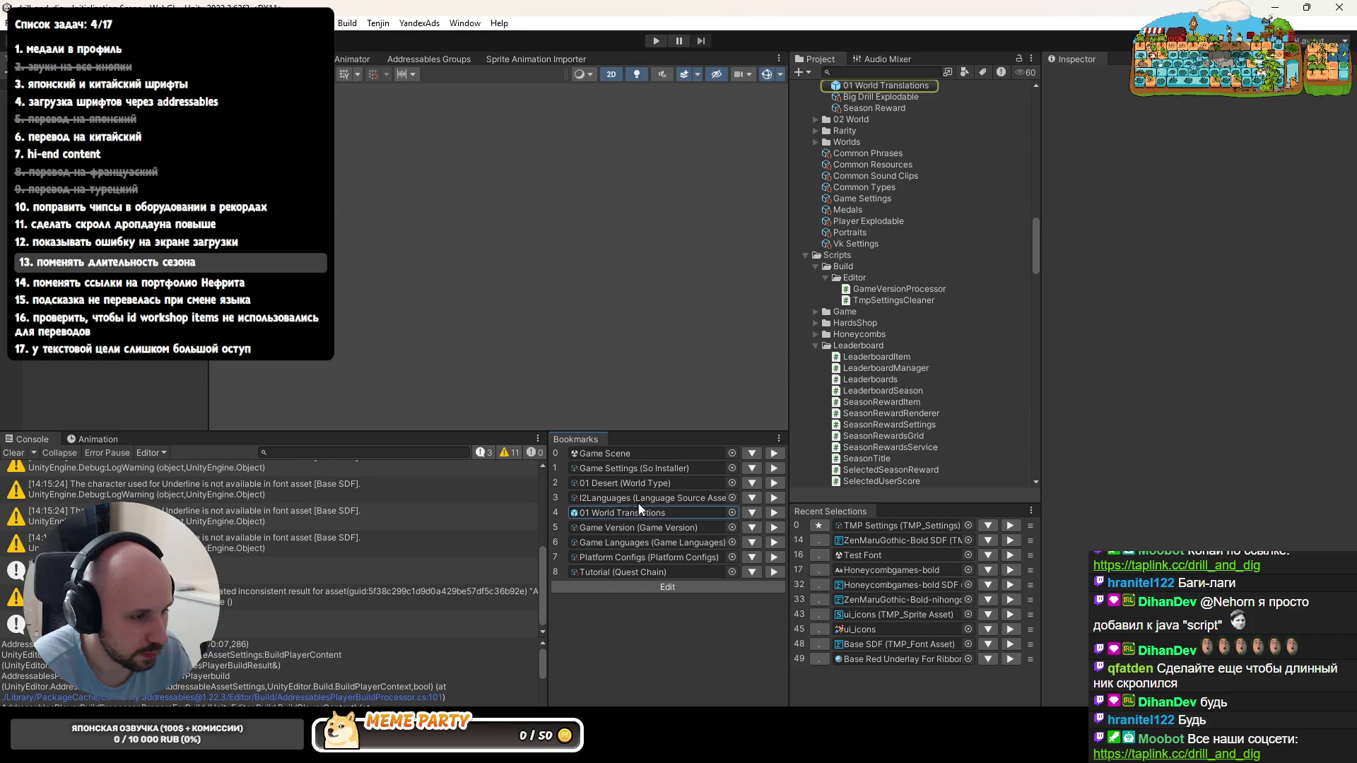
{"action": "left_click", "coordinate": [641, 500]}
{"action": "left_click", "coordinate": [1107, 167]}
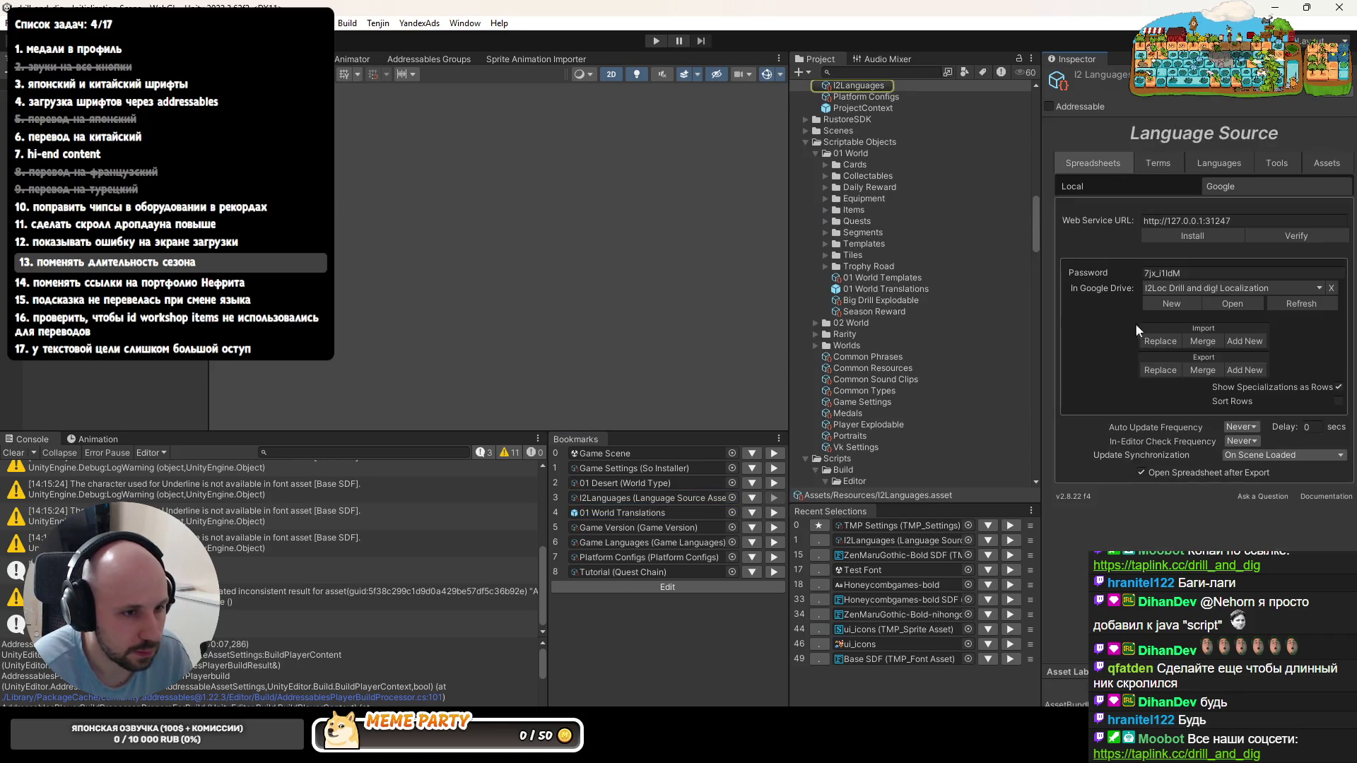
- Start the localize_proxy.py server from Rider's terminal command history
{"action": "key", "text": "alt+Tab"}
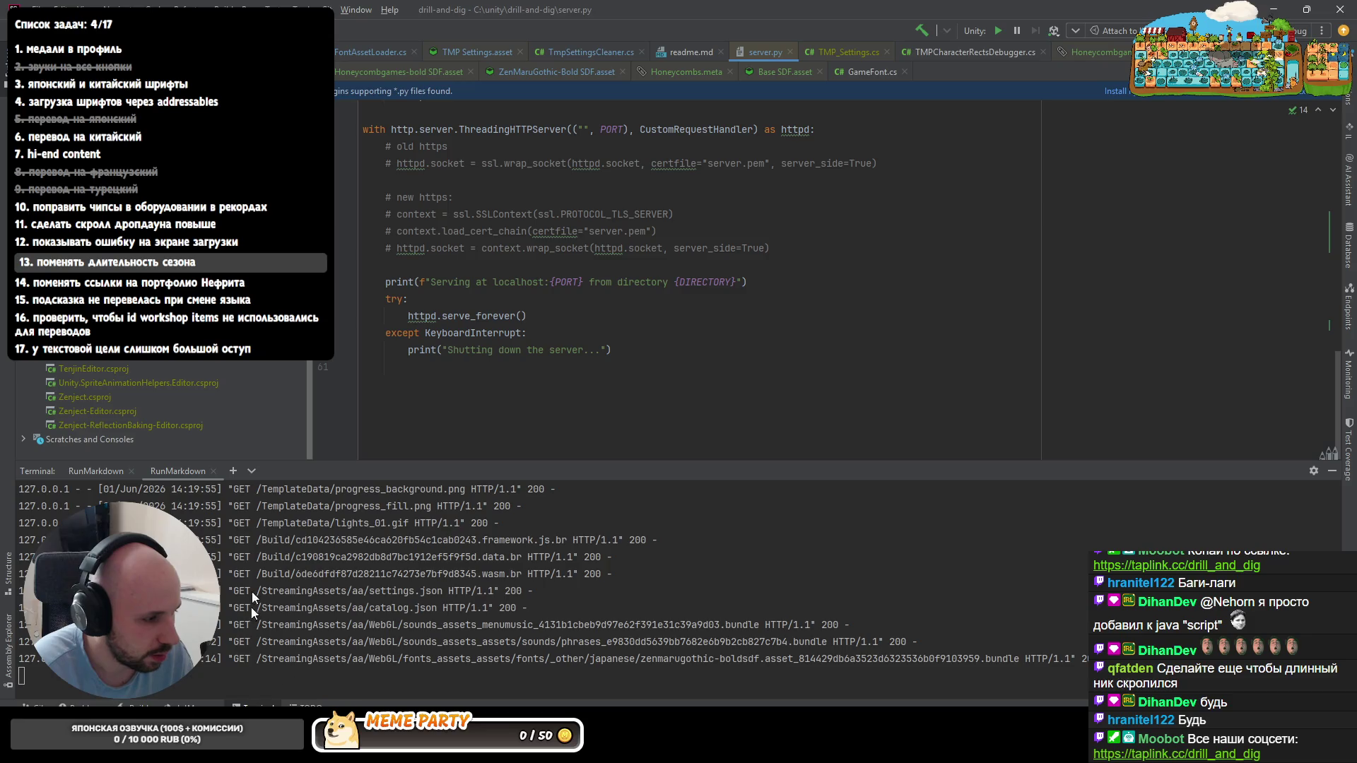
{"action": "left_click", "coordinate": [234, 471]}
{"action": "key", "text": "Up"}
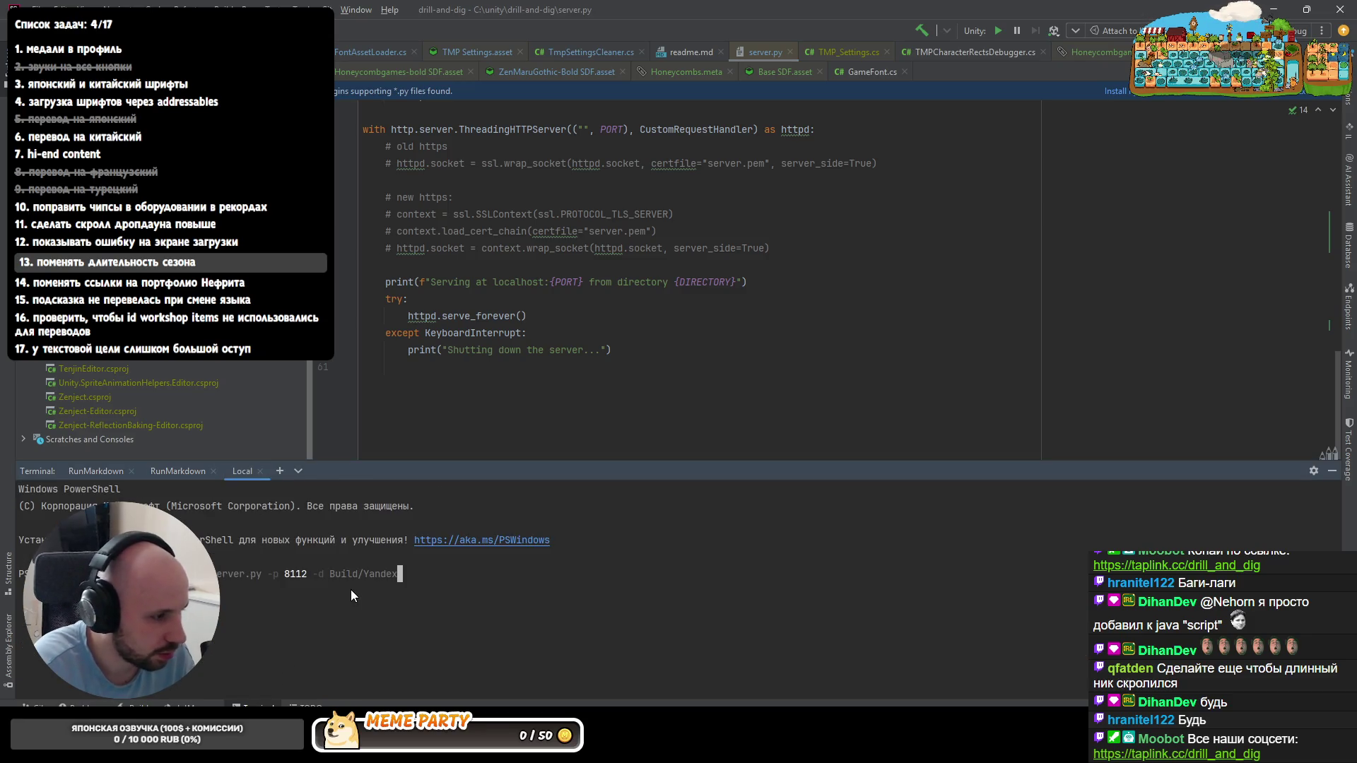
{"action": "key", "text": "Up"}
{"action": "key", "text": "Up"}
{"action": "key", "text": "Return"}
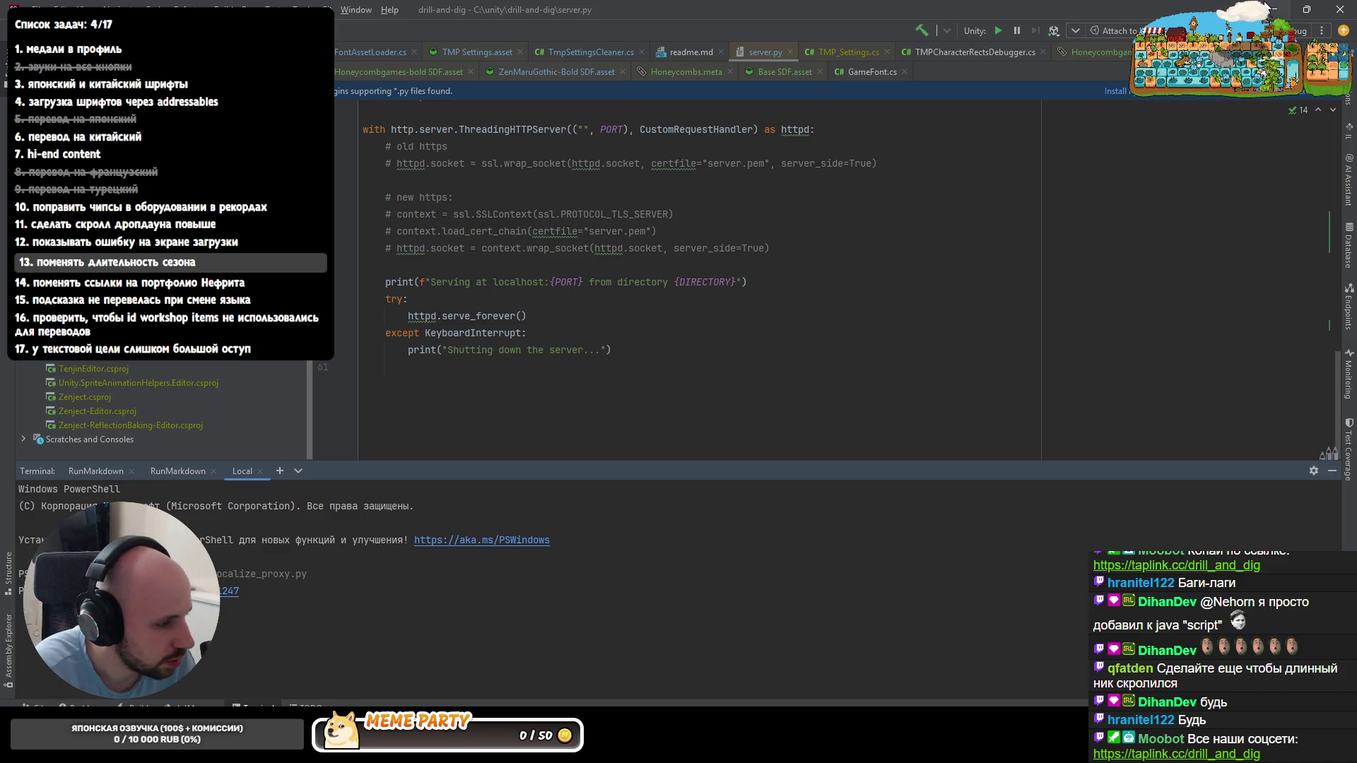
- Cycle through Unity and Codex back to Rider and bring up Go to Class
{"action": "key", "text": "alt+Tab"}
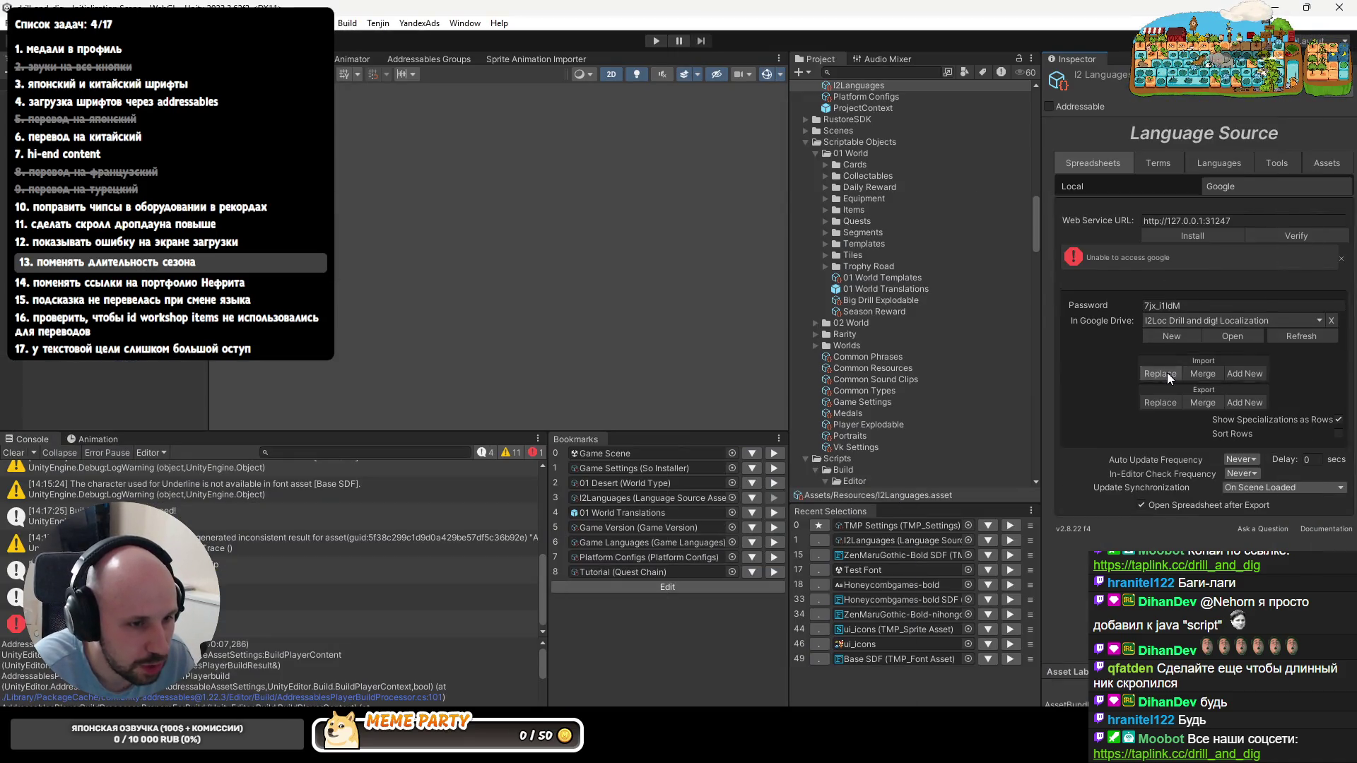
{"action": "key", "text": "alt+Tab"}
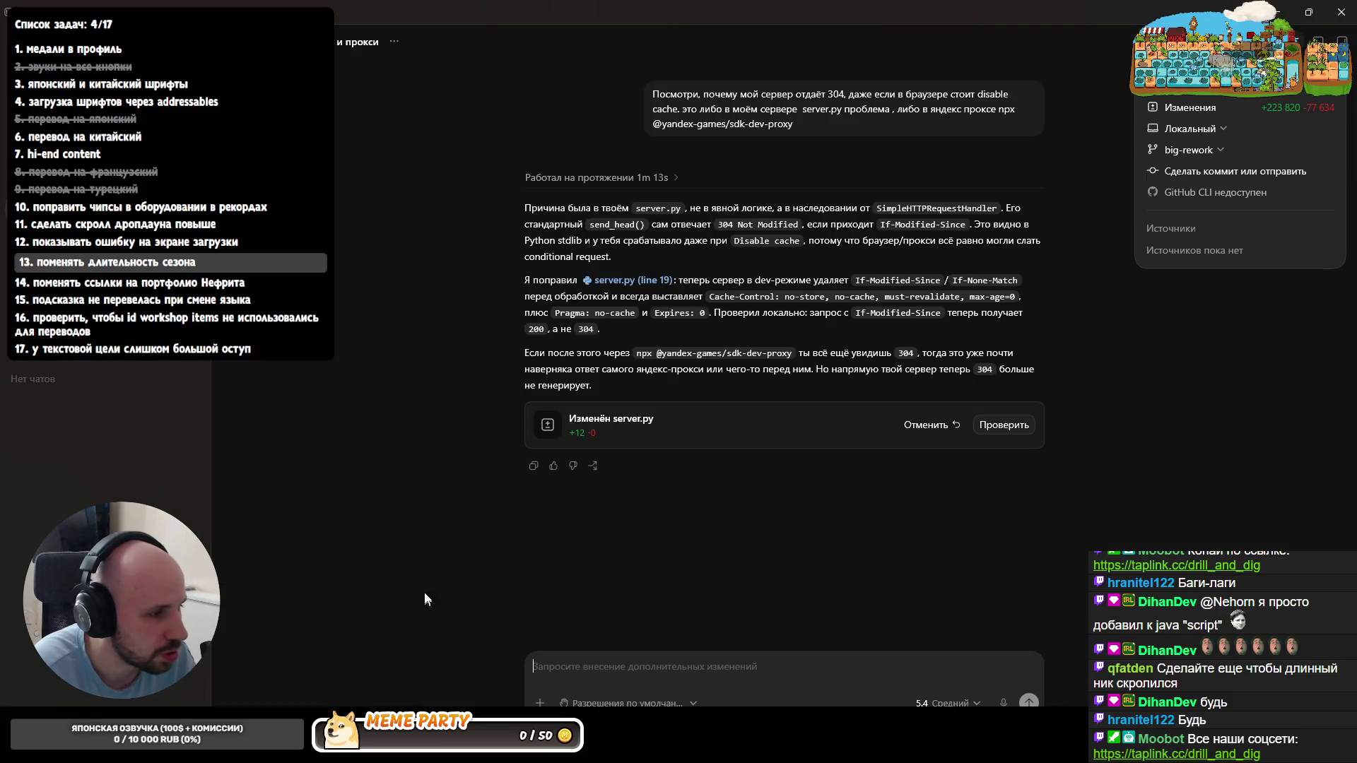
{"action": "key", "text": "alt+Tab"}
{"action": "key", "text": "ctrl+n"}
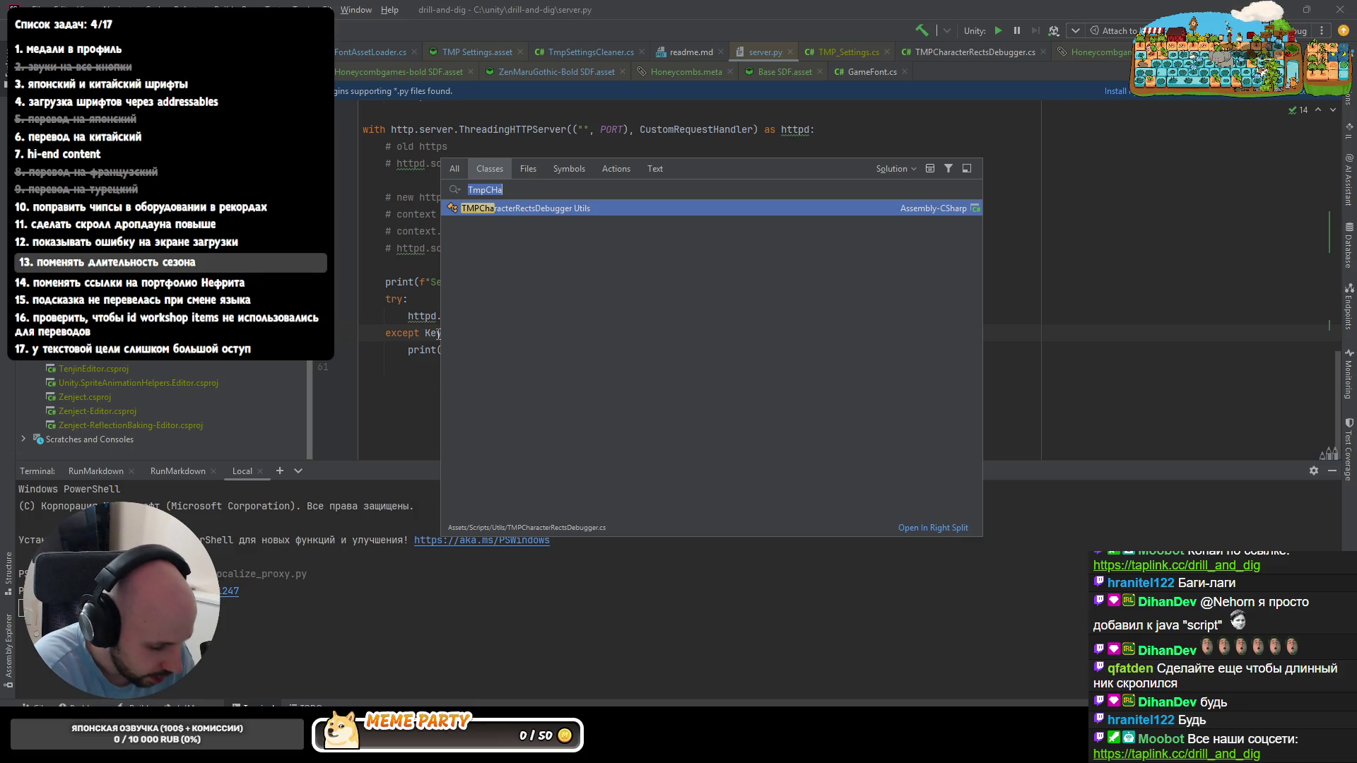
{"action": "type", "text": "leader"}
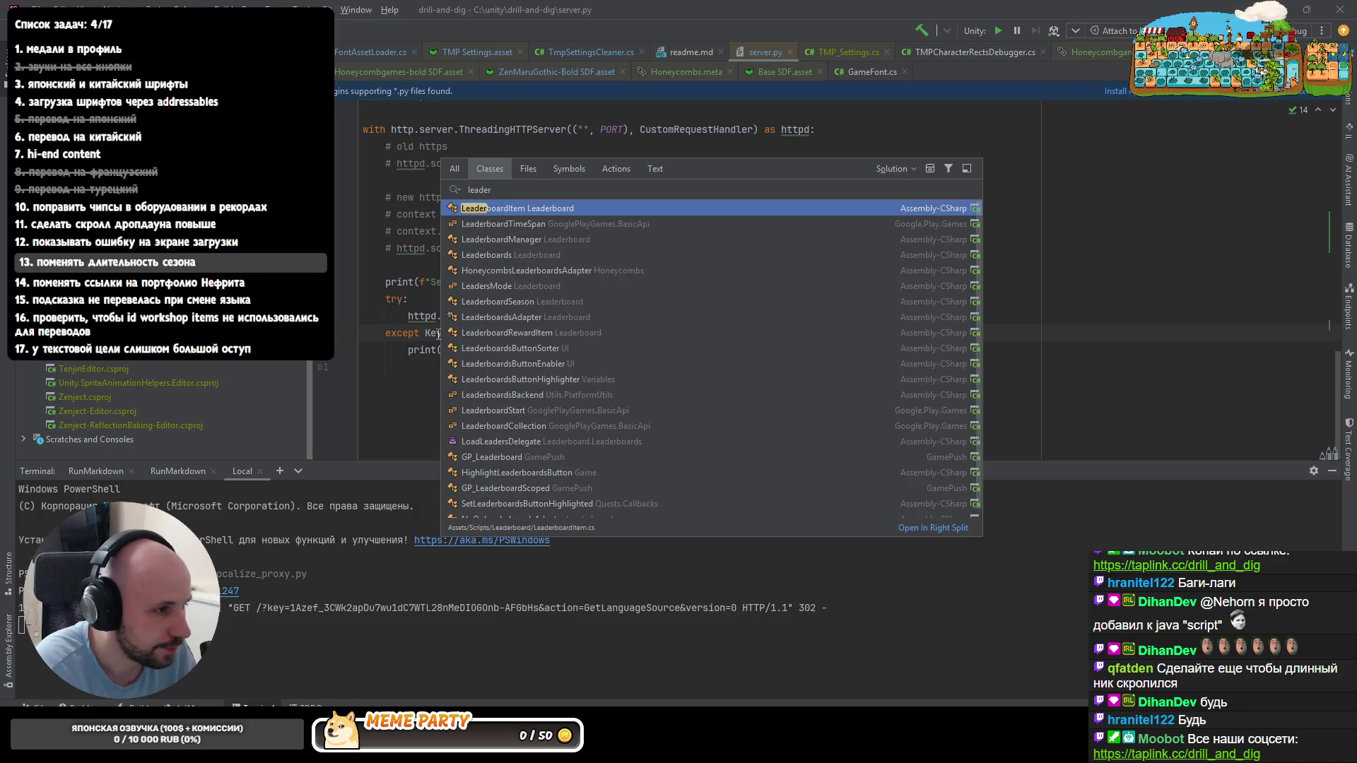
- Open LeaderboardItem.cs showing FailedToLoadTerm error/failed_to_load_short, then return to Unity
{"action": "key", "text": "Return"}
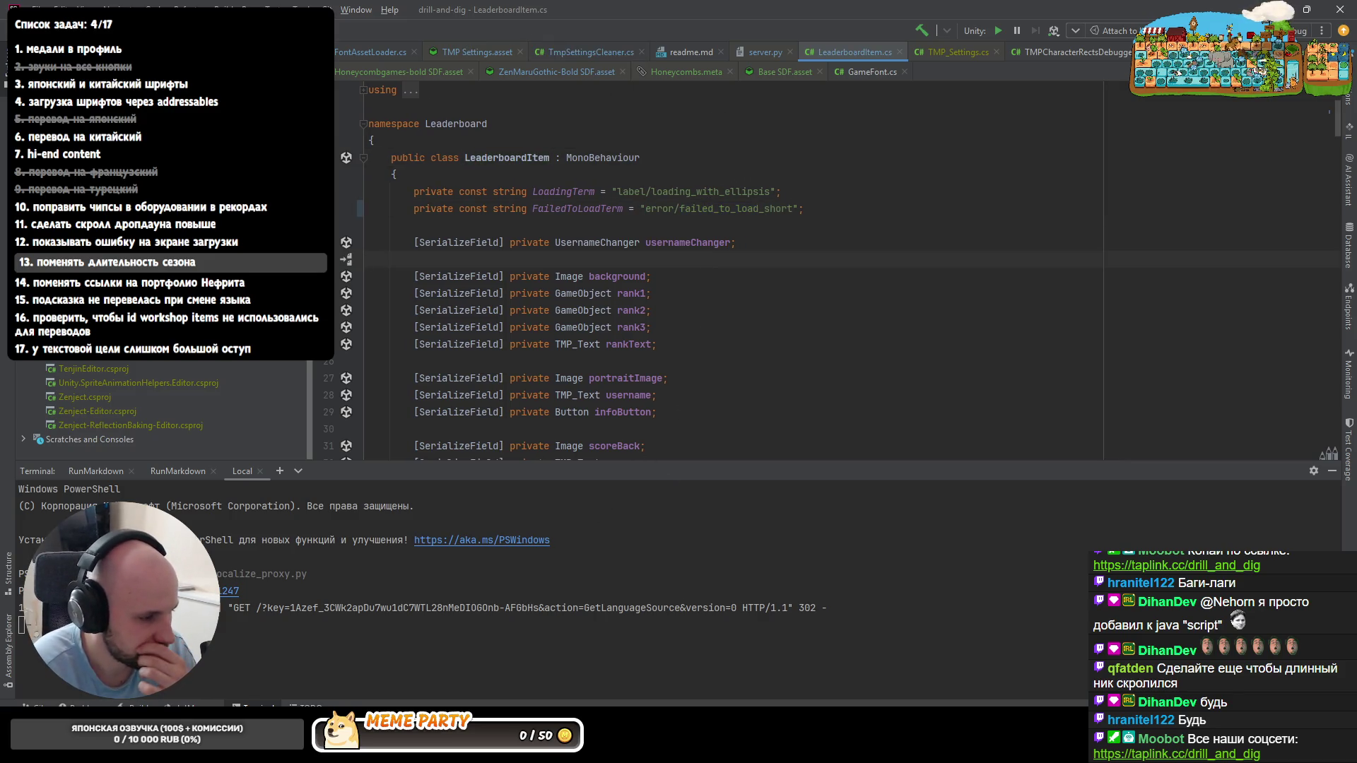
{"action": "key", "text": "alt+Tab"}
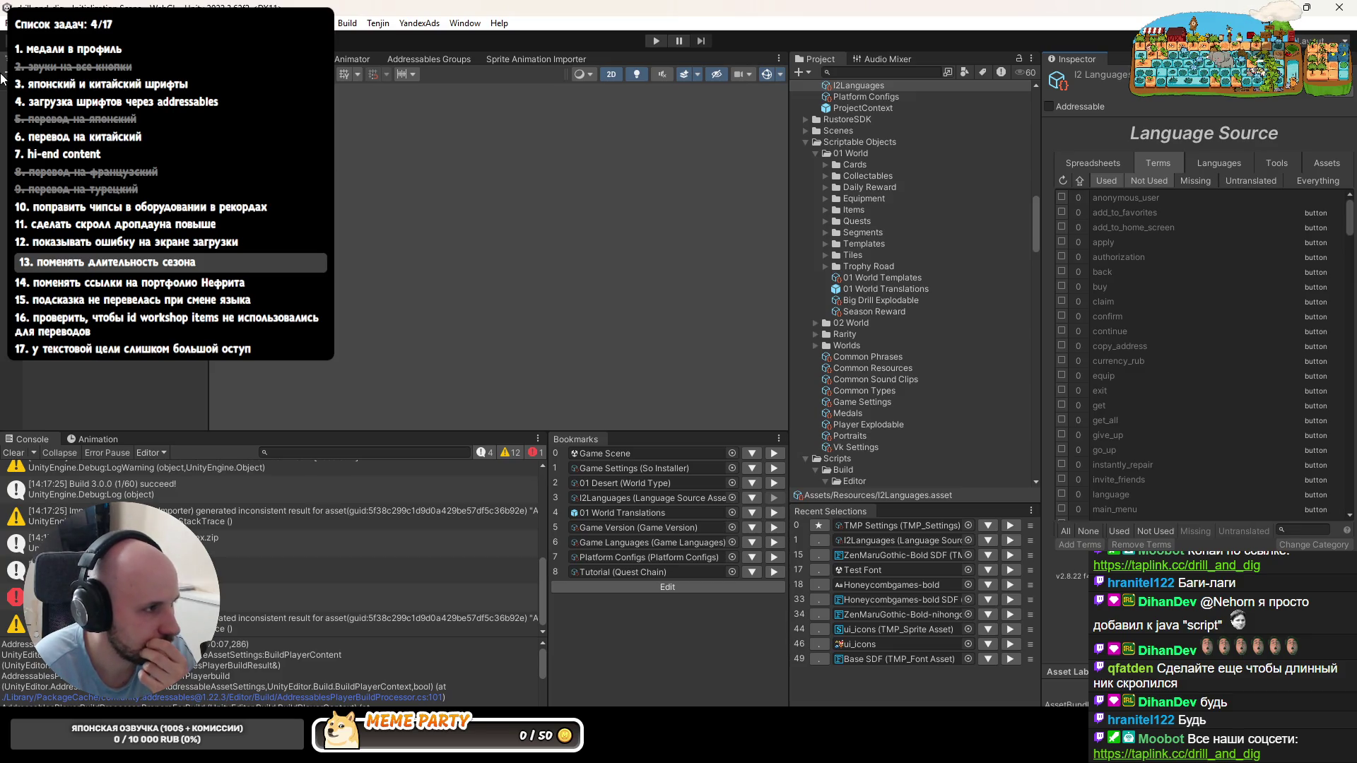
- Switch to Unity after the domain reload and show the I2Languages Terms list
{"action": "left_click", "coordinate": [159, 23]}
{"action": "left_click", "coordinate": [360, 193]}
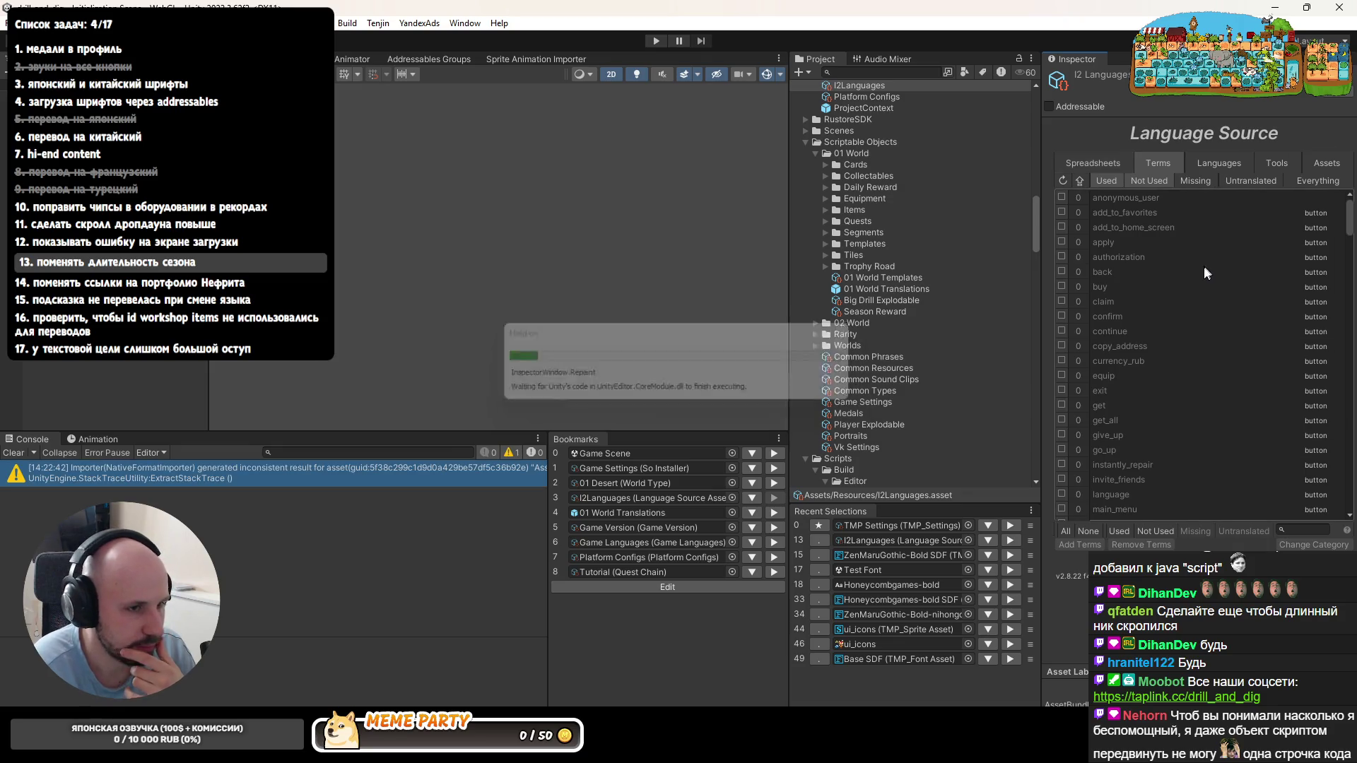
{"action": "left_click", "coordinate": [1110, 162]}
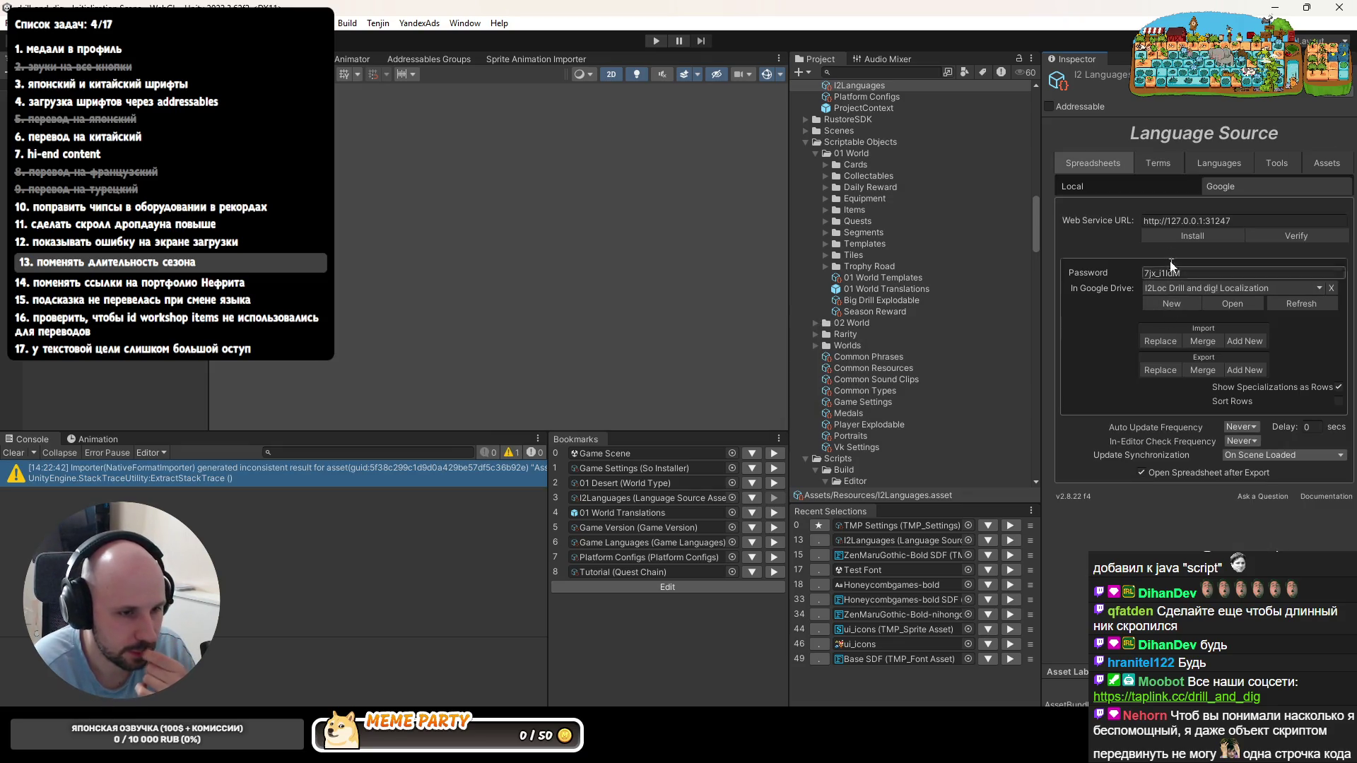
{"action": "left_click", "coordinate": [1158, 163]}
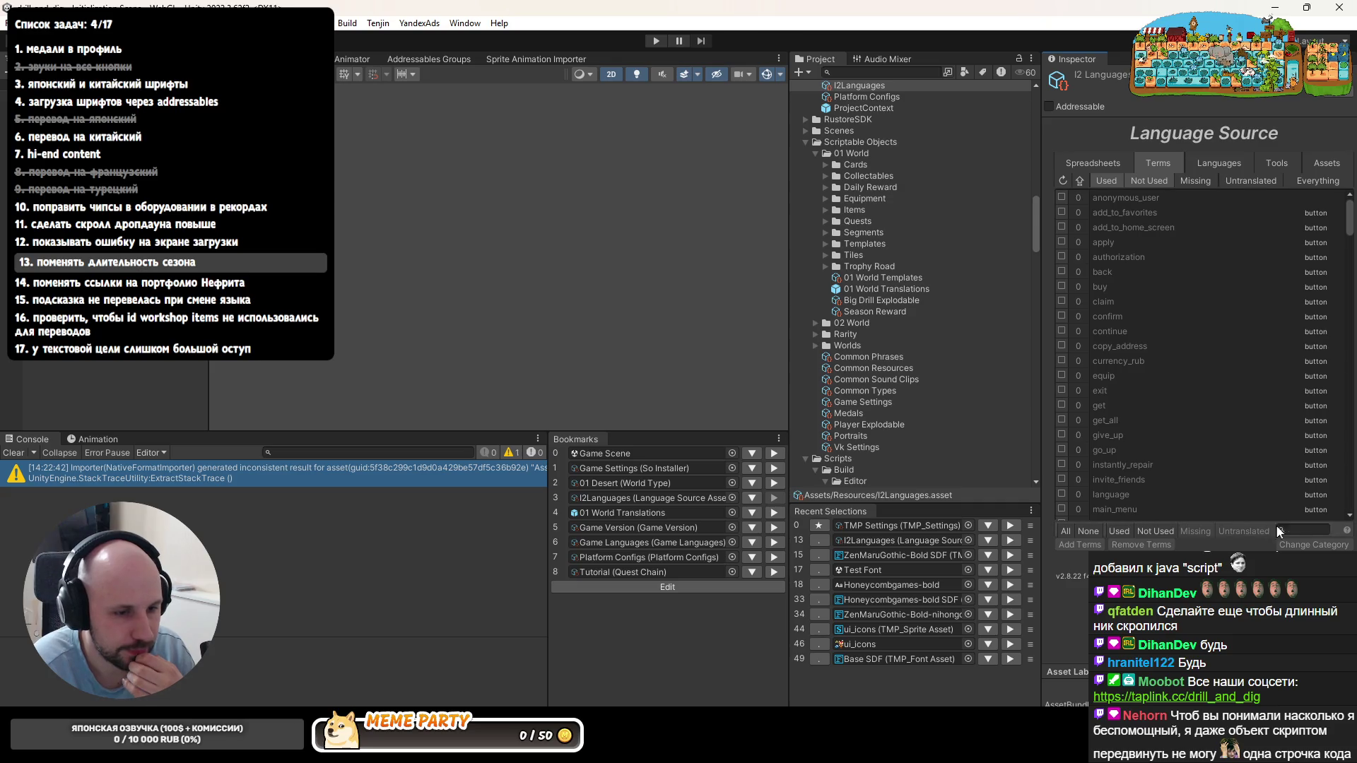
- Filter the terms for 'failed' and expand failed_to_load_short to check its translations
{"action": "left_click", "coordinate": [1293, 529]}
{"action": "type", "text": "failed"}
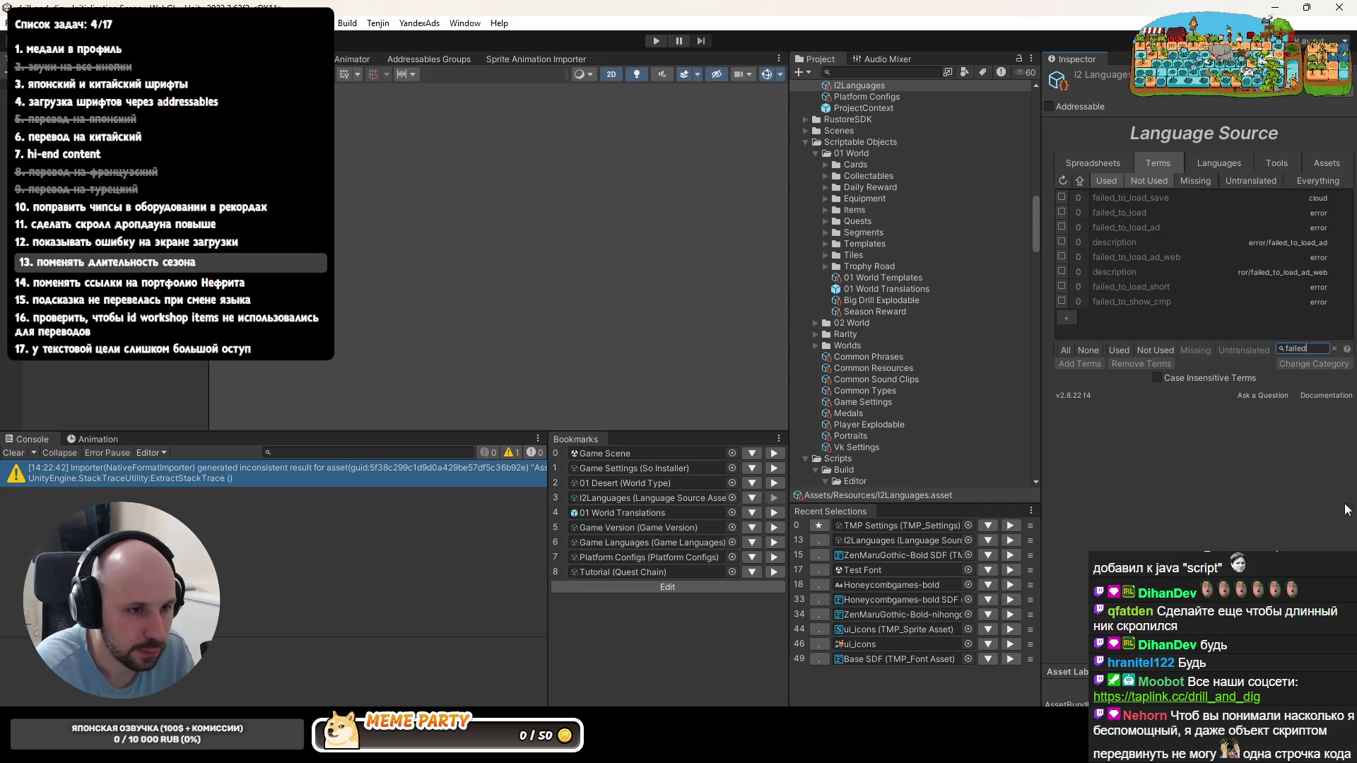
{"action": "left_click", "coordinate": [1157, 286]}
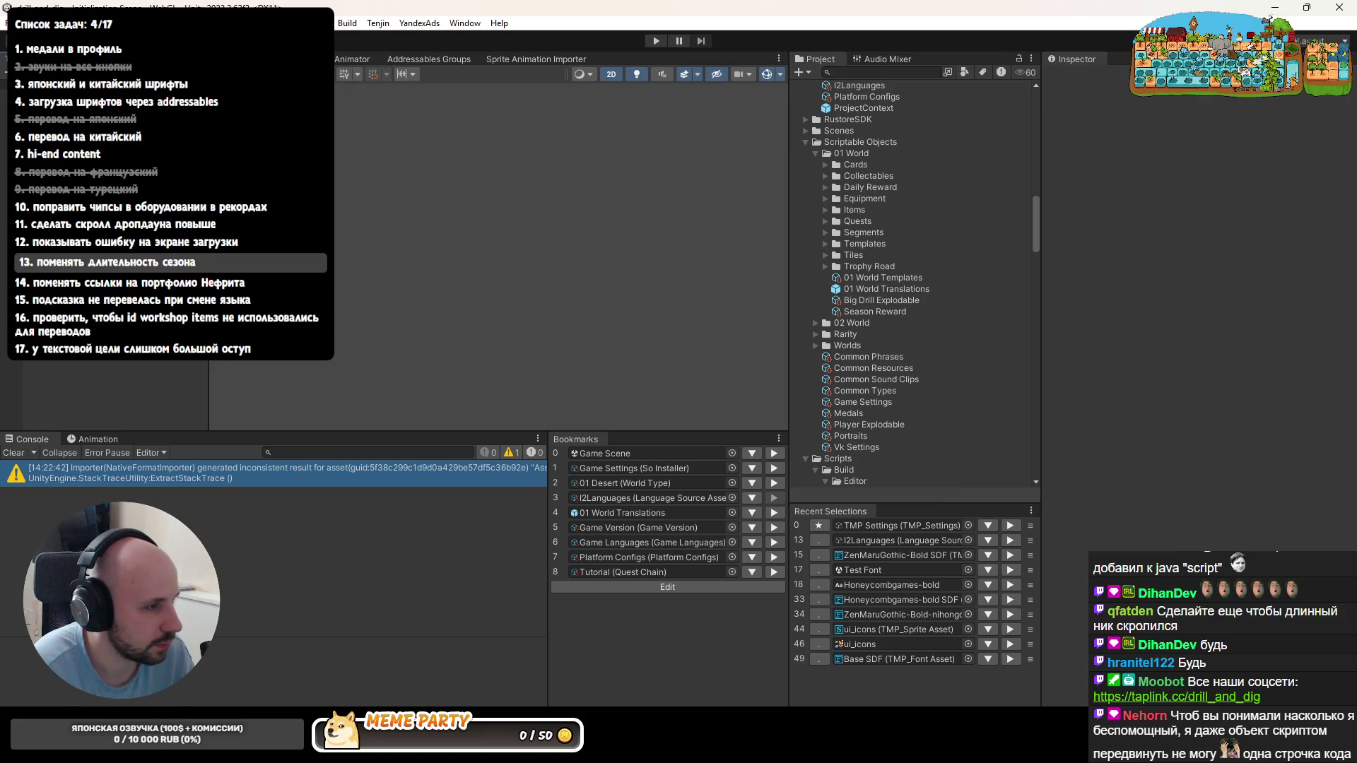
{"action": "key", "text": "alt+Tab"}
- Review the pending commit changes and inspect the server.py diff with its no-cache headers
{"action": "key", "text": "ctrl+k"}
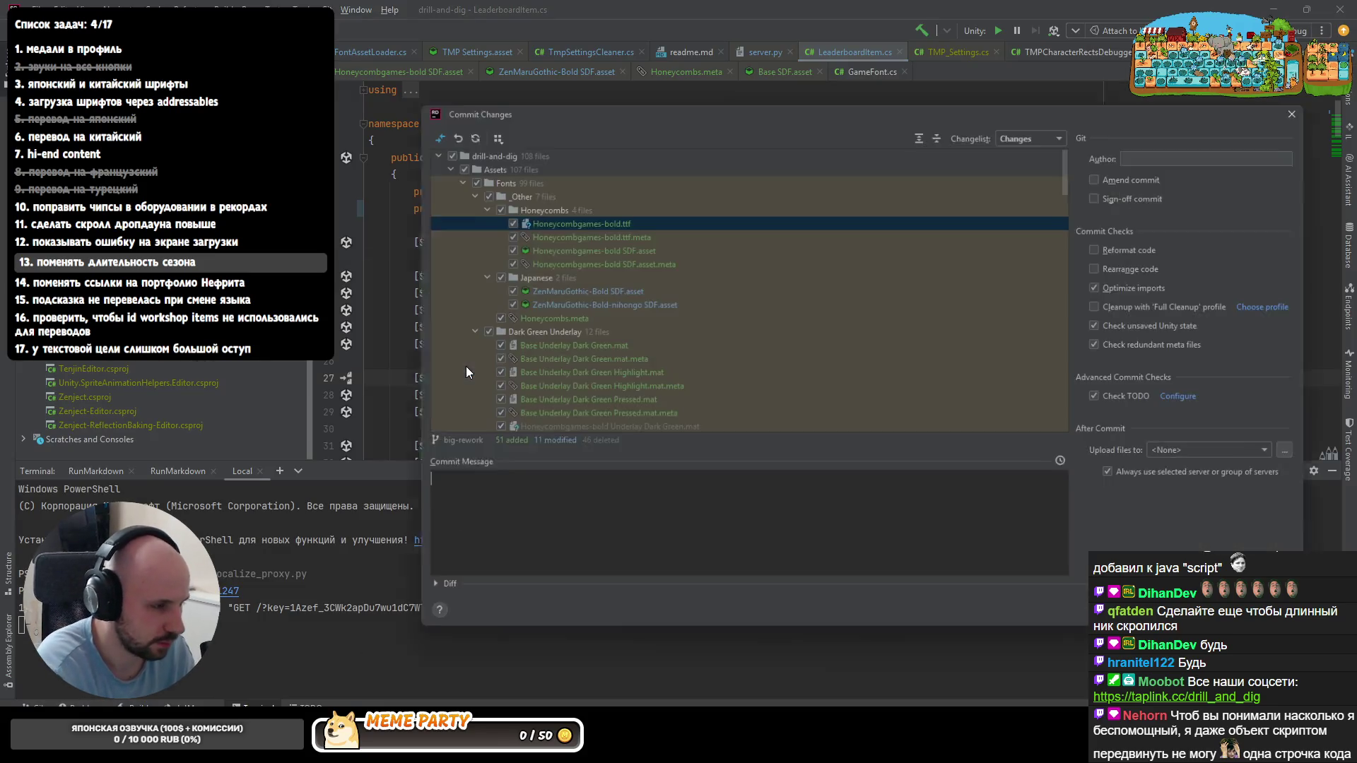
{"action": "scroll", "coordinate": [613, 243], "scroll_direction": "down", "scroll_amount": 5}
{"action": "scroll", "coordinate": [625, 269], "scroll_direction": "down", "scroll_amount": 3}
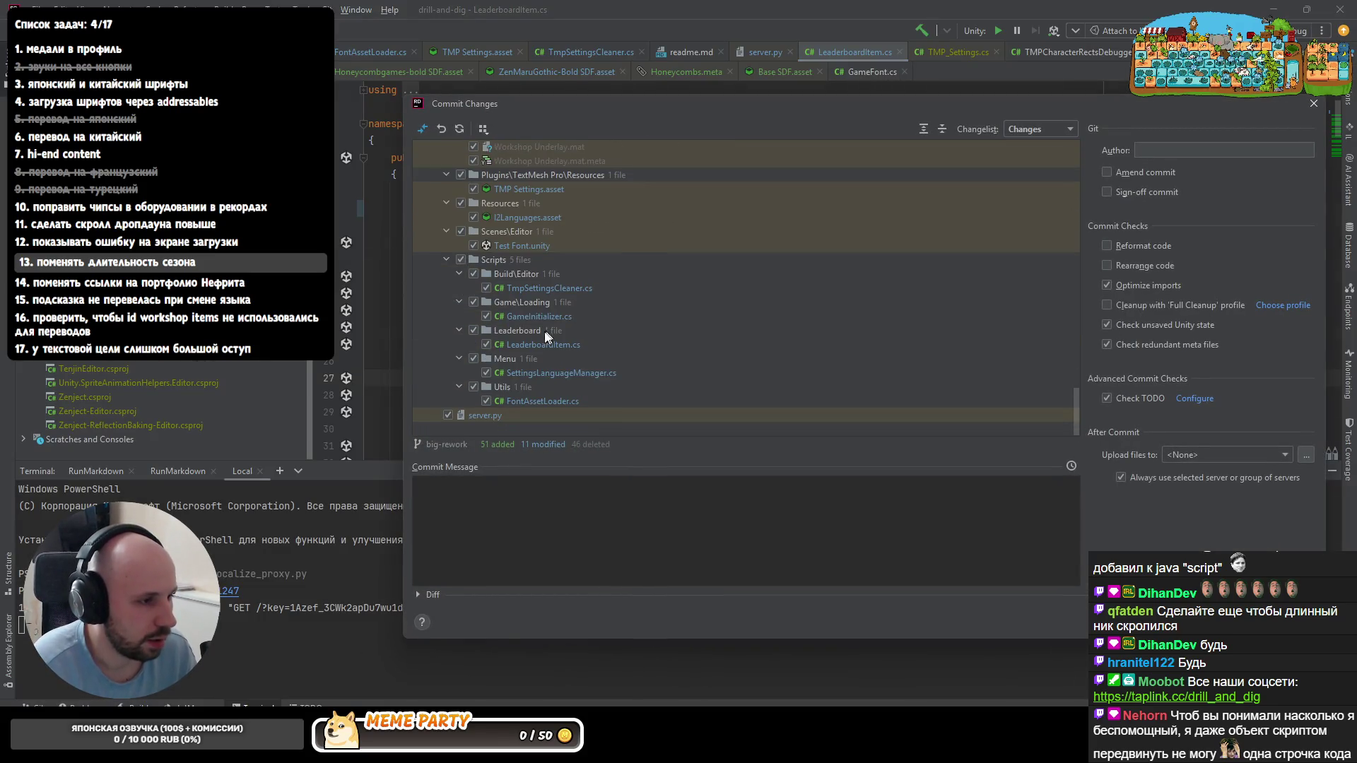
{"action": "double_click", "coordinate": [475, 414]}
{"action": "scroll", "coordinate": [474, 421], "scroll_direction": "down", "scroll_amount": 3}
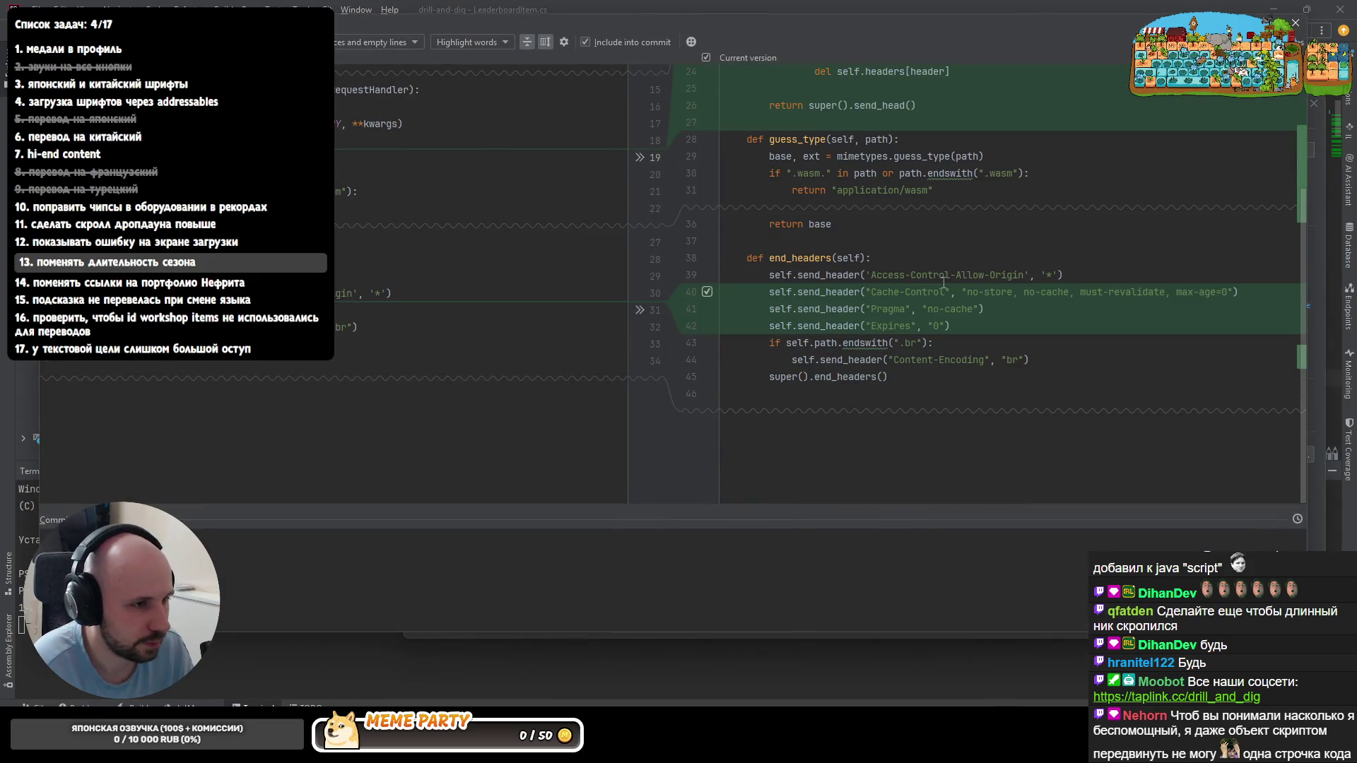
{"action": "scroll", "coordinate": [922, 289], "scroll_direction": "up", "scroll_amount": 3}
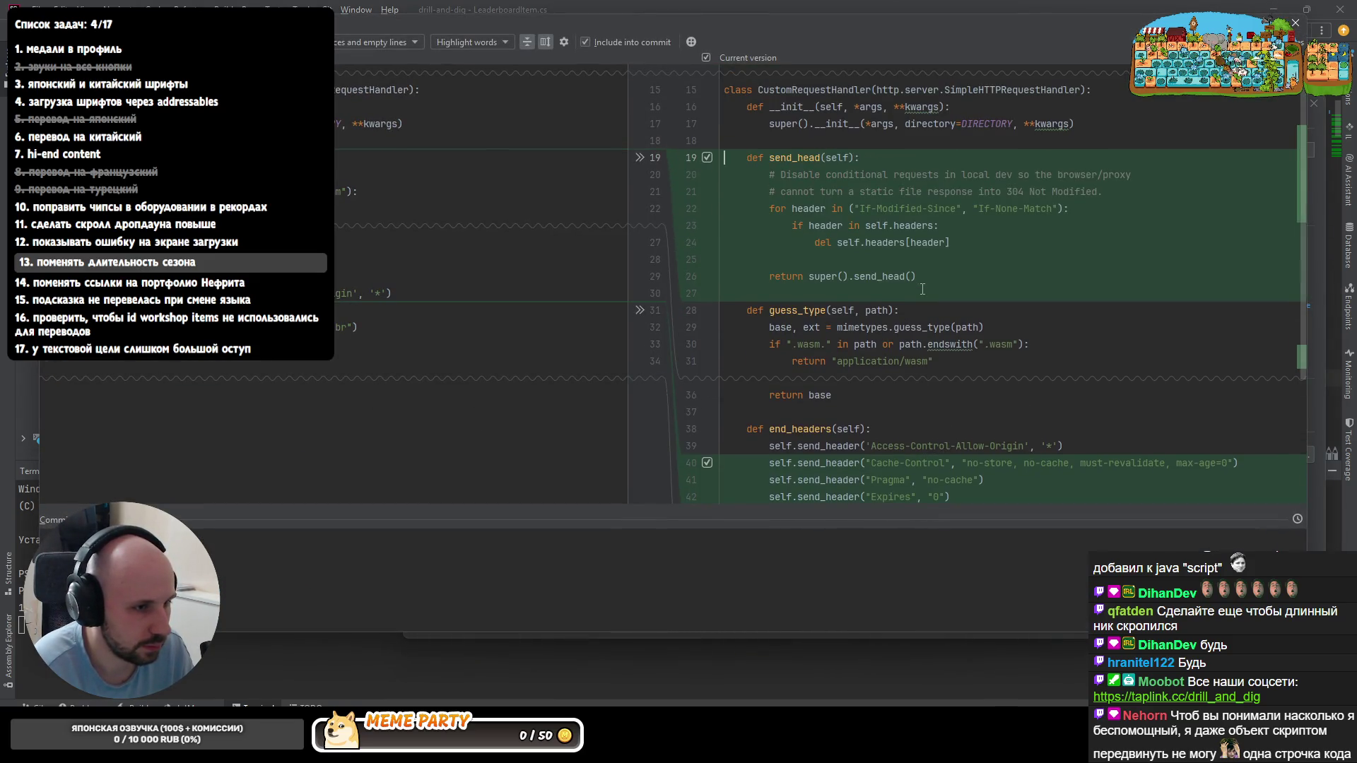
{"action": "scroll", "coordinate": [923, 289], "scroll_direction": "down", "scroll_amount": 3}
{"action": "scroll", "coordinate": [922, 288], "scroll_direction": "up", "scroll_amount": 2}
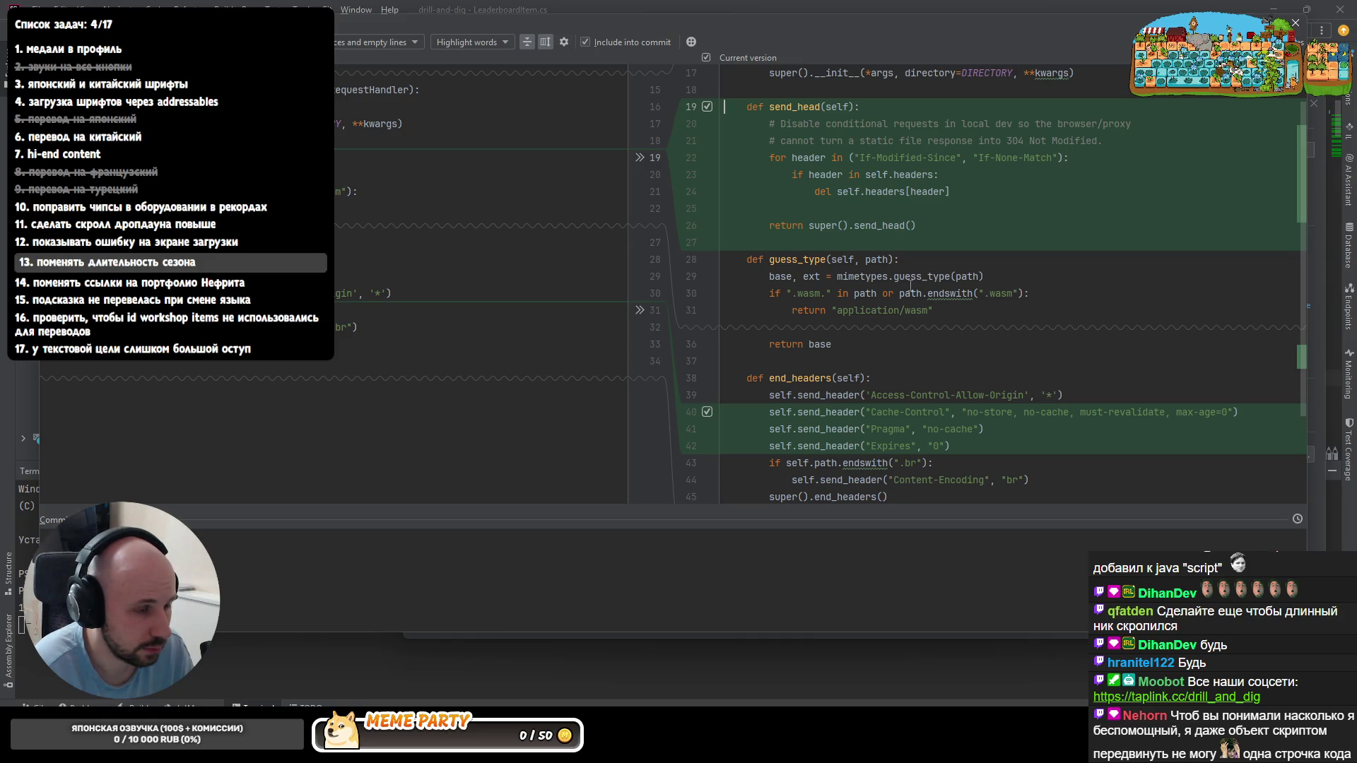
{"action": "left_click", "coordinate": [1295, 22]}
{"action": "key", "text": "alt+Tab"}
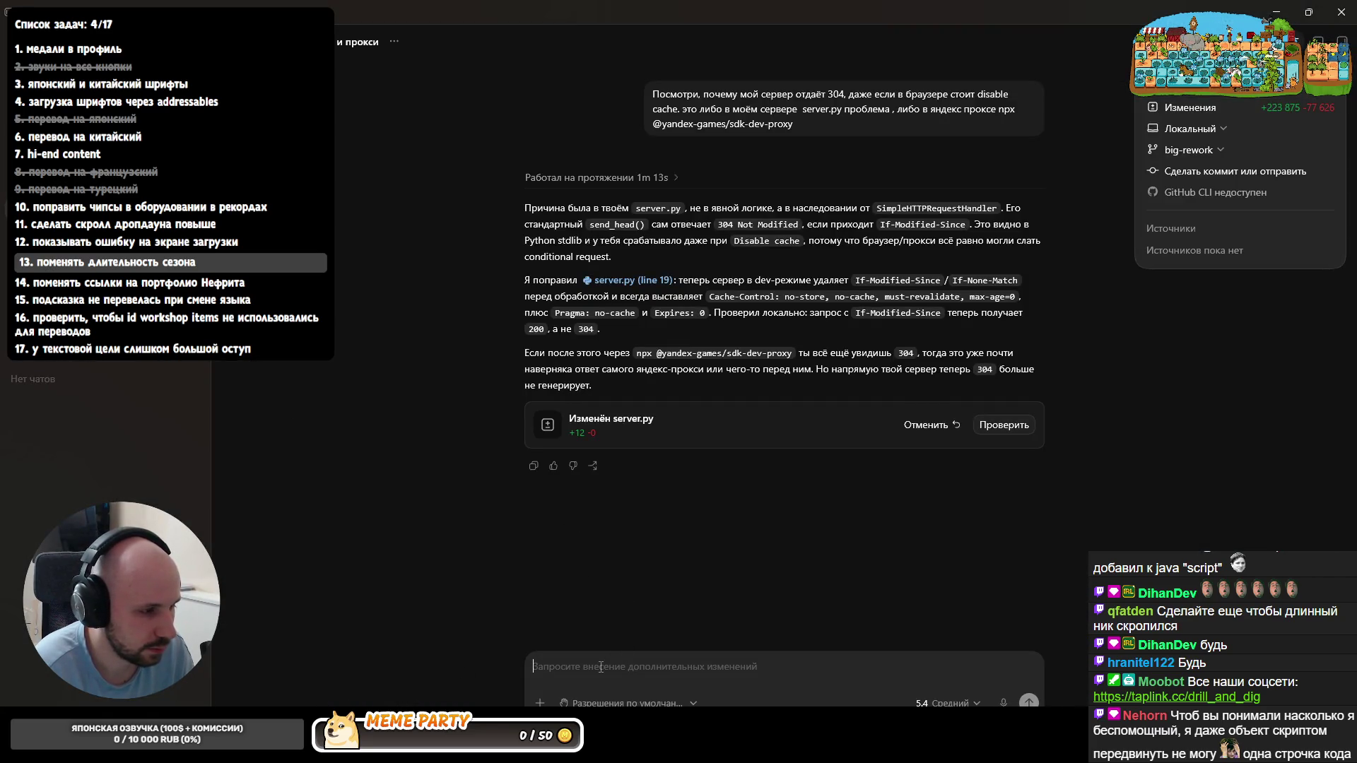
{"action": "type", "text": "nginx"}
- Send Codex a follow-up asking that server caching obey Chrome DevTools' Disable Cache checkbox
{"action": "key", "text": "BackSpace"}
{"action": "key", "text": "BackSpace"}
{"action": "key", "text": "BackSpace"}
{"action": "type", "text": "теперь рабо"}
{"action": "key", "text": "BackSpace"}
{"action": "key", "text": "BackSpace"}
{"action": "key", "text": "BackSpace"}
{"action": "type", "text": "ра"}
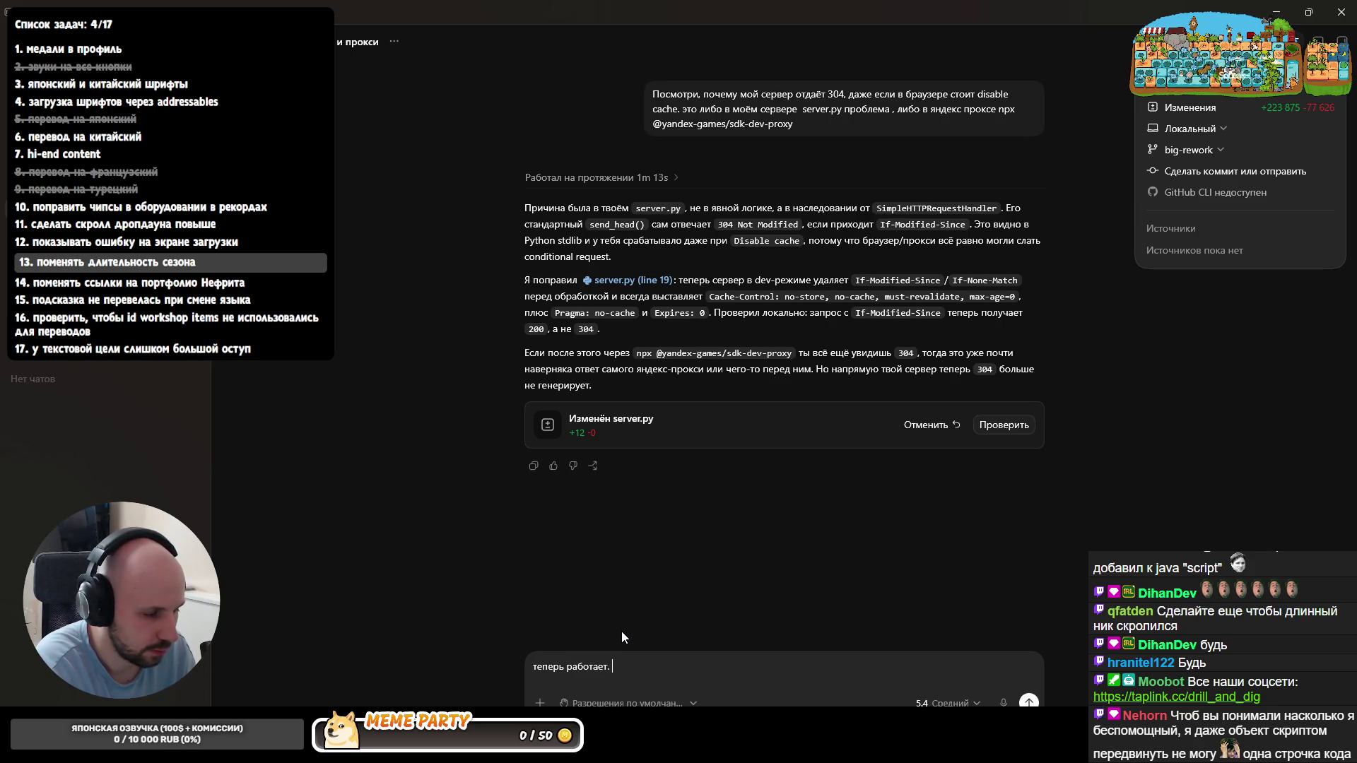
{"action": "key", "text": "BackSpace"}
{"action": "key", "text": "BackSpace"}
{"action": "key", "text": "BackSpace"}
{"action": "type", "text": "не кеши"}
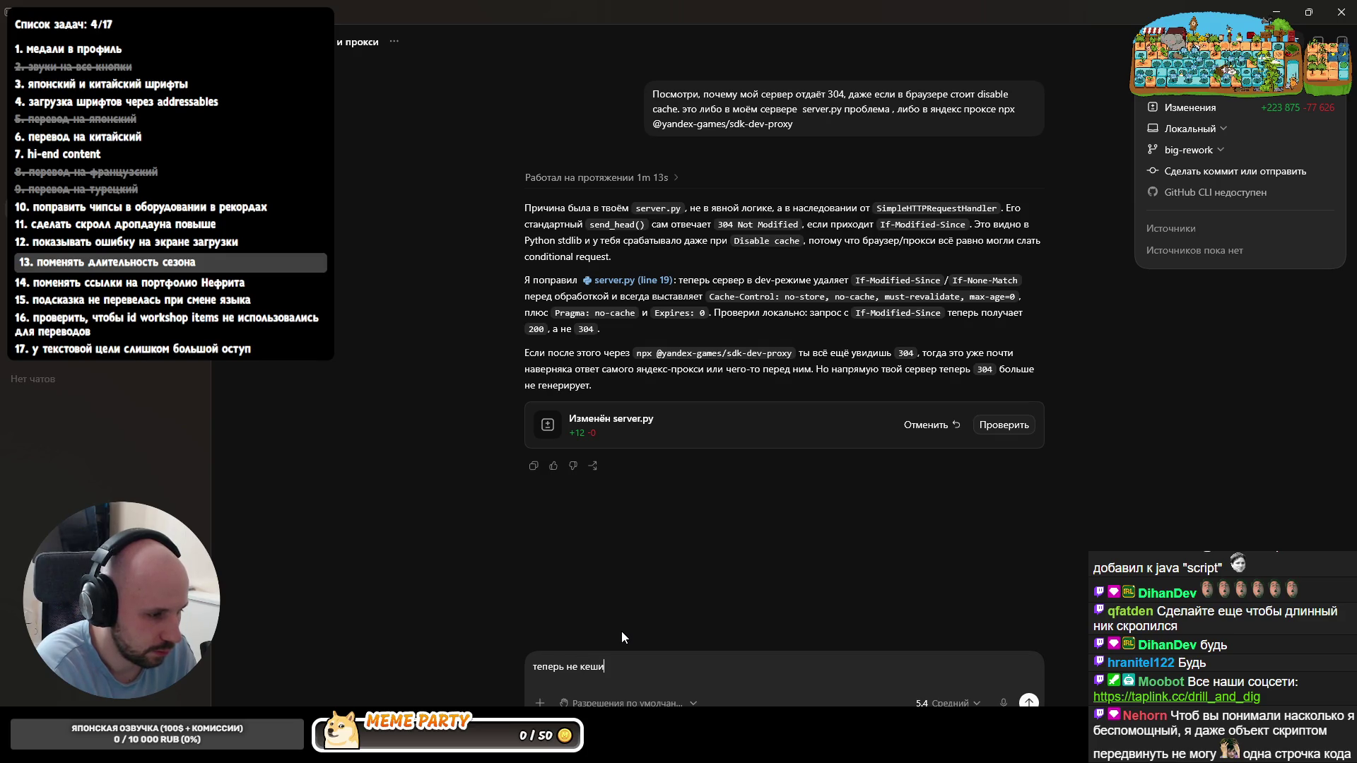
{"action": "type", "text": "рует. Но, я бы хотел, чтобы оно кешировало или нет в зависимости от галки в"}
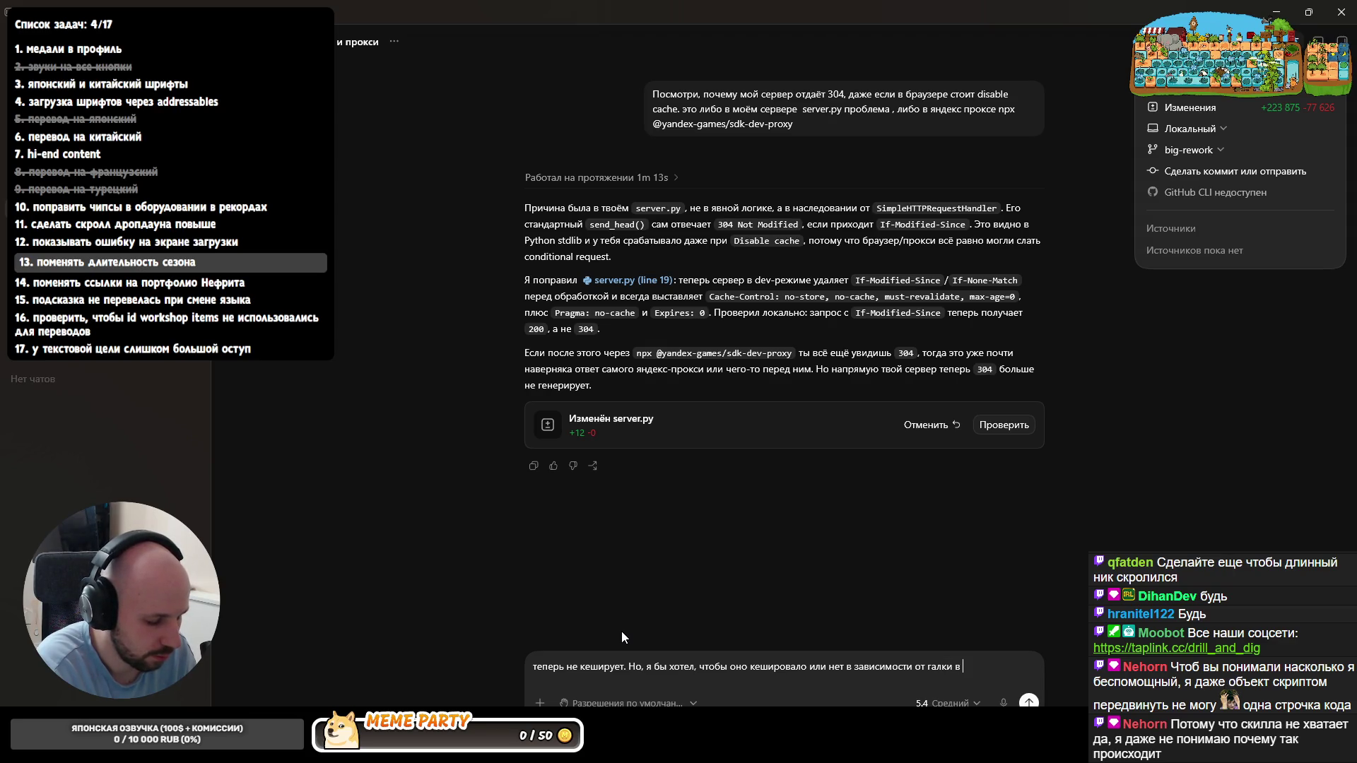
{"action": "key", "text": "BackSpace"}
{"action": "type", "text": "Disable Cac"}
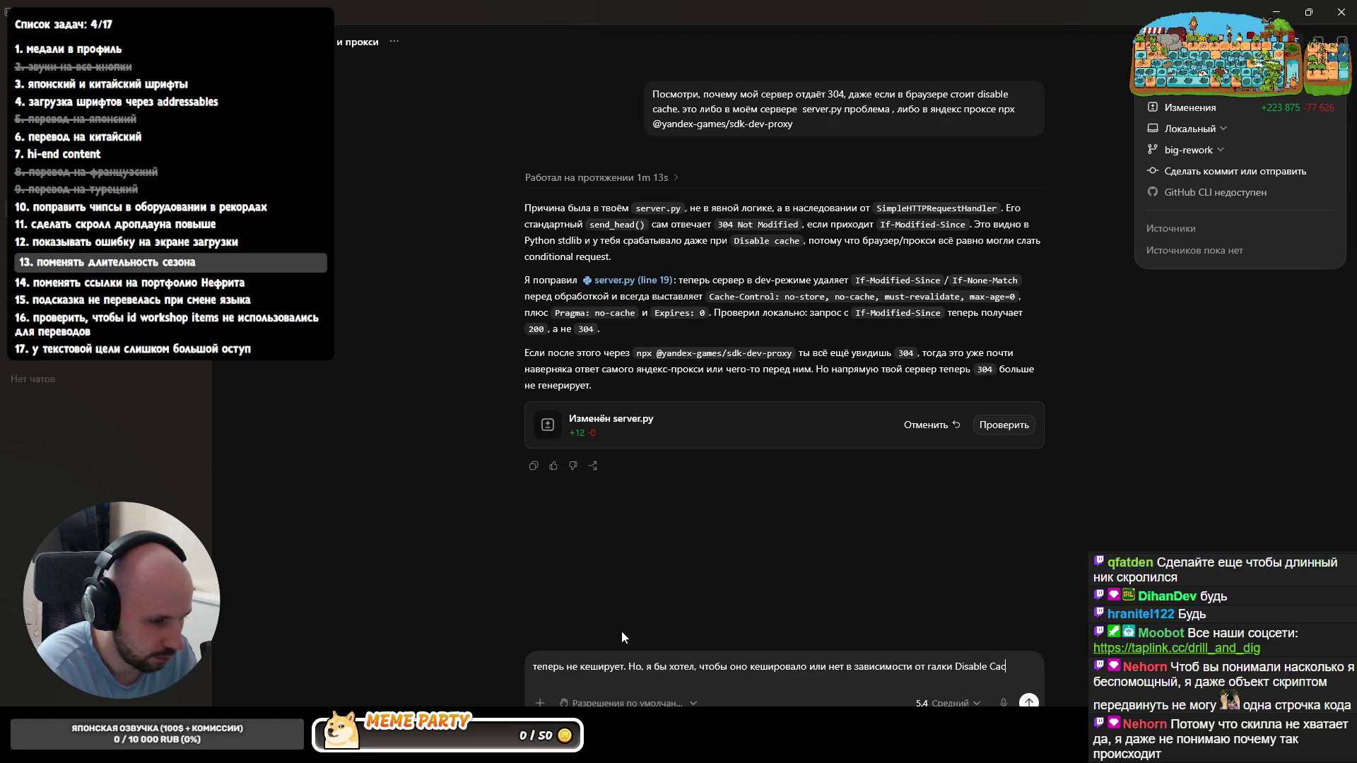
{"action": "type", "text": "de "}
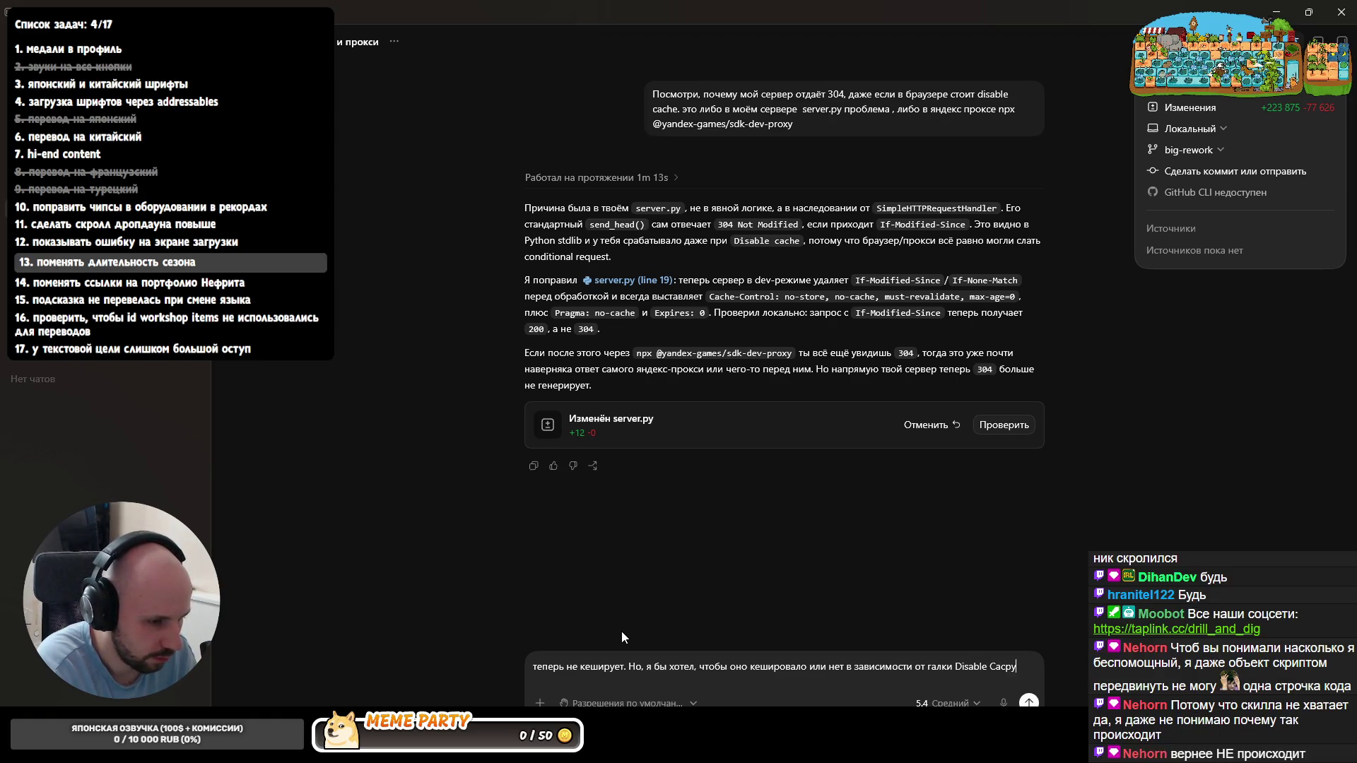
{"action": "type", "text": "в "}
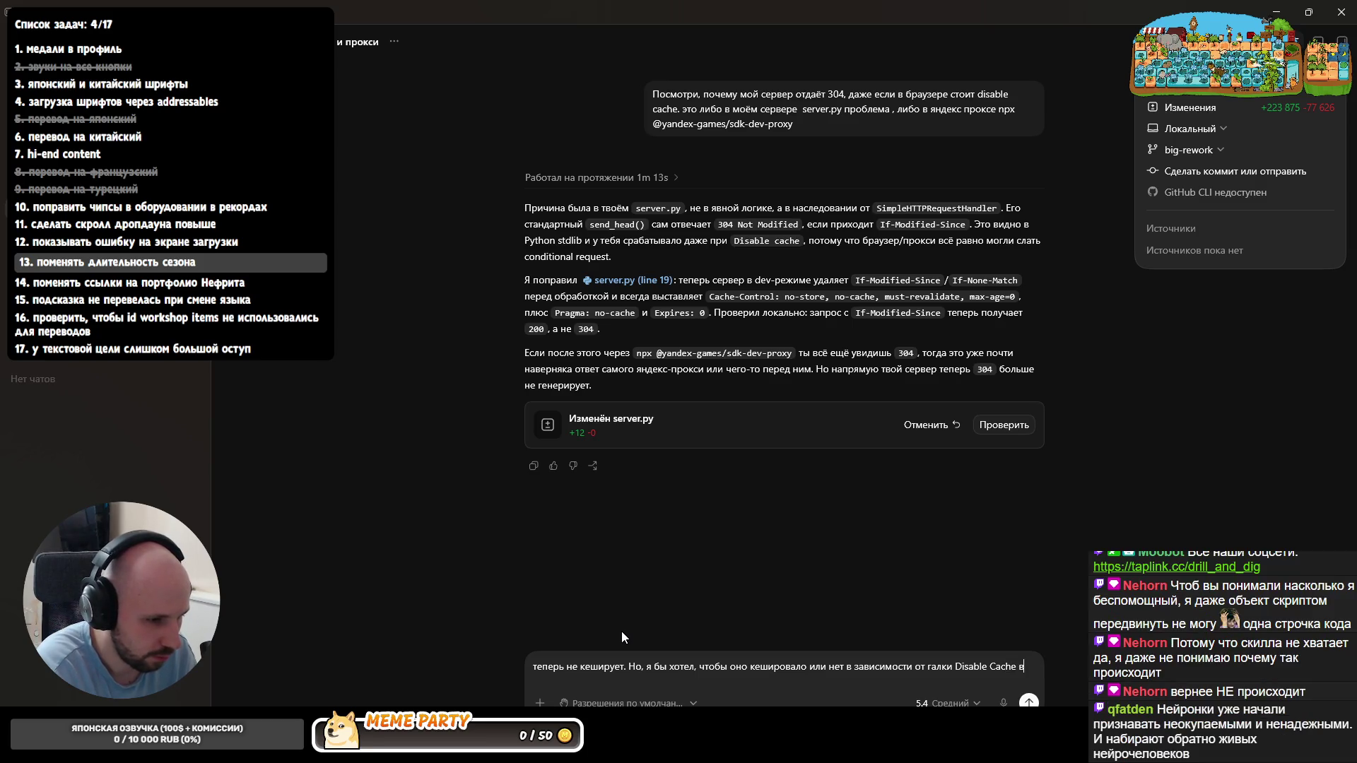
{"action": "type", "text": "Crh"}
{"action": "key", "text": "BackSpace"}
{"action": "key", "text": "BackSpace"}
{"action": "key", "text": "BackSpace"}
{"action": "type", "text": "Chrome dev tools"}
{"action": "key", "text": "Return"}
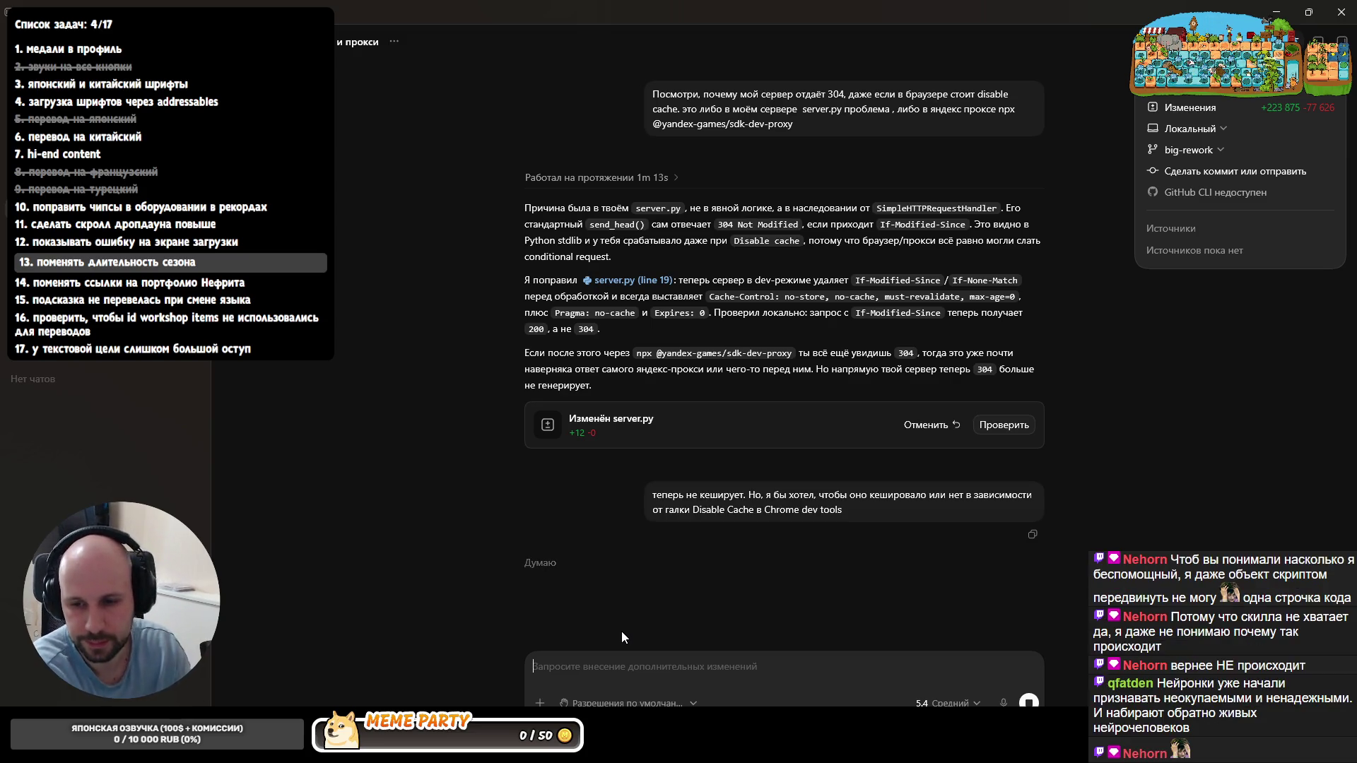
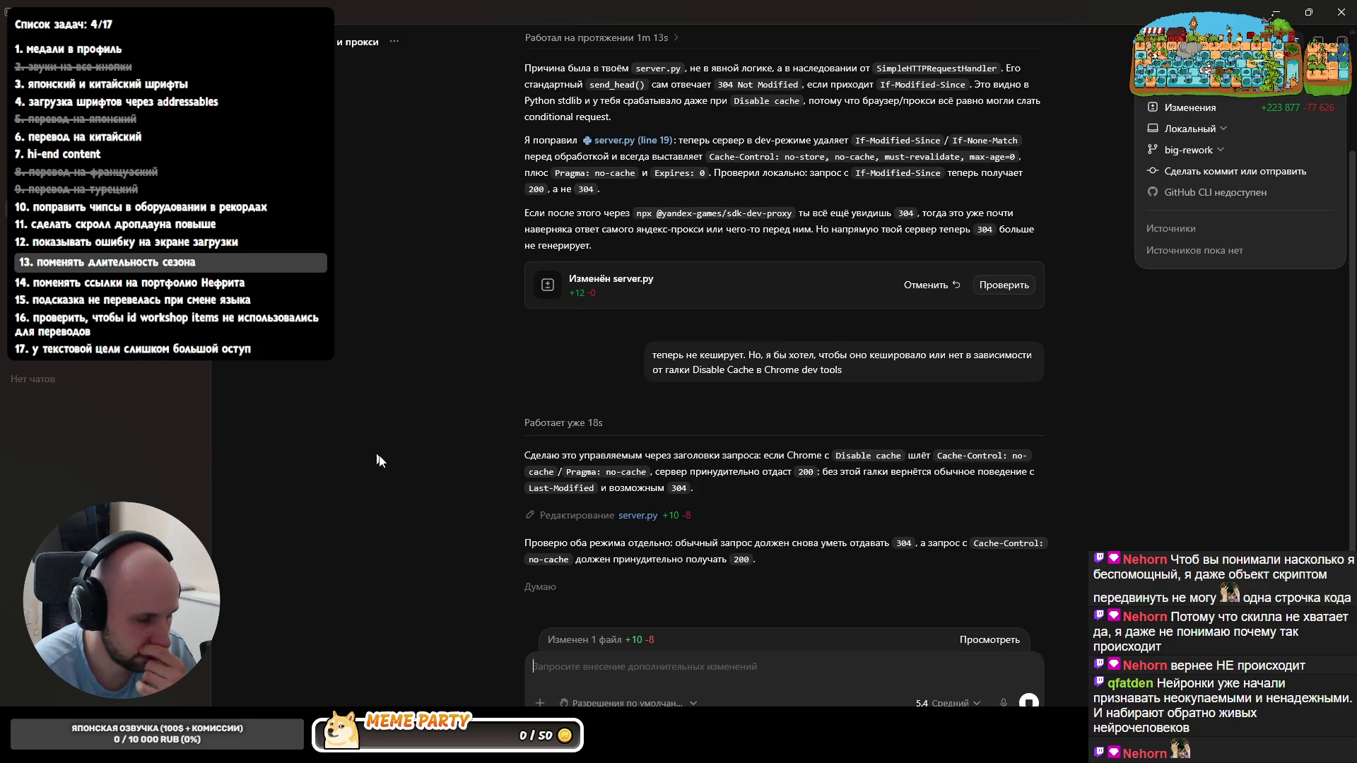
- Approve the local cache-test command and start drafting the question about the old server's default behavior
{"action": "left_click", "coordinate": [657, 664]}
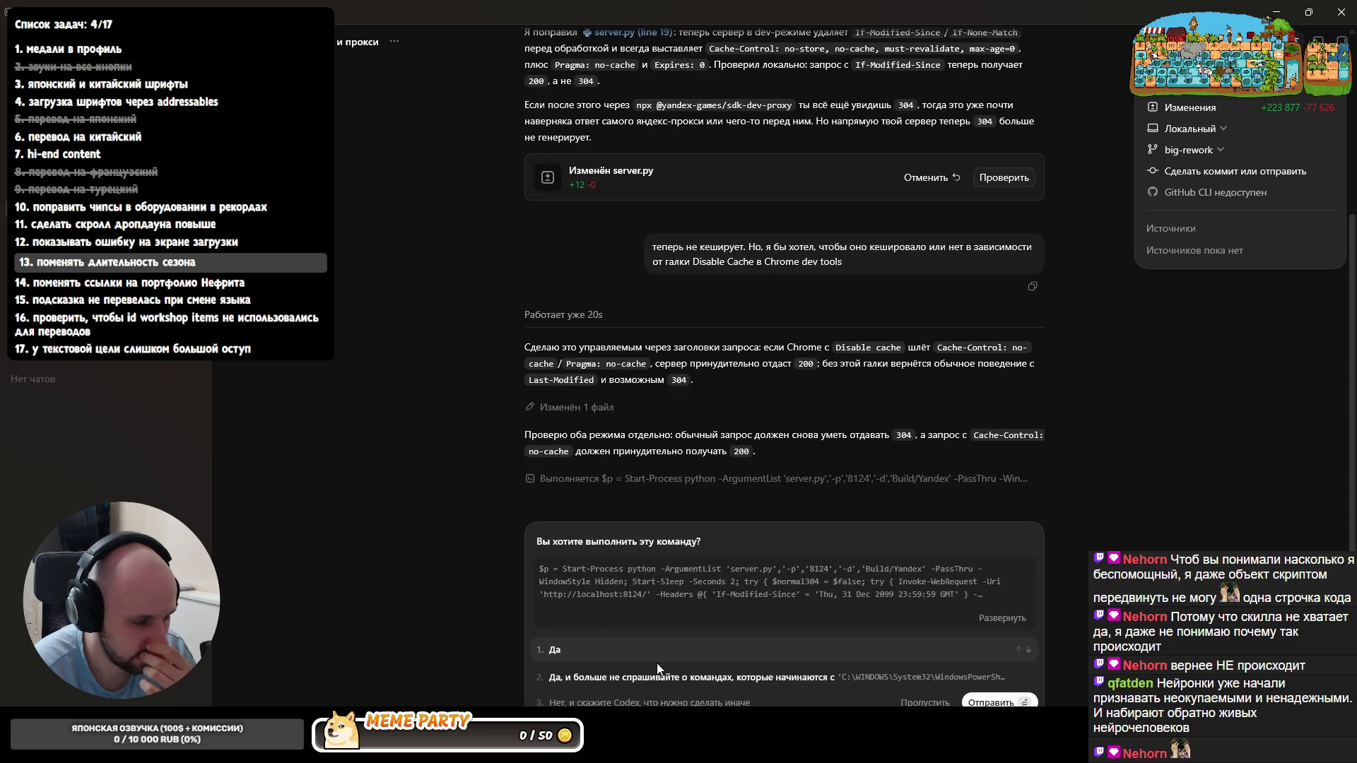
{"action": "left_click", "coordinate": [580, 668]}
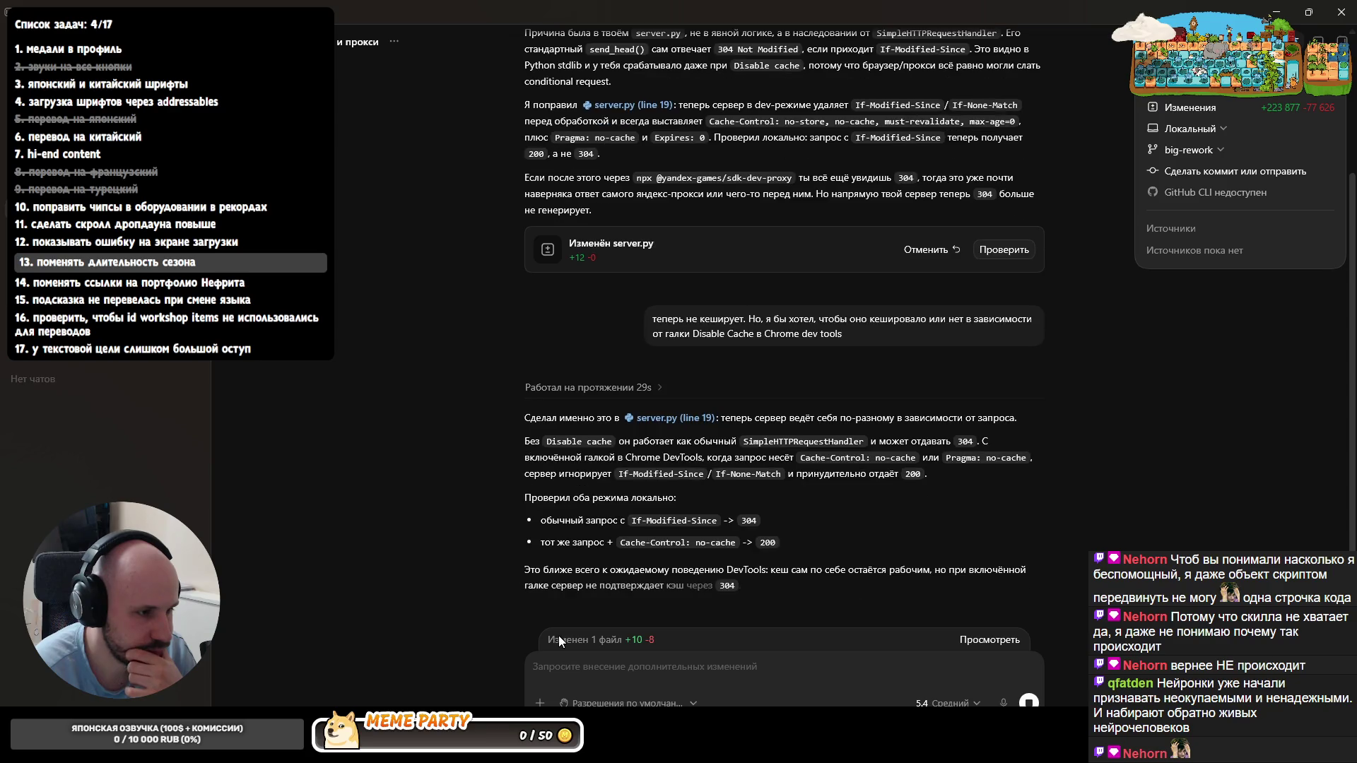
{"action": "type", "text": "А"}
{"action": "left_click", "coordinate": [650, 678]}
{"action": "type", "text": "Раз"}
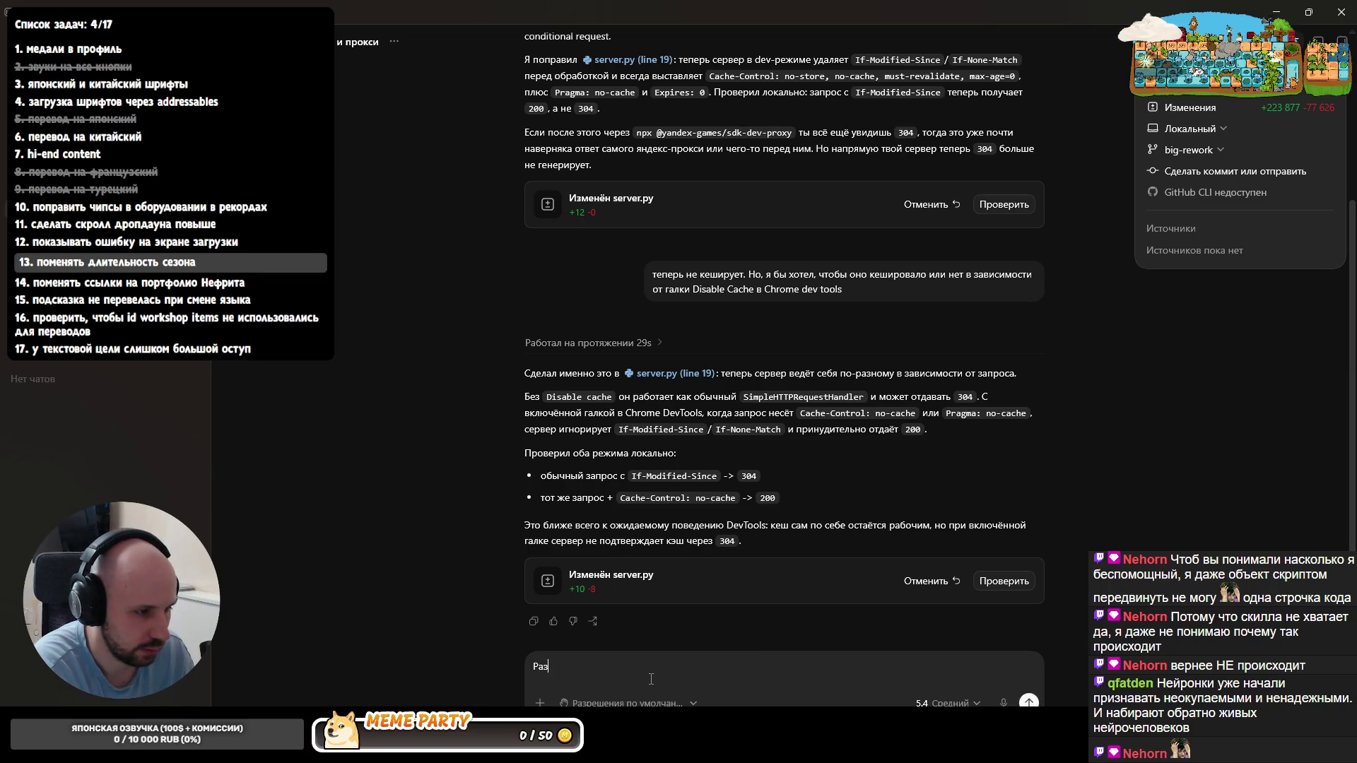
{"action": "key", "text": "BackSpace"}
{"action": "type", "text": "А по у"}
{"action": "key", "text": "BackSpace"}
{"action": "key", "text": "BackSpace"}
{"action": "key", "text": "BackSpace"}
{"action": "type", "text": "у моего стар"}
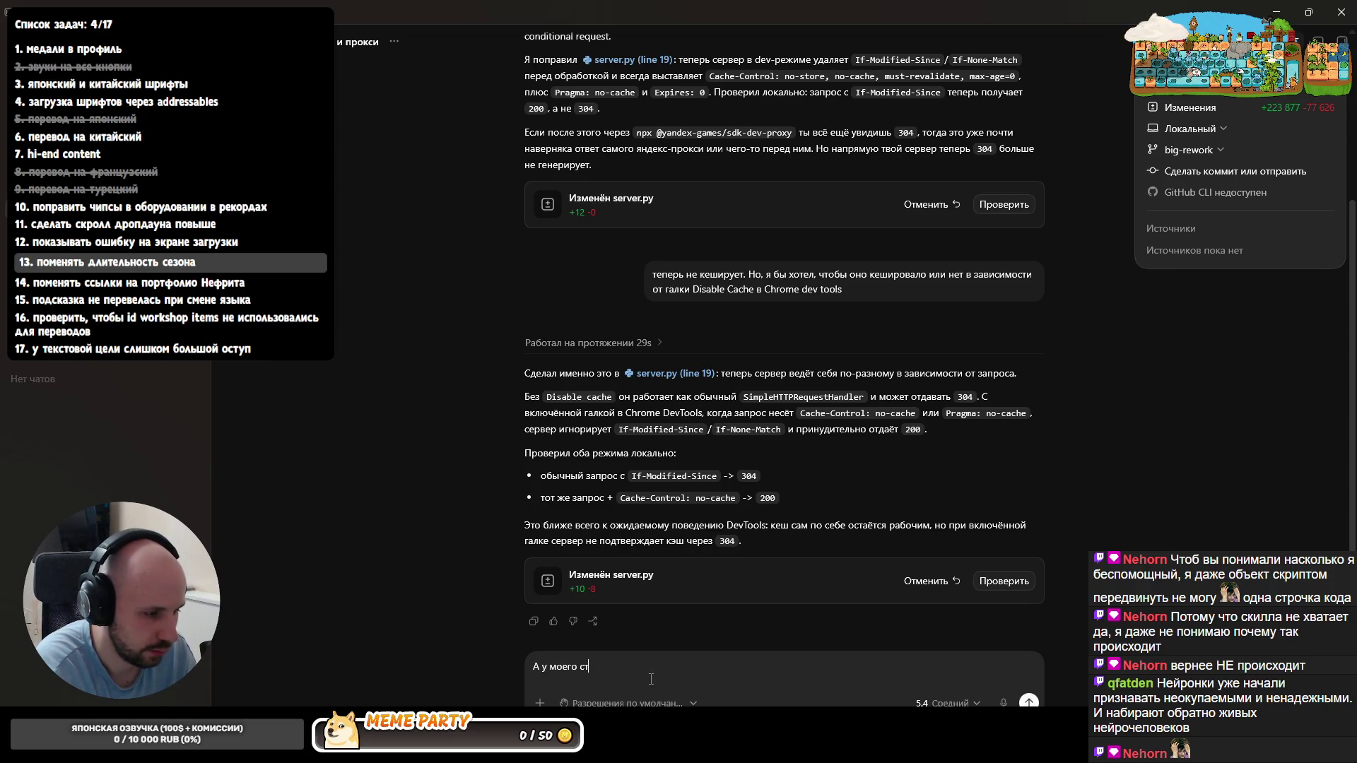
{"action": "type", "text": "ого кода разв"}
{"action": "type", "text": "е не была така"}
{"action": "type", "text": "я же логика"}
{"action": "type", "text": "л по умолчанию?"}
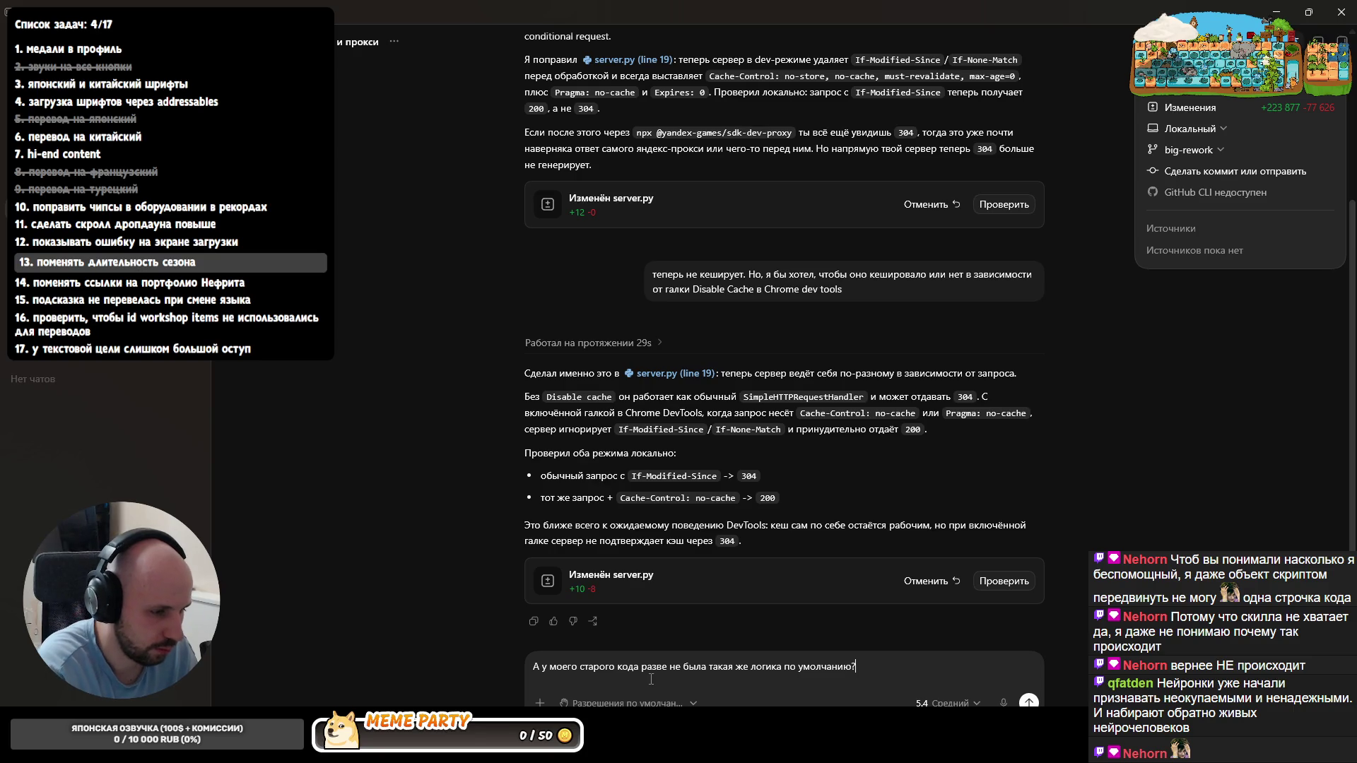
{"action": "key", "text": "alt+Tab"}
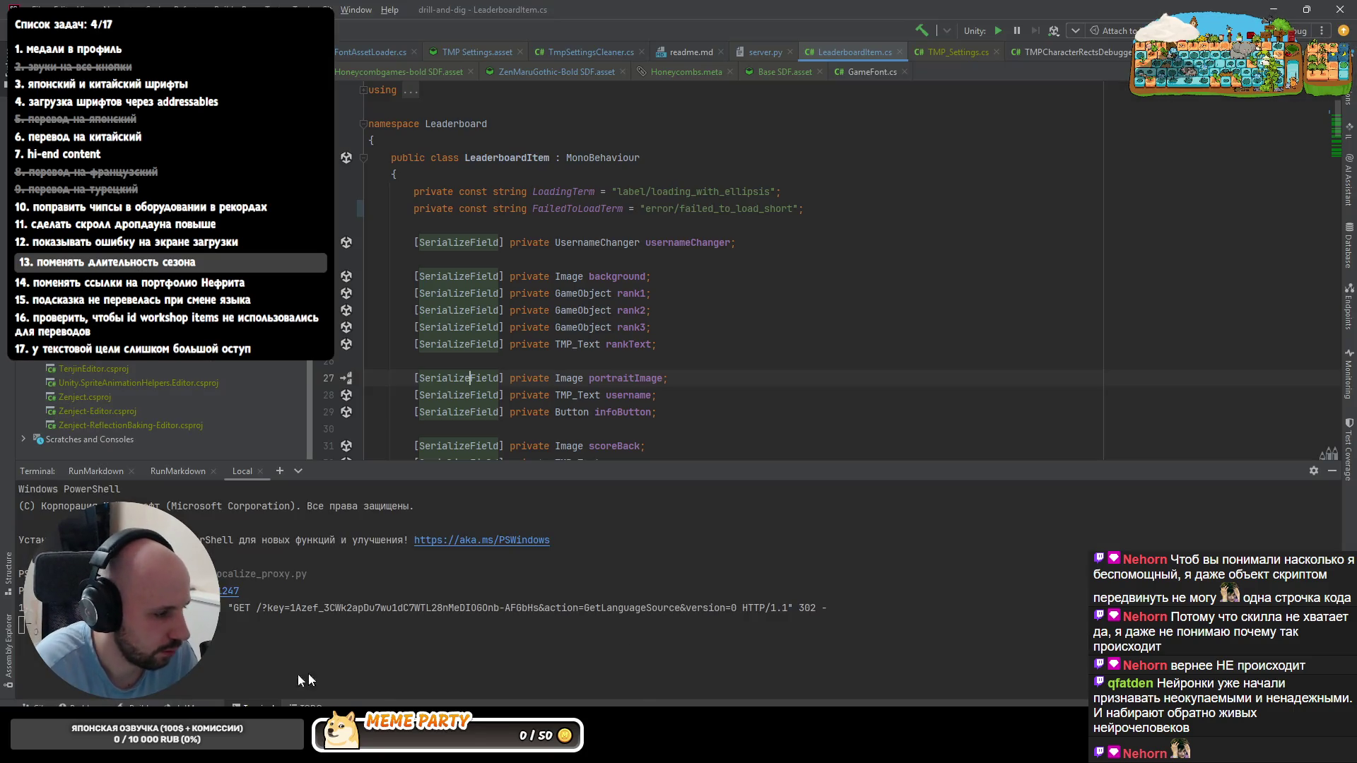
{"action": "key", "text": "alt+Tab"}
- Reload the localhost game with network throttling set to No throttling and check the leaderboard opens
{"action": "left_click", "coordinate": [186, 5]}
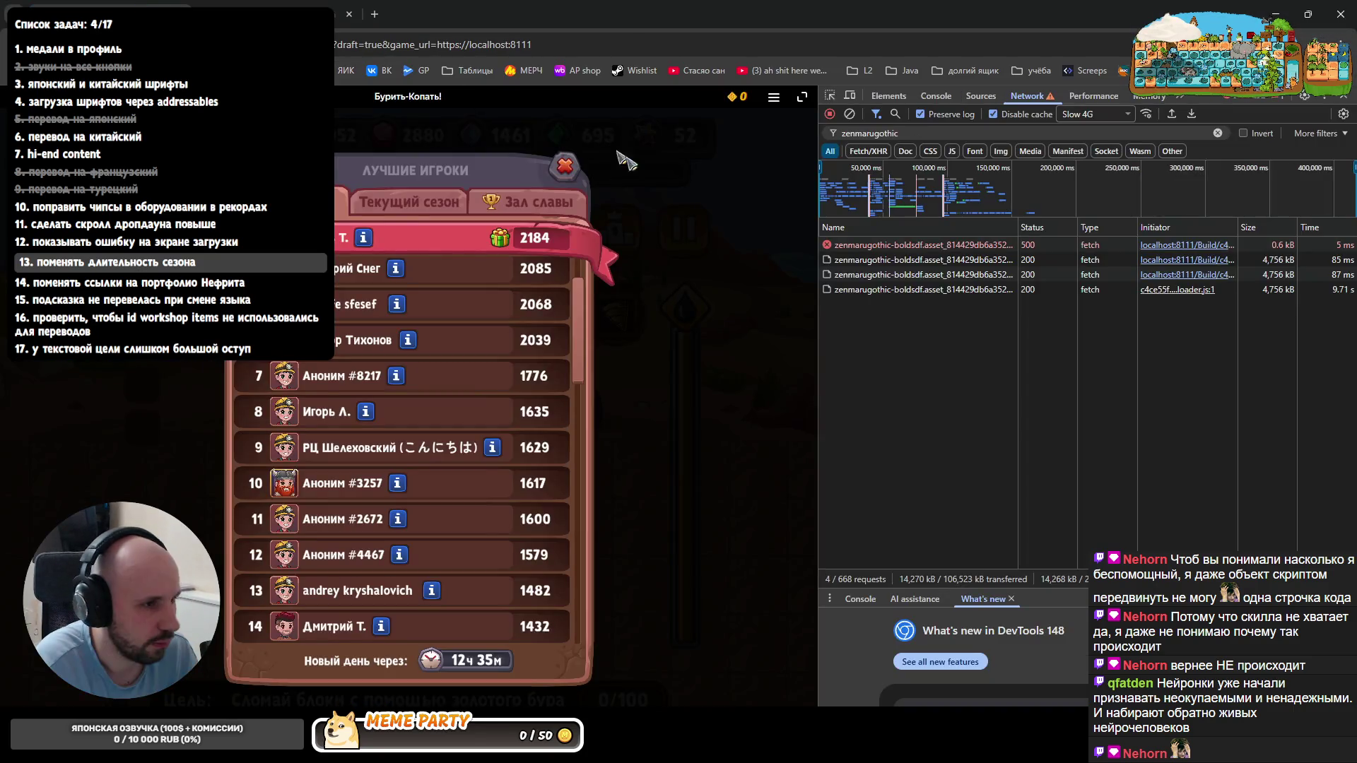
{"action": "key", "text": "F5"}
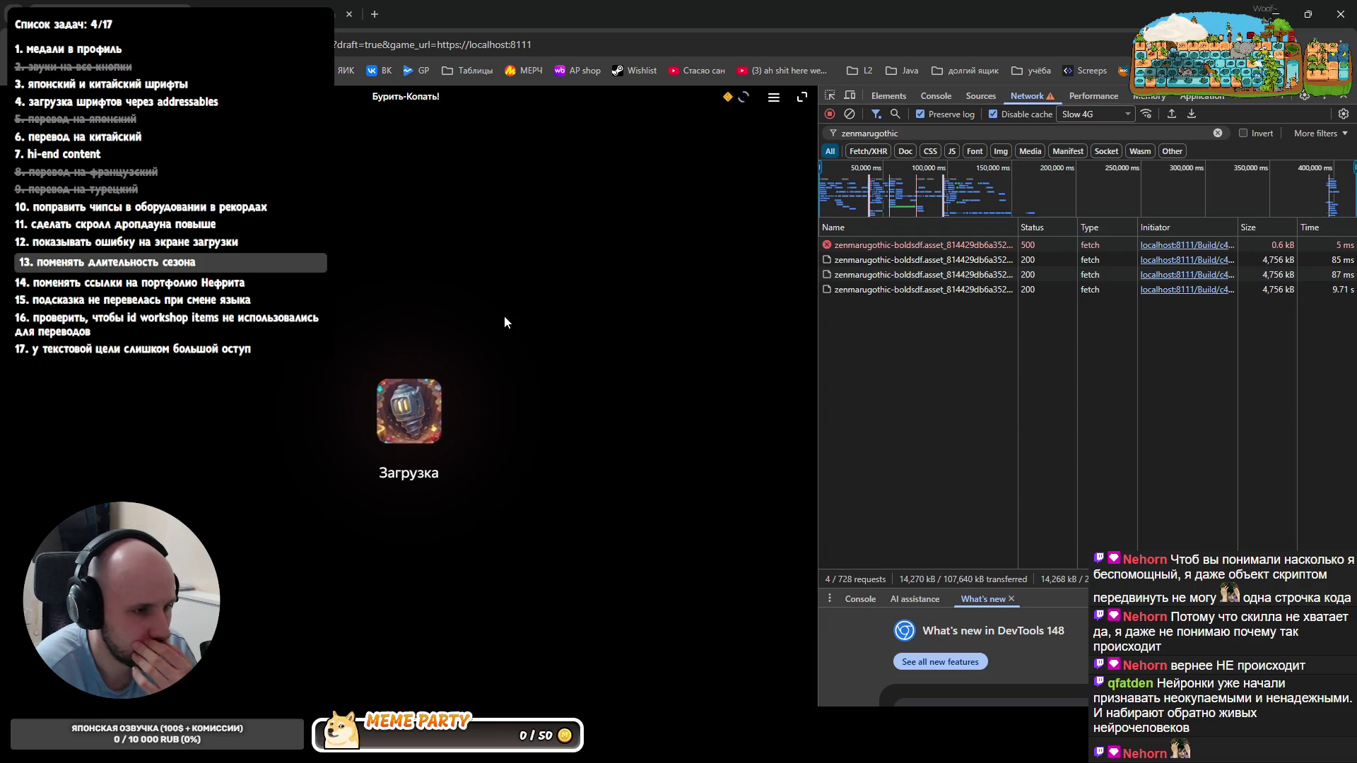
{"action": "left_click", "coordinate": [1095, 113]}
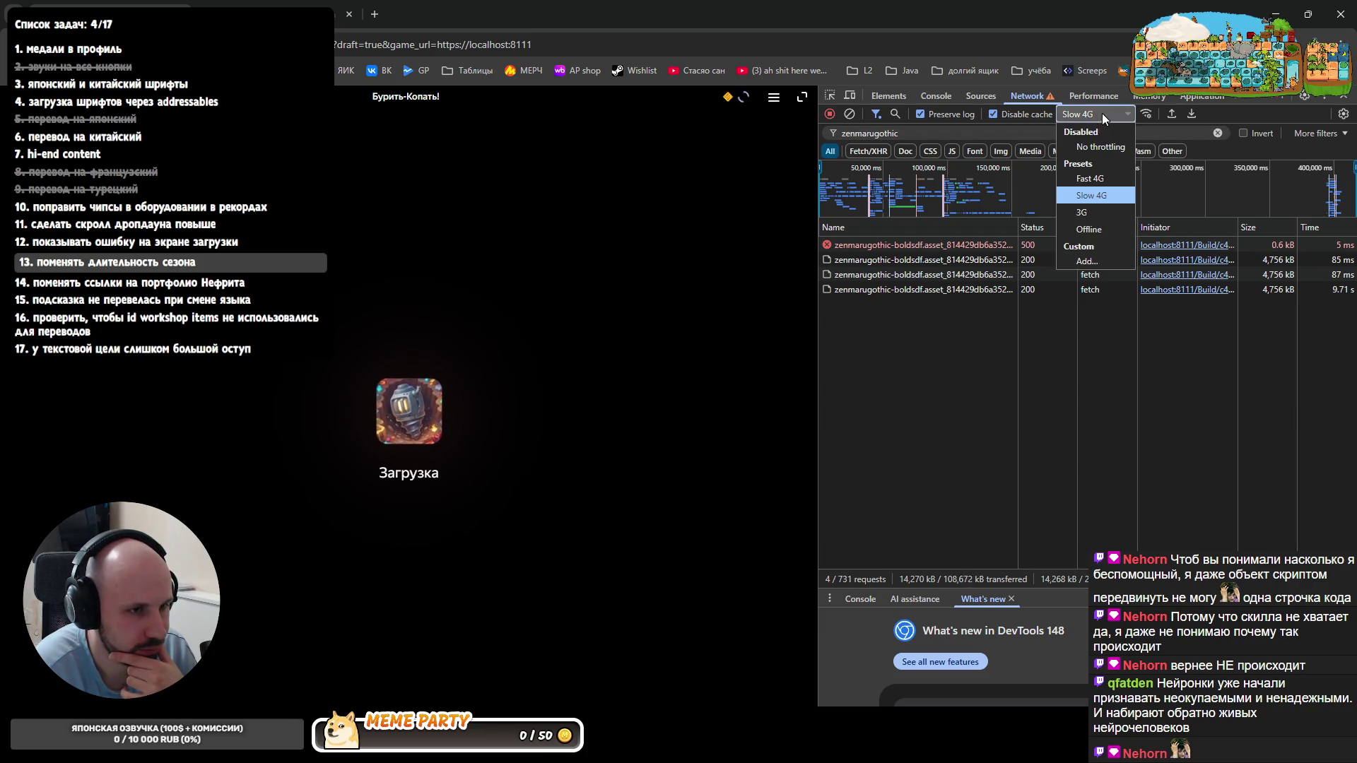
{"action": "left_click", "coordinate": [1087, 146]}
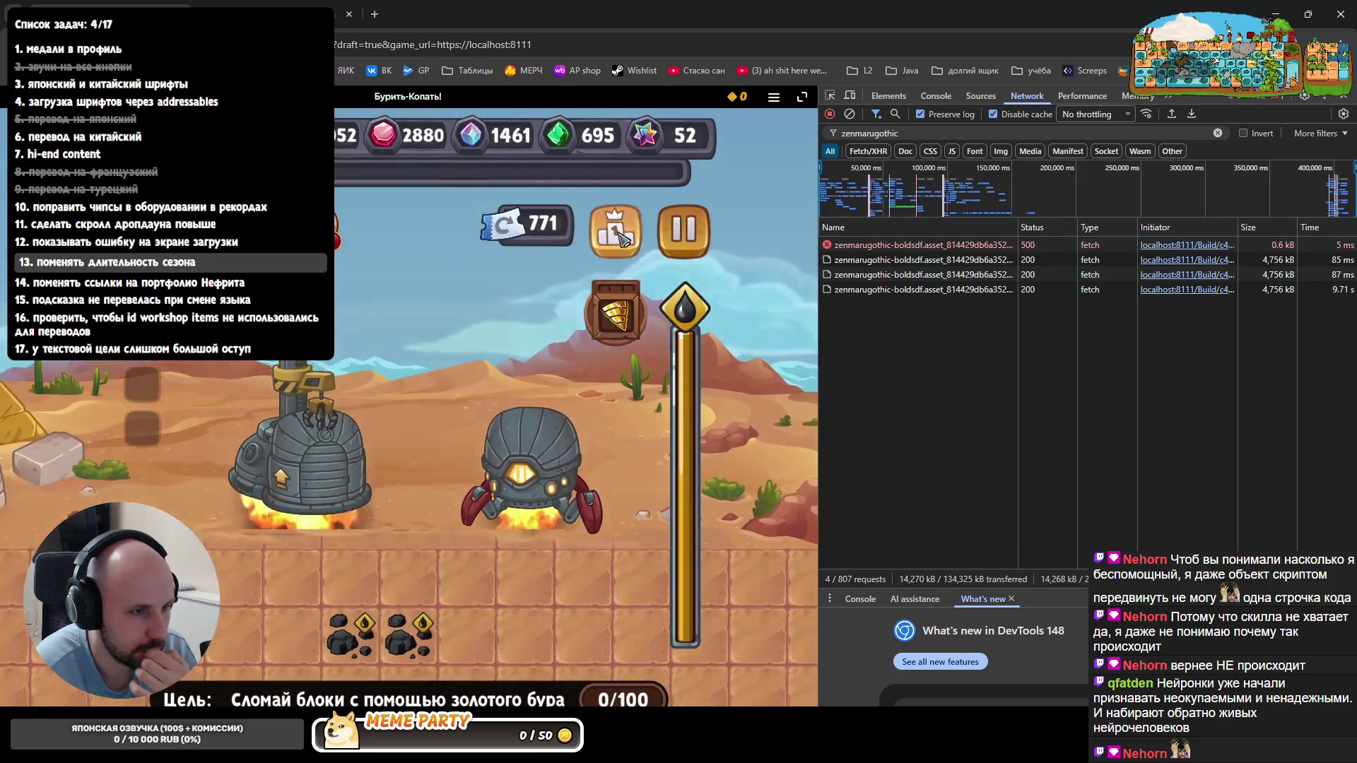
{"action": "left_click", "coordinate": [577, 247]}
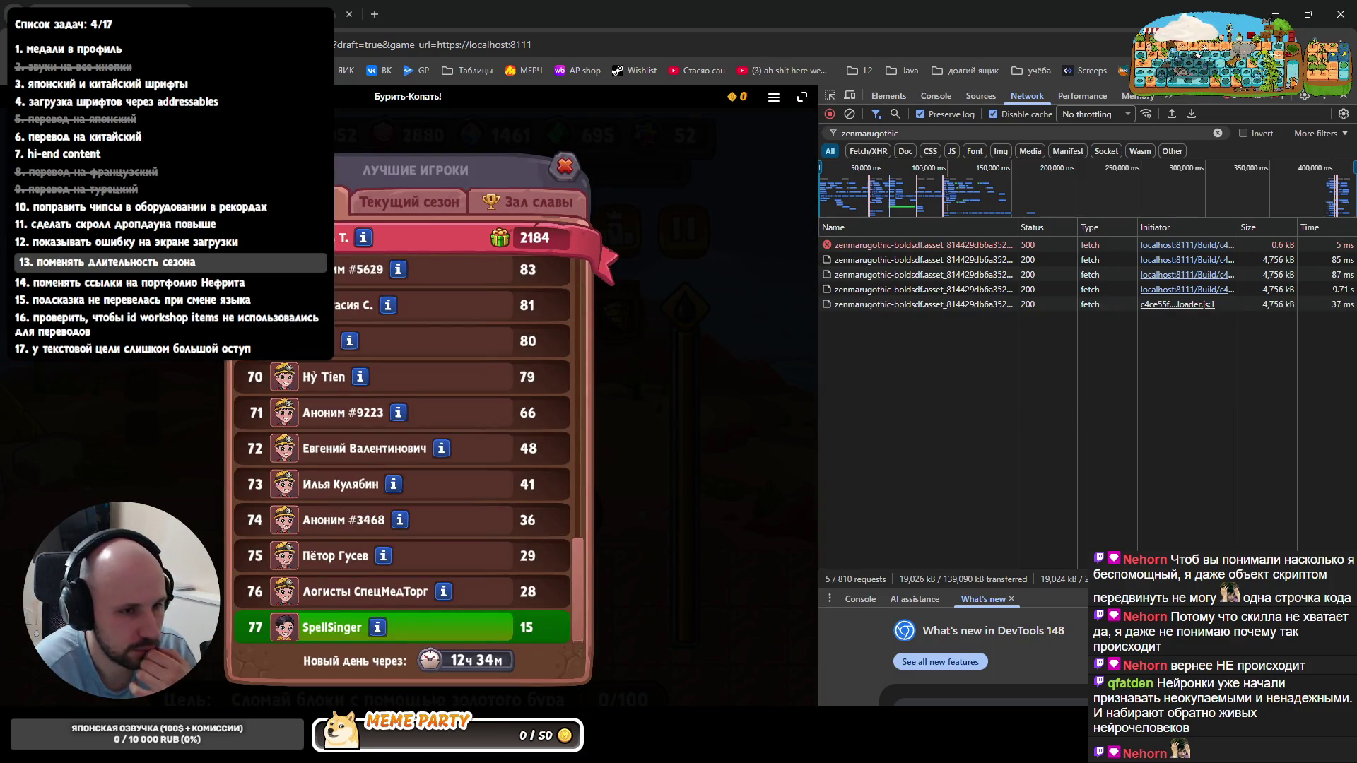
{"action": "key", "text": "F5"}
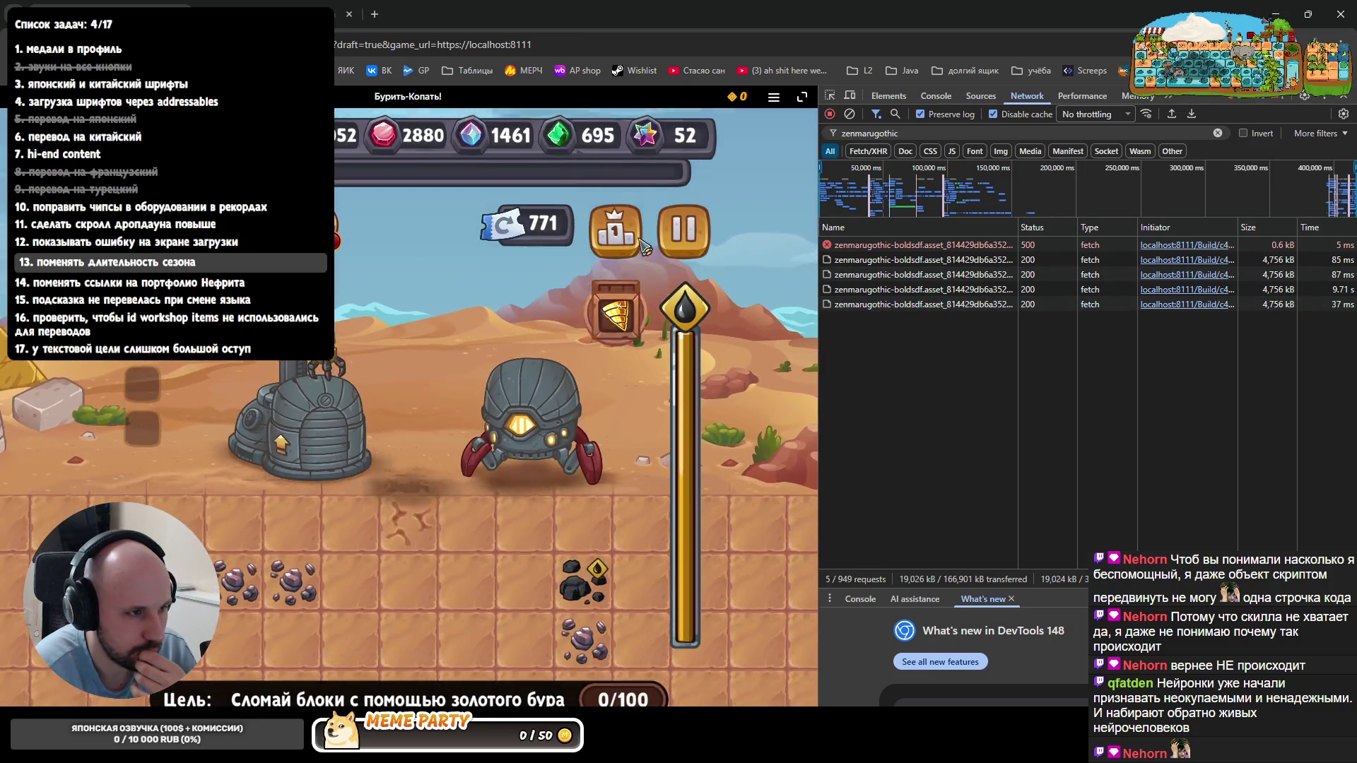
- Uncheck Disable cache, reload the page a few more times watching font fetches, then return to Rider
{"action": "left_click", "coordinate": [637, 240]}
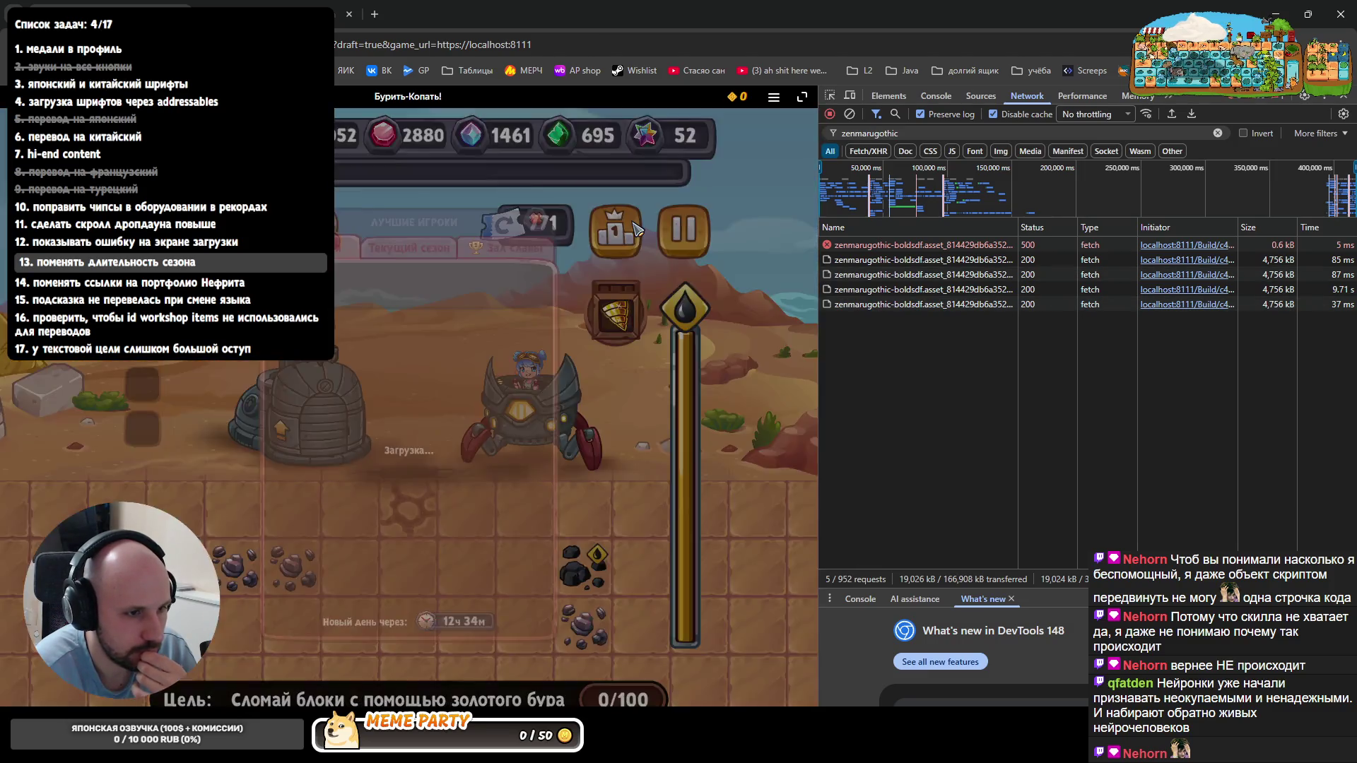
{"action": "left_click", "coordinate": [1008, 119]}
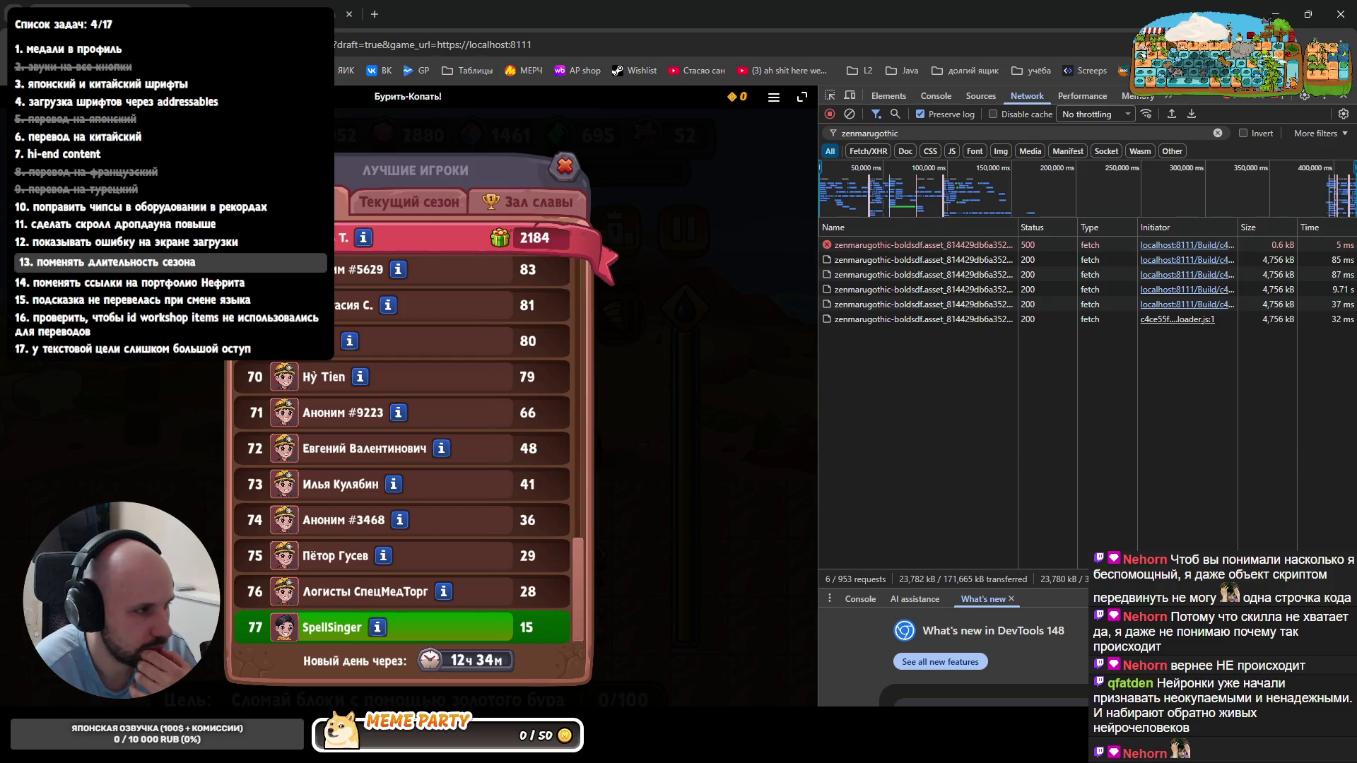
{"action": "key", "text": "F5"}
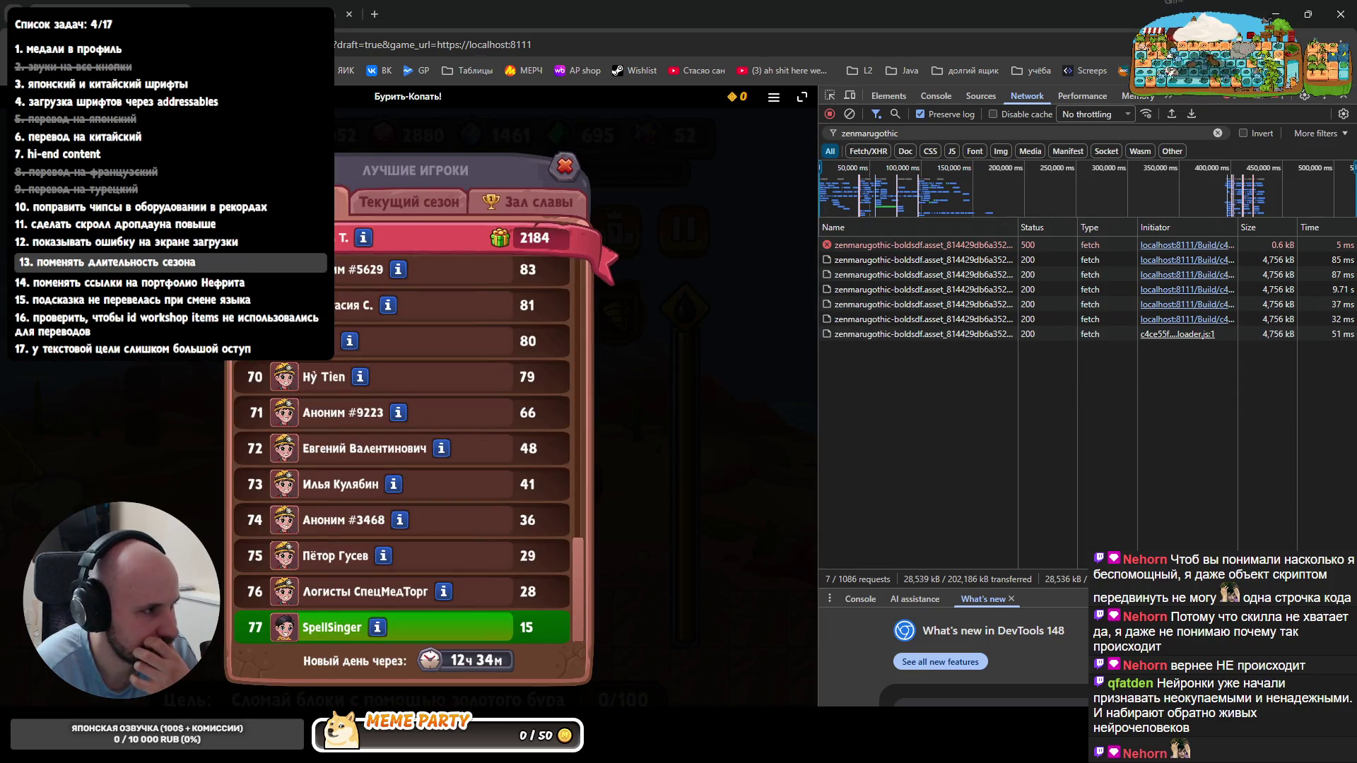
{"action": "key", "text": "F5"}
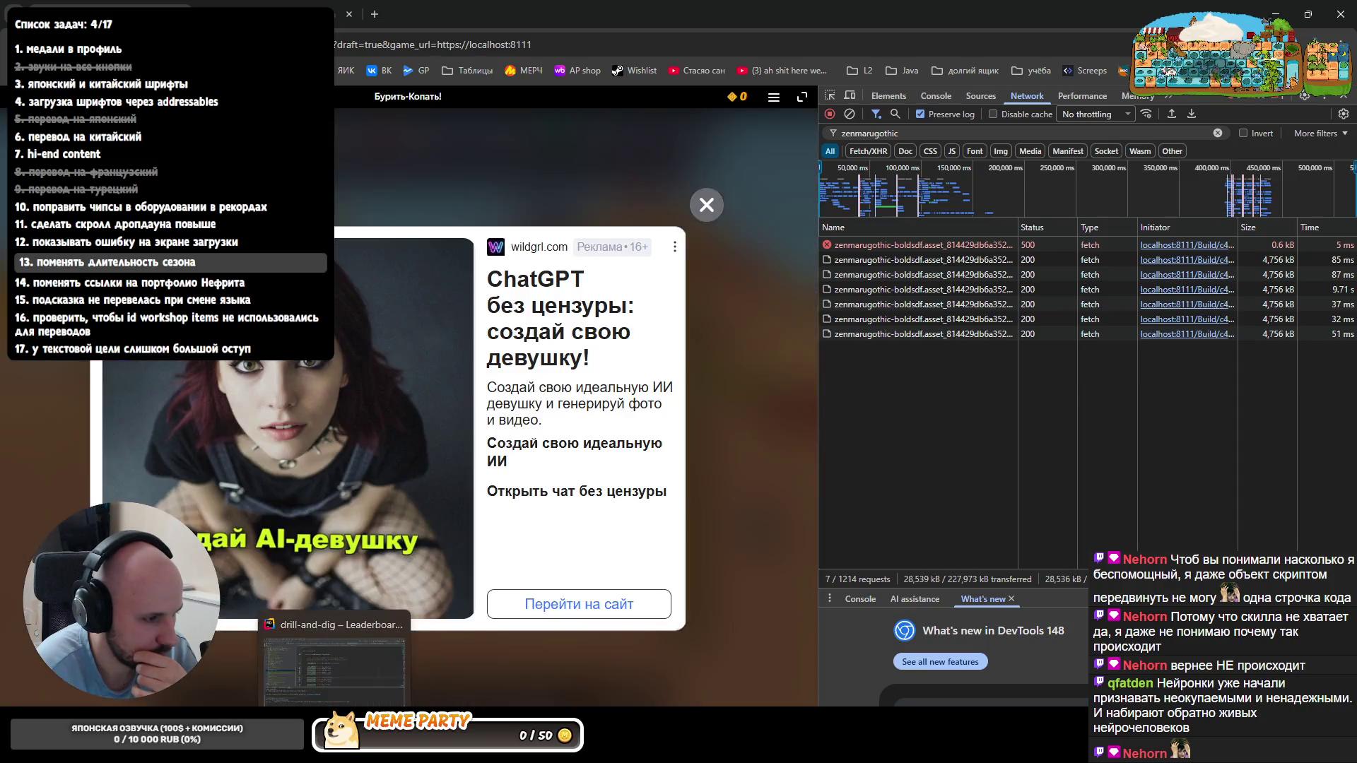
{"action": "left_click", "coordinate": [334, 668]}
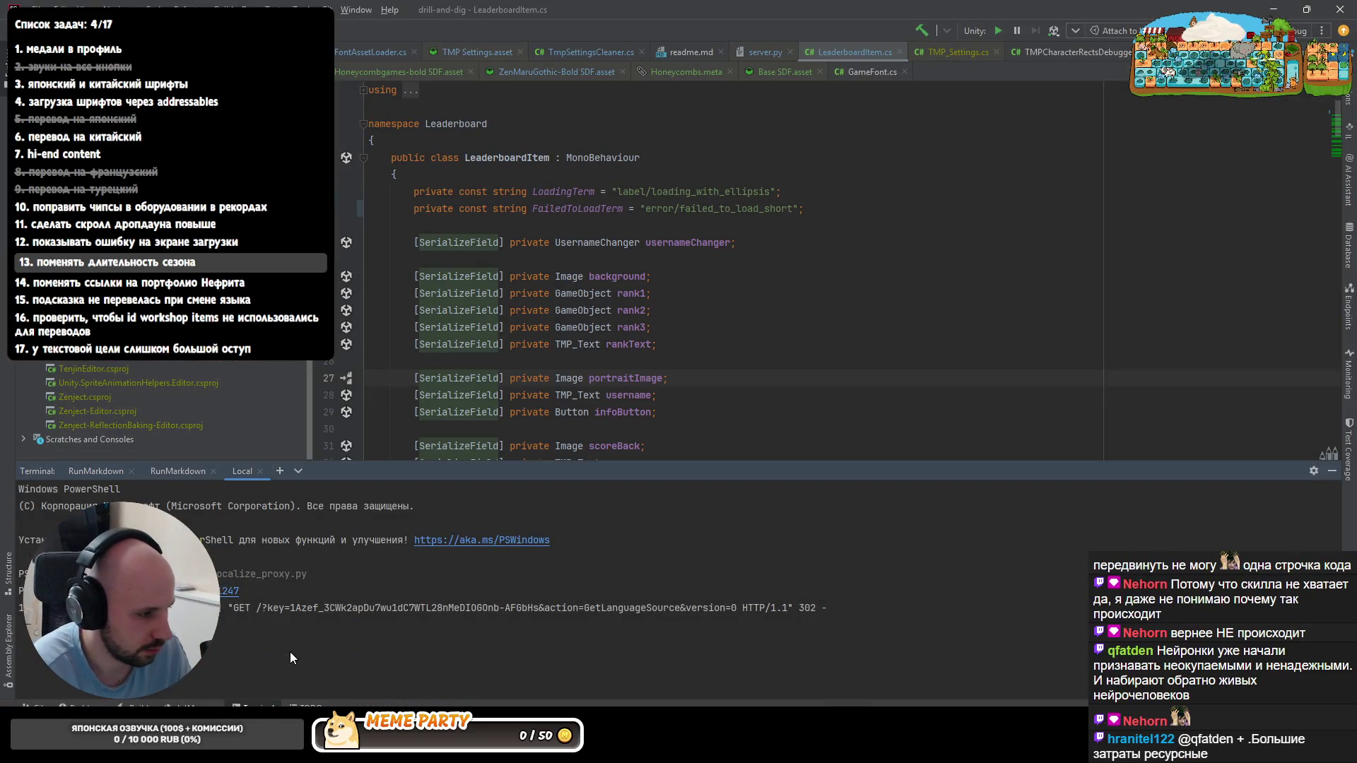
- Stop localize_proxy.py with Ctrl+C, rerun it from history, and switch back to the browser
{"action": "key", "text": "ctrl+c"}
{"action": "key", "text": "Up"}
{"action": "key", "text": "Return"}
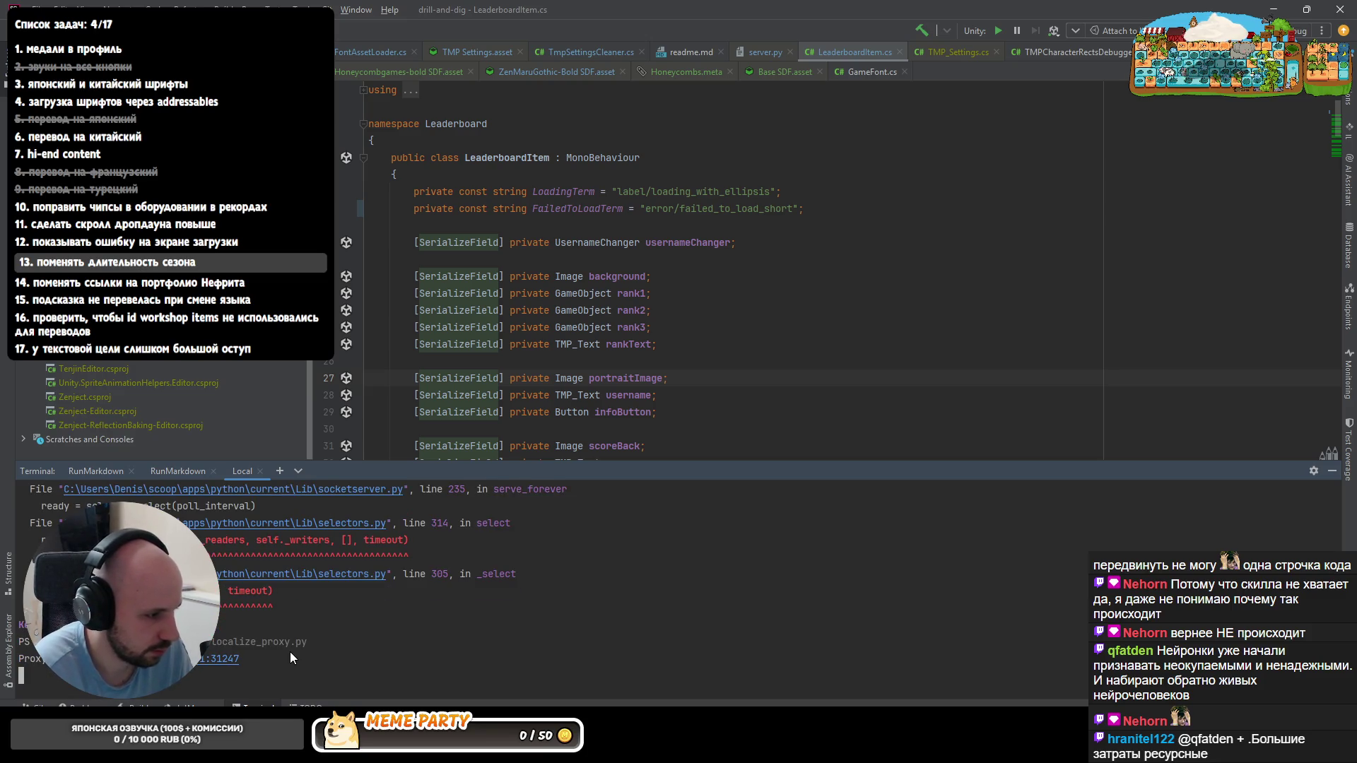
{"action": "key", "text": "alt+Tab"}
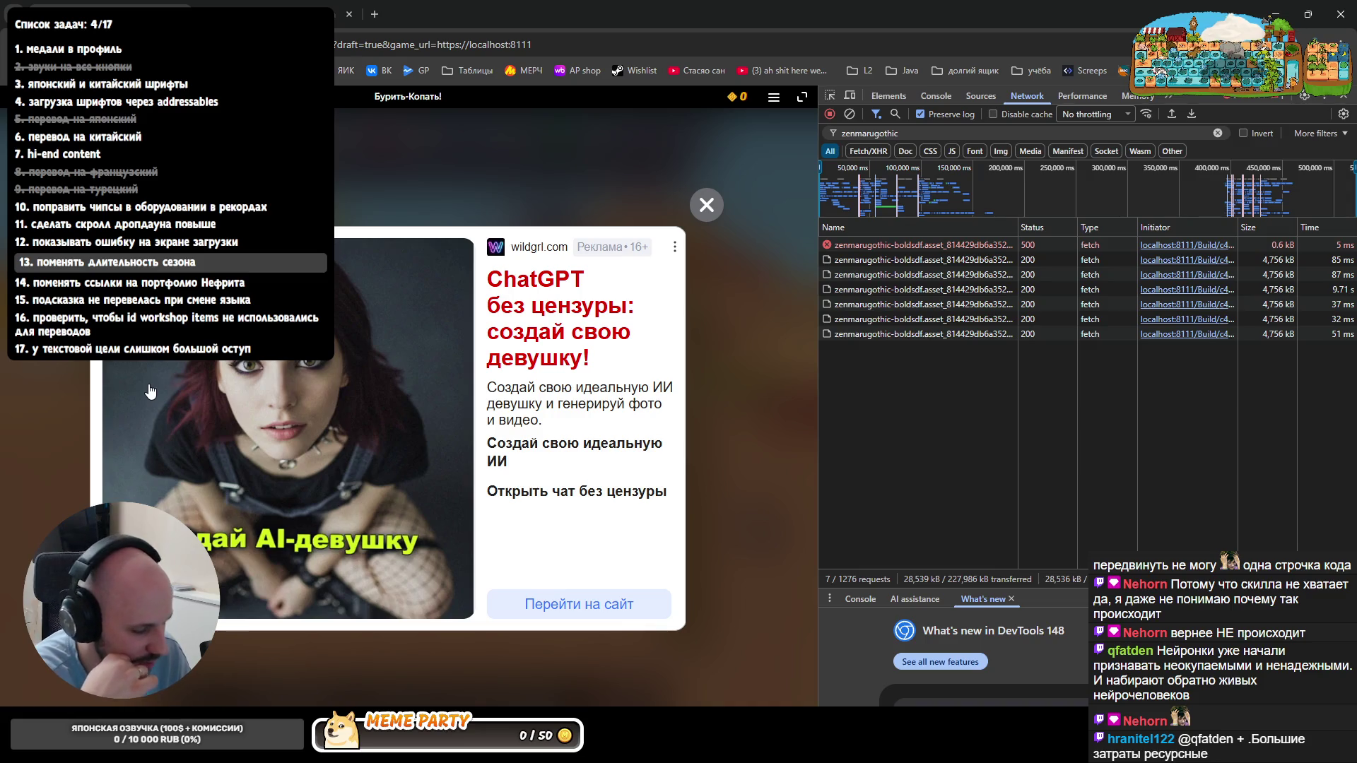
- Reload the game, dismiss the ad, and open then close the leaderboard
{"action": "key", "text": "F5"}
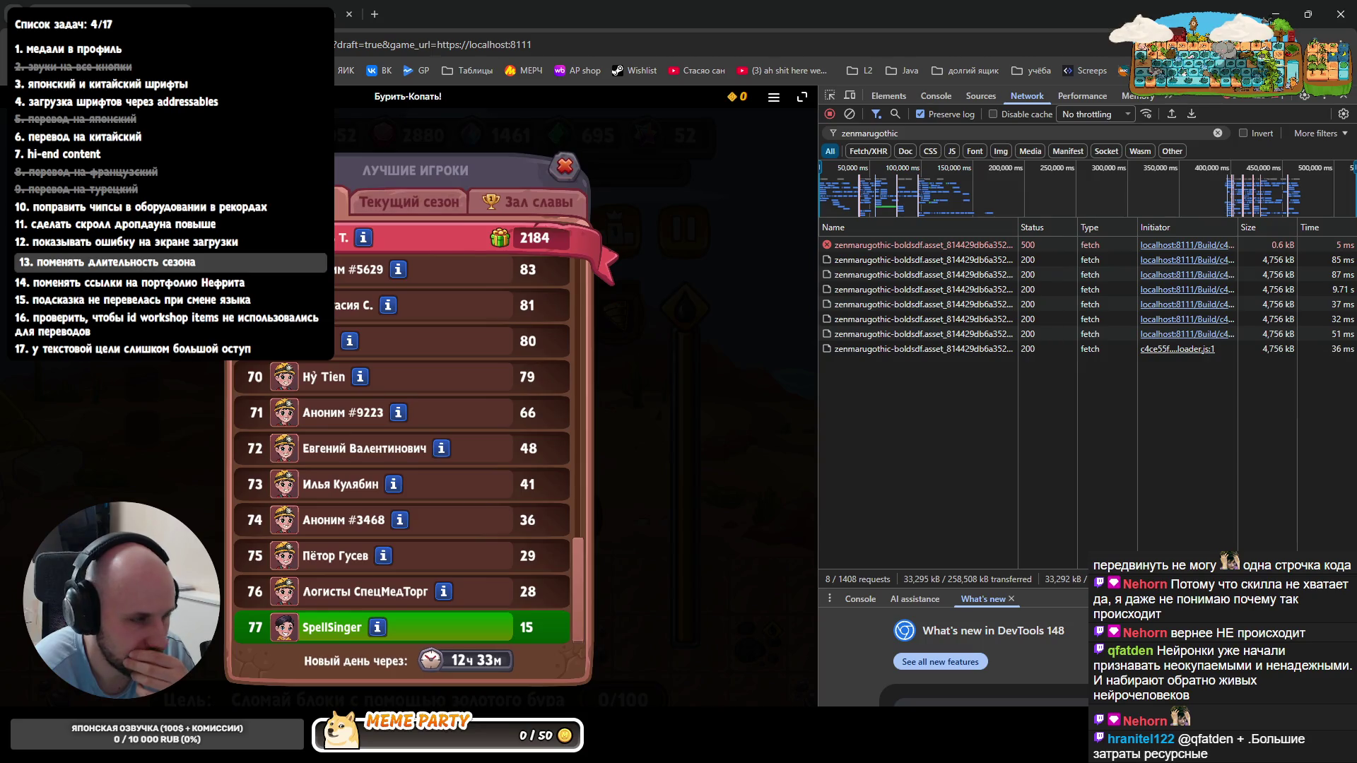
{"action": "key", "text": "F5"}
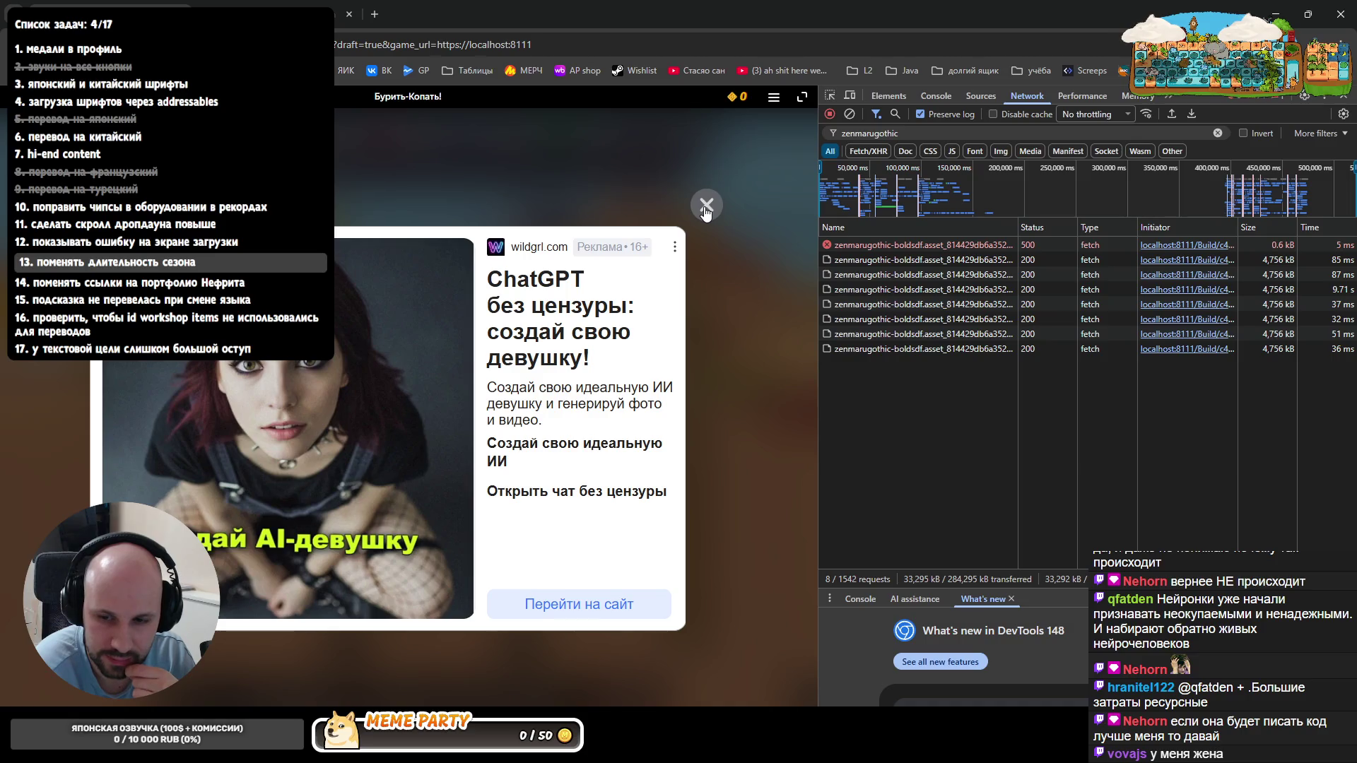
{"action": "left_click", "coordinate": [706, 206]}
{"action": "left_click", "coordinate": [637, 233]}
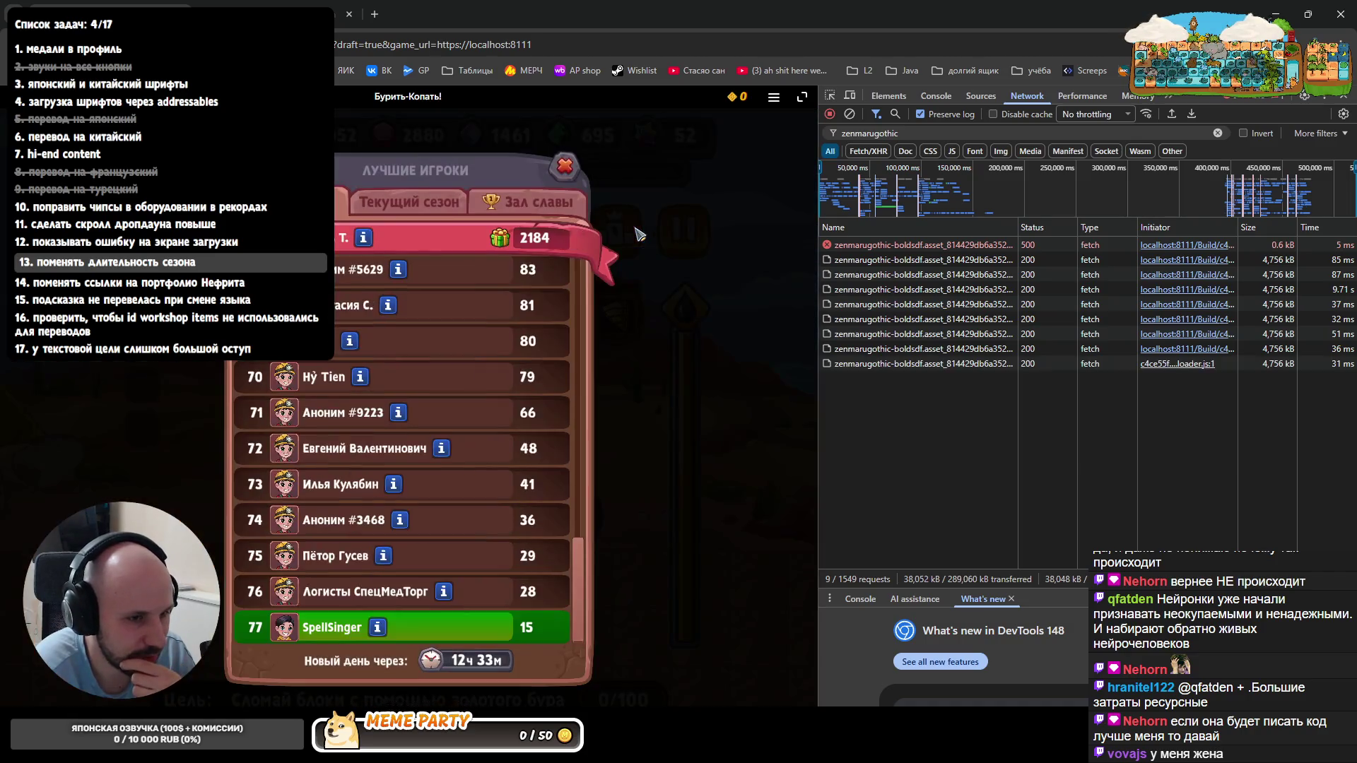
{"action": "left_click", "coordinate": [565, 166]}
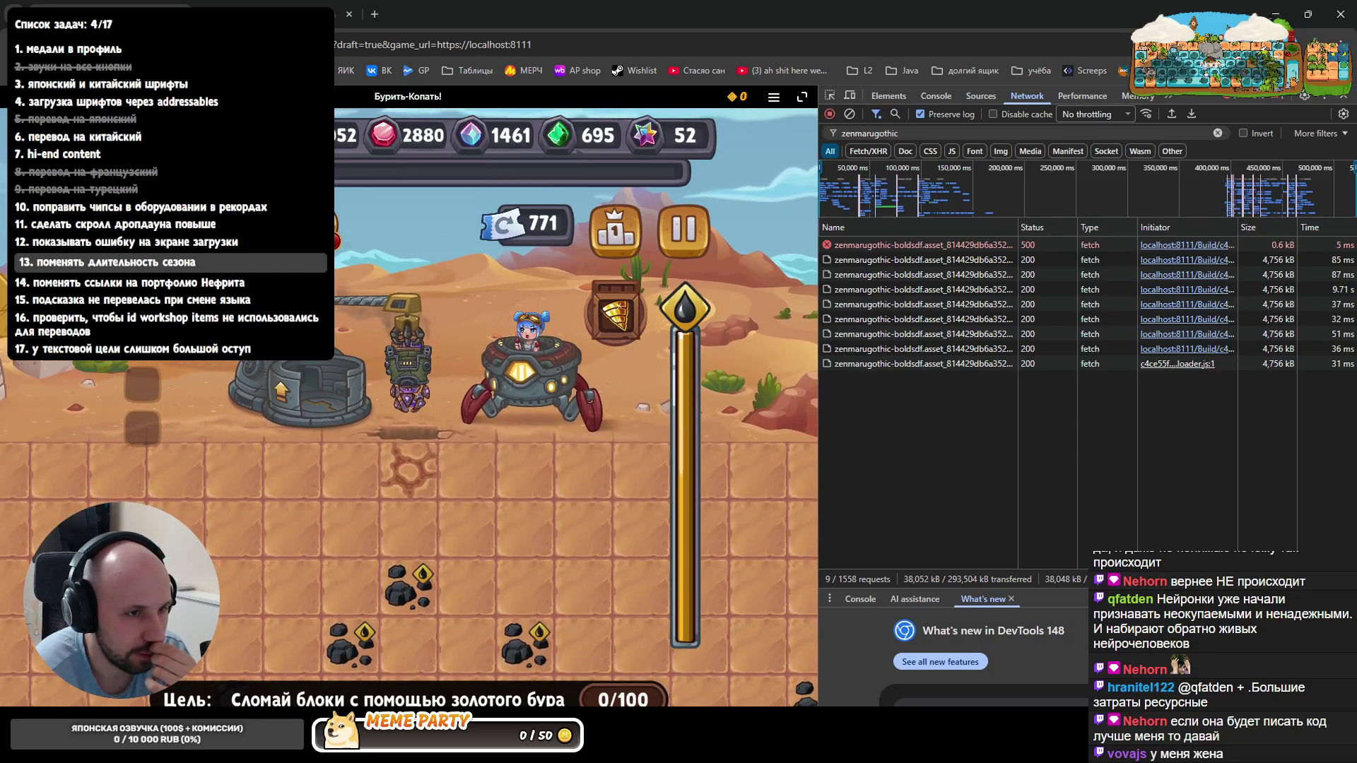
{"action": "key", "text": "F5"}
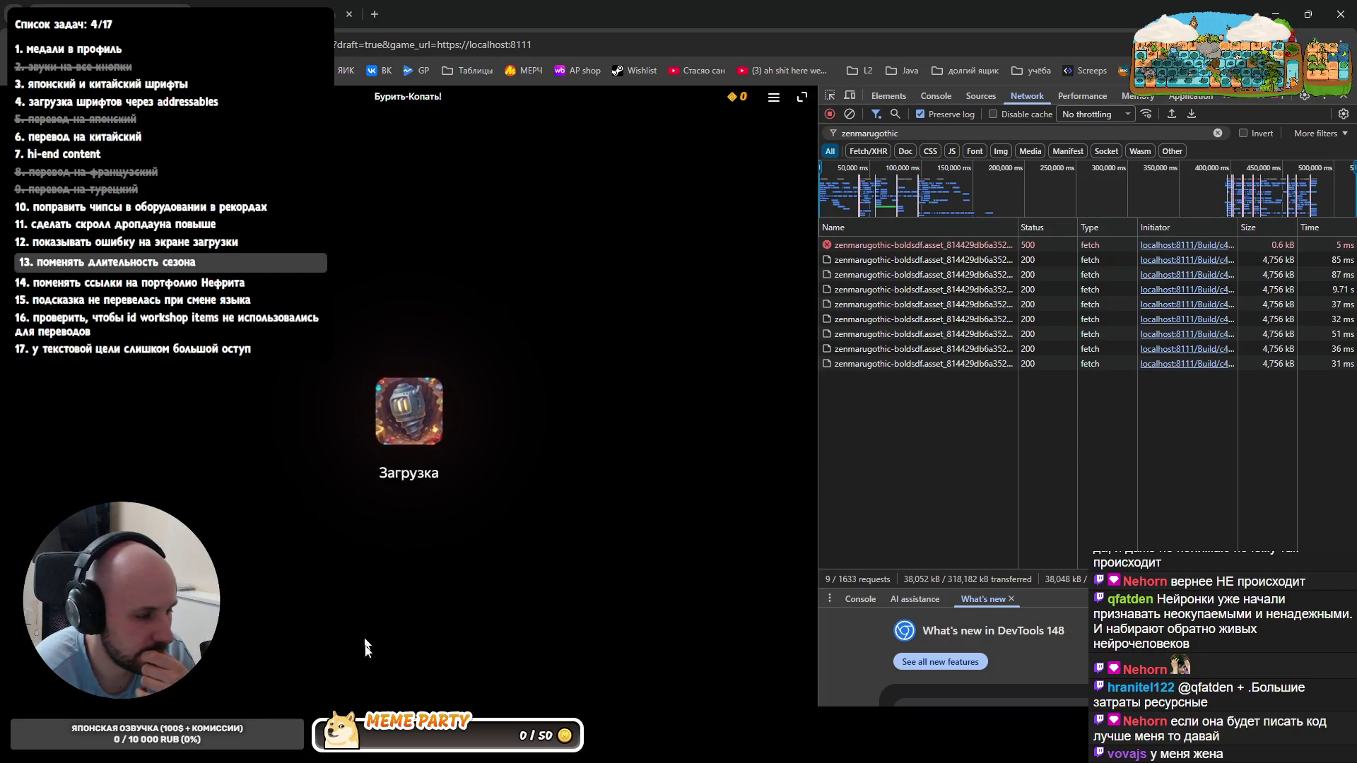
- Select the latest zenmarugothic font request to view its 200 OK headers
{"action": "key", "text": "alt+Tab"}
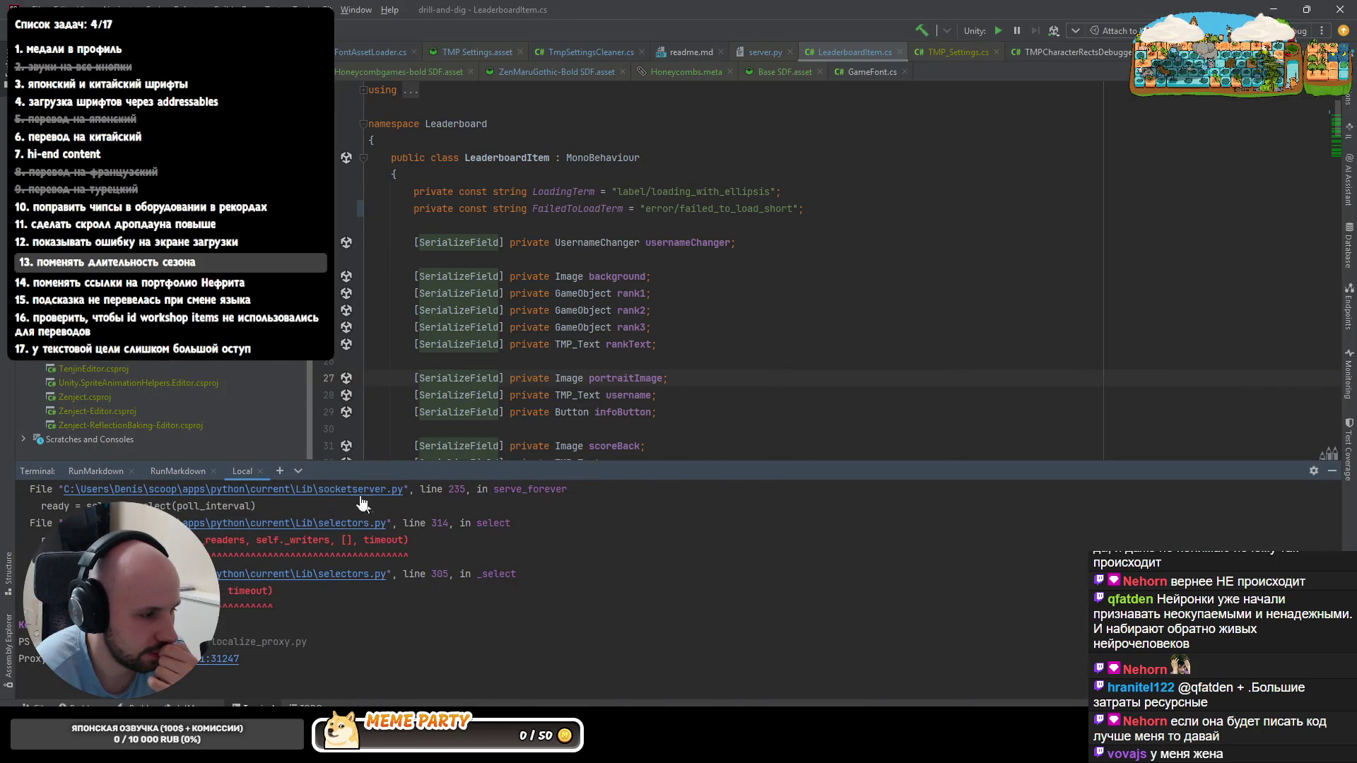
{"action": "key", "text": "alt+Tab"}
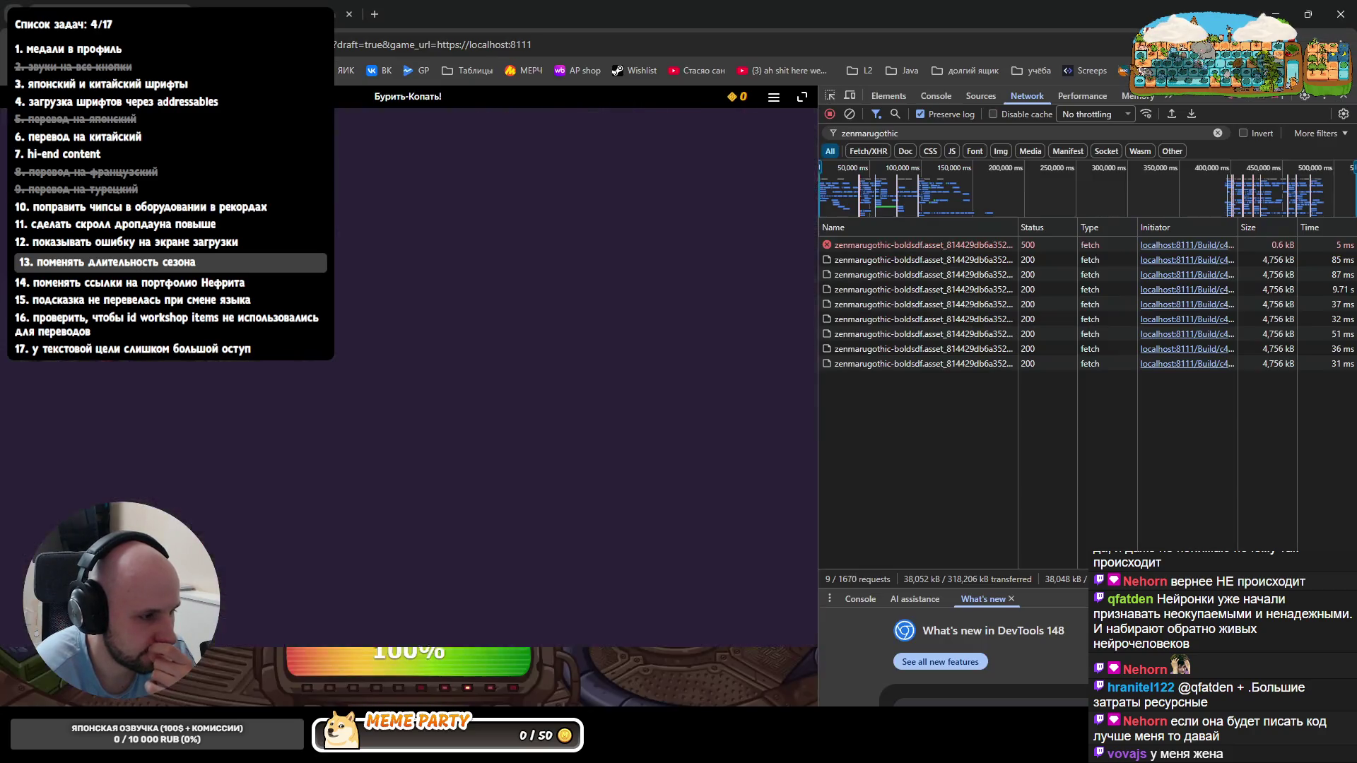
{"action": "left_click", "coordinate": [932, 364]}
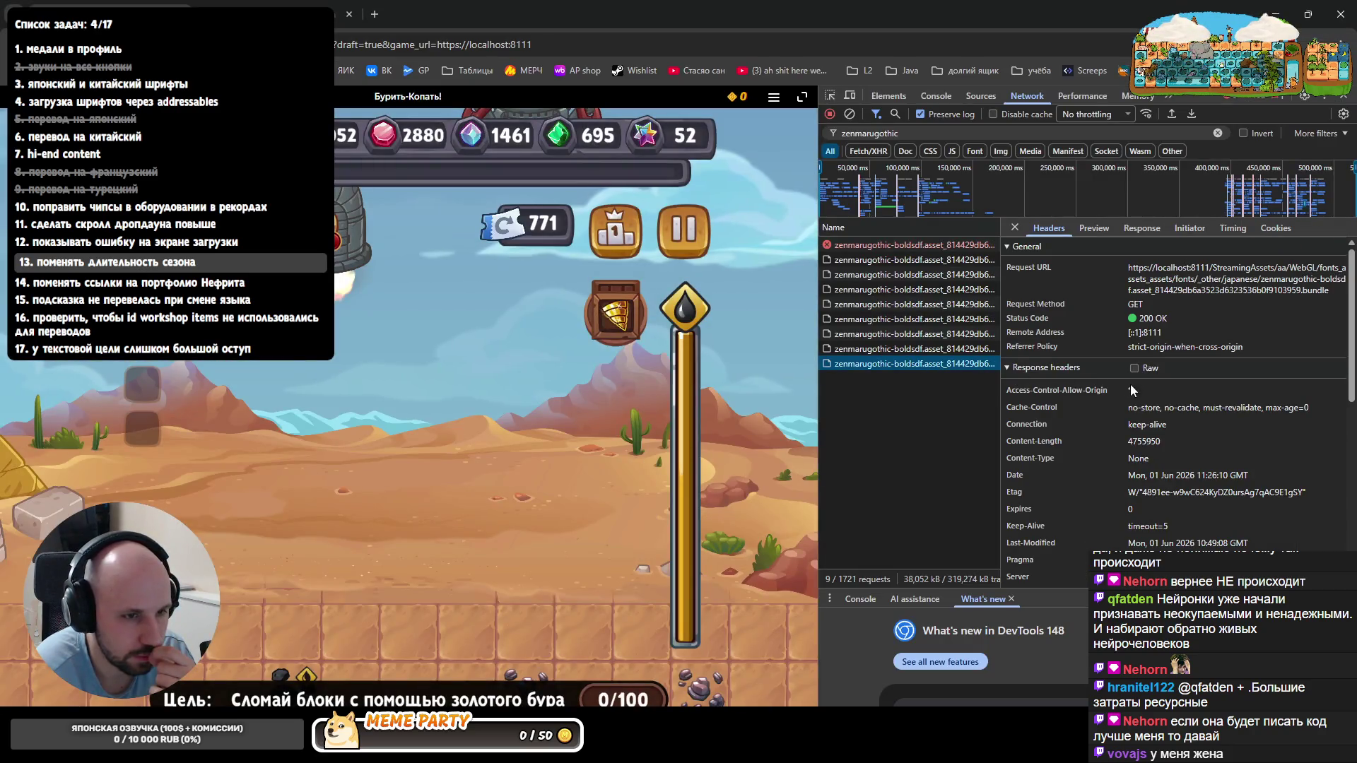
{"action": "scroll", "coordinate": [1191, 446], "scroll_direction": "down", "scroll_amount": 5}
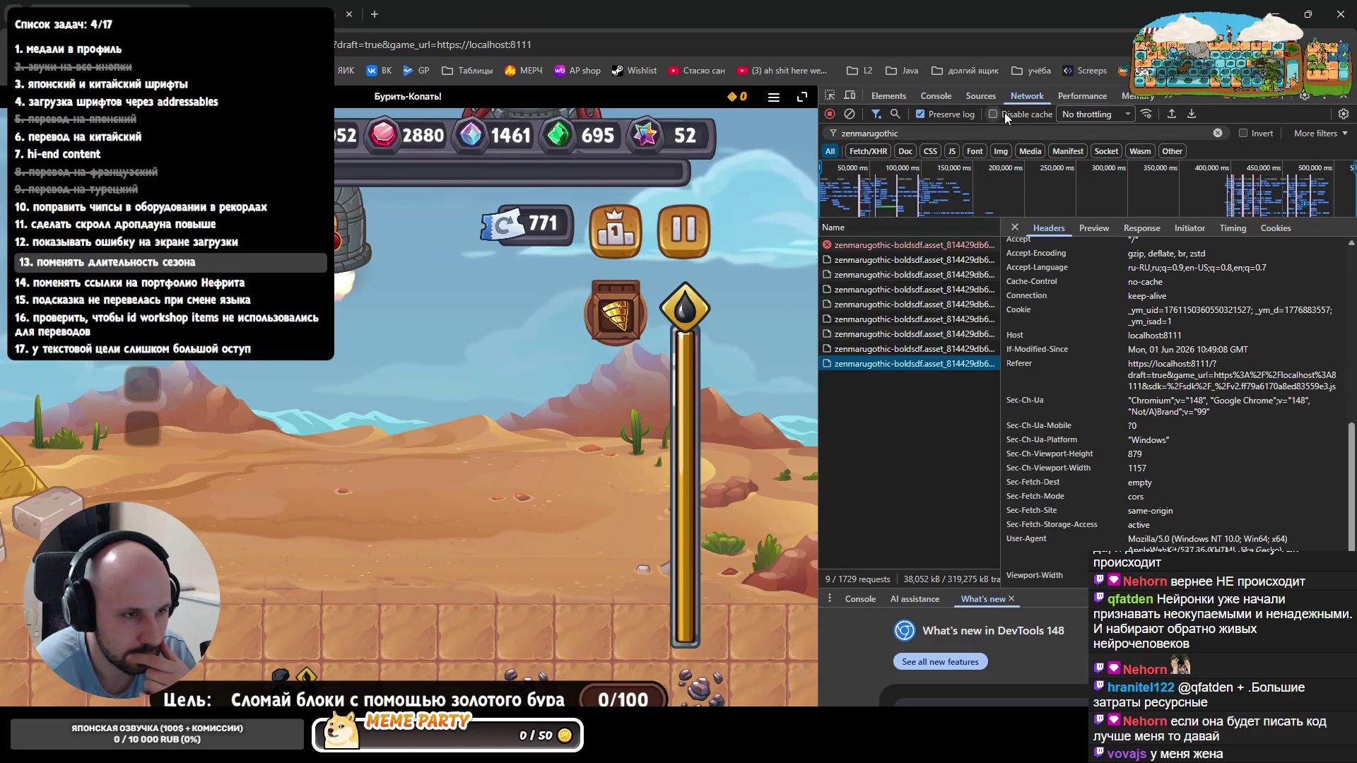
- Compare the Headers of the previous and latest zenmarugothic font requests, then bring Rider back up
{"action": "left_click", "coordinate": [628, 417]}
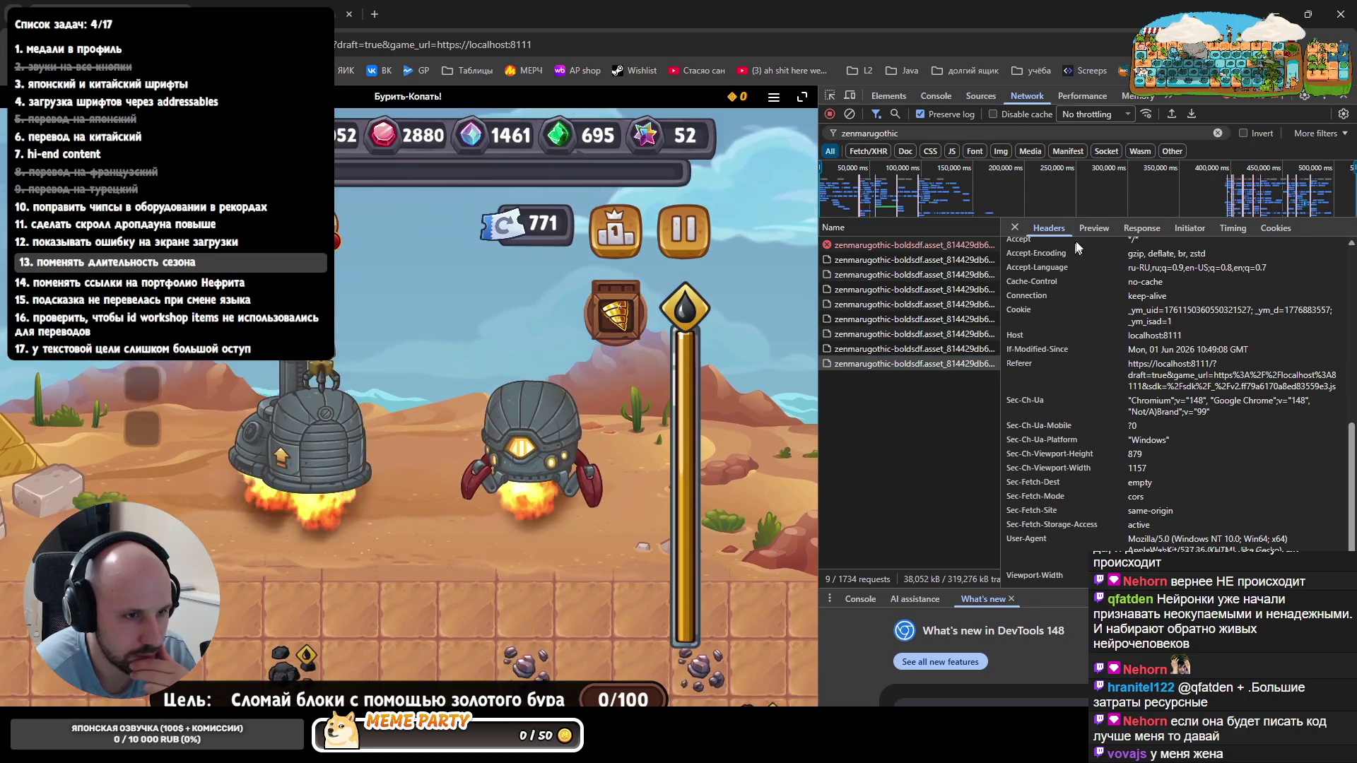
{"action": "left_click", "coordinate": [1094, 228]}
{"action": "left_click", "coordinate": [1049, 228]}
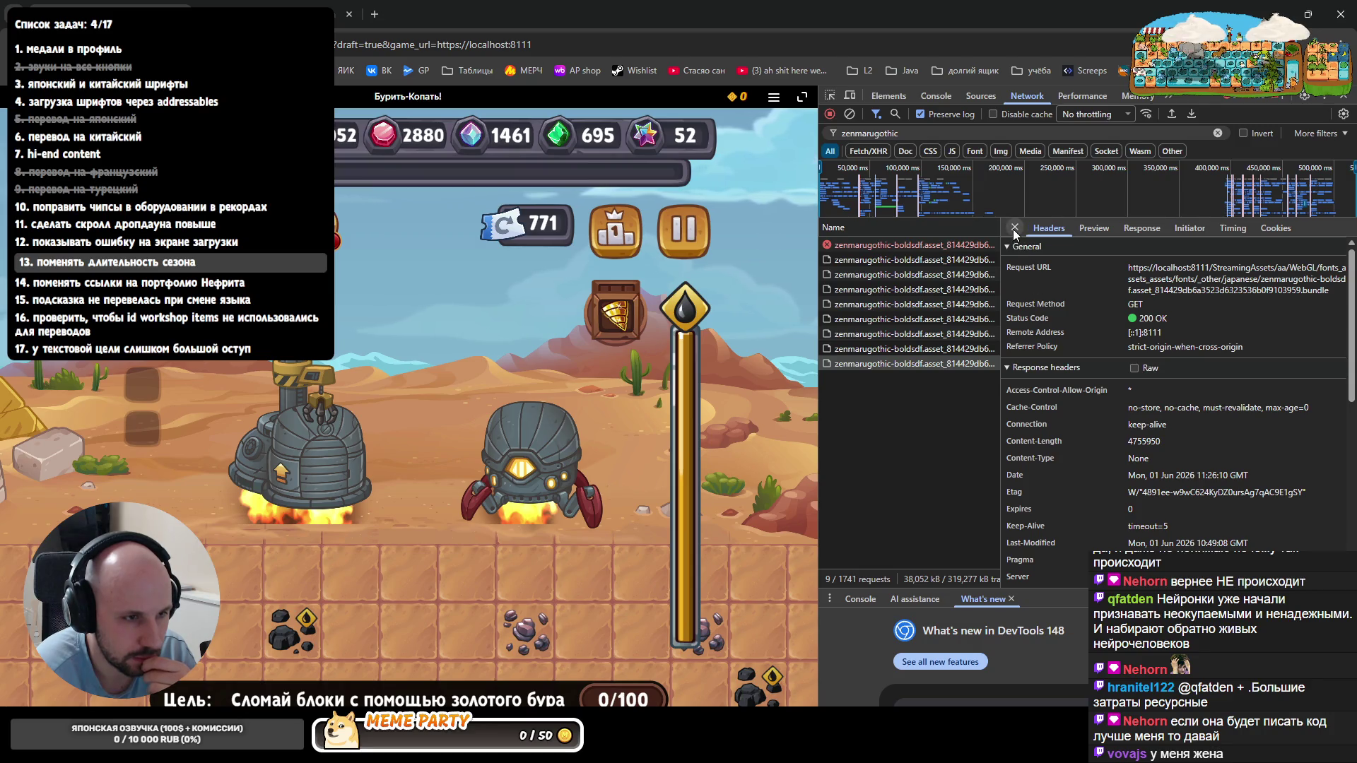
{"action": "left_click", "coordinate": [901, 368]}
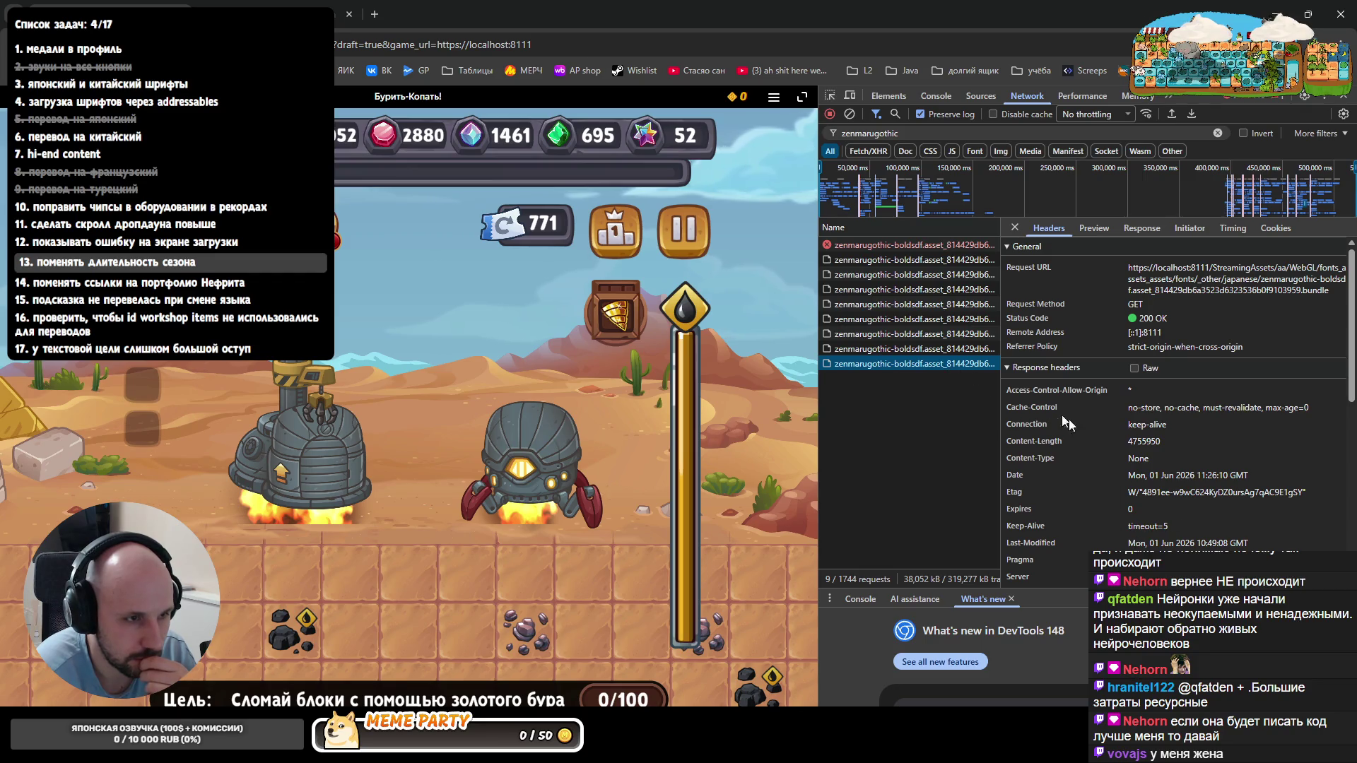
{"action": "scroll", "coordinate": [1138, 505], "scroll_direction": "down", "scroll_amount": 1}
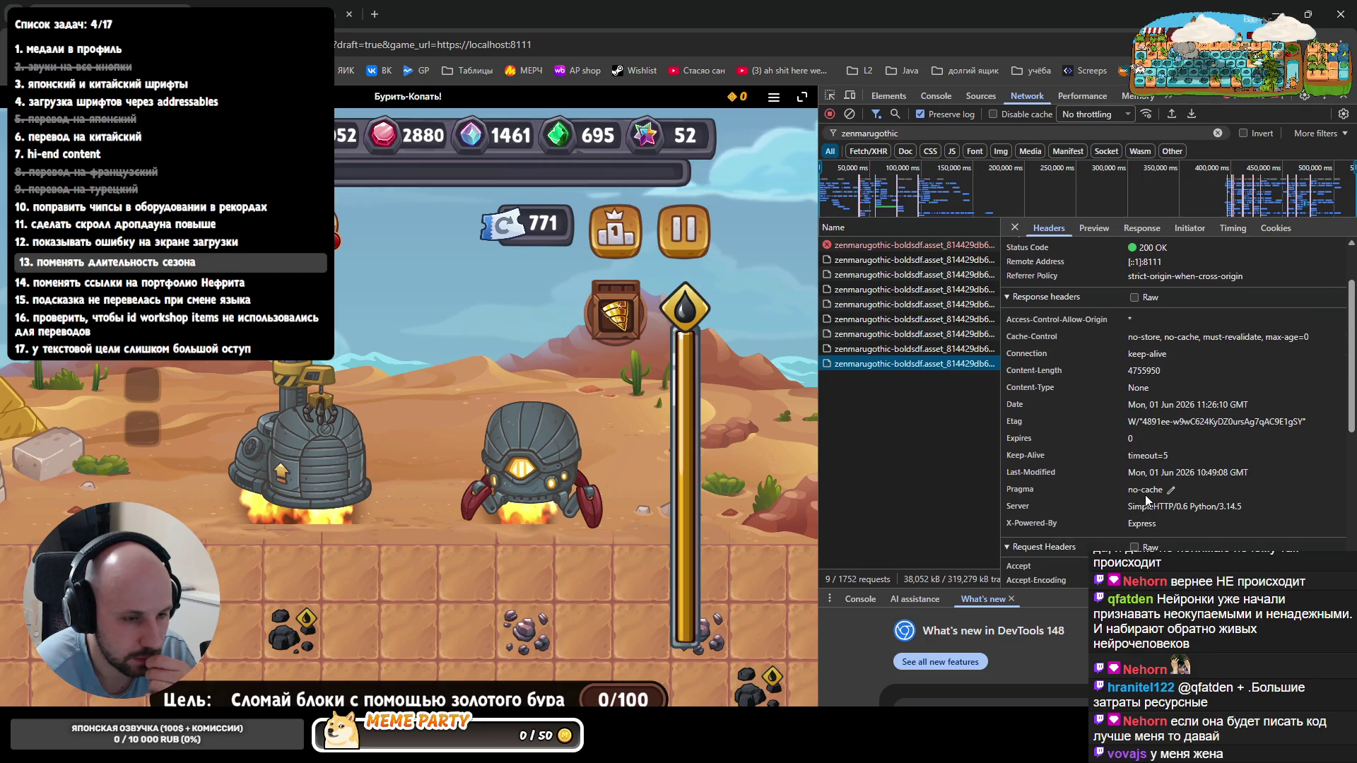
{"action": "left_click", "coordinate": [882, 348]}
{"action": "left_click", "coordinate": [882, 364]}
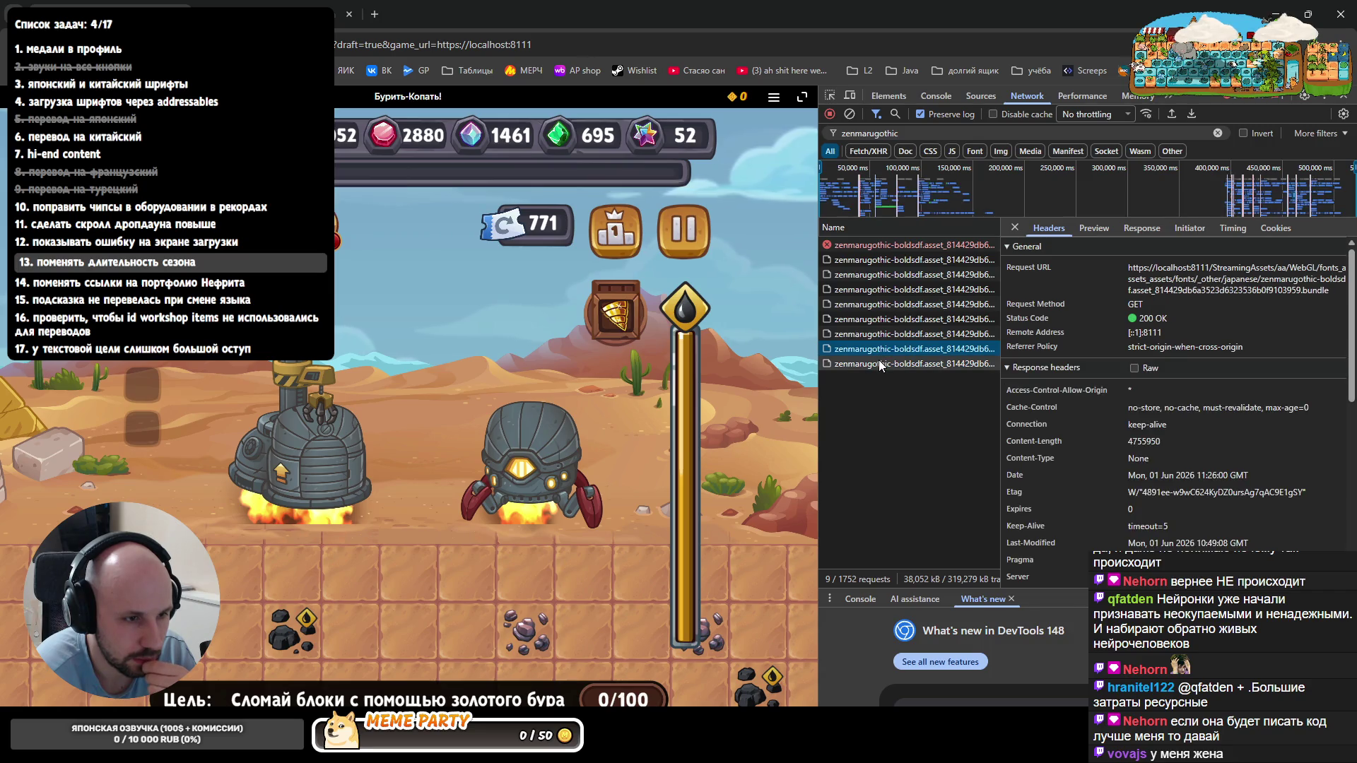
{"action": "scroll", "coordinate": [1169, 505], "scroll_direction": "down", "scroll_amount": 1}
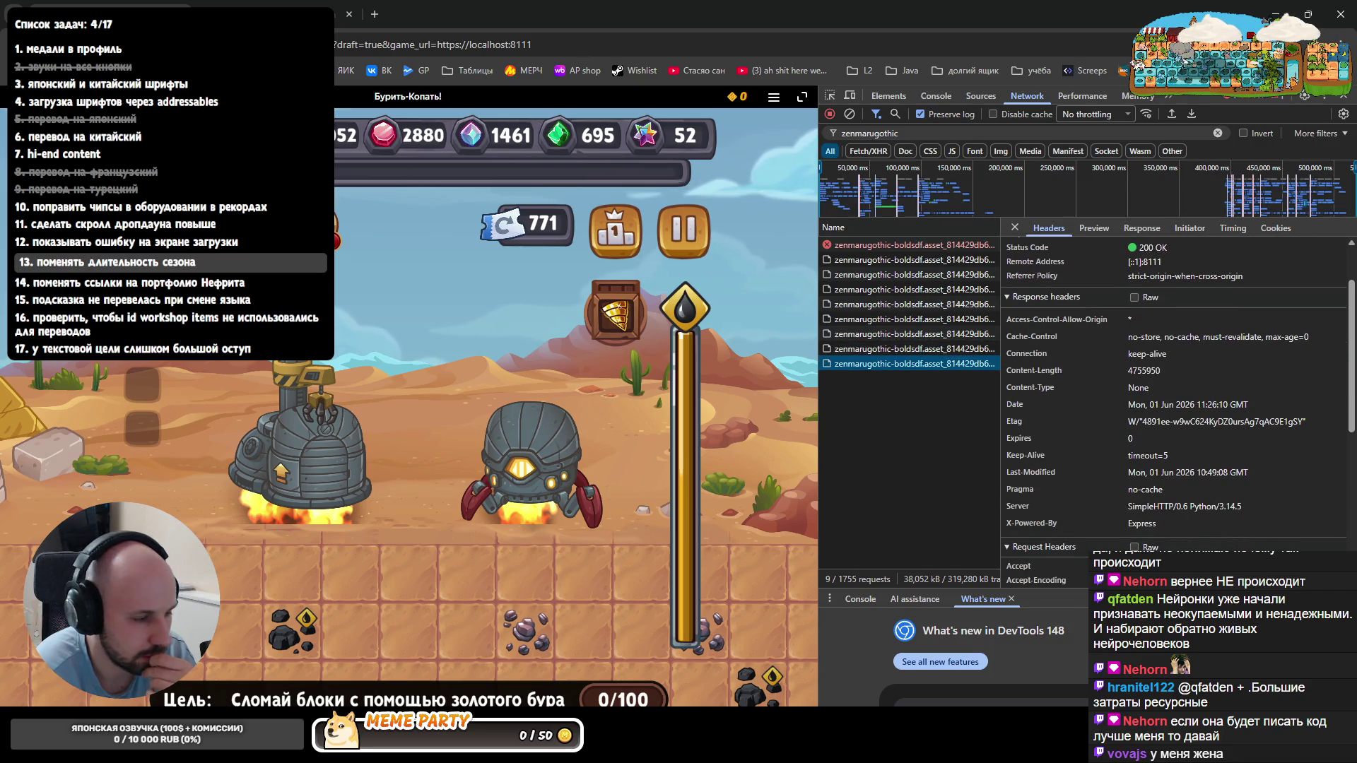
{"action": "key", "text": "alt+Tab"}
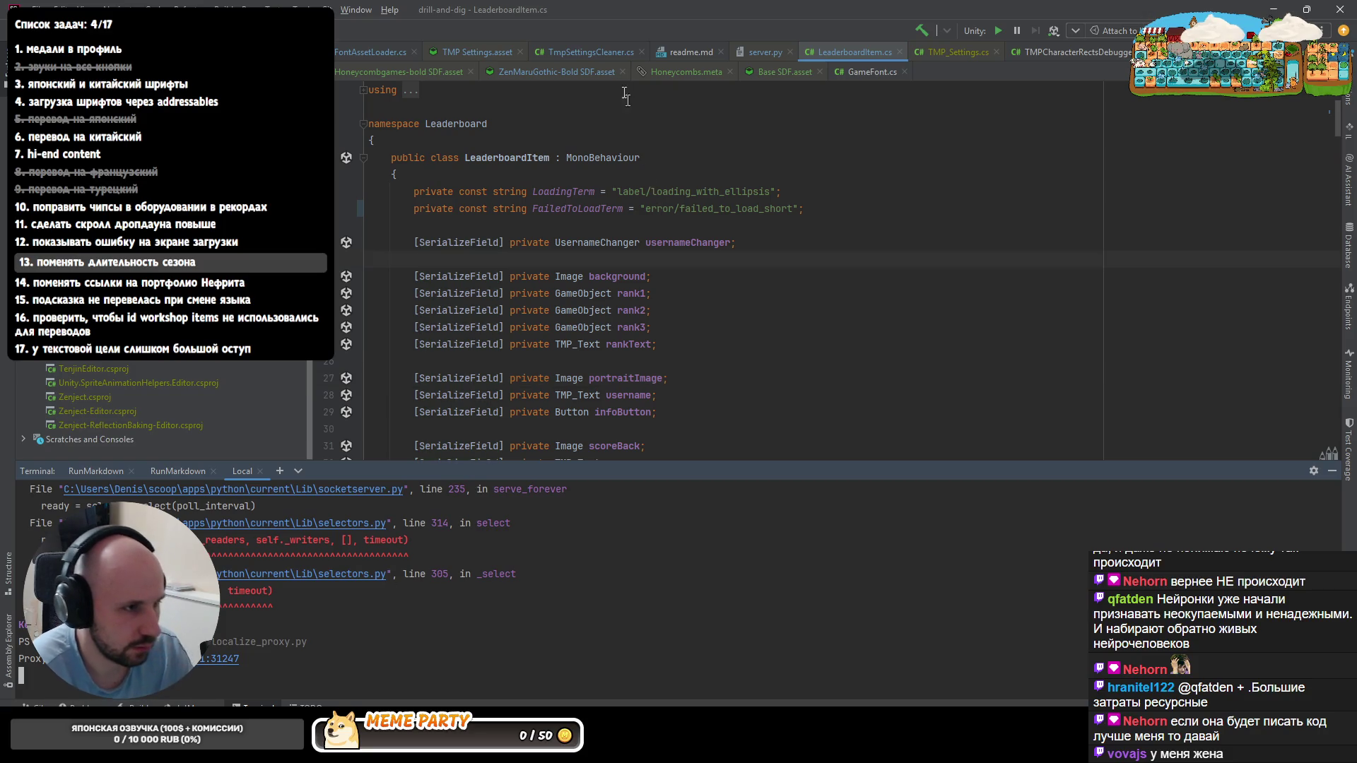
- Review server.py's send_head override, highlighting the disable_cache and send_head usages
{"action": "left_click", "coordinate": [759, 52]}
{"action": "scroll", "coordinate": [594, 320], "scroll_direction": "up", "scroll_amount": 5}
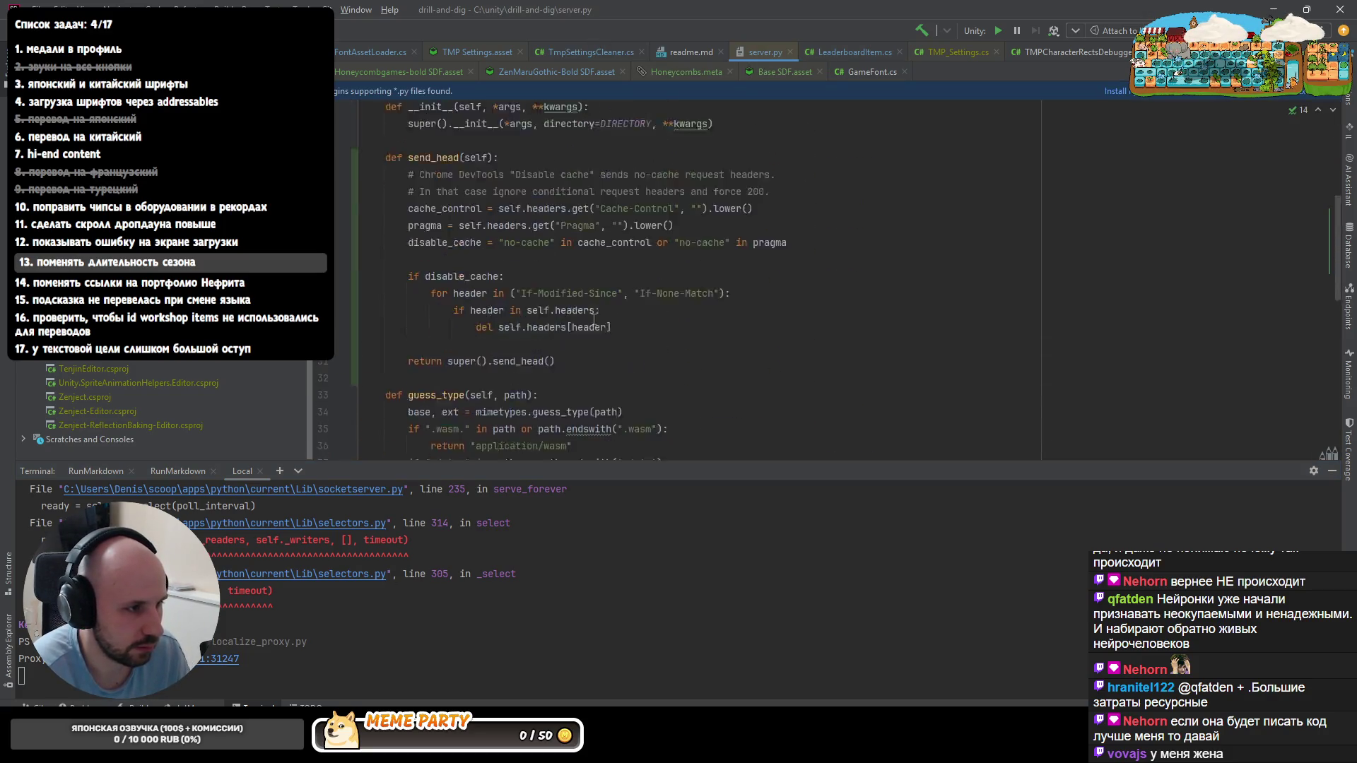
{"action": "scroll", "coordinate": [572, 314], "scroll_direction": "up", "scroll_amount": 5}
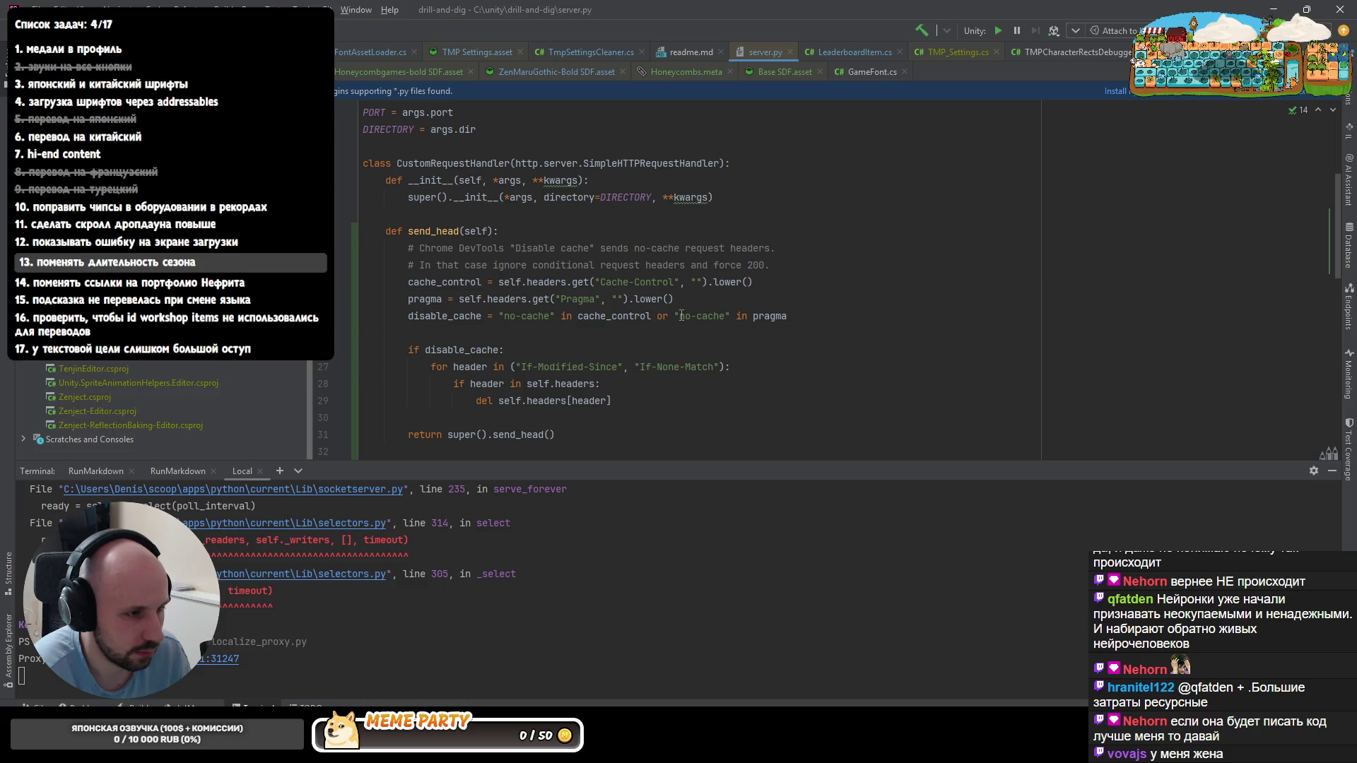
{"action": "left_click", "coordinate": [445, 316]}
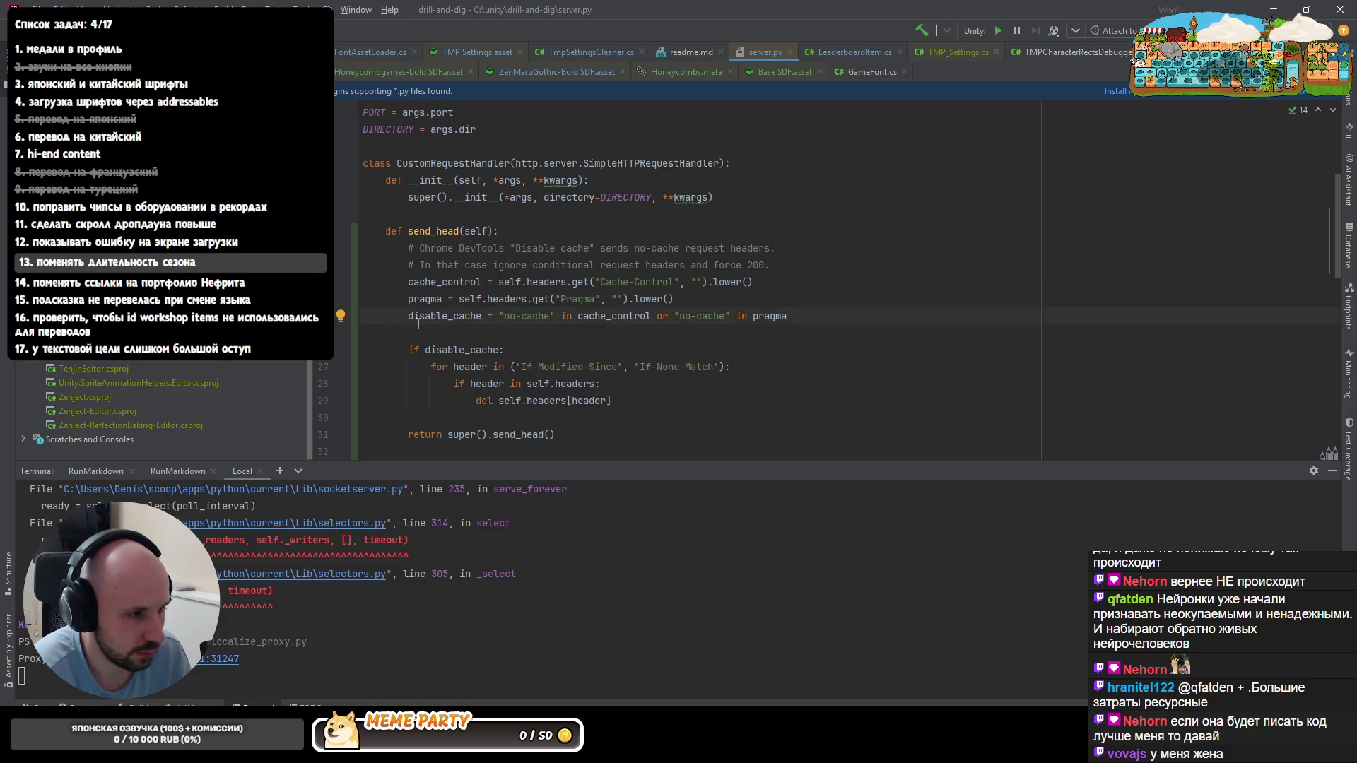
{"action": "scroll", "coordinate": [505, 315], "scroll_direction": "down", "scroll_amount": 2}
{"action": "scroll", "coordinate": [506, 315], "scroll_direction": "up", "scroll_amount": 1}
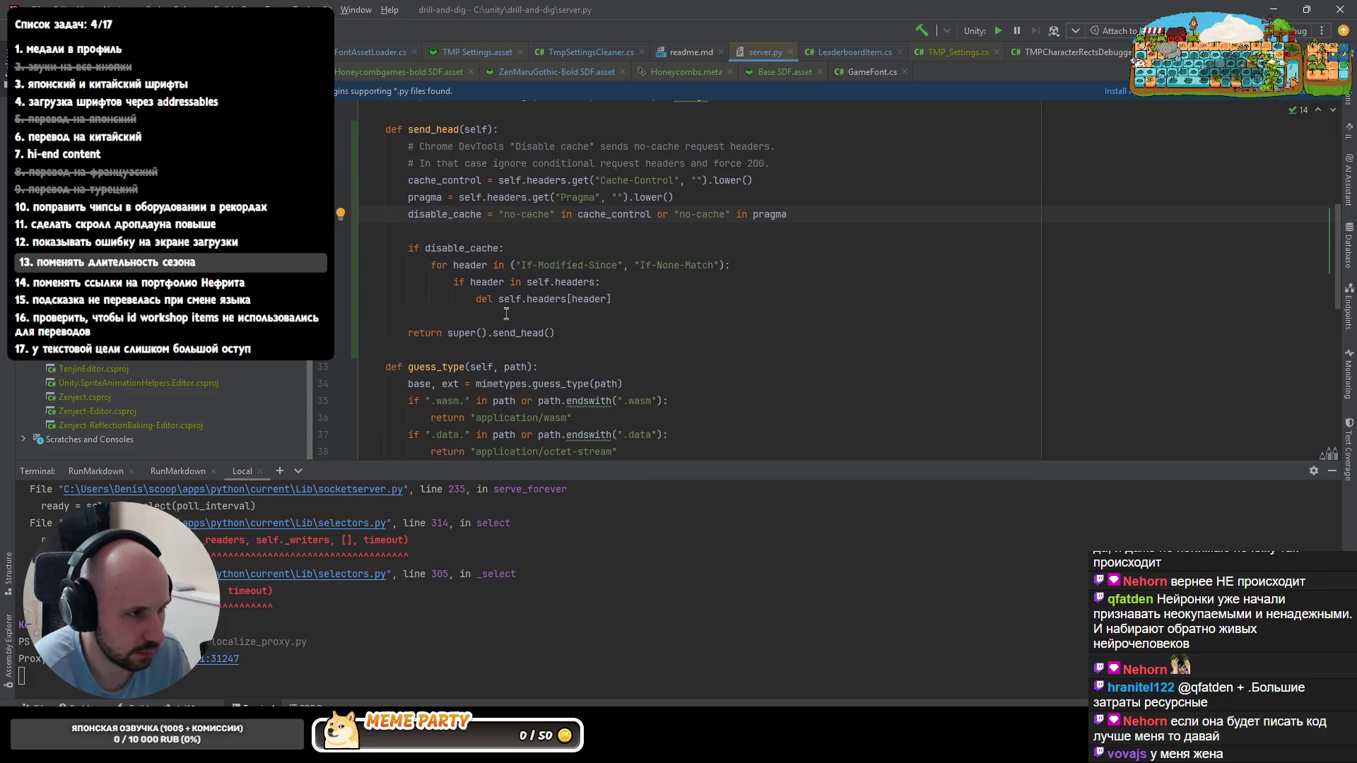
{"action": "double_click", "coordinate": [460, 216]}
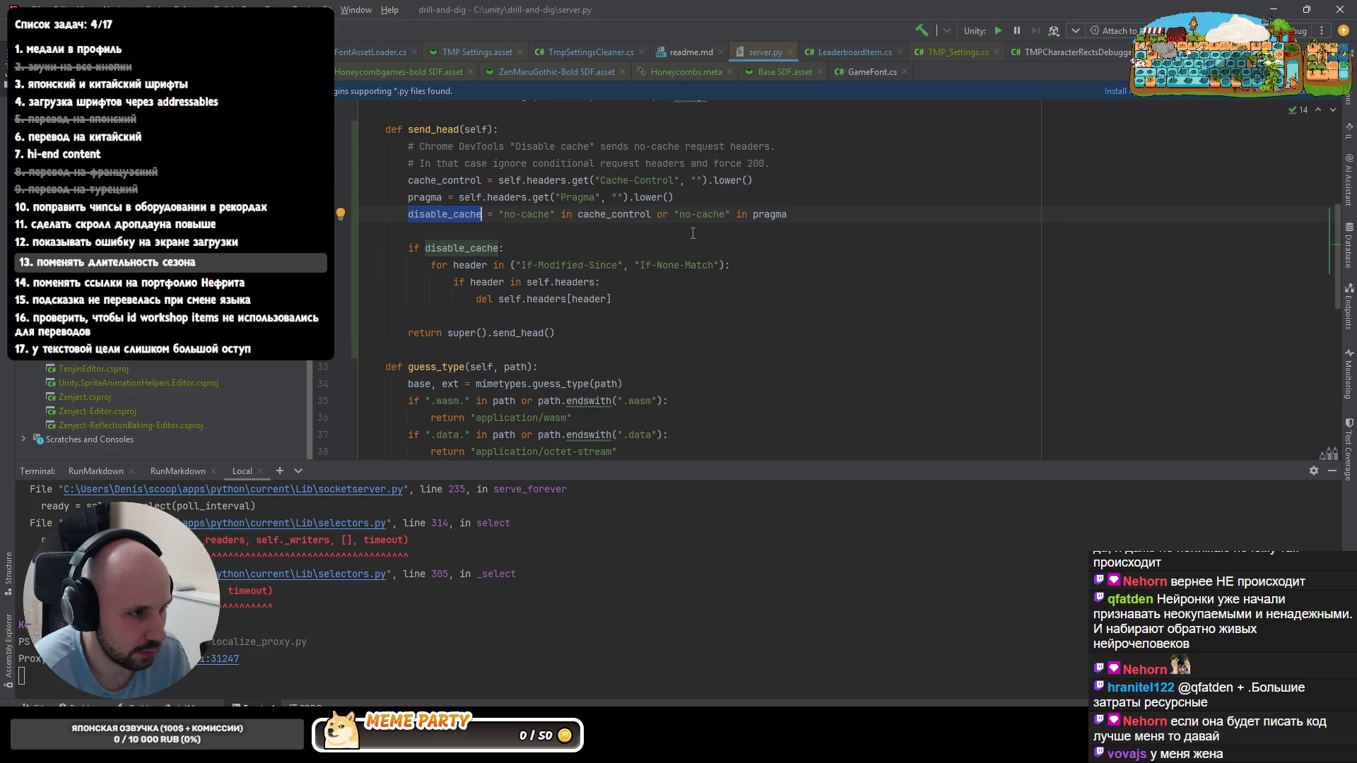
{"action": "scroll", "coordinate": [638, 247], "scroll_direction": "up", "scroll_amount": 2}
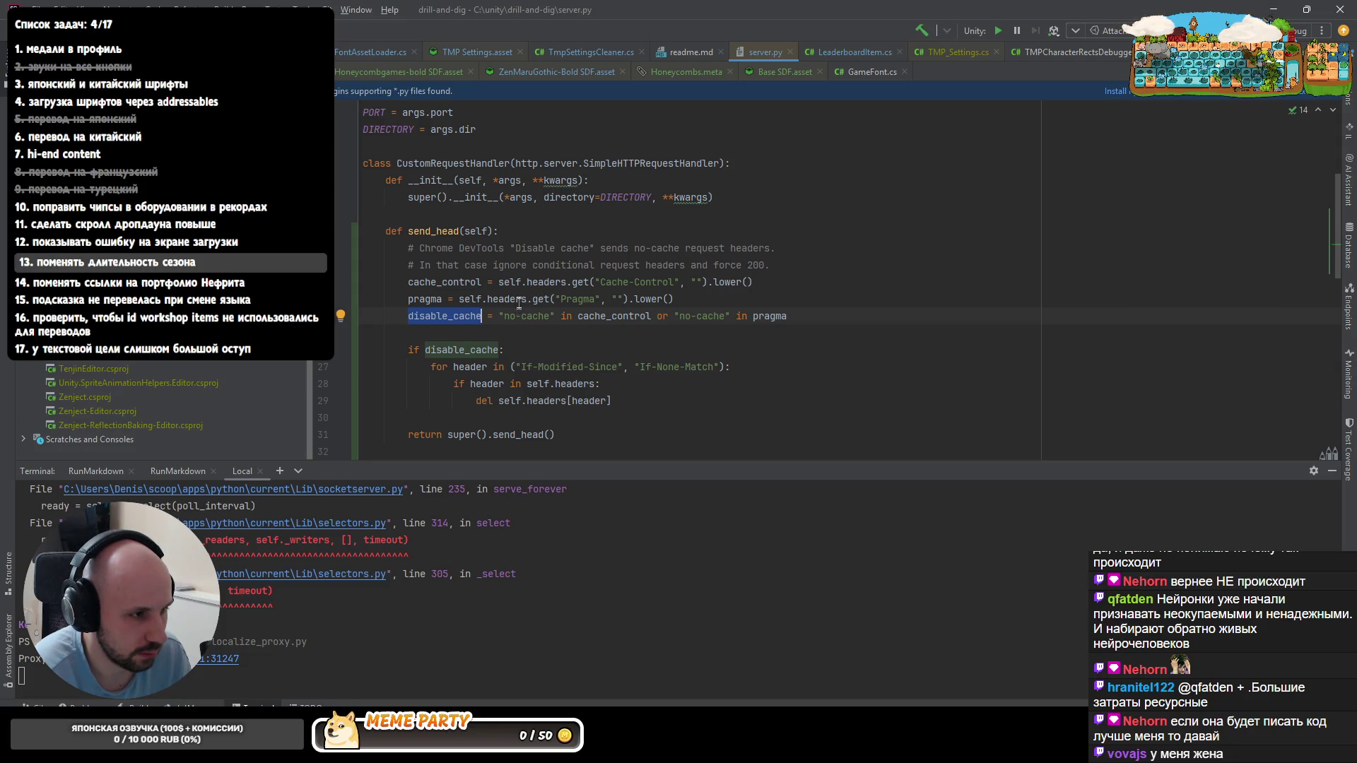
{"action": "scroll", "coordinate": [517, 301], "scroll_direction": "down", "scroll_amount": 6}
{"action": "scroll", "coordinate": [516, 301], "scroll_direction": "up", "scroll_amount": 1}
{"action": "scroll", "coordinate": [514, 301], "scroll_direction": "down", "scroll_amount": 2}
{"action": "scroll", "coordinate": [513, 302], "scroll_direction": "up", "scroll_amount": 6}
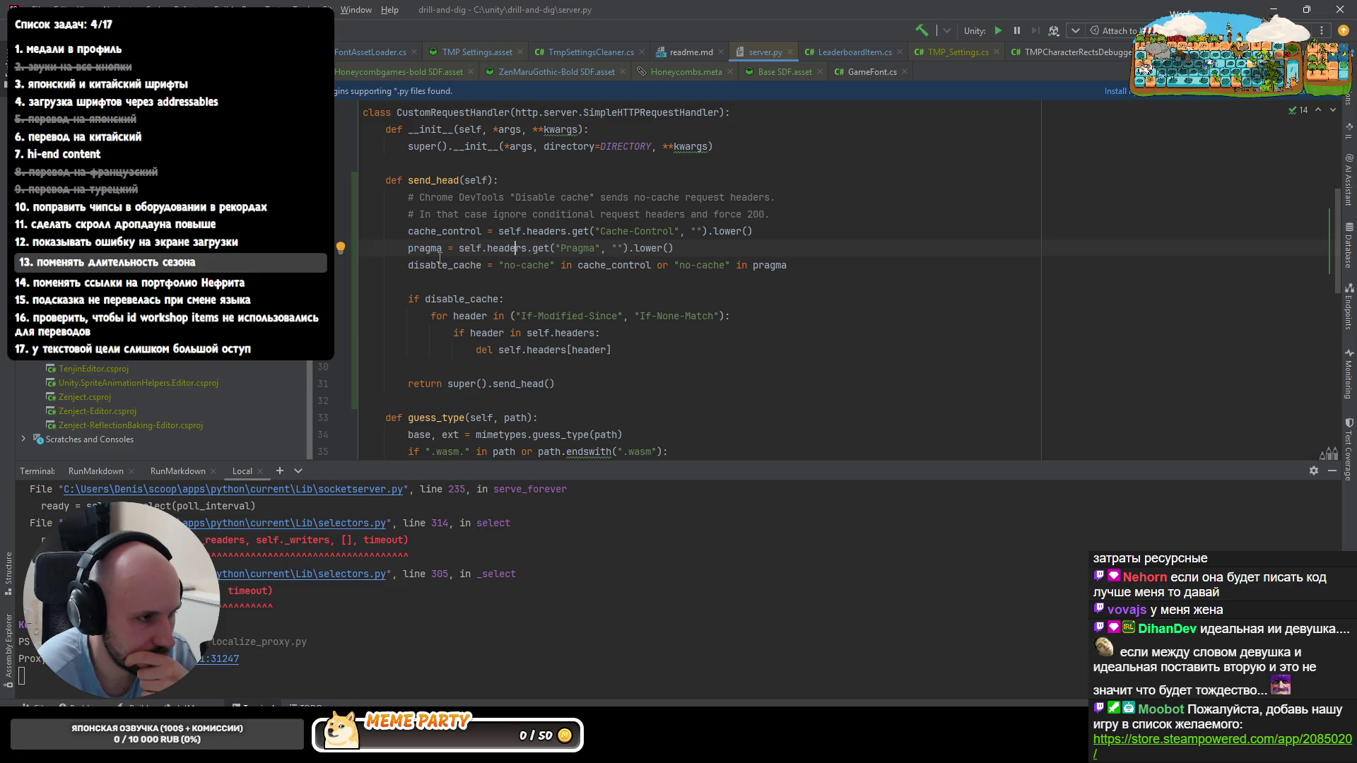
{"action": "left_click", "coordinate": [459, 181]}
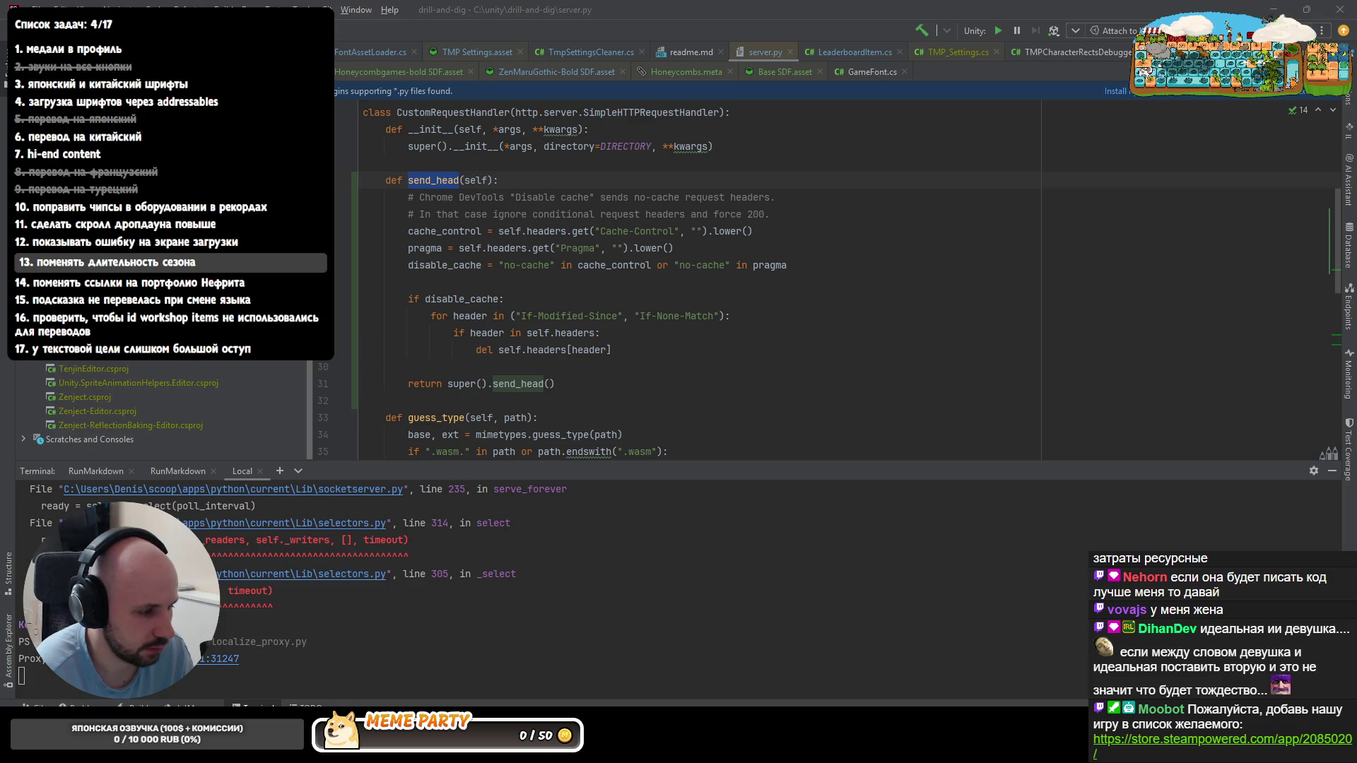
- Cycle between the Codex chat, server.py and the browser running the game
{"action": "key", "text": "alt+Tab"}
{"action": "type", "text": "я не понял,"}
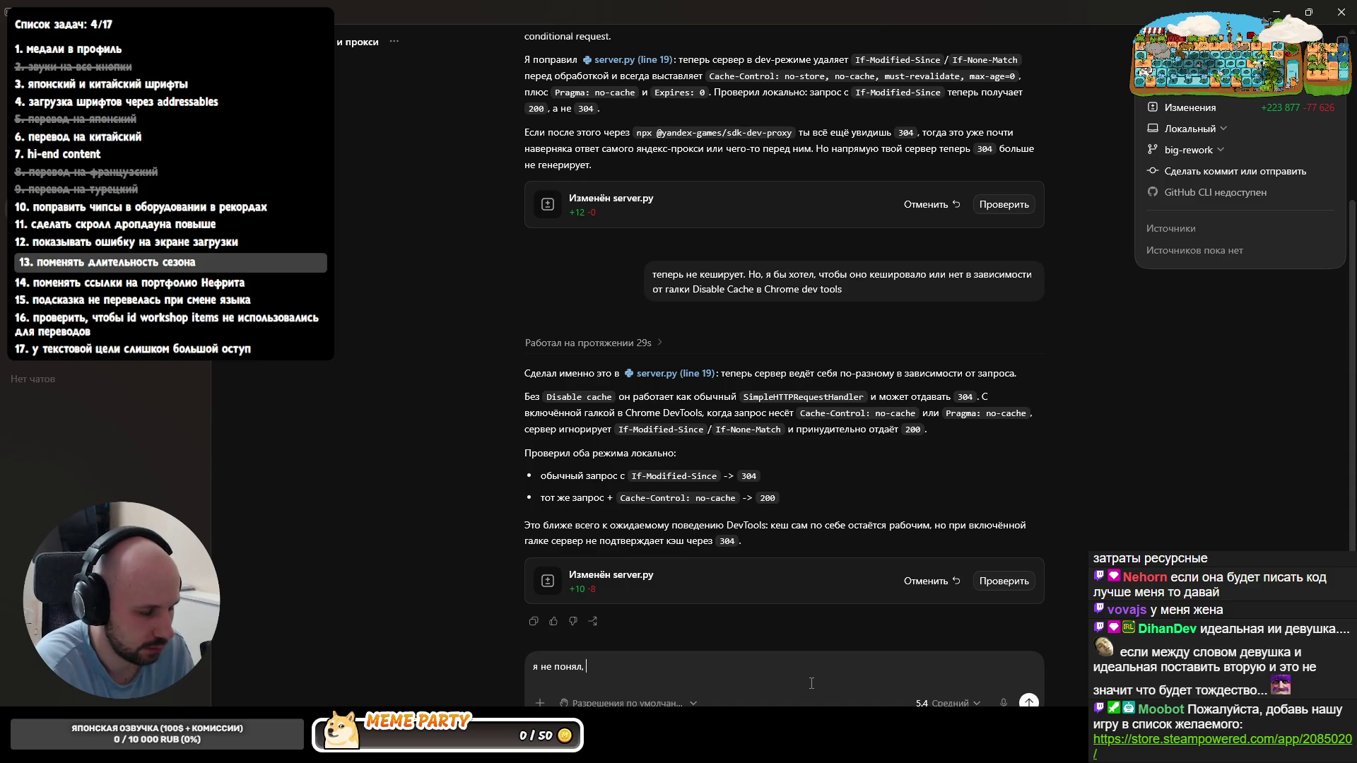
{"action": "key", "text": "alt+Tab"}
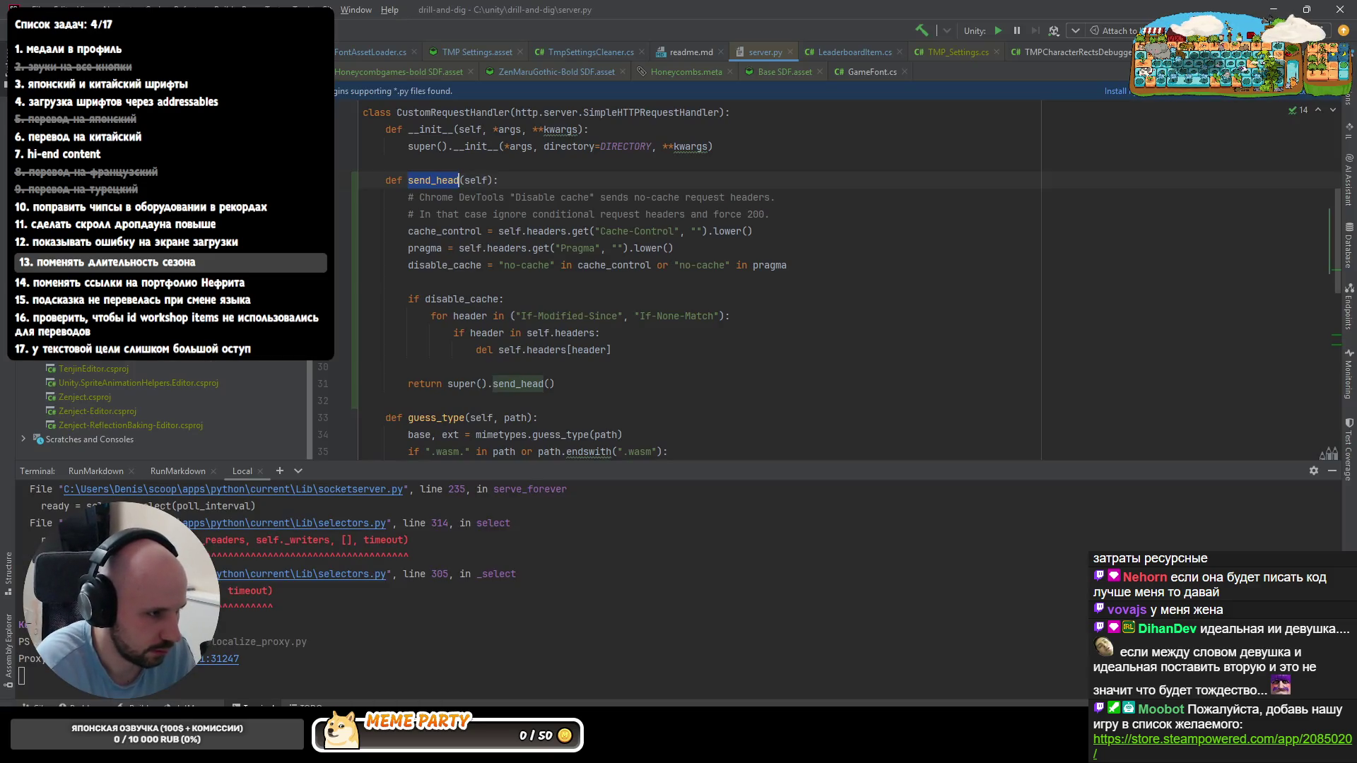
{"action": "key", "text": "alt+Tab"}
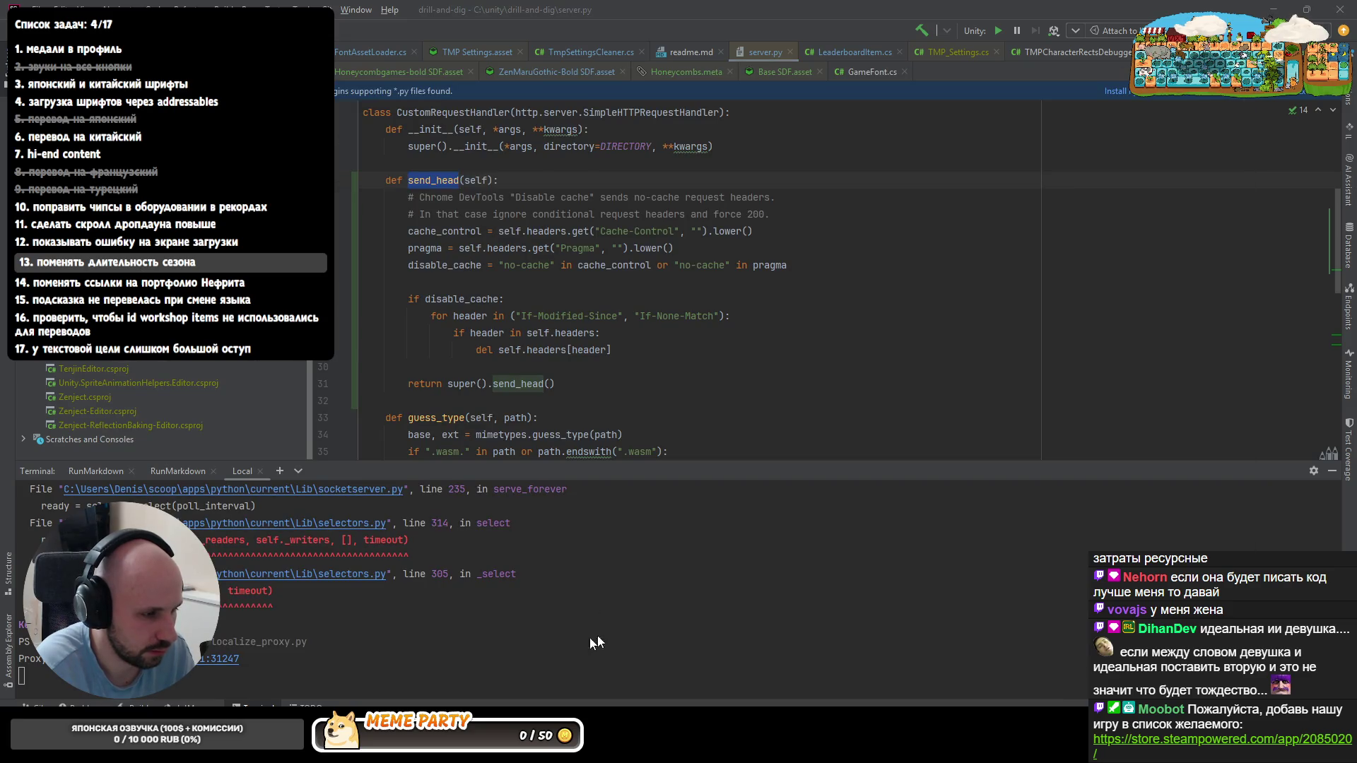
{"action": "key", "text": "alt+Tab"}
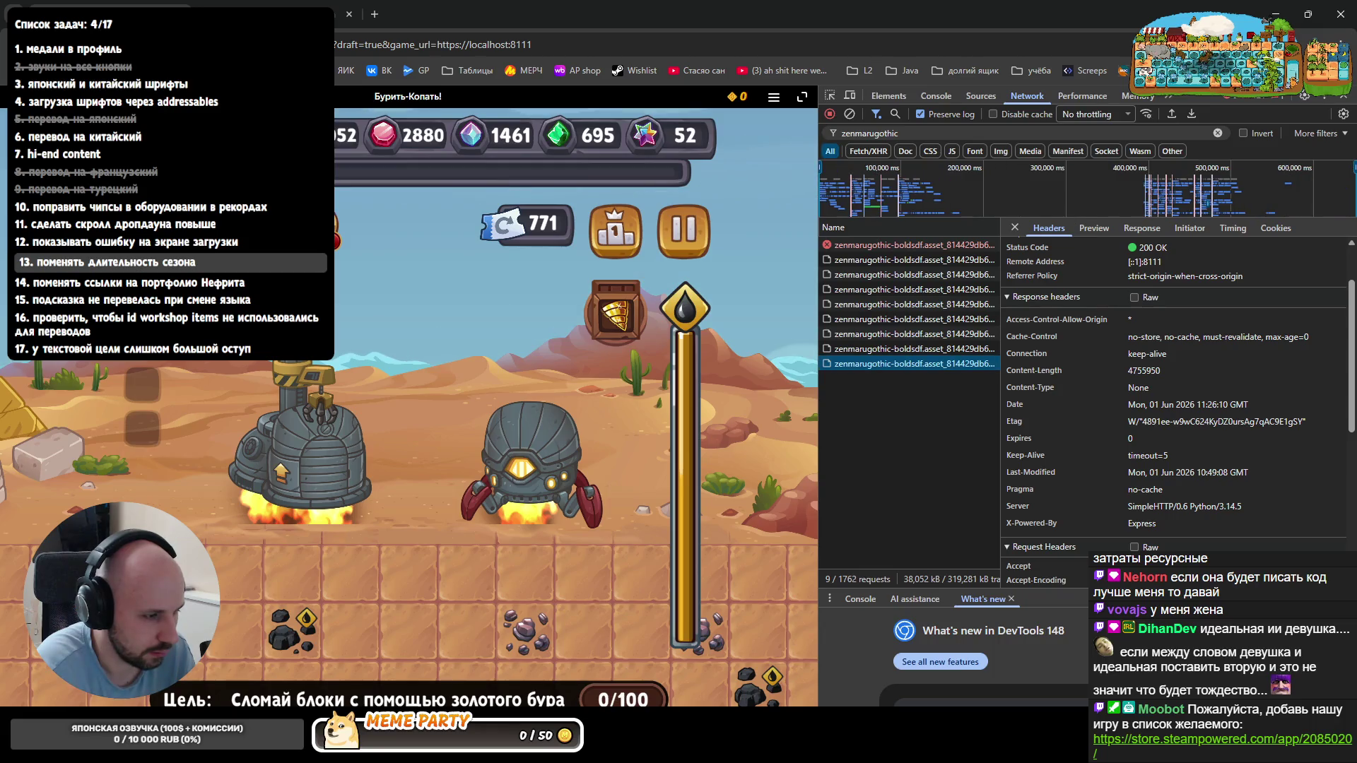
- Send Codex the question whether send_head deals with request or response headers and read the reply
{"action": "key", "text": "alt+Tab"}
{"action": "type", "text": "send_head"}
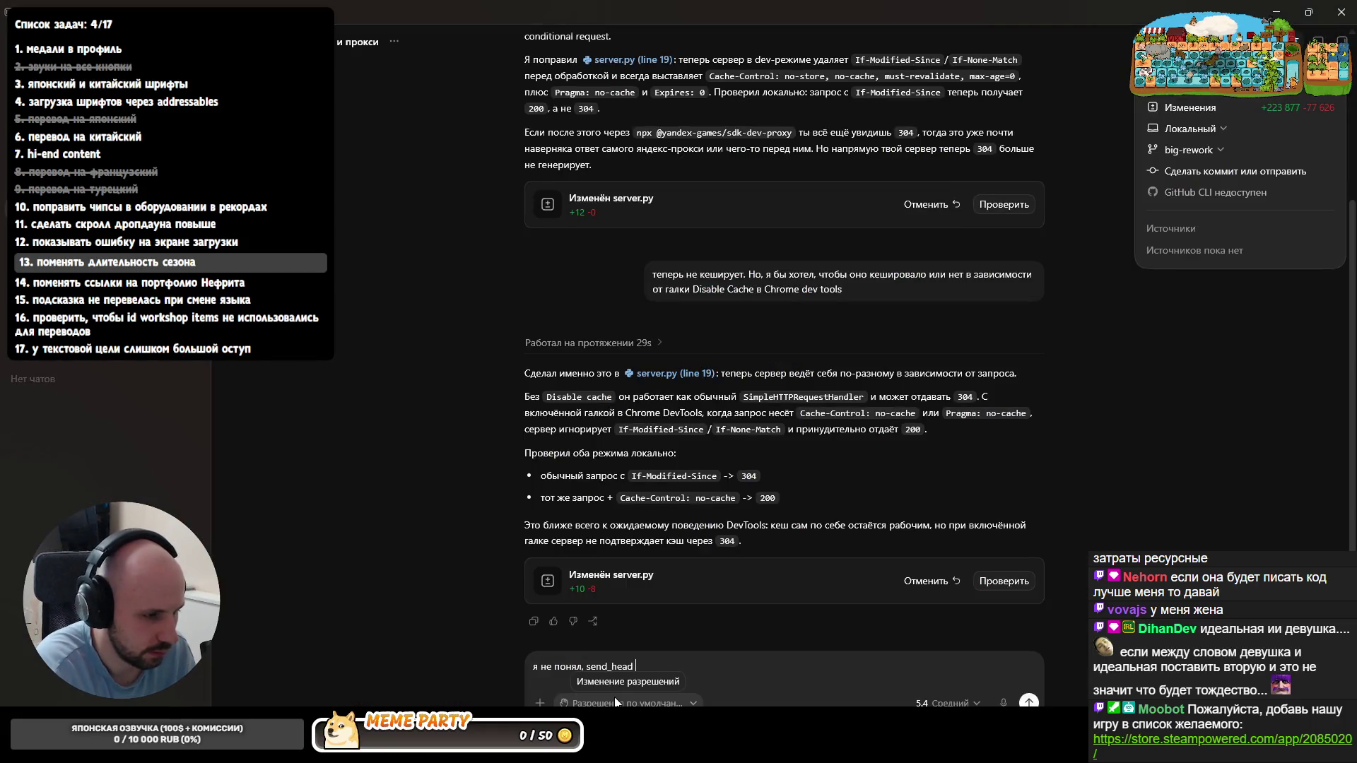
{"action": "type", "text": "аким и заголовками работает? реквести"}
{"action": "key", "text": "BackSpace"}
{"action": "type", "text": "а или респонса"}
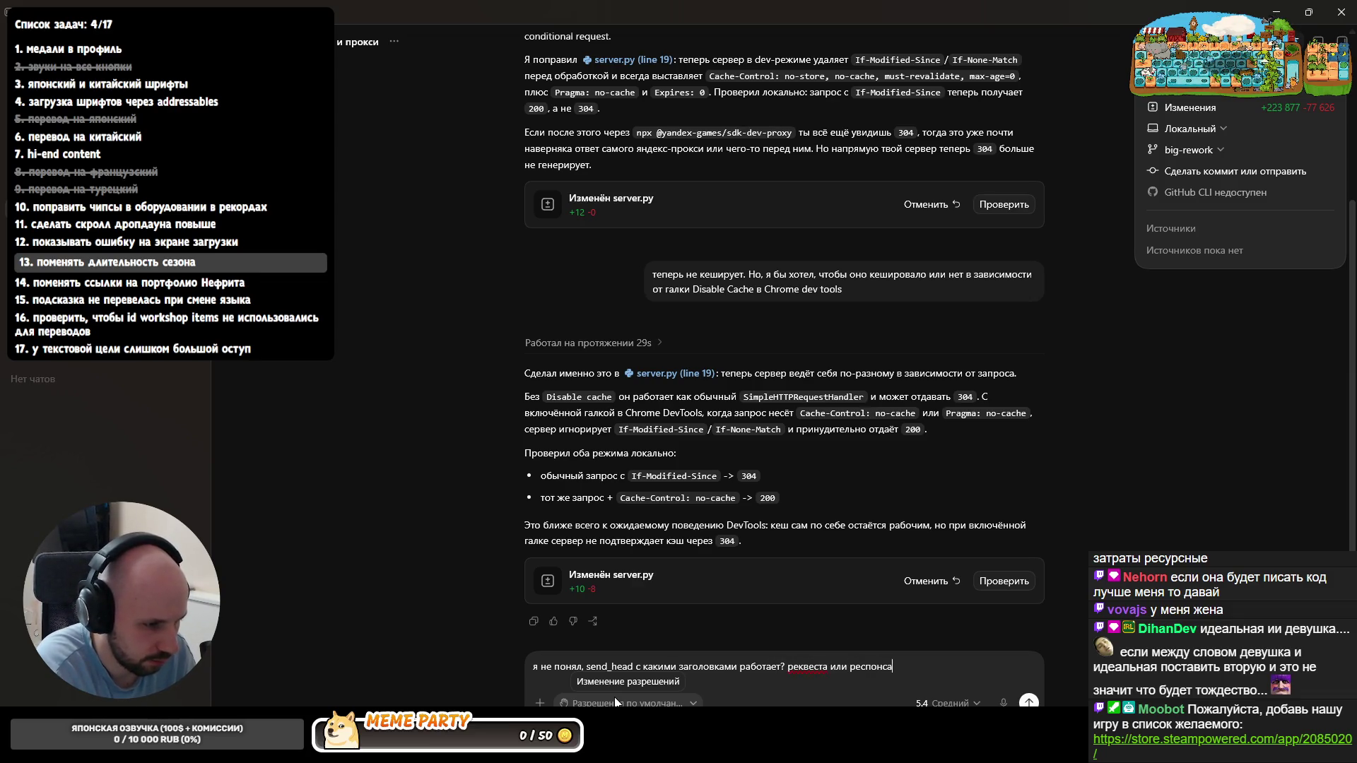
{"action": "type", "text": ", ты ч"}
{"action": "type", "text": "то-то напутал"}
{"action": "type", "text": "о"}
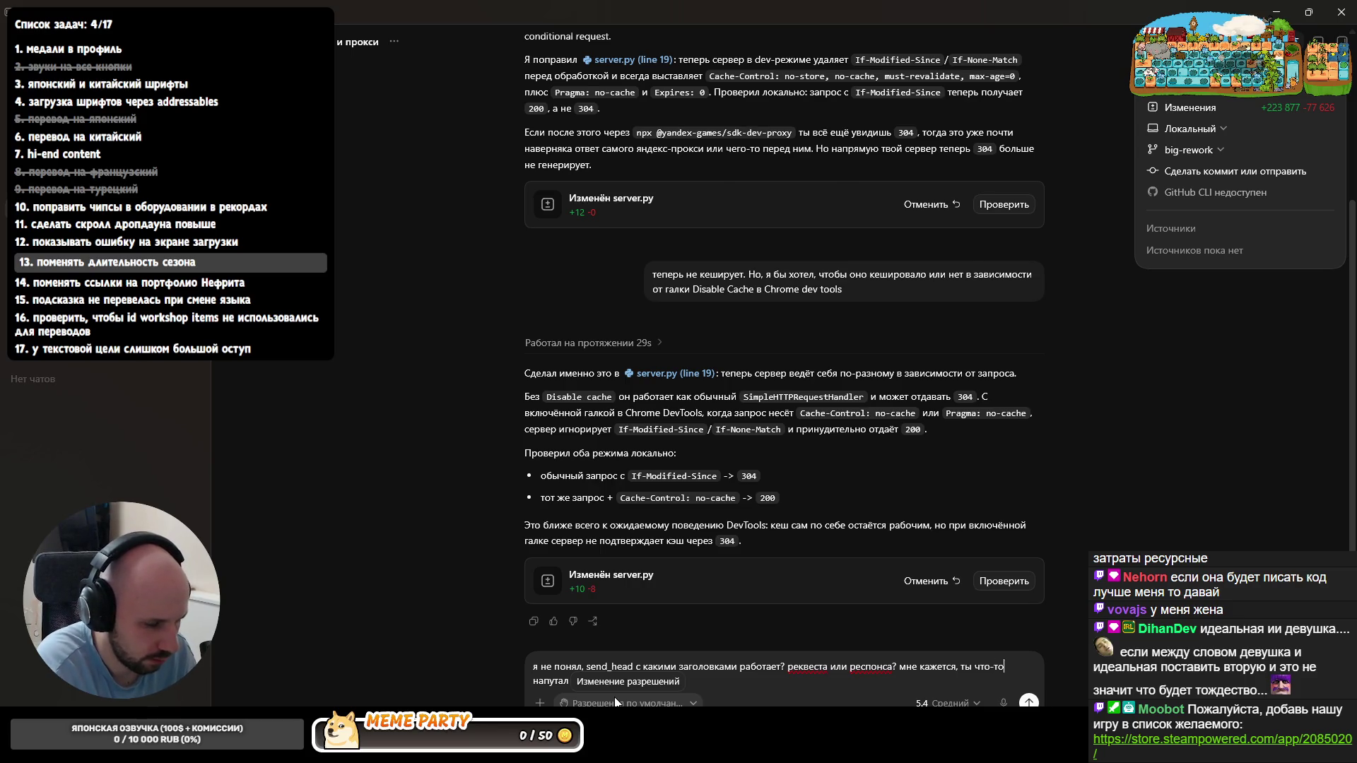
{"action": "key", "text": "Return"}
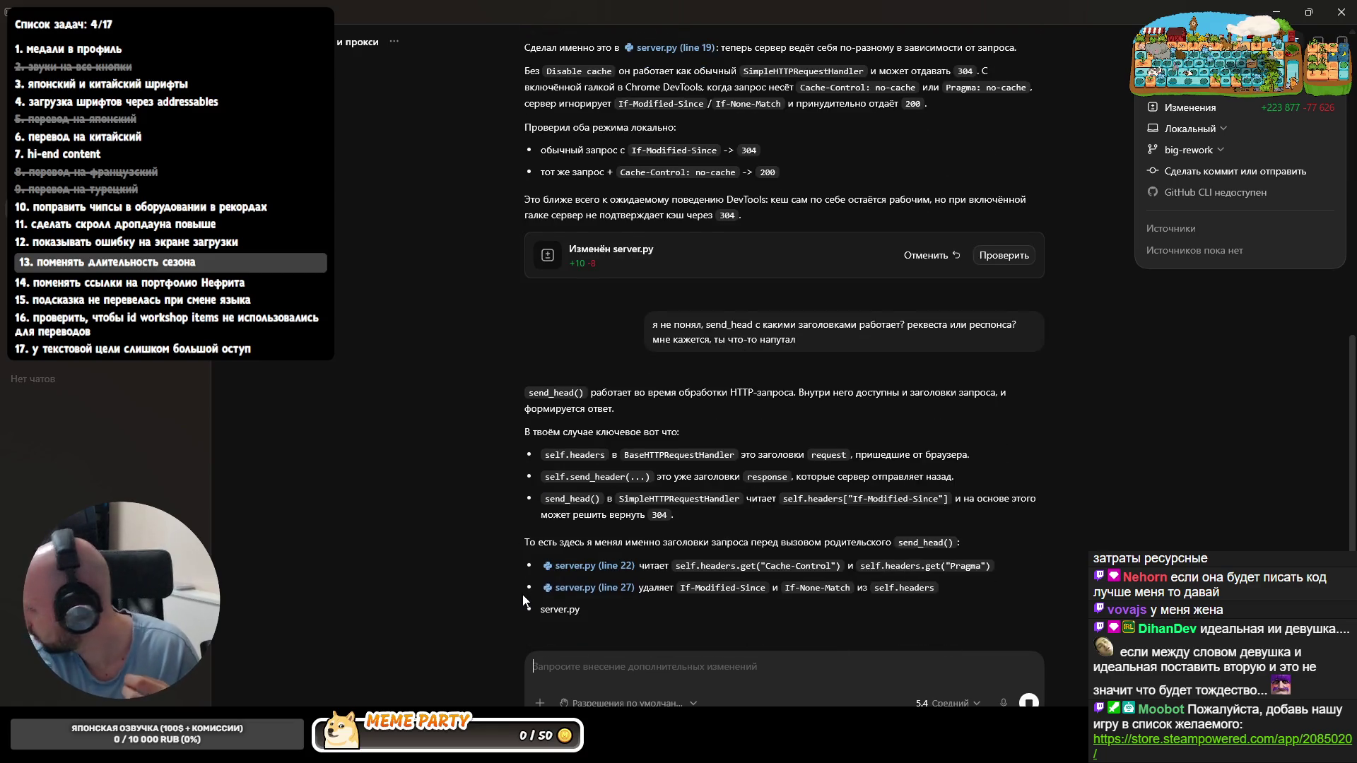
{"action": "scroll", "coordinate": [590, 525], "scroll_direction": "up", "scroll_amount": 1}
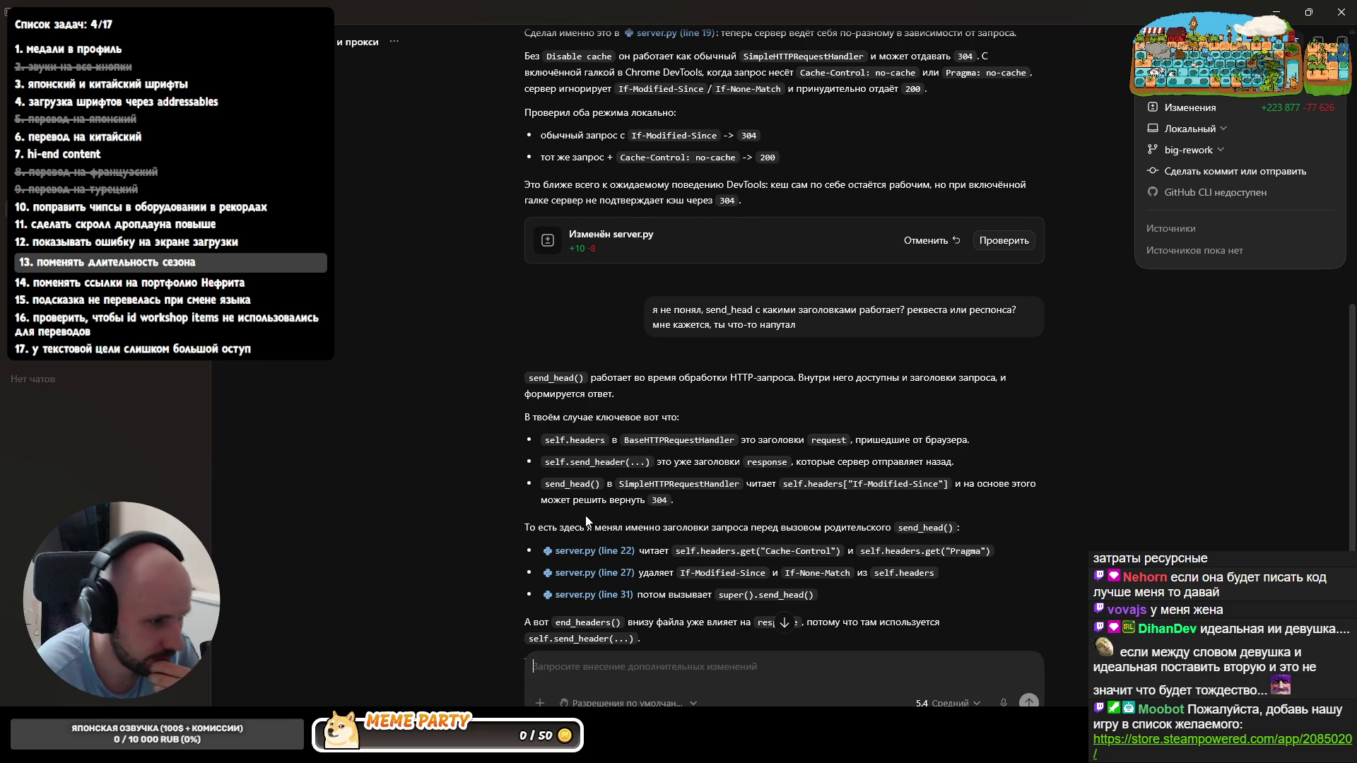
{"action": "scroll", "coordinate": [514, 509], "scroll_direction": "down", "scroll_amount": 1}
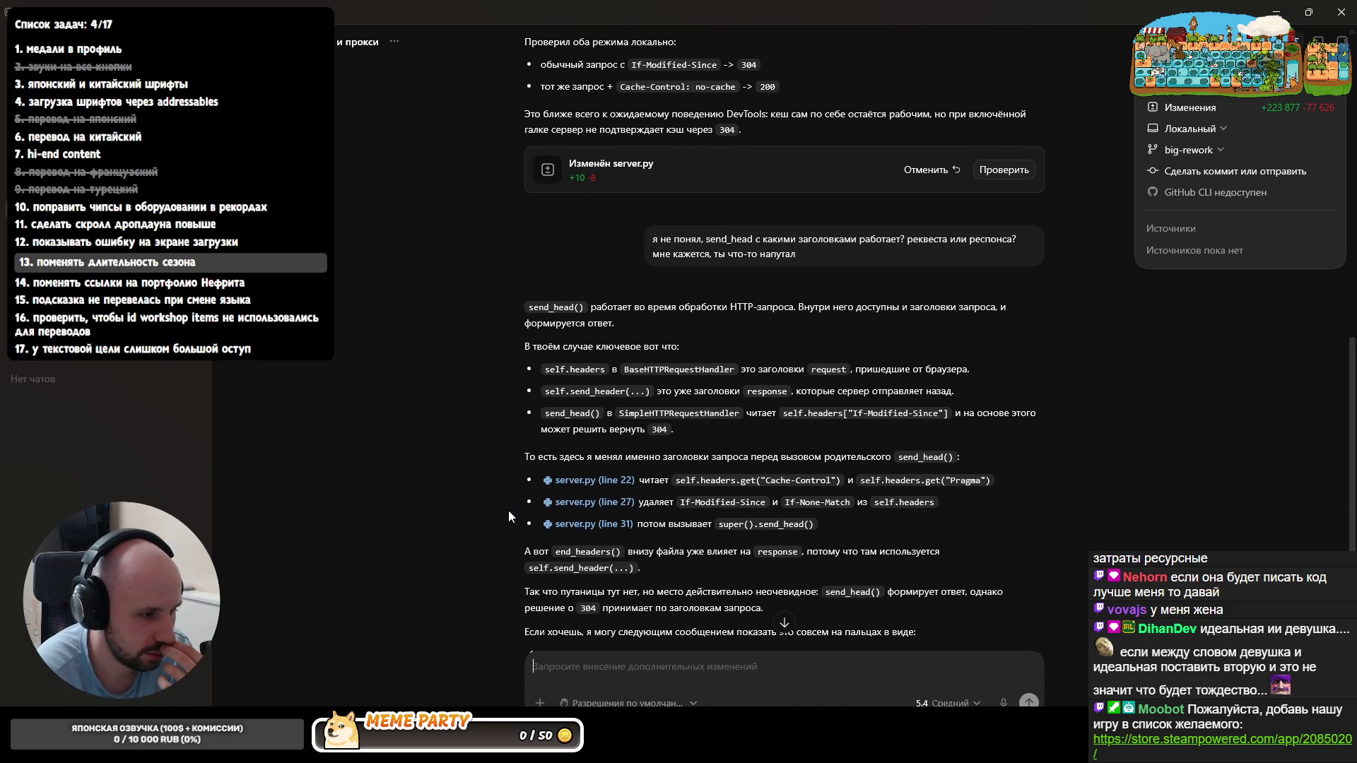
{"action": "scroll", "coordinate": [500, 507], "scroll_direction": "down", "scroll_amount": 1}
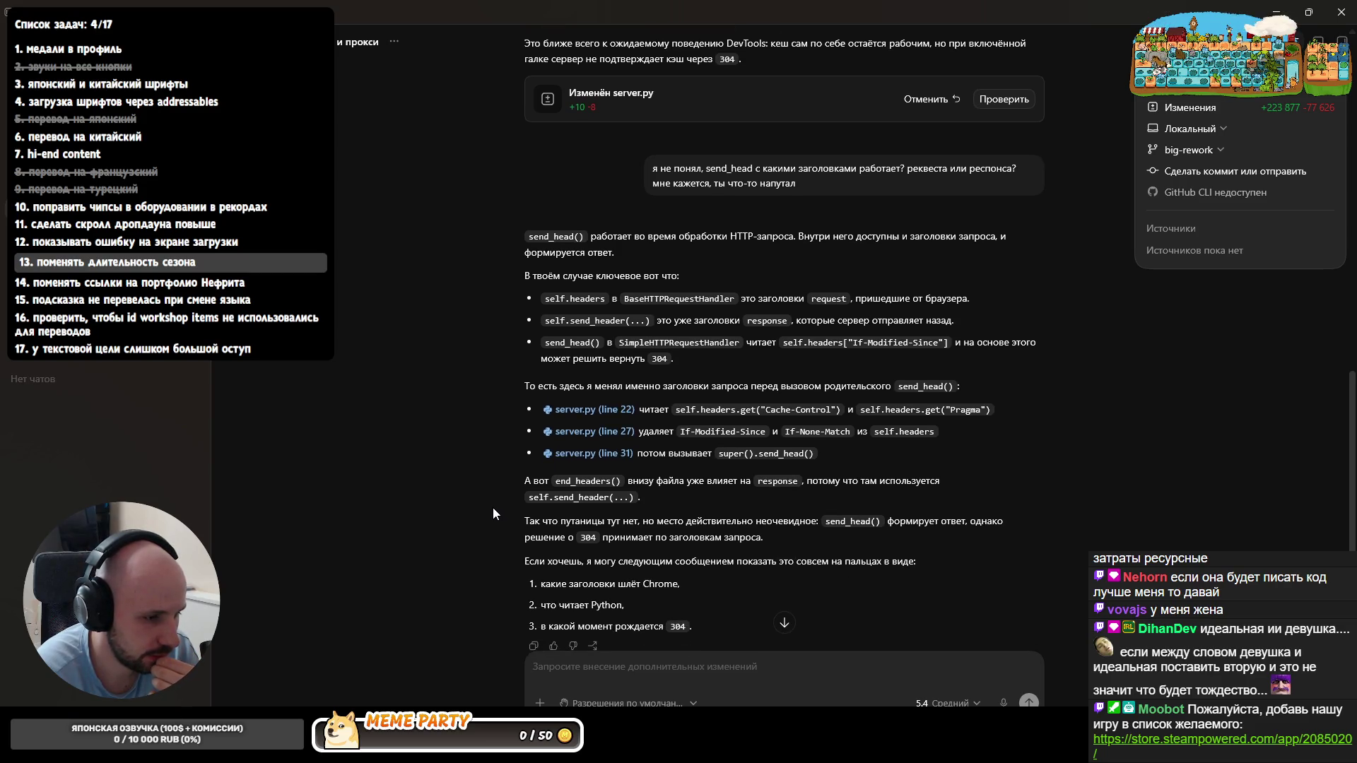
{"action": "scroll", "coordinate": [420, 663], "scroll_direction": "down", "scroll_amount": 1}
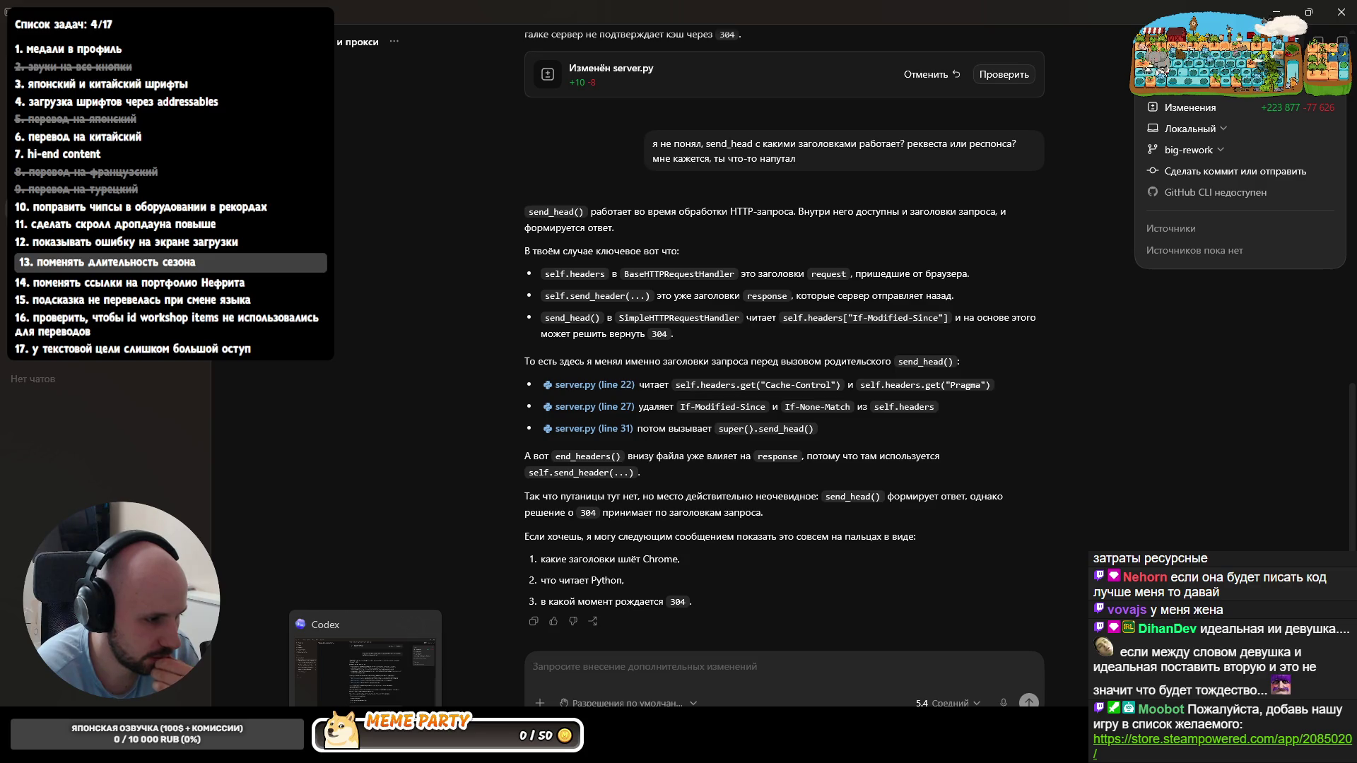
{"action": "left_click", "coordinate": [364, 747]}
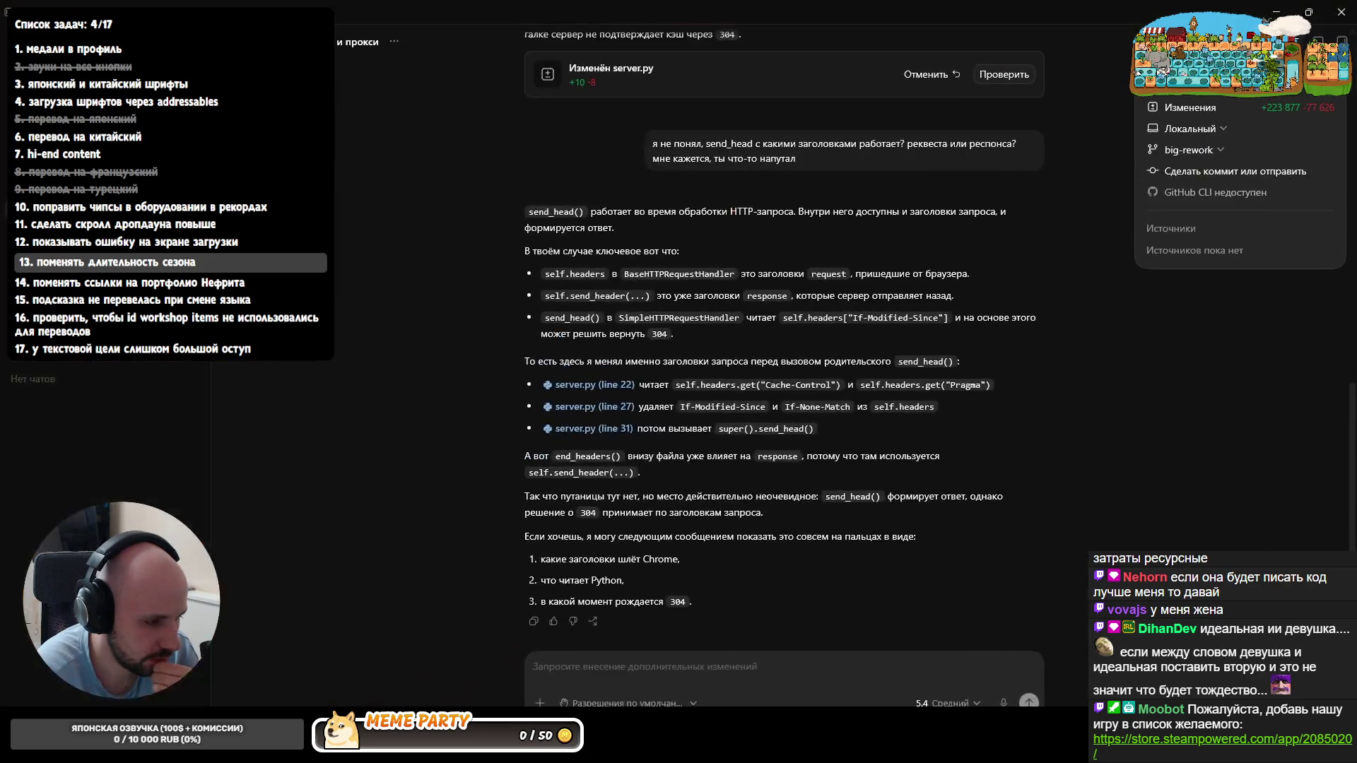
{"action": "key", "text": "ctrl+Tab"}
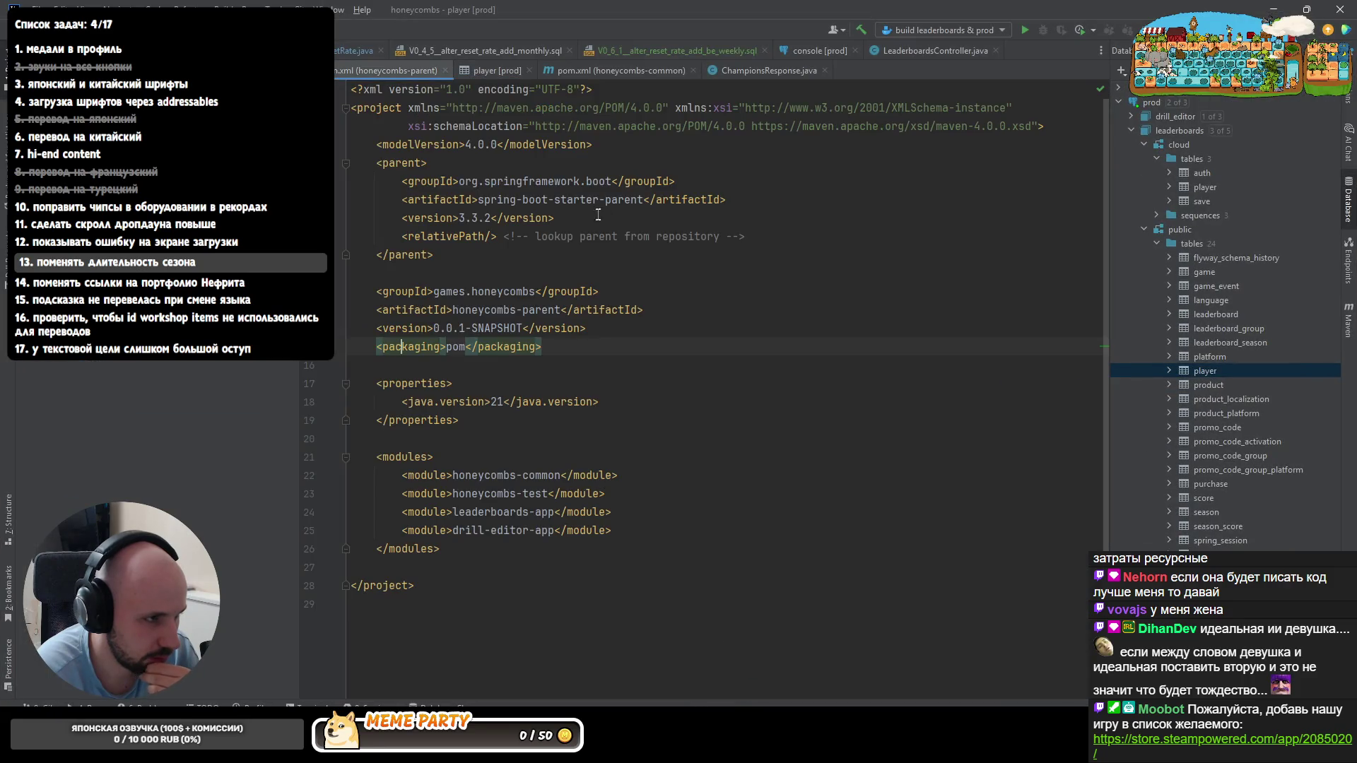
- Recheck the del self.headers line in server.py, then switch to Chrome's network inspector
{"action": "key", "text": "ctrl+Tab"}
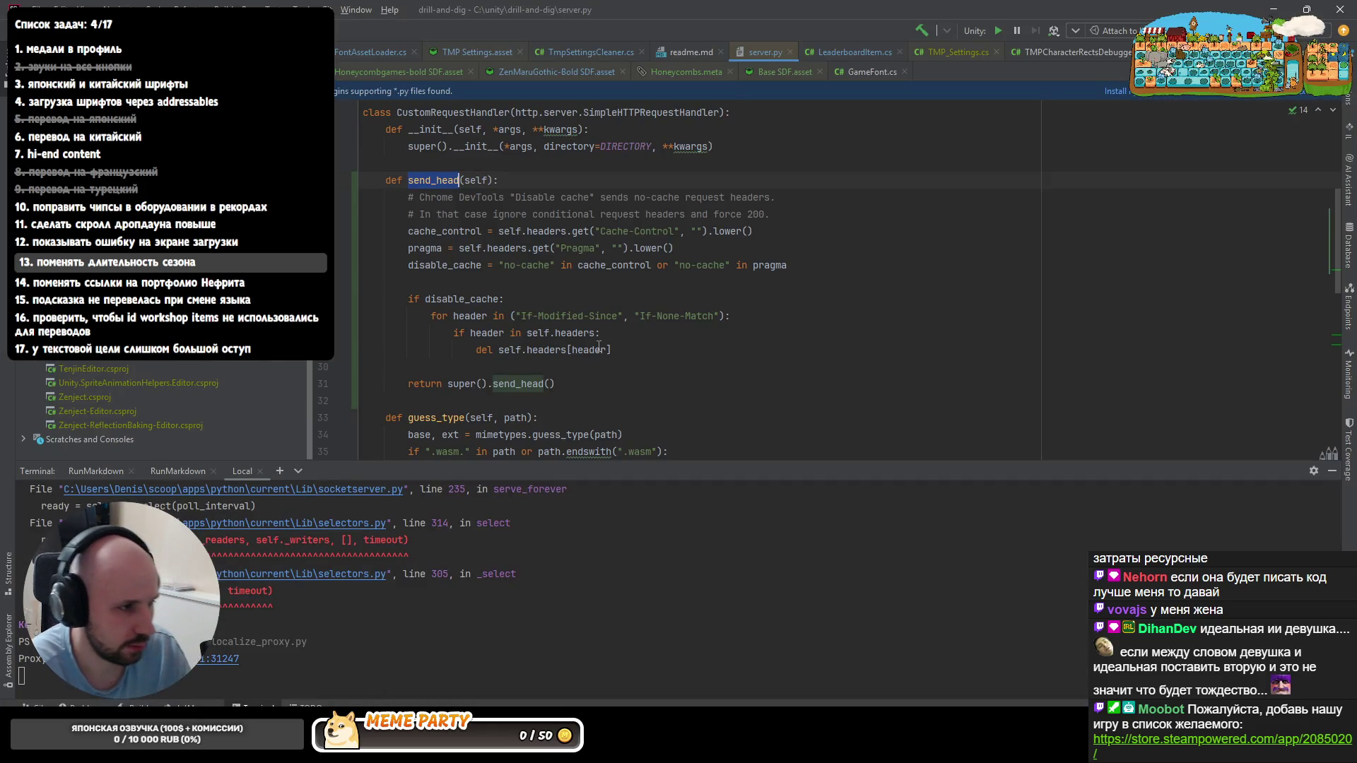
{"action": "left_click", "coordinate": [599, 350]}
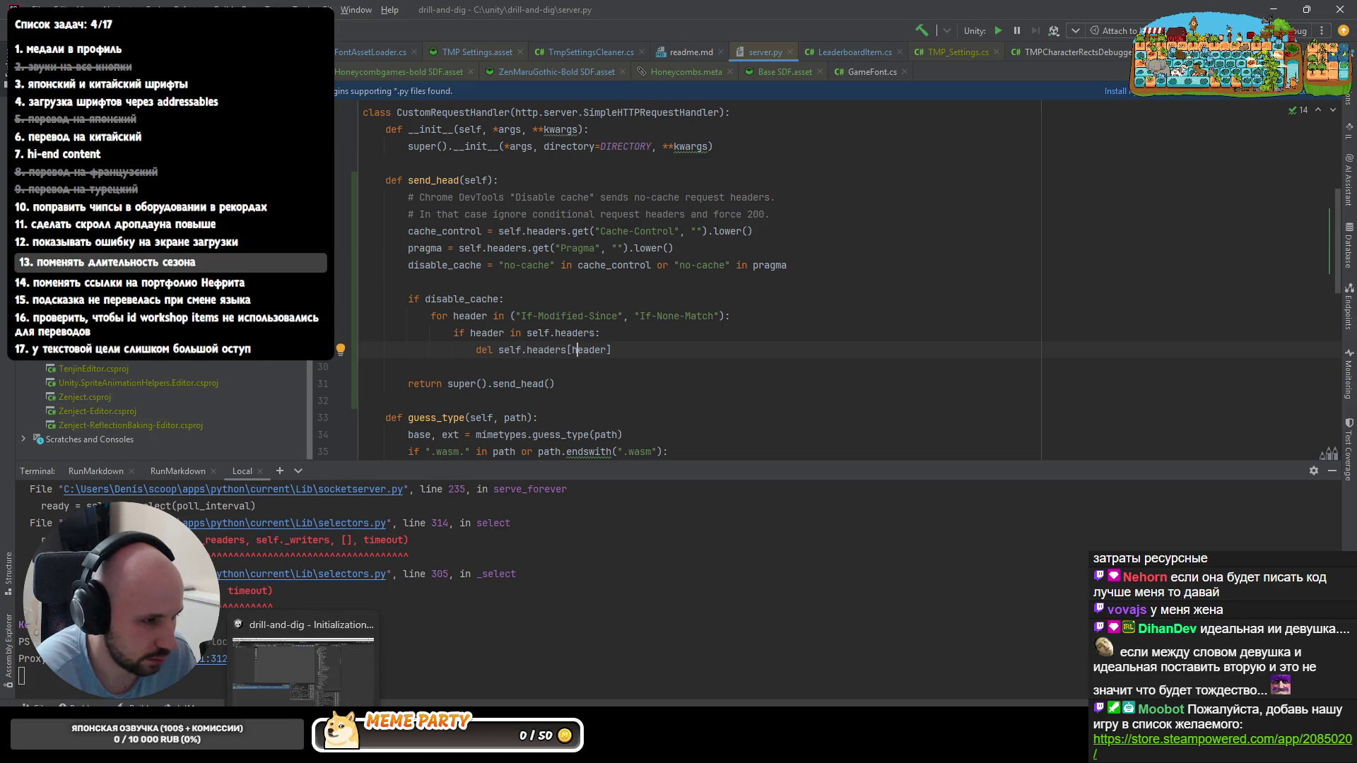
{"action": "key", "text": "alt+Tab"}
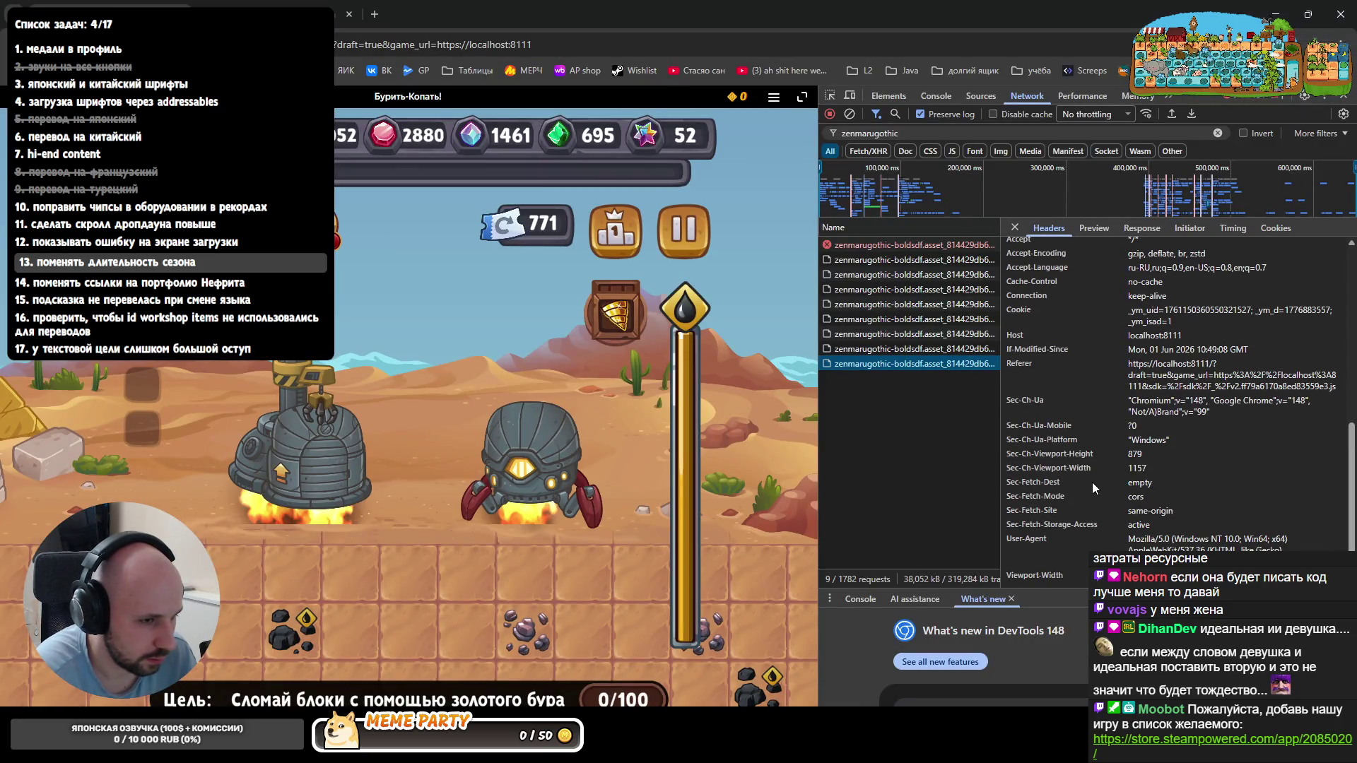
{"action": "scroll", "coordinate": [1091, 467], "scroll_direction": "up", "scroll_amount": 5}
- Select the Pragma: no-cache header value of the earlier font request, then leave for Rider
{"action": "left_click", "coordinate": [925, 354]}
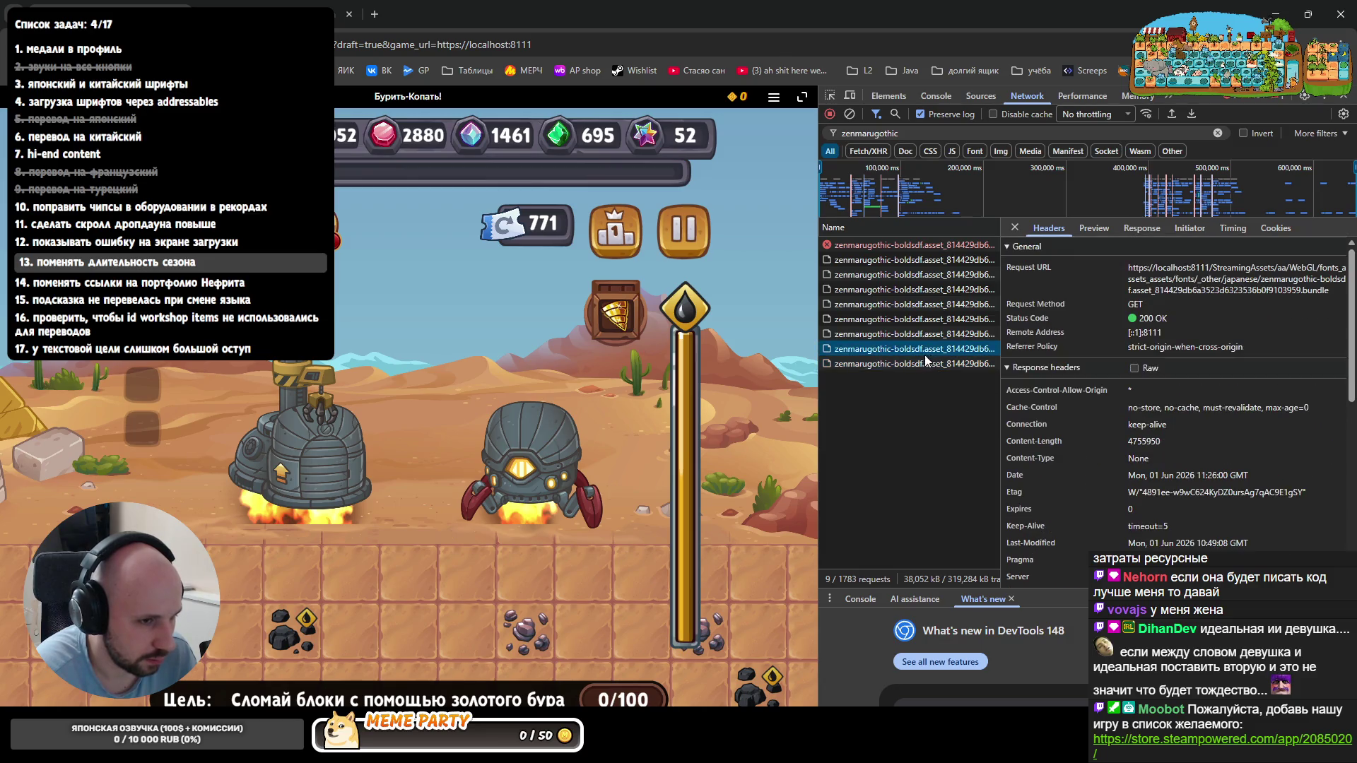
{"action": "scroll", "coordinate": [1069, 393], "scroll_direction": "down", "scroll_amount": 3}
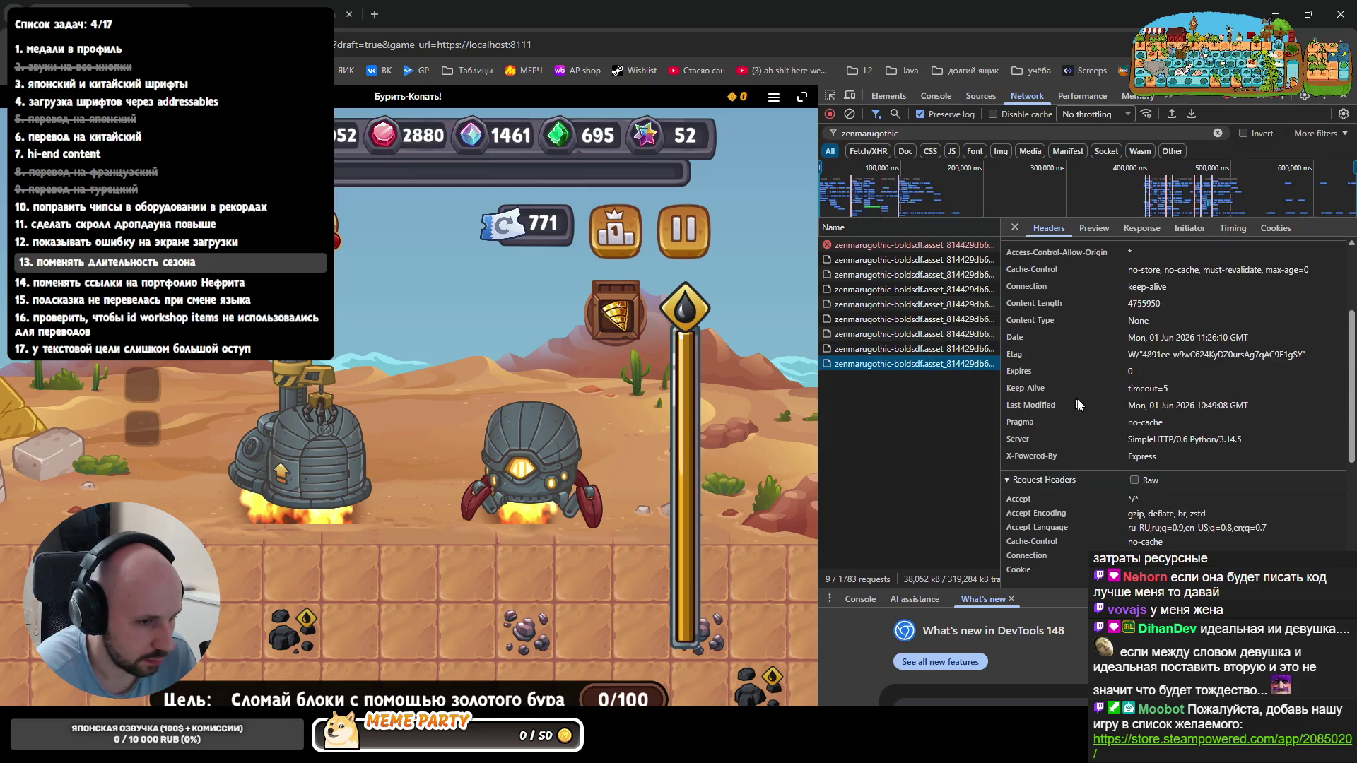
{"action": "triple_click", "coordinate": [1139, 421]}
{"action": "scroll", "coordinate": [1137, 424], "scroll_direction": "up", "scroll_amount": 2}
{"action": "scroll", "coordinate": [1132, 416], "scroll_direction": "down", "scroll_amount": 3}
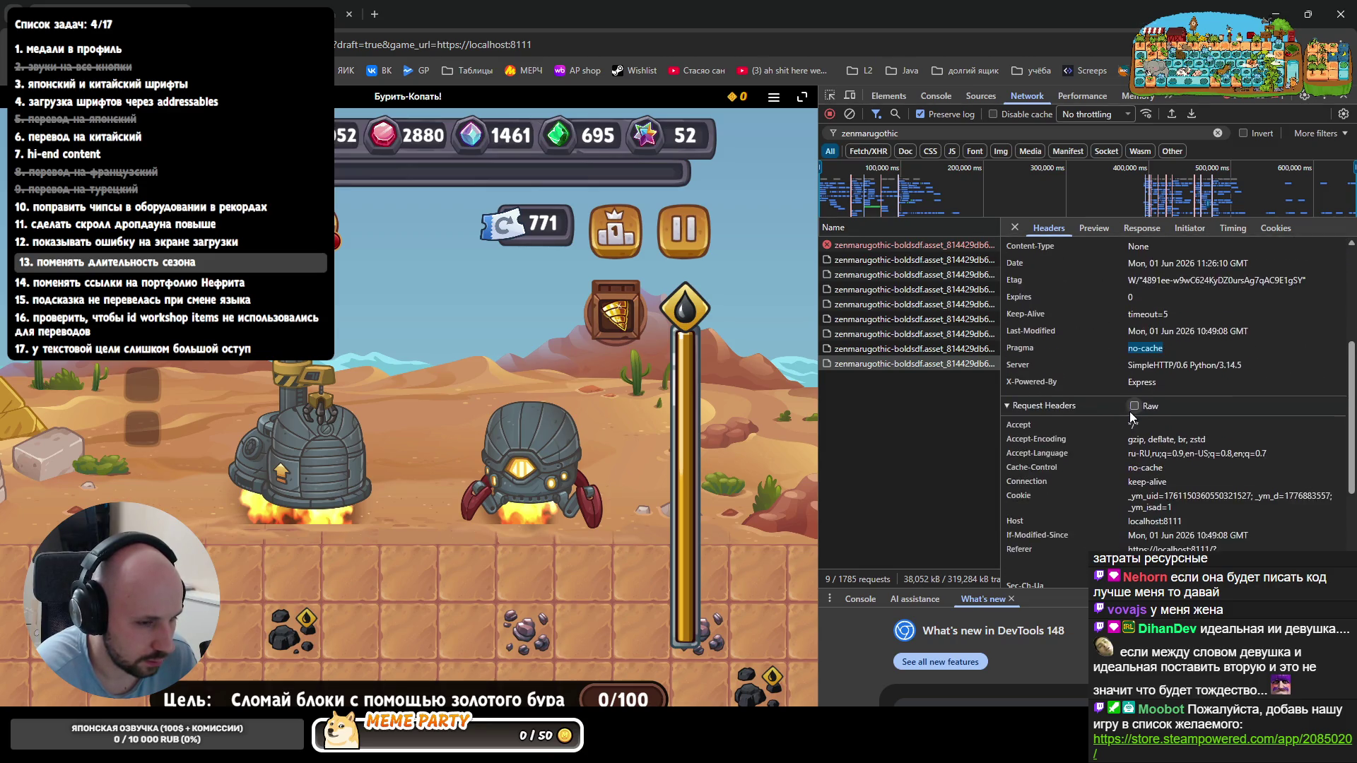
{"action": "key", "text": "alt+Tab"}
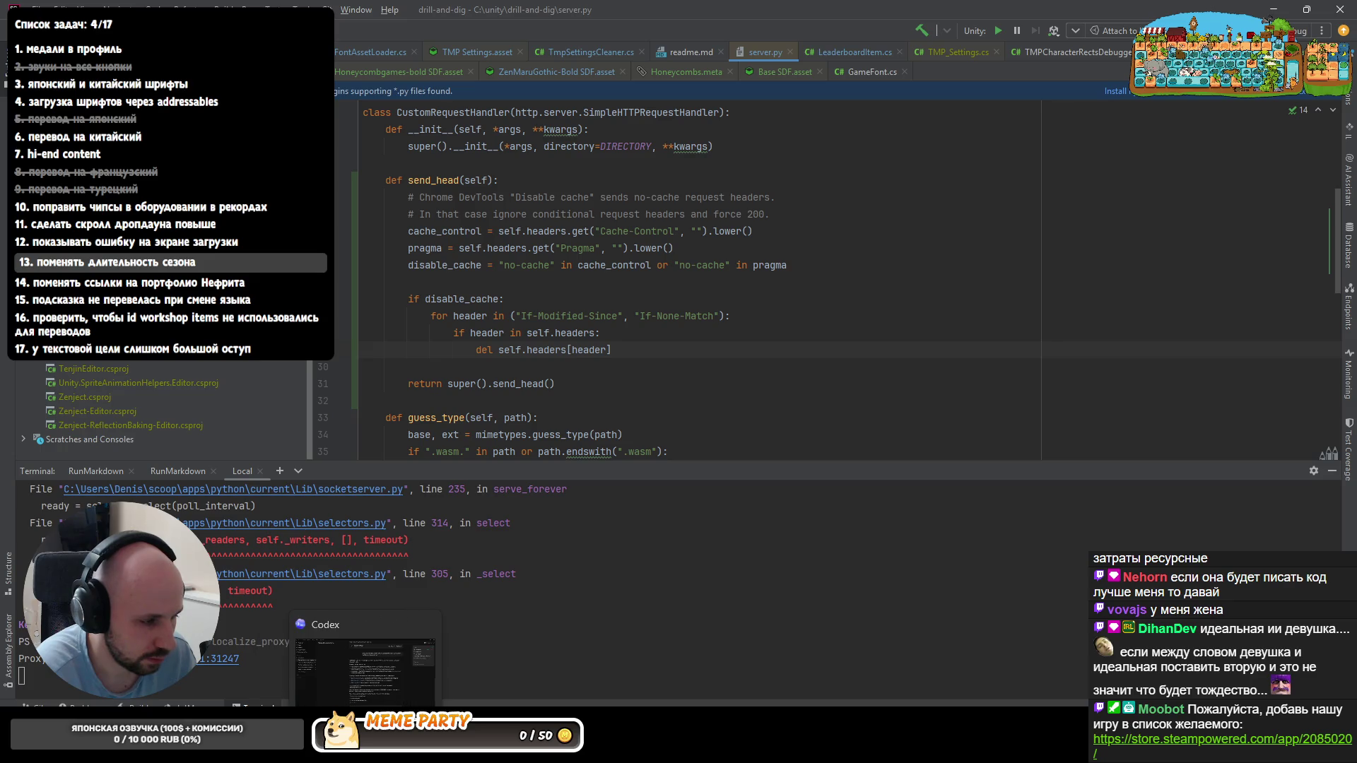
- Send Codex the note that the server replies with Pragma: no-cache so the browser never caches
{"action": "left_click", "coordinate": [366, 668]}
{"action": "type", "text": "сей2ч"}
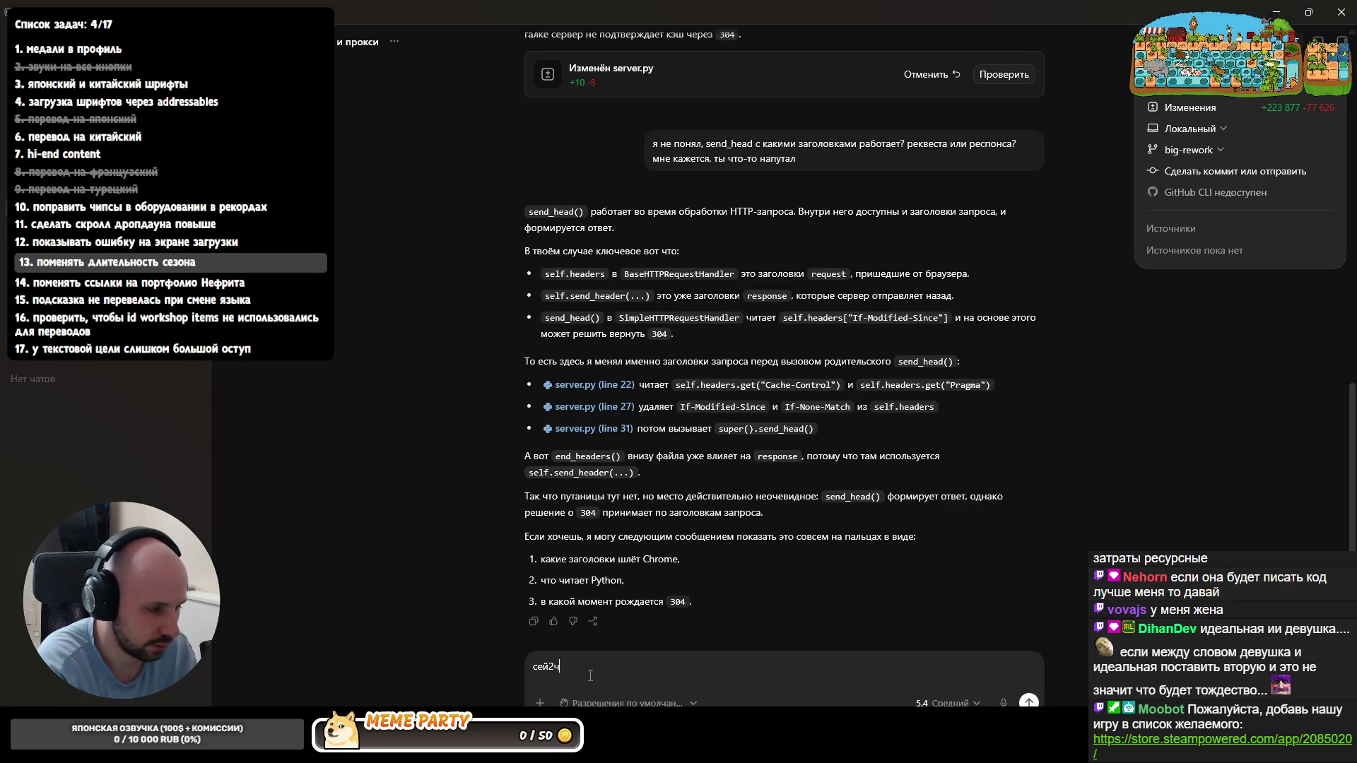
{"action": "key", "text": "BackSpace"}
{"action": "type", "text": "час сервер какого-то хуя отвечает с за"}
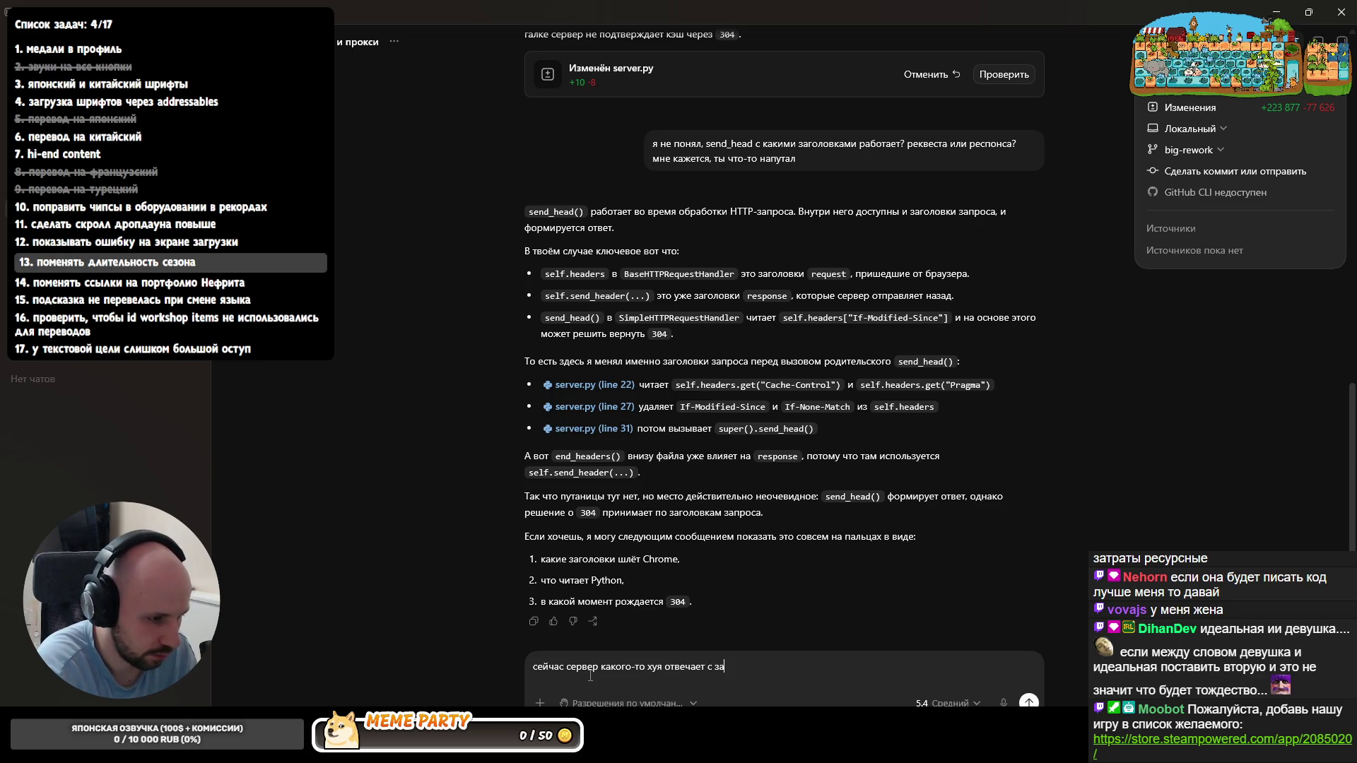
{"action": "type", "text": "no-cache"}
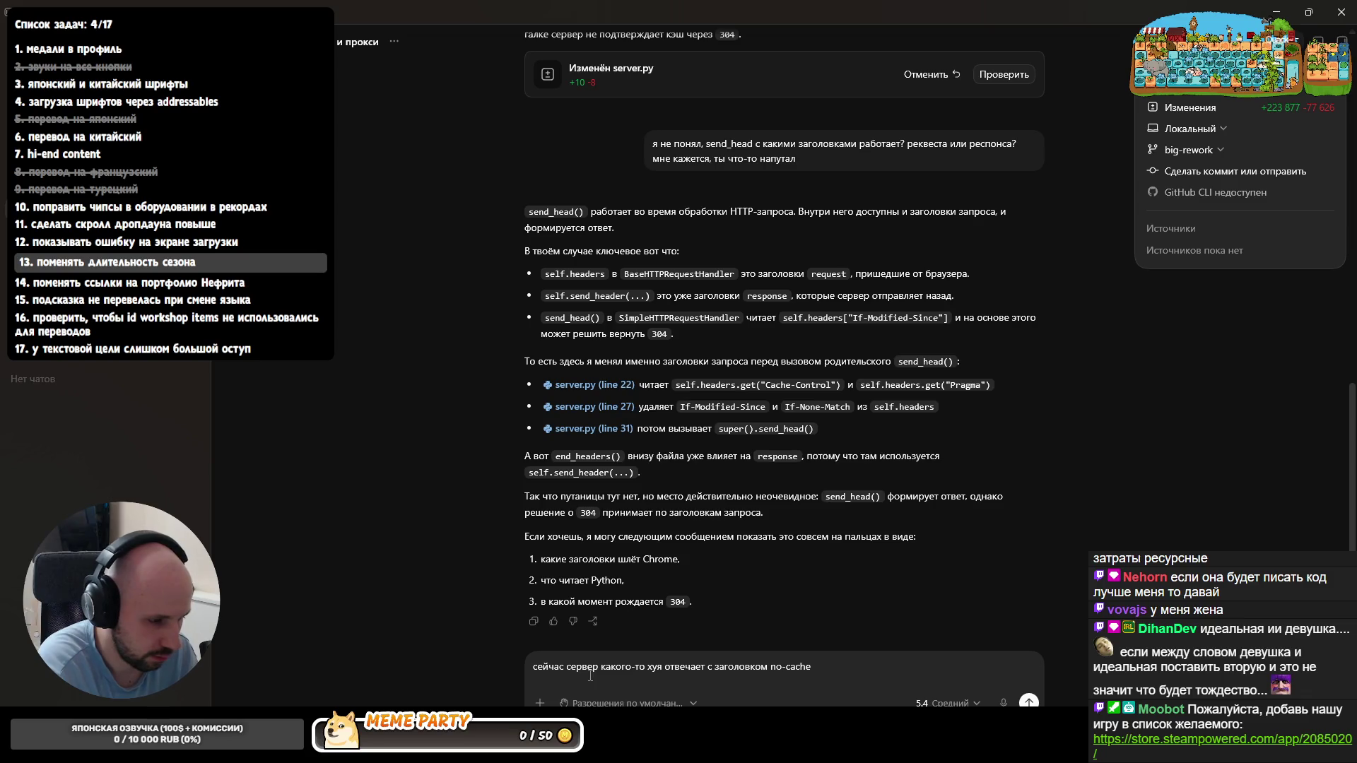
{"action": "left_click", "coordinate": [769, 667]}
{"action": "type", "text": "pragma: "}
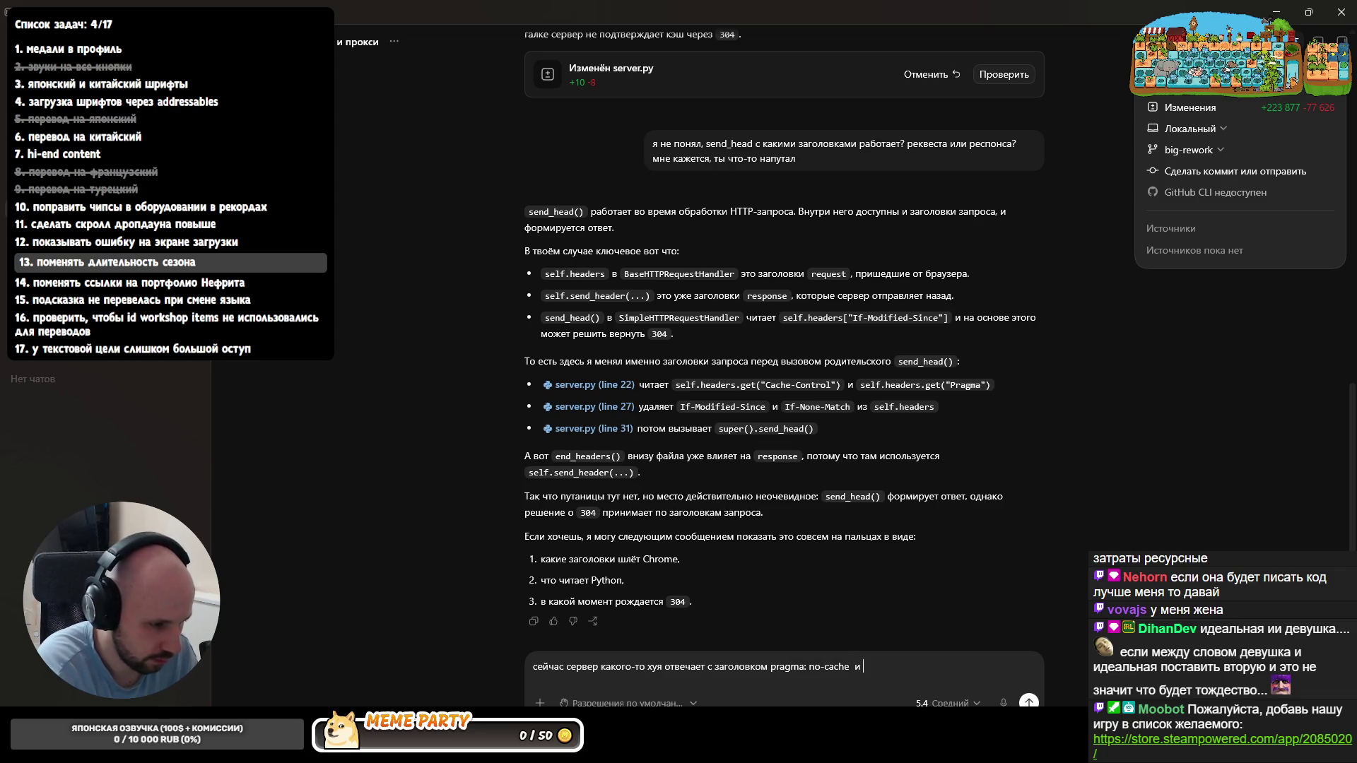
{"action": "type", "text": "этому браузер никого"}
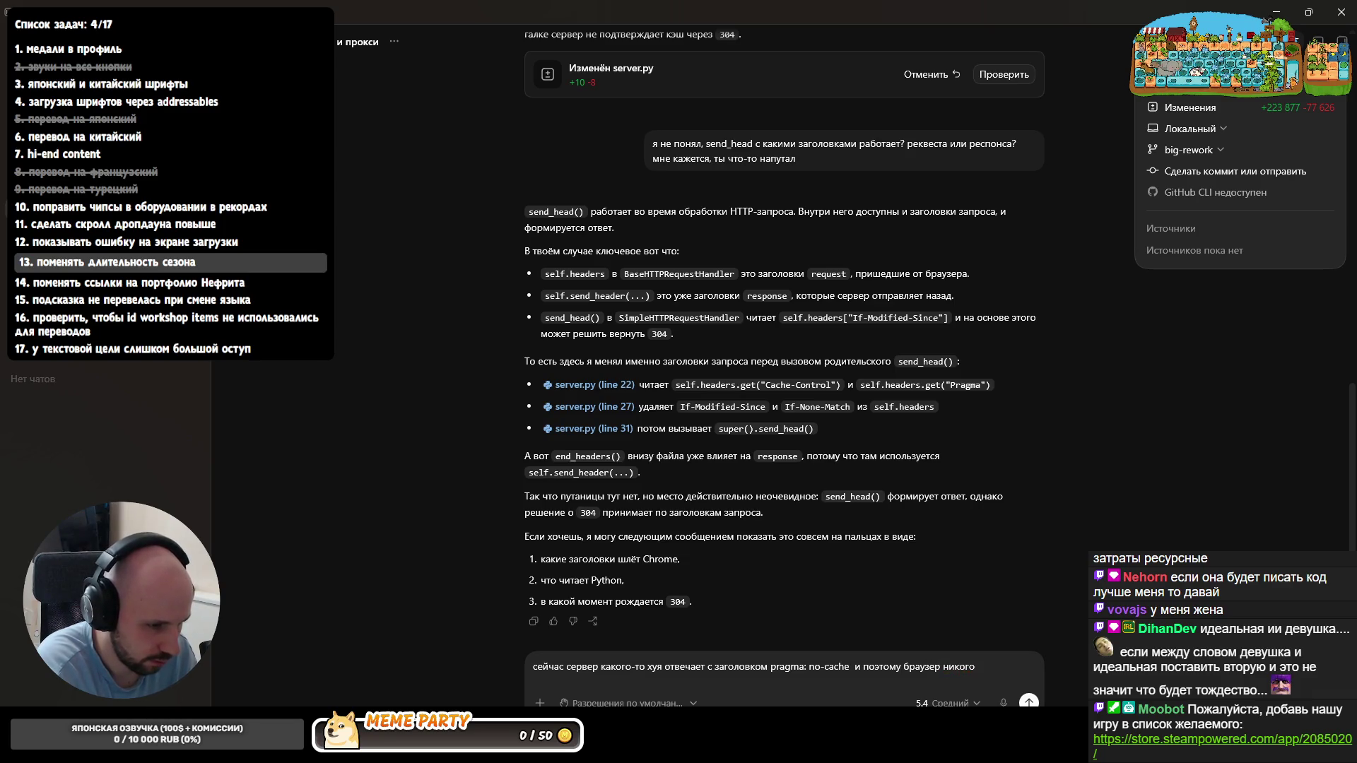
{"action": "key", "text": "BackSpace"}
{"action": "type", "text": "да не к"}
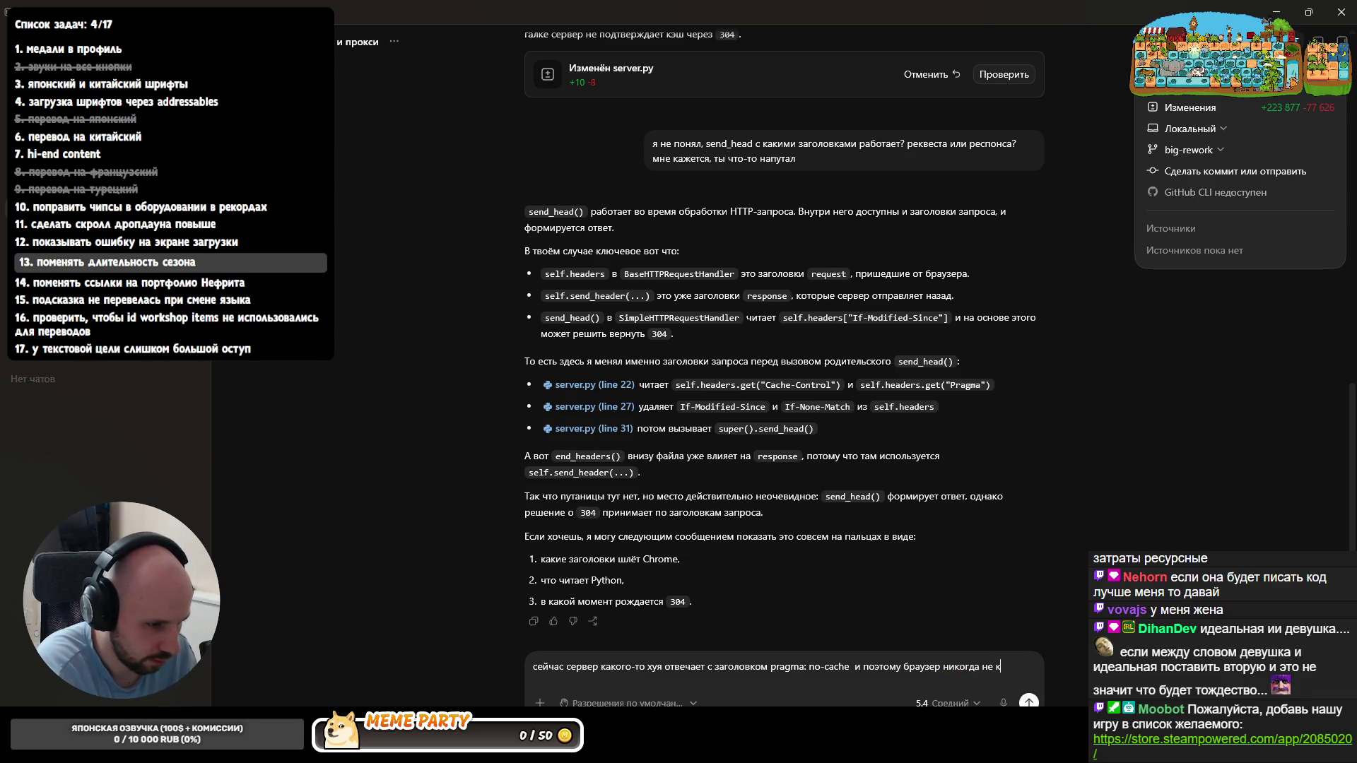
{"action": "type", "text": "эширует "}
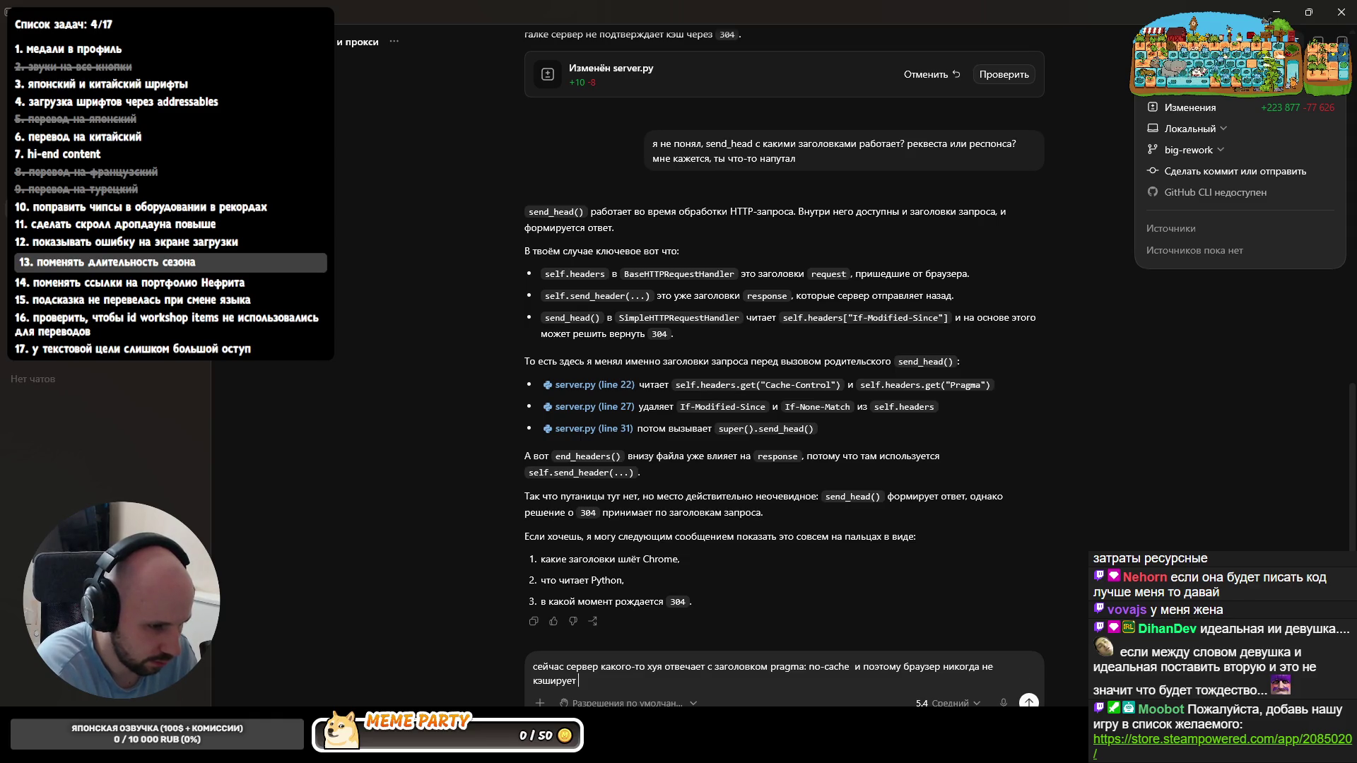
{"action": "type", "text": "его ответ"}
{"action": "key", "text": "Return"}
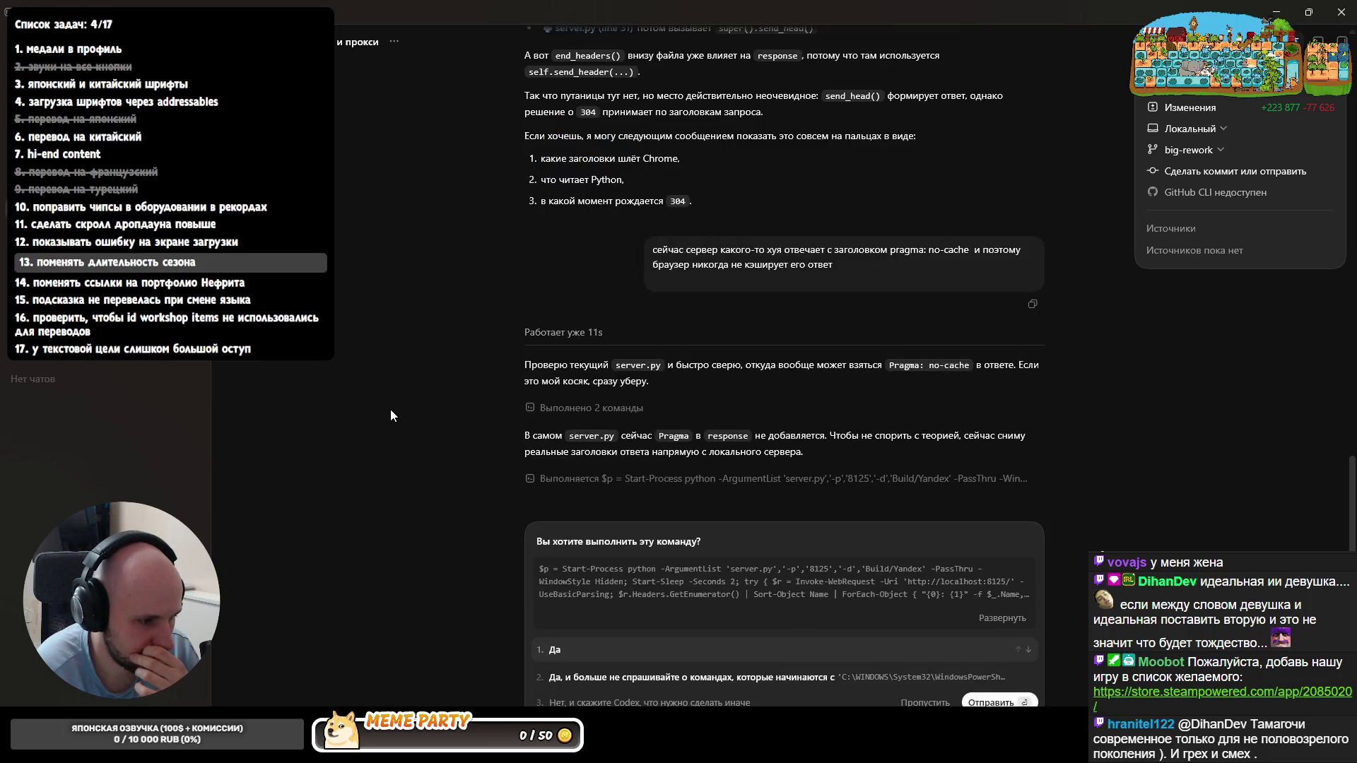
- Approve Codex's Start-Process header check, read its no-Pragma-header reply, then head back to Rider
{"action": "left_click", "coordinate": [628, 674]}
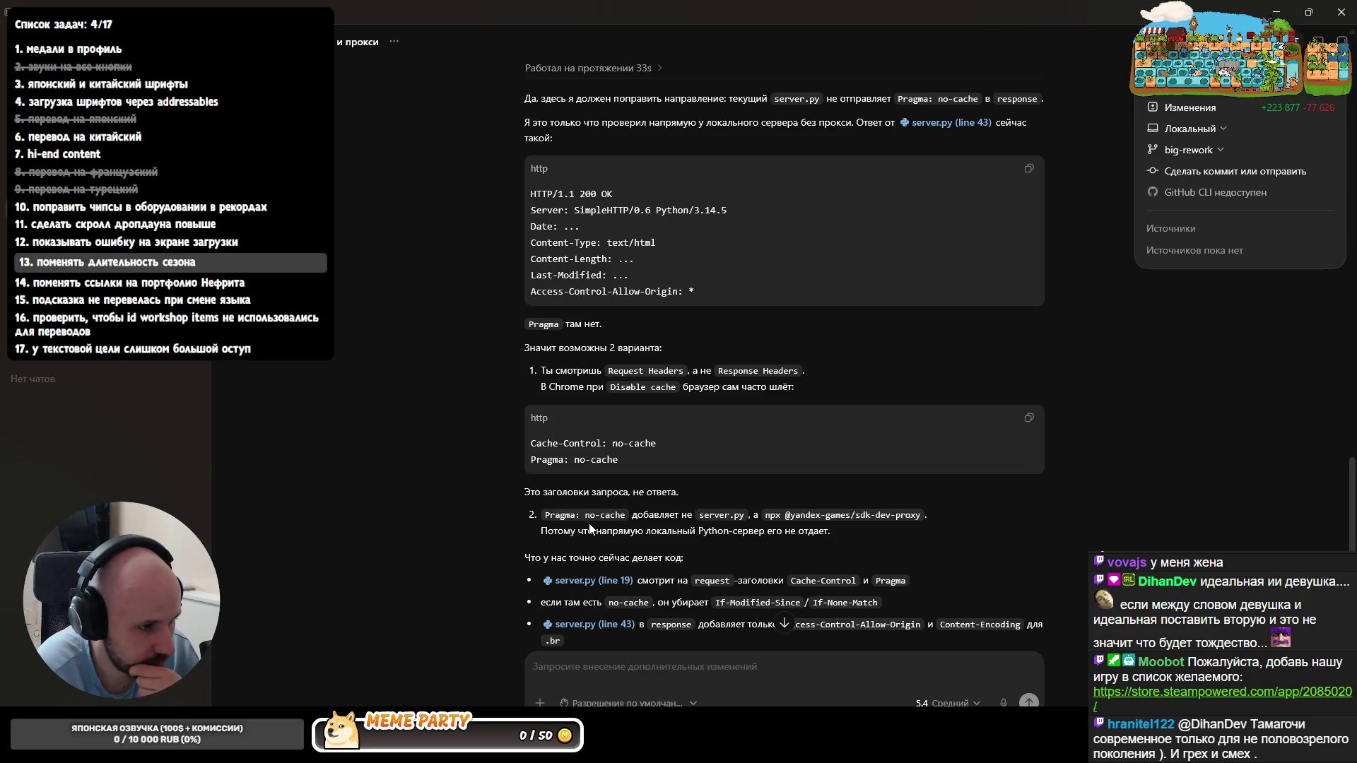
{"action": "scroll", "coordinate": [589, 522], "scroll_direction": "down", "scroll_amount": 1}
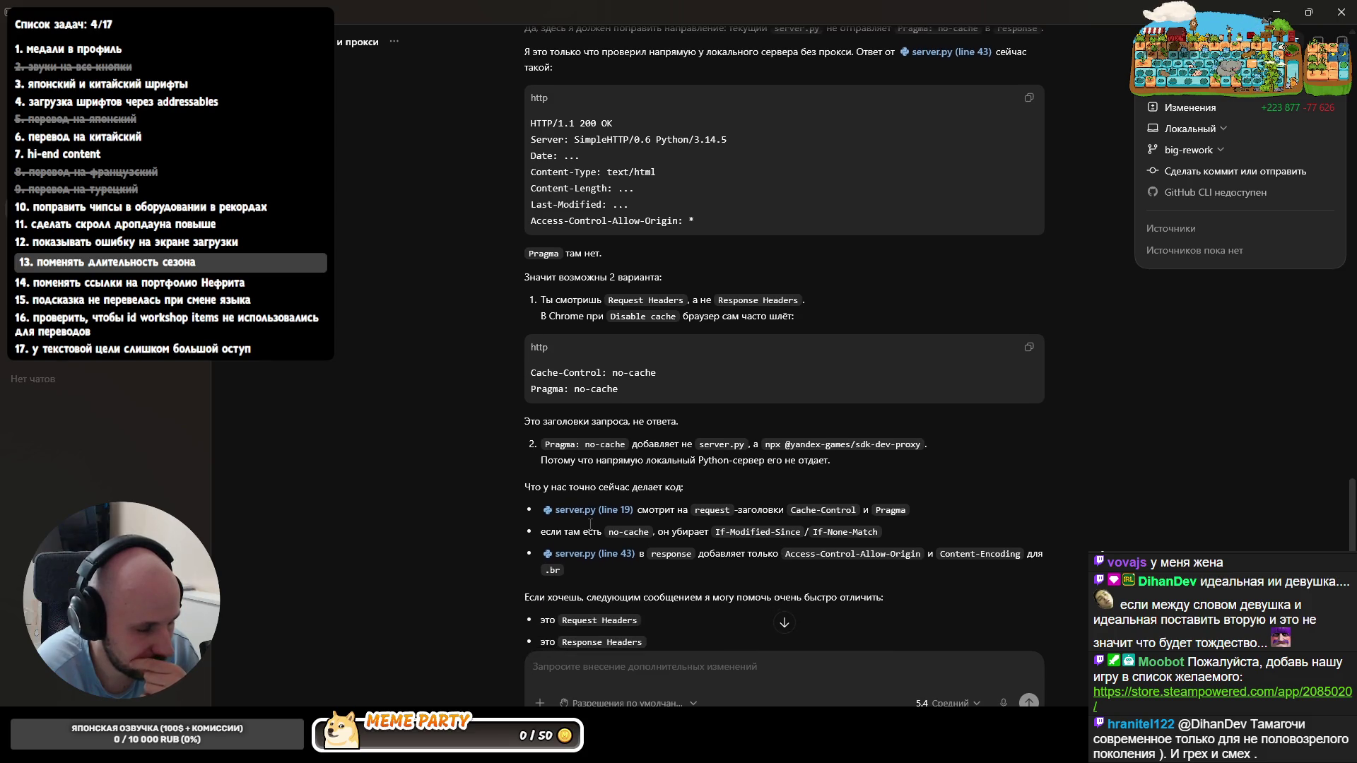
{"action": "scroll", "coordinate": [589, 524], "scroll_direction": "down", "scroll_amount": 1}
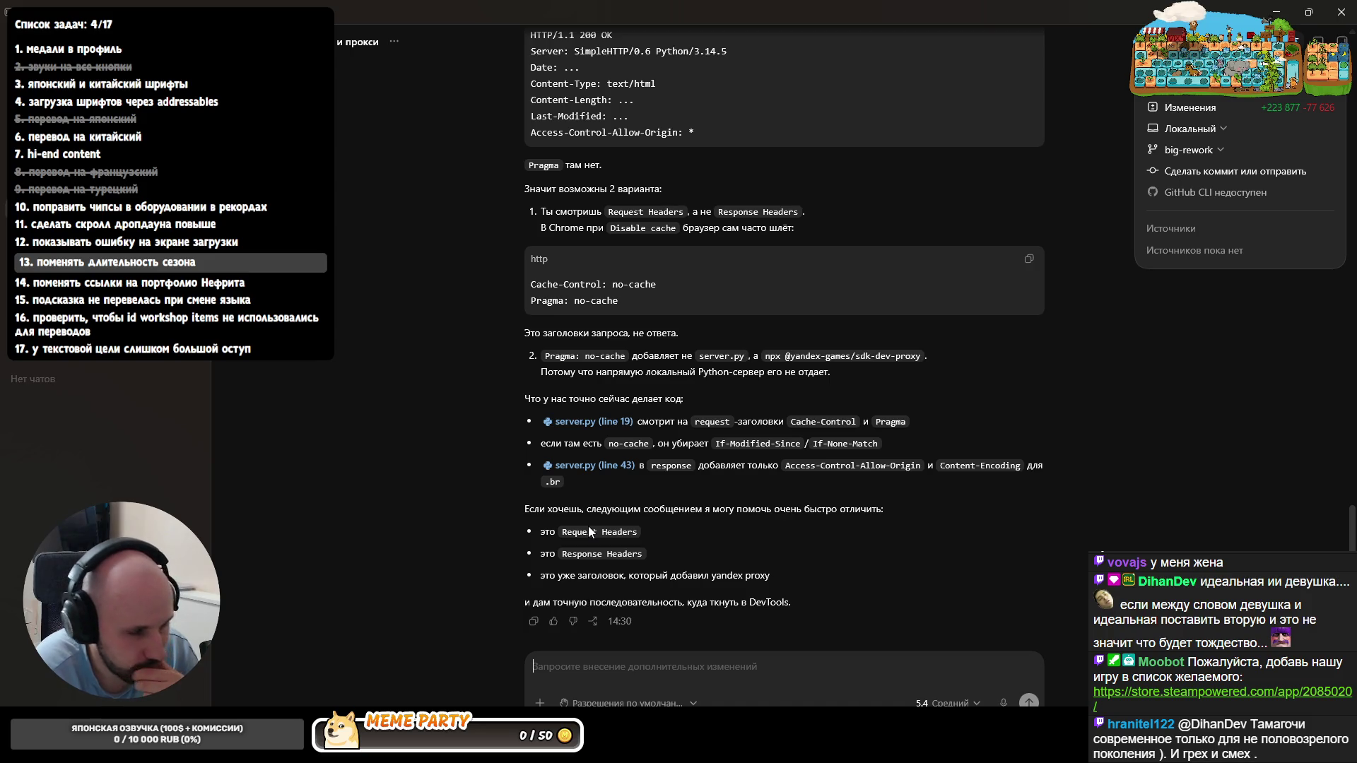
{"action": "key", "text": "super+n"}
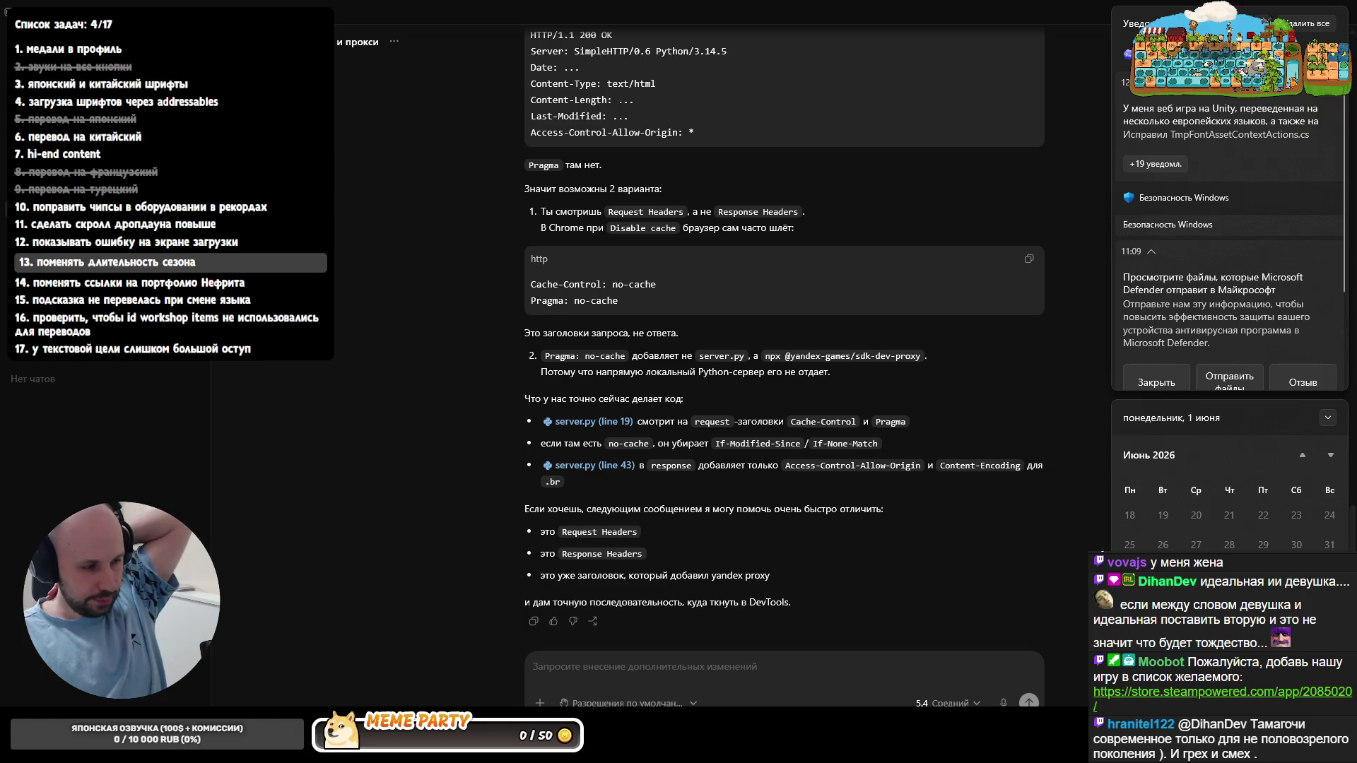
{"action": "key", "text": "alt+Tab"}
- Roll back the send_head hunk in server.py and review the FontAssetLoader.cs diff before committing
{"action": "left_click", "coordinate": [357, 287]}
{"action": "left_click", "coordinate": [410, 303]}
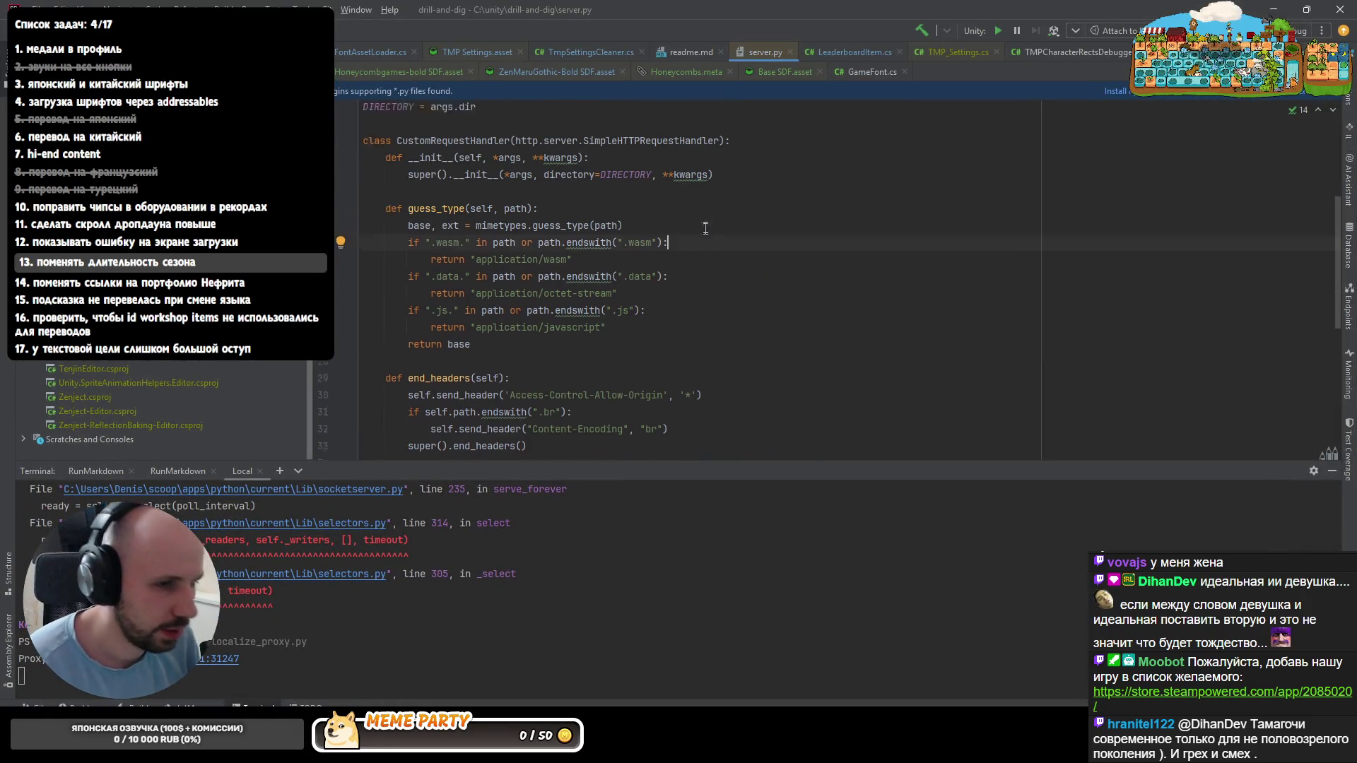
{"action": "scroll", "coordinate": [704, 227], "scroll_direction": "up", "scroll_amount": 5}
{"action": "key", "text": "ctrl+k"}
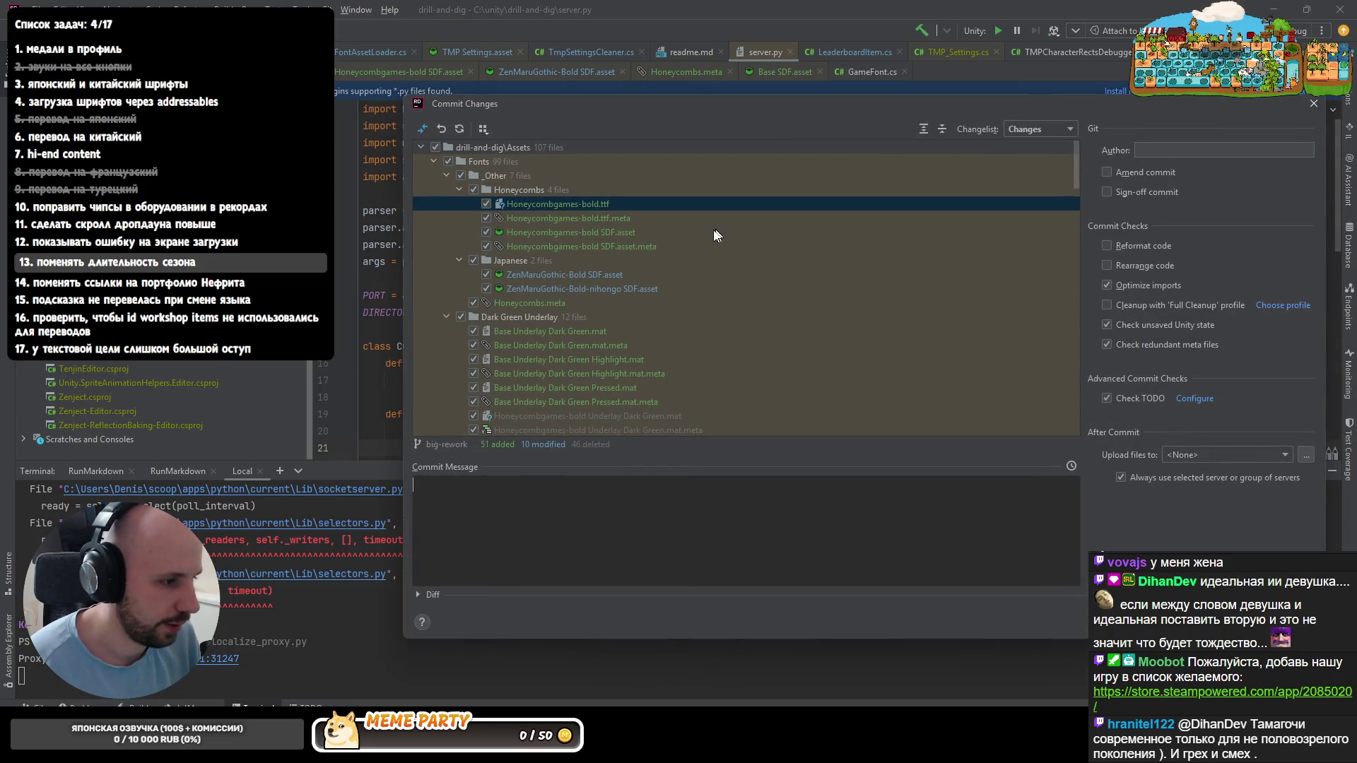
{"action": "scroll", "coordinate": [687, 324], "scroll_direction": "down", "scroll_amount": 5}
{"action": "scroll", "coordinate": [687, 325], "scroll_direction": "down", "scroll_amount": 6}
{"action": "double_click", "coordinate": [531, 413]}
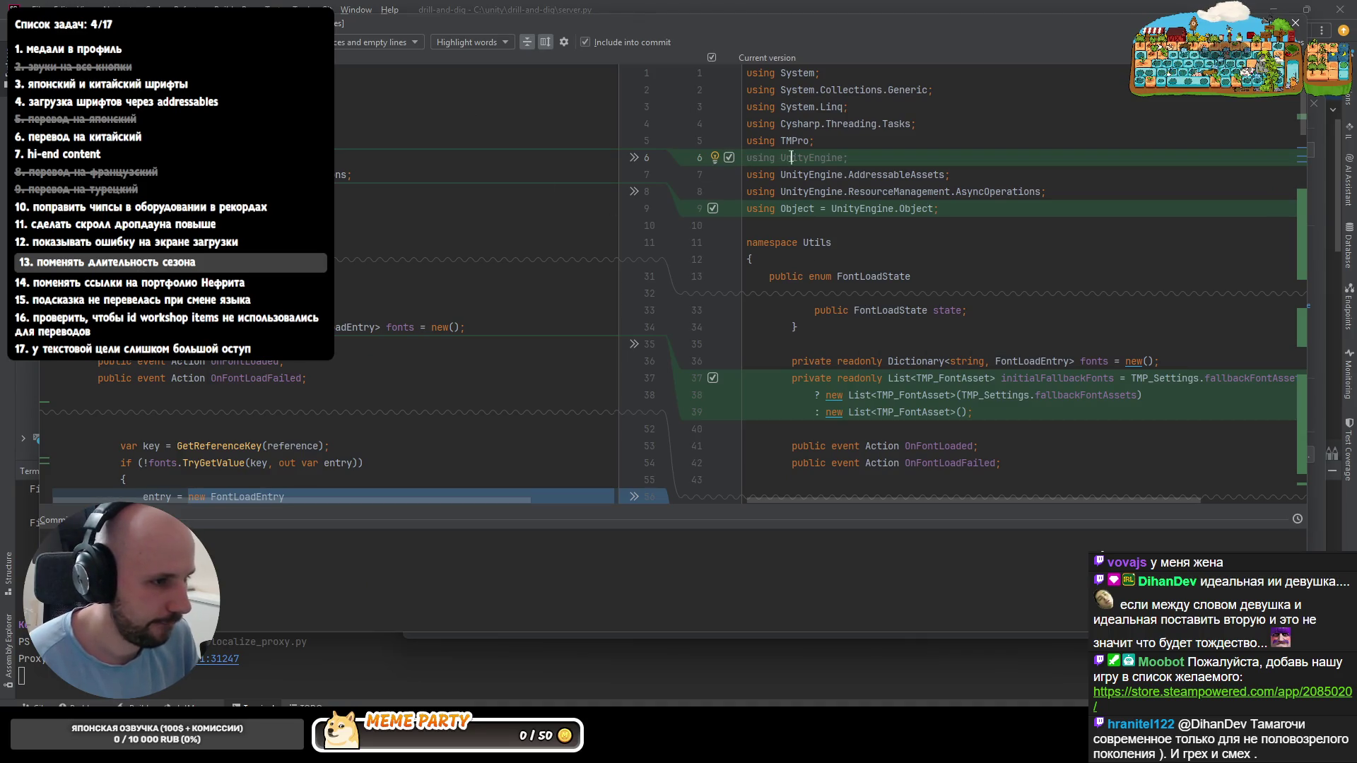
{"action": "scroll", "coordinate": [791, 159], "scroll_direction": "down", "scroll_amount": 1}
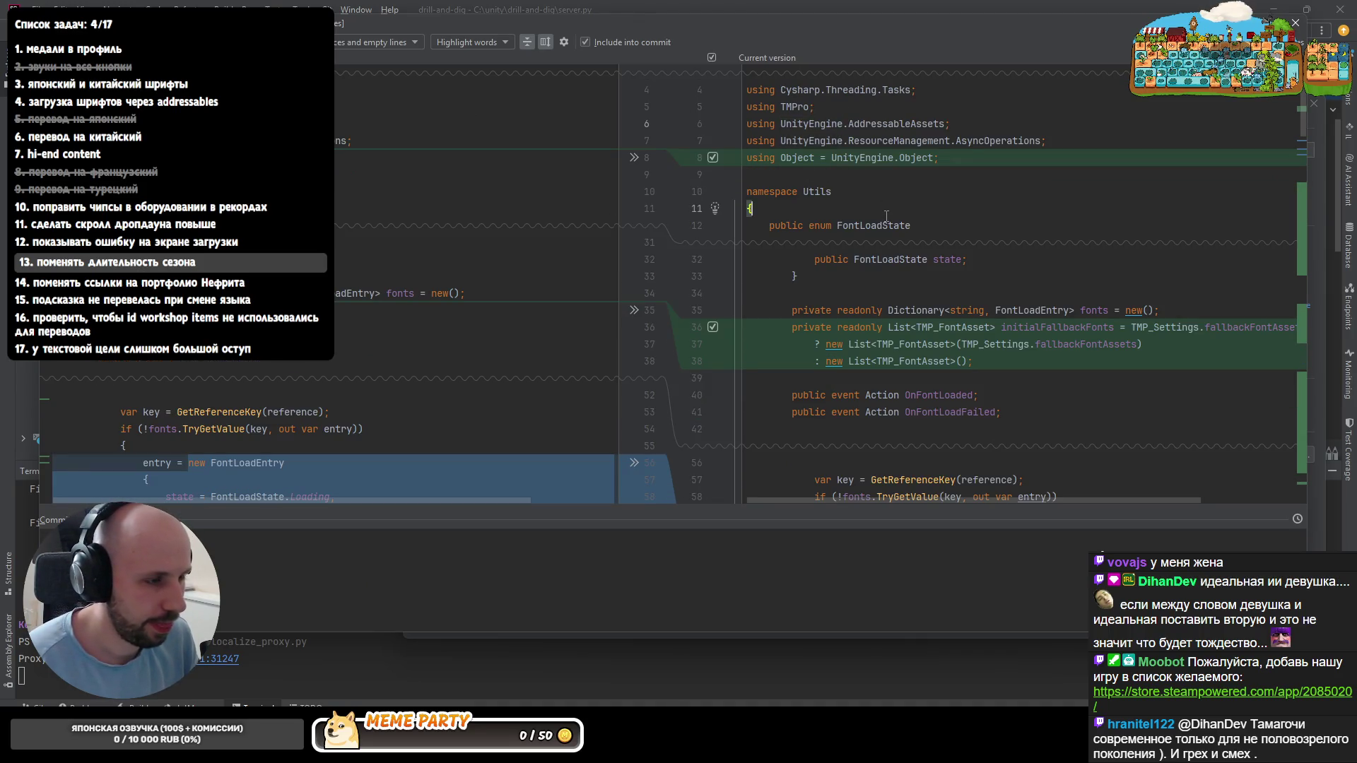
{"action": "scroll", "coordinate": [886, 217], "scroll_direction": "down", "scroll_amount": 5}
{"action": "scroll", "coordinate": [888, 245], "scroll_direction": "down", "scroll_amount": 5}
{"action": "scroll", "coordinate": [891, 271], "scroll_direction": "down", "scroll_amount": 5}
{"action": "scroll", "coordinate": [893, 287], "scroll_direction": "down", "scroll_amount": 5}
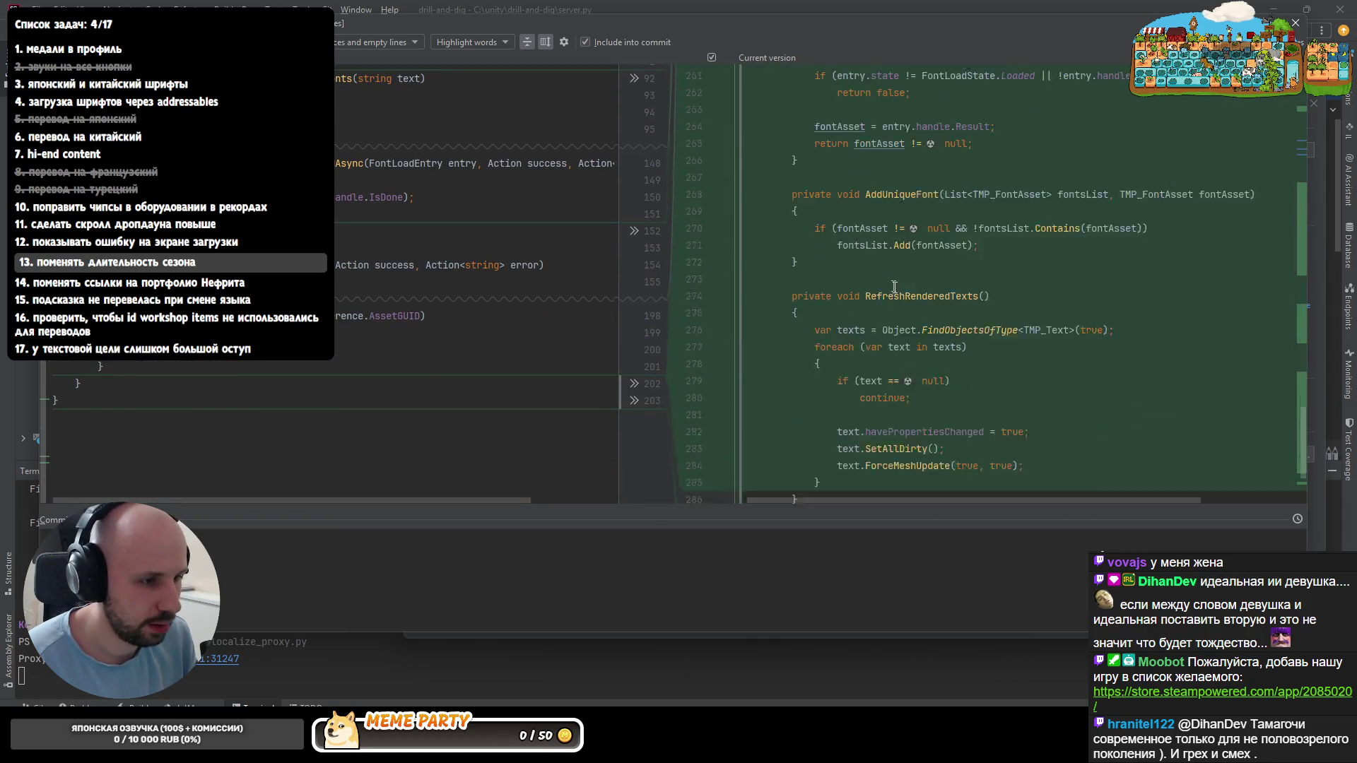
{"action": "scroll", "coordinate": [894, 286], "scroll_direction": "down", "scroll_amount": 3}
{"action": "key", "text": "Escape"}
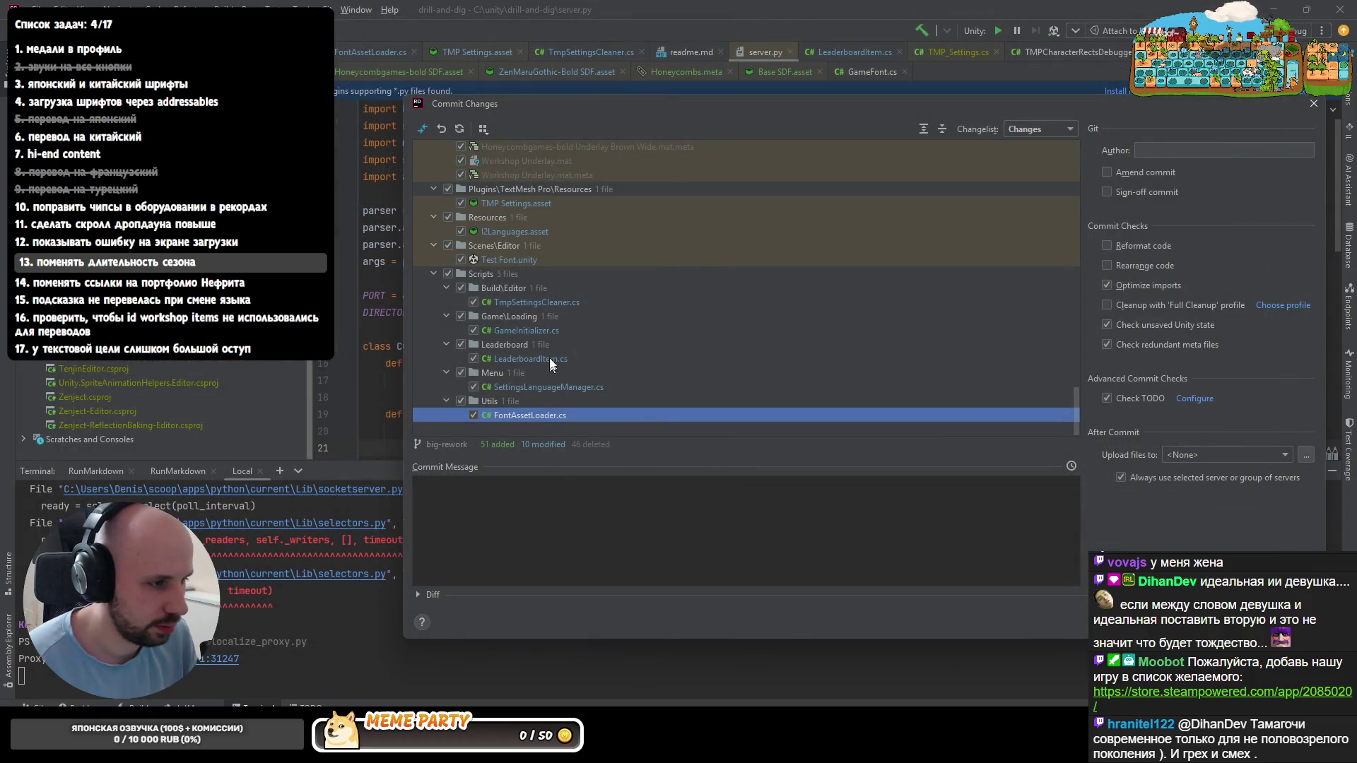
- Commit as 'manage different fonts by ordering them in temp settings fallback lists', choosing Commit Anyway
{"action": "left_click", "coordinate": [559, 504]}
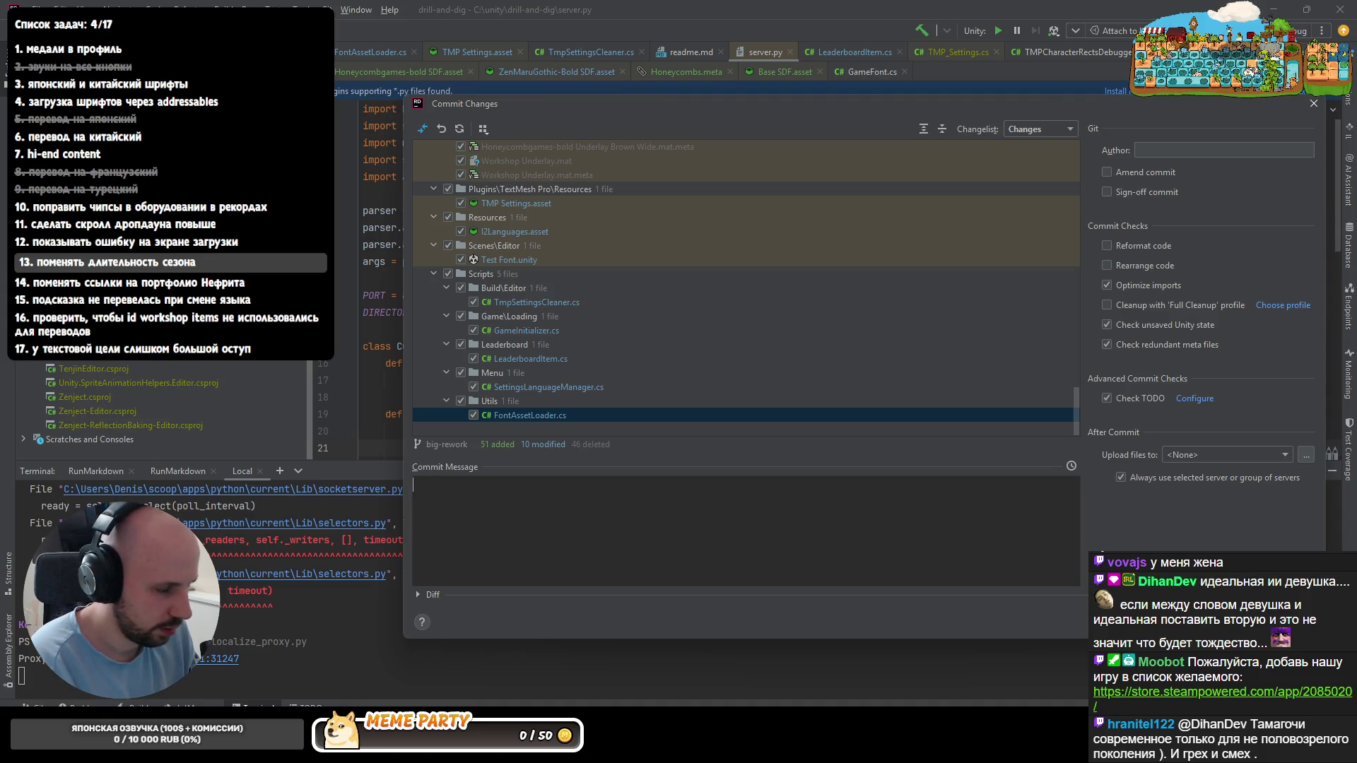
{"action": "type", "text": "manage different fon"}
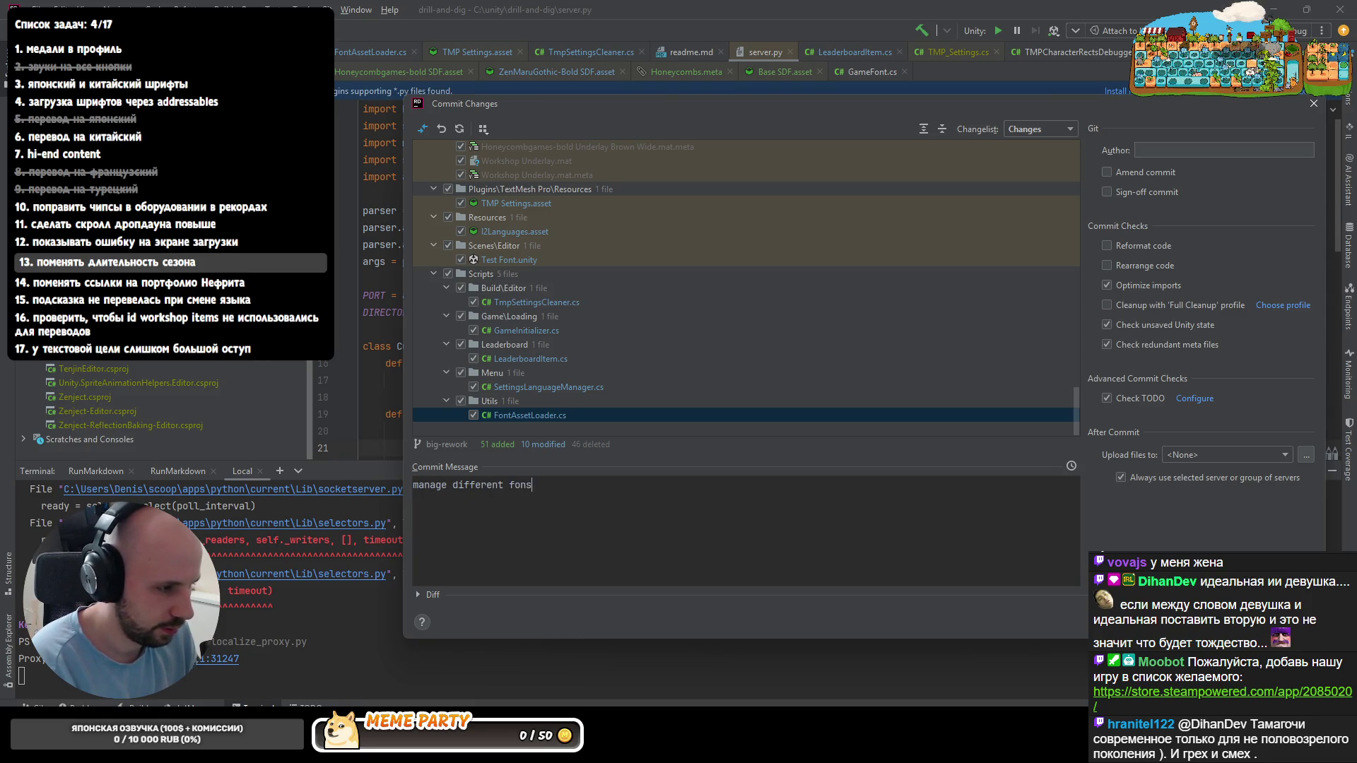
{"action": "type", "text": "s"}
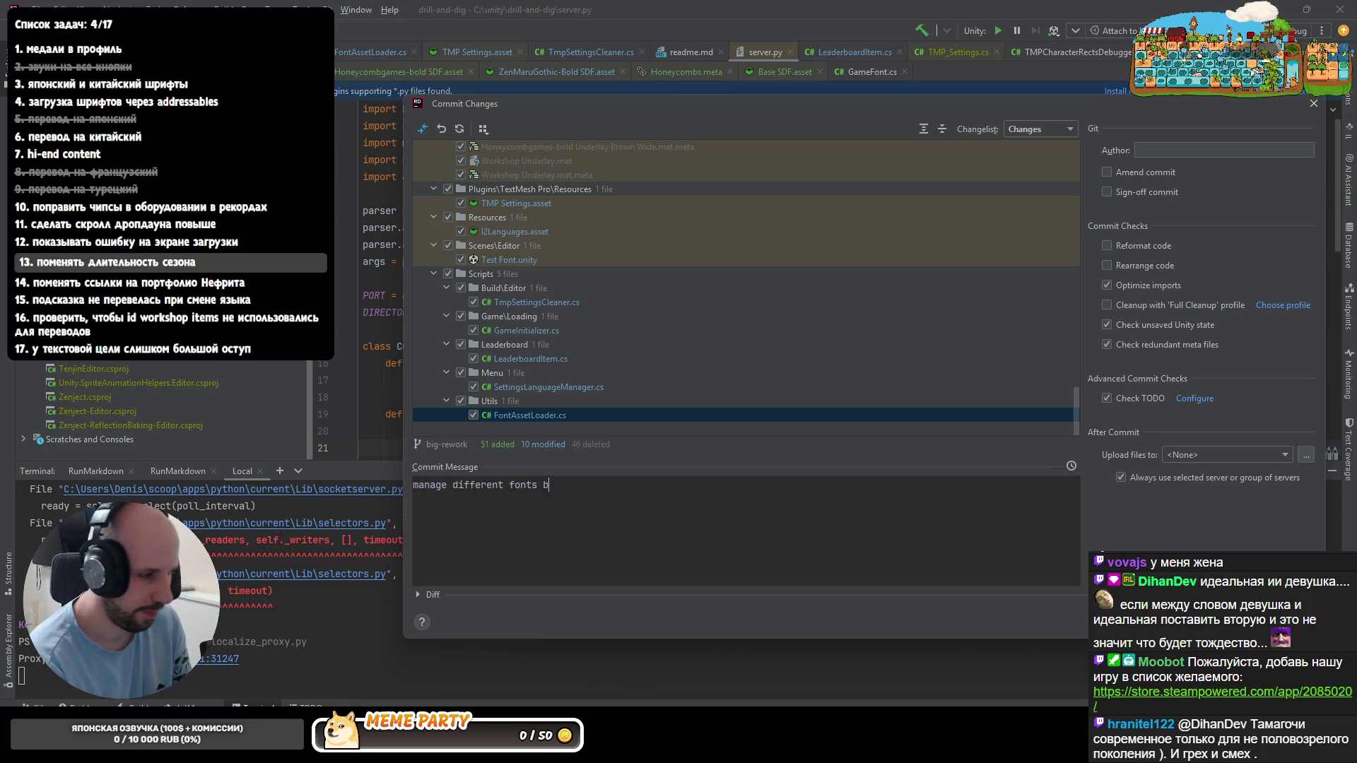
{"action": "type", "text": "by ordering them i"}
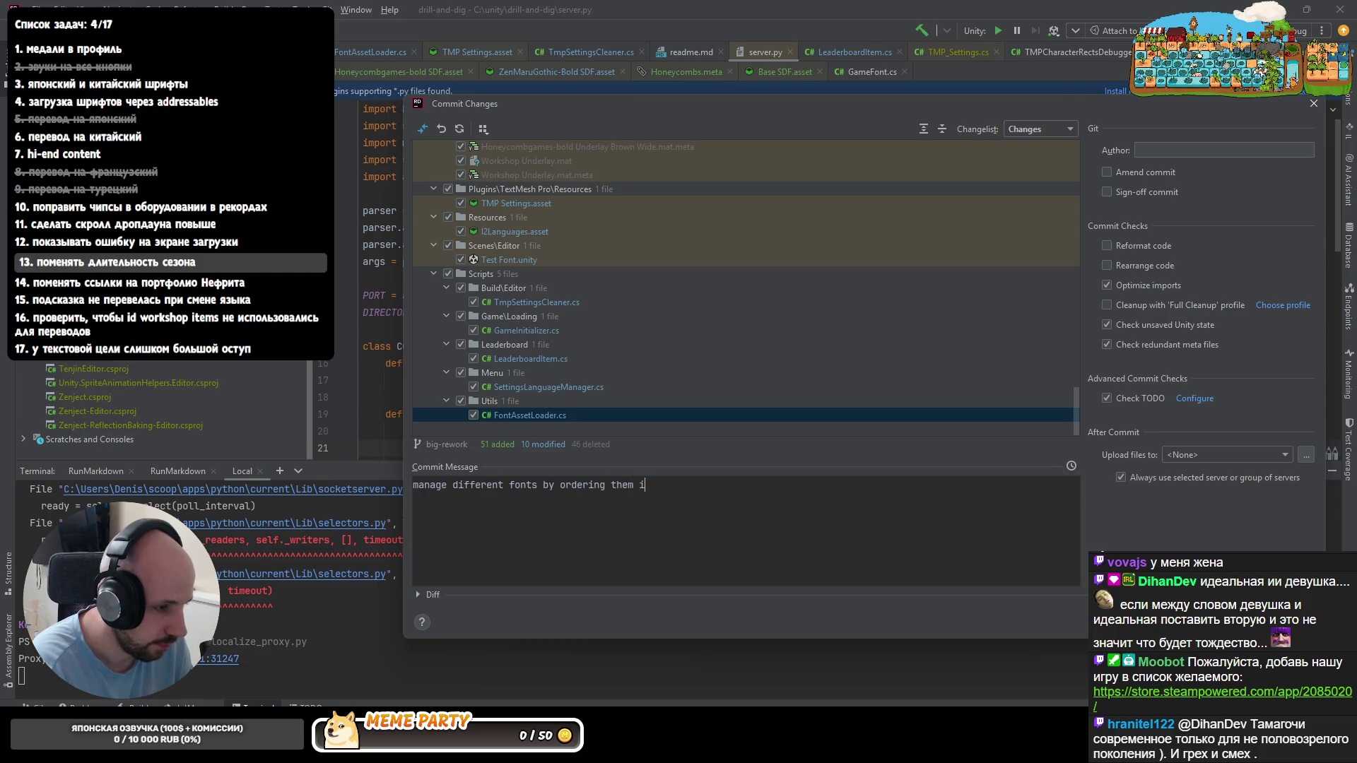
{"action": "type", "text": "n temp settings fallback lists"}
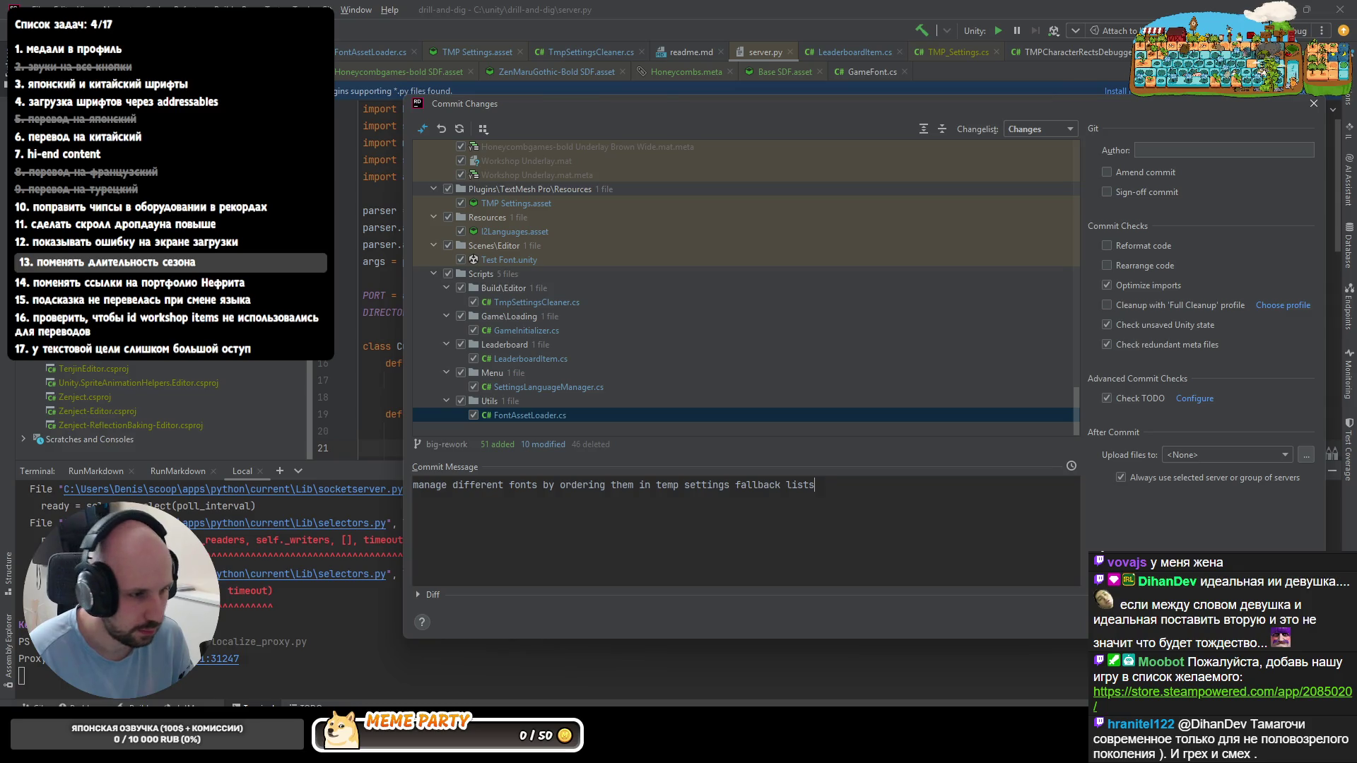
{"action": "key", "text": "ctrl+Return"}
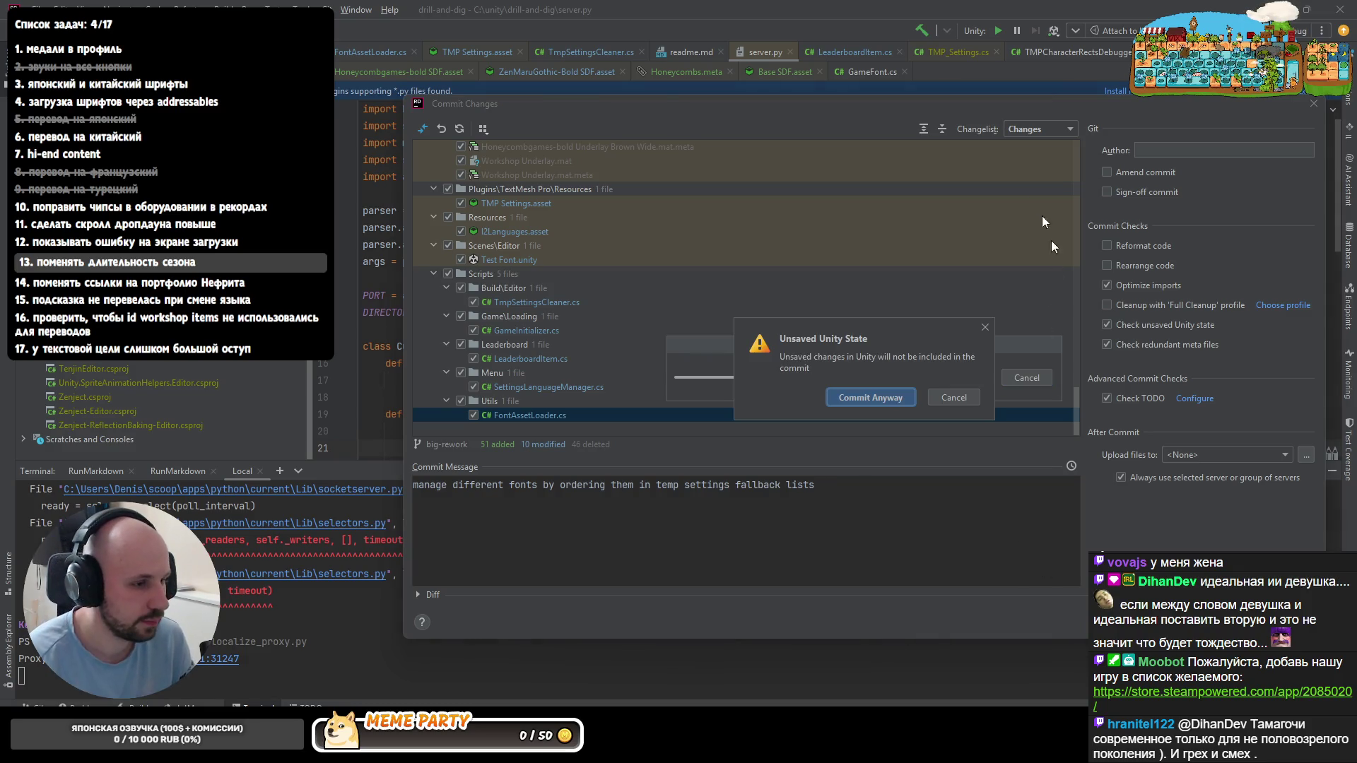
{"action": "left_click", "coordinate": [864, 396]}
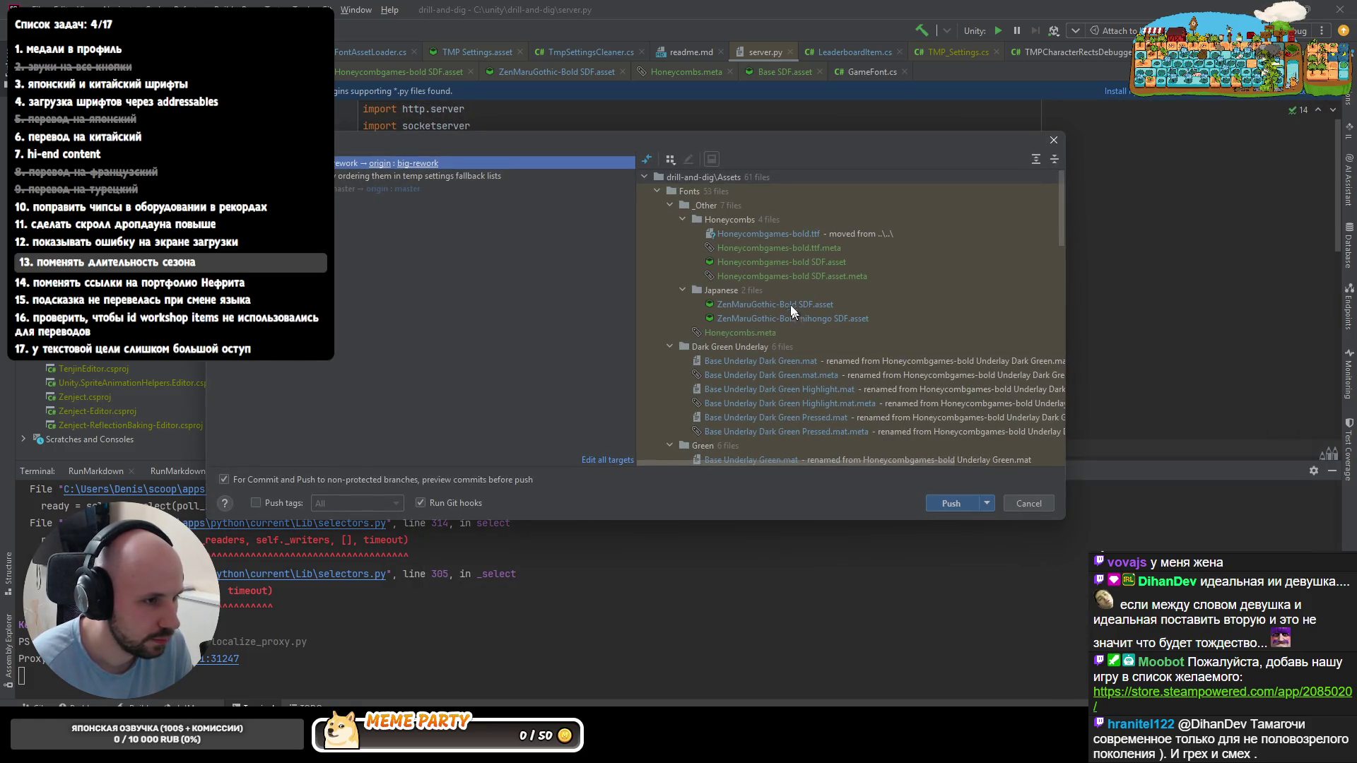
{"action": "scroll", "coordinate": [773, 313], "scroll_direction": "down", "scroll_amount": 1}
{"action": "scroll", "coordinate": [773, 319], "scroll_direction": "down", "scroll_amount": 1}
{"action": "scroll", "coordinate": [773, 324], "scroll_direction": "down", "scroll_amount": 2}
{"action": "scroll", "coordinate": [773, 323], "scroll_direction": "down", "scroll_amount": 3}
{"action": "scroll", "coordinate": [775, 331], "scroll_direction": "down", "scroll_amount": 3}
{"action": "scroll", "coordinate": [770, 321], "scroll_direction": "down", "scroll_amount": 2}
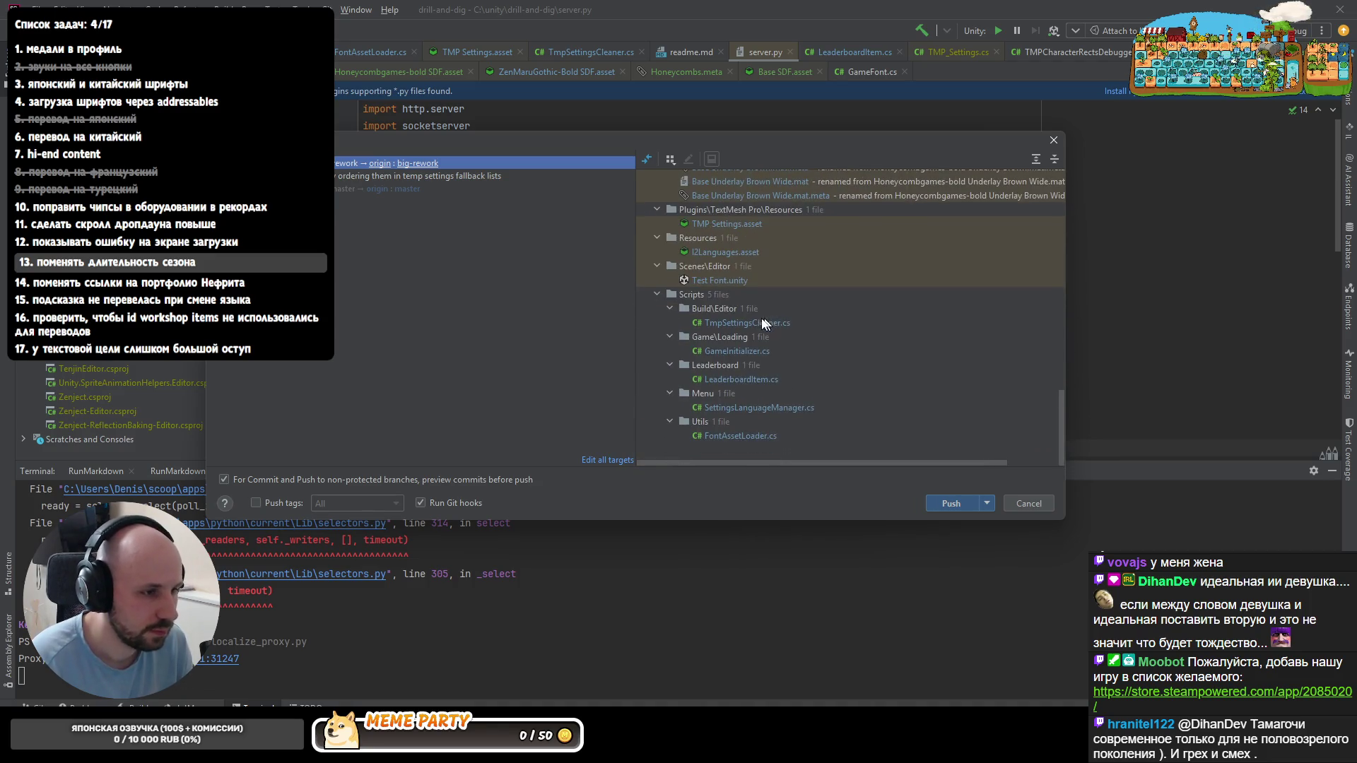
{"action": "scroll", "coordinate": [756, 294], "scroll_direction": "up", "scroll_amount": 2}
- Glance at the Base SDF.asset.meta and TMP Settings.asset diffs, then open Base SDF.asset.meta in the editor
{"action": "double_click", "coordinate": [739, 300]}
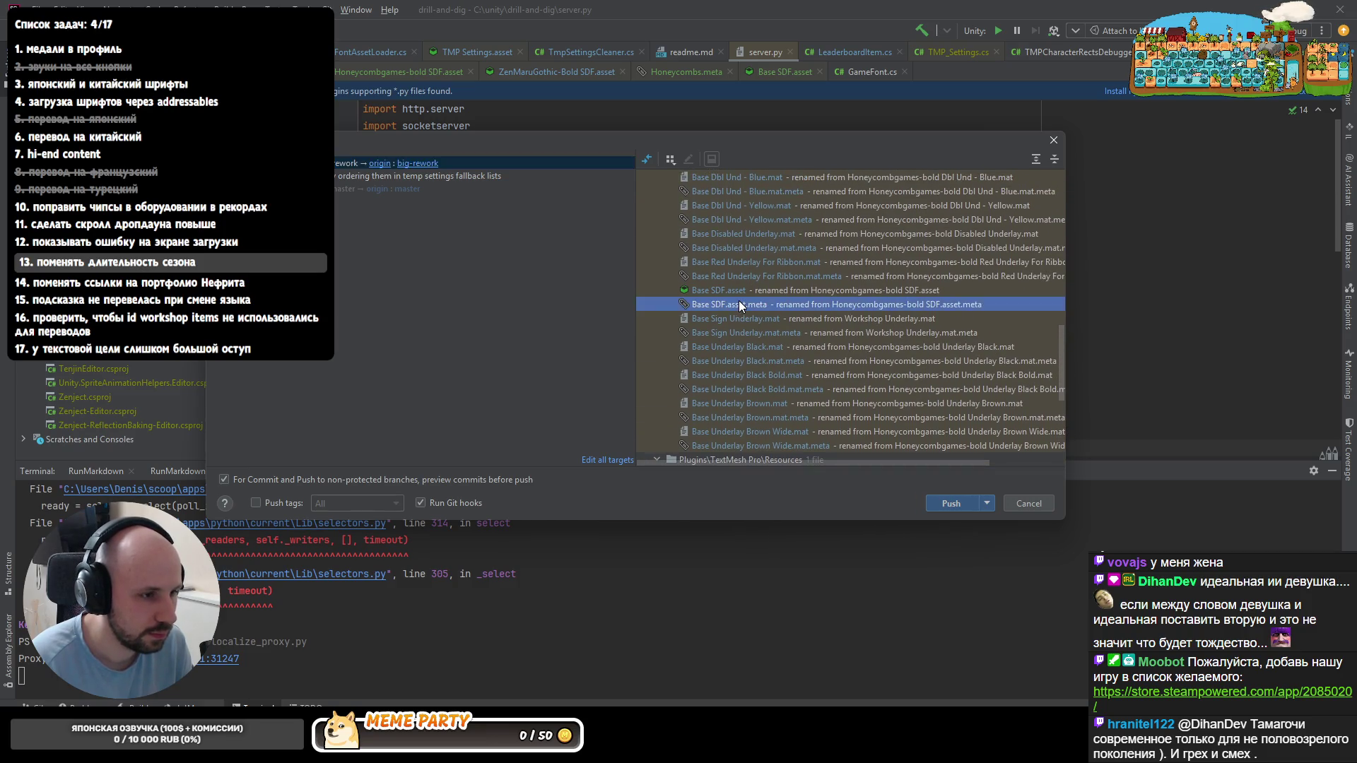
{"action": "key", "text": "Escape"}
{"action": "scroll", "coordinate": [744, 302], "scroll_direction": "down", "scroll_amount": 2}
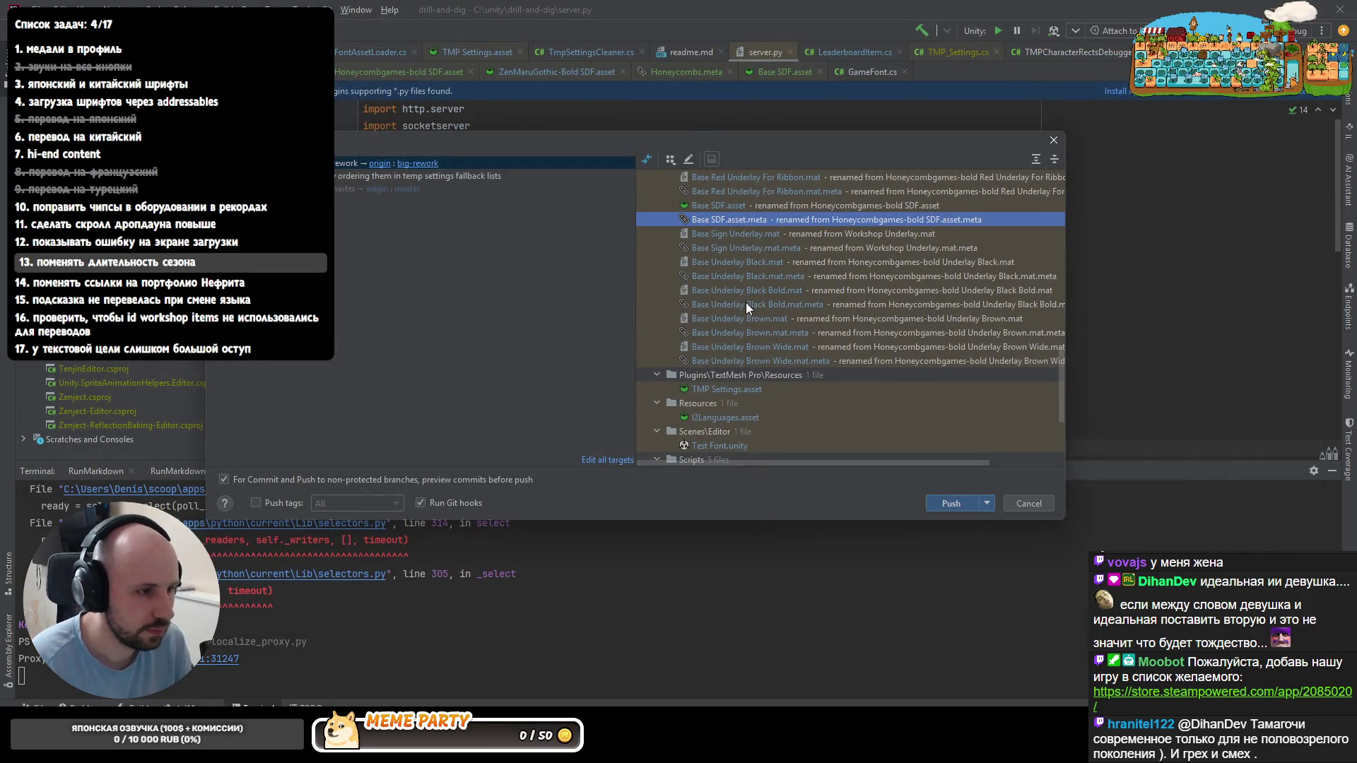
{"action": "double_click", "coordinate": [715, 387]}
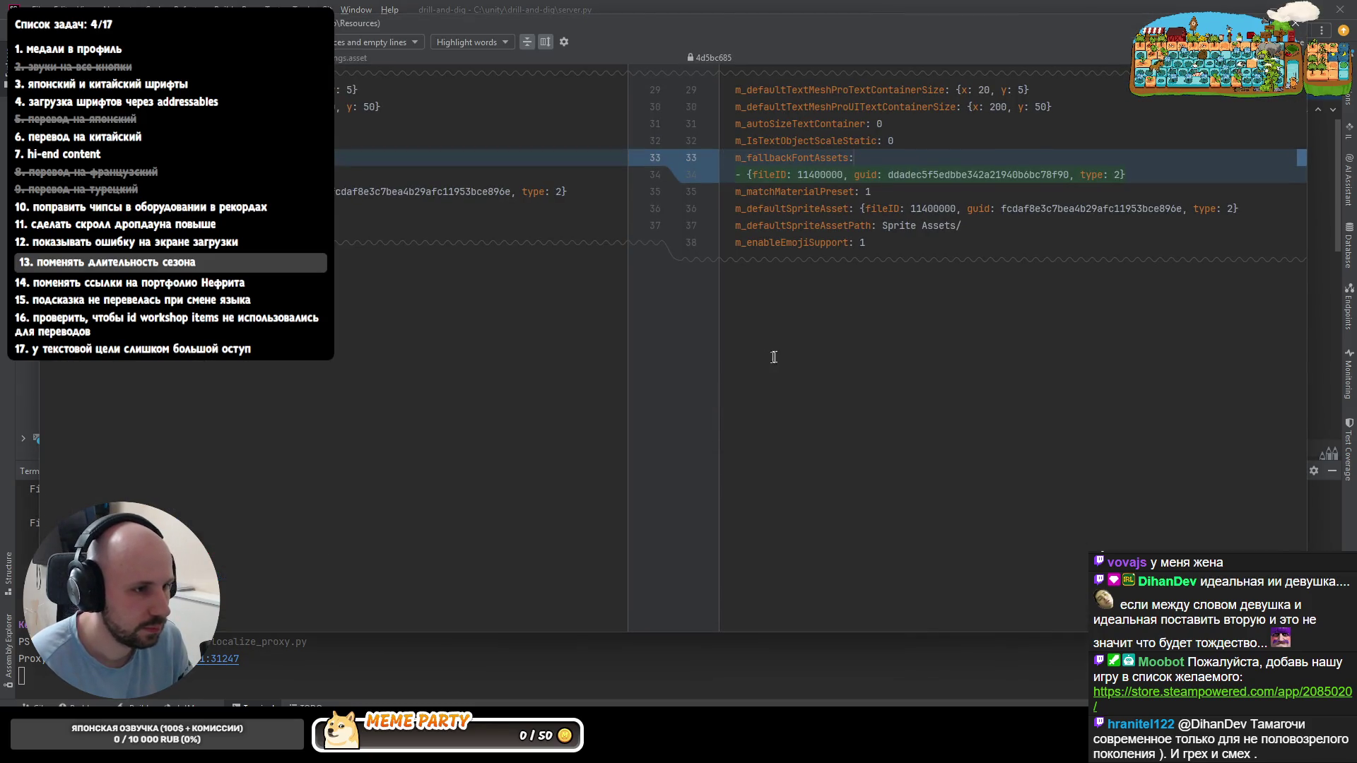
{"action": "key", "text": "Escape"}
{"action": "scroll", "coordinate": [776, 329], "scroll_direction": "down", "scroll_amount": 2}
{"action": "scroll", "coordinate": [745, 253], "scroll_direction": "up", "scroll_amount": 1}
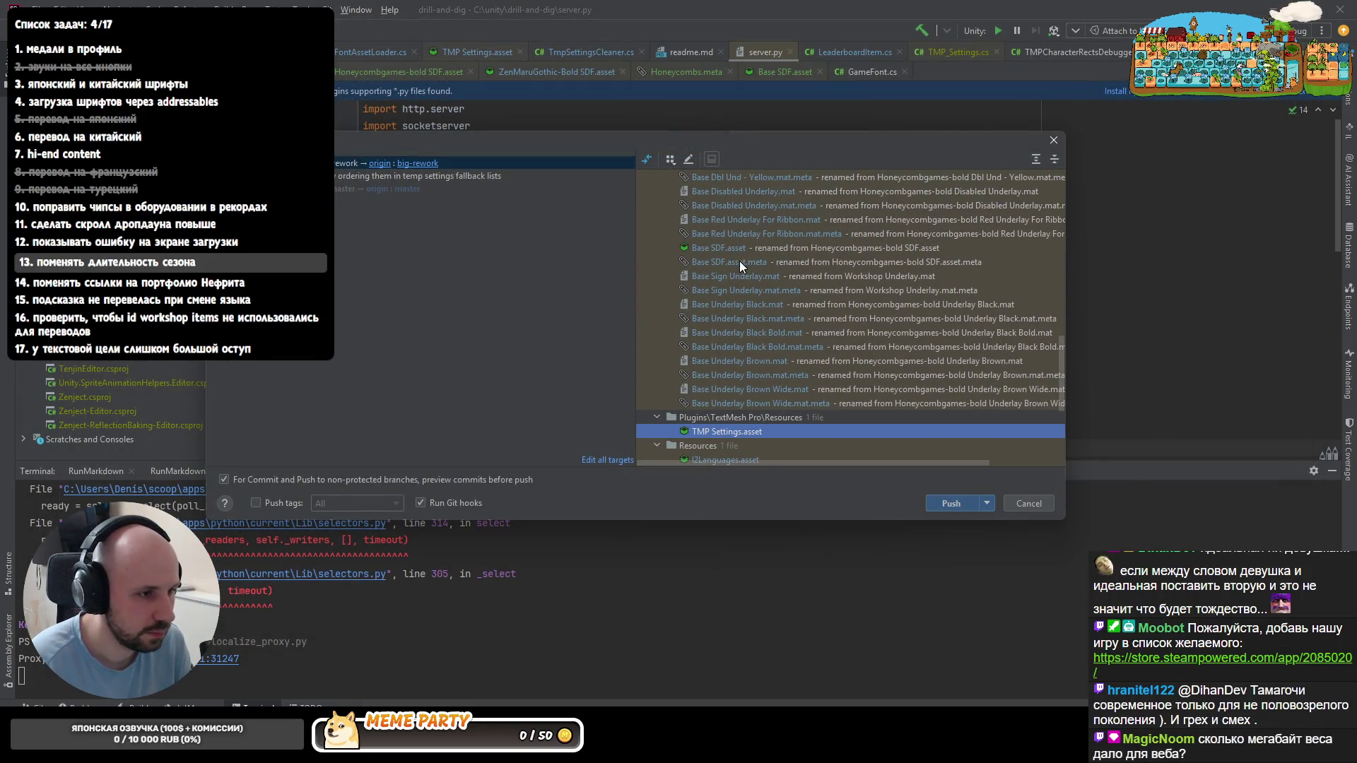
{"action": "left_click", "coordinate": [739, 261]}
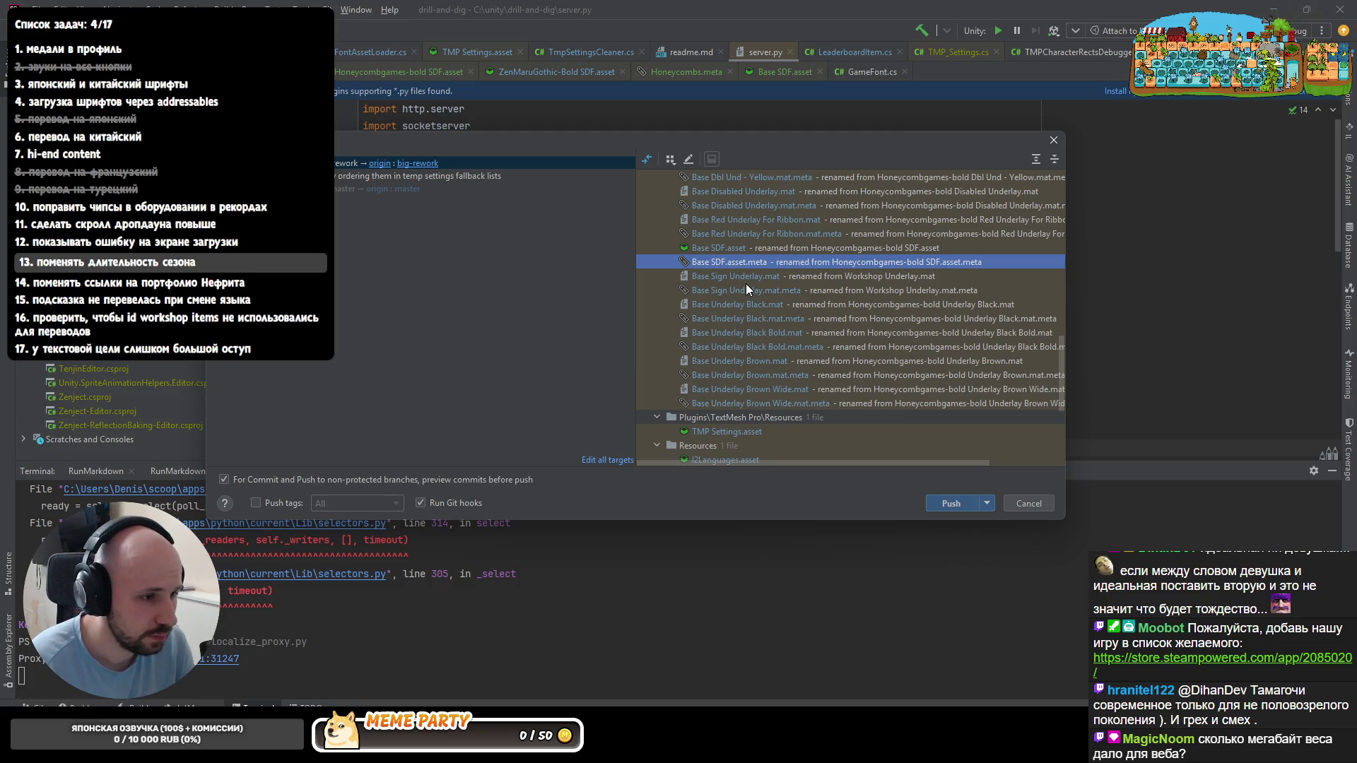
{"action": "key", "text": "F4"}
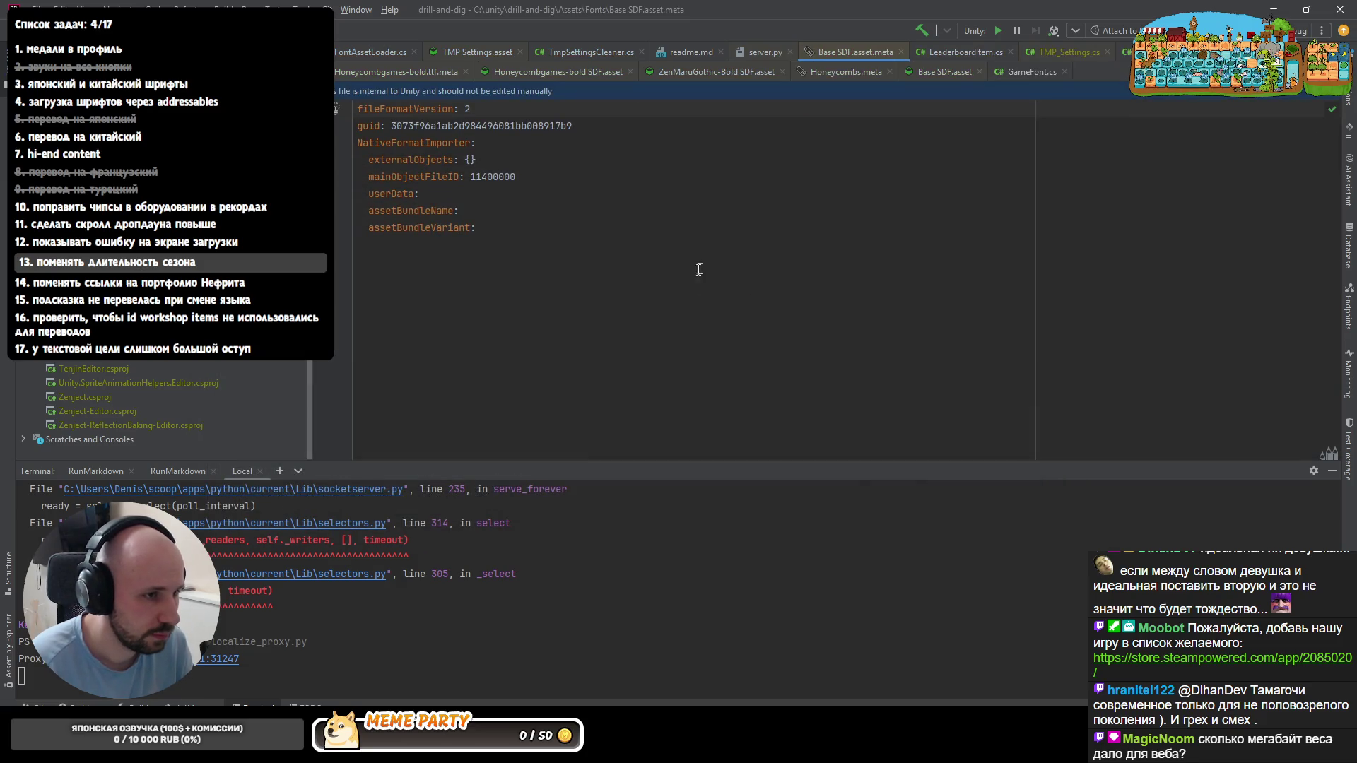
- Reopen the big-rework Push dialog and look over the Base.ttf and Base SDF meta entries
{"action": "key", "text": "ctrl+k"}
{"action": "key", "text": "Escape"}
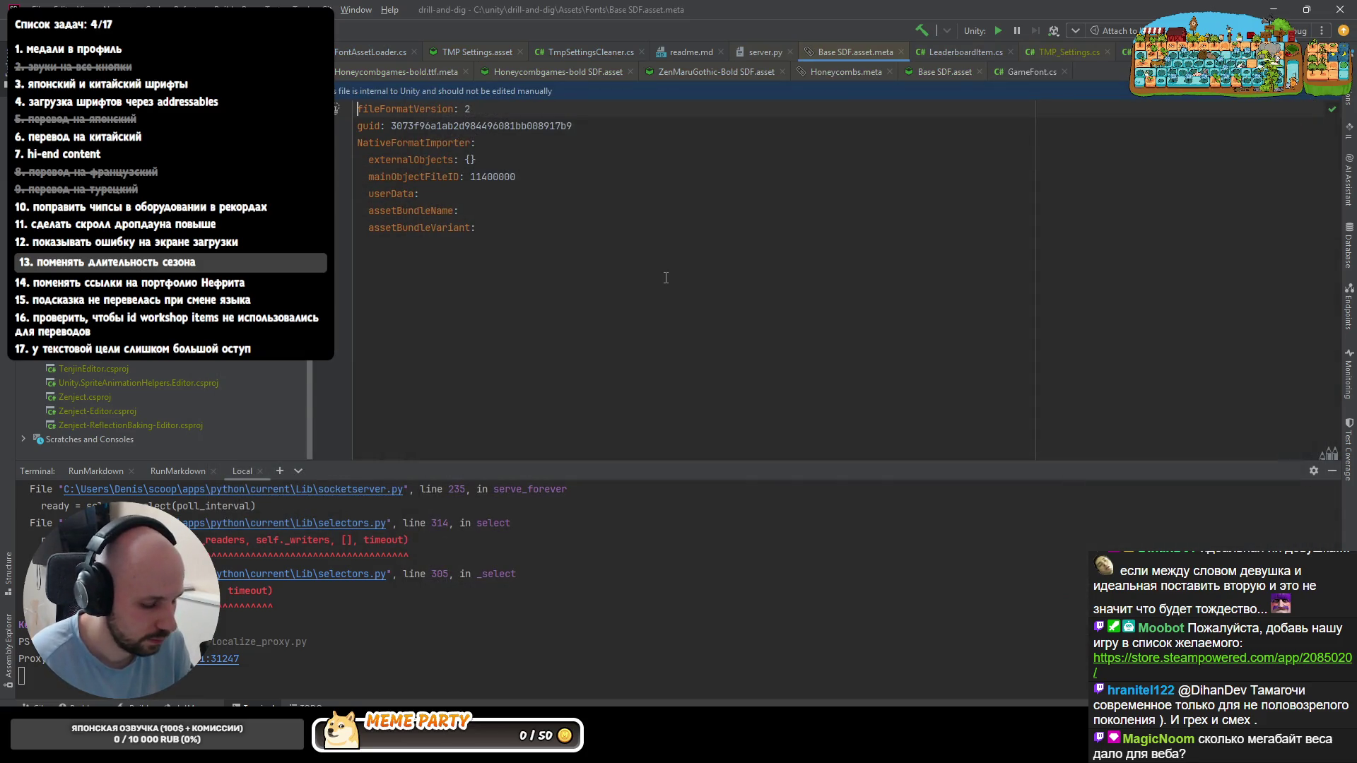
{"action": "key", "text": "ctrl+shift+k"}
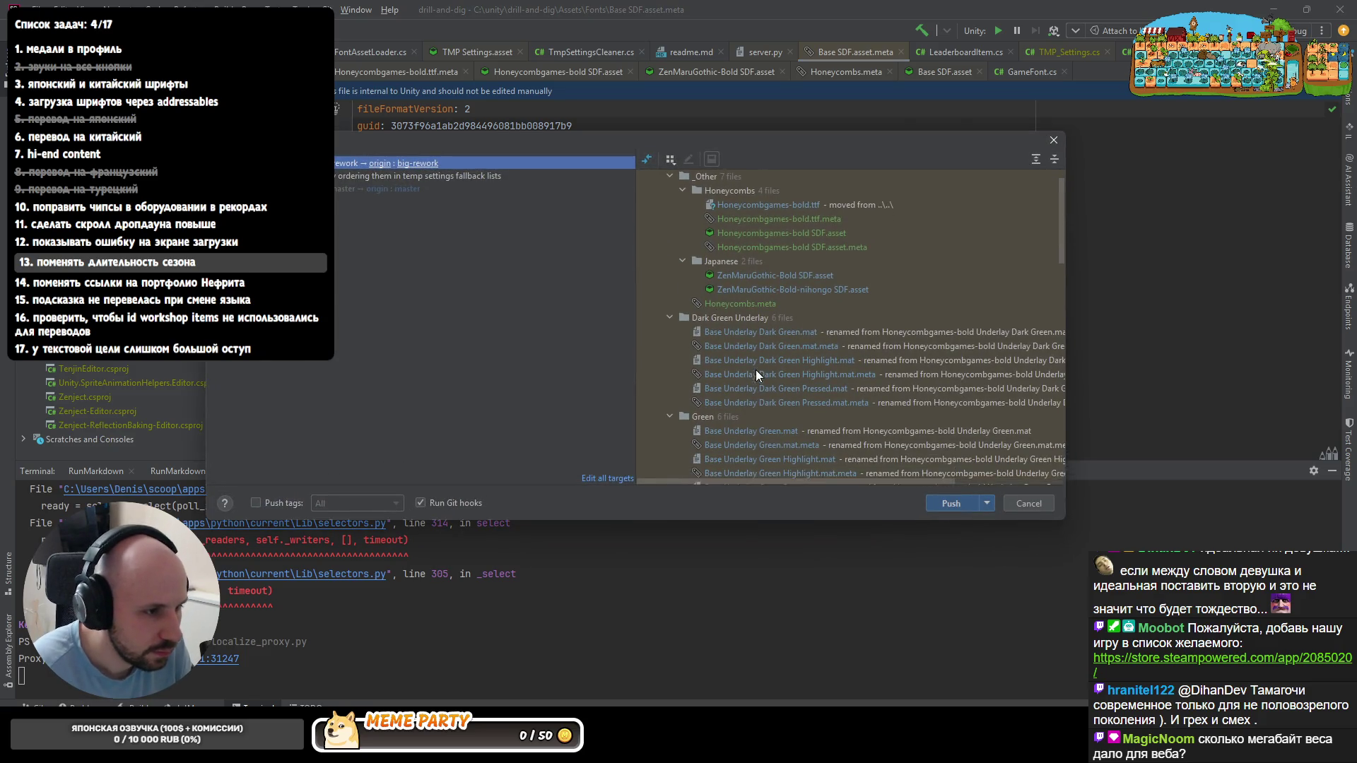
{"action": "scroll", "coordinate": [749, 380], "scroll_direction": "down", "scroll_amount": 3}
{"action": "scroll", "coordinate": [746, 375], "scroll_direction": "down", "scroll_amount": 3}
{"action": "scroll", "coordinate": [742, 375], "scroll_direction": "down", "scroll_amount": 2}
{"action": "scroll", "coordinate": [736, 375], "scroll_direction": "down", "scroll_amount": 2}
{"action": "left_click", "coordinate": [732, 335]}
{"action": "scroll", "coordinate": [732, 414], "scroll_direction": "down", "scroll_amount": 1}
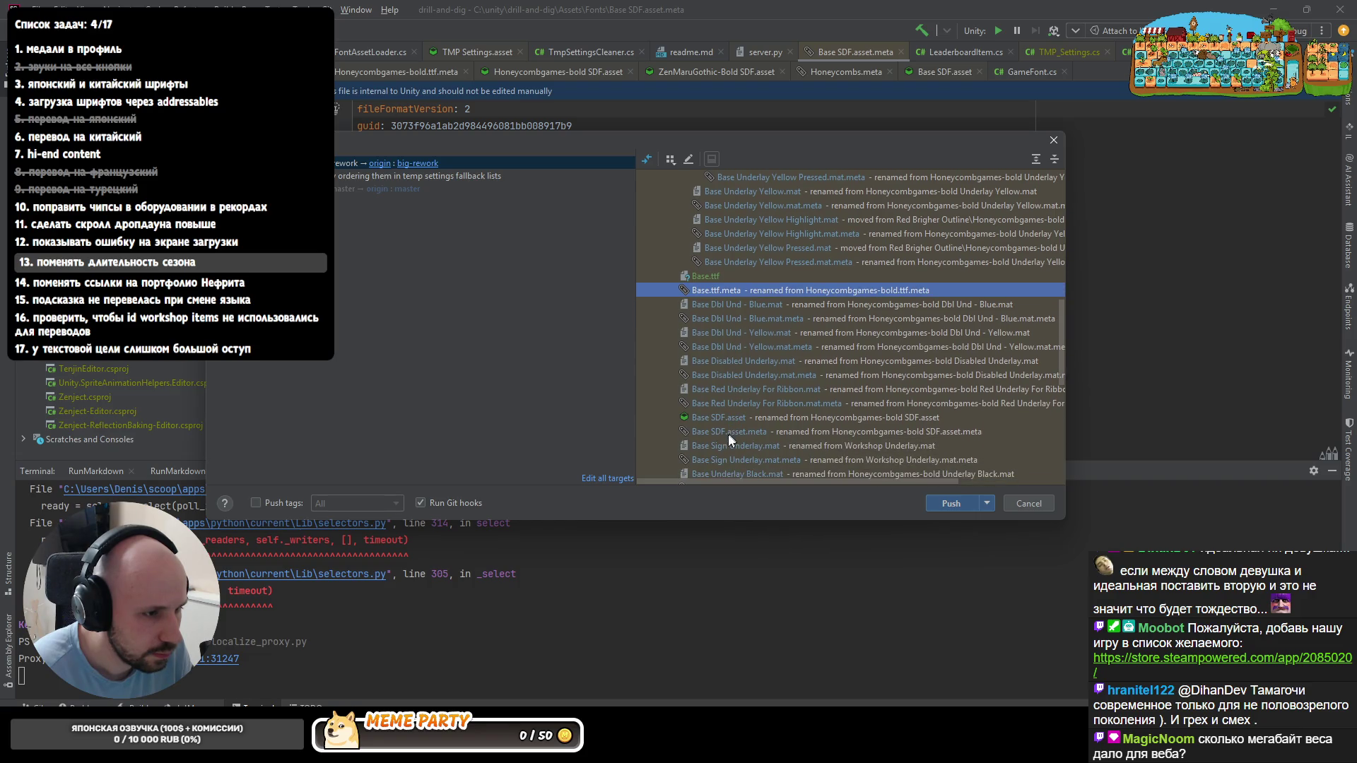
{"action": "left_click", "coordinate": [726, 433]}
{"action": "scroll", "coordinate": [725, 429], "scroll_direction": "down", "scroll_amount": 1}
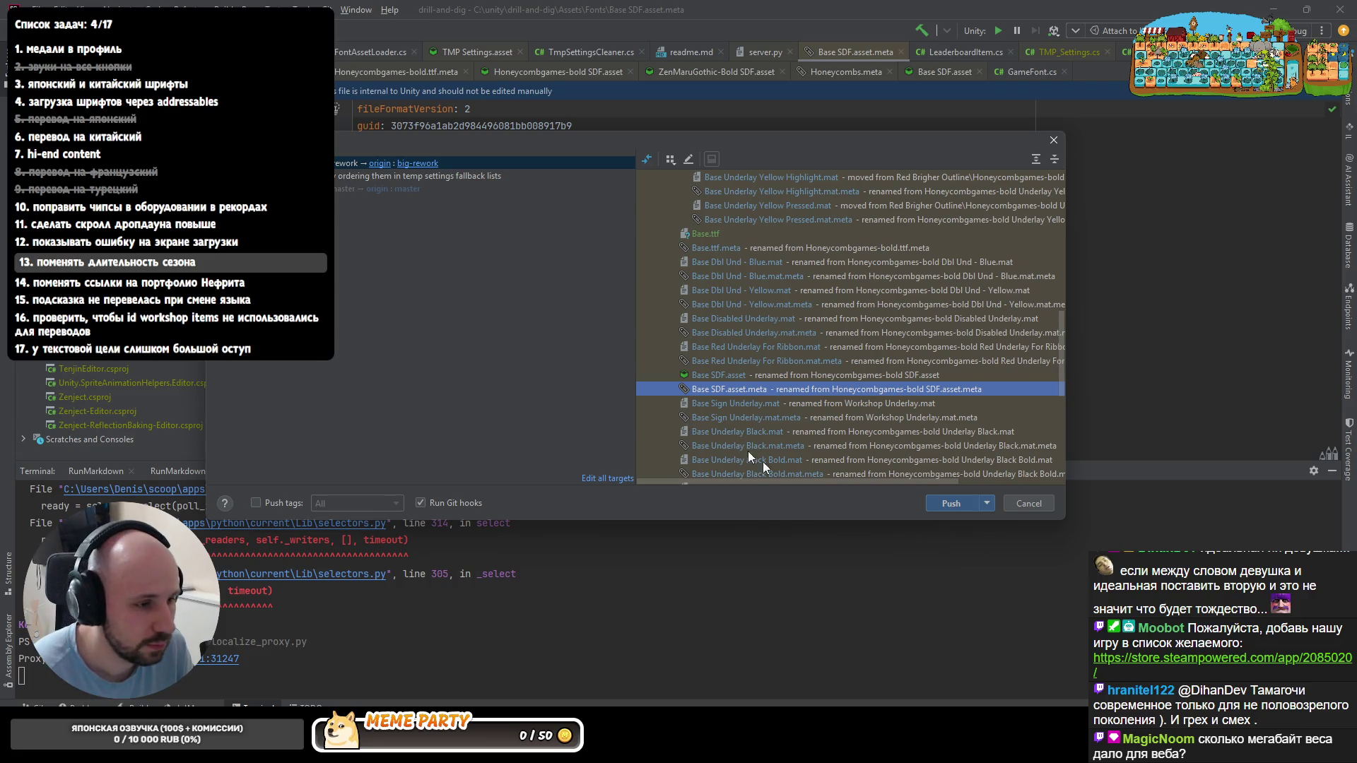
{"action": "scroll", "coordinate": [750, 453], "scroll_direction": "down", "scroll_amount": 2}
{"action": "scroll", "coordinate": [744, 446], "scroll_direction": "down", "scroll_amount": 1}
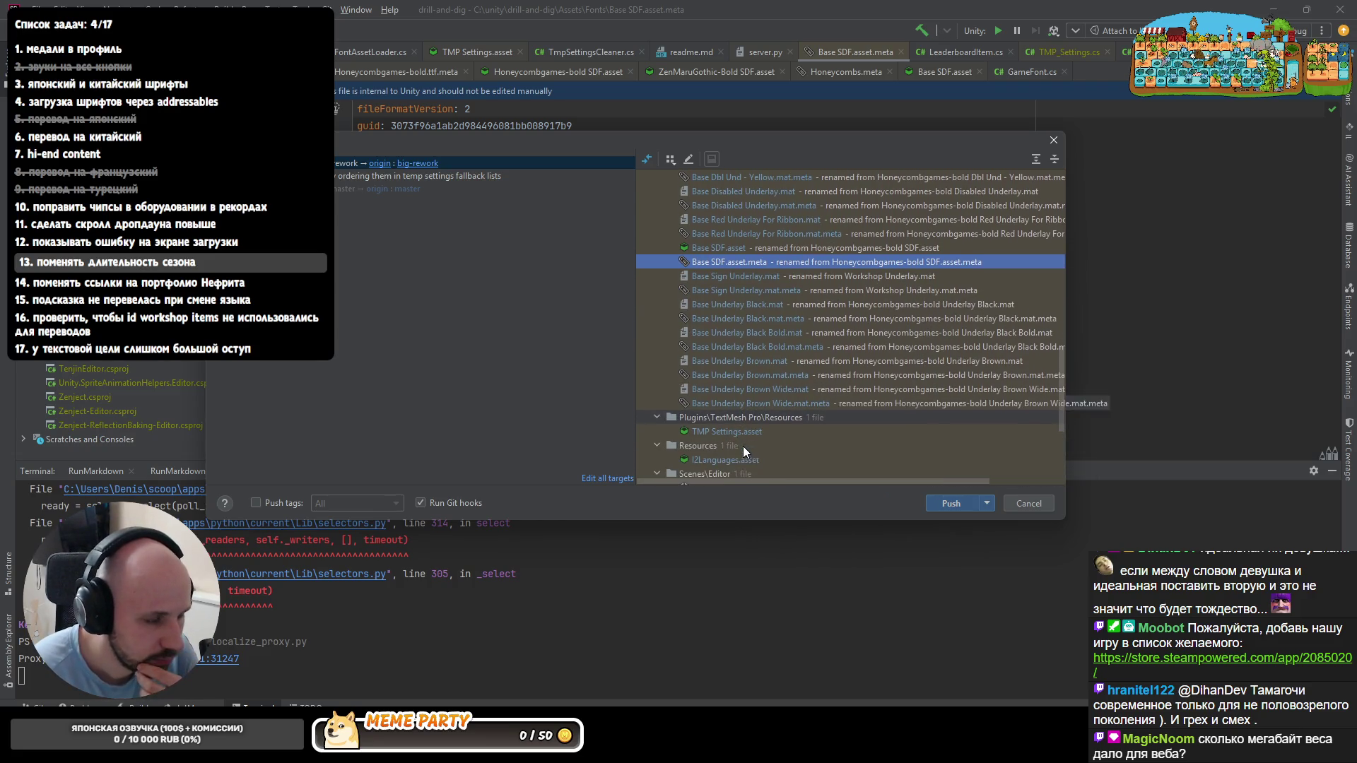
{"action": "scroll", "coordinate": [731, 448], "scroll_direction": "down", "scroll_amount": 1}
{"action": "scroll", "coordinate": [727, 448], "scroll_direction": "down", "scroll_amount": 1}
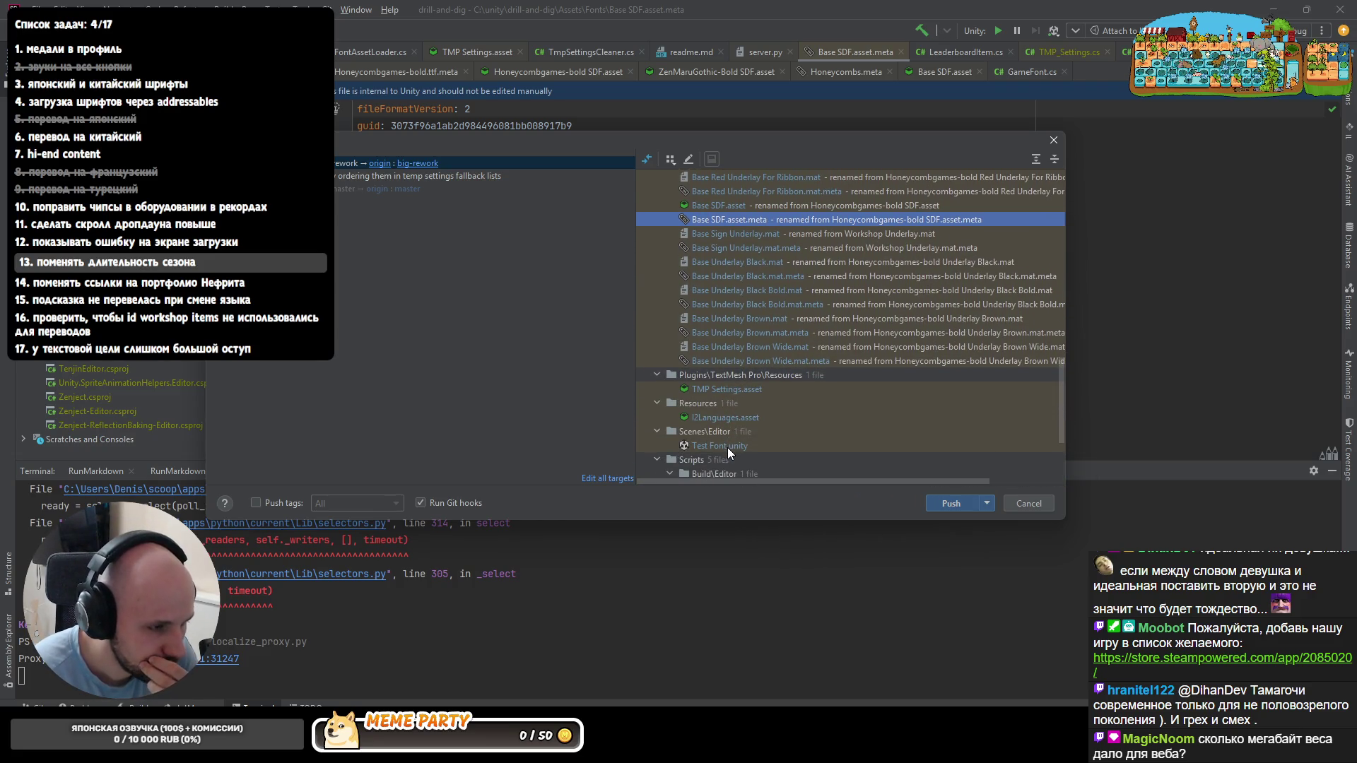
- Preview the TMP Settings fallback-font change and the I2Languages.asset diff, then go to the font bundle folder
{"action": "left_click", "coordinate": [726, 393]}
{"action": "key", "text": "ctrl+d"}
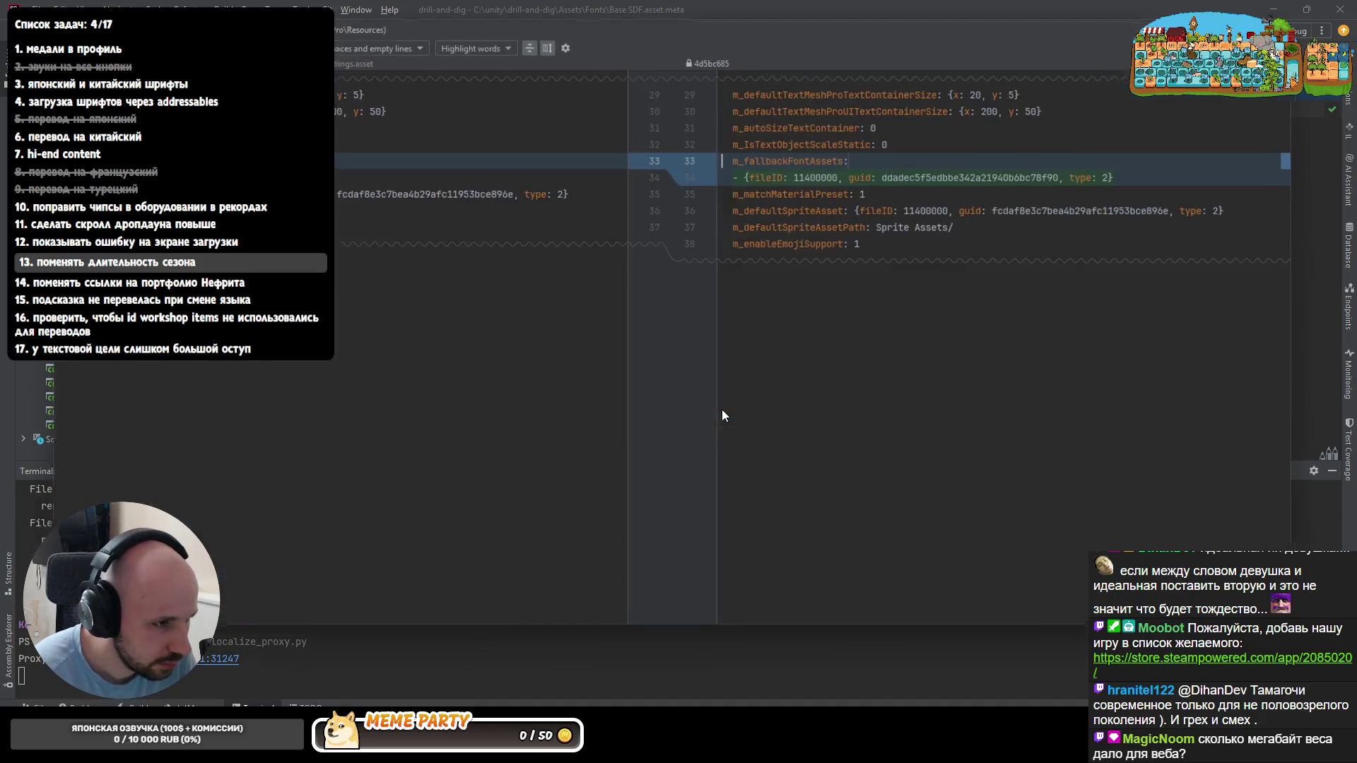
{"action": "key", "text": "Escape"}
{"action": "left_click", "coordinate": [712, 416]}
{"action": "key", "text": "ctrl+d"}
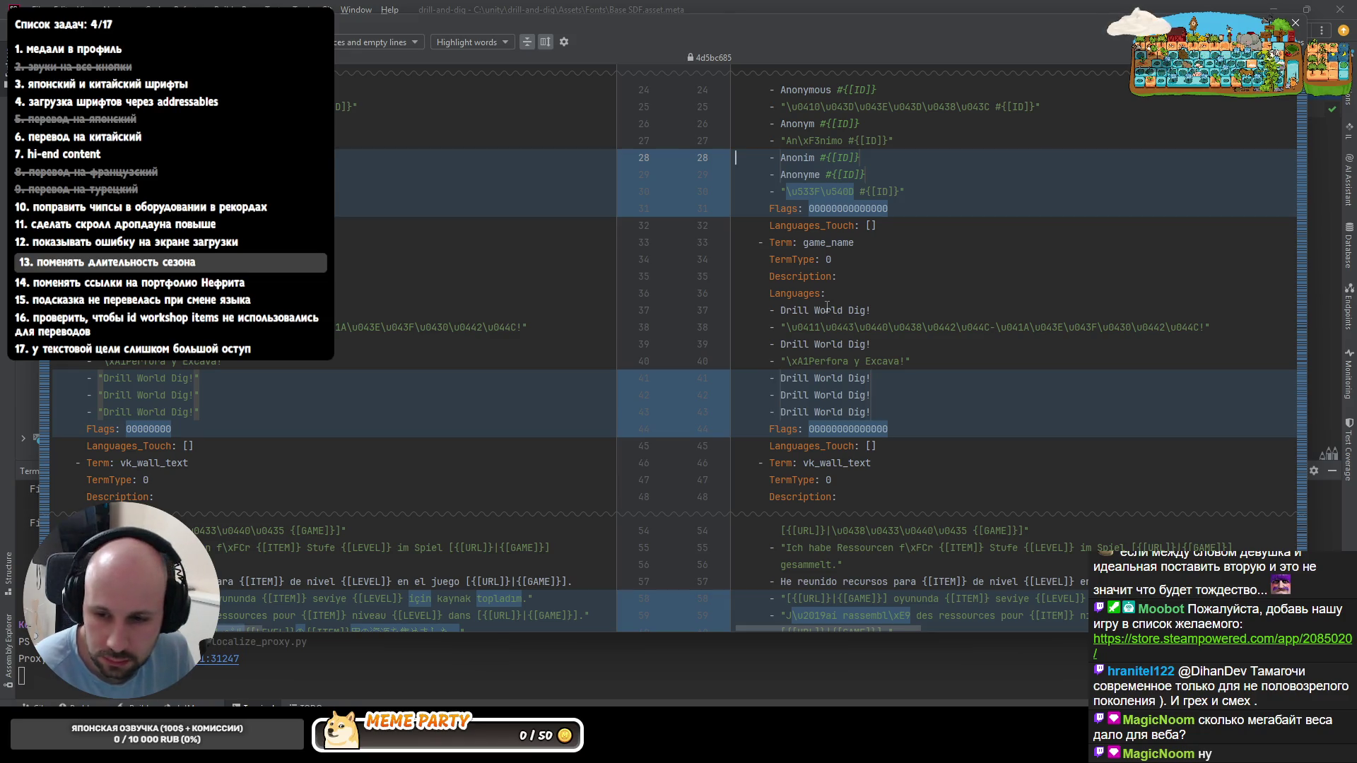
{"action": "key", "text": "Escape"}
{"action": "scroll", "coordinate": [841, 356], "scroll_direction": "down", "scroll_amount": 2}
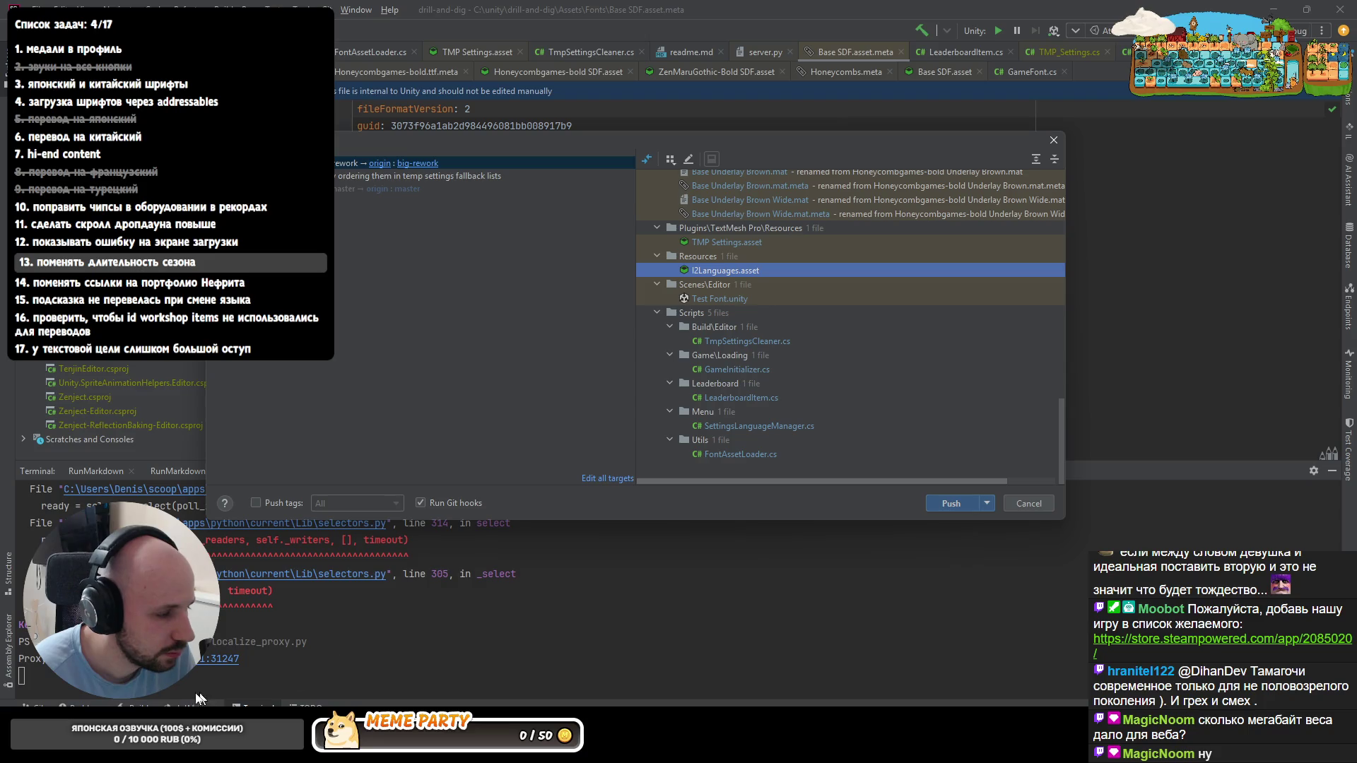
{"action": "key", "text": "alt+Tab"}
{"action": "left_click", "coordinate": [552, 360]}
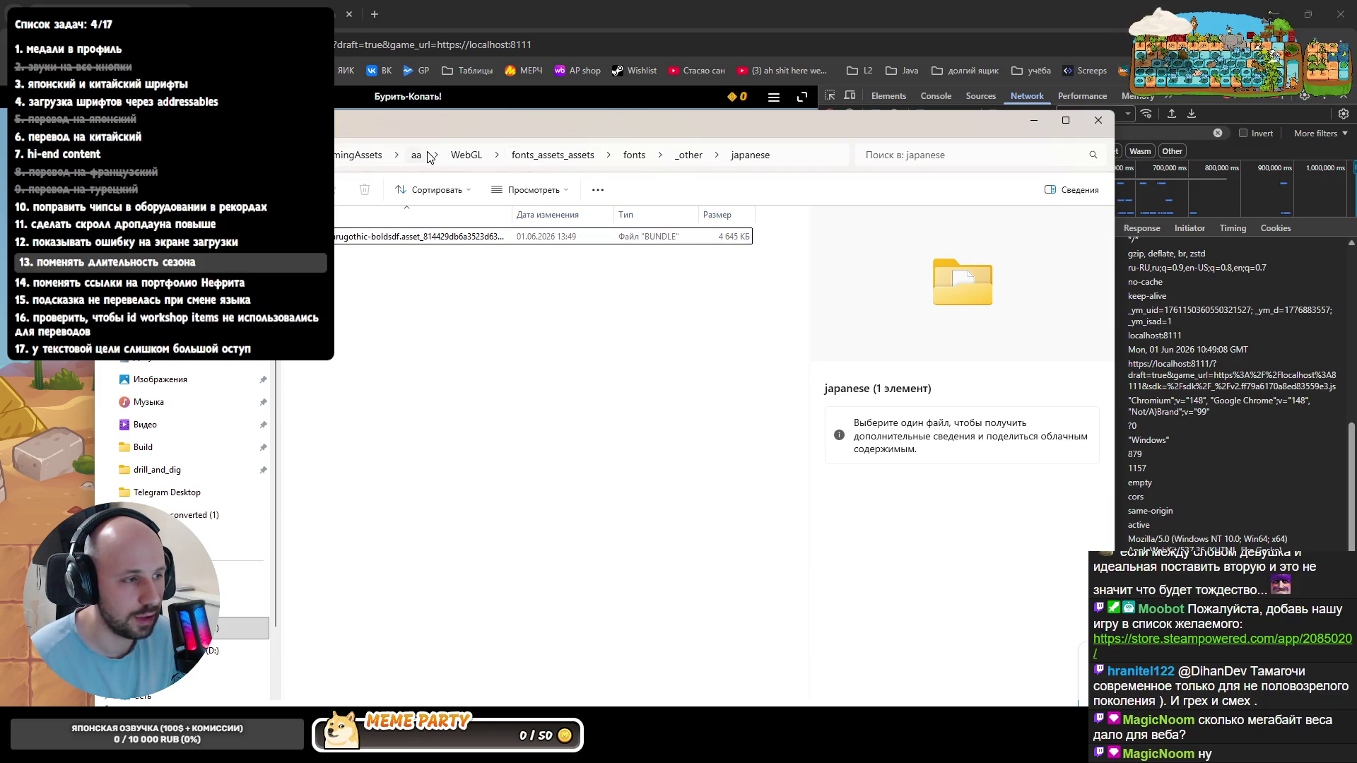
- Check the zenmarugothic bundle is 4.53 MB, then return to the push review and open the TmpSettingsCleaner diff
{"action": "left_click", "coordinate": [722, 244]}
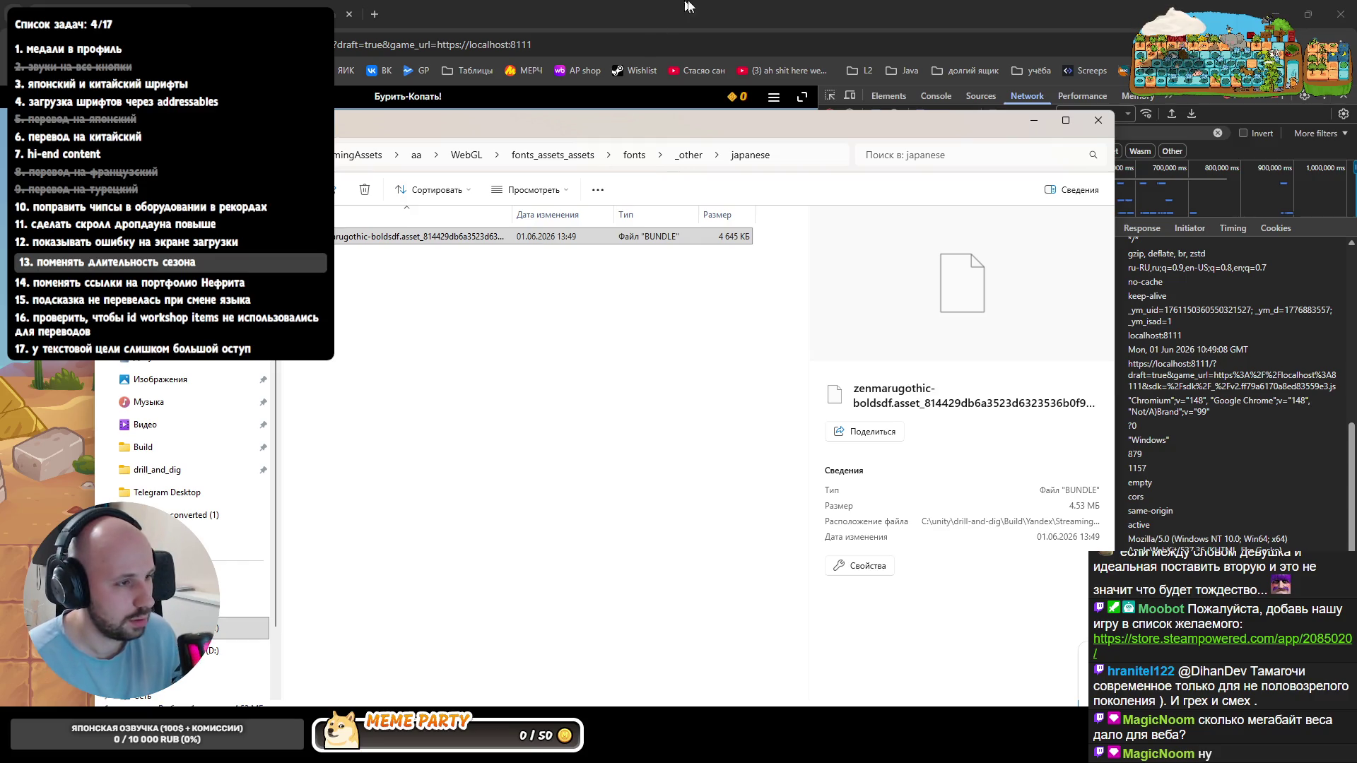
{"action": "left_click", "coordinate": [1060, 15]}
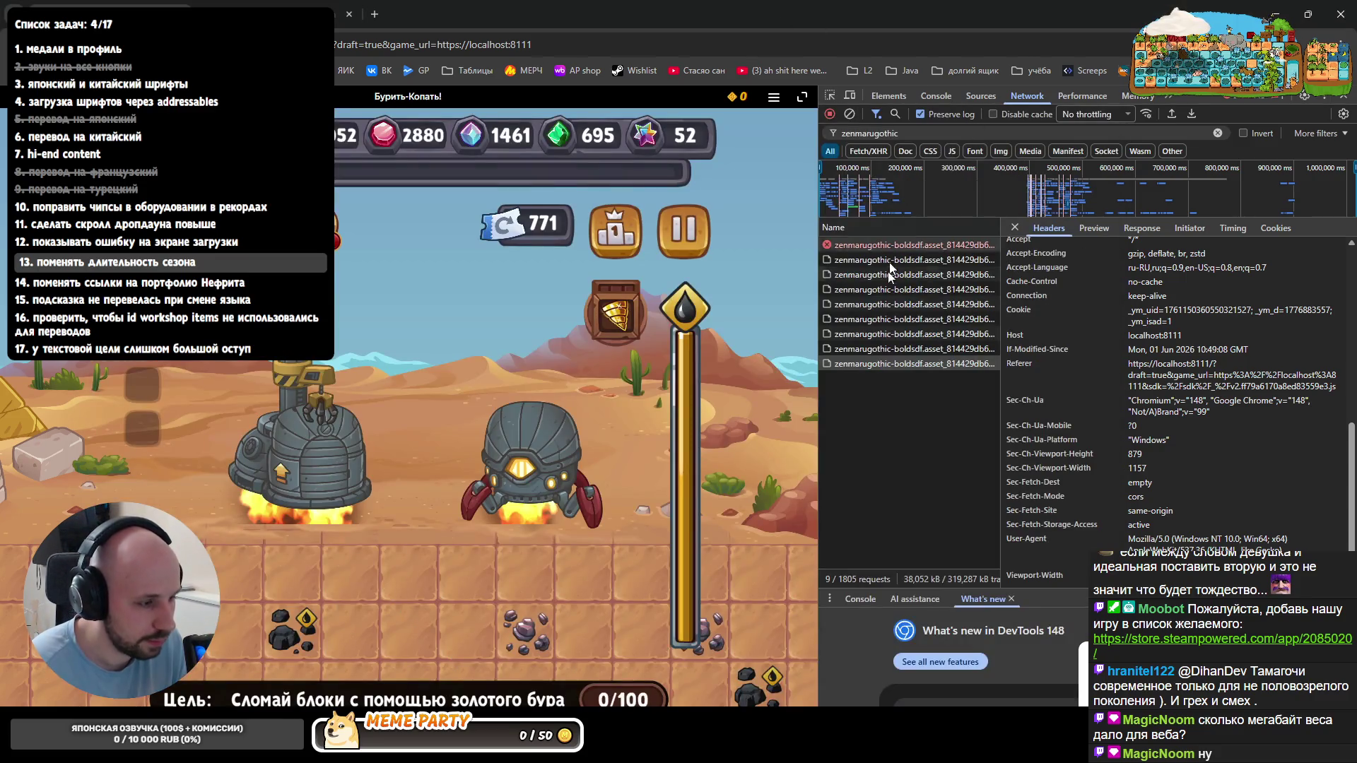
{"action": "key", "text": "alt+Tab"}
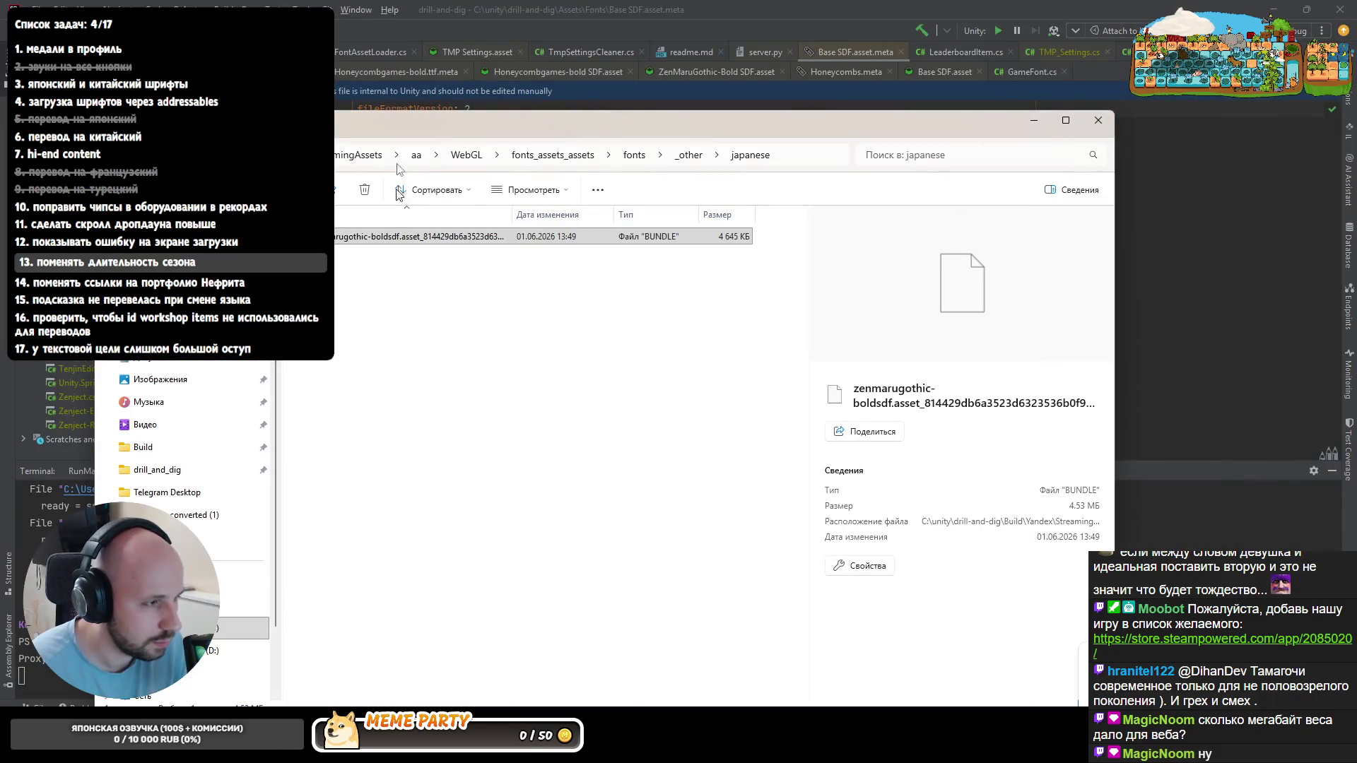
{"action": "left_click", "coordinate": [583, 56]}
{"action": "left_click", "coordinate": [765, 303]}
{"action": "double_click", "coordinate": [745, 336]}
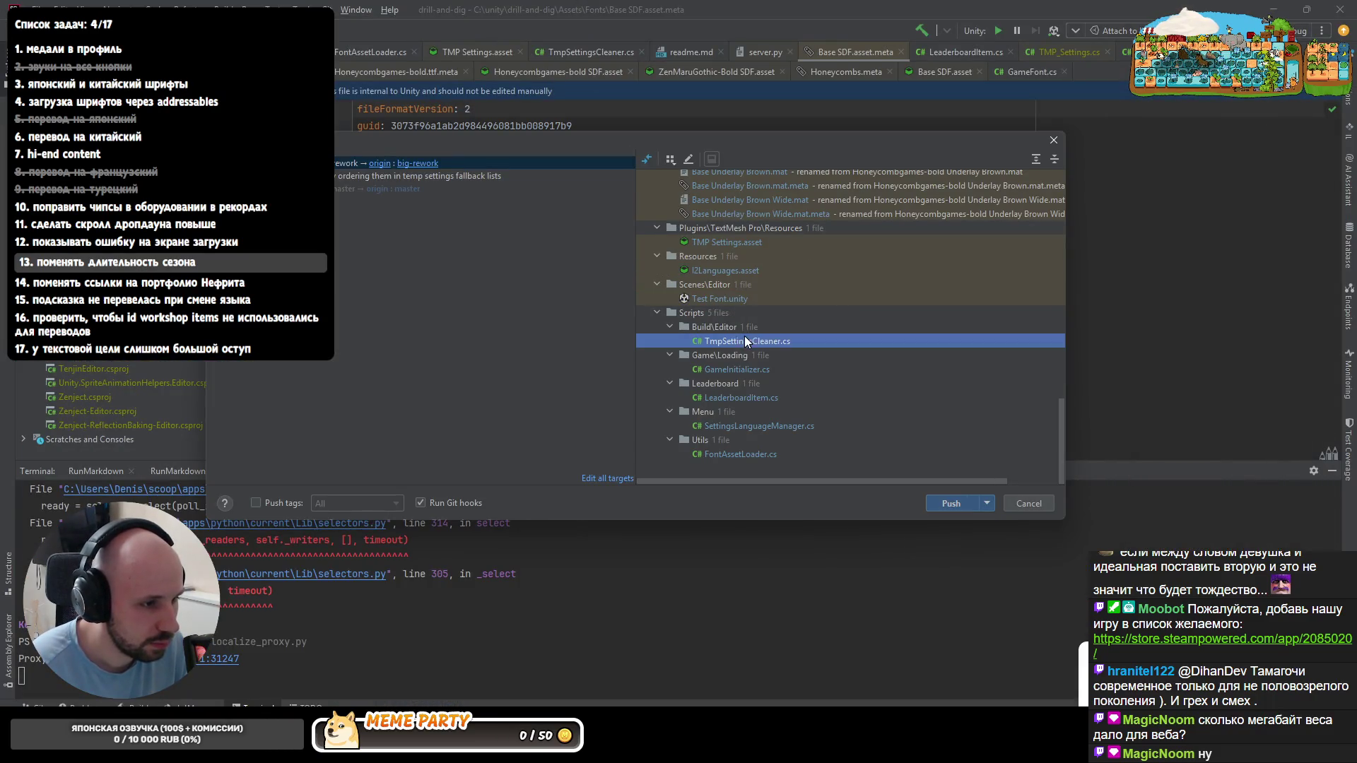
- Re-read the TmpSettingsCleaner diff with its HasSameFallbacks method, then switch to the Unity editor
{"action": "key", "text": "Escape"}
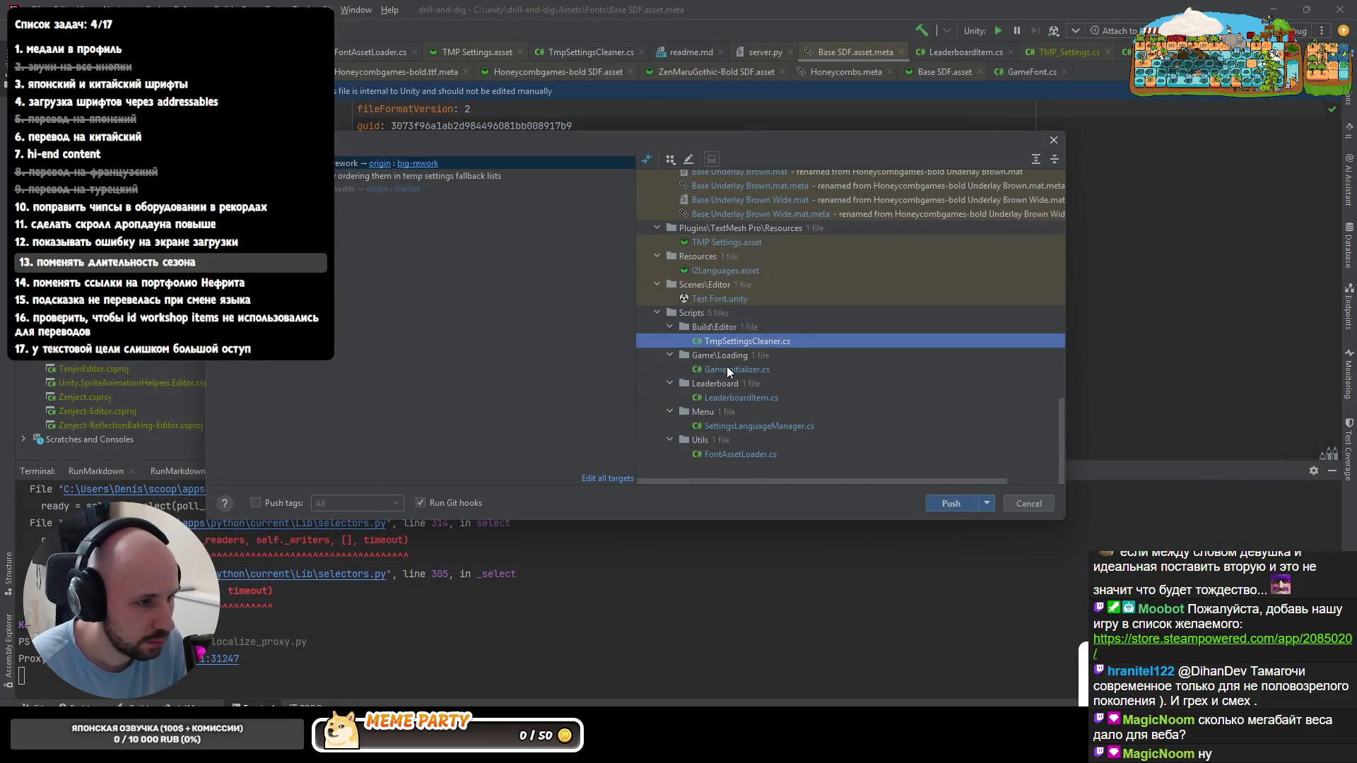
{"action": "double_click", "coordinate": [729, 347]}
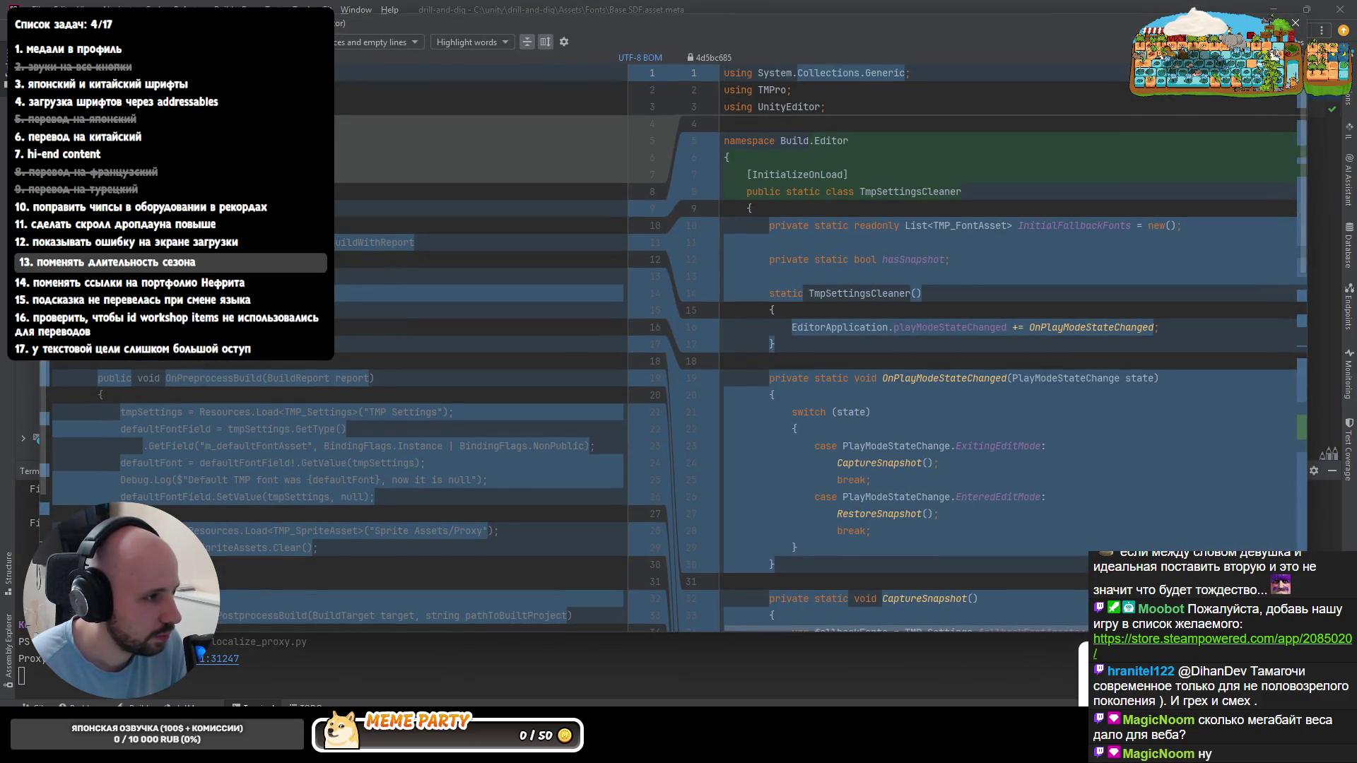
{"action": "scroll", "coordinate": [276, 424], "scroll_direction": "down", "scroll_amount": 5}
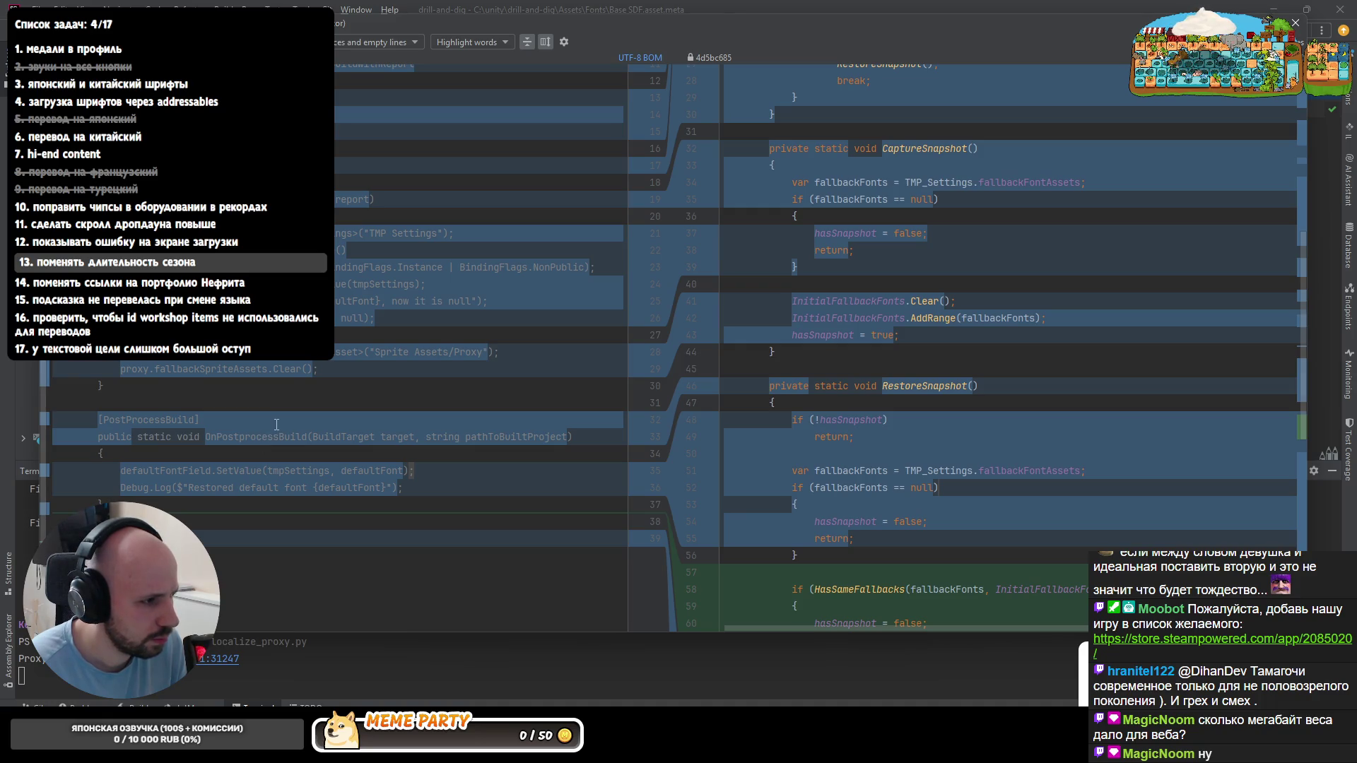
{"action": "scroll", "coordinate": [275, 424], "scroll_direction": "up", "scroll_amount": 5}
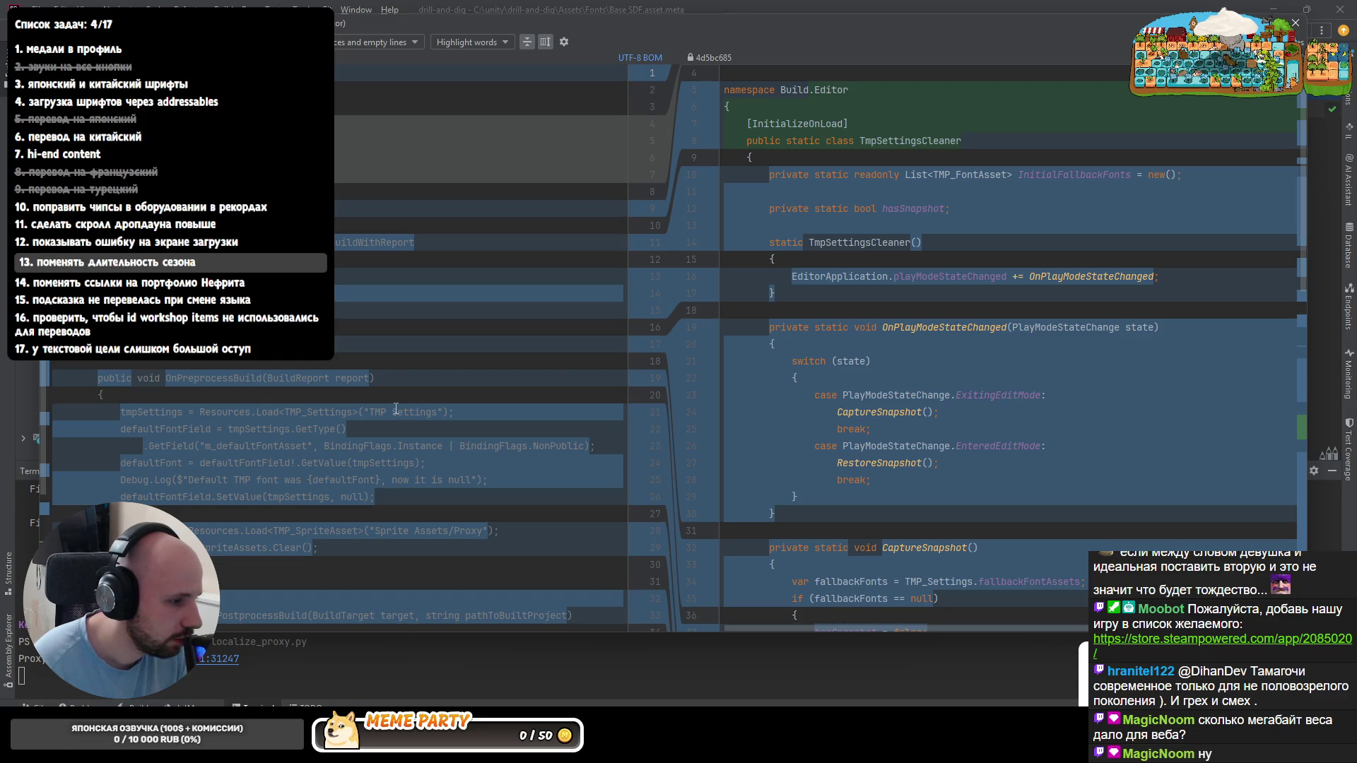
{"action": "scroll", "coordinate": [396, 409], "scroll_direction": "down", "scroll_amount": 1}
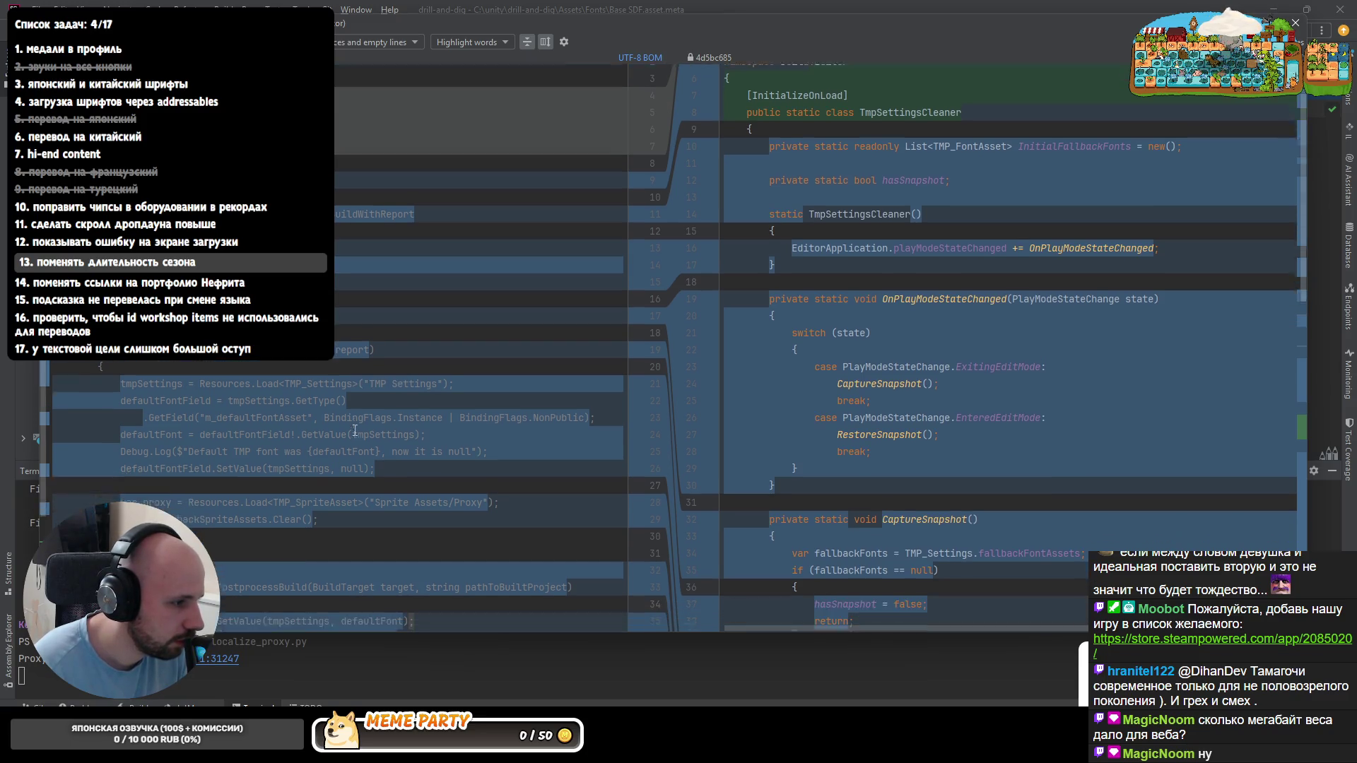
{"action": "scroll", "coordinate": [395, 410], "scroll_direction": "down", "scroll_amount": 1}
{"action": "scroll", "coordinate": [328, 429], "scroll_direction": "down", "scroll_amount": 3}
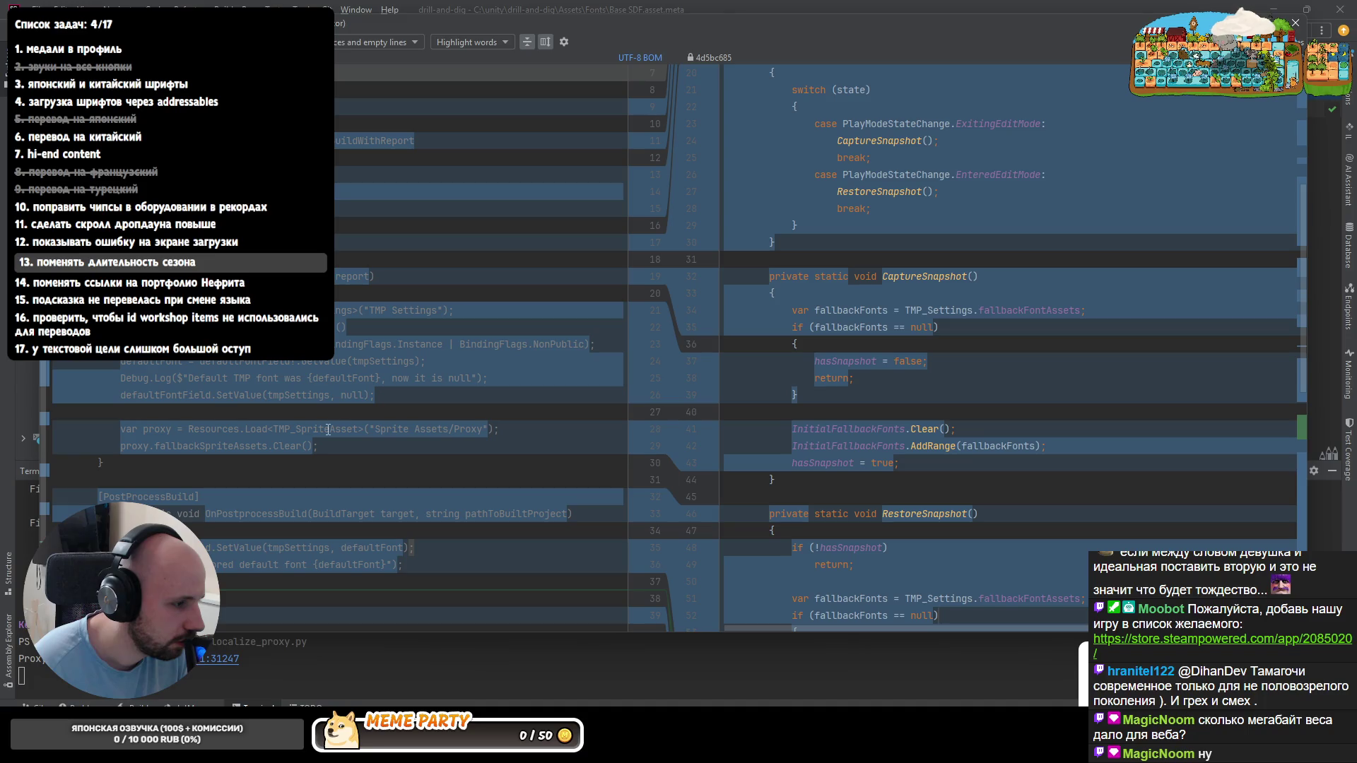
{"action": "scroll", "coordinate": [329, 430], "scroll_direction": "down", "scroll_amount": 1}
{"action": "scroll", "coordinate": [334, 422], "scroll_direction": "down", "scroll_amount": 1}
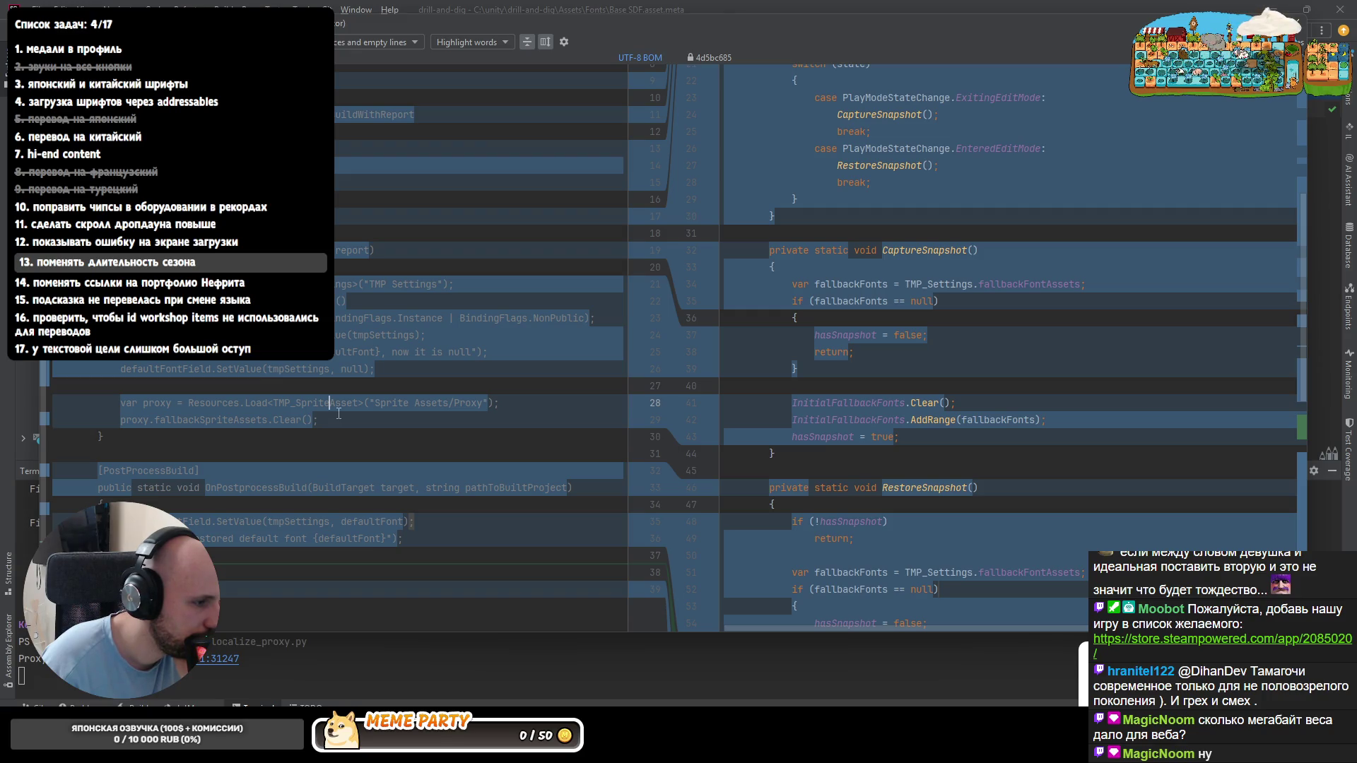
{"action": "scroll", "coordinate": [338, 413], "scroll_direction": "down", "scroll_amount": 5}
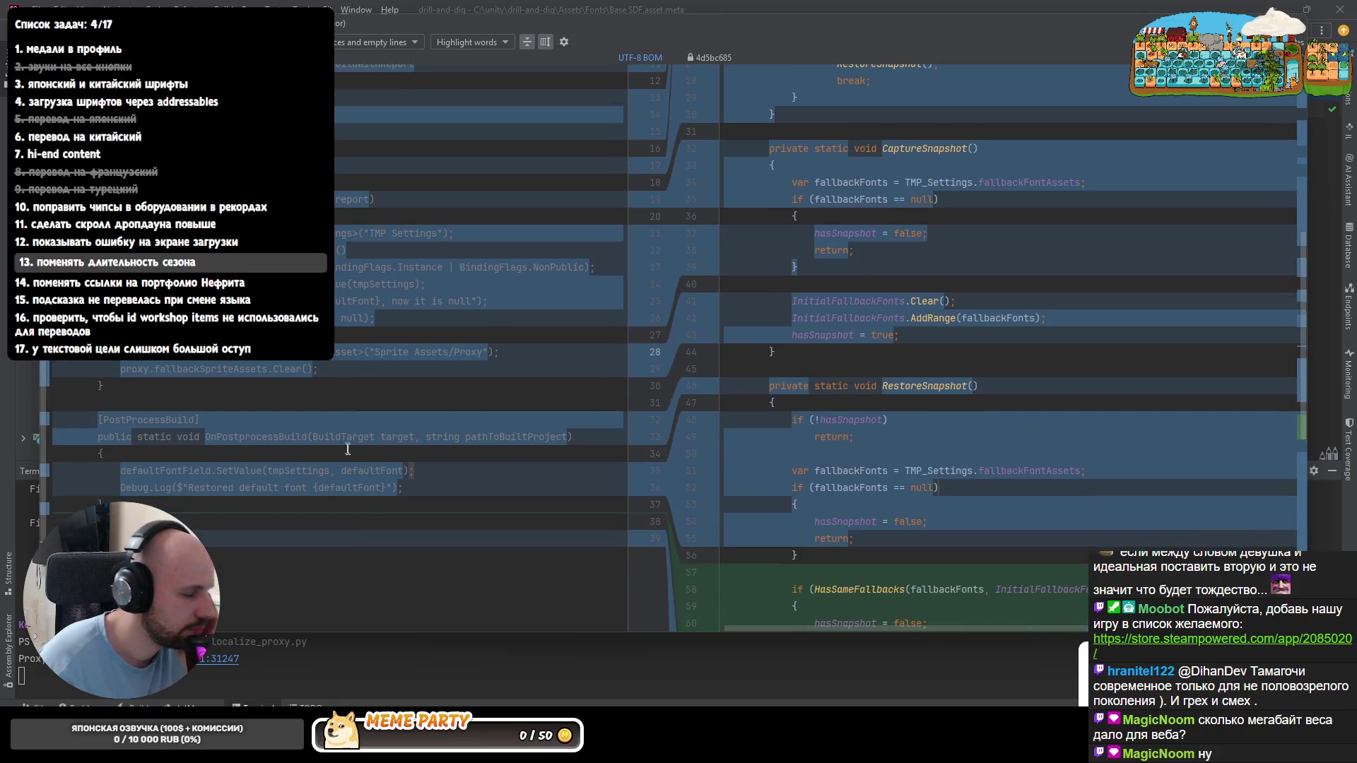
{"action": "scroll", "coordinate": [876, 466], "scroll_direction": "down", "scroll_amount": 3}
{"action": "scroll", "coordinate": [876, 466], "scroll_direction": "down", "scroll_amount": 3}
{"action": "scroll", "coordinate": [875, 466], "scroll_direction": "up", "scroll_amount": 8}
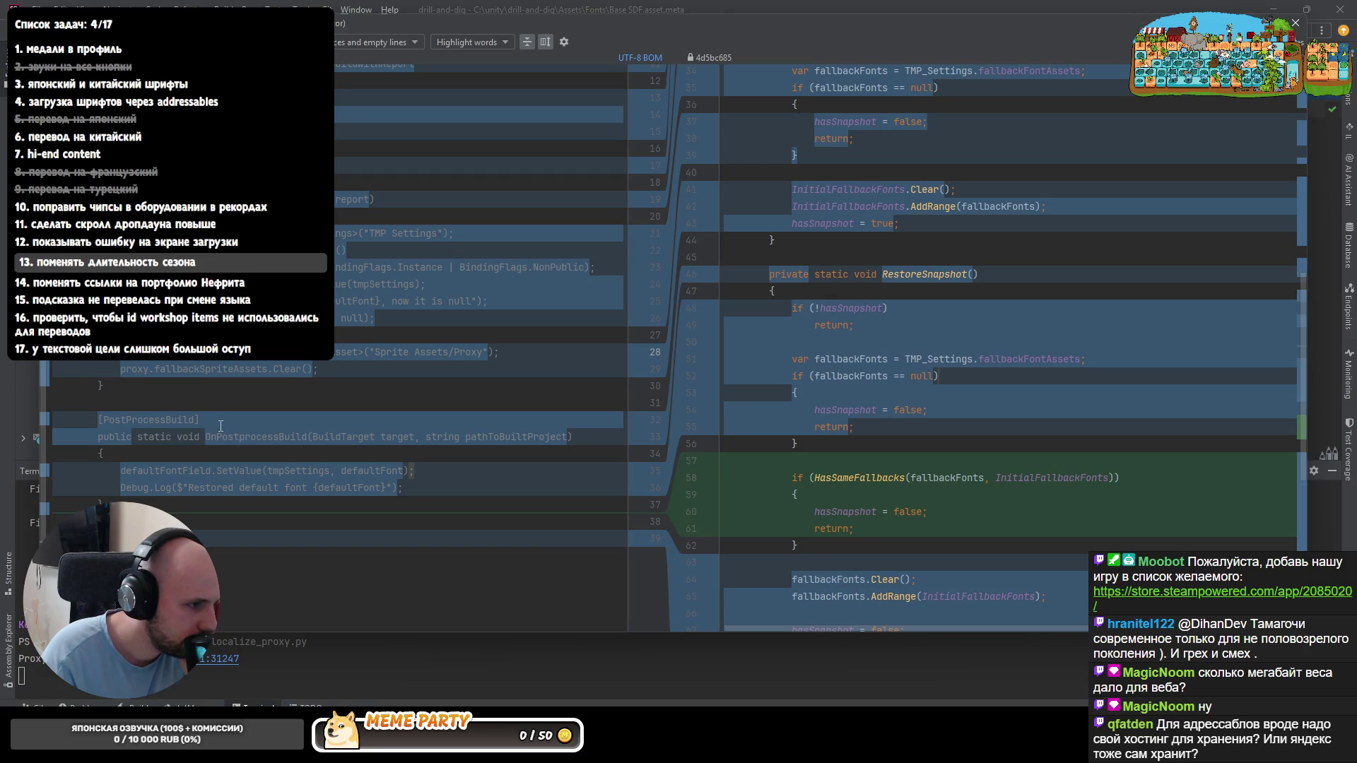
{"action": "scroll", "coordinate": [221, 425], "scroll_direction": "up", "scroll_amount": 3}
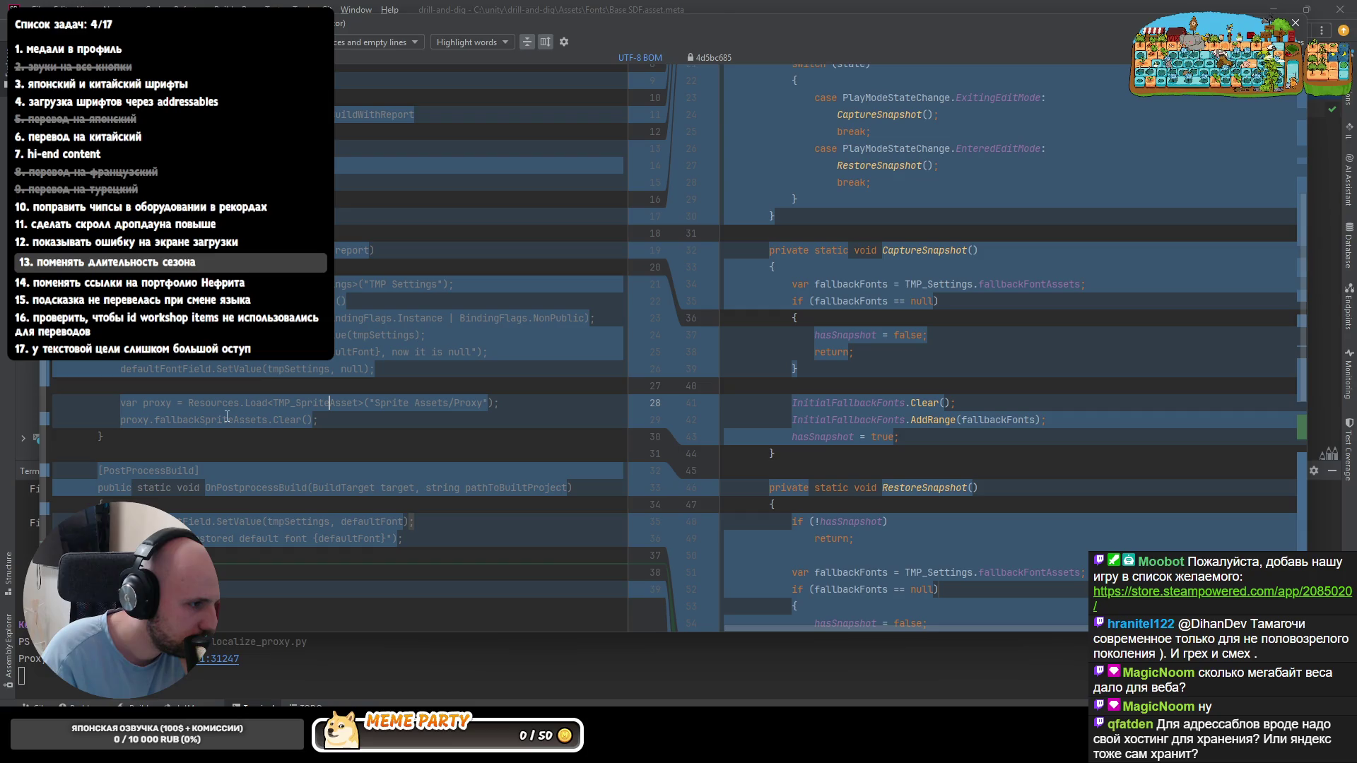
{"action": "scroll", "coordinate": [226, 416], "scroll_direction": "up", "scroll_amount": 3}
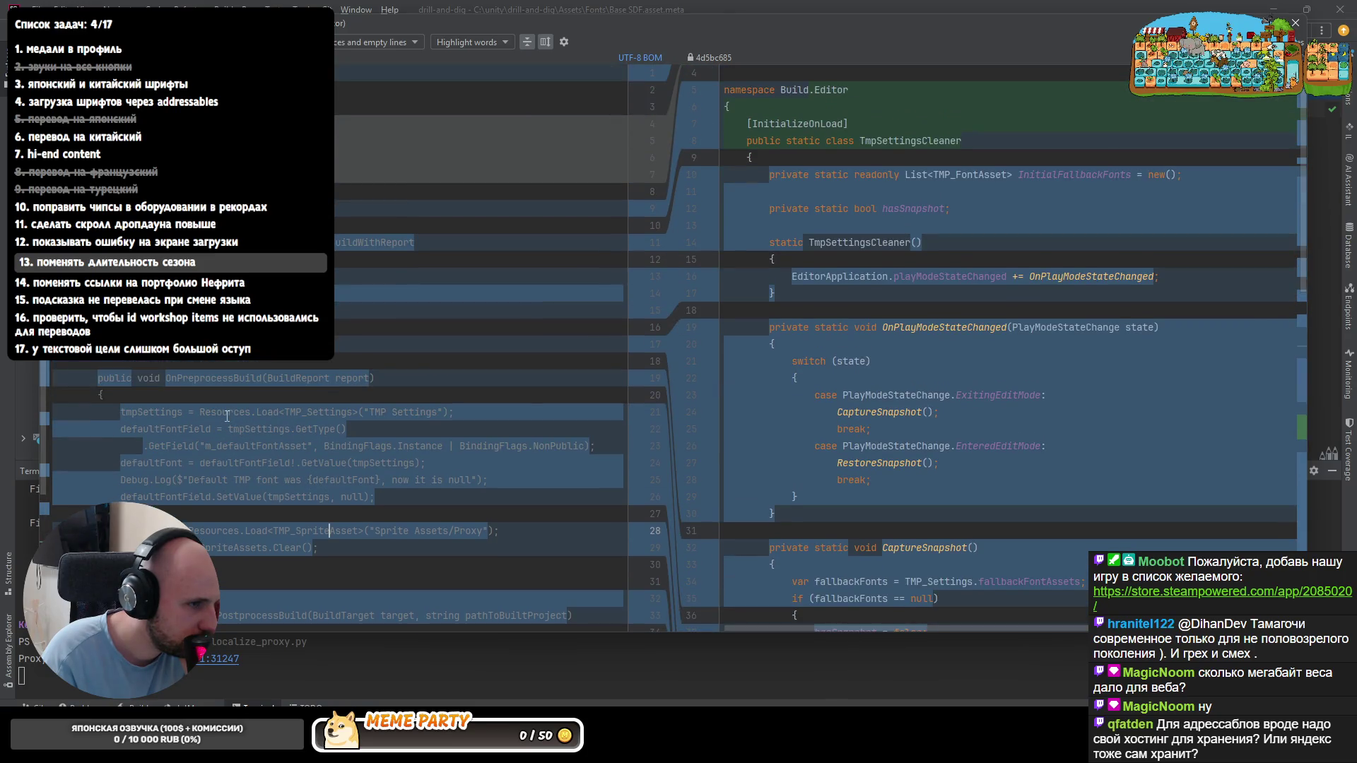
{"action": "scroll", "coordinate": [226, 415], "scroll_direction": "up", "scroll_amount": 3}
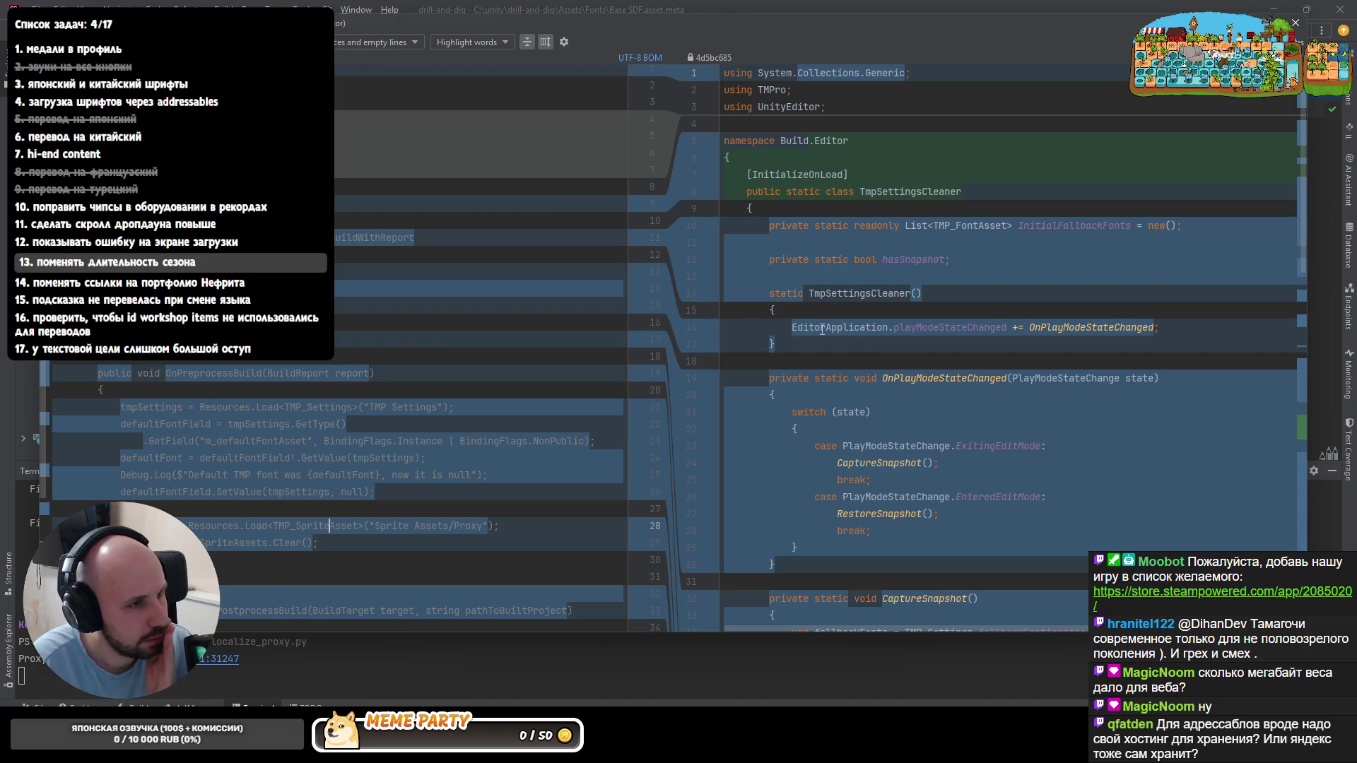
{"action": "scroll", "coordinate": [822, 329], "scroll_direction": "down", "scroll_amount": 3}
{"action": "scroll", "coordinate": [848, 345], "scroll_direction": "down", "scroll_amount": 3}
{"action": "scroll", "coordinate": [892, 366], "scroll_direction": "down", "scroll_amount": 2}
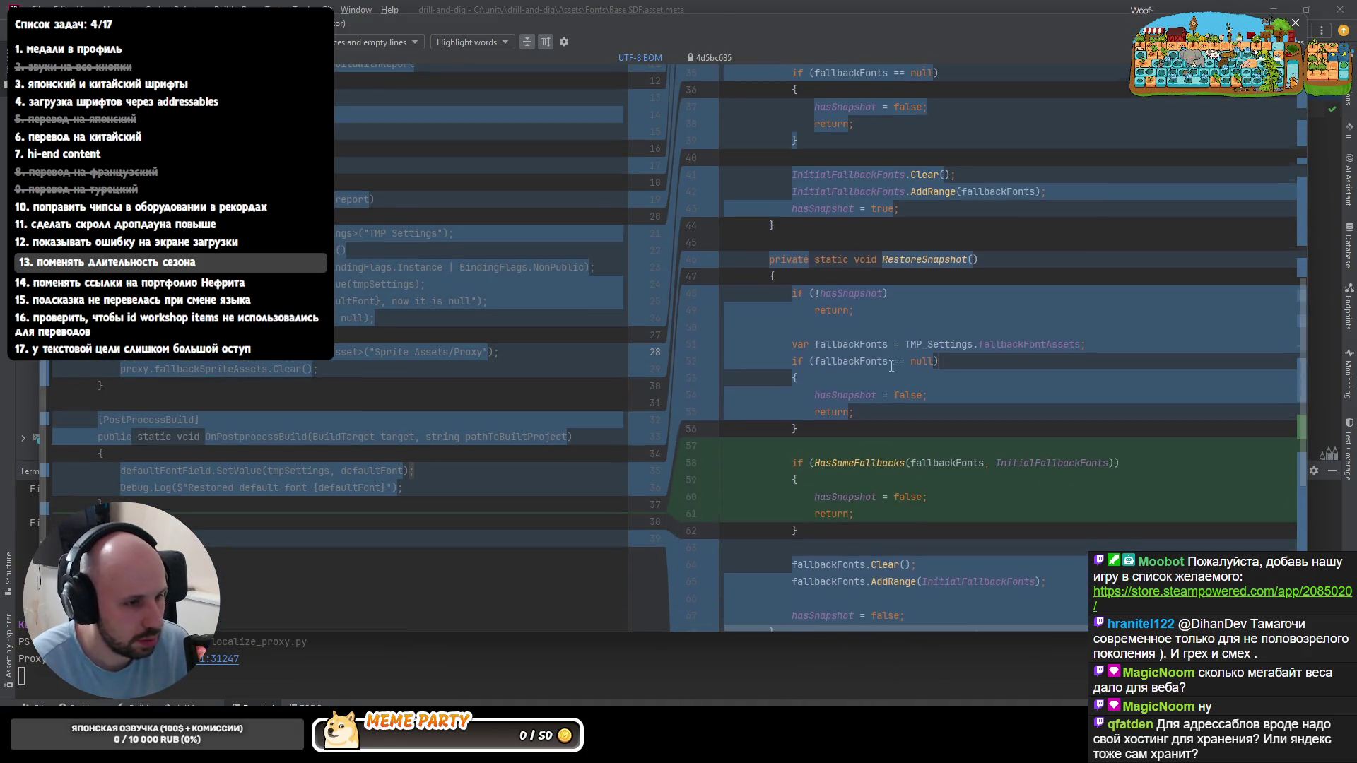
{"action": "scroll", "coordinate": [891, 367], "scroll_direction": "down", "scroll_amount": 5}
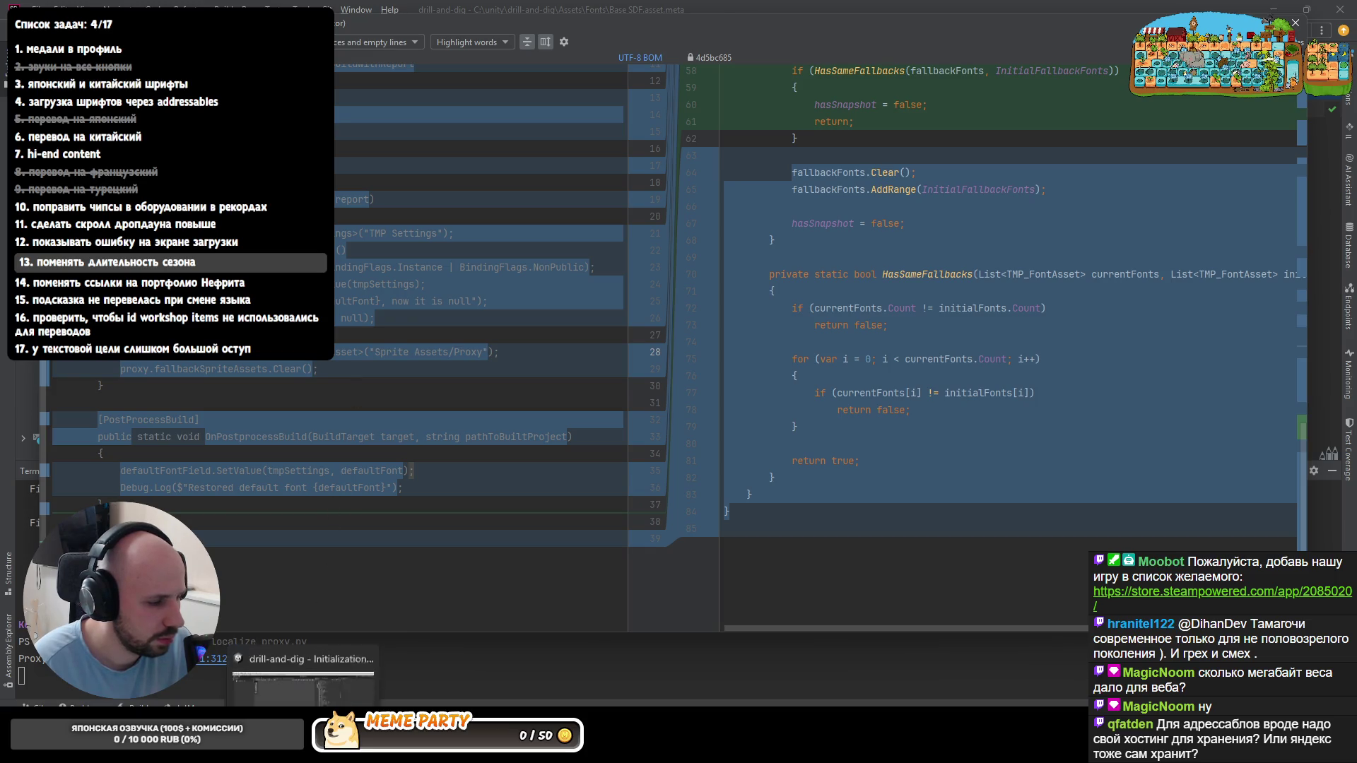
{"action": "key", "text": "alt+Tab"}
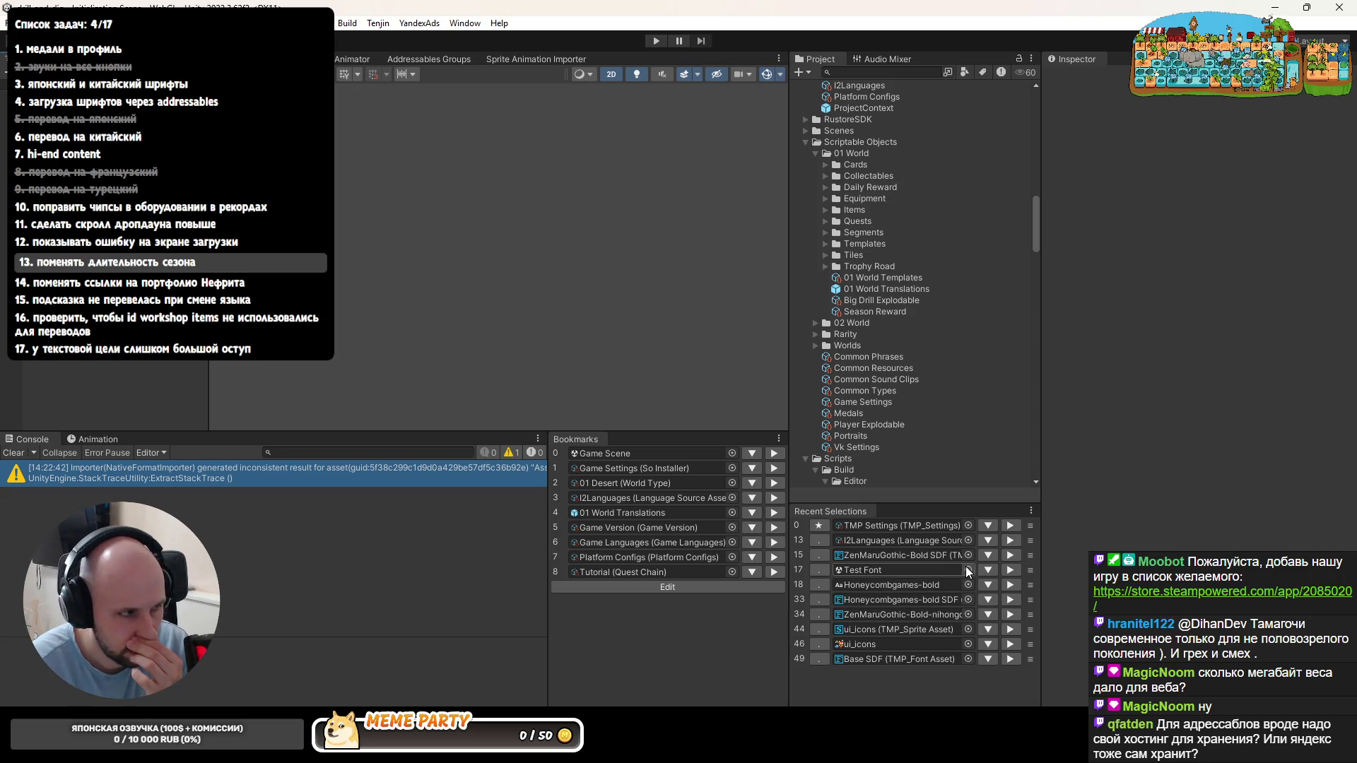
- Run the game in Play mode and inspect the TMP Settings and Proxy sprite asset fallbacks, then stop
{"action": "left_click", "coordinate": [988, 524]}
{"action": "scroll", "coordinate": [1193, 485], "scroll_direction": "down", "scroll_amount": 3}
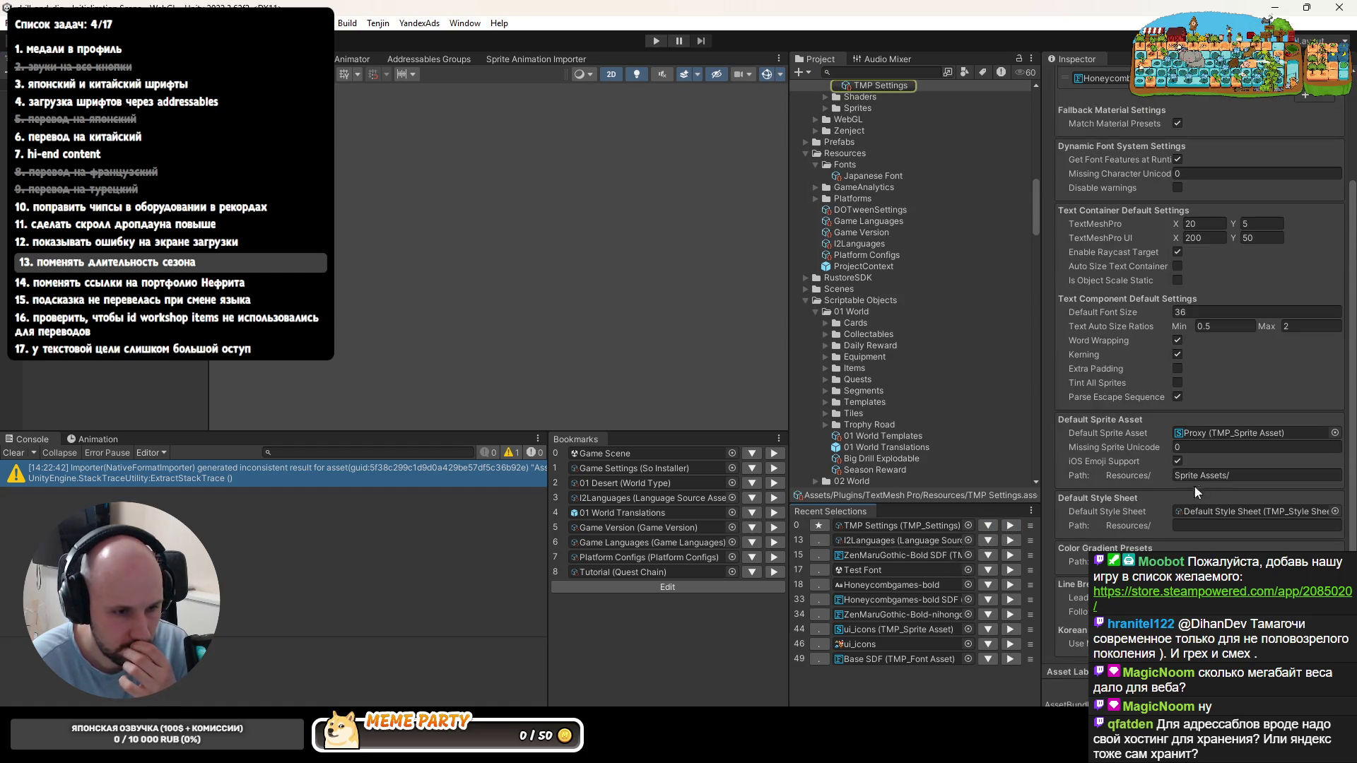
{"action": "left_click", "coordinate": [655, 41]}
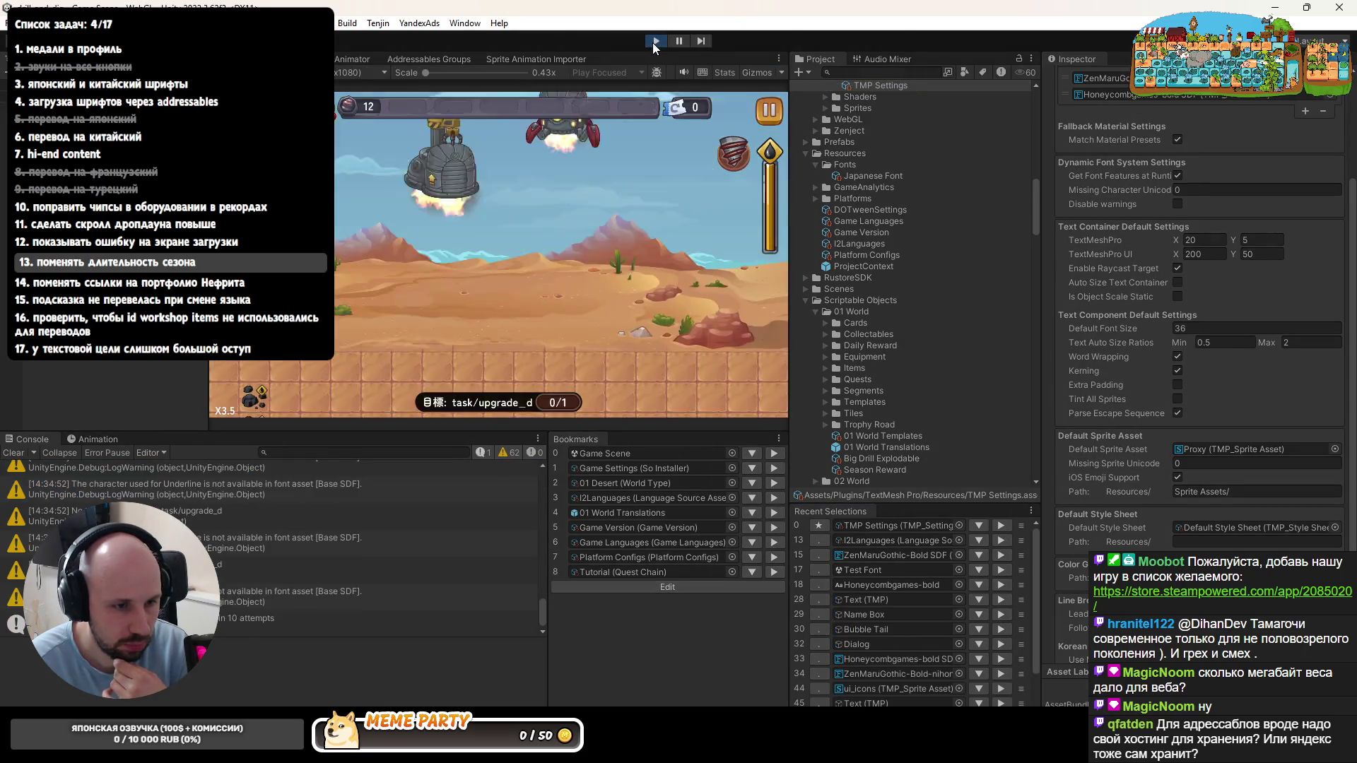
{"action": "left_click", "coordinate": [1230, 448]}
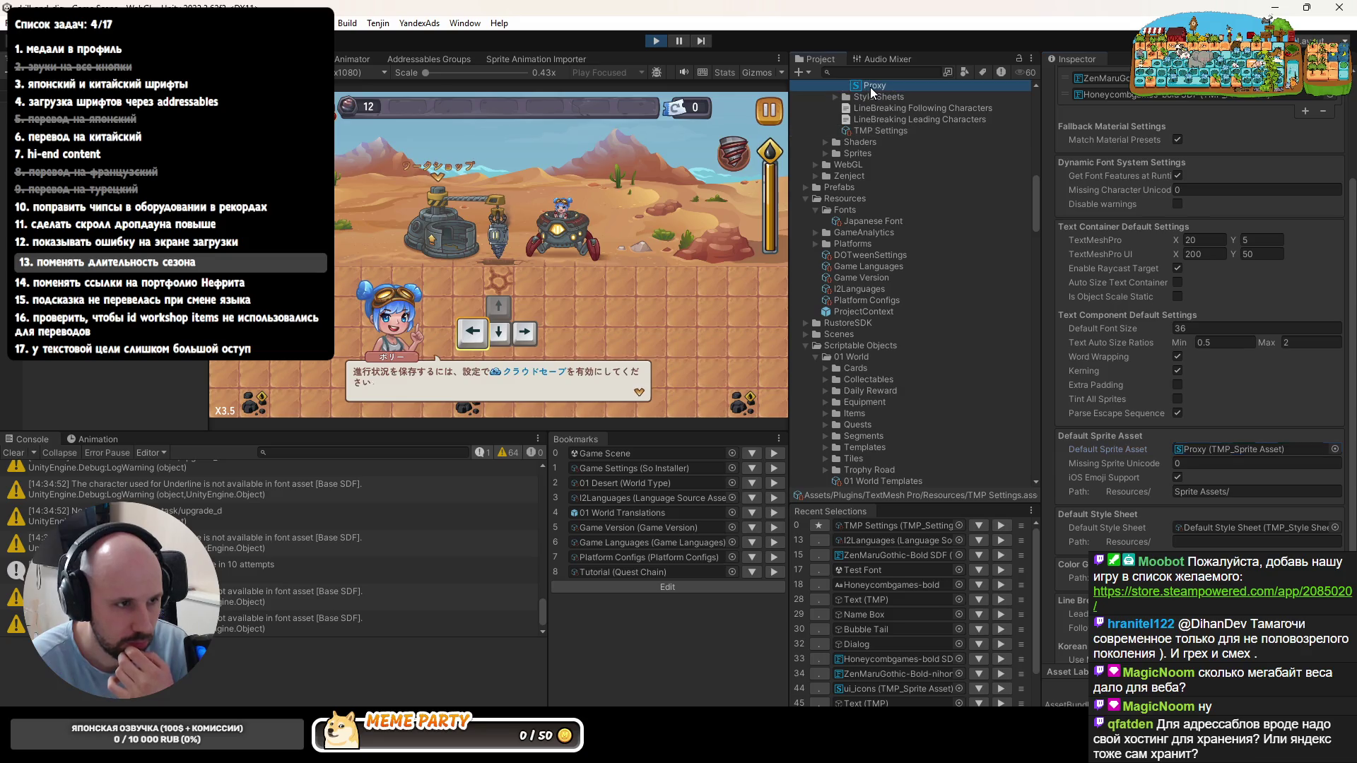
{"action": "left_click", "coordinate": [870, 85]}
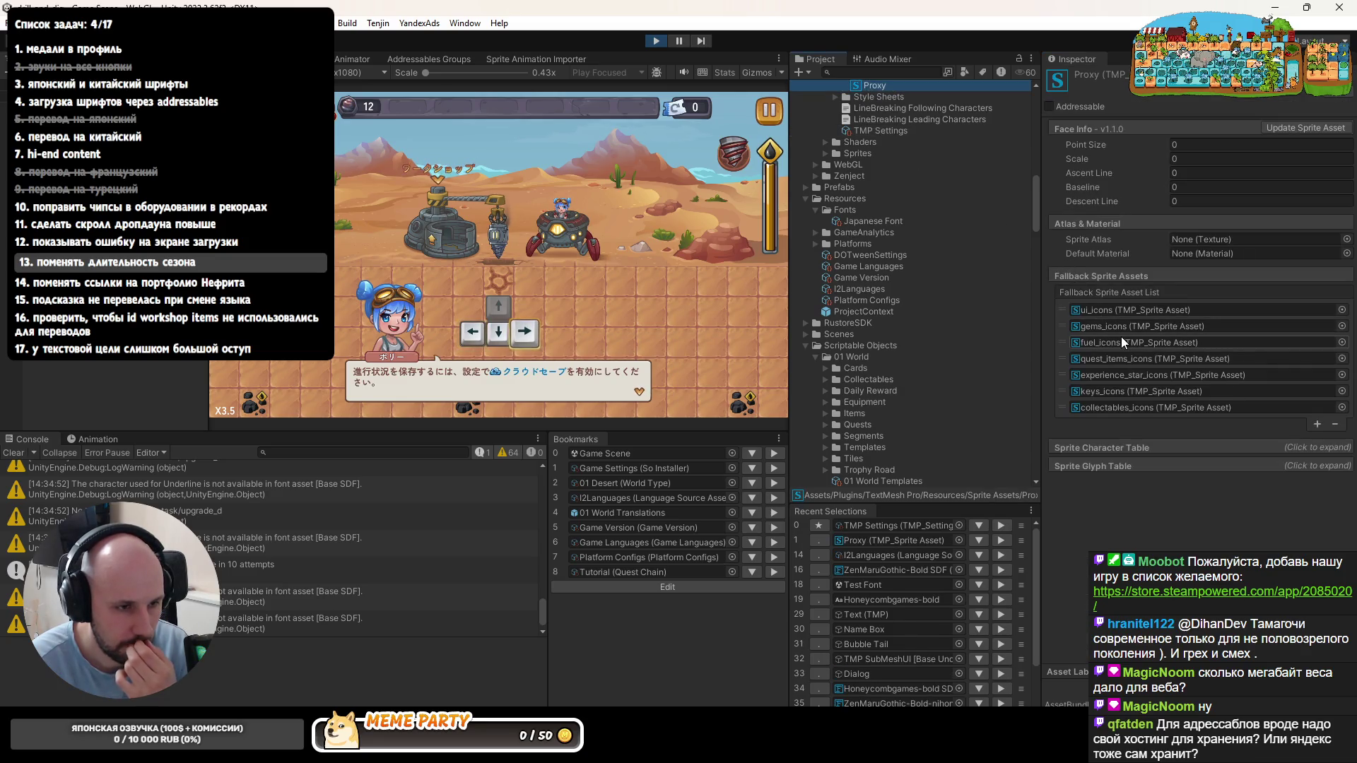
{"action": "left_click", "coordinate": [653, 41]}
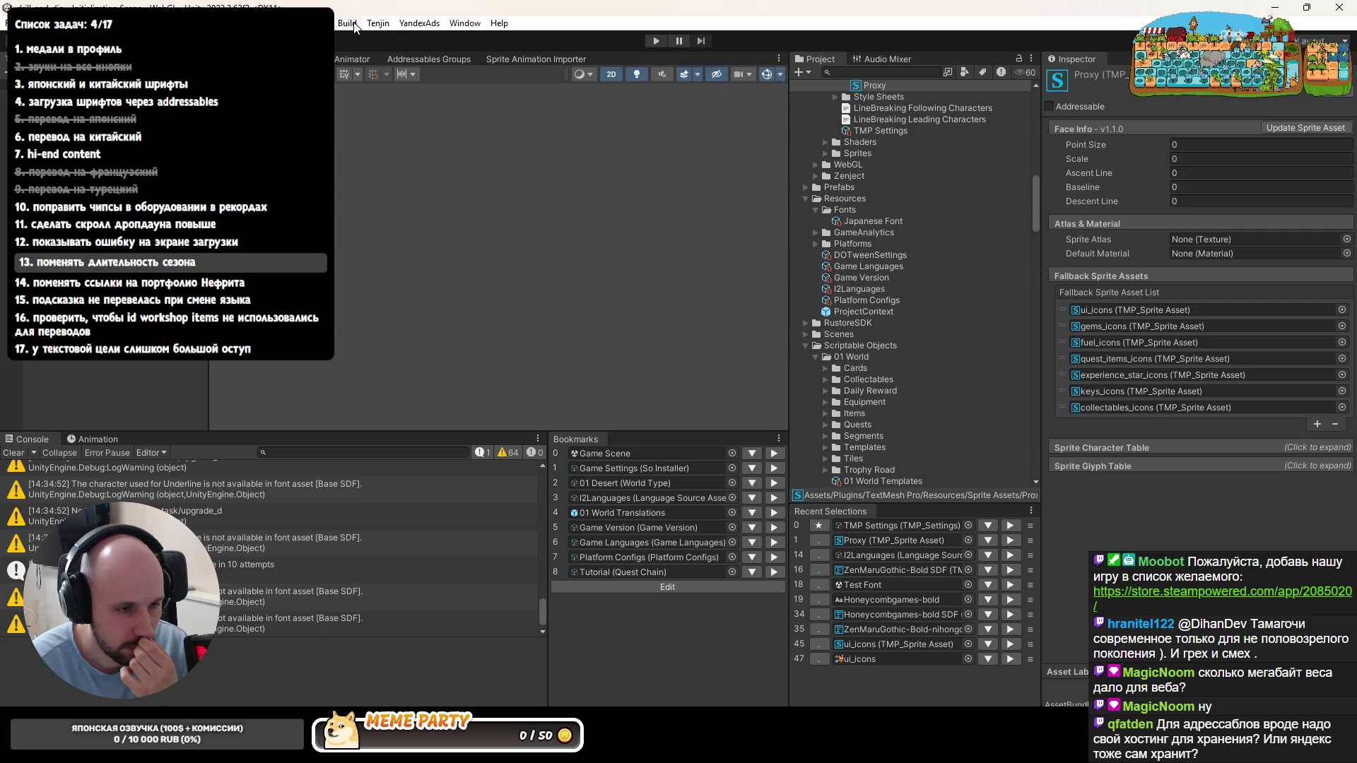
- Start the Yandex build from the Build menu and return to TmpSettingsCleaner.cs in Rider
{"action": "left_click", "coordinate": [349, 23]}
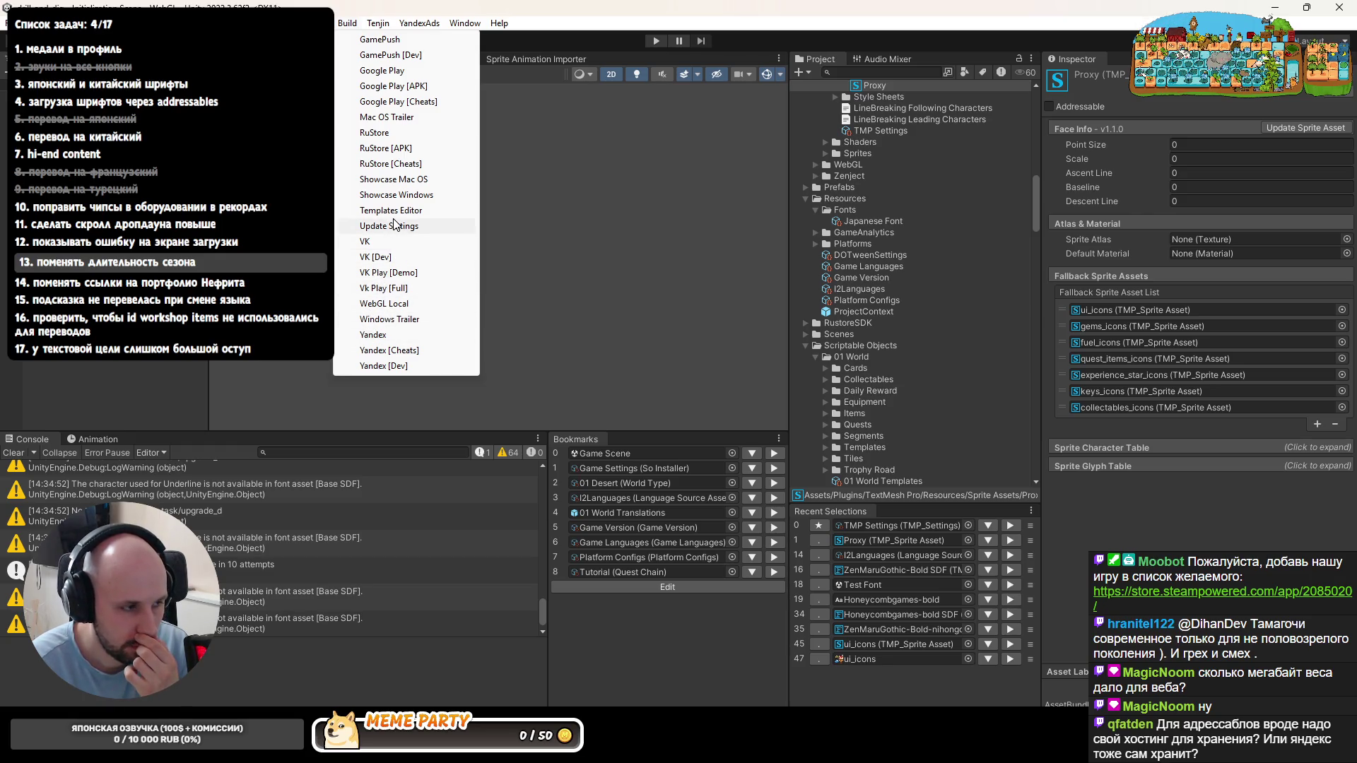
{"action": "left_click", "coordinate": [384, 335]}
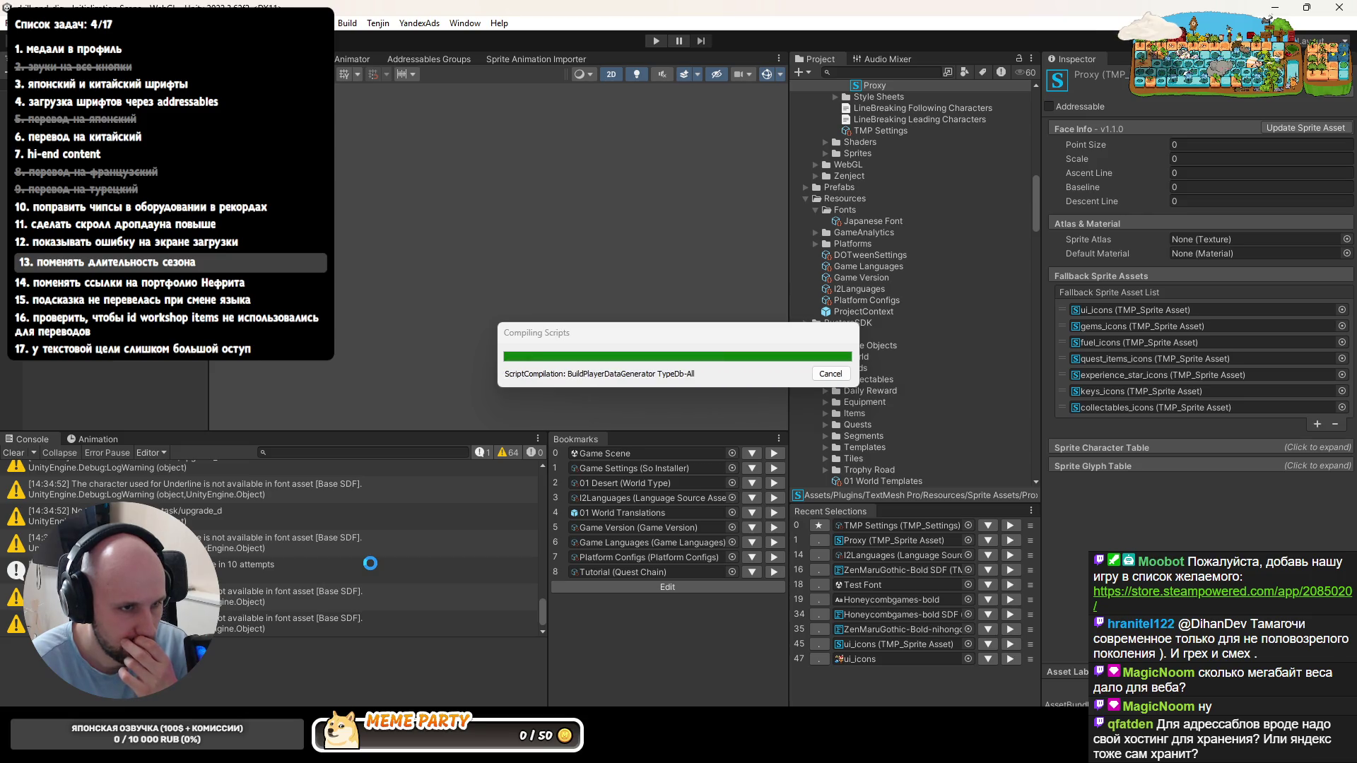
{"action": "key", "text": "alt+Tab"}
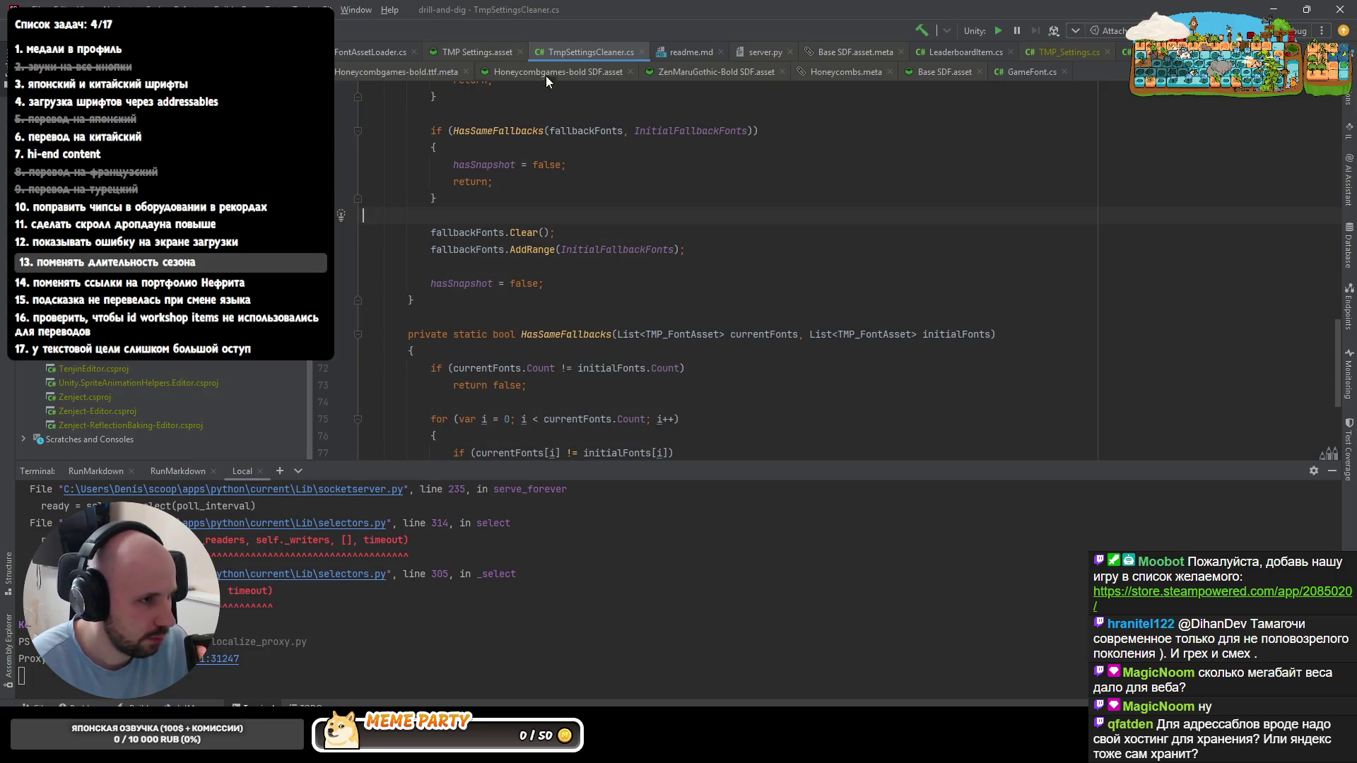
- Show Git history for TmpSettingsCleaner.cs and compare the 'rework loading' and 'ui icons for texts' commits
{"action": "right_click", "coordinate": [484, 221]}
{"action": "mouse_move", "coordinate": [514, 485]}
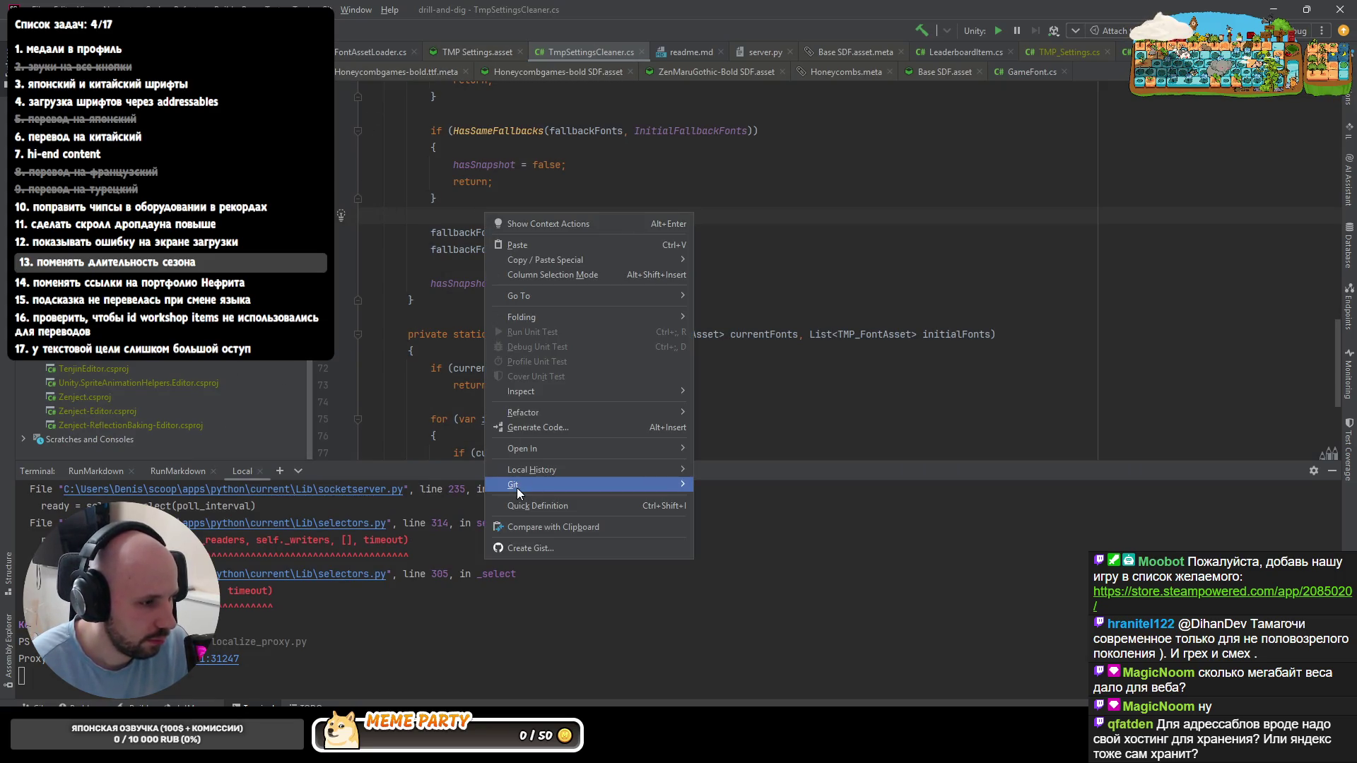
{"action": "left_click", "coordinate": [810, 211]}
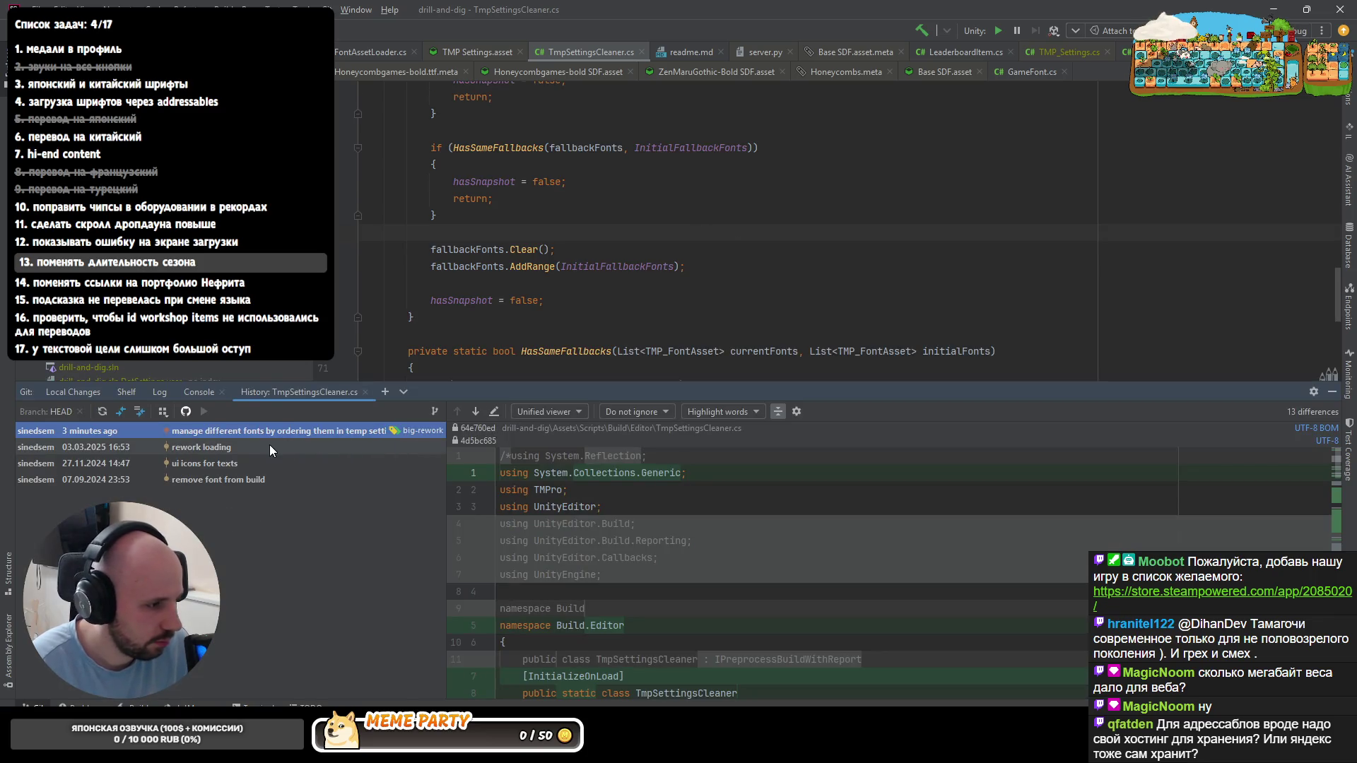
{"action": "left_click", "coordinate": [239, 446]}
{"action": "scroll", "coordinate": [612, 499], "scroll_direction": "up", "scroll_amount": 1}
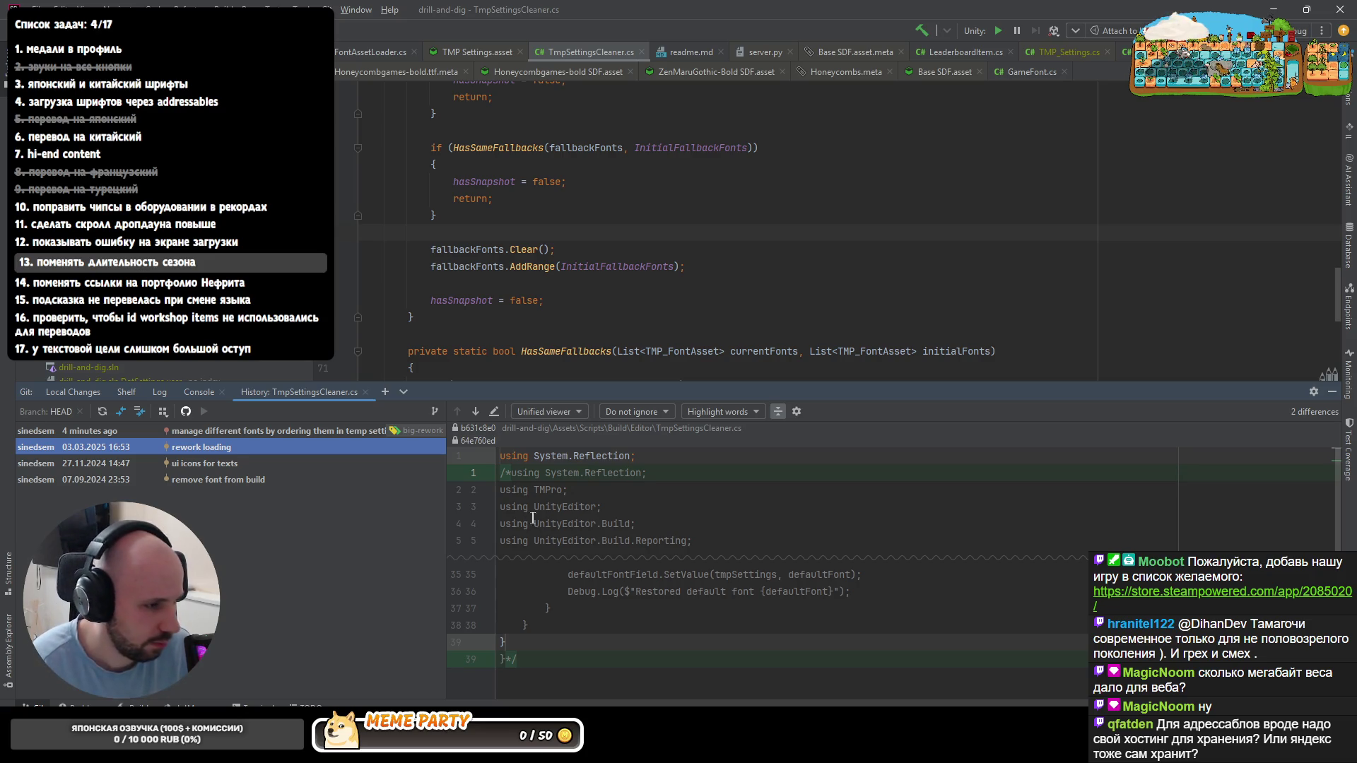
{"action": "scroll", "coordinate": [537, 530], "scroll_direction": "down", "scroll_amount": 1}
{"action": "scroll", "coordinate": [527, 547], "scroll_direction": "up", "scroll_amount": 1}
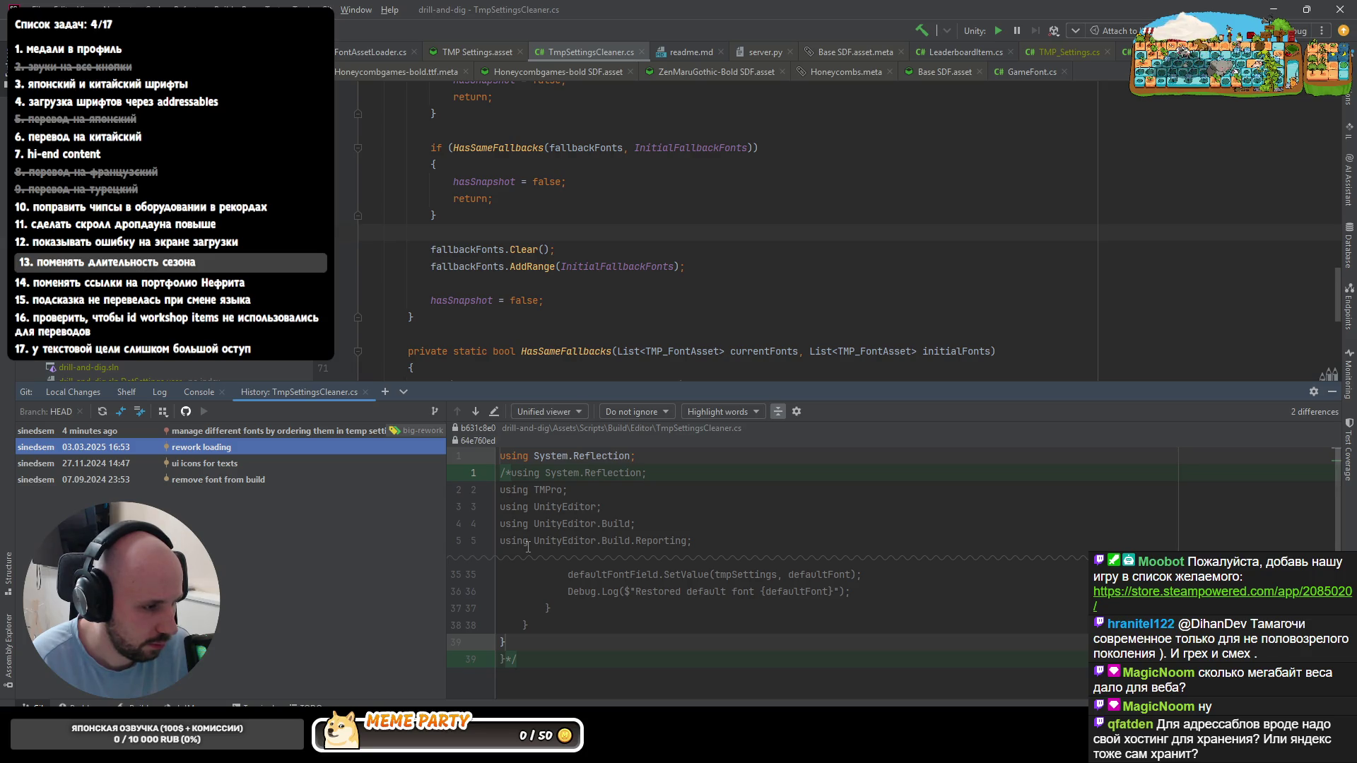
{"action": "double_click", "coordinate": [255, 447]}
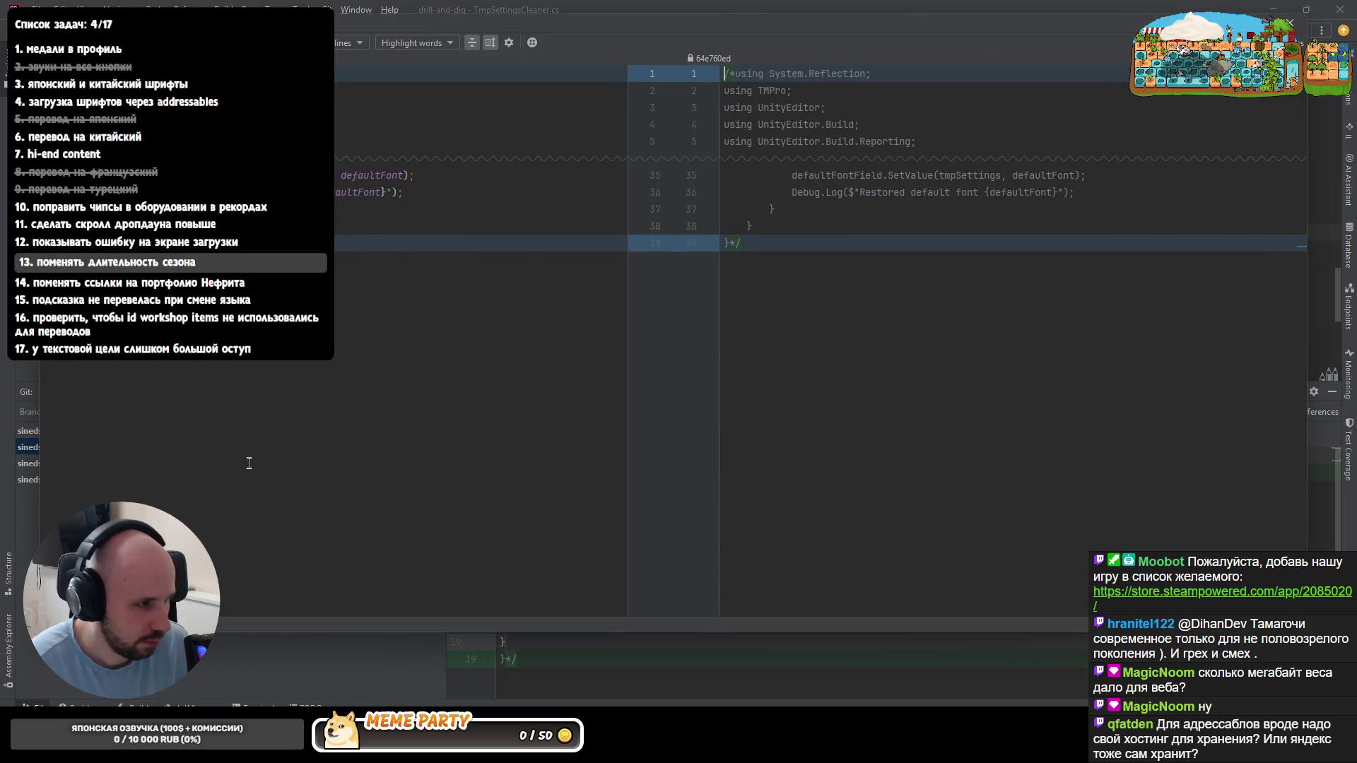
{"action": "key", "text": "Escape"}
{"action": "left_click", "coordinate": [263, 463]}
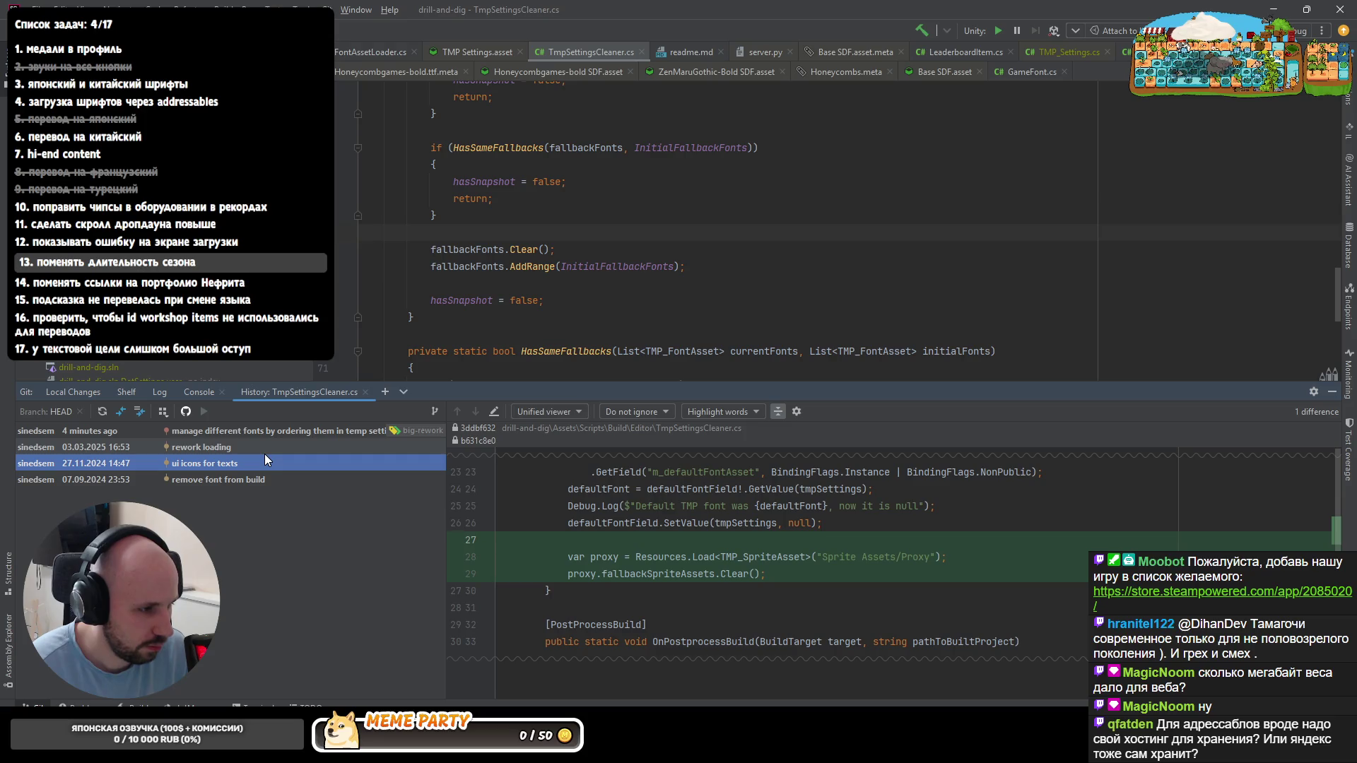
{"action": "left_click", "coordinate": [304, 448]}
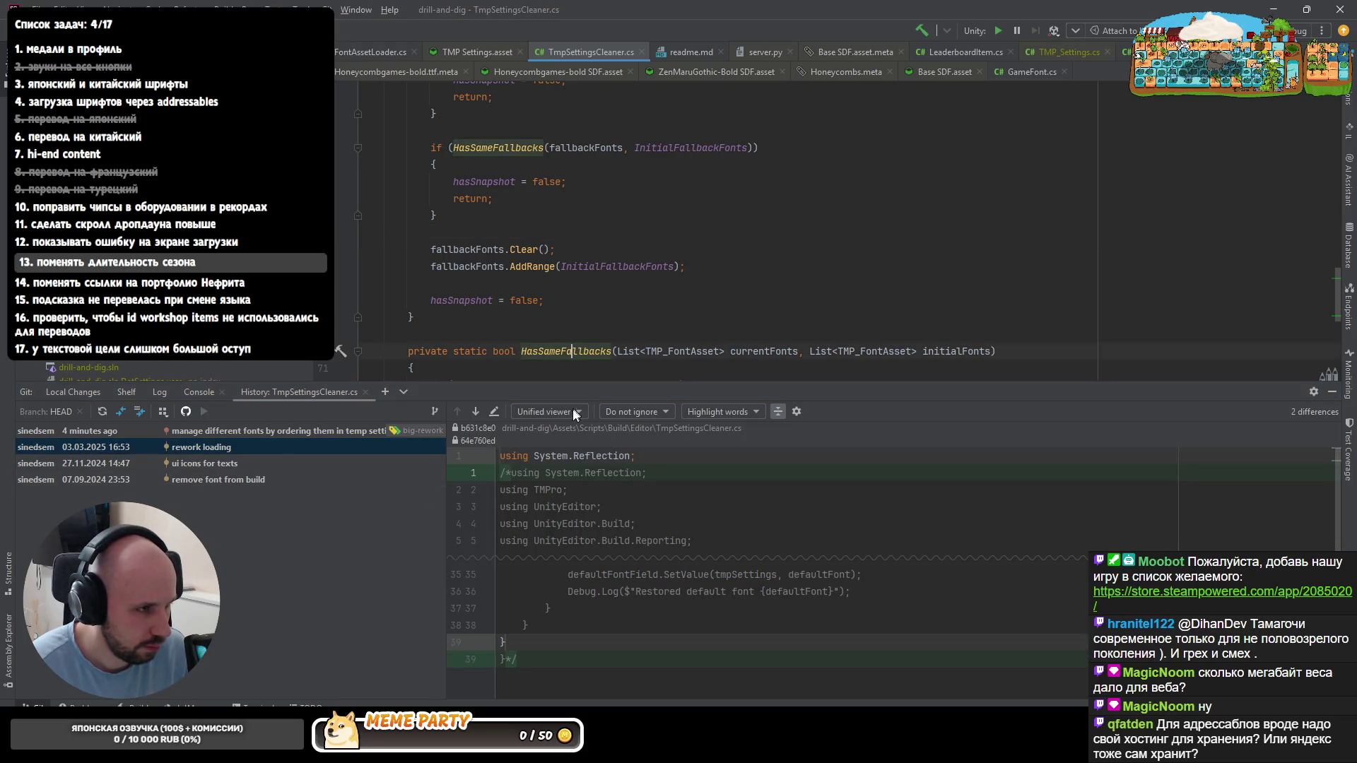
- Close all editor tabs and flip between the latest commits, viewing the rework loading changes in full diff
{"action": "key", "text": "ctrl+n"}
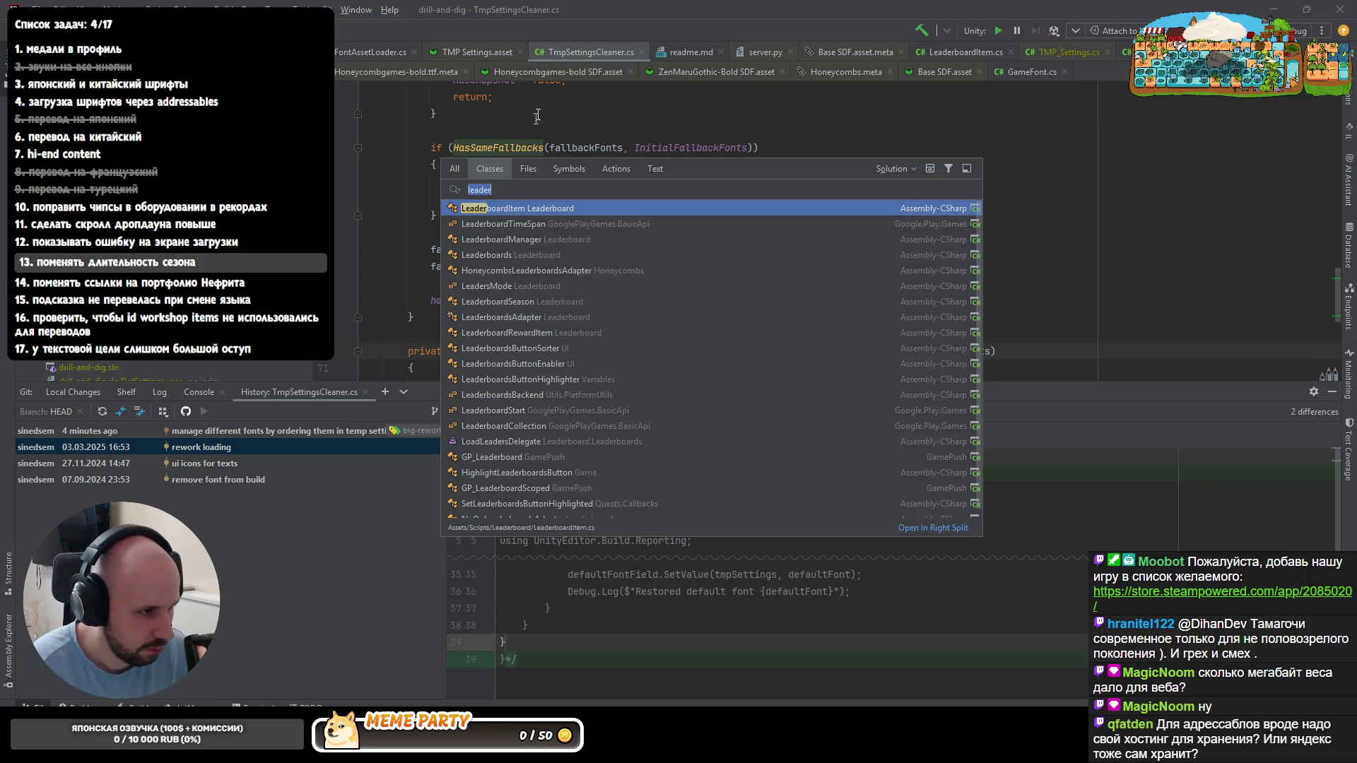
{"action": "right_click", "coordinate": [563, 58]}
{"action": "left_click", "coordinate": [603, 94]}
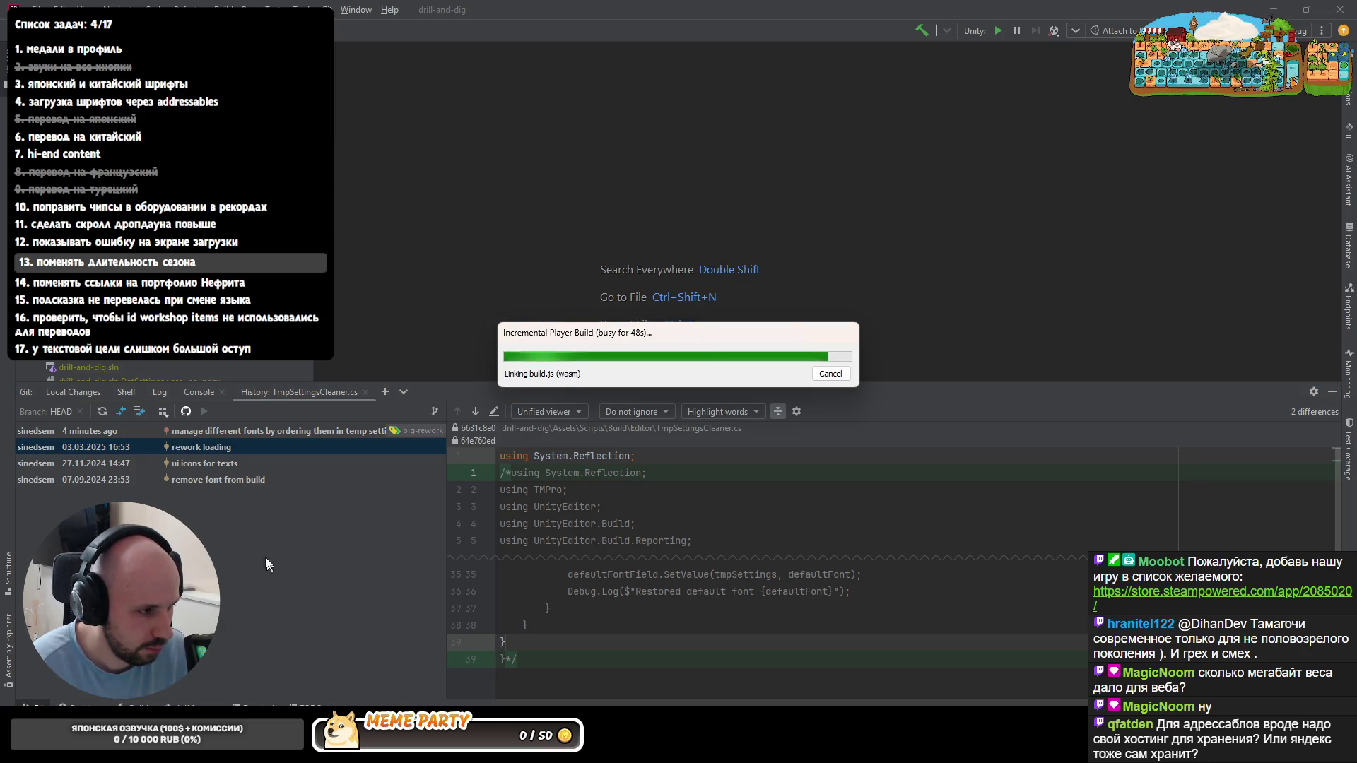
{"action": "left_click", "coordinate": [233, 436]}
{"action": "left_click", "coordinate": [191, 448]}
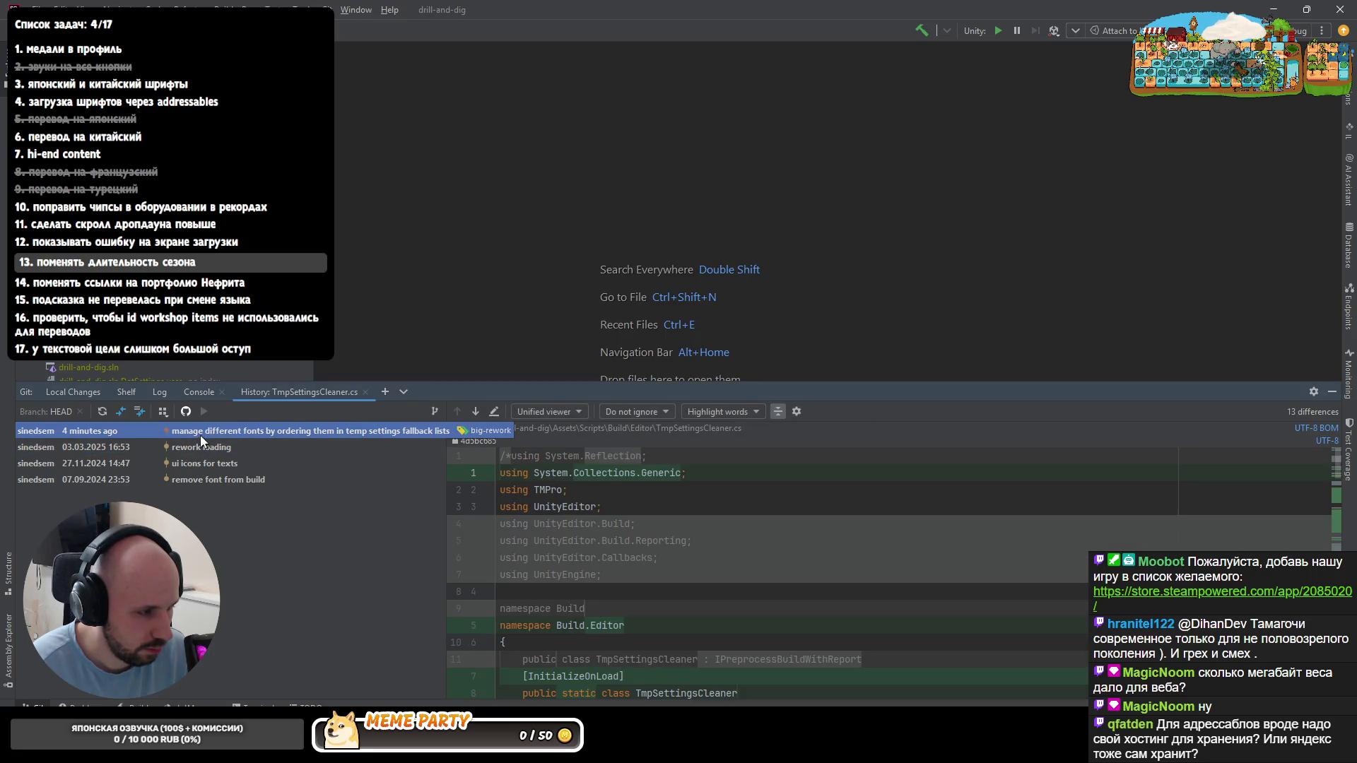
{"action": "double_click", "coordinate": [189, 442]}
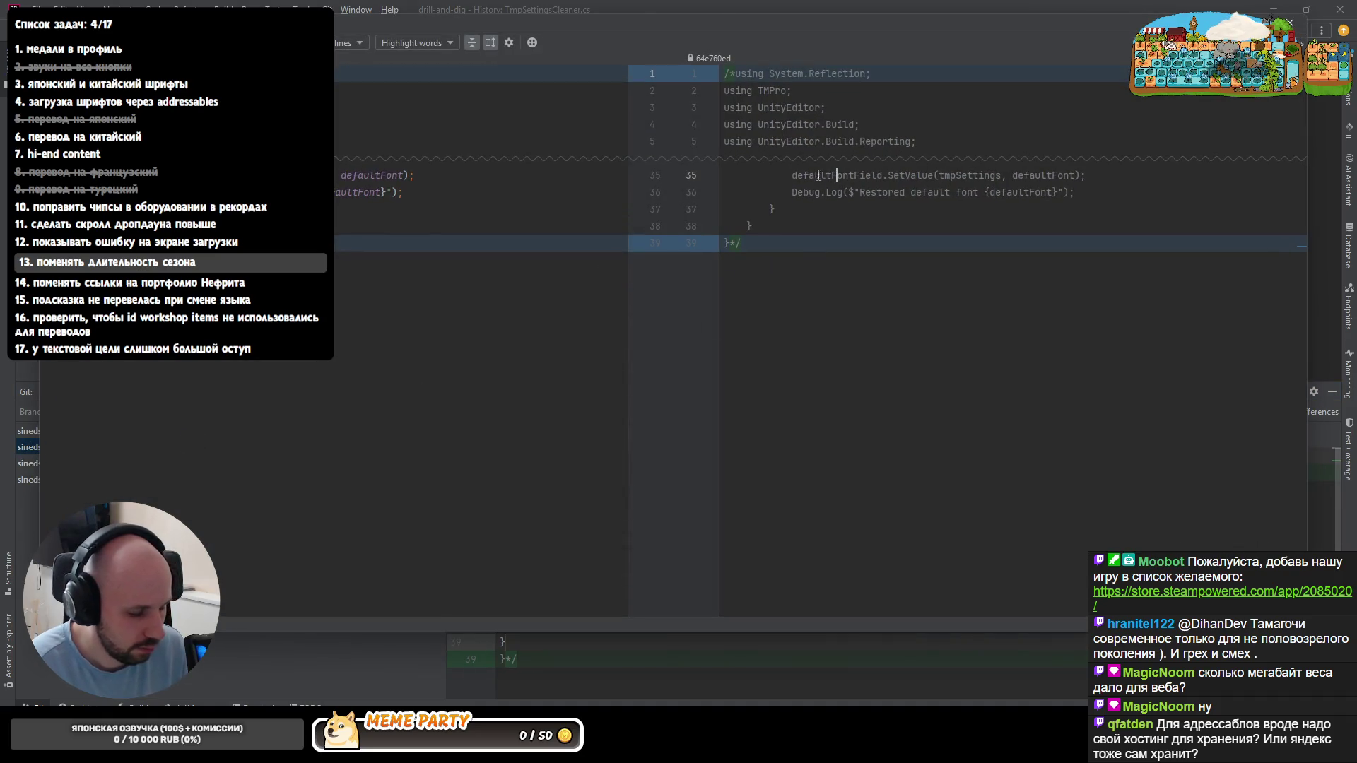
{"action": "key", "text": "Escape"}
{"action": "scroll", "coordinate": [771, 208], "scroll_direction": "up", "scroll_amount": 4}
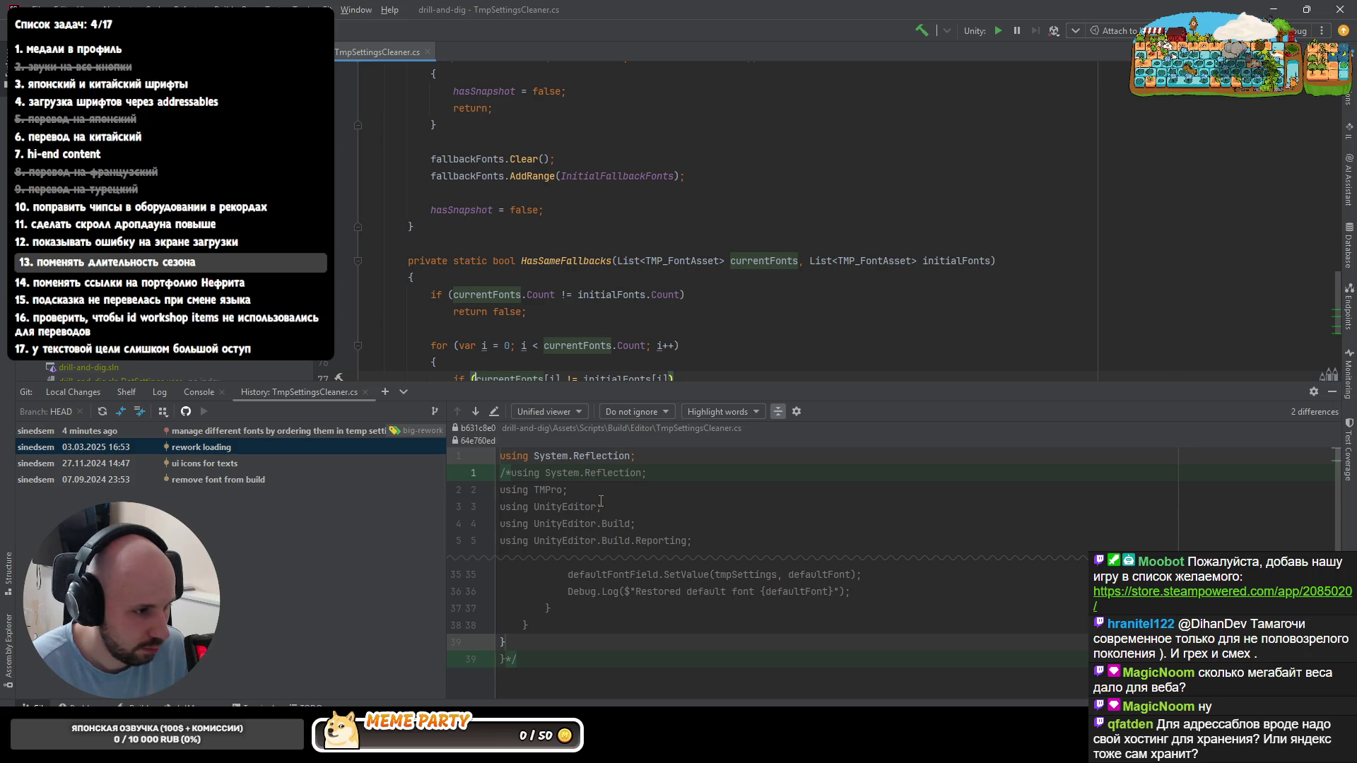
{"action": "scroll", "coordinate": [733, 310], "scroll_direction": "up", "scroll_amount": 6}
{"action": "scroll", "coordinate": [734, 311], "scroll_direction": "up", "scroll_amount": 6}
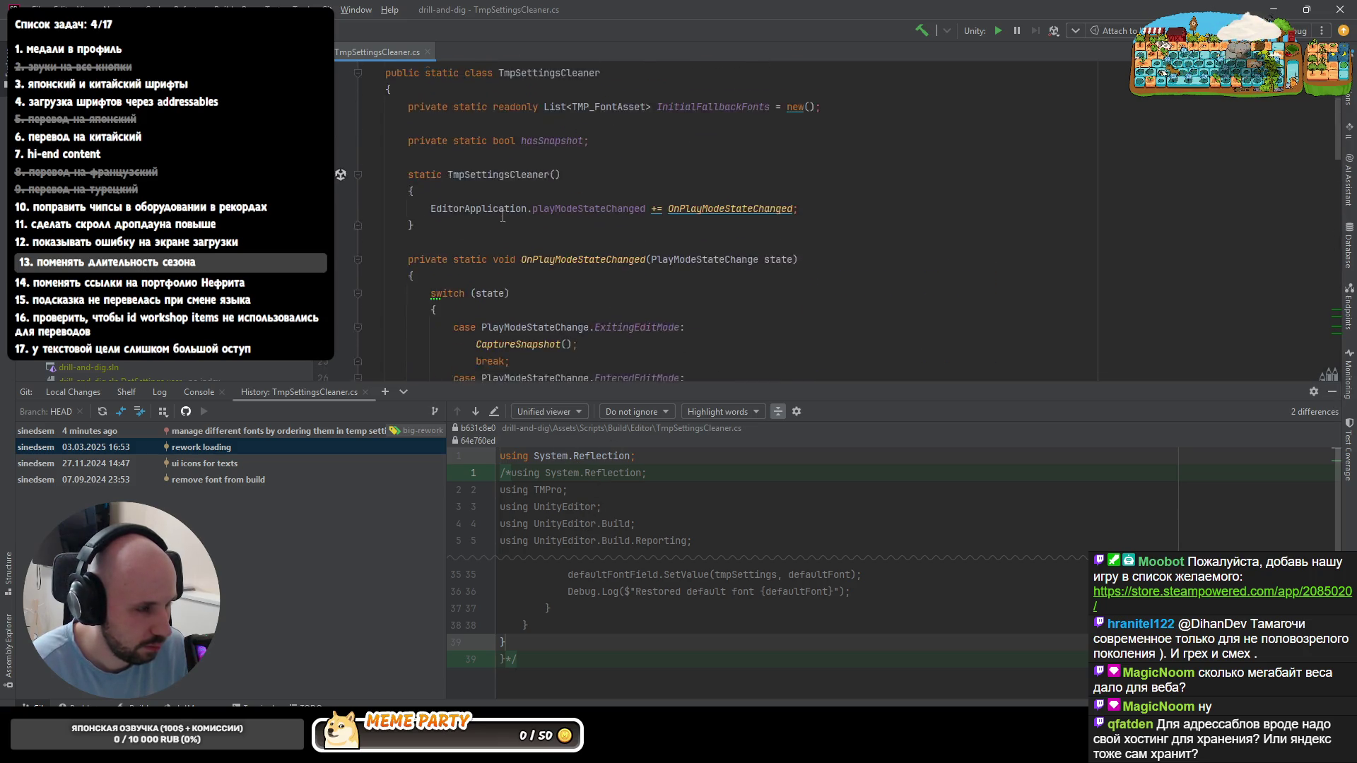
{"action": "scroll", "coordinate": [734, 311], "scroll_direction": "up", "scroll_amount": 6}
- Show Git history for the RestoreSnapshot code and view the 'ui icons for texts' revision clearing fallbackSpriteAssets
{"action": "key", "text": "alt+9"}
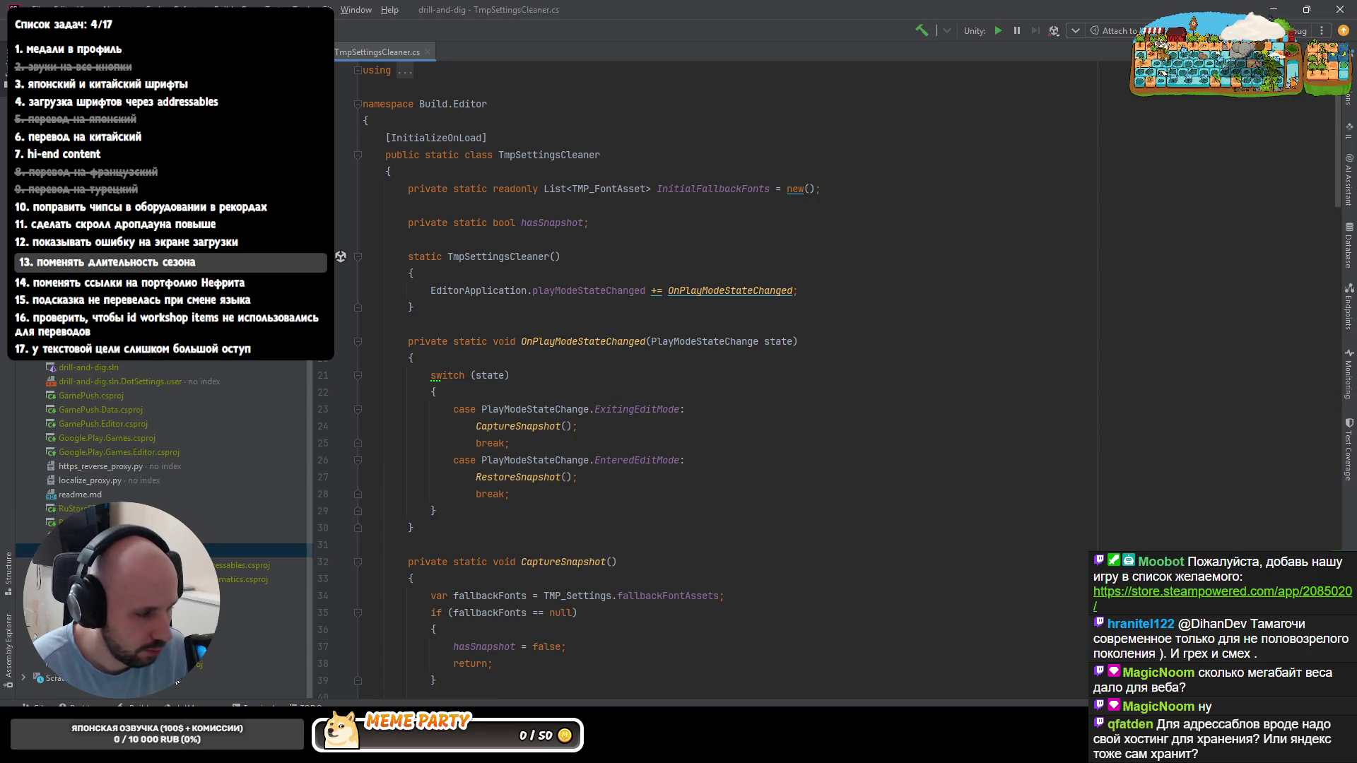
{"action": "key", "text": "alt+9"}
{"action": "left_click", "coordinate": [634, 557]}
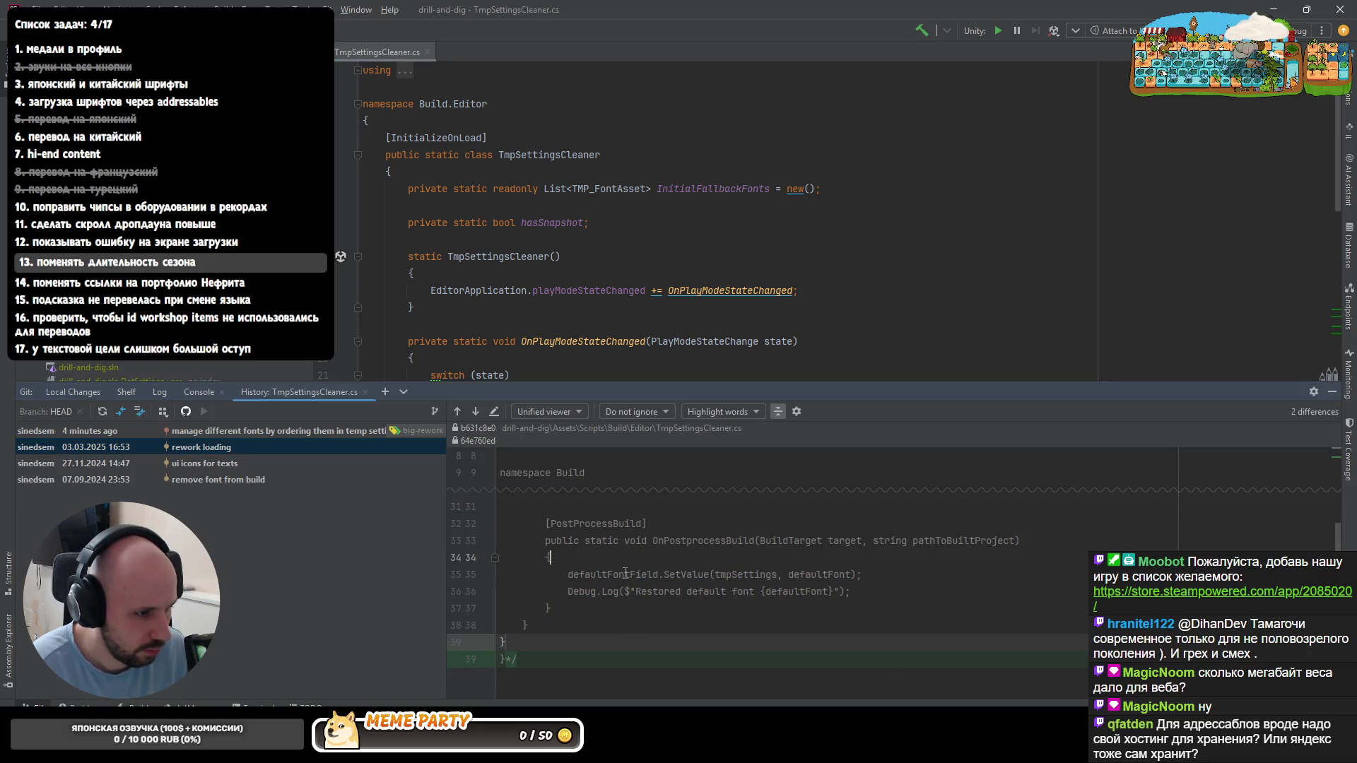
{"action": "scroll", "coordinate": [670, 508], "scroll_direction": "up", "scroll_amount": 2}
{"action": "scroll", "coordinate": [662, 525], "scroll_direction": "up", "scroll_amount": 3}
{"action": "scroll", "coordinate": [652, 547], "scroll_direction": "up", "scroll_amount": 2}
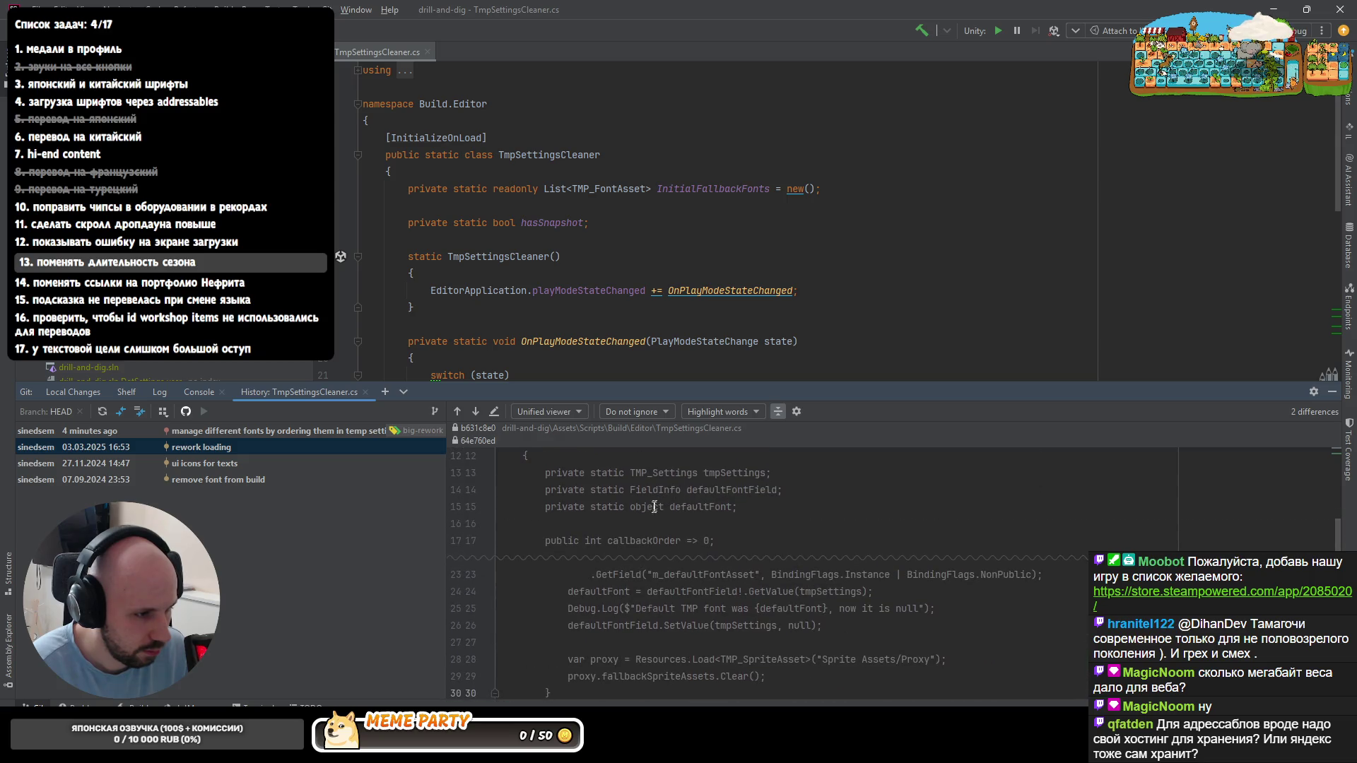
{"action": "key", "text": "ctrl+shift+BackSpace"}
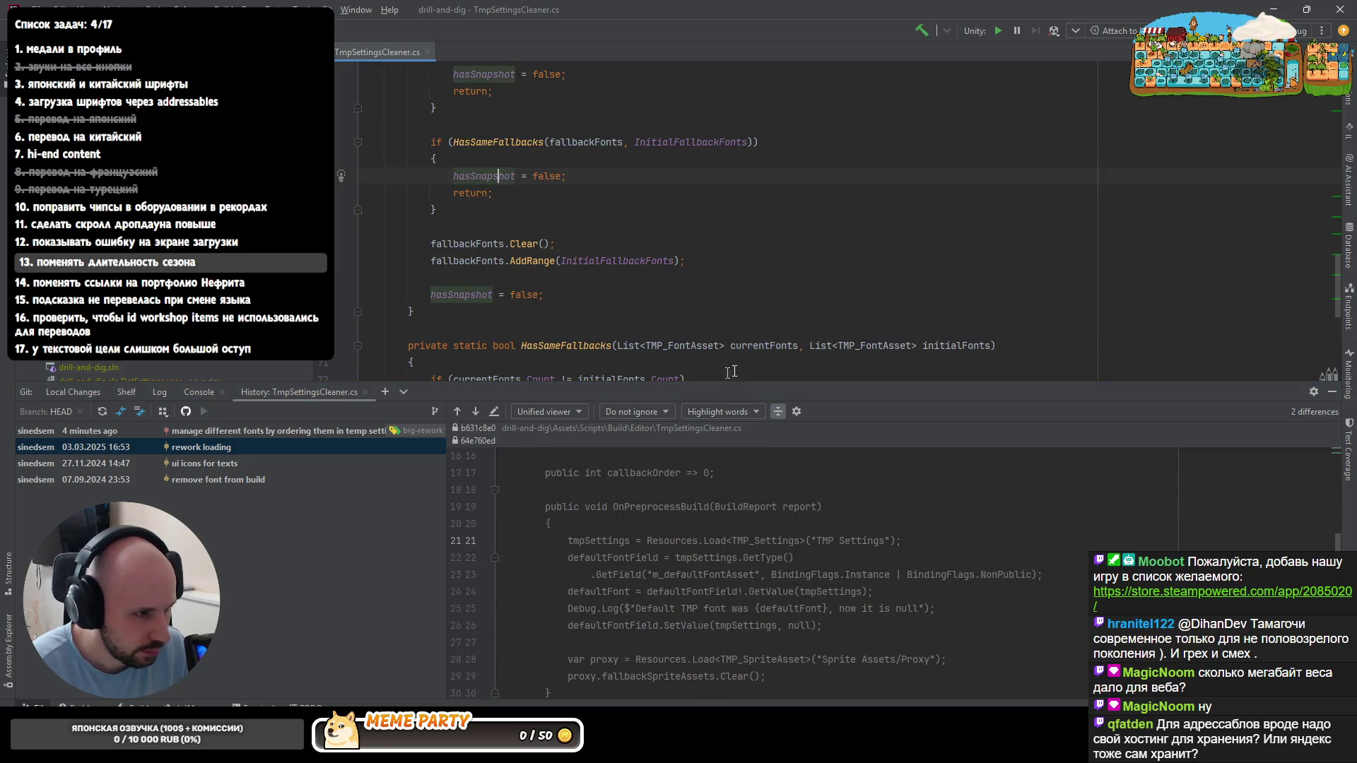
{"action": "scroll", "coordinate": [486, 314], "scroll_direction": "up", "scroll_amount": 3}
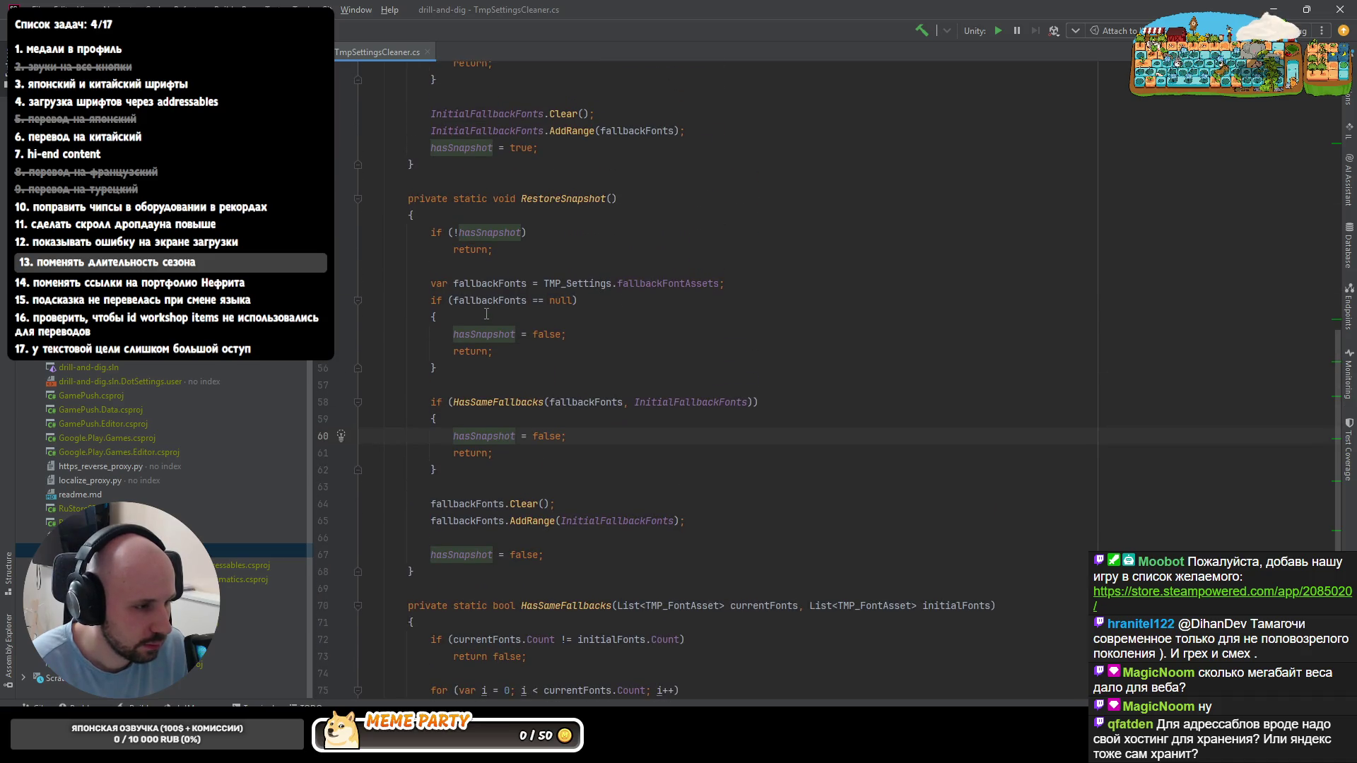
{"action": "scroll", "coordinate": [486, 314], "scroll_direction": "up", "scroll_amount": 3}
{"action": "right_click", "coordinate": [502, 285]}
{"action": "mouse_move", "coordinate": [552, 601]}
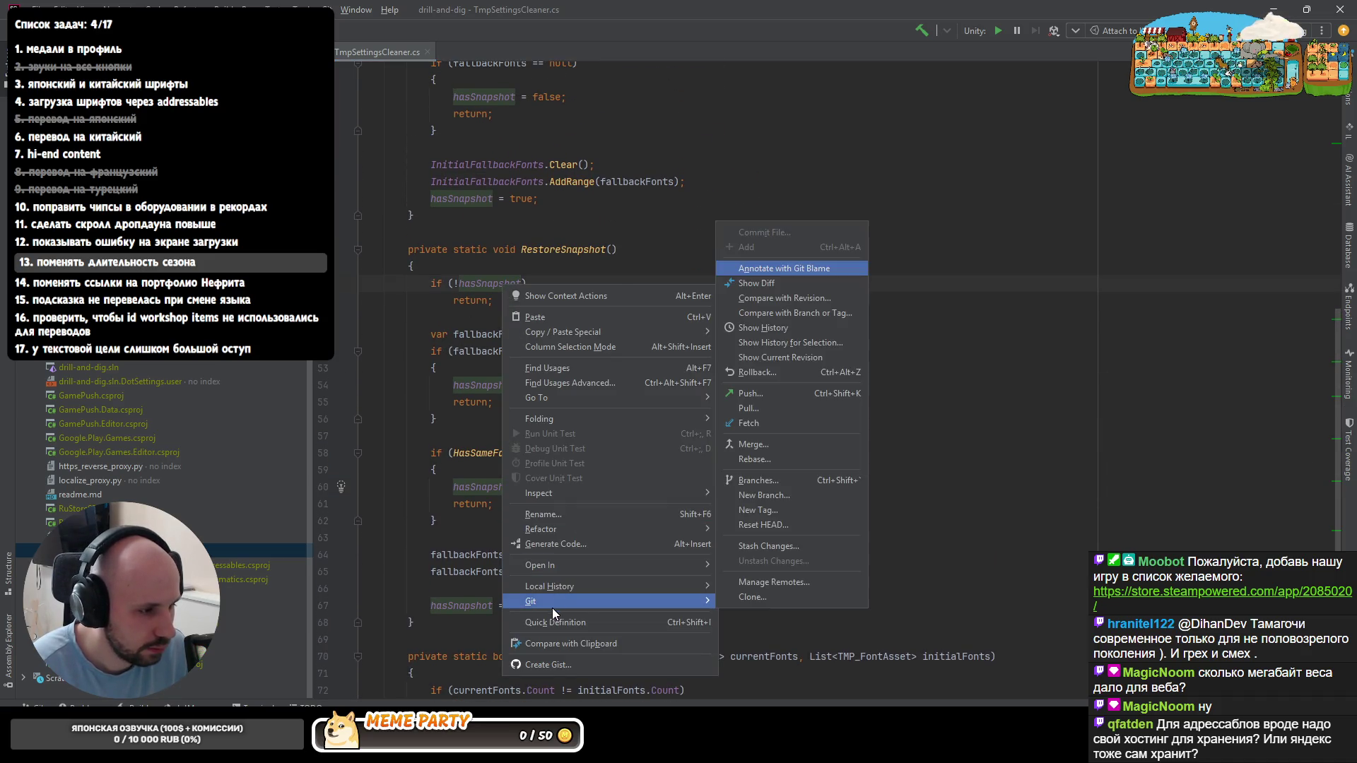
{"action": "left_click", "coordinate": [762, 341]}
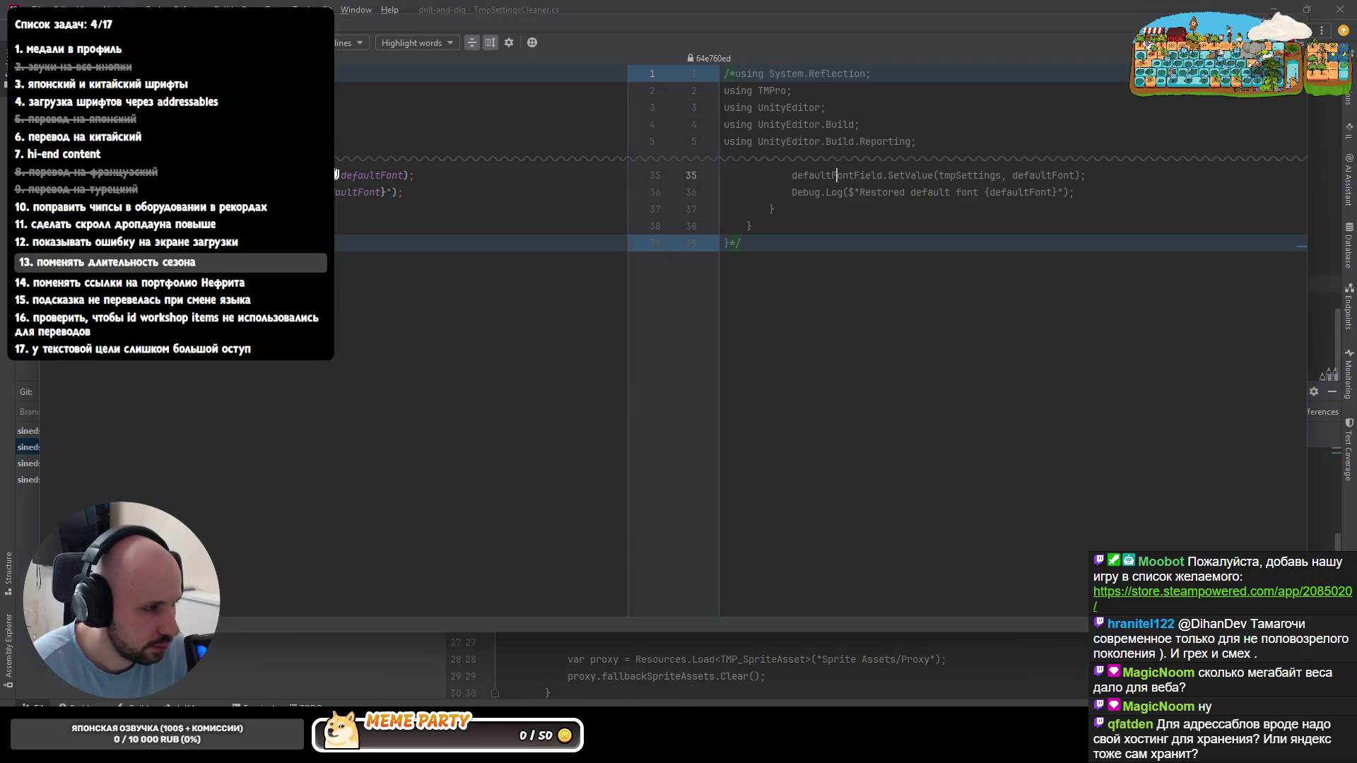
{"action": "left_click", "coordinate": [221, 462]}
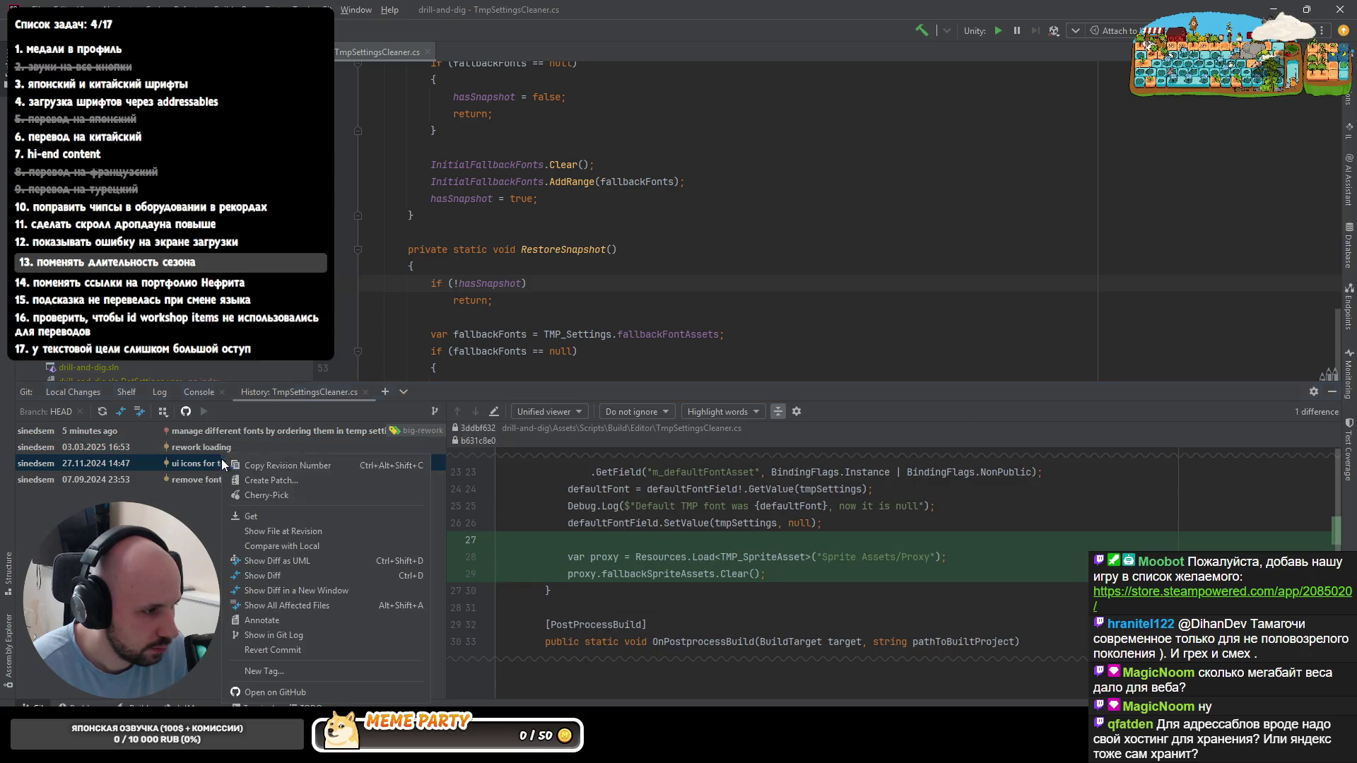
{"action": "scroll", "coordinate": [954, 212], "scroll_direction": "up", "scroll_amount": 5}
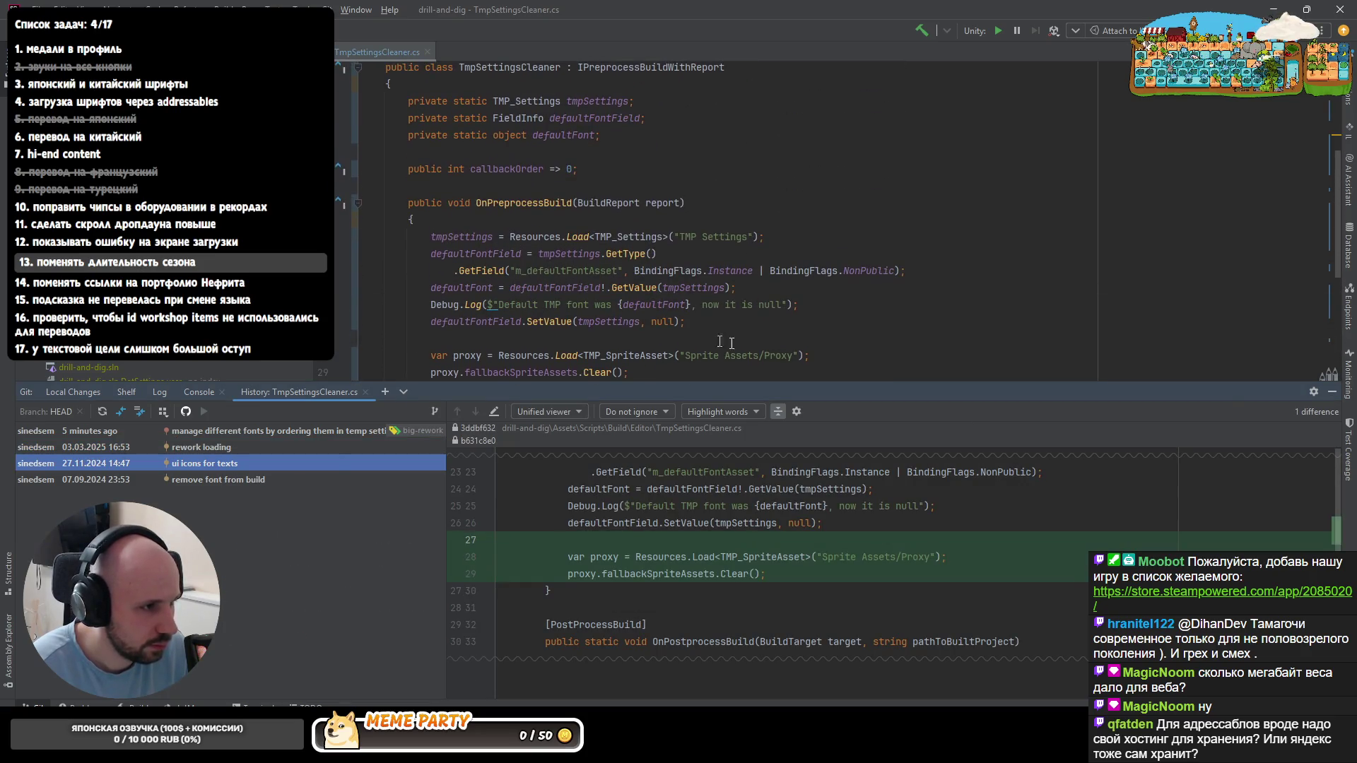
{"action": "left_click", "coordinate": [1303, 392]}
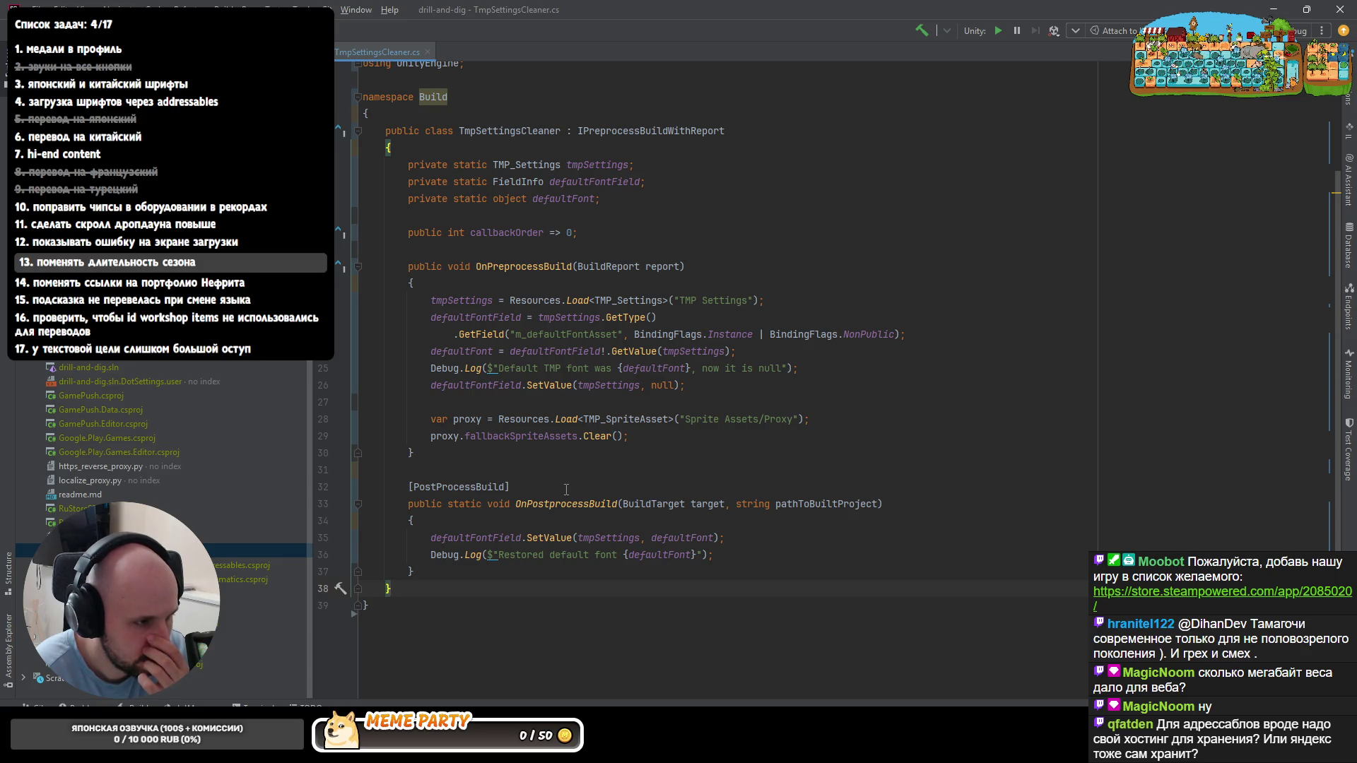
- Inspect the defaultFontField reset and select the whole proxy.fallbackSpriteAssets.Clear() call
{"action": "left_click", "coordinate": [514, 436]}
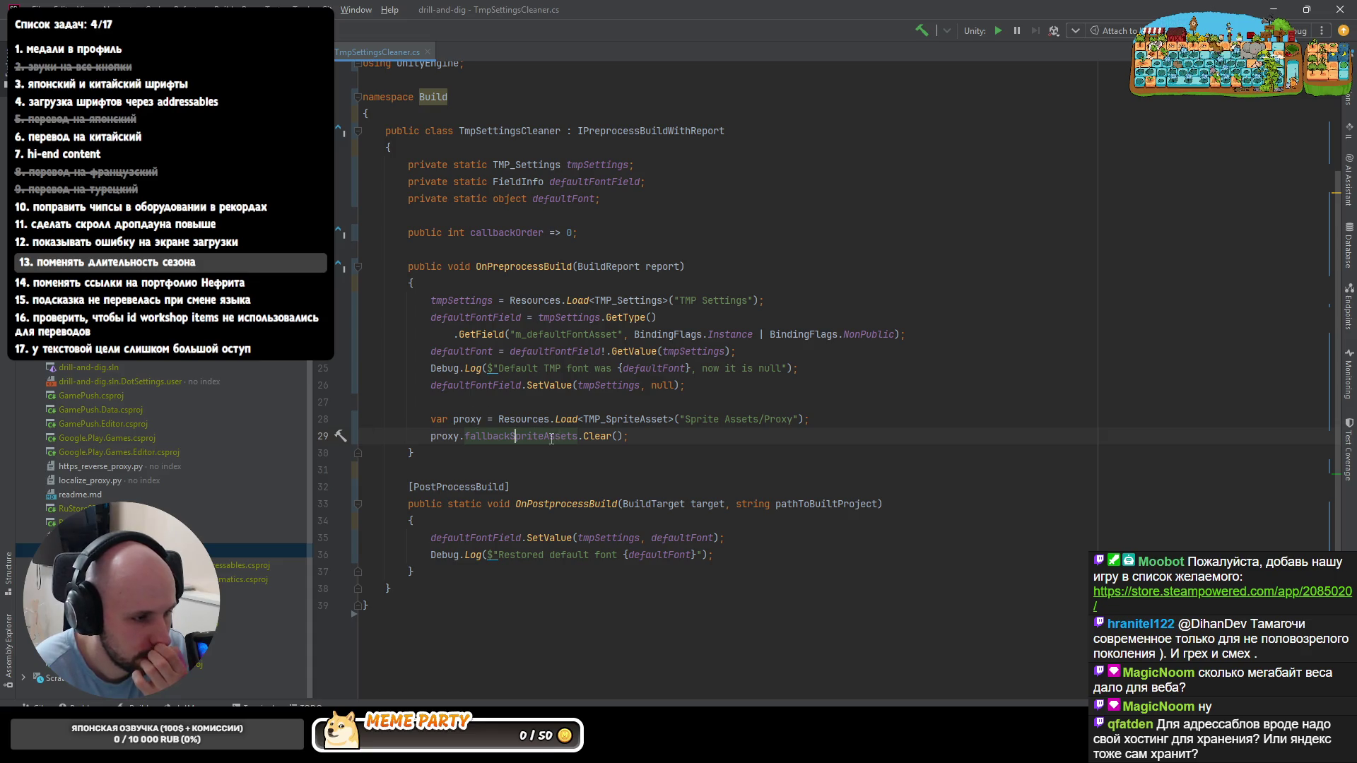
{"action": "left_click", "coordinate": [464, 386]}
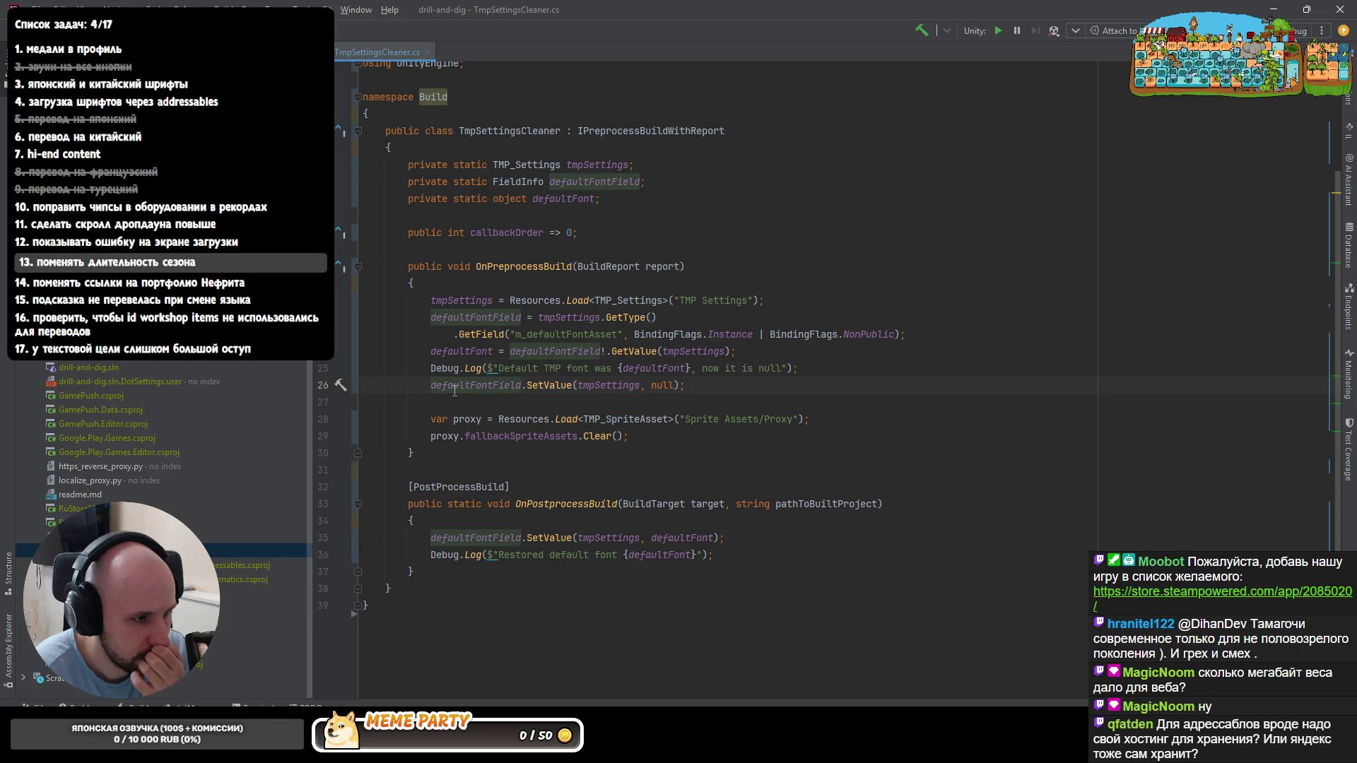
{"action": "mouse_move", "coordinate": [474, 385]}
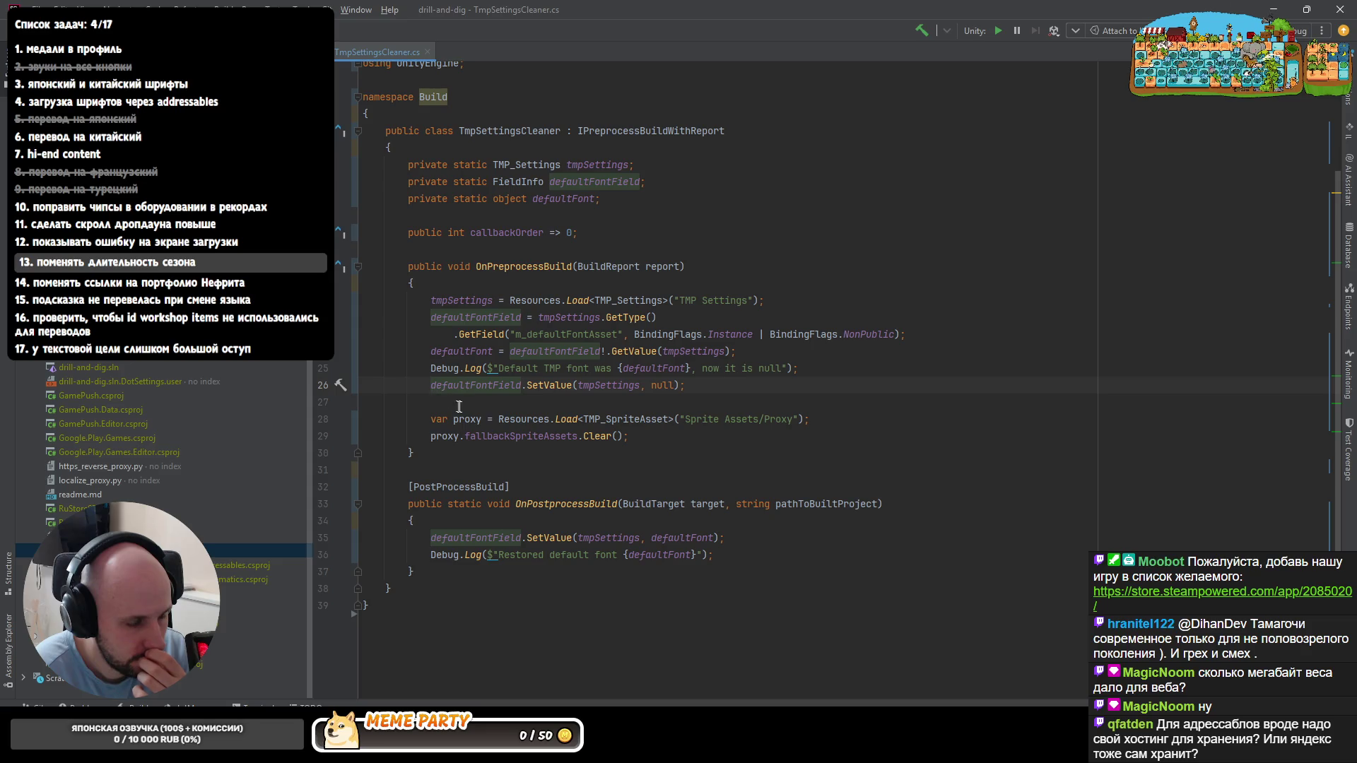
{"action": "double_click", "coordinate": [544, 434]}
{"action": "key", "text": "ctrl+w"}
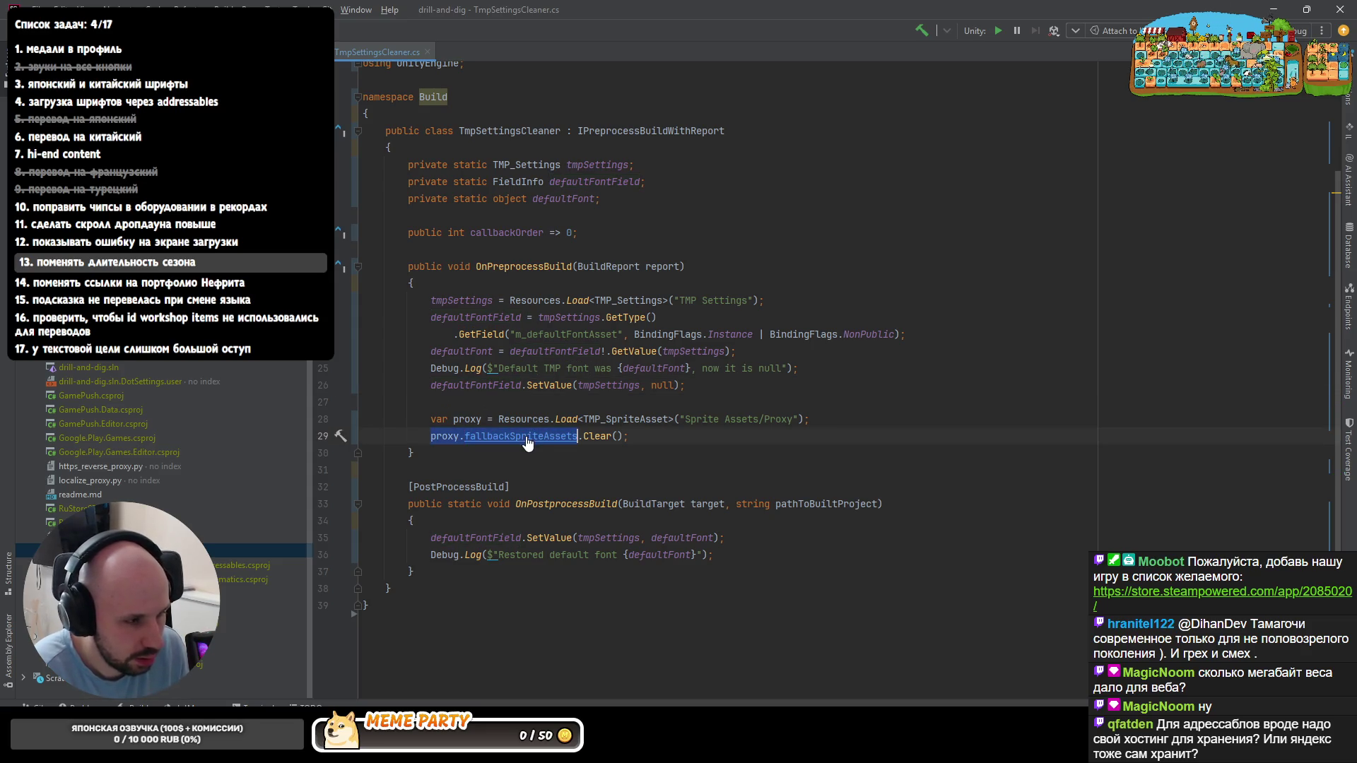
{"action": "key", "text": "ctrl+w"}
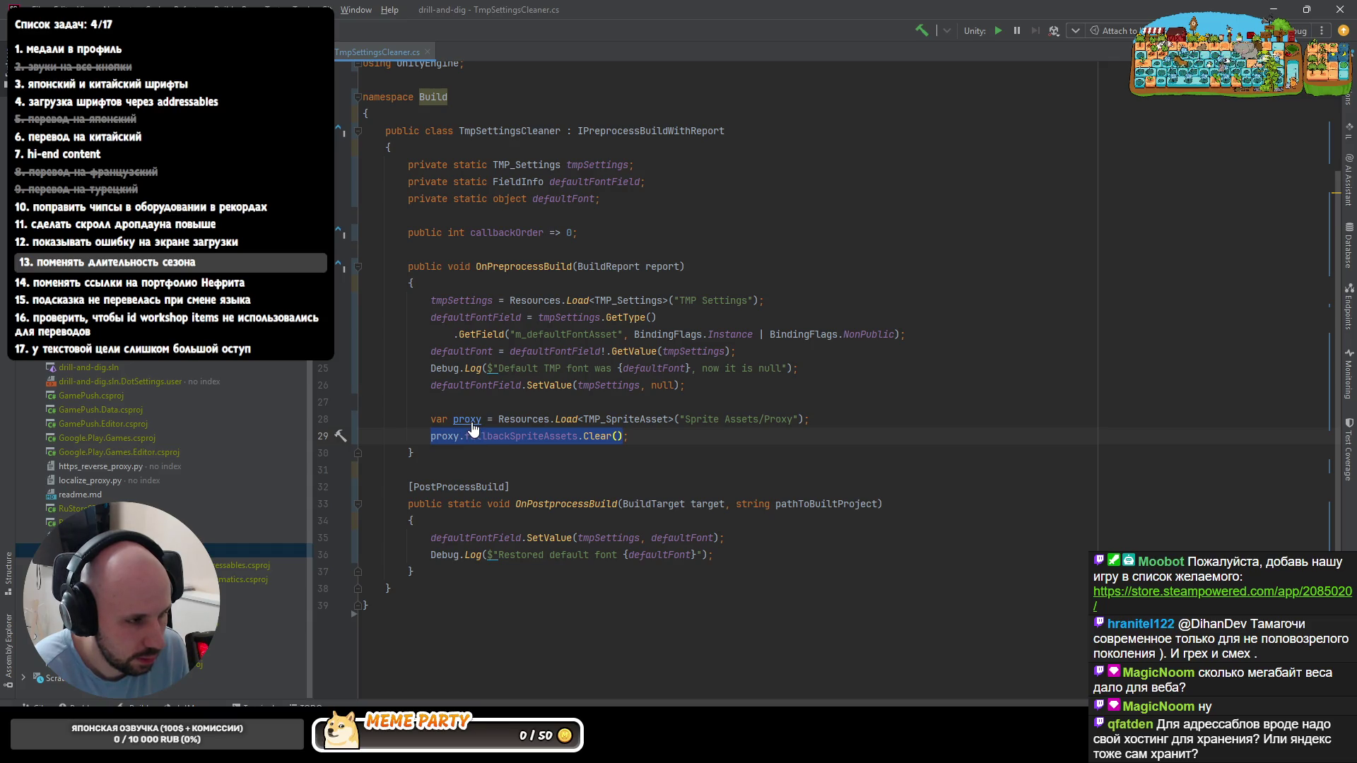
{"action": "left_click", "coordinate": [489, 402]}
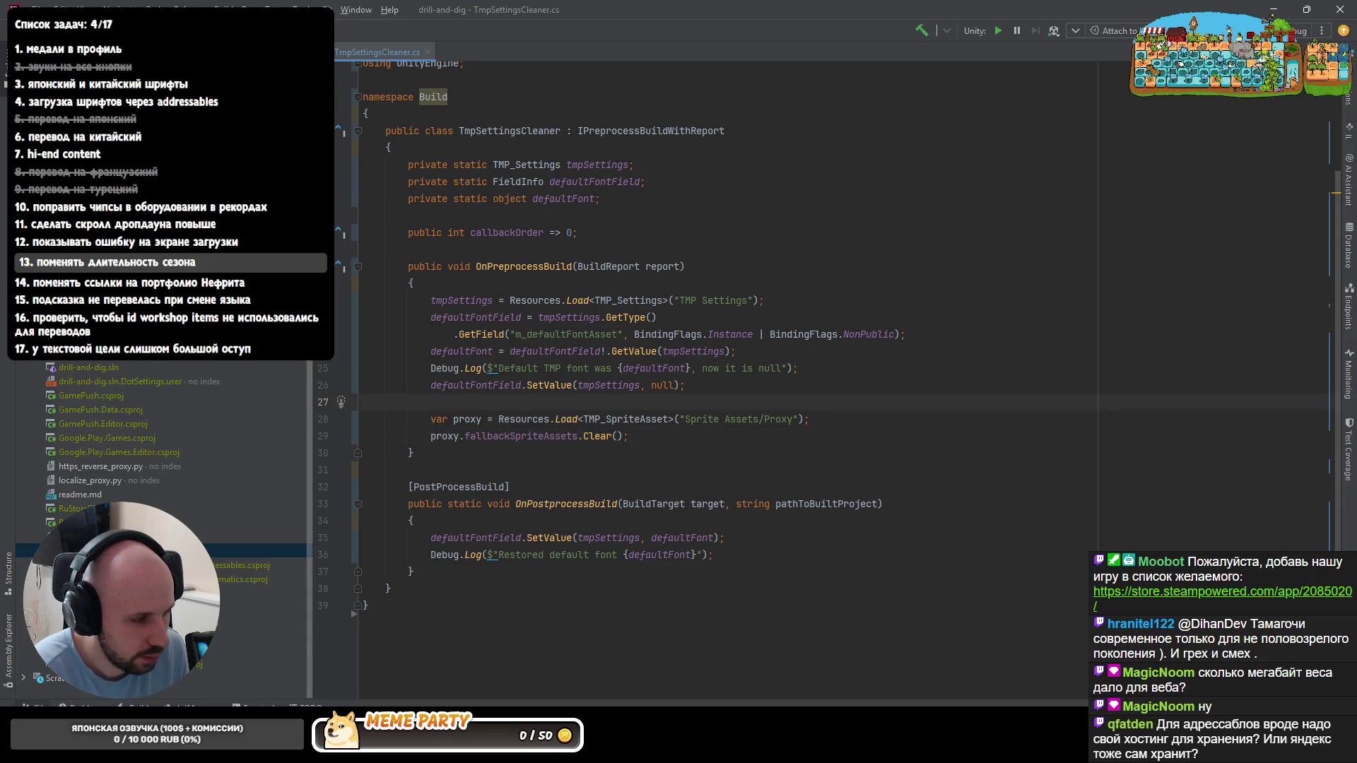
- Copy the revision number of the 'ui icons for texts' commit and switch to the Codex chat
{"action": "key", "text": "alt+9"}
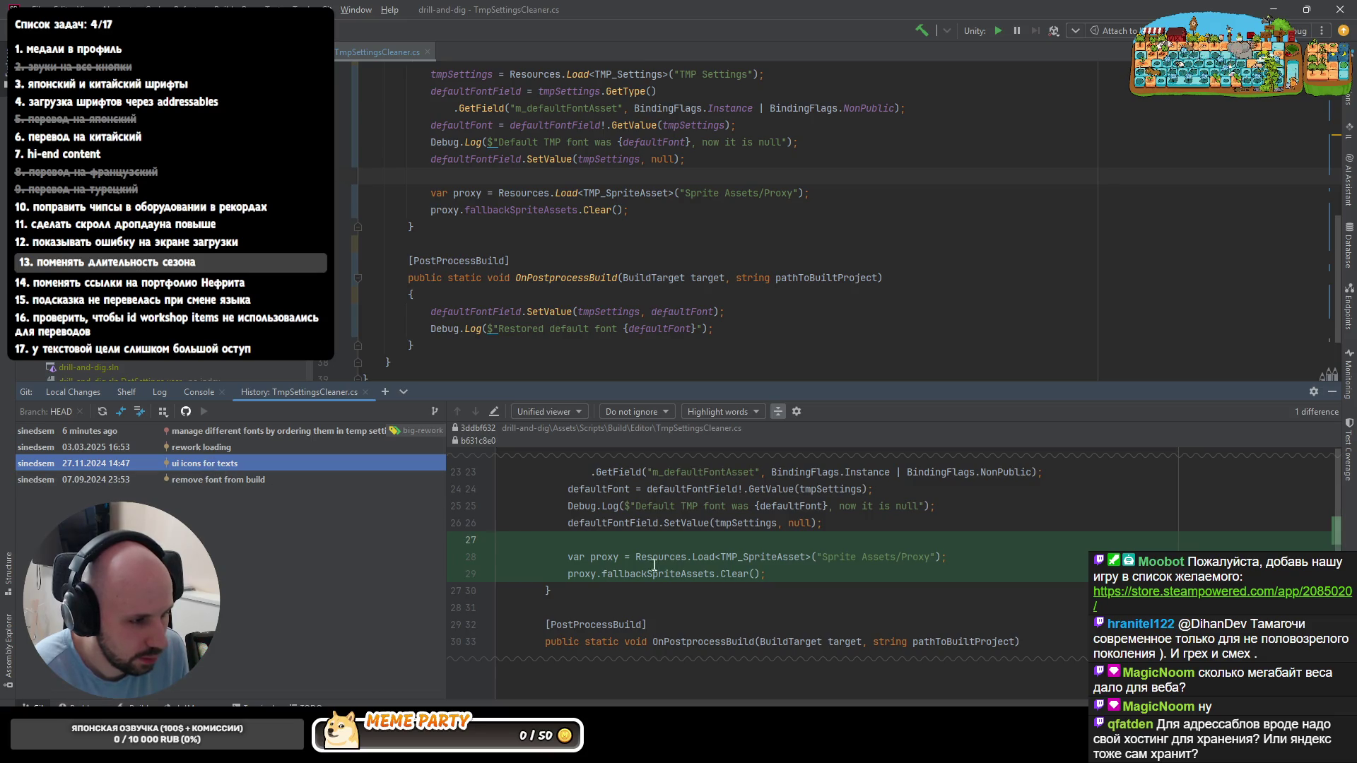
{"action": "right_click", "coordinate": [107, 463]}
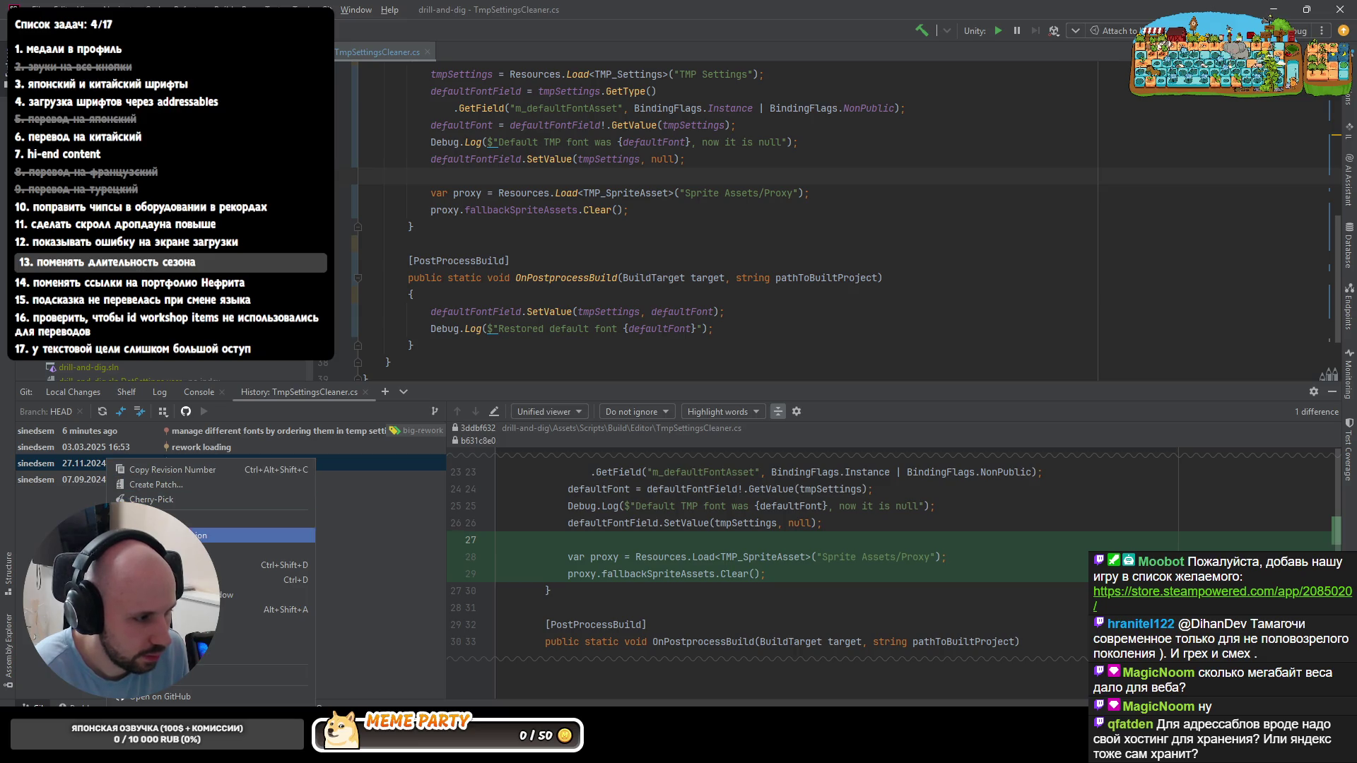
{"action": "key", "text": "Escape"}
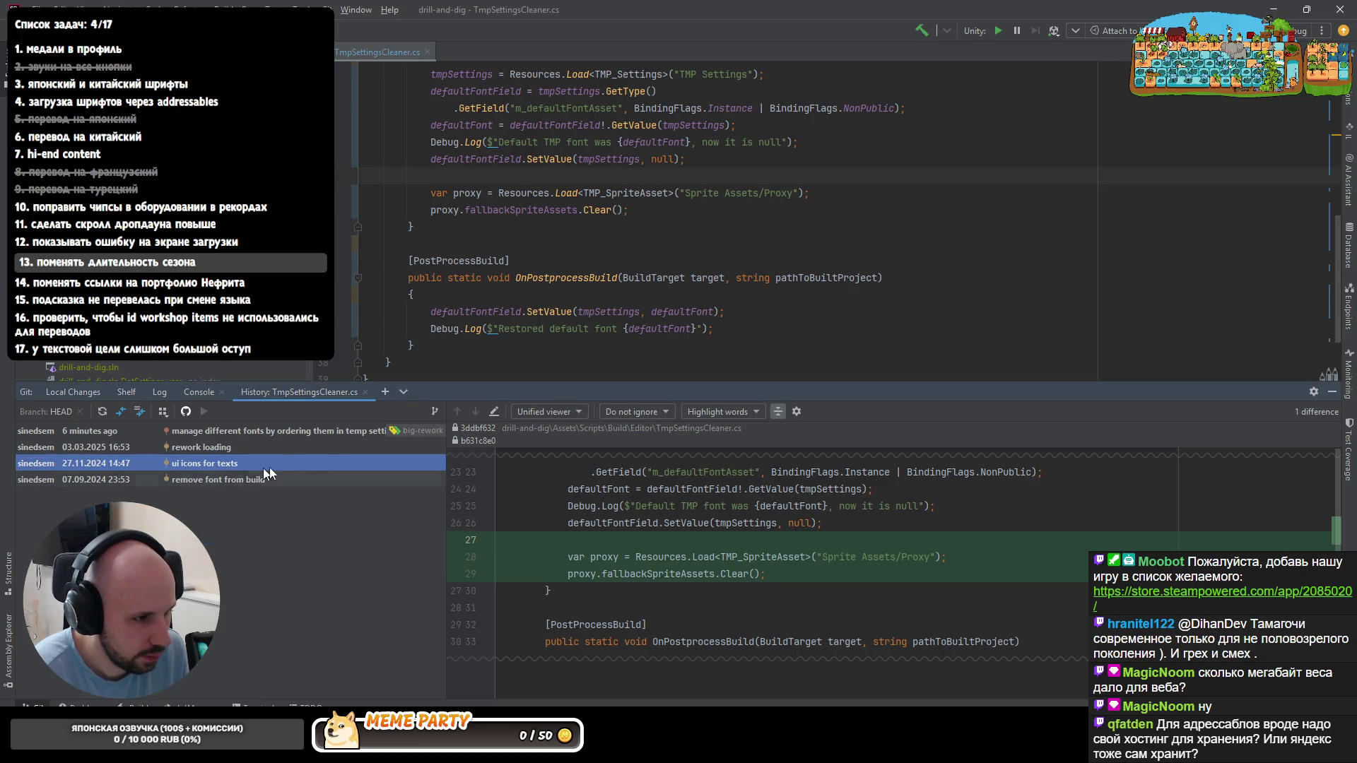
{"action": "key", "text": "alt+Tab"}
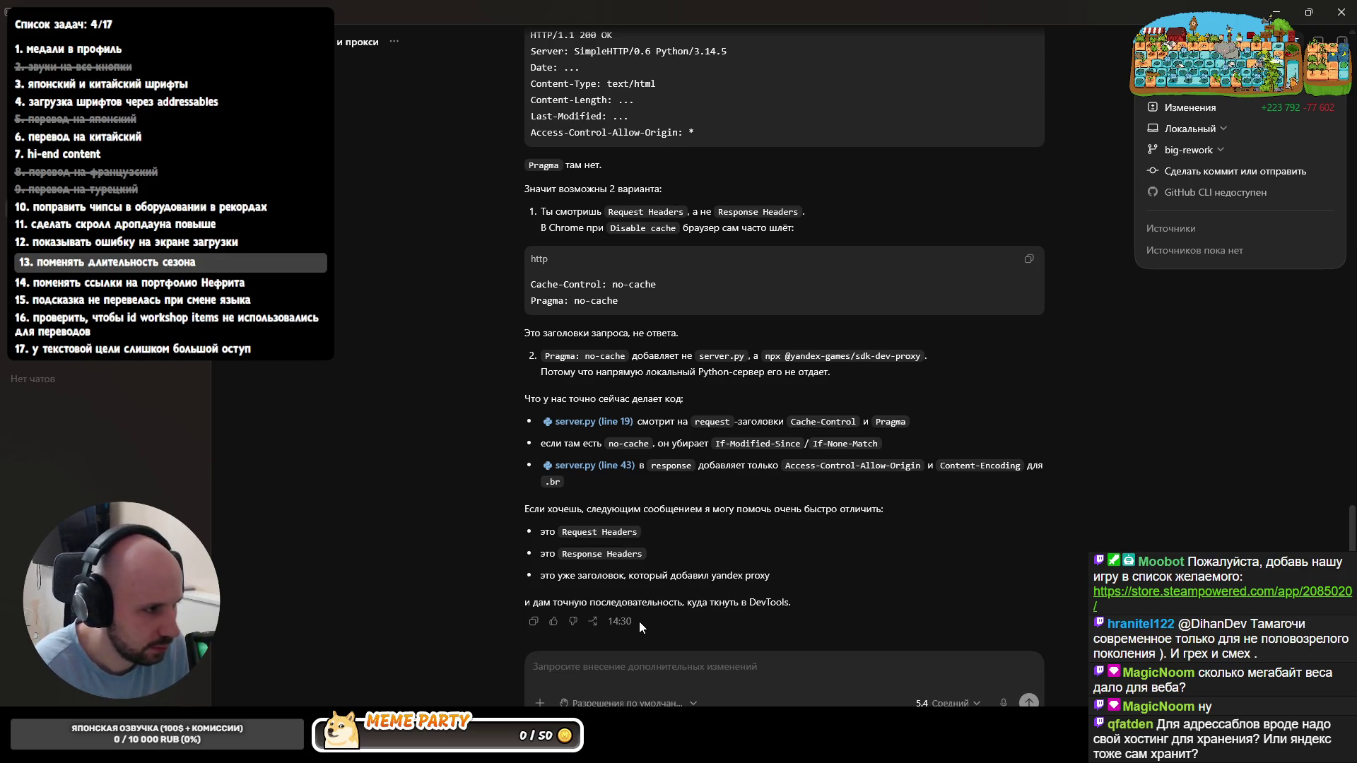
- In the TmpSettingsCleaner chat, draft the restore request with the pasted revision hash
{"action": "key", "text": "alt+Tab"}
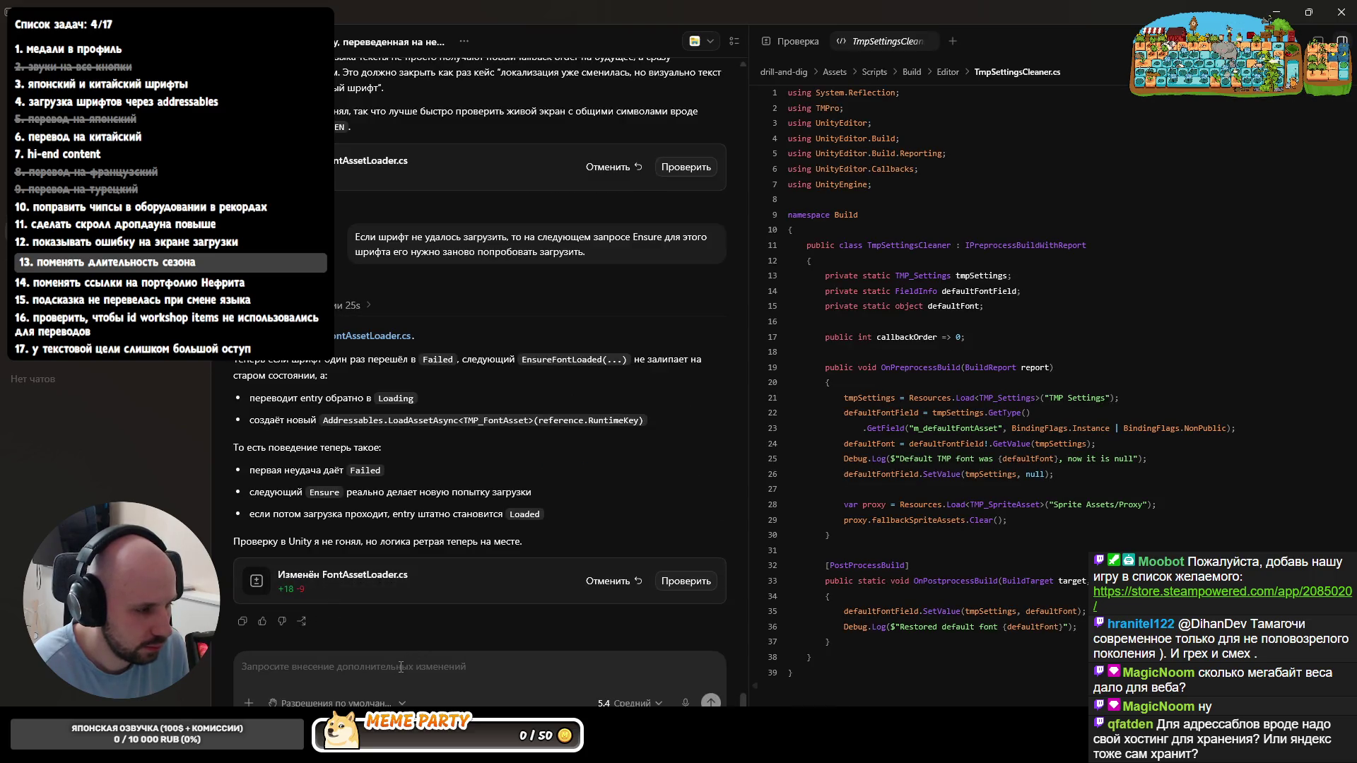
{"action": "type", "text": "посмотри"}
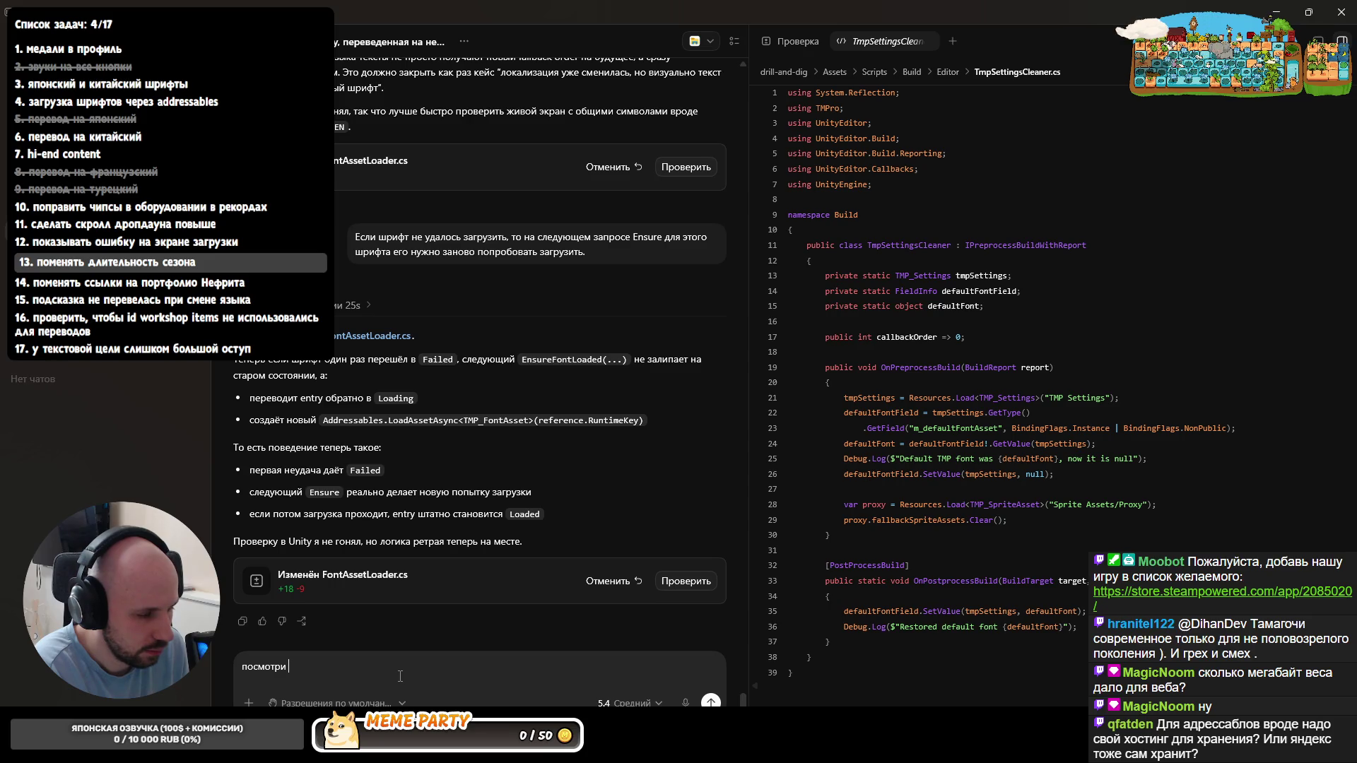
{"action": "key", "text": "alt+Tab"}
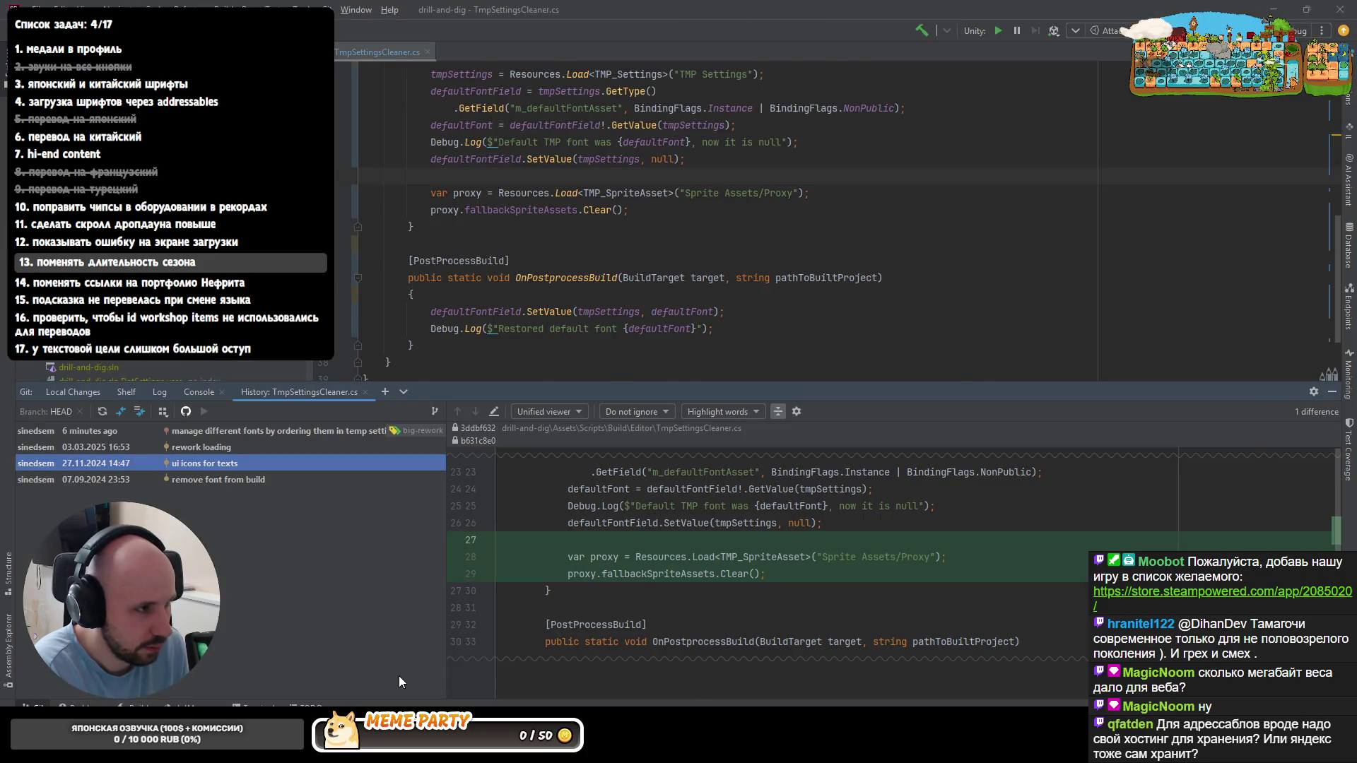
{"action": "key", "text": "alt+Tab"}
{"action": "type", "text": "Е"}
{"action": "key", "text": "BackSpace"}
{"action": "type", "text": "Tmp"}
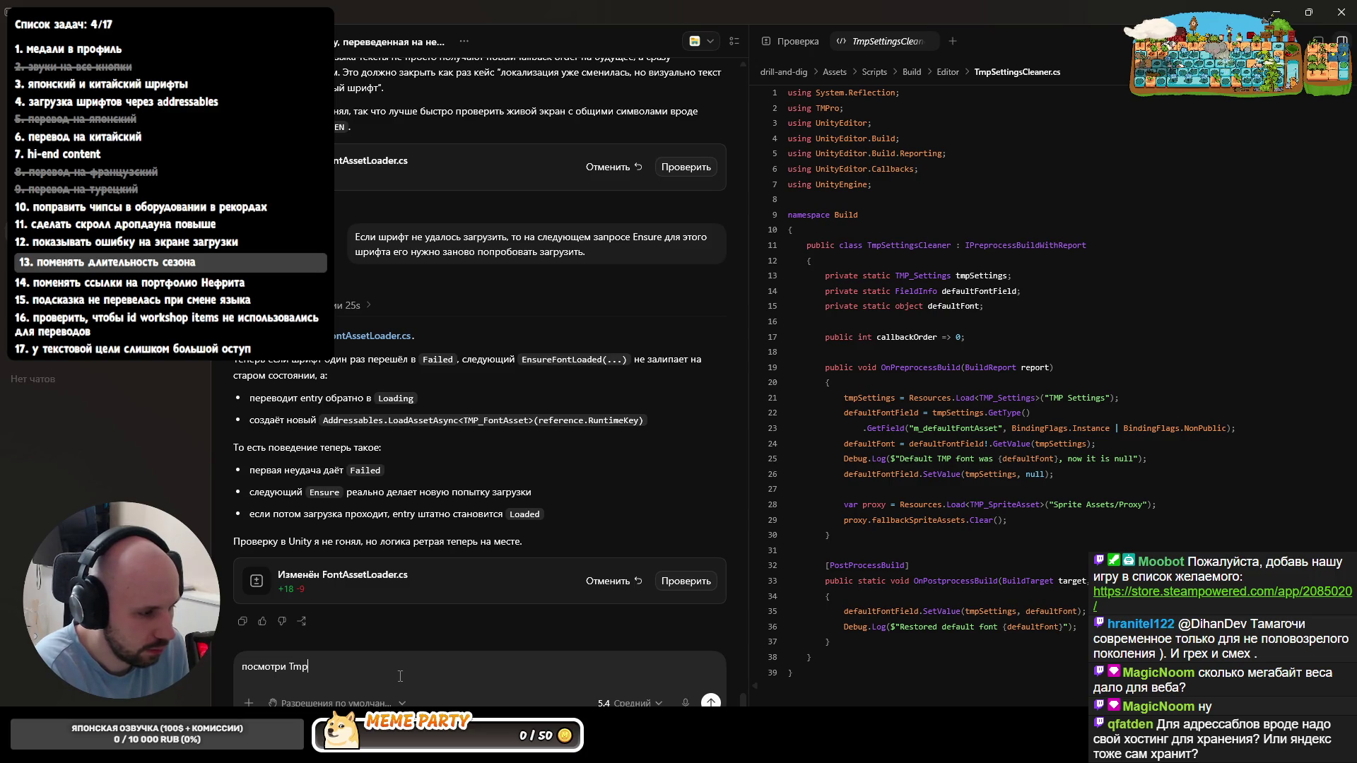
{"action": "type", "text": "Setting"}
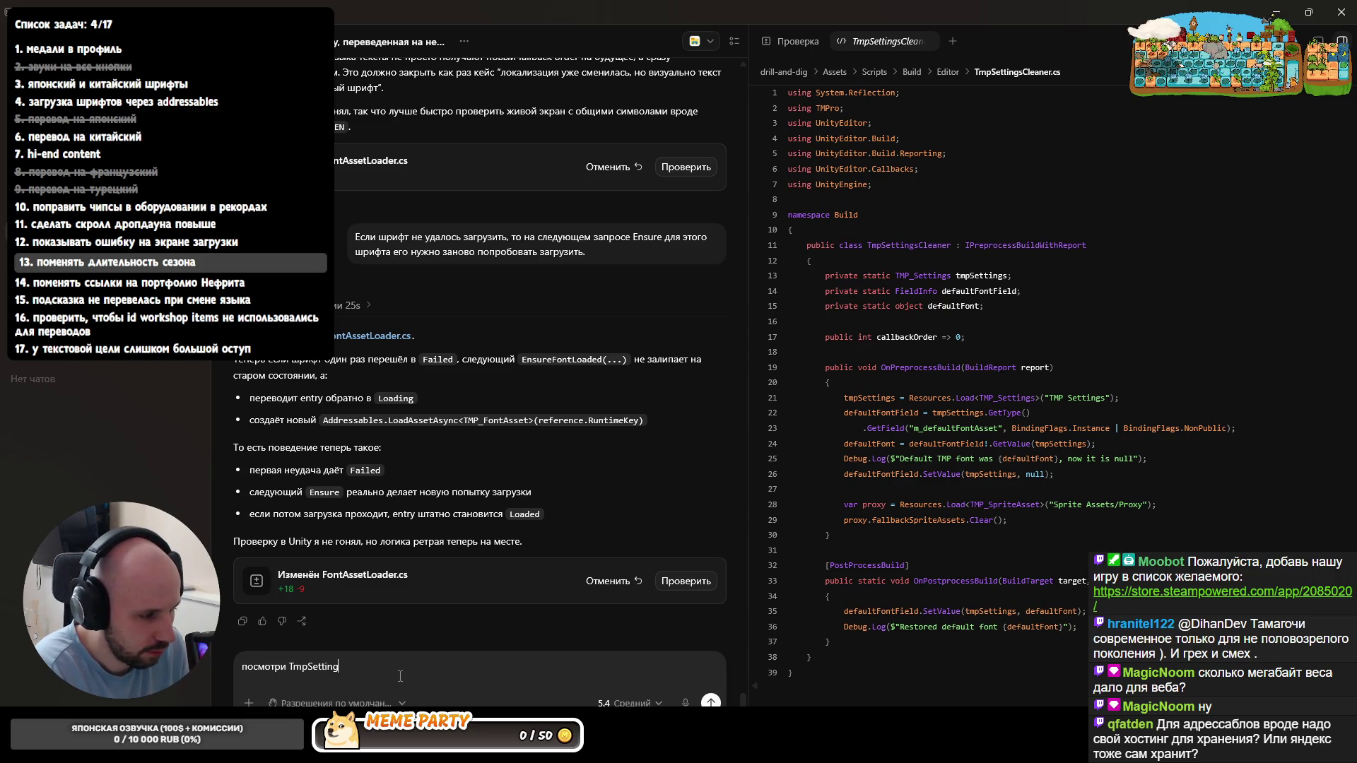
{"action": "type", "text": "sCleaner в ревизии"}
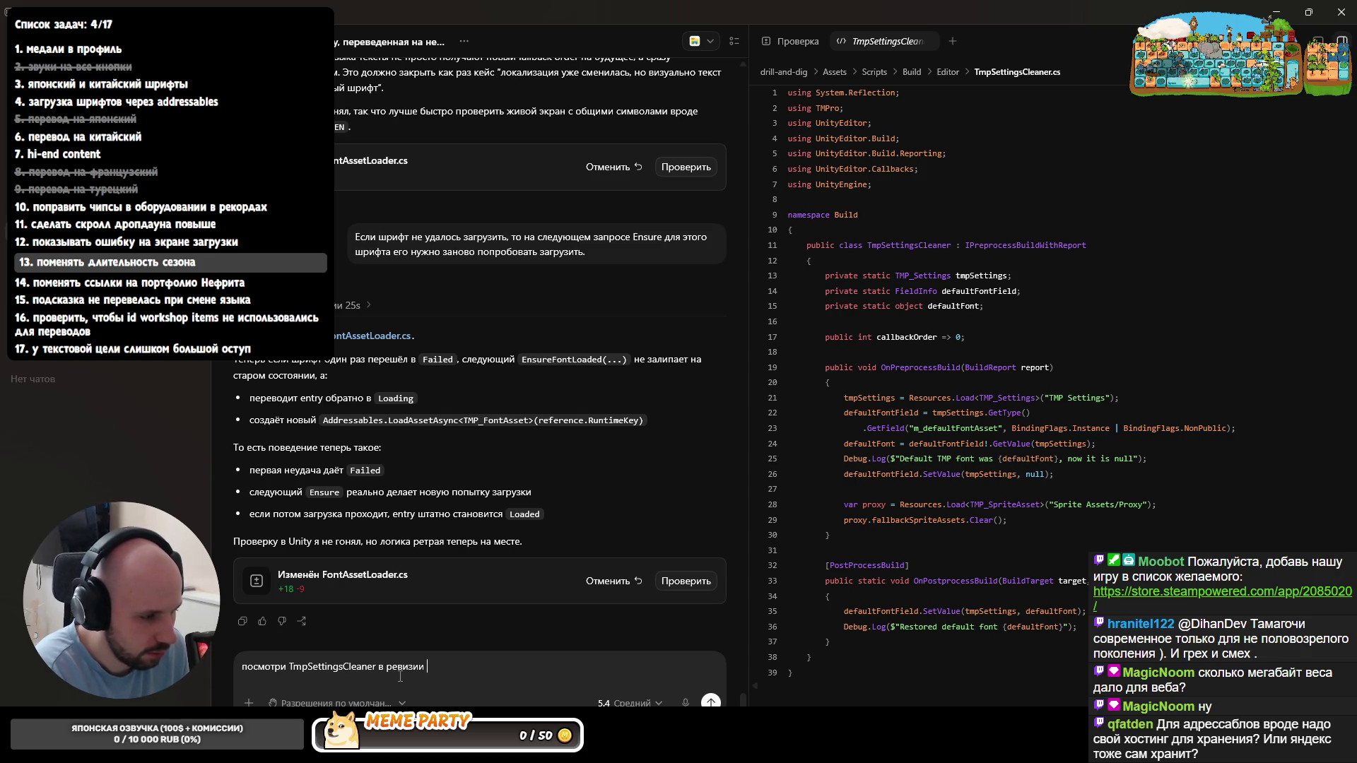
{"action": "type", "text": "b631c8e010a1adfd6485b4feaa7020fda385264a"}
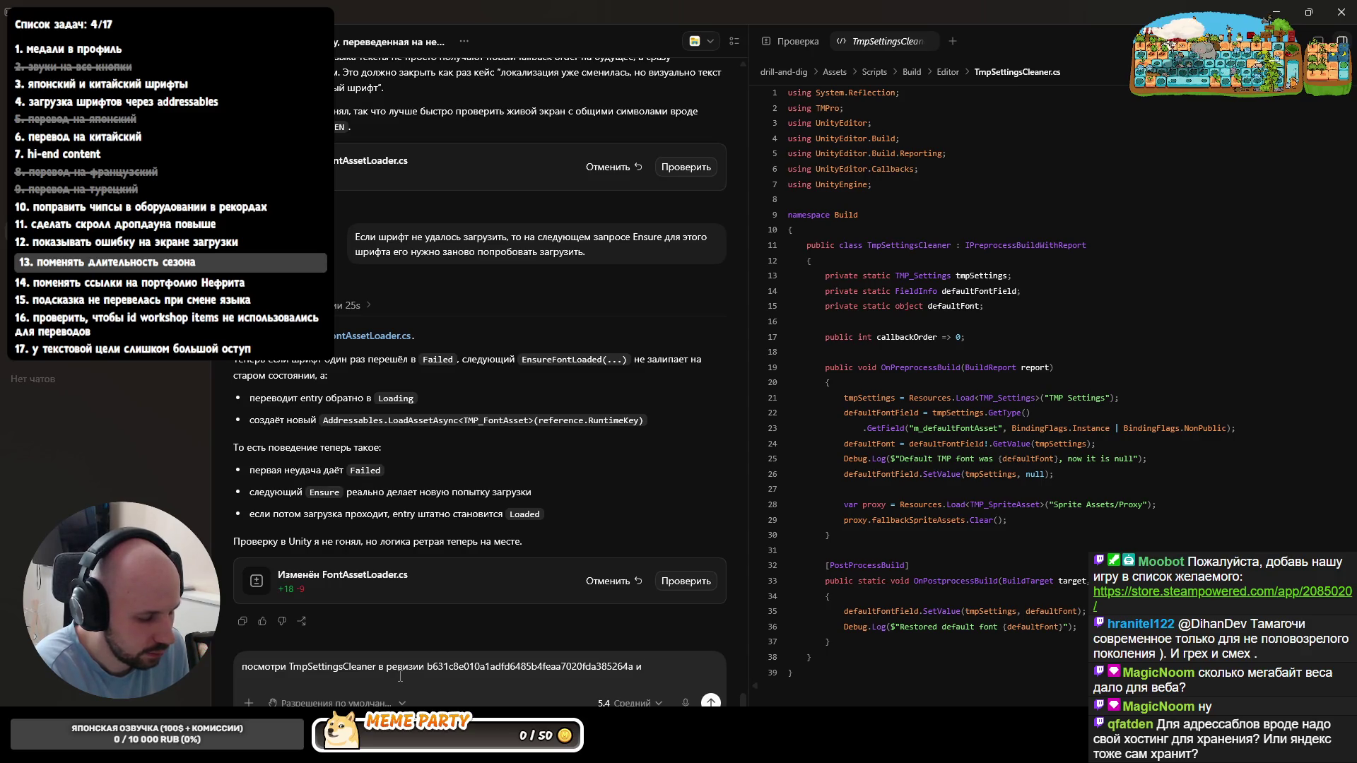
{"action": "type", "text": "анови"}
{"action": "type", "text": "туда "}
{"action": "type", "text": "стку"}
- Paste fallbackSpriteAssets copied from Rider, send the restore request, then stop the agent's run
{"action": "key", "text": "alt+Tab"}
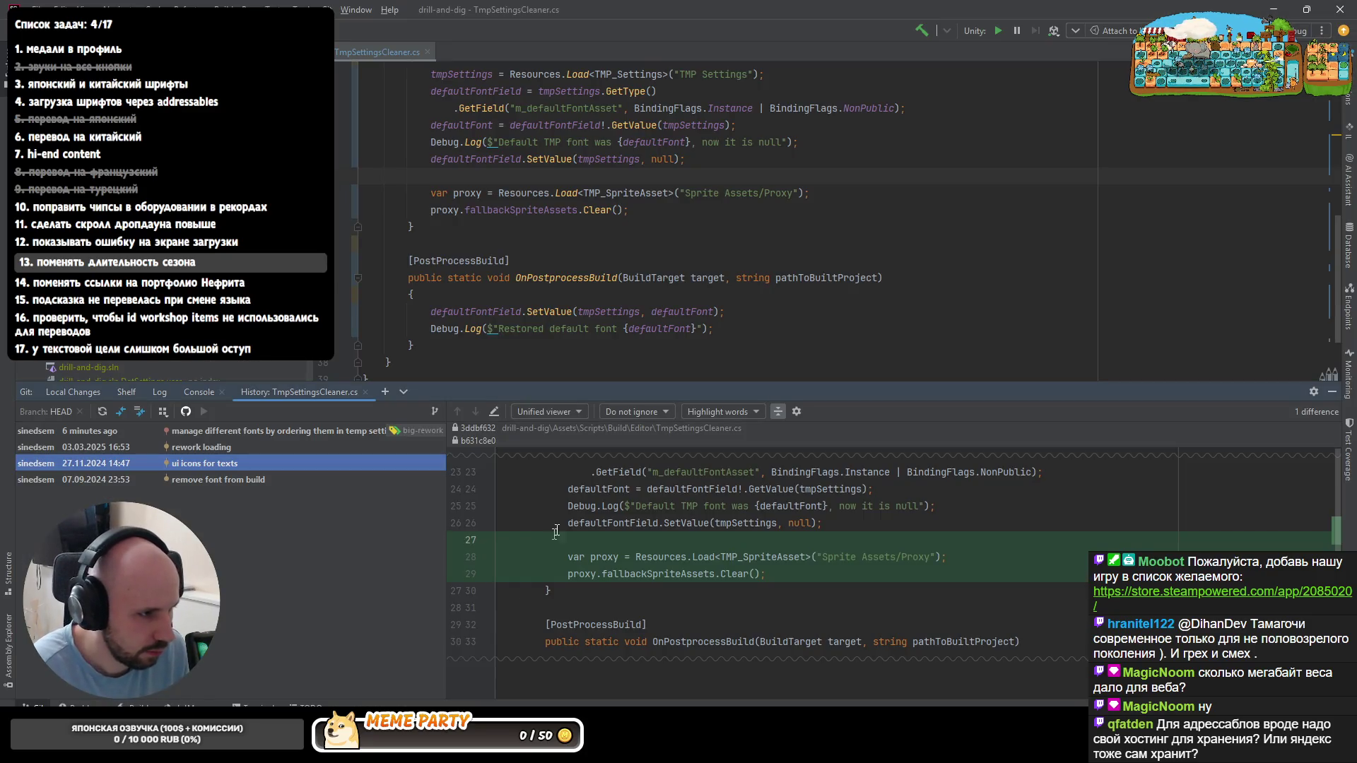
{"action": "double_click", "coordinate": [488, 210]}
{"action": "key", "text": "ctrl+c"}
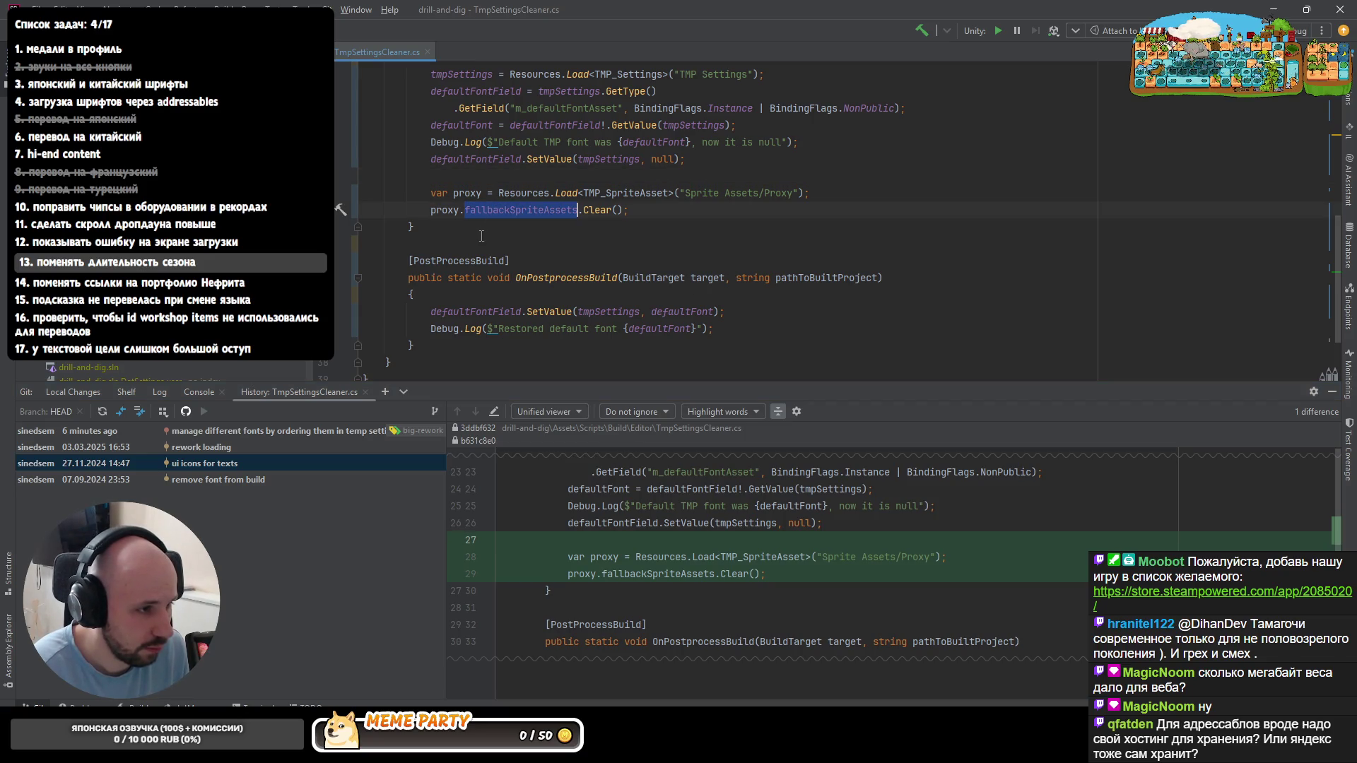
{"action": "key", "text": "alt+Tab"}
{"action": "type", "text": "спис"}
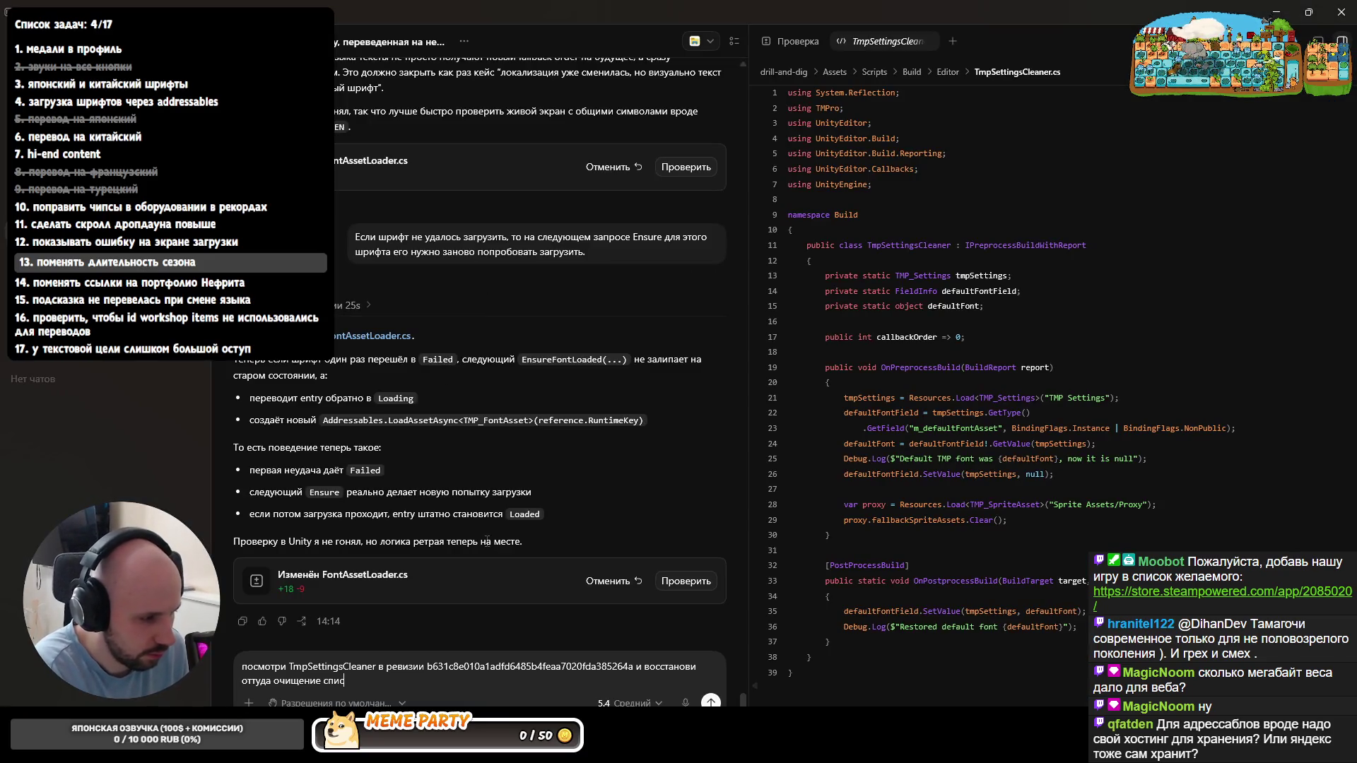
{"action": "type", "text": "ка"}
{"action": "key", "text": "ctrl+v"}
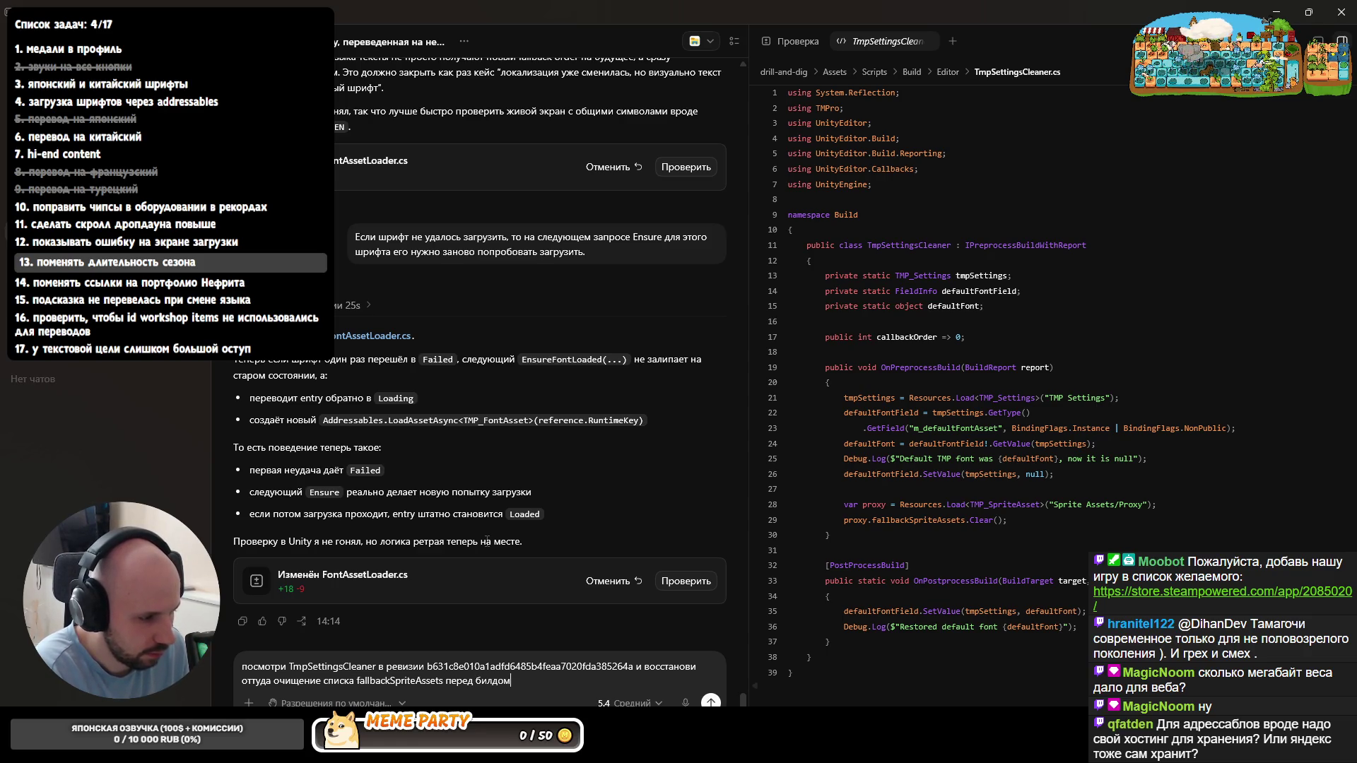
{"action": "key", "text": "Return"}
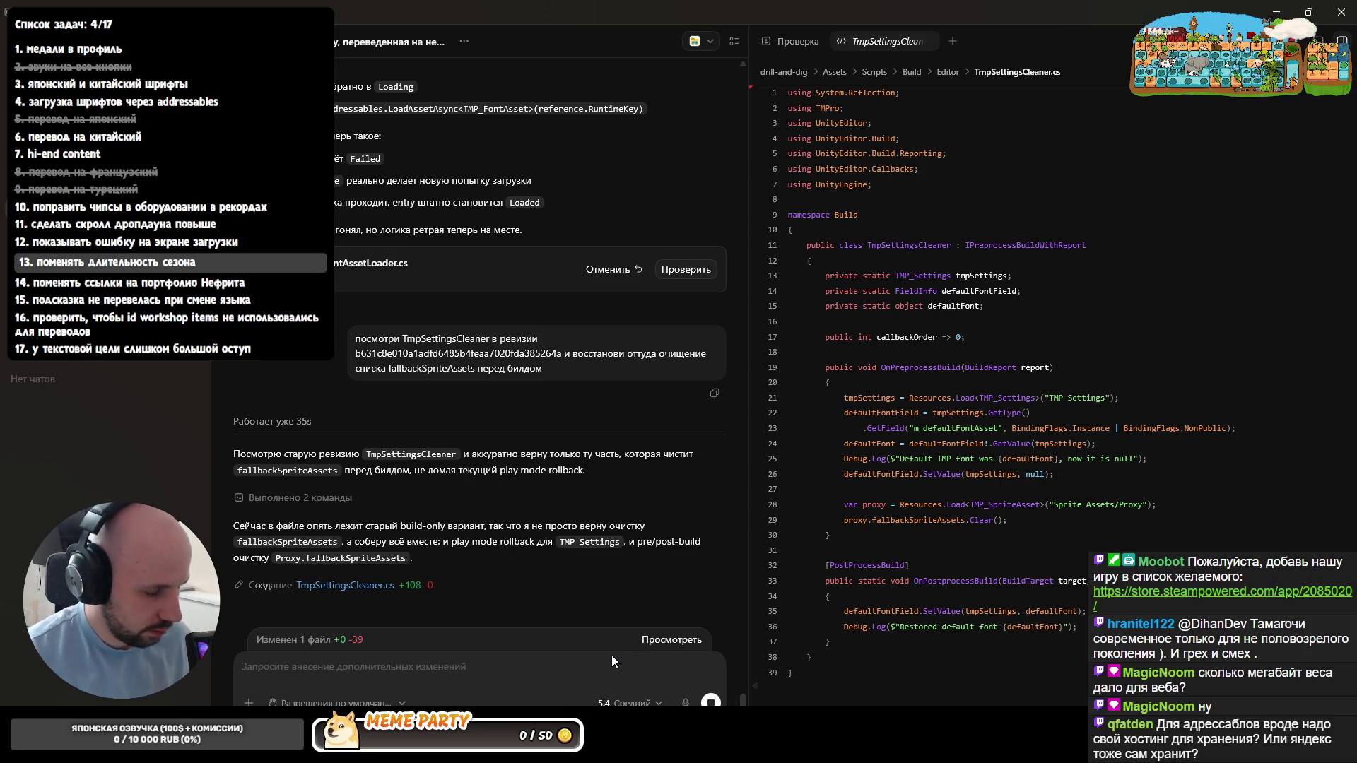
{"action": "left_click", "coordinate": [710, 701]}
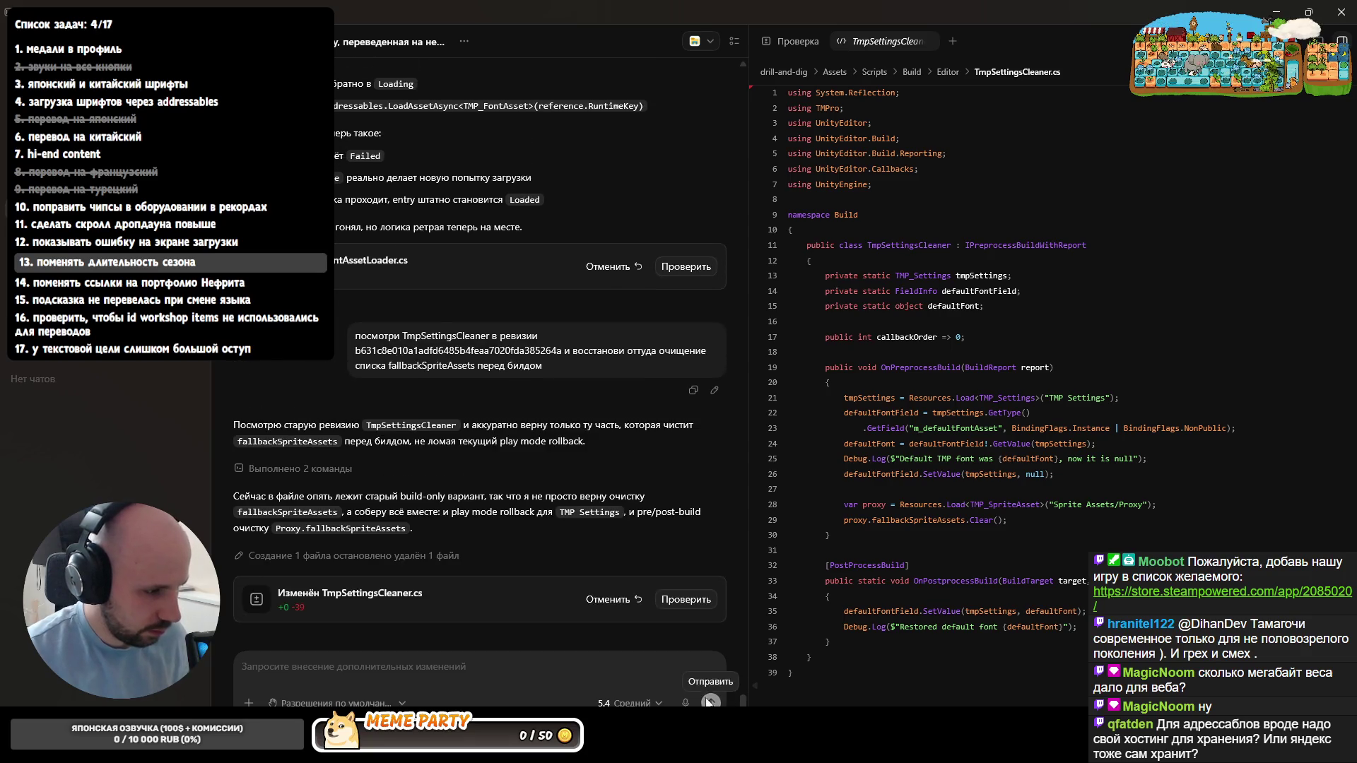
- Switch to the drill-and-dig Rider project and glance at its recent files
{"action": "key", "text": "alt+Tab"}
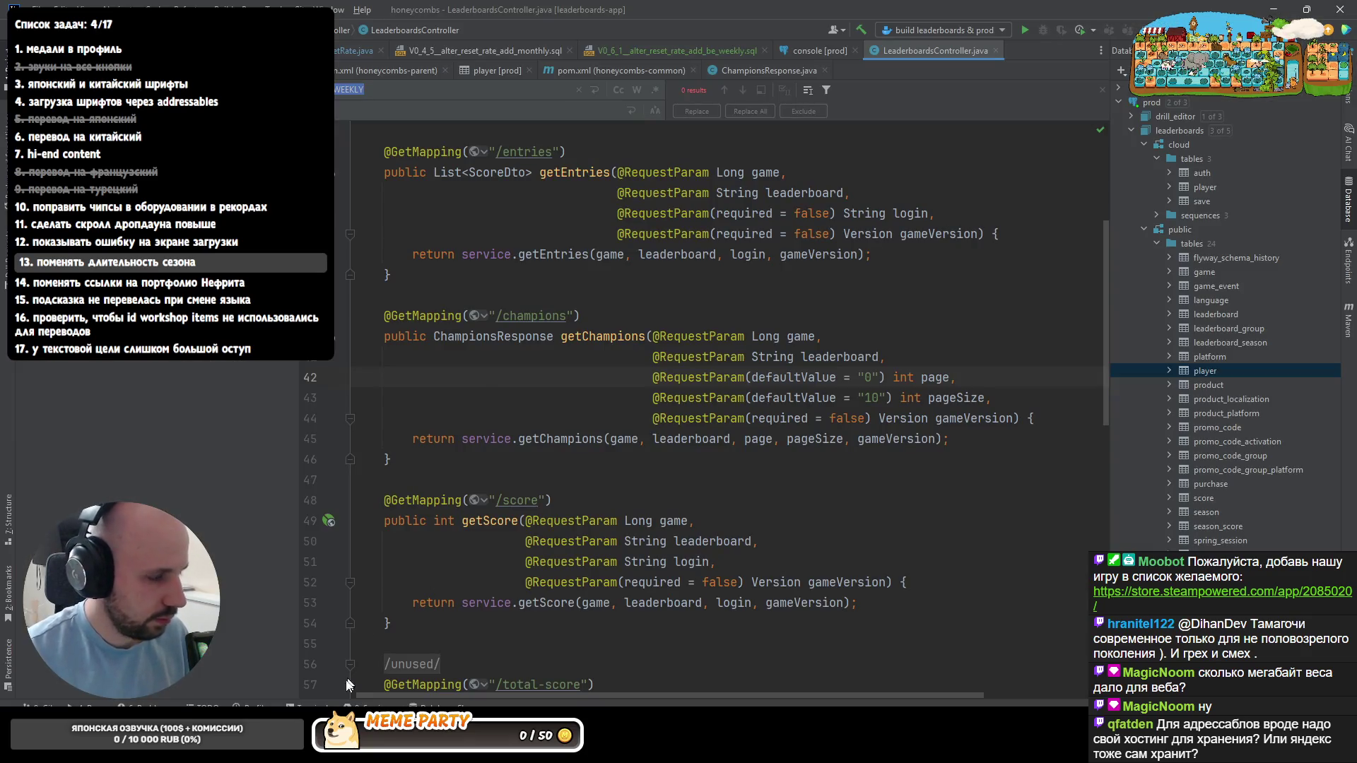
{"action": "key", "text": "alt+Tab"}
{"action": "key", "text": "ctrl+e"}
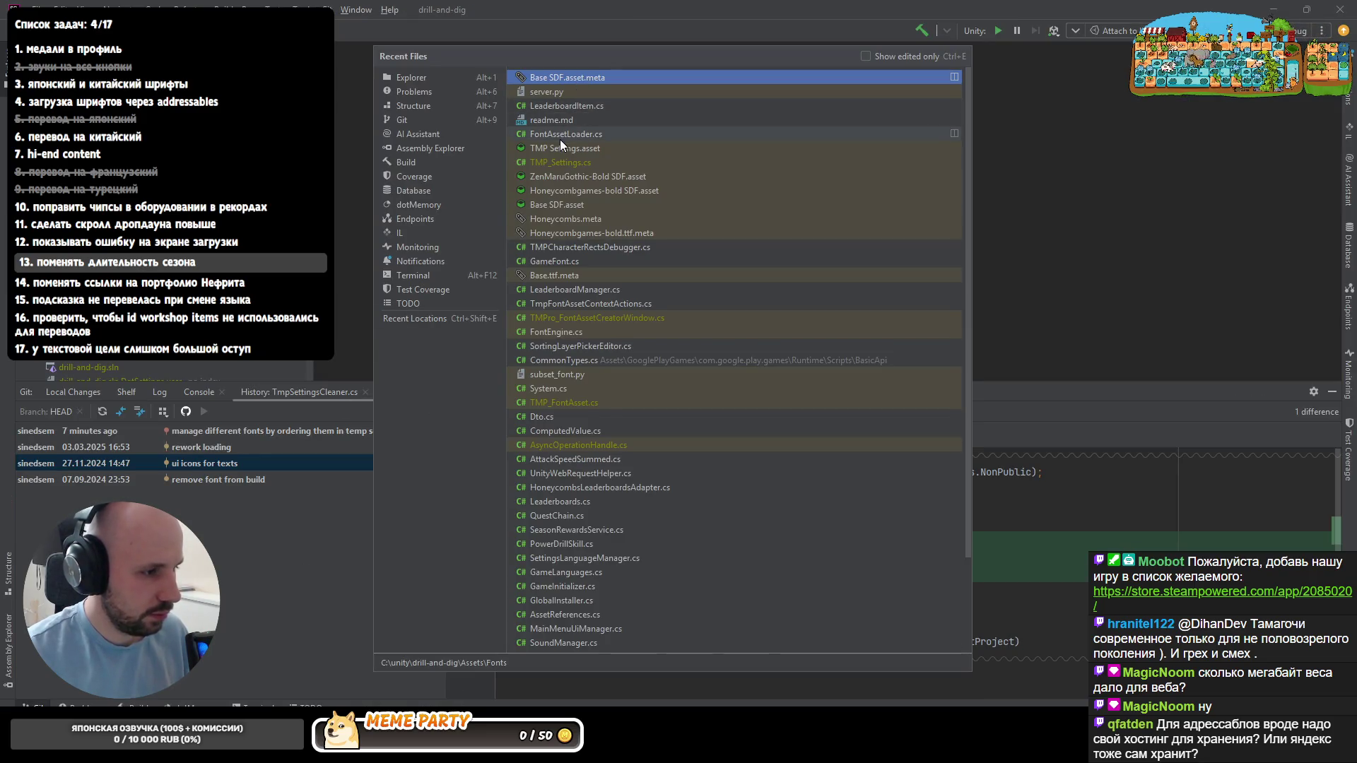
{"action": "type", "text": "t"}
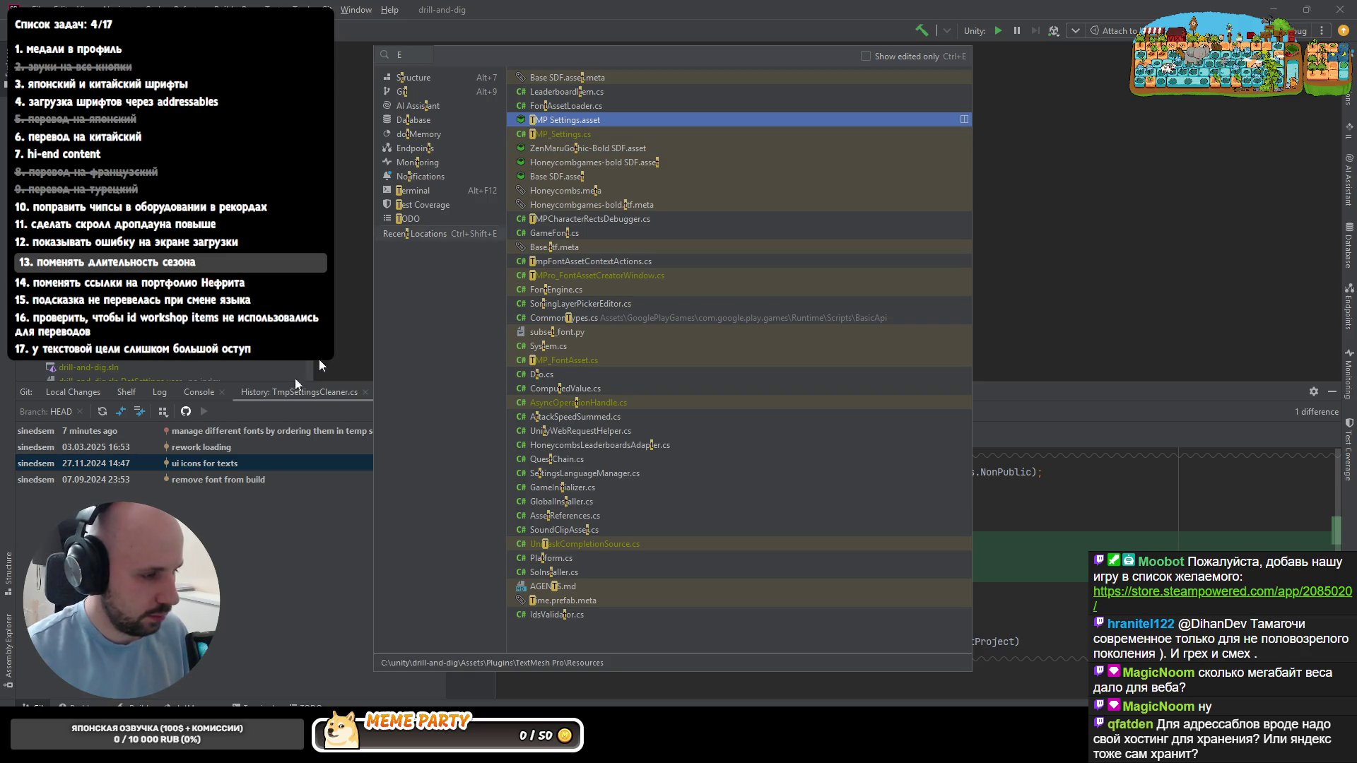
{"action": "key", "text": "Escape"}
- Discard the uncommitted changes to TmpSettingsCleaner.cs from the local changes list
{"action": "left_click", "coordinate": [75, 392]}
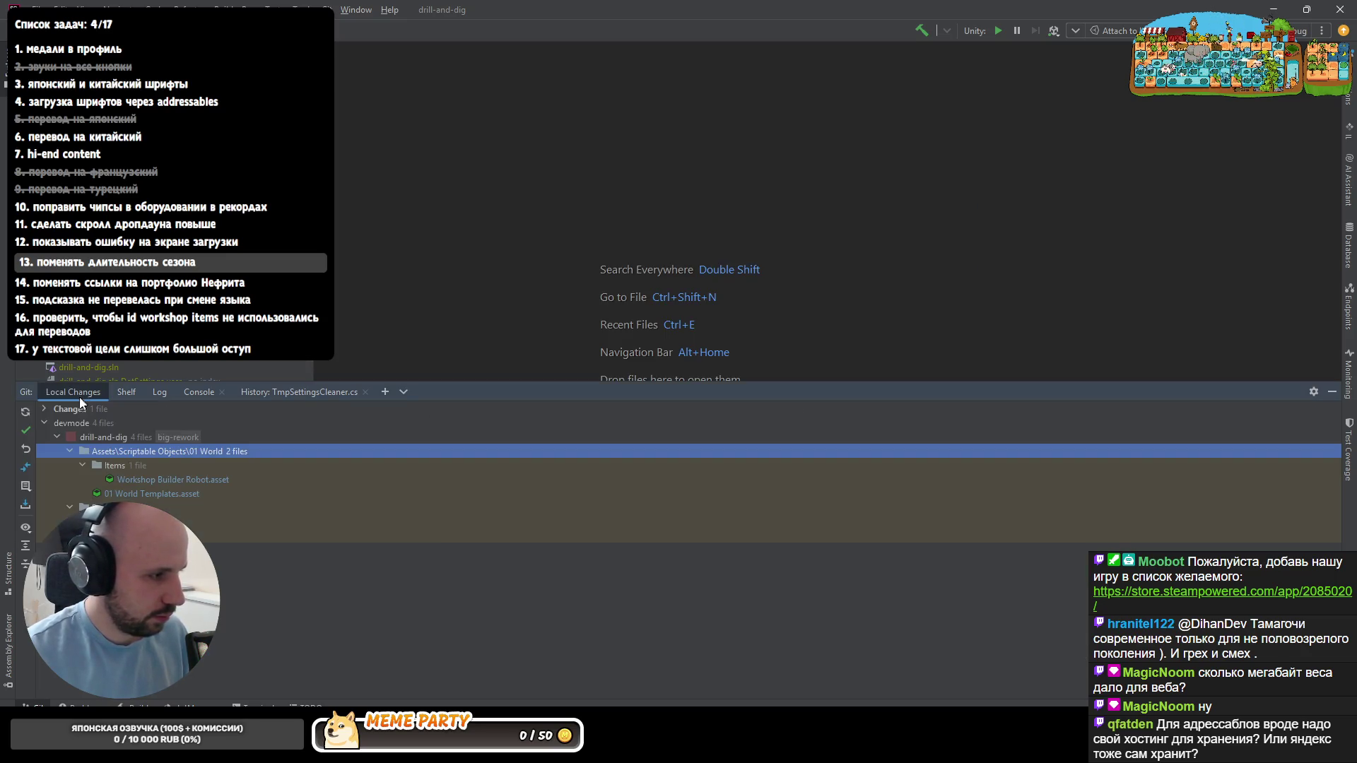
{"action": "left_click", "coordinate": [43, 409]}
{"action": "left_click", "coordinate": [114, 451]}
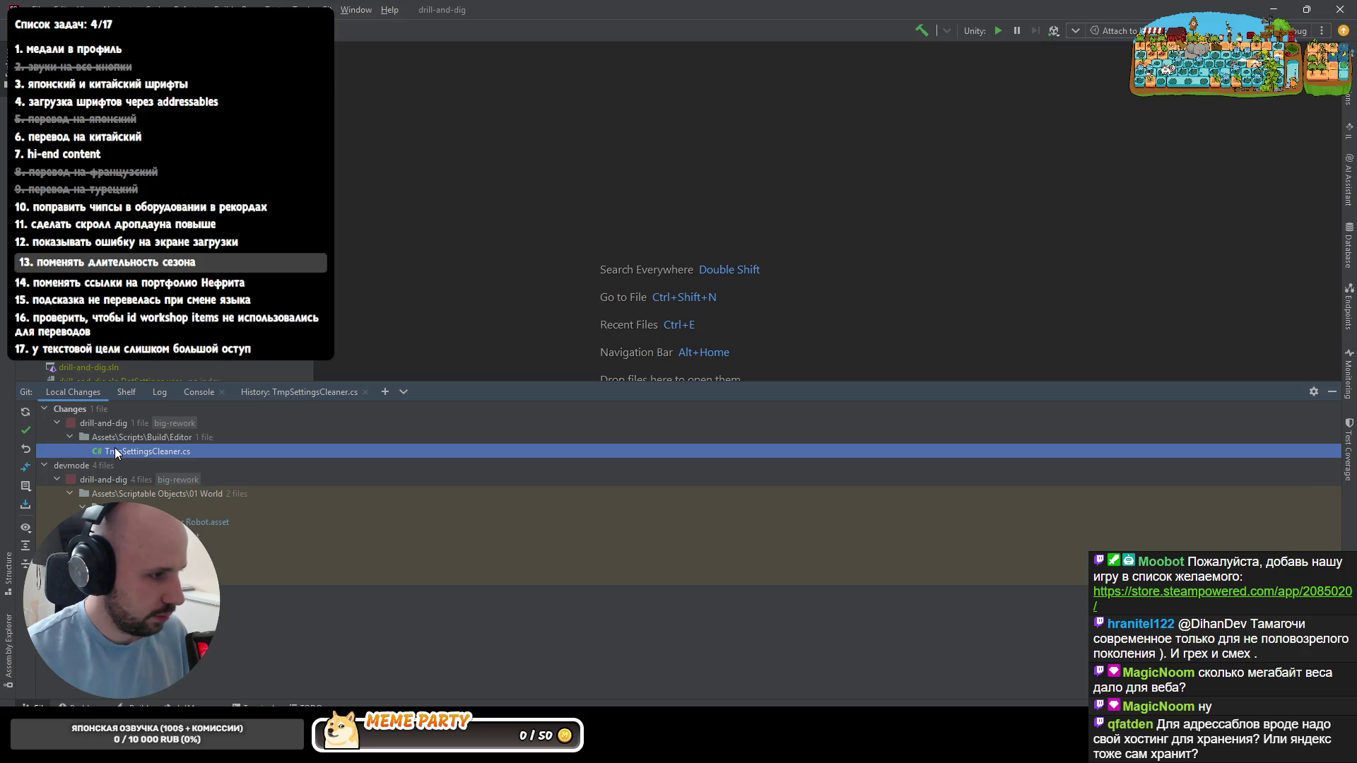
{"action": "left_click", "coordinate": [25, 449]}
{"action": "left_click", "coordinate": [716, 536]}
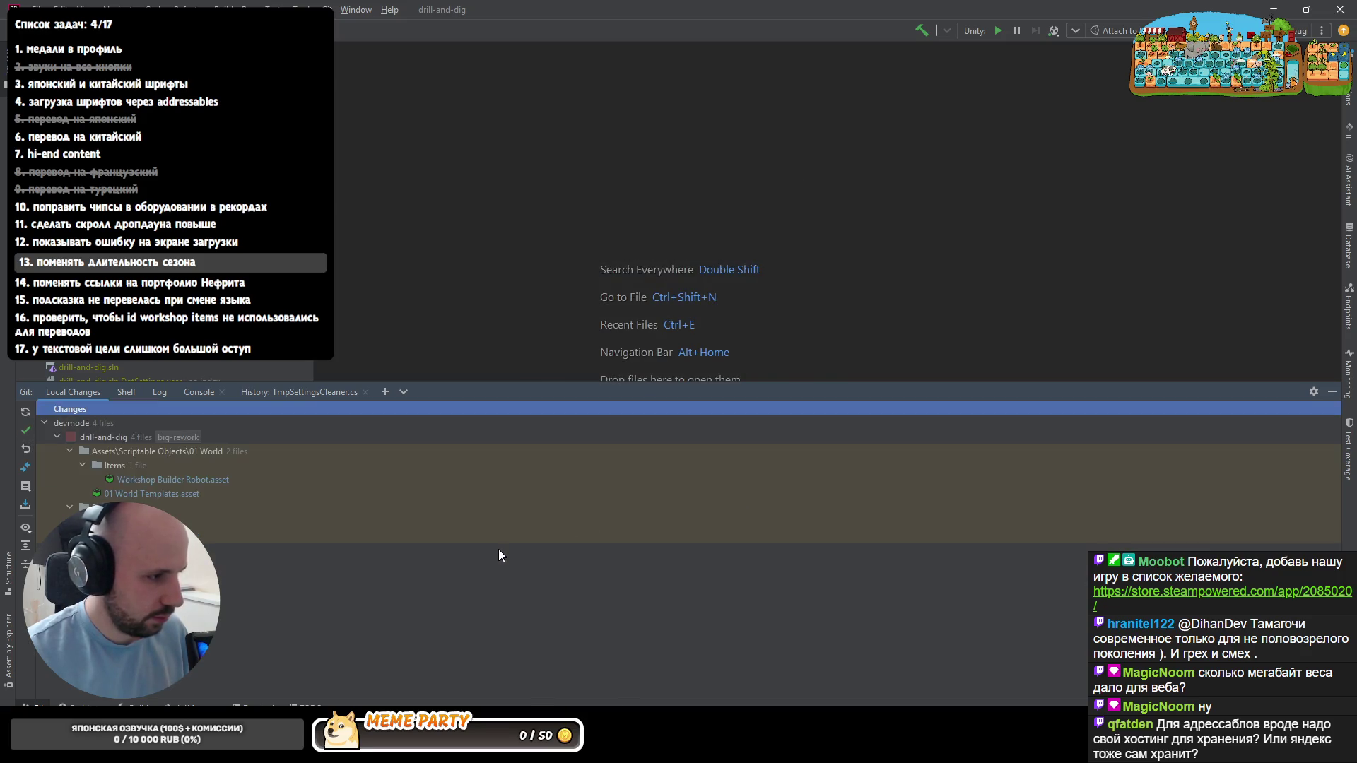
- Bring the Unity project editor to the front, then return to the Codex conversation
{"action": "key", "text": "alt+Tab"}
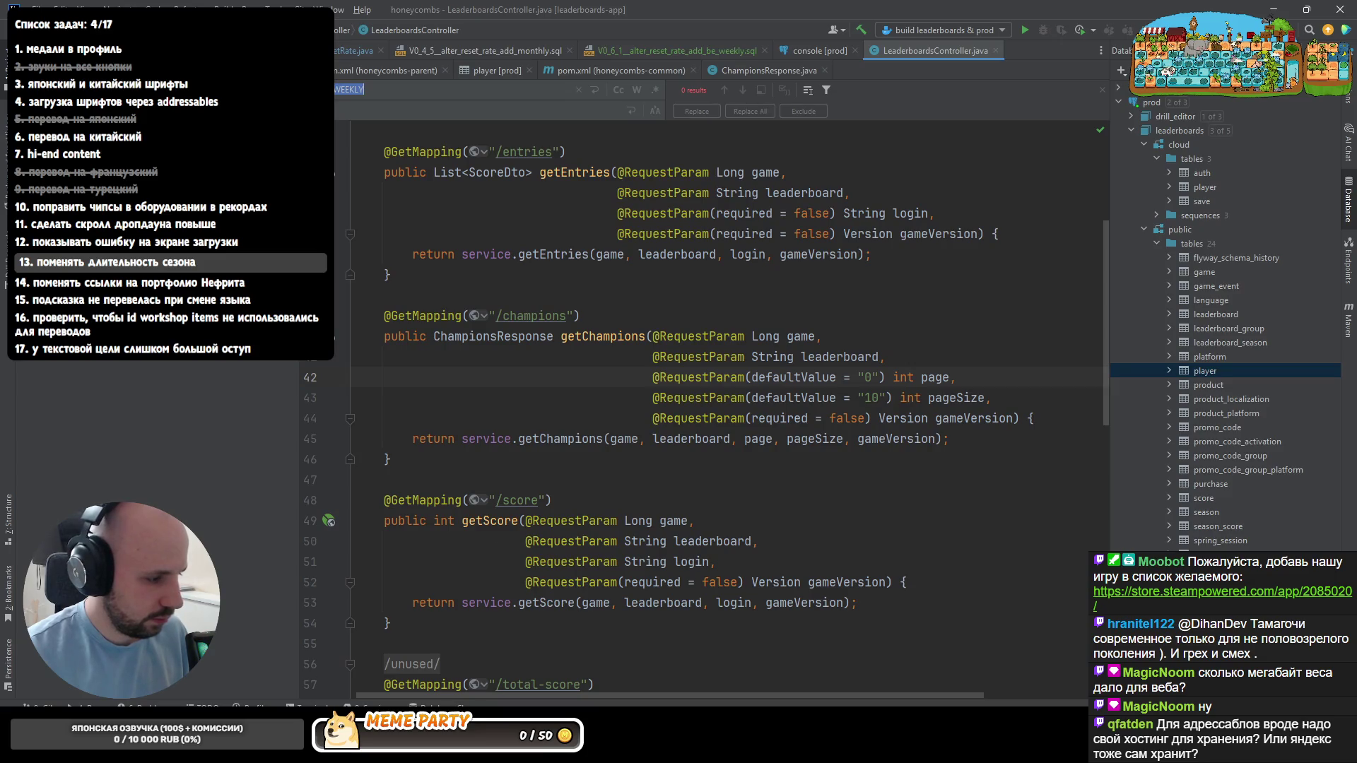
{"action": "left_click", "coordinate": [302, 662]}
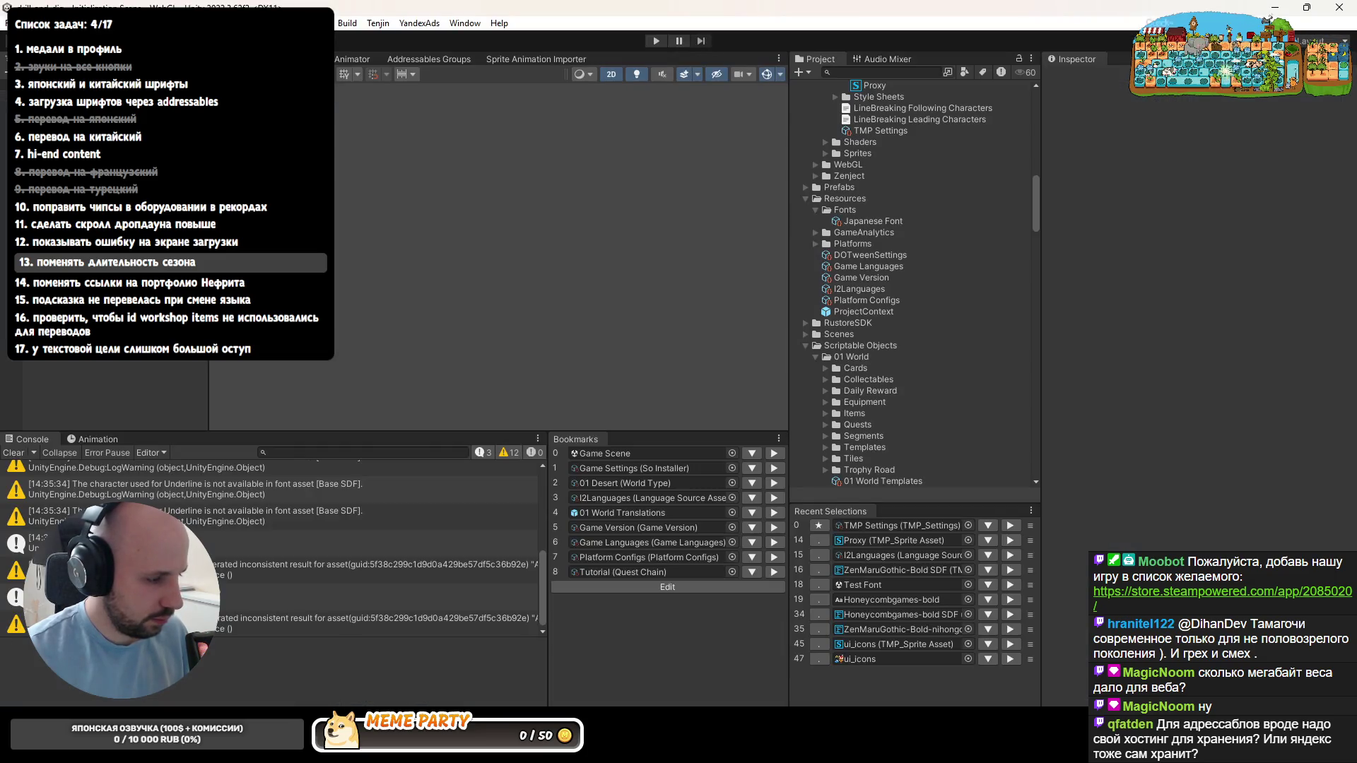
{"action": "key", "text": "alt+Tab"}
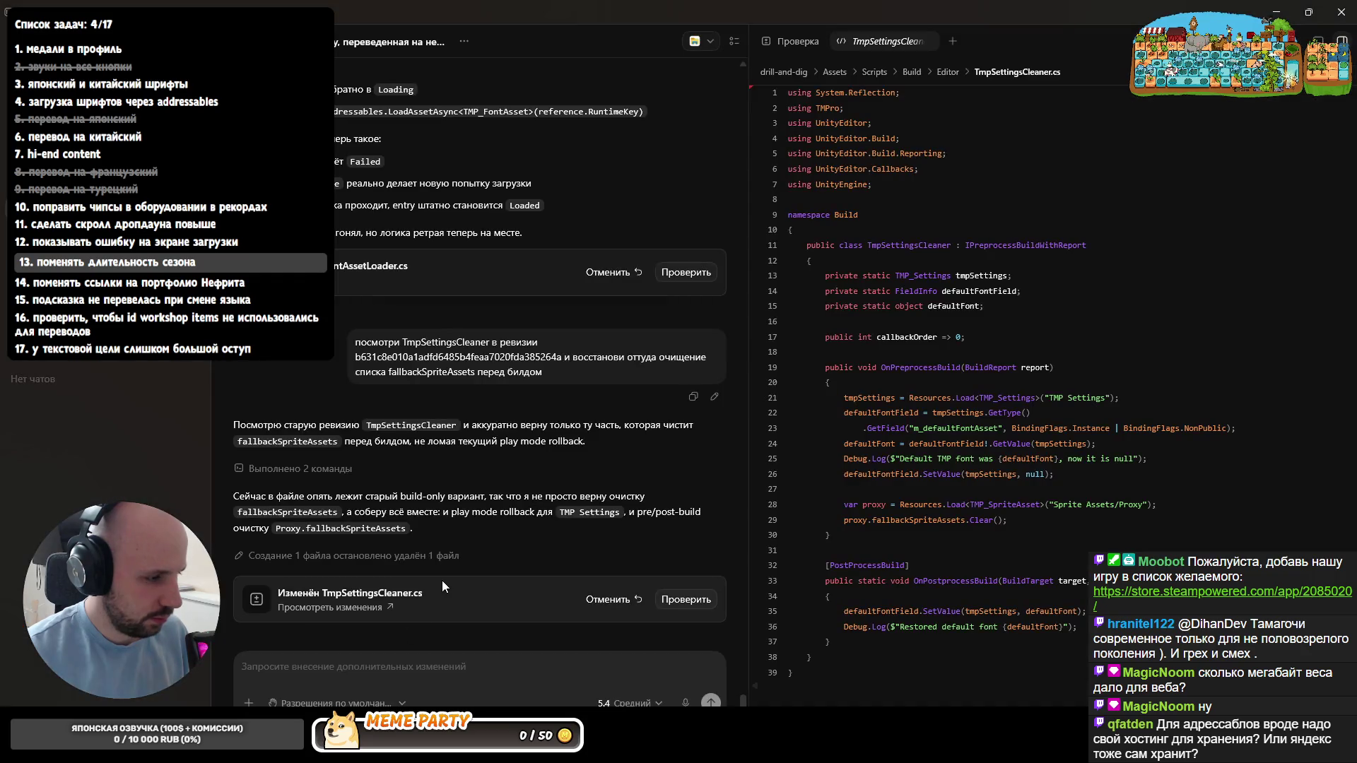
{"action": "type", "text": "да, я забыл откатить. давай щза"}
- Send Codex the reply confirming the rollback so it redoes the fallbackSpriteAssets cleanup
{"action": "key", "text": "BackSpace"}
{"action": "key", "text": "BackSpace"}
{"action": "key", "text": "BackSpace"}
{"action": "type", "text": "щза"}
{"action": "key", "text": "BackSpace"}
{"action": "type", "text": "заново, я от"}
{"action": "key", "text": "Return"}
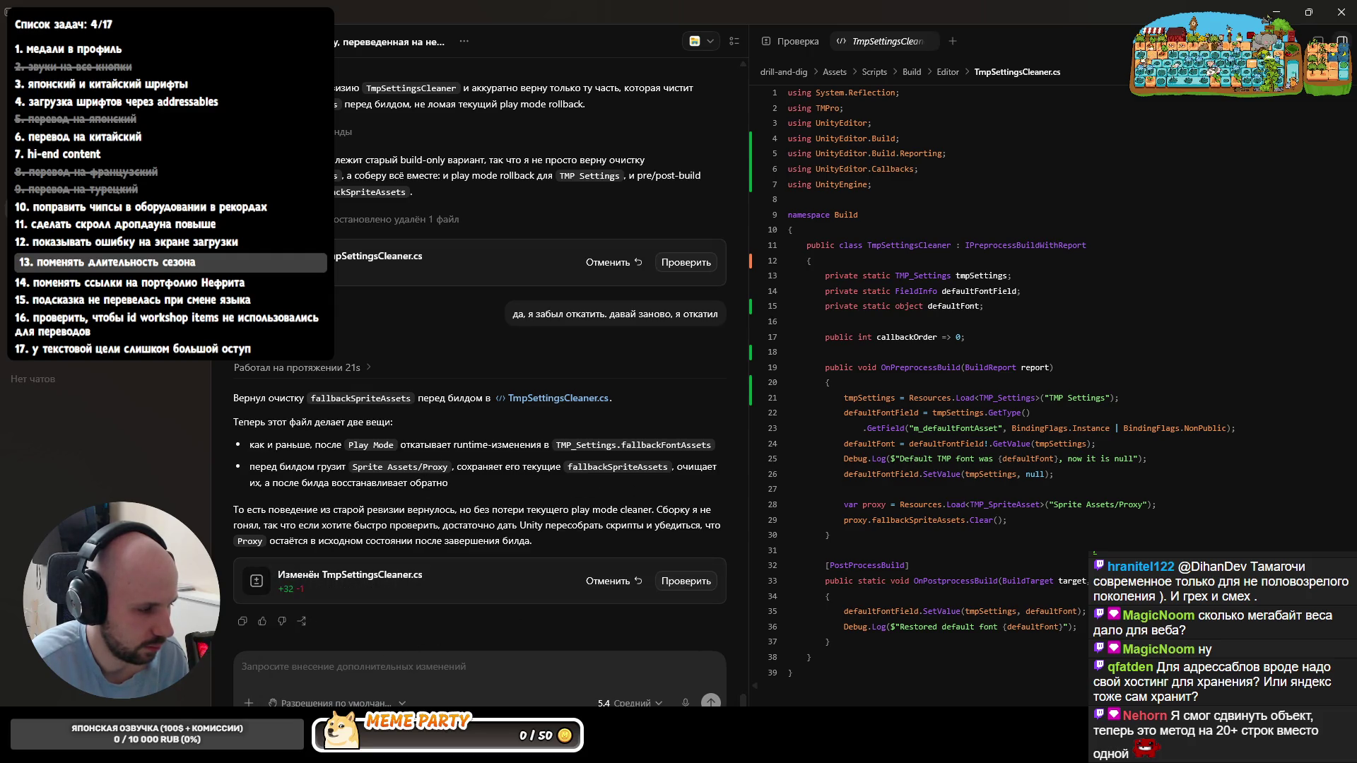
- Switch to Rider's Local Changes and expand the changed-files list
{"action": "key", "text": "alt+Tab"}
{"action": "double_click", "coordinate": [96, 413]}
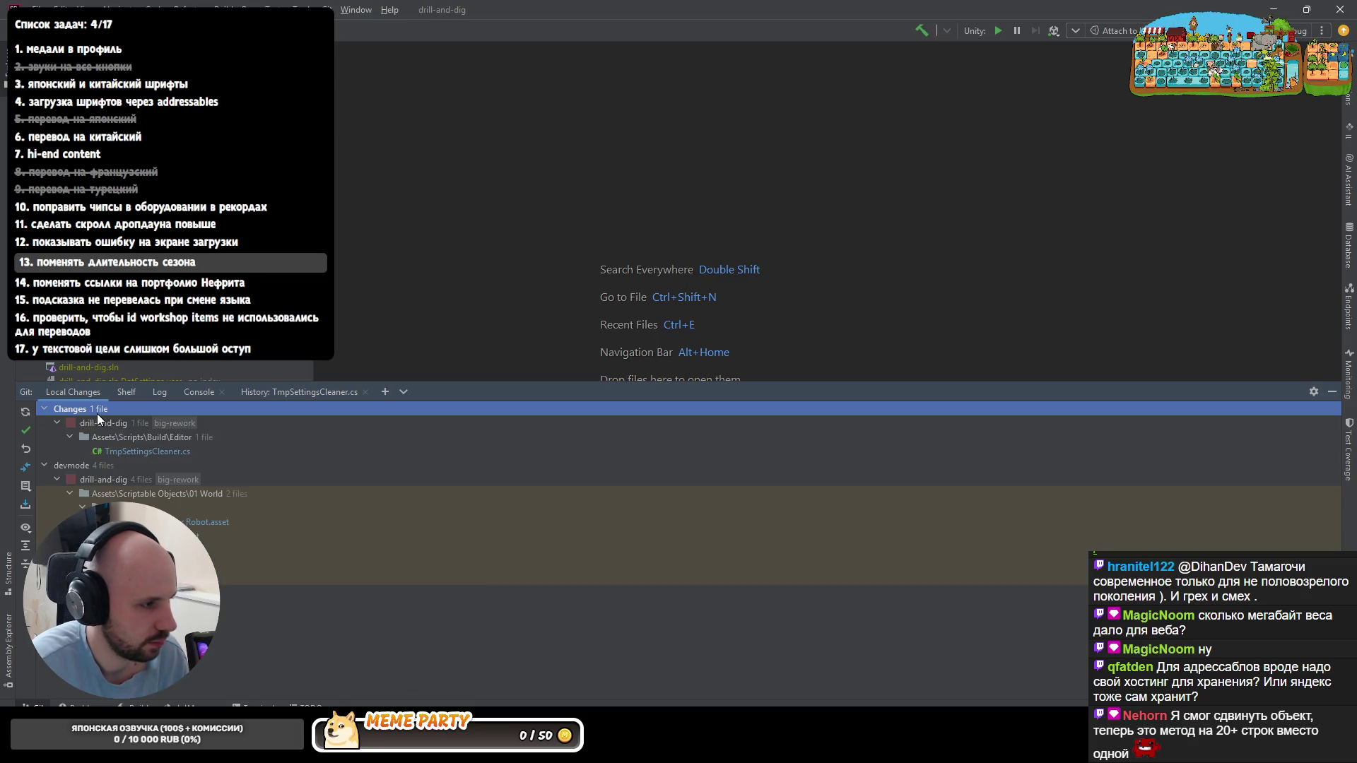
- Open the changed TmpSettingsCleaner.cs from Local Changes in the editor
{"action": "left_click", "coordinate": [132, 449]}
{"action": "double_click", "coordinate": [133, 451]}
{"action": "left_click", "coordinate": [1332, 390]}
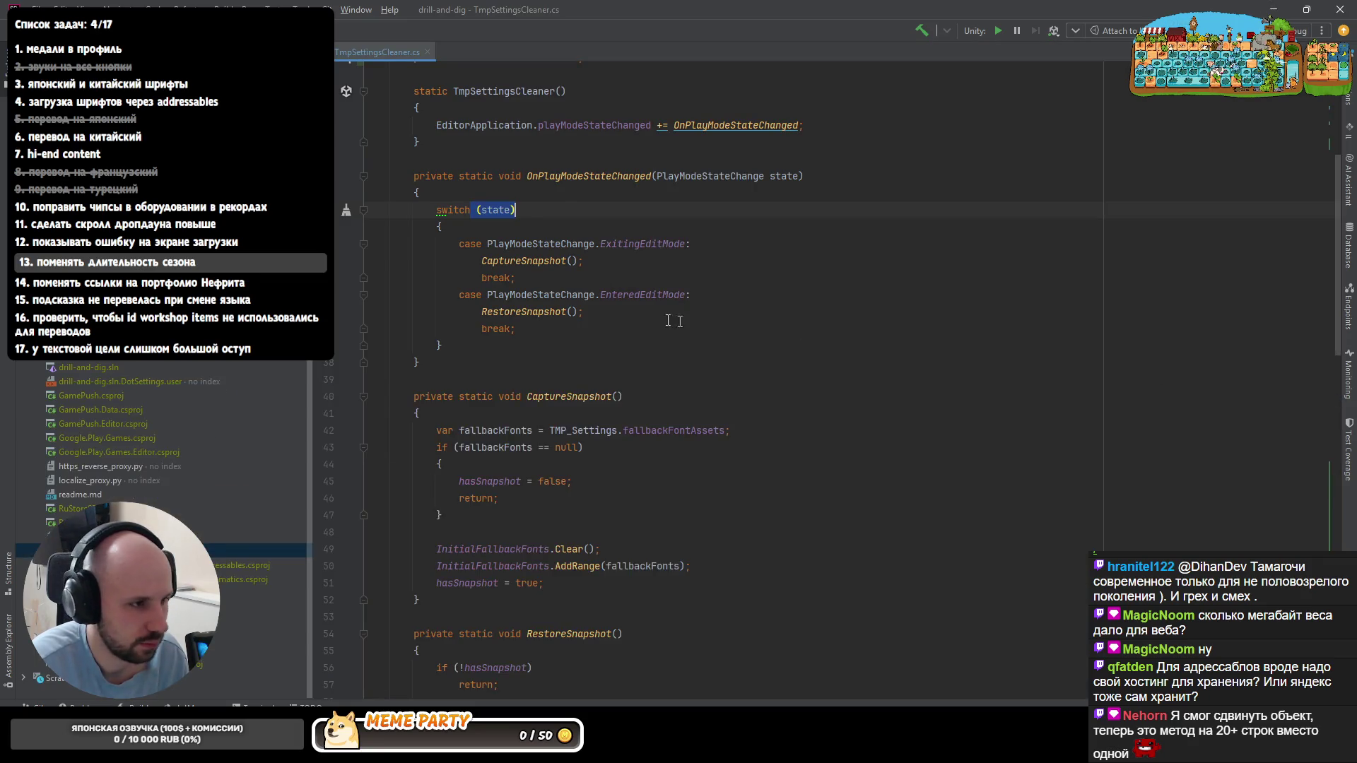
{"action": "scroll", "coordinate": [605, 326], "scroll_direction": "down", "scroll_amount": 5}
{"action": "scroll", "coordinate": [604, 327], "scroll_direction": "down", "scroll_amount": 3}
{"action": "scroll", "coordinate": [593, 318], "scroll_direction": "down", "scroll_amount": 2}
- Review OnPreprocessBuild and InitialFallbackSpriteAssets usage, then return to Codex
{"action": "left_click", "coordinate": [516, 223]}
{"action": "scroll", "coordinate": [523, 265], "scroll_direction": "down", "scroll_amount": 2}
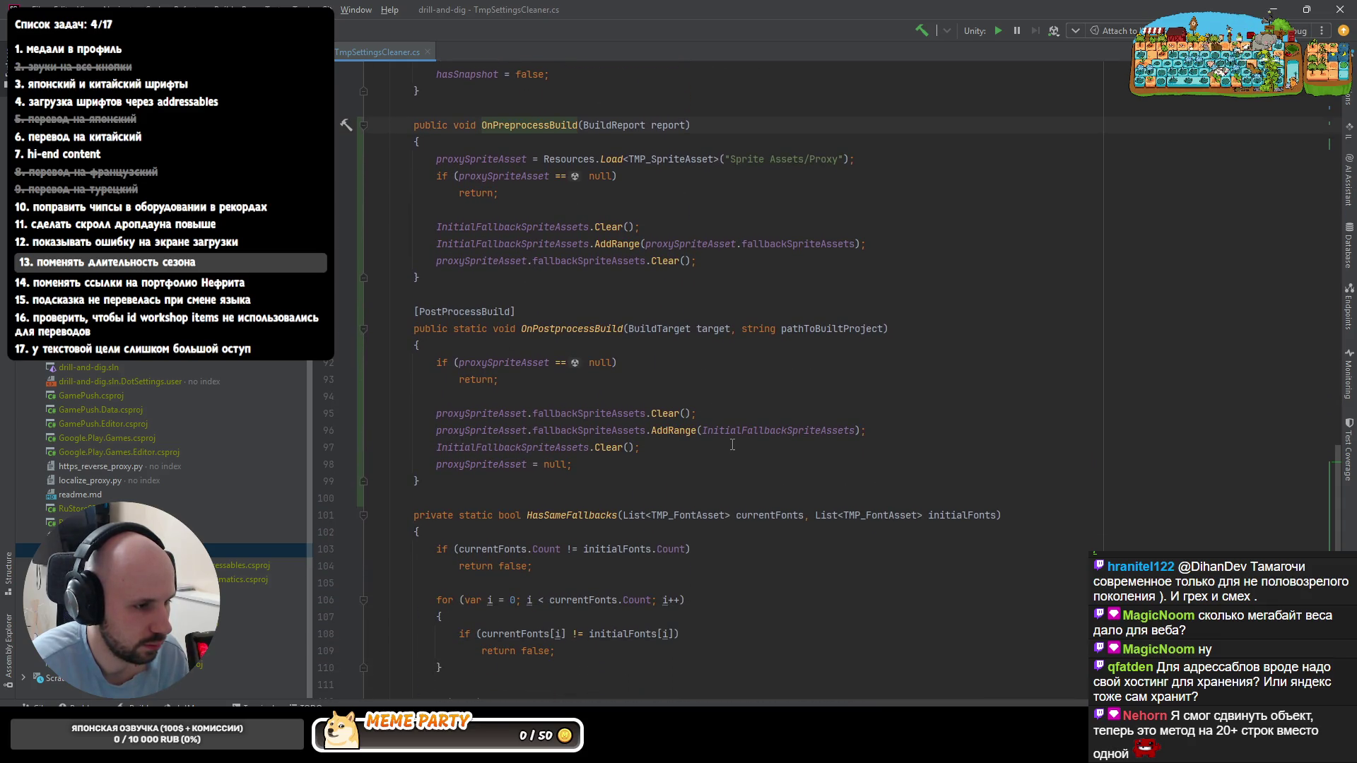
{"action": "left_click", "coordinate": [749, 431]}
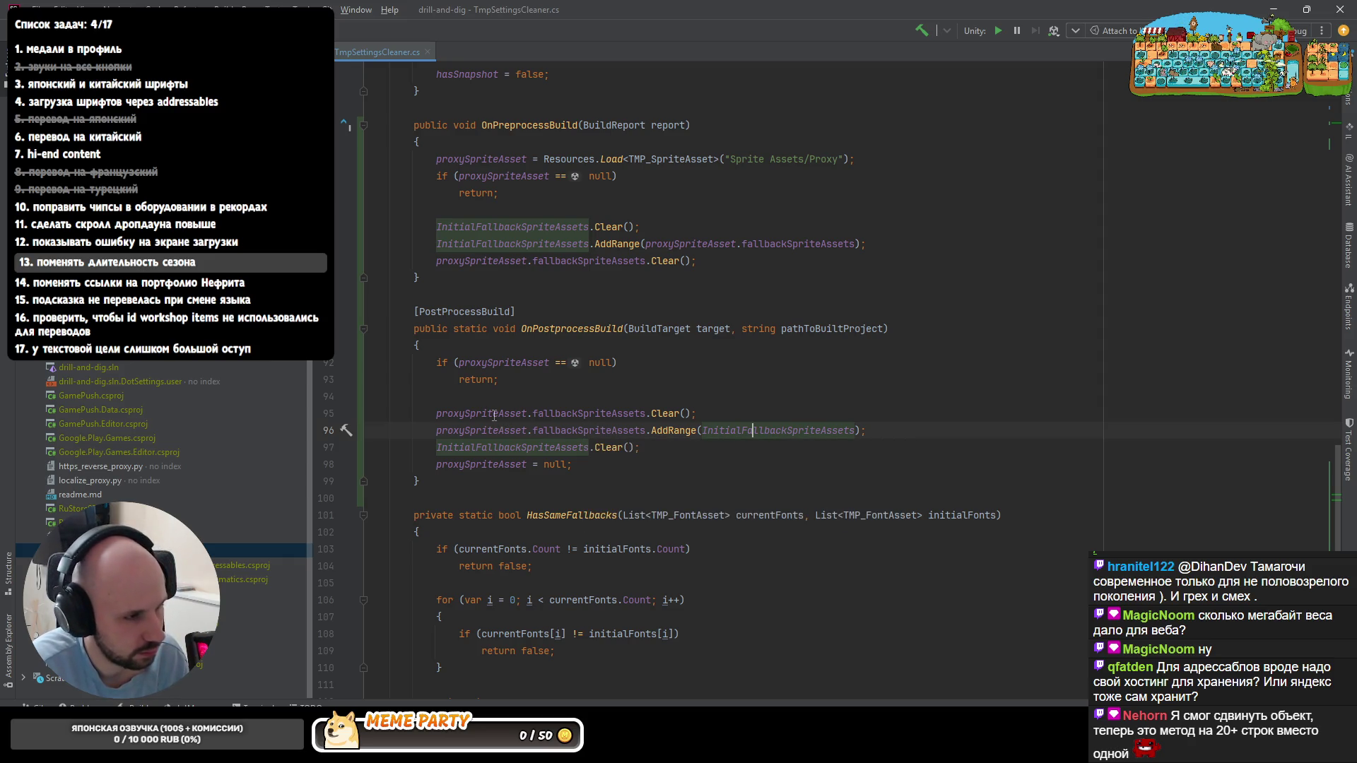
{"action": "mouse_move", "coordinate": [479, 413]}
{"action": "key", "text": "alt+Tab"}
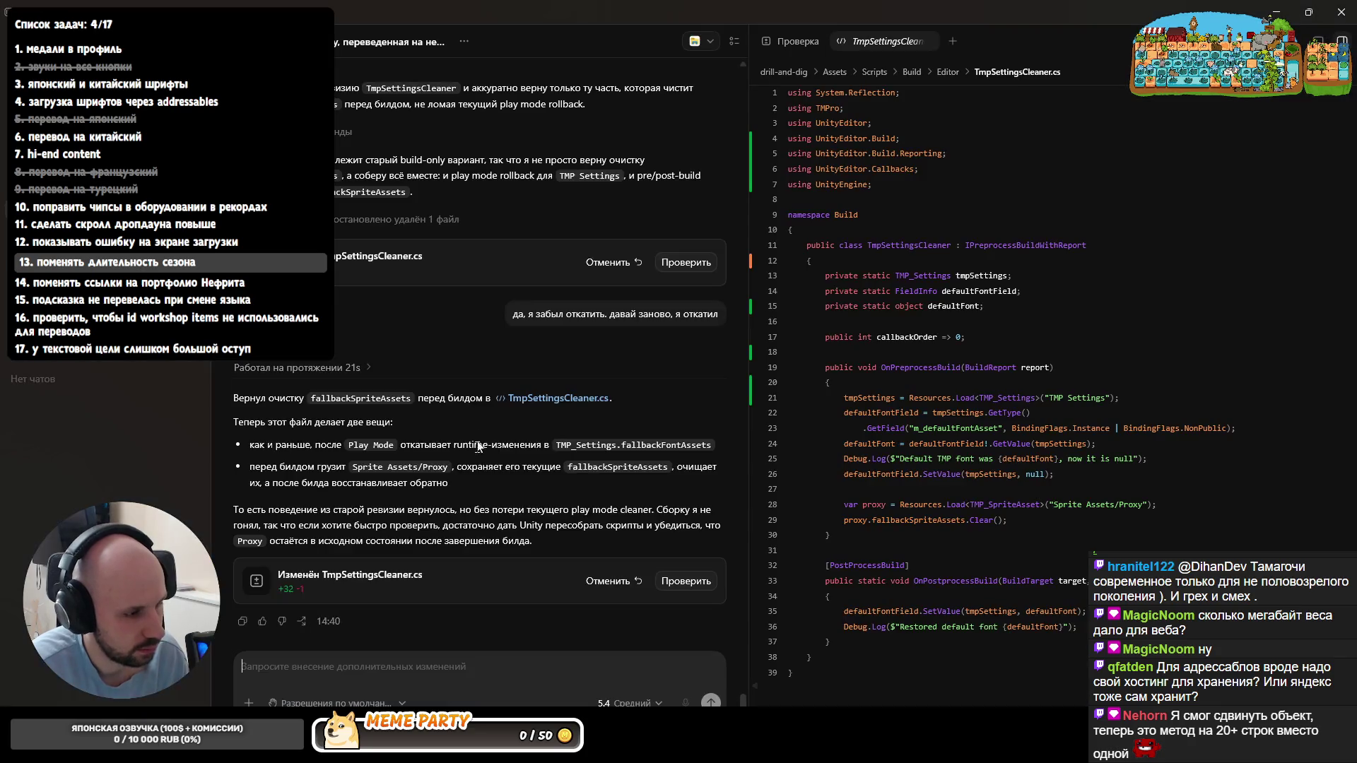
{"action": "type", "text": ", тут другая логина нуж"}
- Draft an unsent Codex reply saying the cleanup needs different logic
{"action": "key", "text": "BackSpace"}
{"action": "key", "text": "BackSpace"}
{"action": "key", "text": "BackSpace"}
{"action": "type", "text": "инаа нужна. давай её до"}
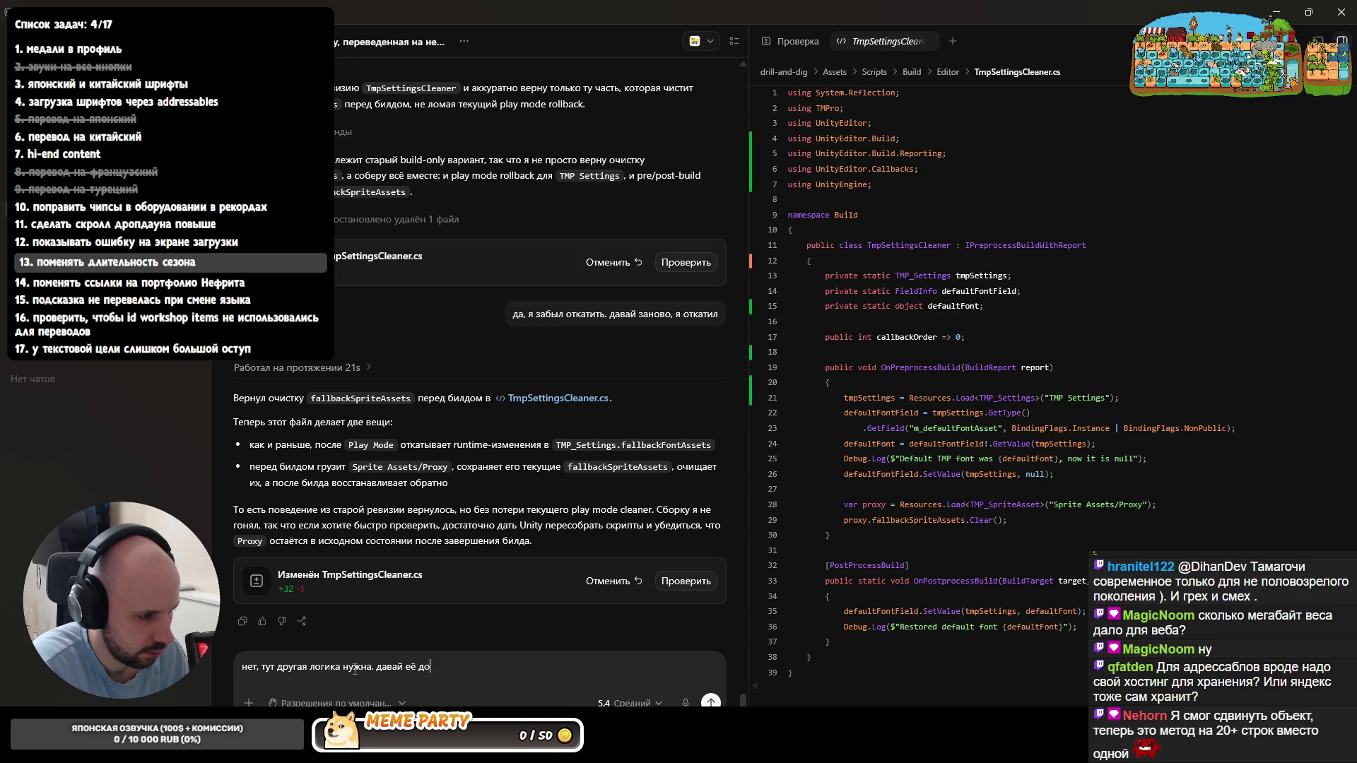
{"action": "type", "text": "м сразу"}
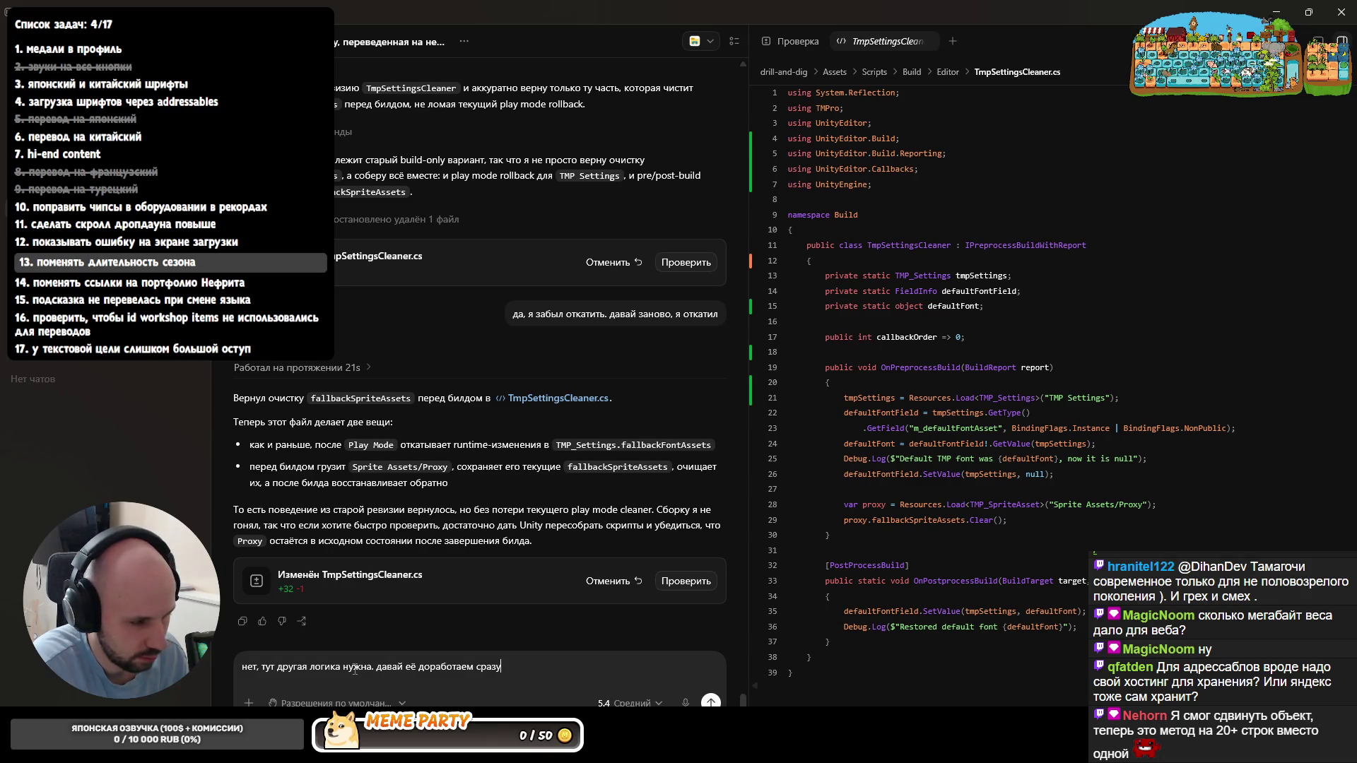
{"action": "key", "text": "ctrl+BackSpace"}
{"action": "key", "text": "ctrl+BackSpace"}
{"action": "key", "text": "ctrl+BackSpace"}
{"action": "key", "text": "ctrl+BackSpace"}
{"action": "key", "text": "BackSpace"}
{"action": "key", "text": "BackSpace"}
{"action": "type", "text": ". надо про"}
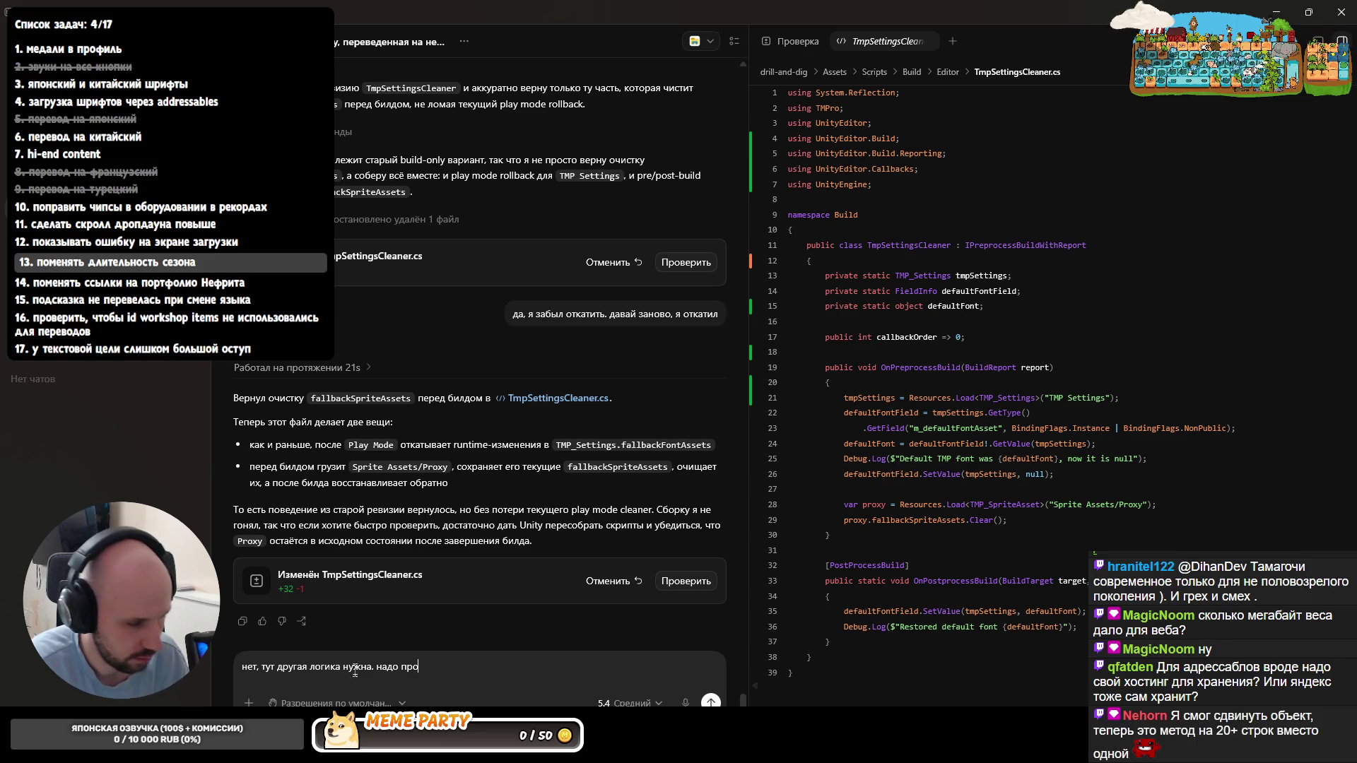
{"action": "key", "text": "alt+Tab"}
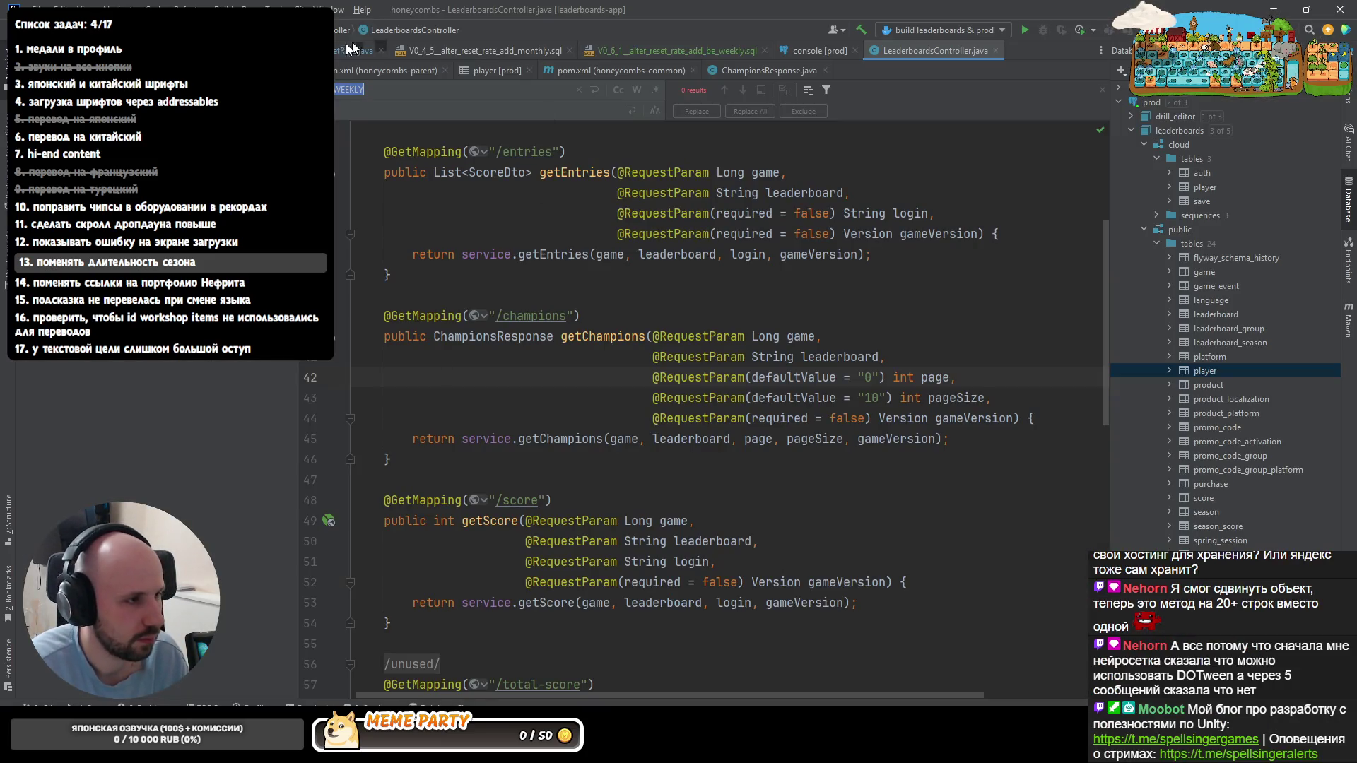
- Cycle through IntelliJ, Unity, Rider and Chrome windows, ending back at the Codex draft
{"action": "key", "text": "alt+Tab"}
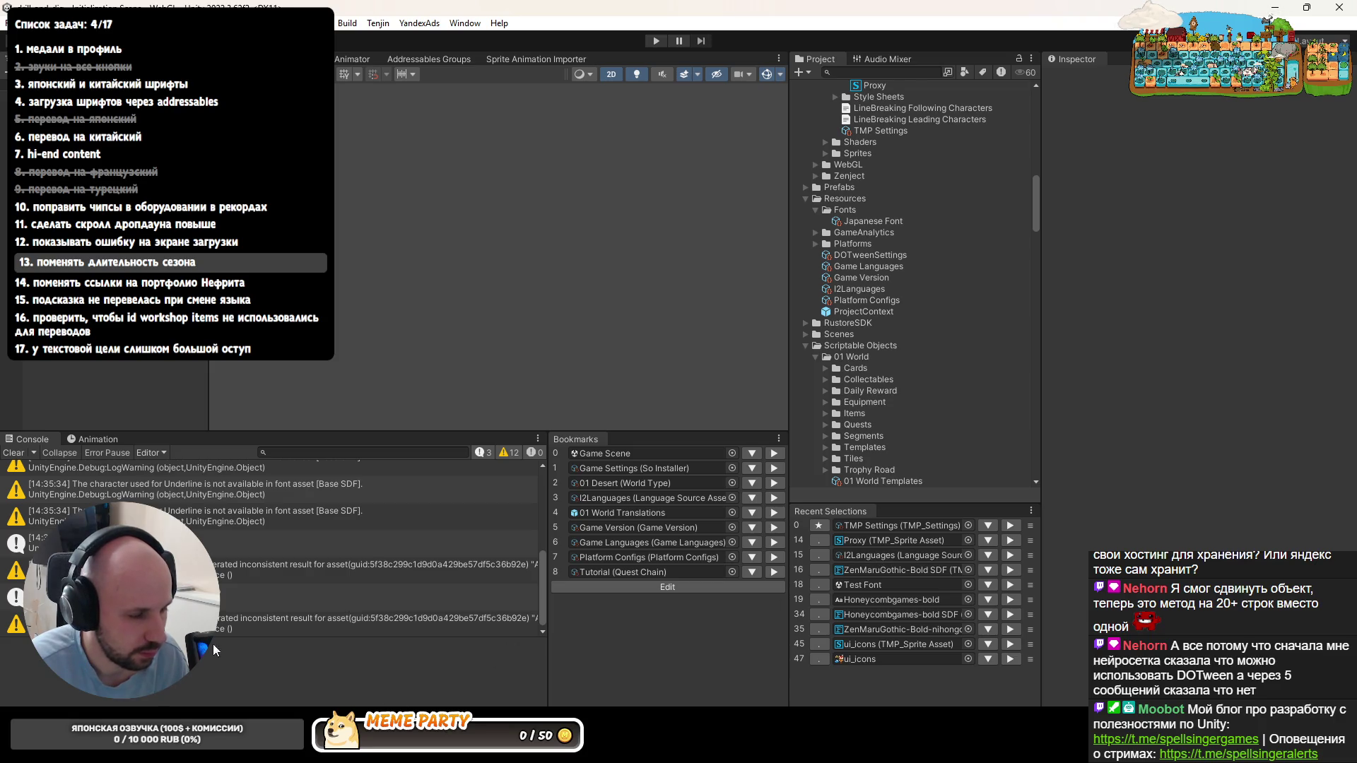
{"action": "key", "text": "alt+Tab"}
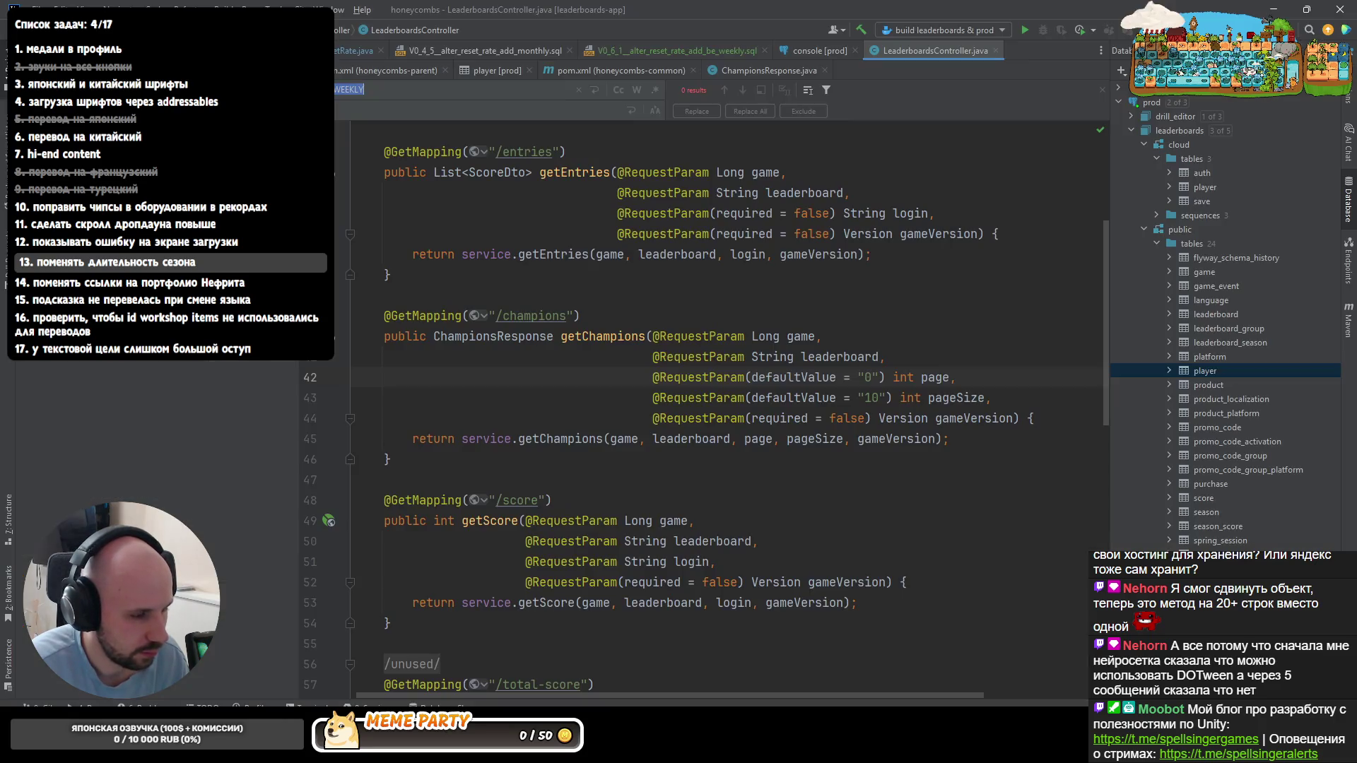
{"action": "key", "text": "alt+Tab"}
{"action": "key", "text": "alt+Tab"}
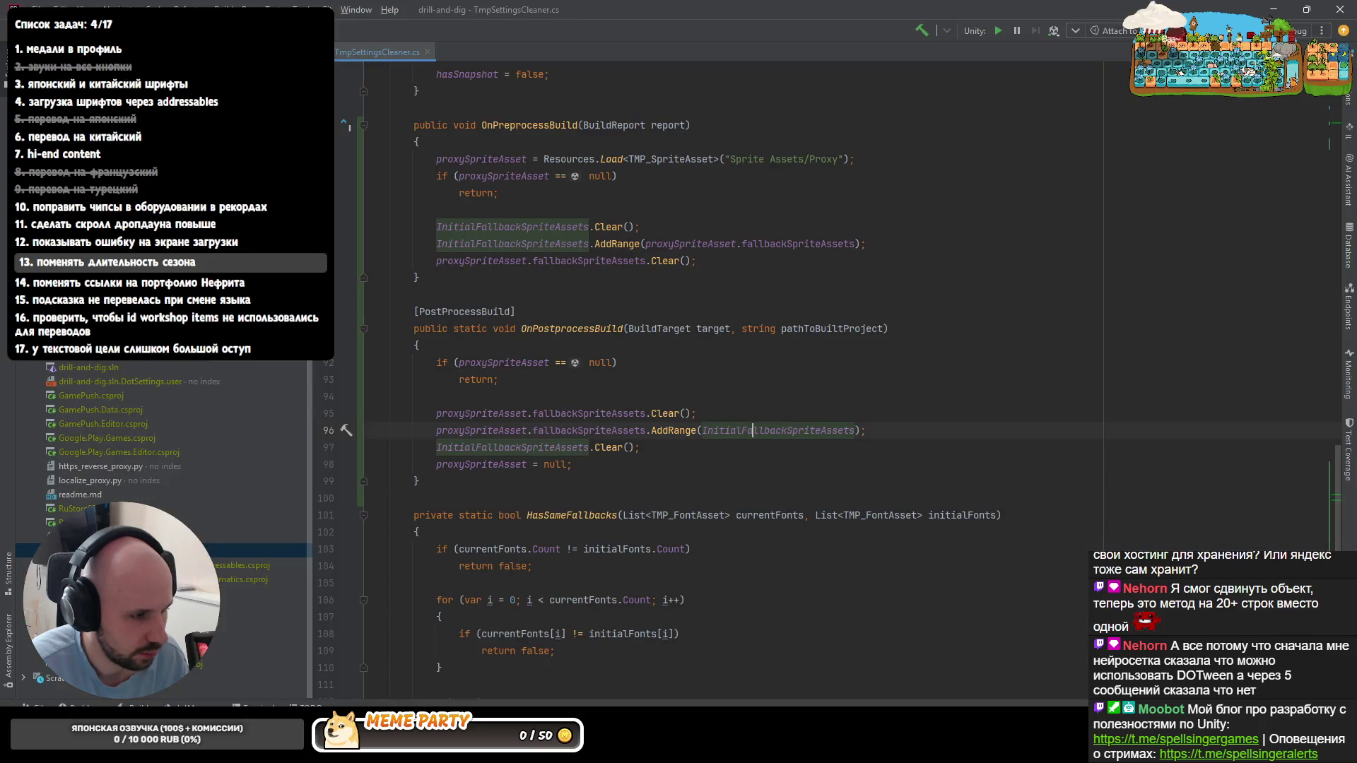
{"action": "key", "text": "alt+Tab"}
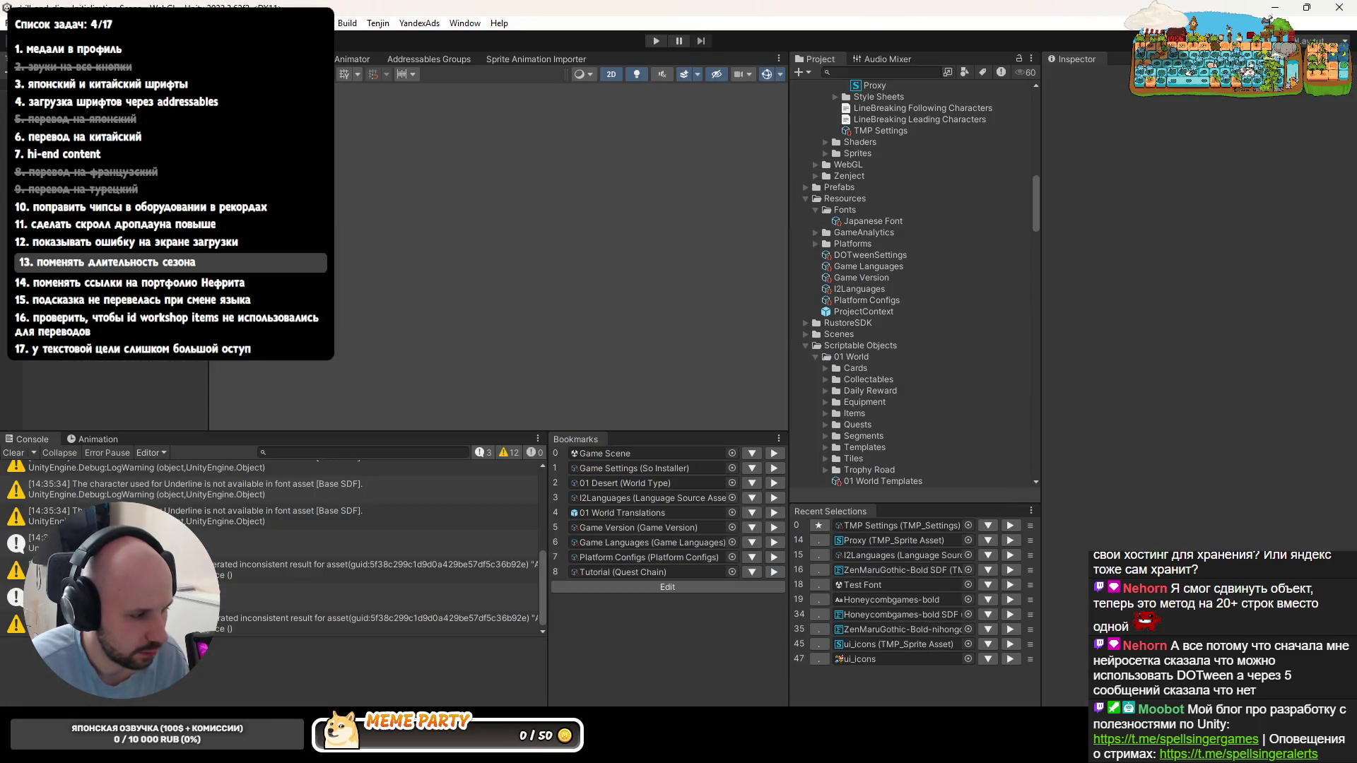
{"action": "key", "text": "alt+Tab"}
{"action": "key", "text": "alt+Tab"}
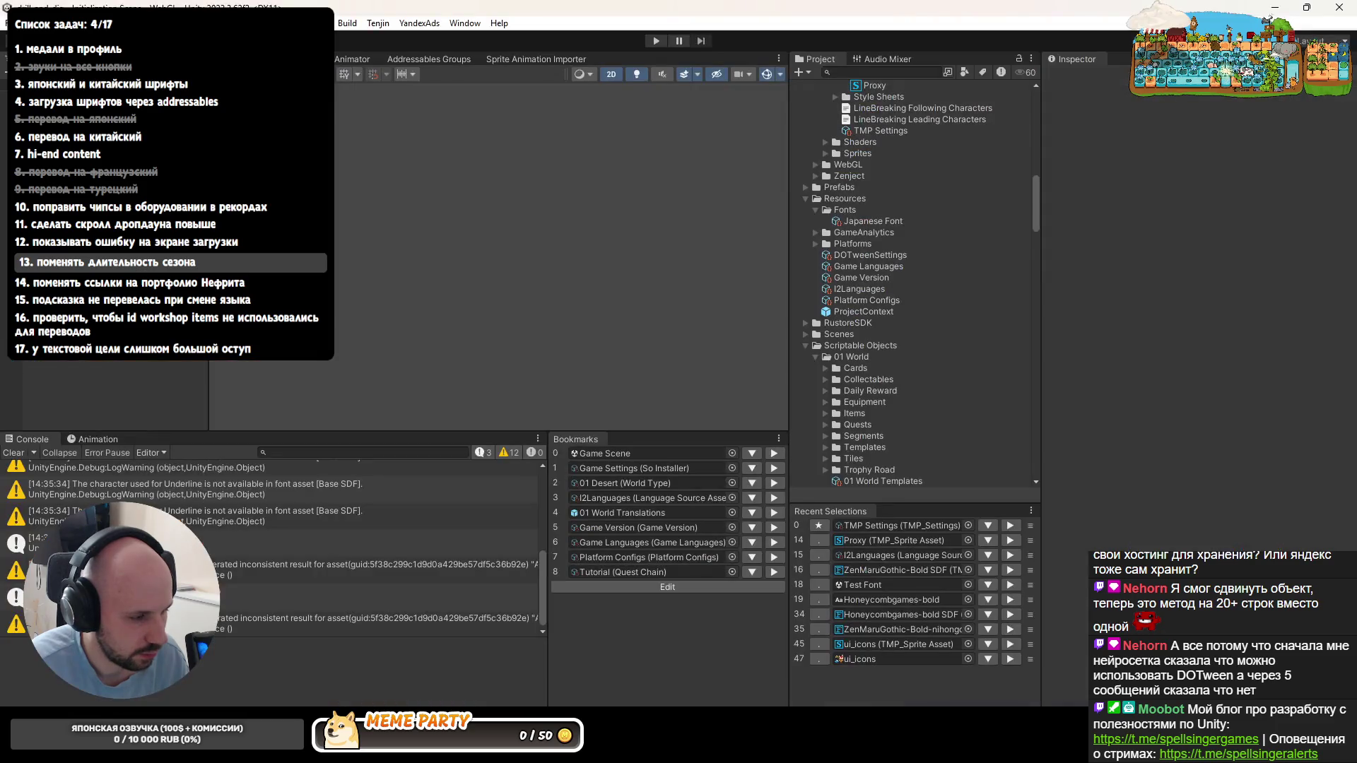
{"action": "key", "text": "alt+Tab"}
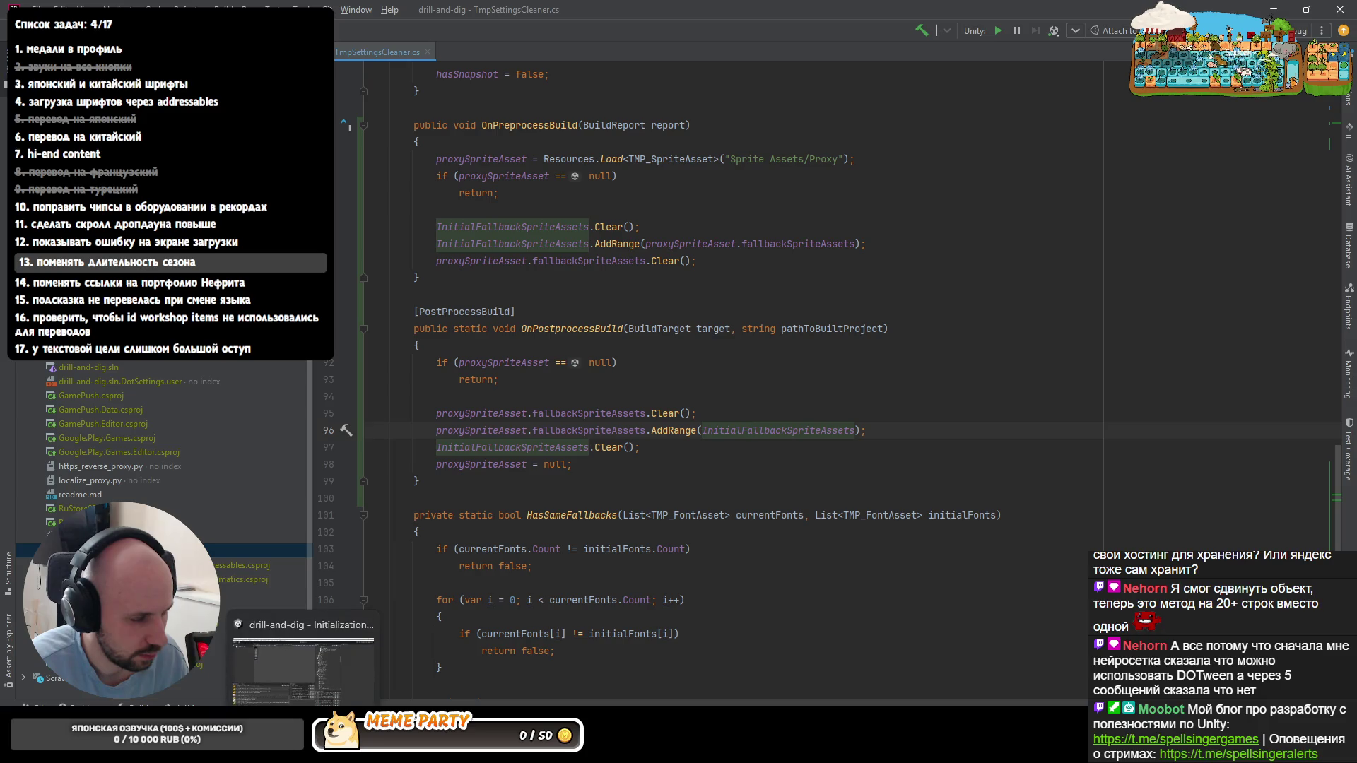
{"action": "key", "text": "alt+Tab"}
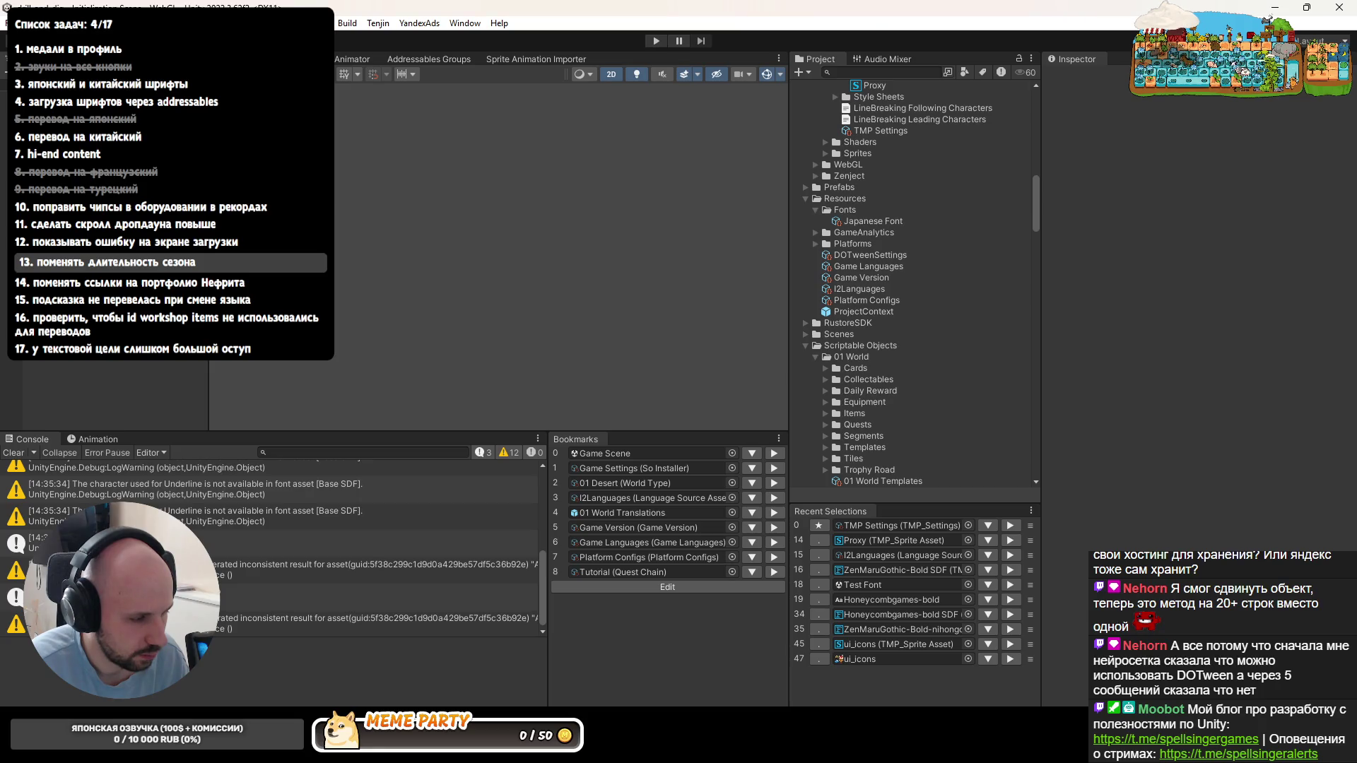
{"action": "key", "text": "alt+Tab"}
{"action": "key", "text": "alt+Tab"}
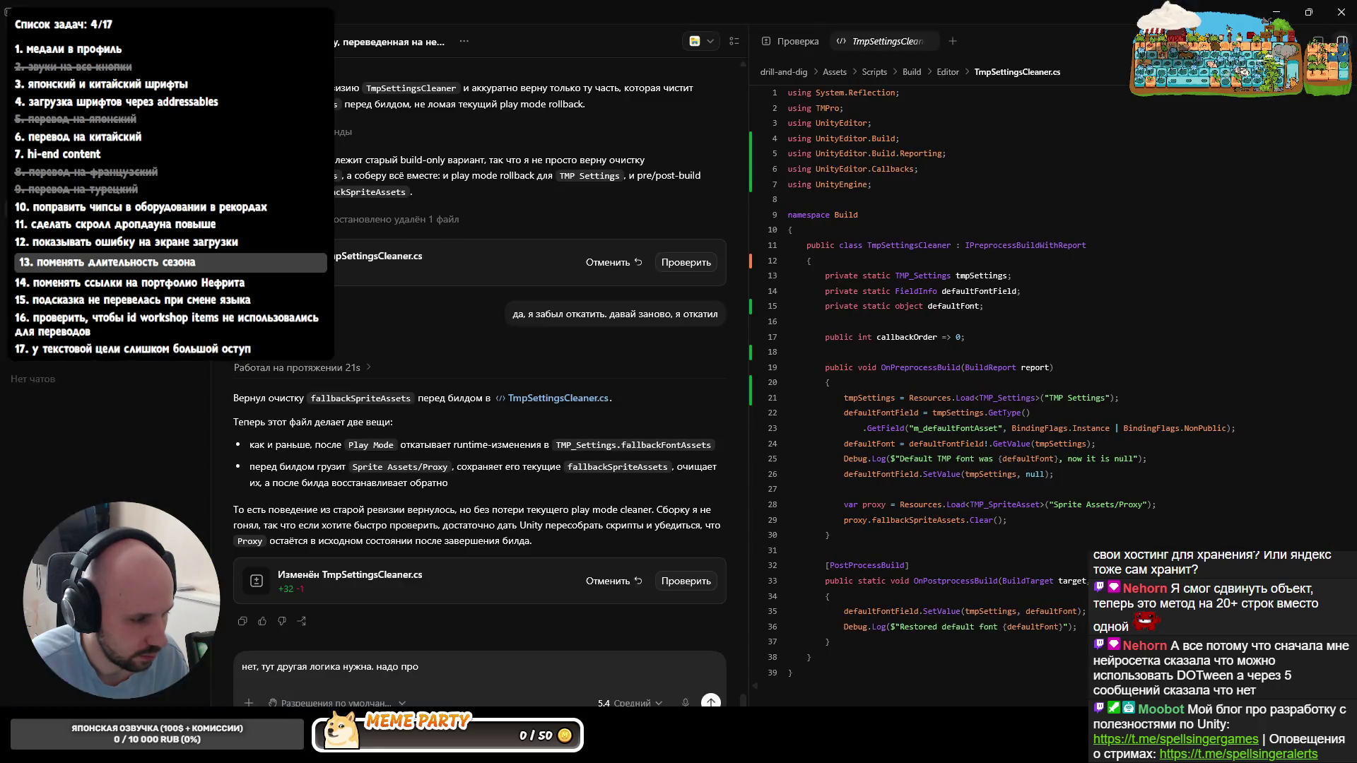
{"action": "type", "text": "давай перед плей модом"}
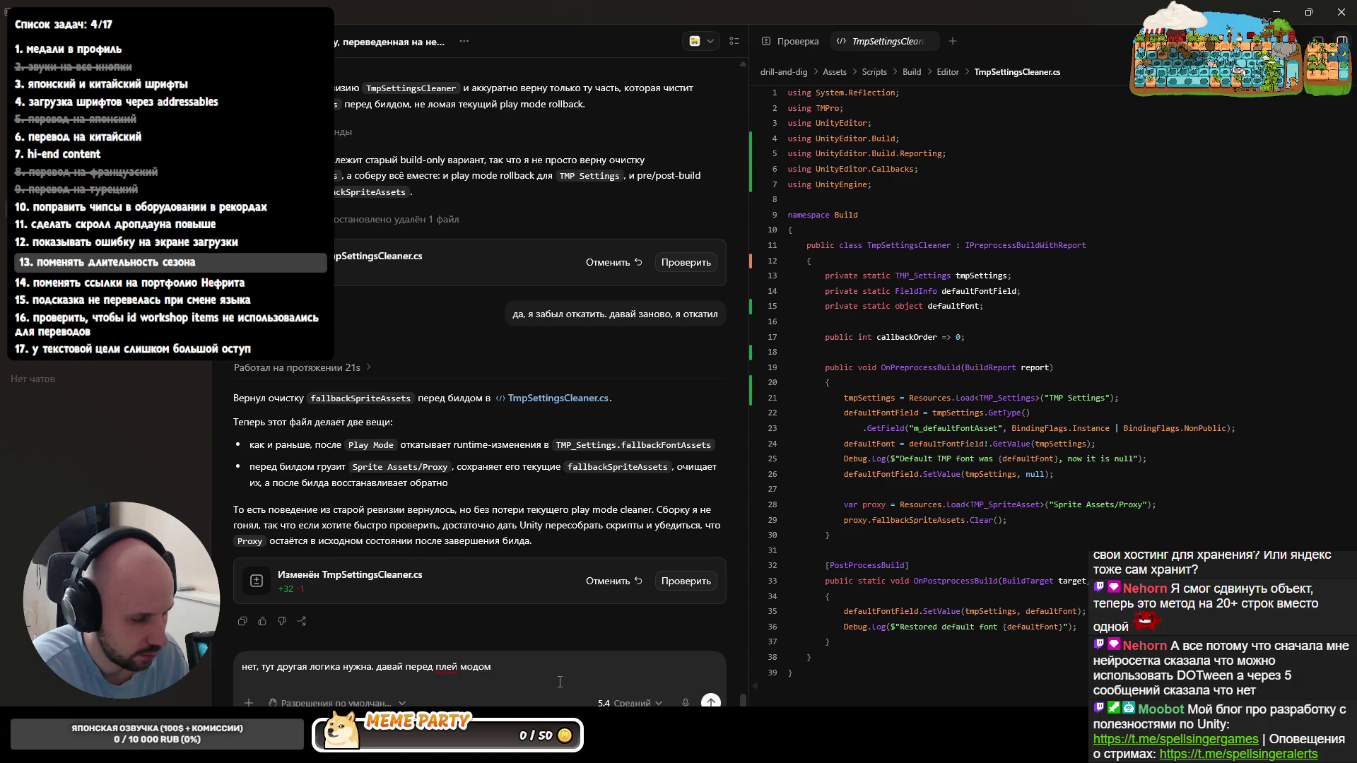
- Reword the draft to ask for clearing the sprite fallback list when Play mode exits
{"action": "key", "text": "ctrl+BackSpace"}
{"action": "key", "text": "ctrl+BackSpace"}
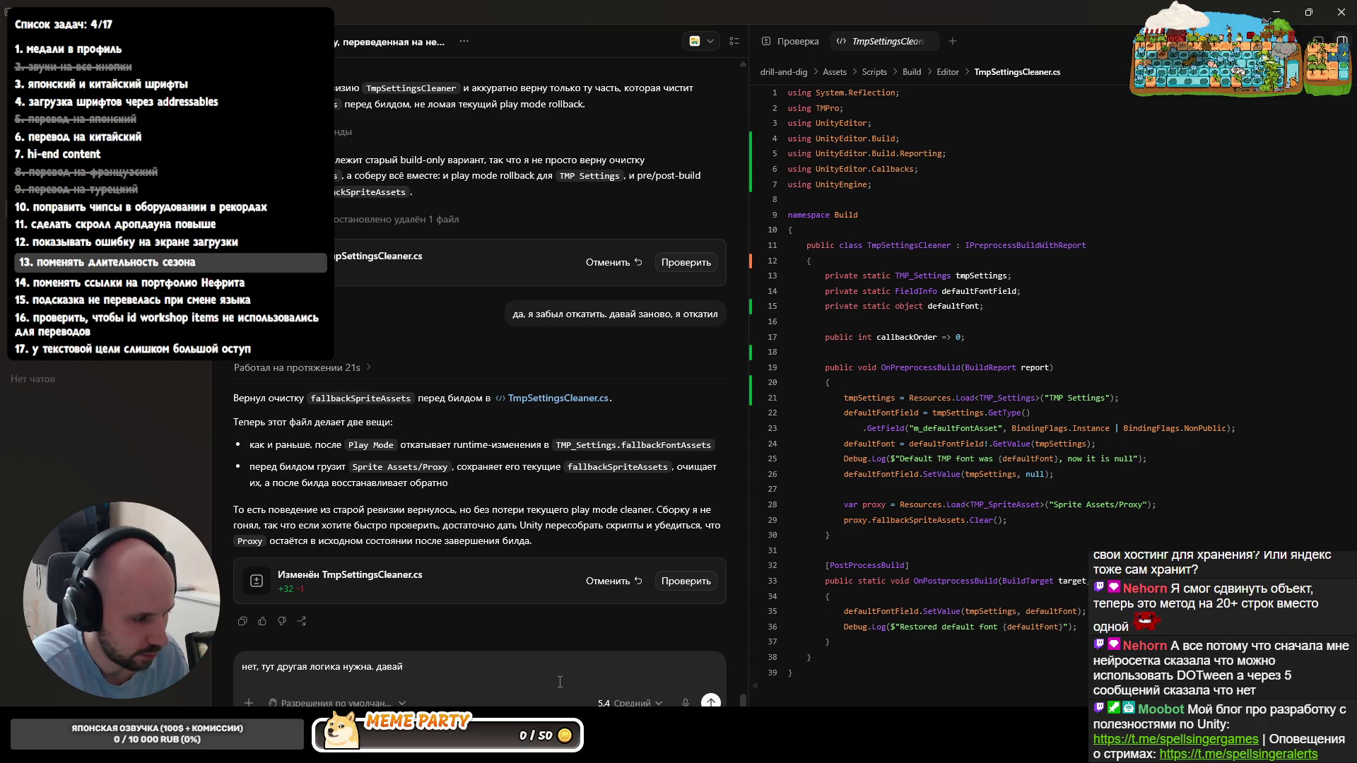
{"action": "type", "text": "при вых"}
{"action": "key", "text": "ctrl+BackSpace"}
{"action": "key", "text": "ctrl+BackSpace"}
{"action": "key", "text": "ctrl+BackSpace"}
{"action": "key", "text": "ctrl+BackSpace"}
{"action": "key", "text": "ctrl+BackSpace"}
{"action": "type", "text": "я передумал, тут другая ло"}
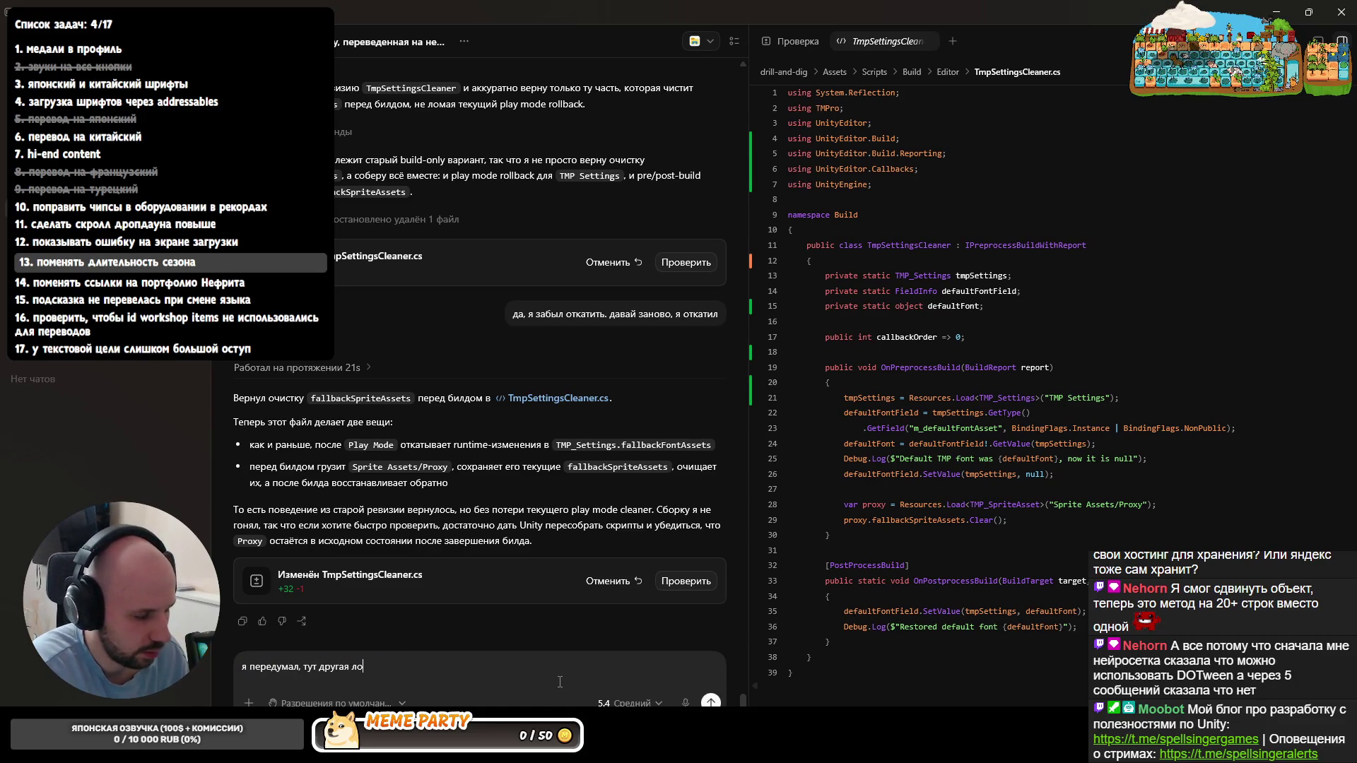
{"action": "type", "text": "гика нужна. давай перед вы"}
{"action": "key", "text": "BackSpace"}
{"action": "key", "text": "BackSpace"}
{"action": "type", "text": "выходом"}
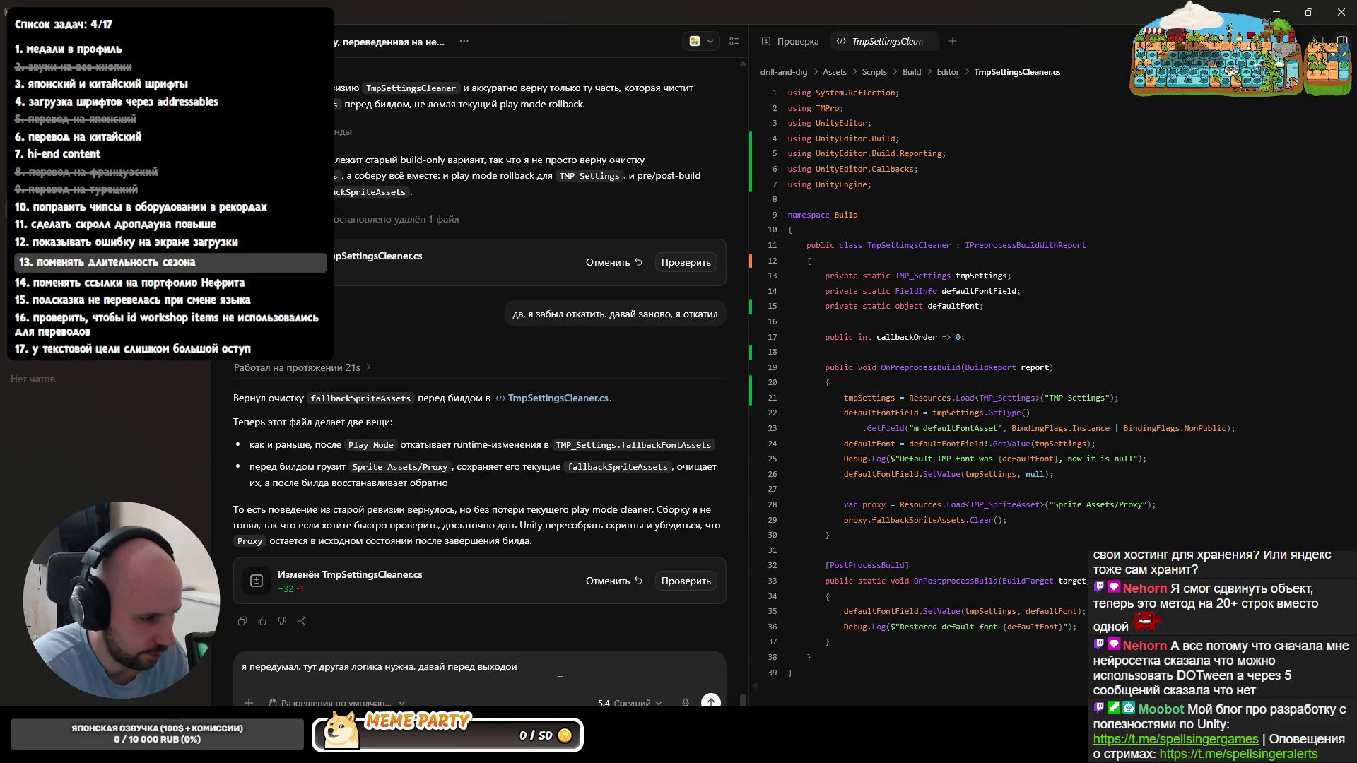
{"action": "type", "text": " из плей мода "}
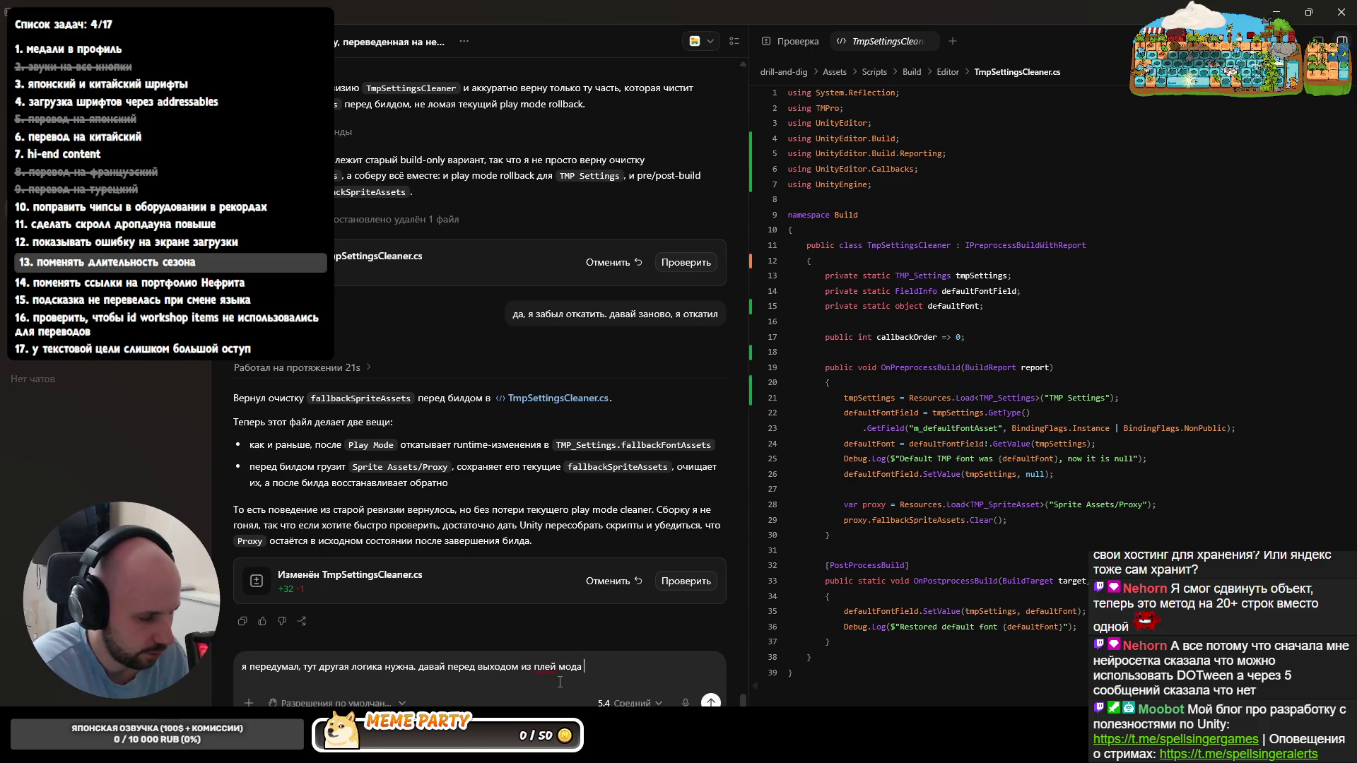
{"action": "type", "text": "будем чистить"}
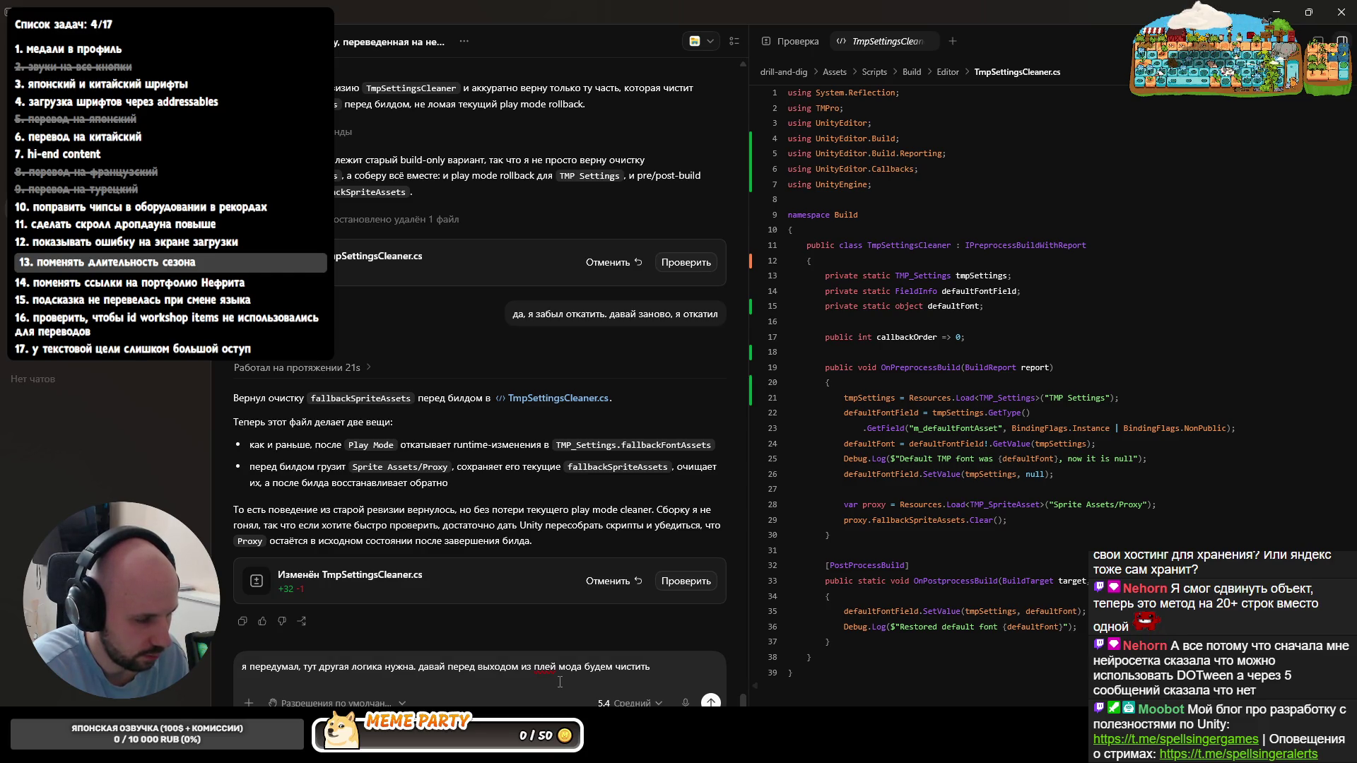
{"action": "key", "text": "ctrl+Left"}
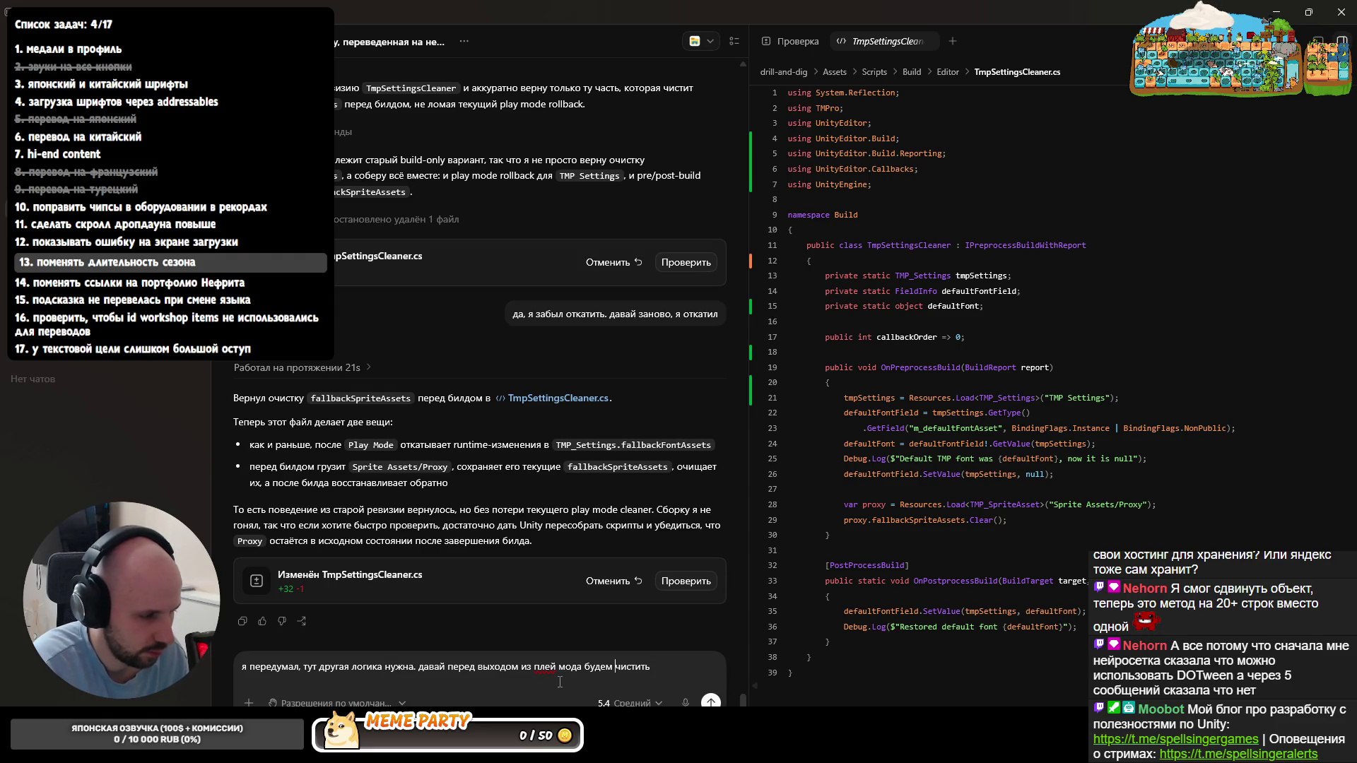
{"action": "key", "text": "BackSpace"}
{"action": "key", "text": "BackSpace"}
{"action": "key", "text": "BackSpace"}
{"action": "type", "text": "при"}
{"action": "key", "text": "Right"}
{"action": "key", "text": "Right"}
{"action": "key", "text": "Right"}
{"action": "key", "text": "BackSpace"}
{"action": "key", "text": "BackSpace"}
{"action": "type", "text": "е"}
{"action": "key", "text": "End"}
{"action": "type", "text": "спи"}
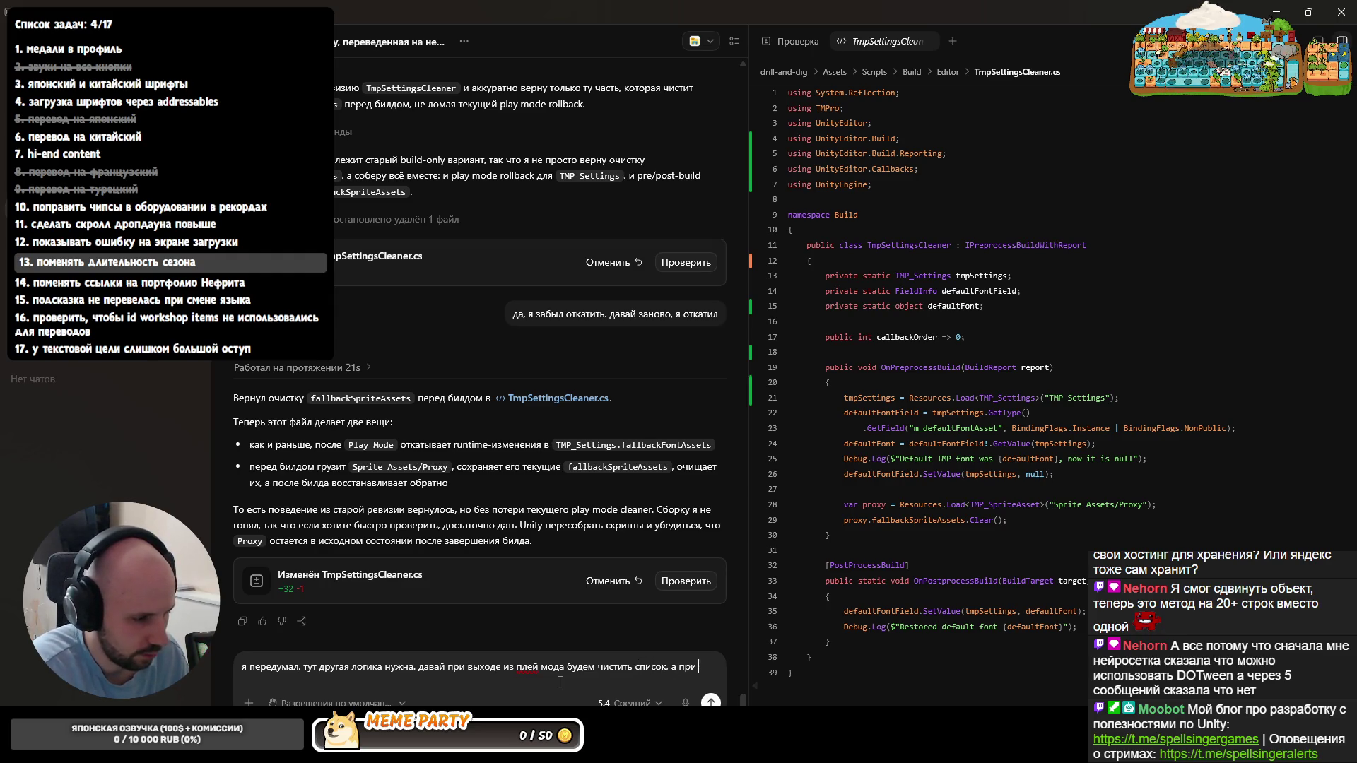
- Begin the clause about Play-mode entry, then leave the chat to check the code
{"action": "key", "text": "BackSpace"}
{"action": "key", "text": "BackSpace"}
{"action": "key", "text": "BackSpace"}
{"action": "type", "text": "(чтобы всегд"}
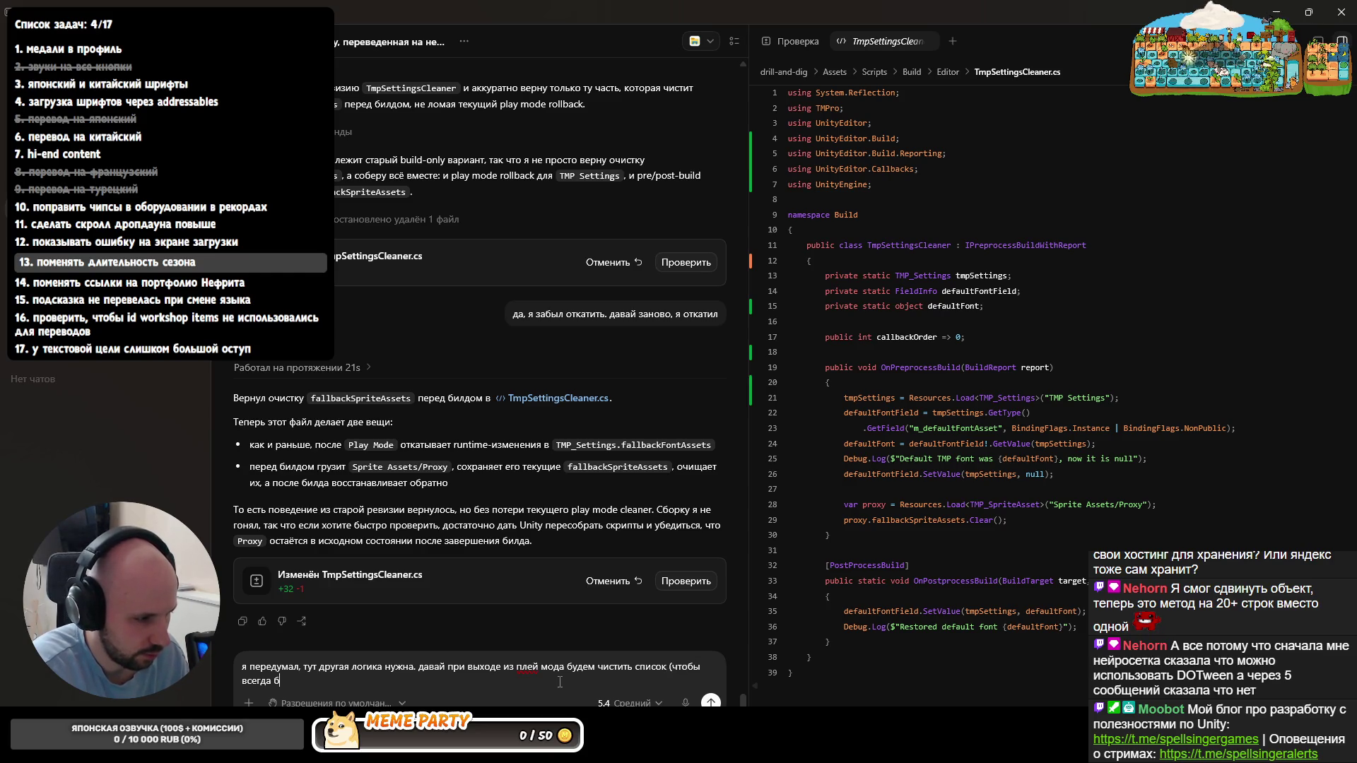
{"action": "type", "text": " чистый"}
{"action": "type", "text": ","}
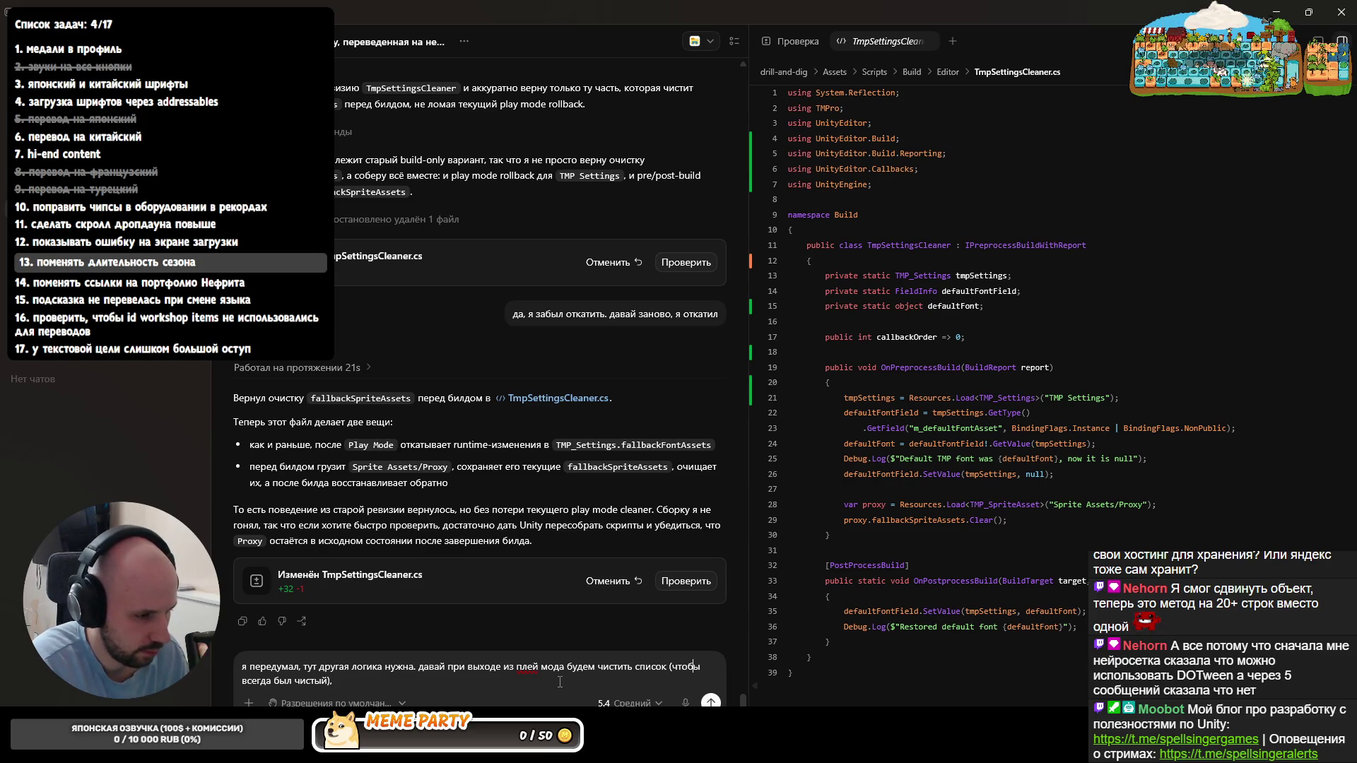
{"action": "type", "text": "спрайт фолл"}
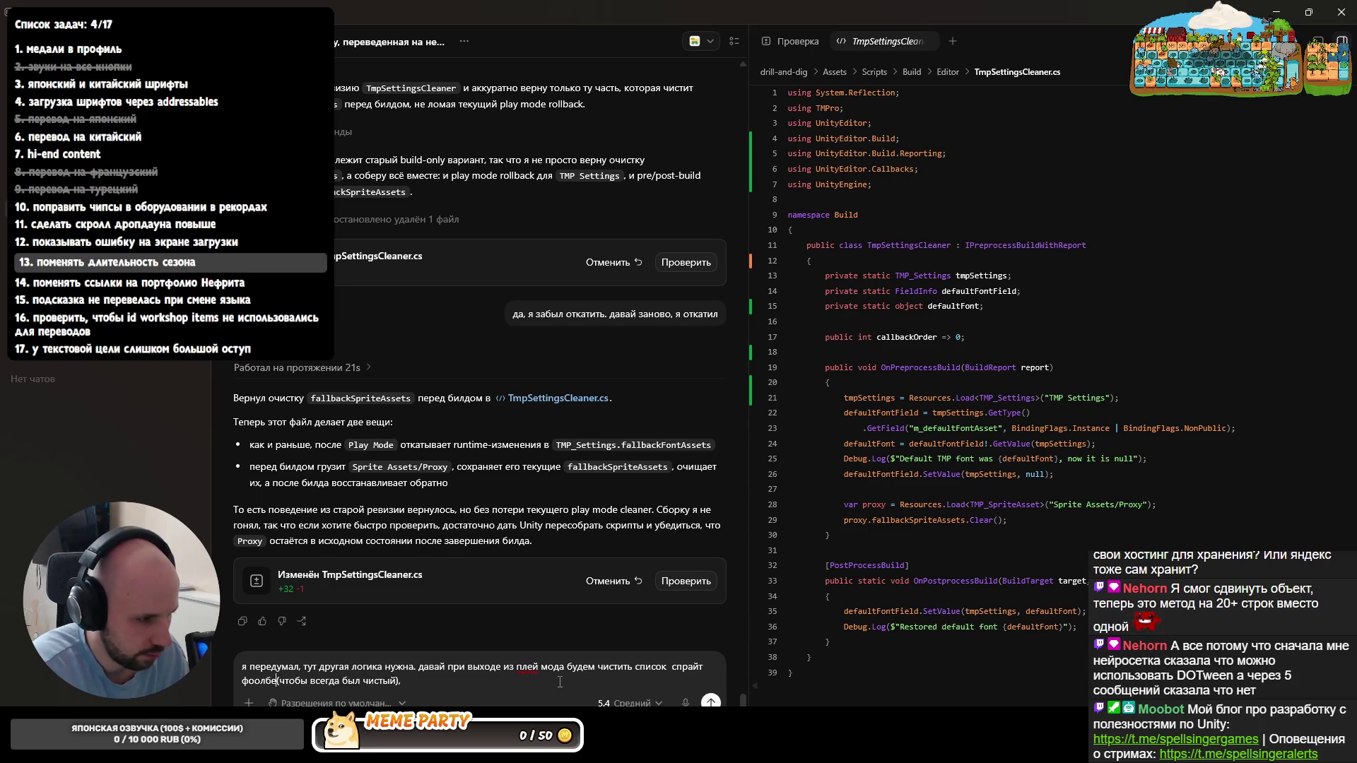
{"action": "type", "text": "беков"}
{"action": "key", "text": "End"}
{"action": "key", "text": "BackSpace"}
{"action": "type", "text": ", а при за"}
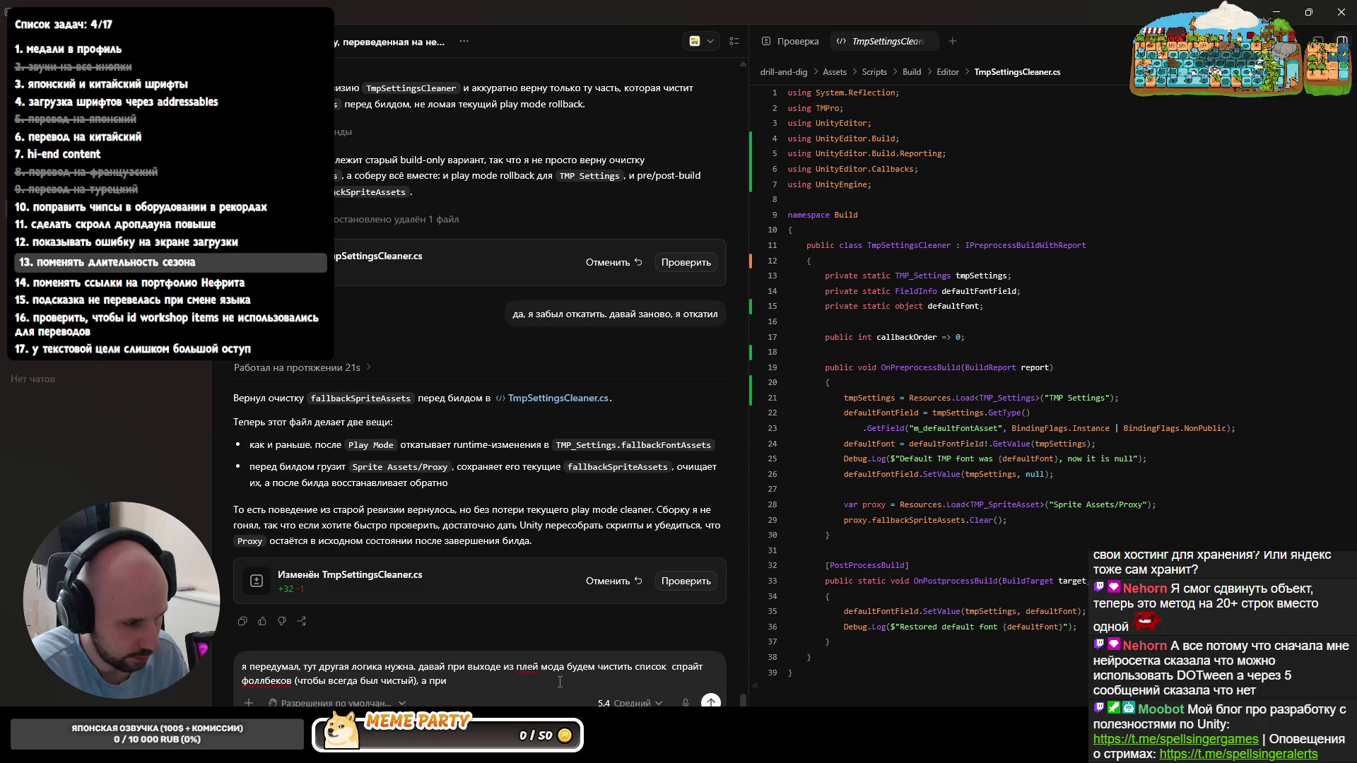
{"action": "type", "text": "ходе в плей мод будем"}
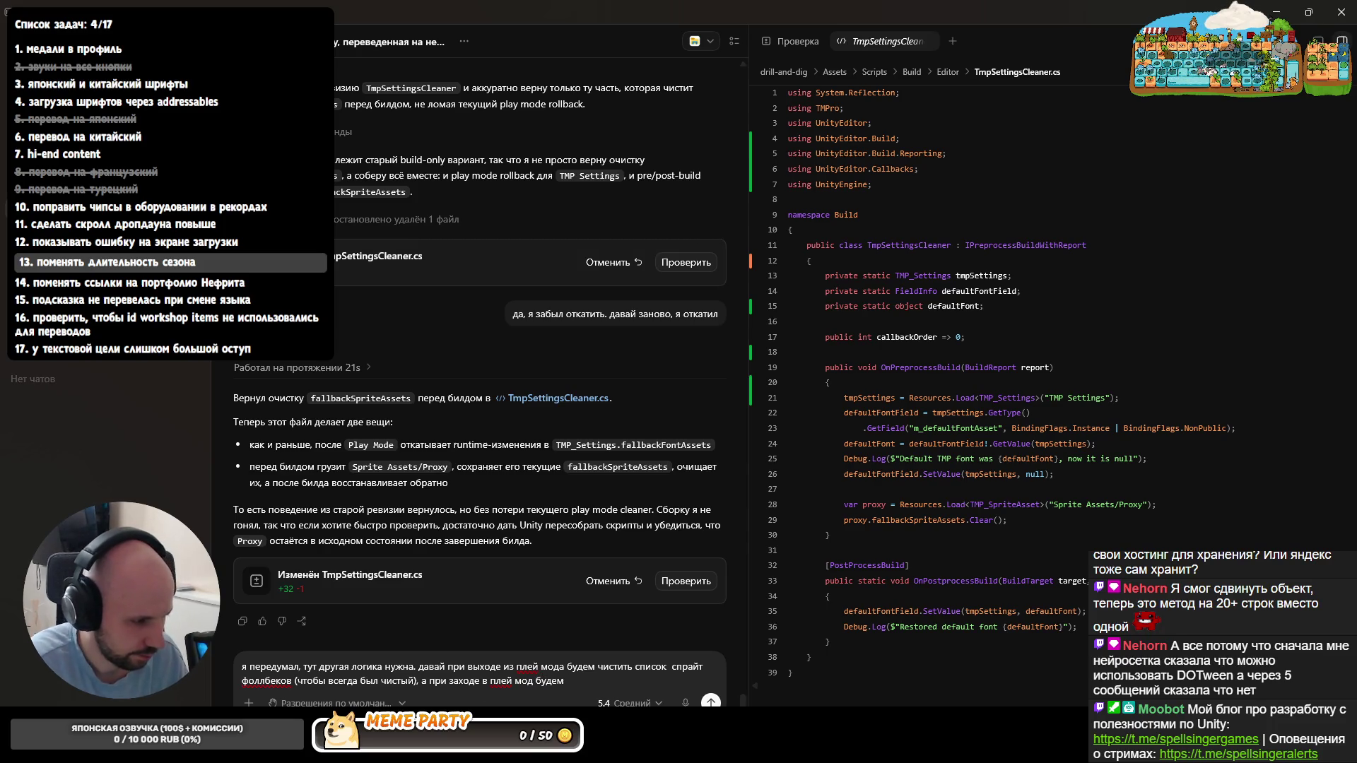
{"action": "key", "text": "alt+Tab"}
{"action": "key", "text": "alt+Tab"}
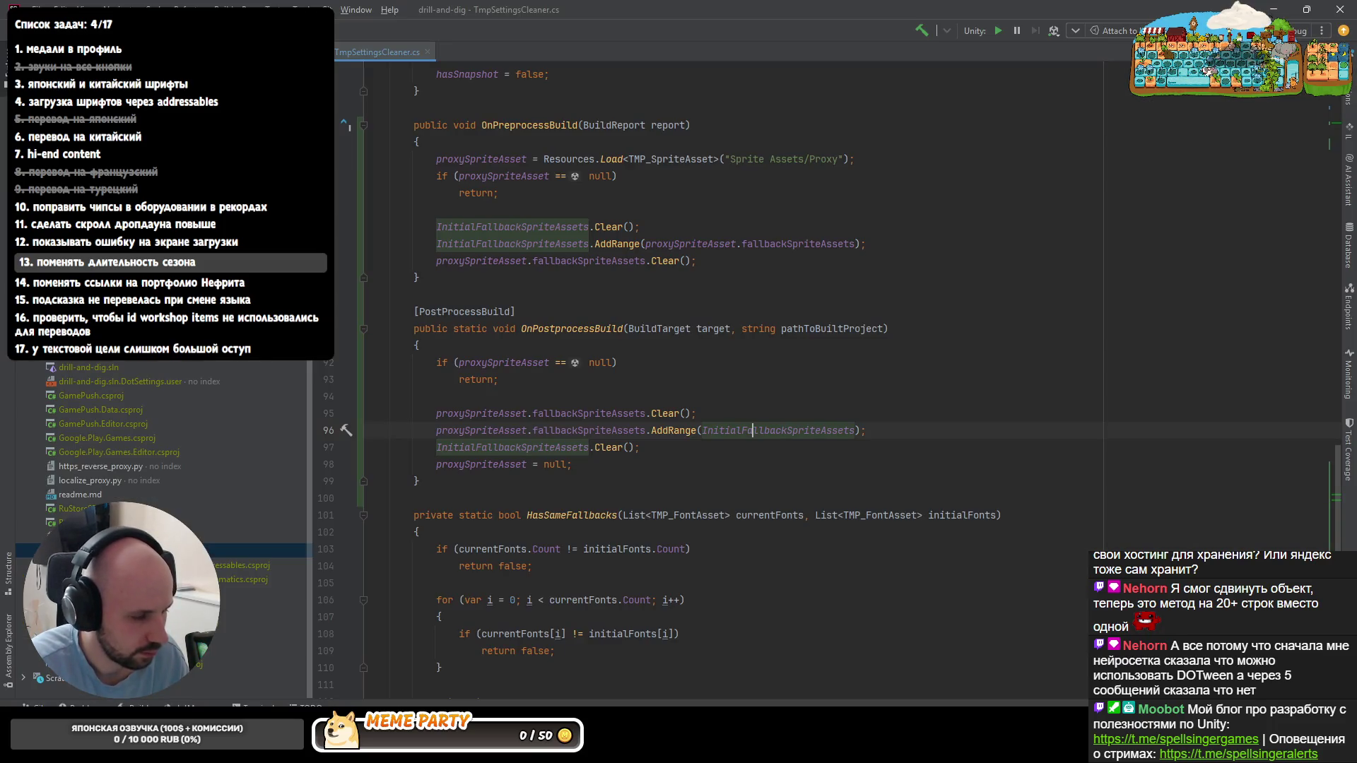
- Go to the GameInitializer class and locate its ApplyFontSprites method
{"action": "key", "text": "ctrl+n"}
{"action": "type", "text": "ПфьфШтш"}
{"action": "key", "text": "Return"}
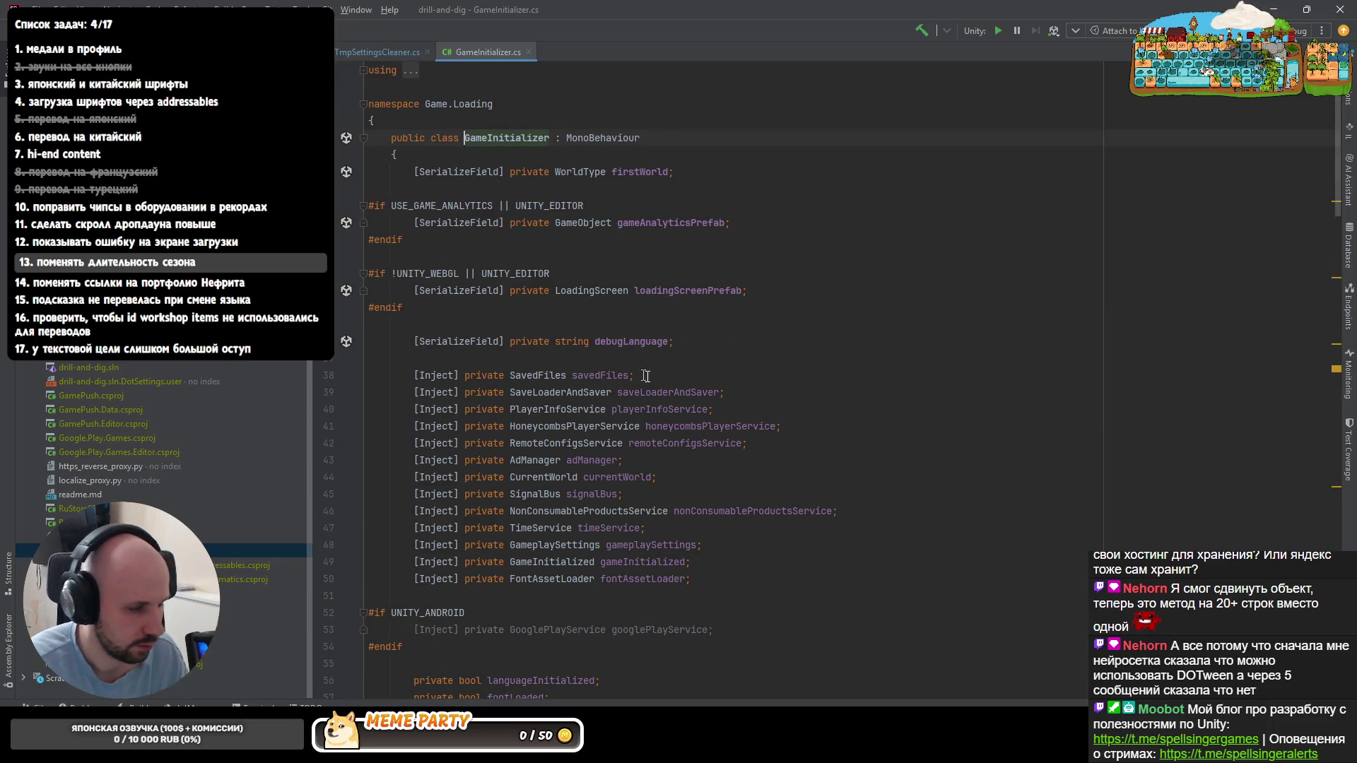
{"action": "scroll", "coordinate": [927, 375], "scroll_direction": "down", "scroll_amount": 15}
{"action": "scroll", "coordinate": [742, 387], "scroll_direction": "down", "scroll_amount": 15}
{"action": "scroll", "coordinate": [607, 395], "scroll_direction": "down", "scroll_amount": 10}
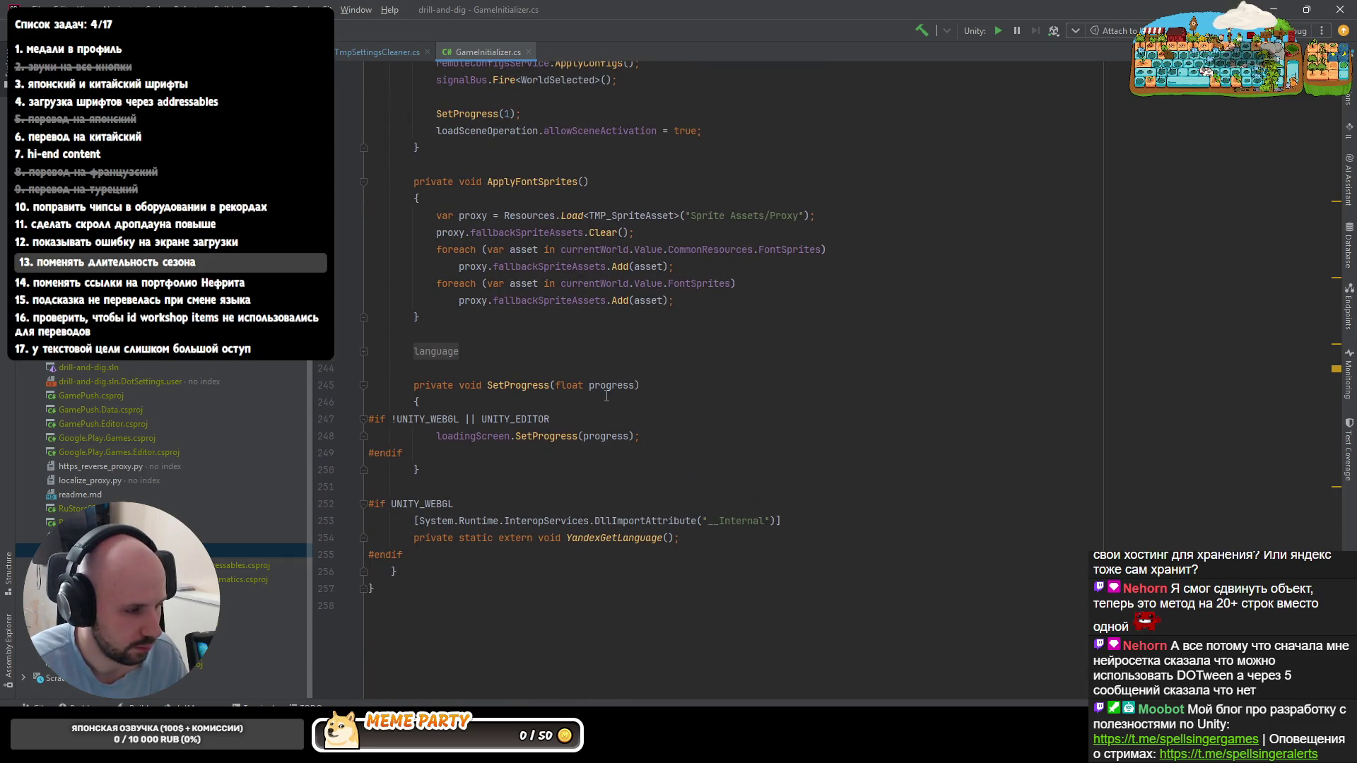
{"action": "scroll", "coordinate": [603, 394], "scroll_direction": "up", "scroll_amount": 3}
{"action": "scroll", "coordinate": [603, 399], "scroll_direction": "up", "scroll_amount": 4}
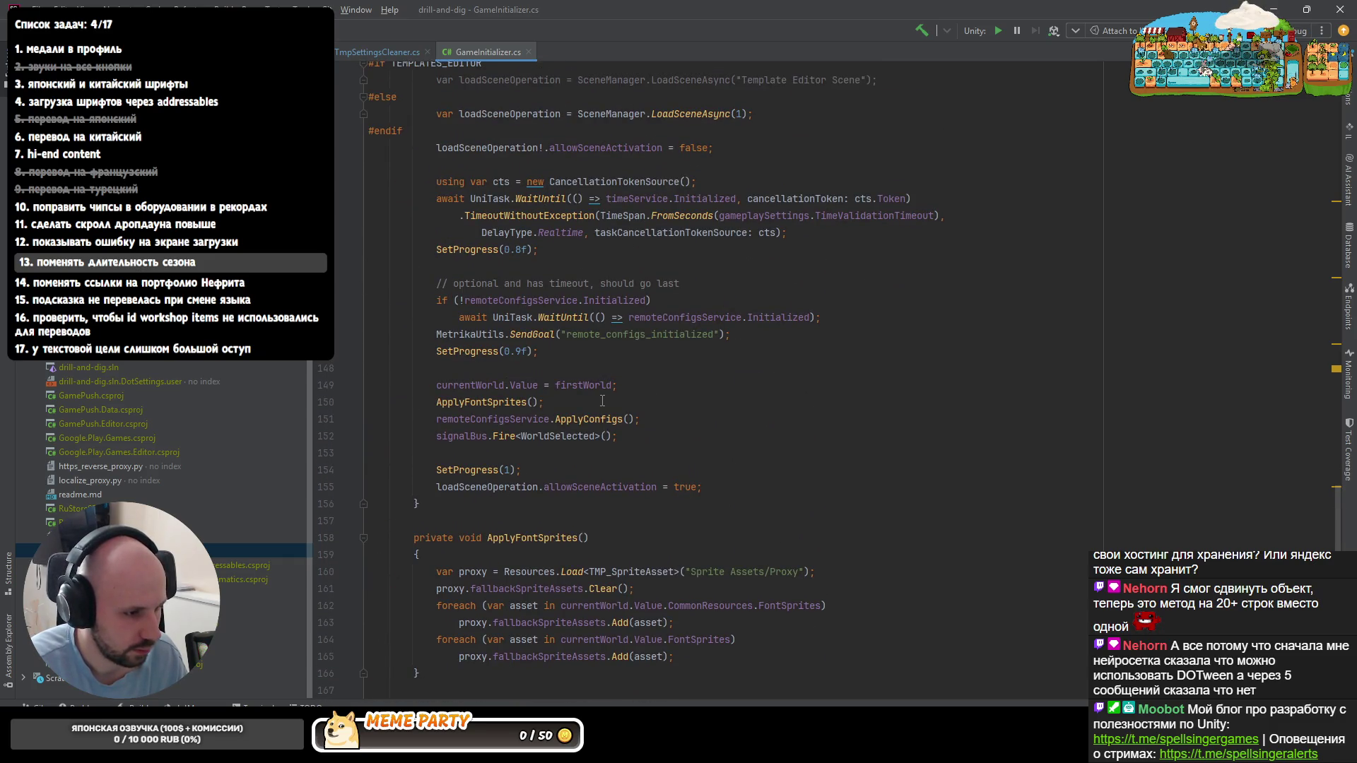
{"action": "scroll", "coordinate": [591, 412], "scroll_direction": "down", "scroll_amount": 1}
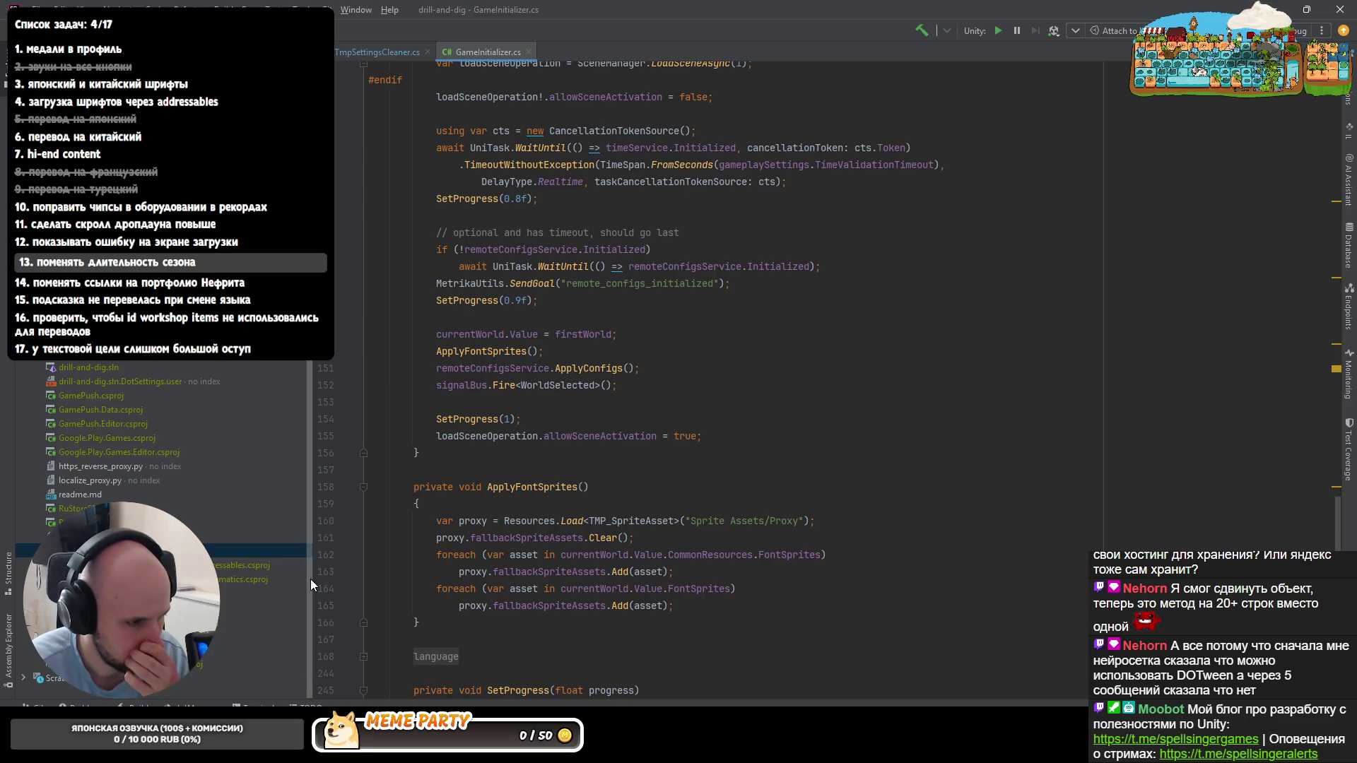
{"action": "left_click", "coordinate": [470, 538]}
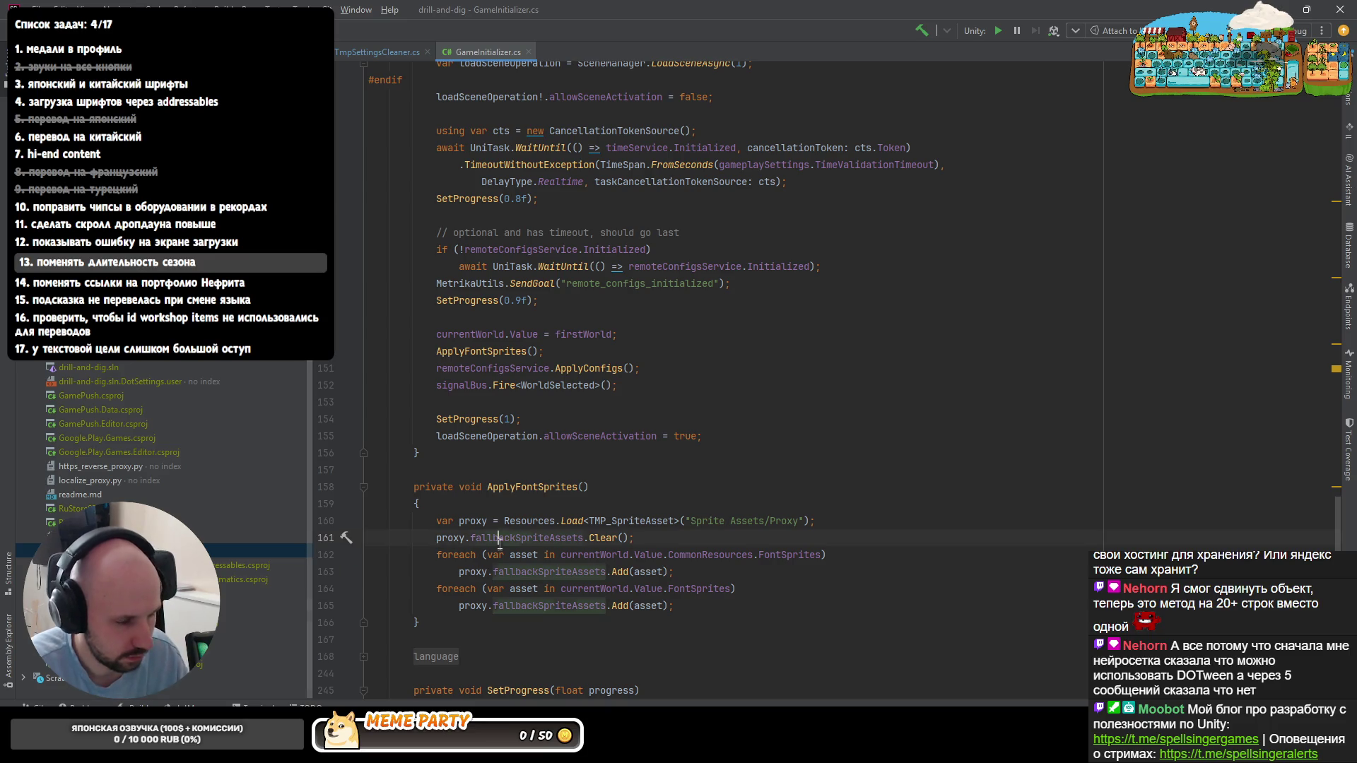
{"action": "double_click", "coordinate": [529, 489]}
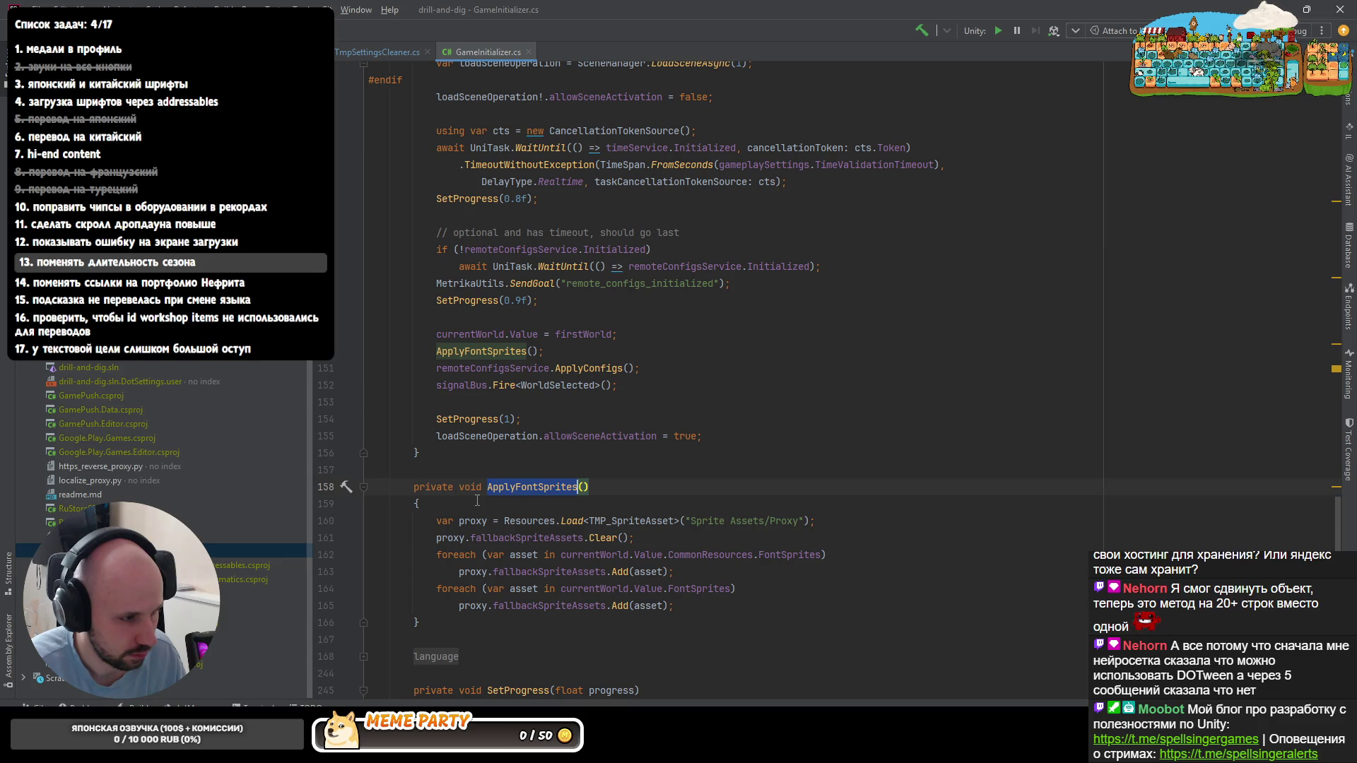
- Copy the fully qualified ApplyFontSprites code reference via Copy Code Reference
{"action": "right_click", "coordinate": [515, 491]}
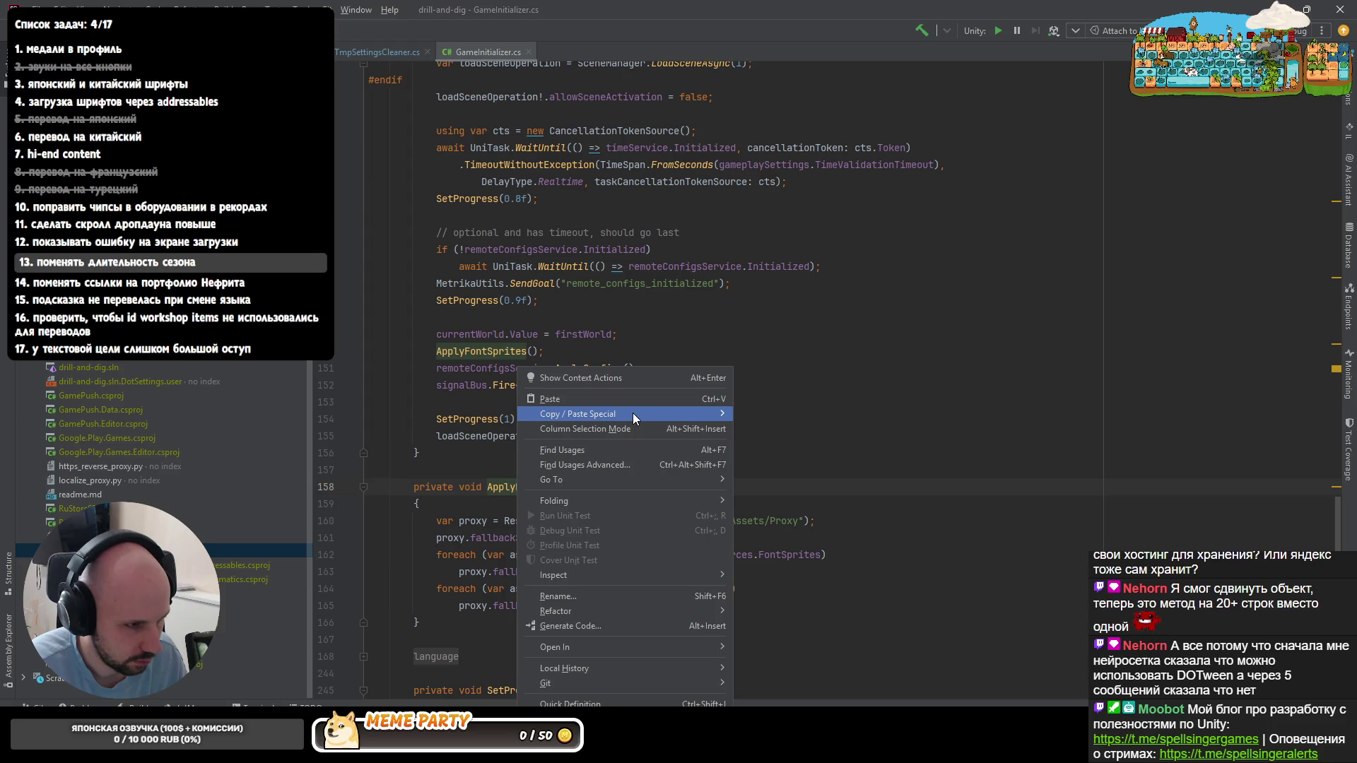
{"action": "mouse_move", "coordinate": [577, 414]}
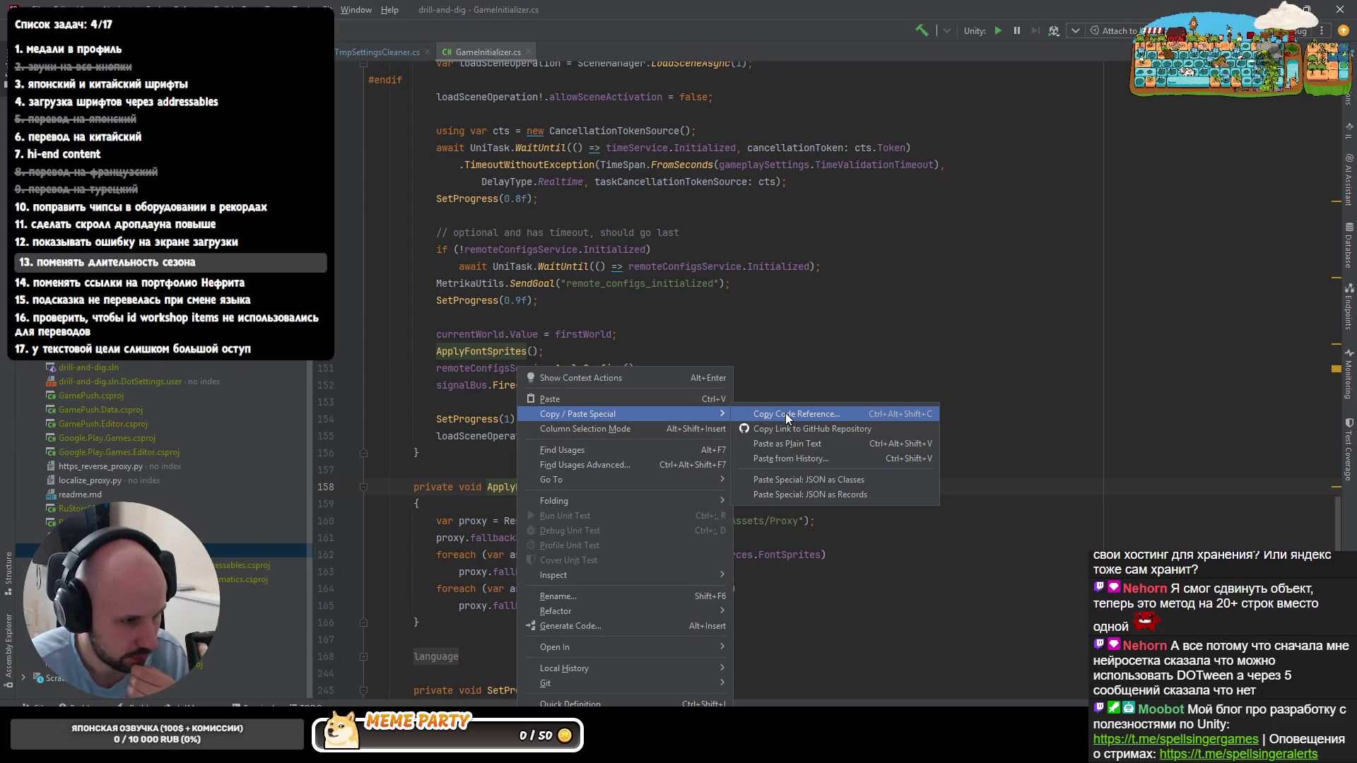
{"action": "left_click", "coordinate": [786, 413]}
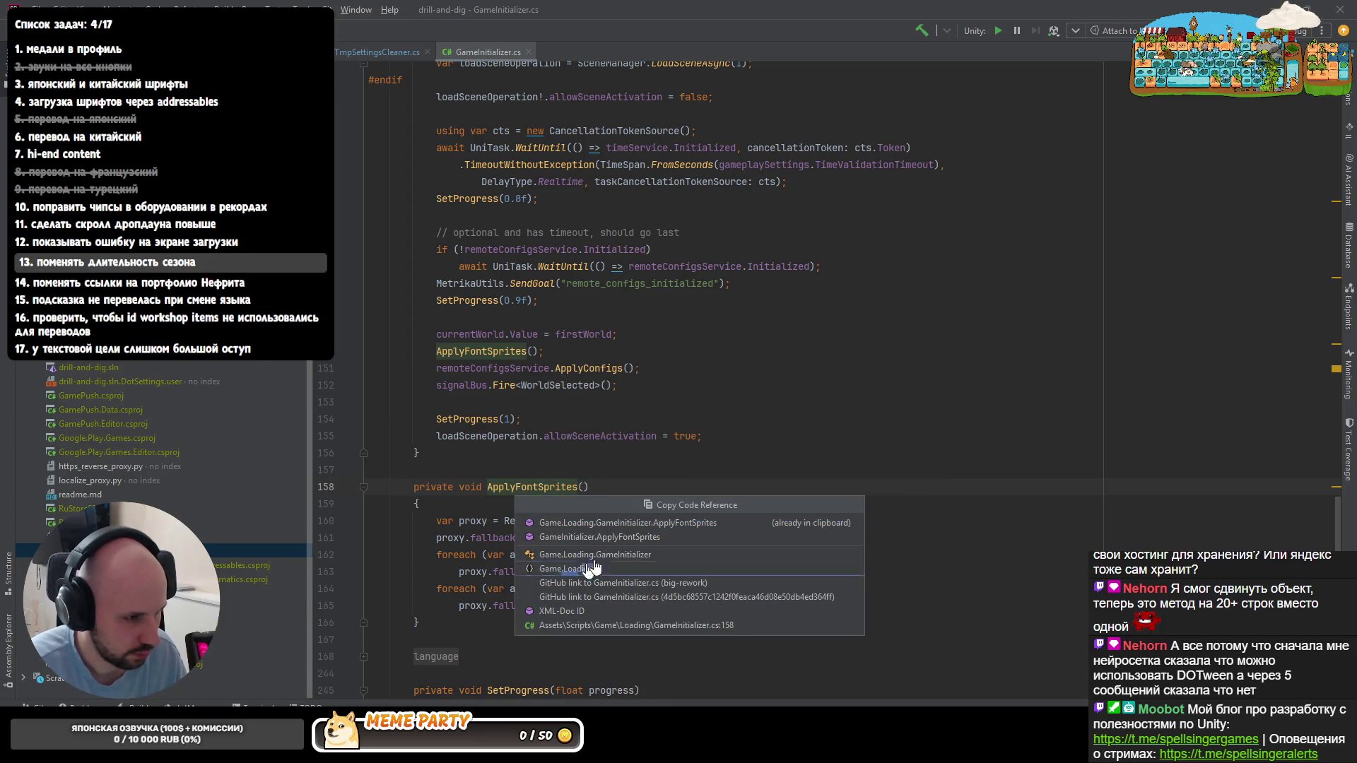
{"action": "left_click", "coordinate": [629, 537]}
{"action": "key", "text": "alt+Tab"}
{"action": "key", "text": "alt+Tab"}
{"action": "key", "text": "alt+Tab"}
{"action": "type", "text": "заполнять его как"}
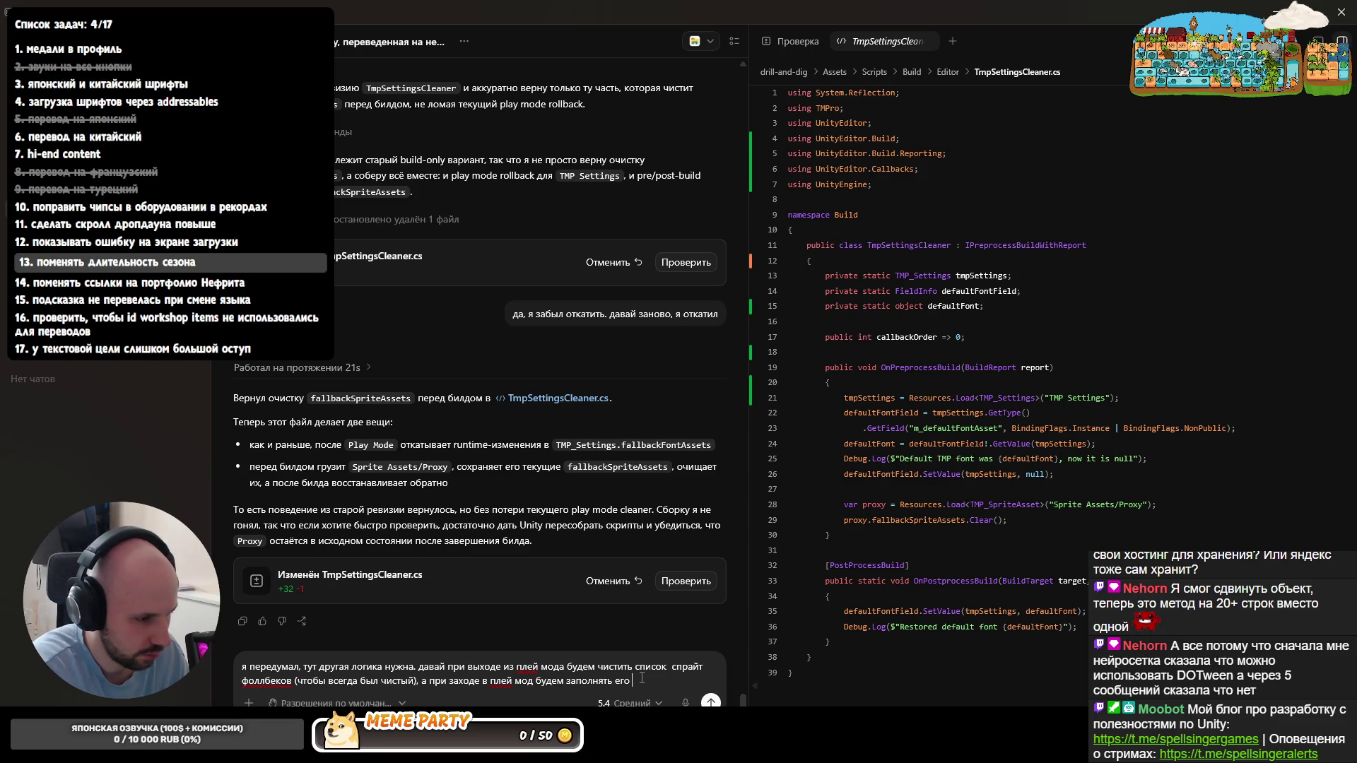
{"action": "type", "text": " в"}
- Paste the GameInitializer.ApplyFontSprites reference into the draft asking for a world-taking overload
{"action": "type", "text": "Game.Loading.GameInitializer.ApplyFontSprites"}
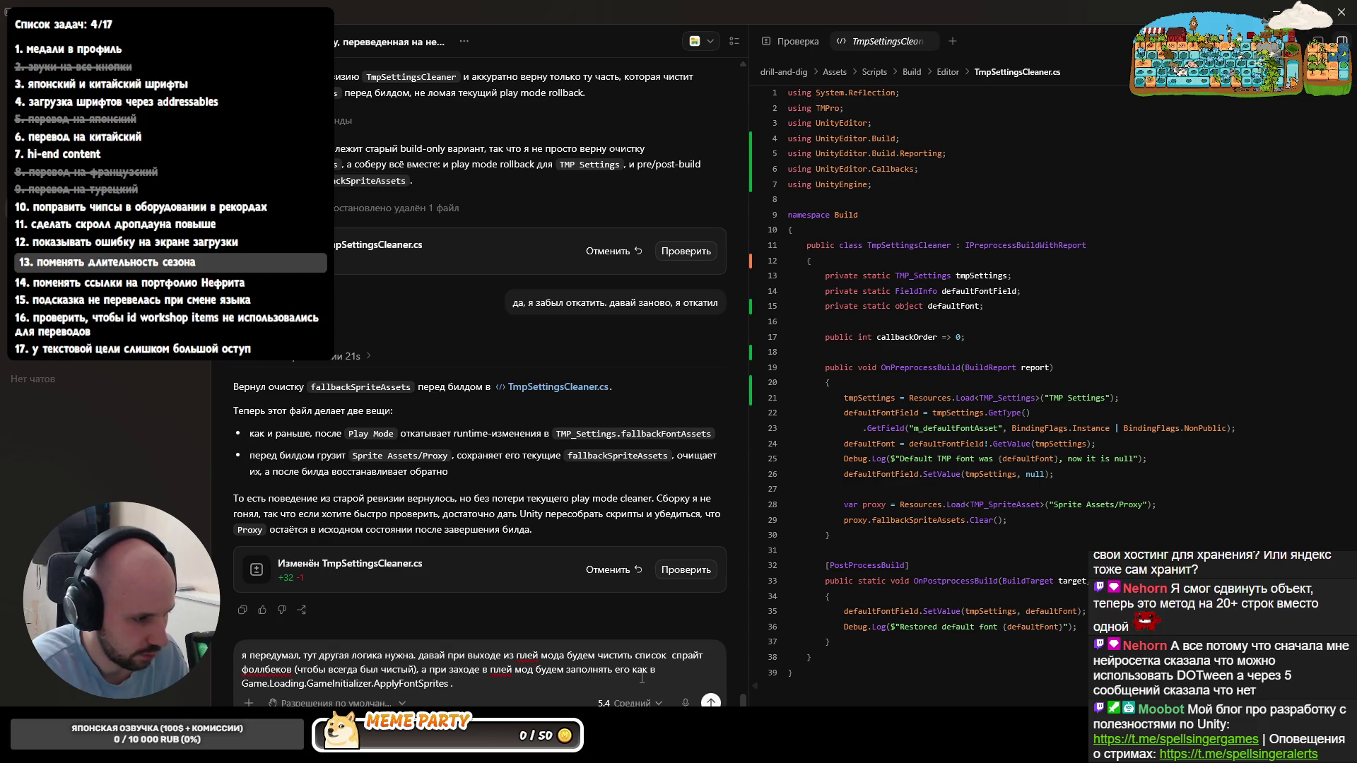
{"action": "type", "text": "т"}
{"action": "key", "text": "BackSpace"}
{"action": "key", "text": "BackSpace"}
{"action": "type", "text": "Да"}
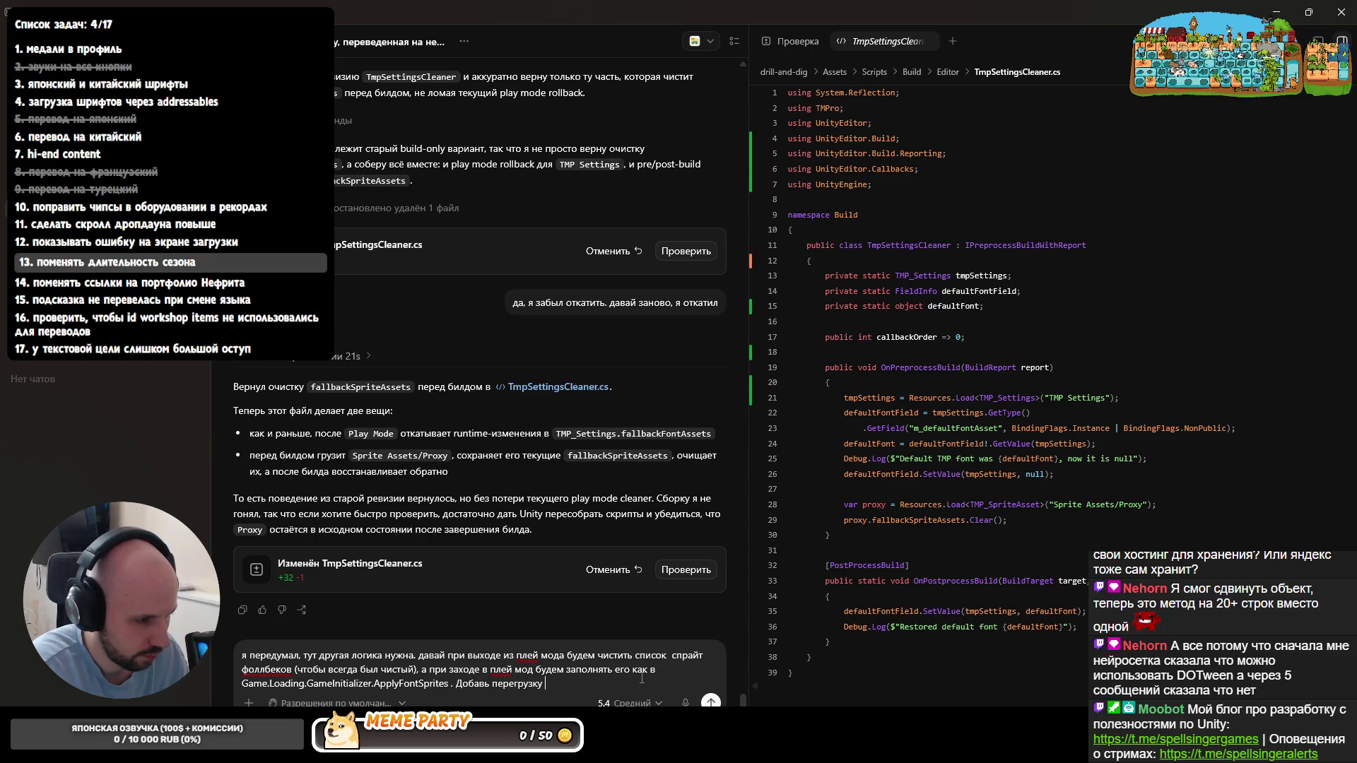
{"action": "type", "text": "да в"}
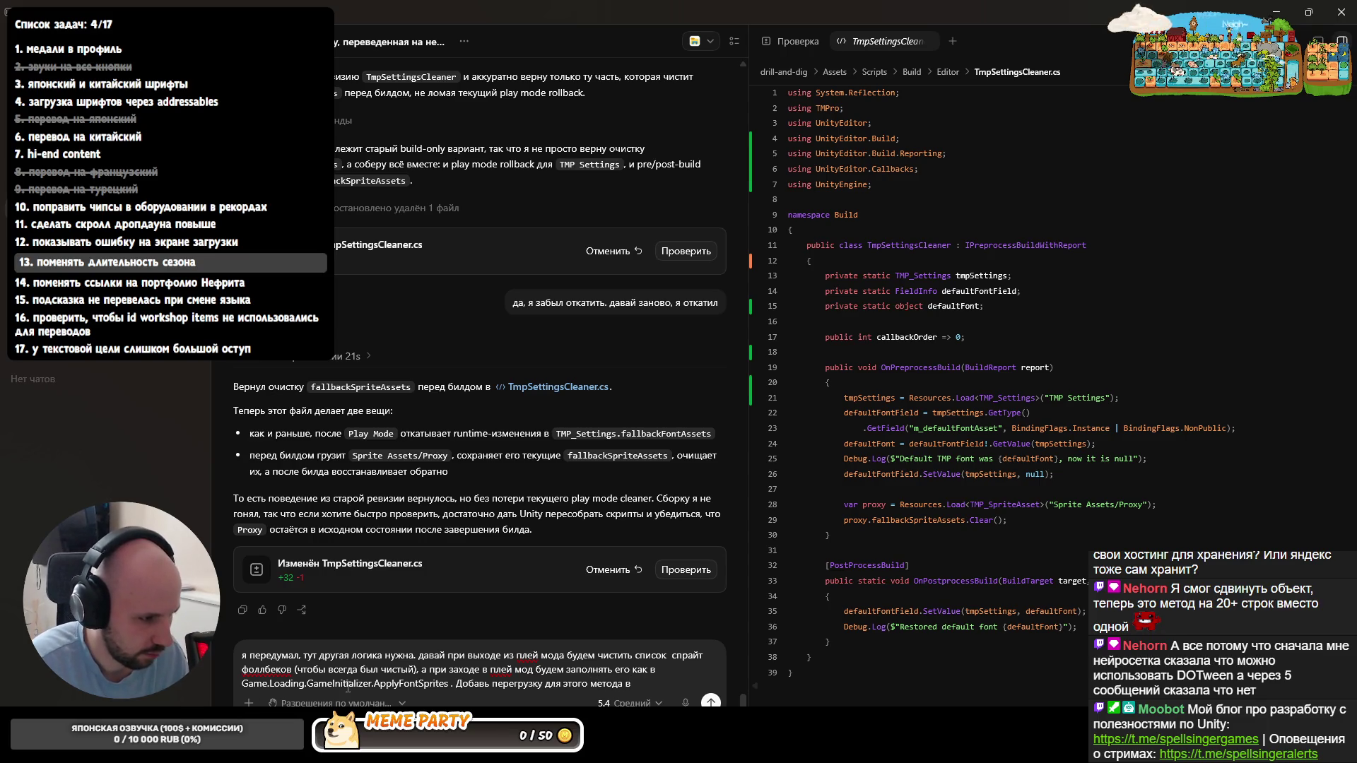
{"action": "type", "text": " GameInitializer, кот"}
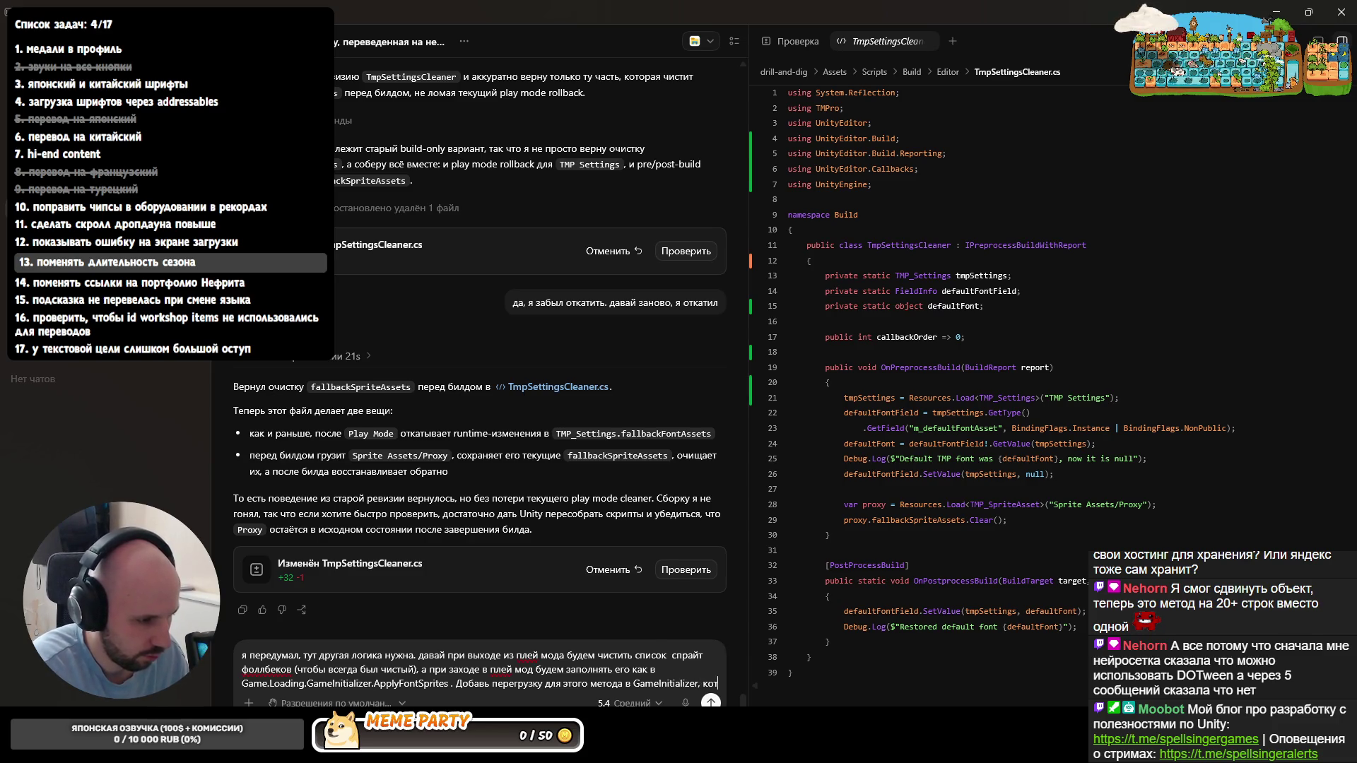
{"action": "type", "text": "орая принимает мир, а сам мир возьми из"}
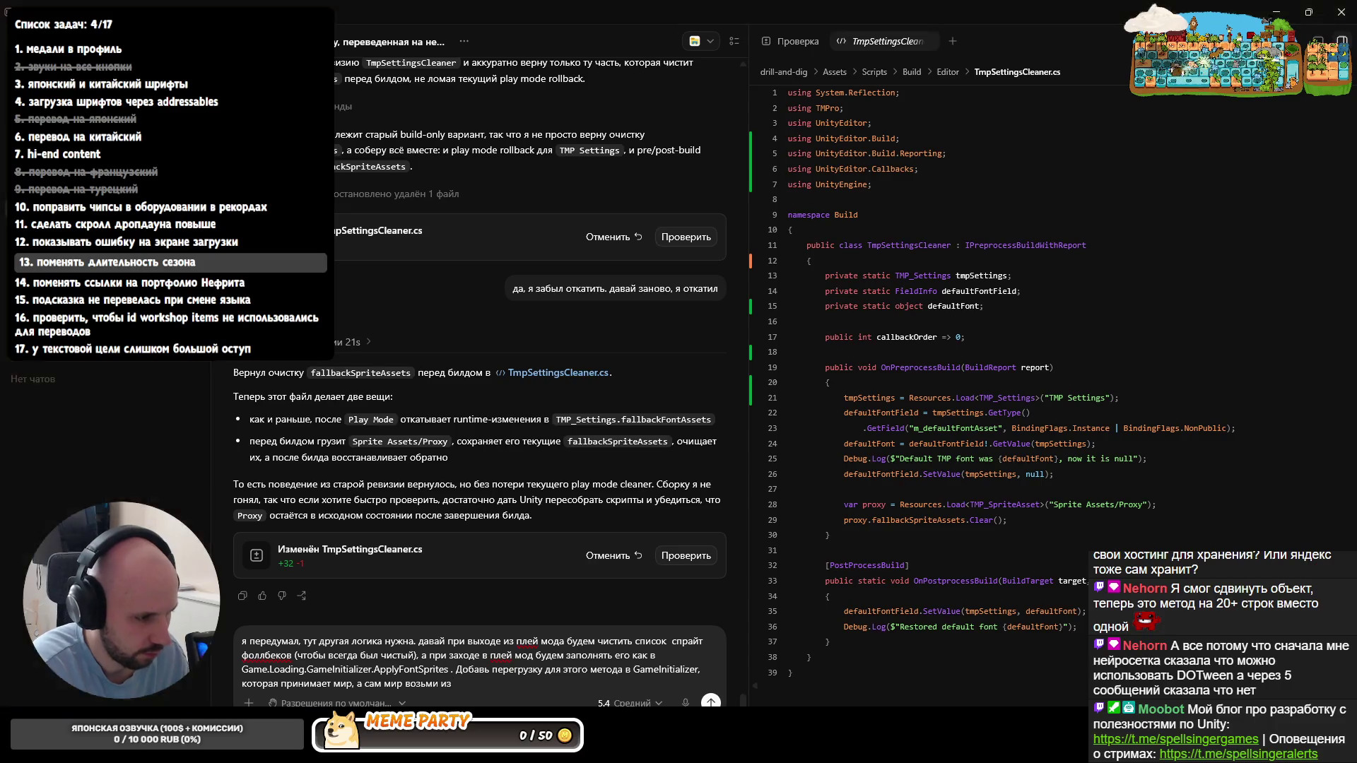
{"action": "key", "text": "alt+Tab"}
{"action": "key", "text": "ctrl+n"}
{"action": "type", "text": "WoCOnte"}
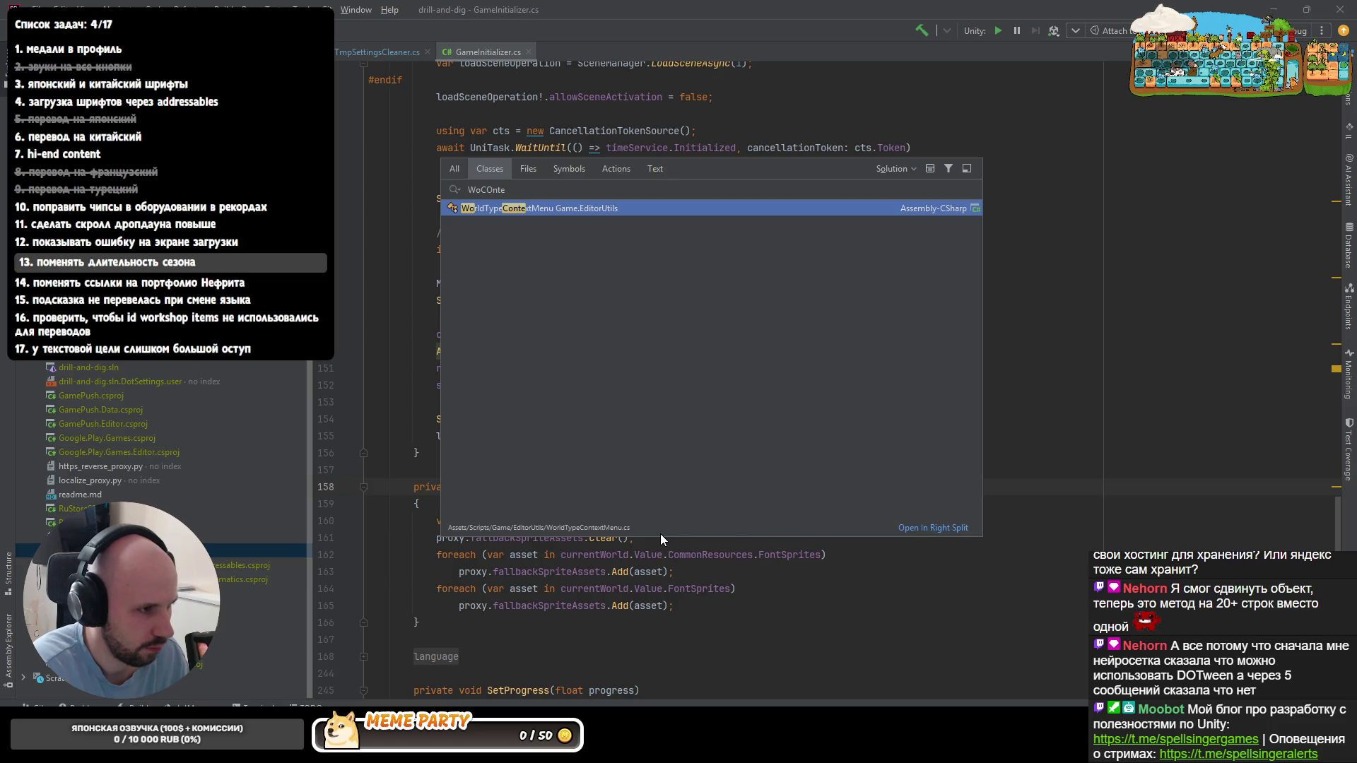
- Look up WorldTypeContextMenu in Rider and paste its name into the draft
{"action": "key", "text": "Return"}
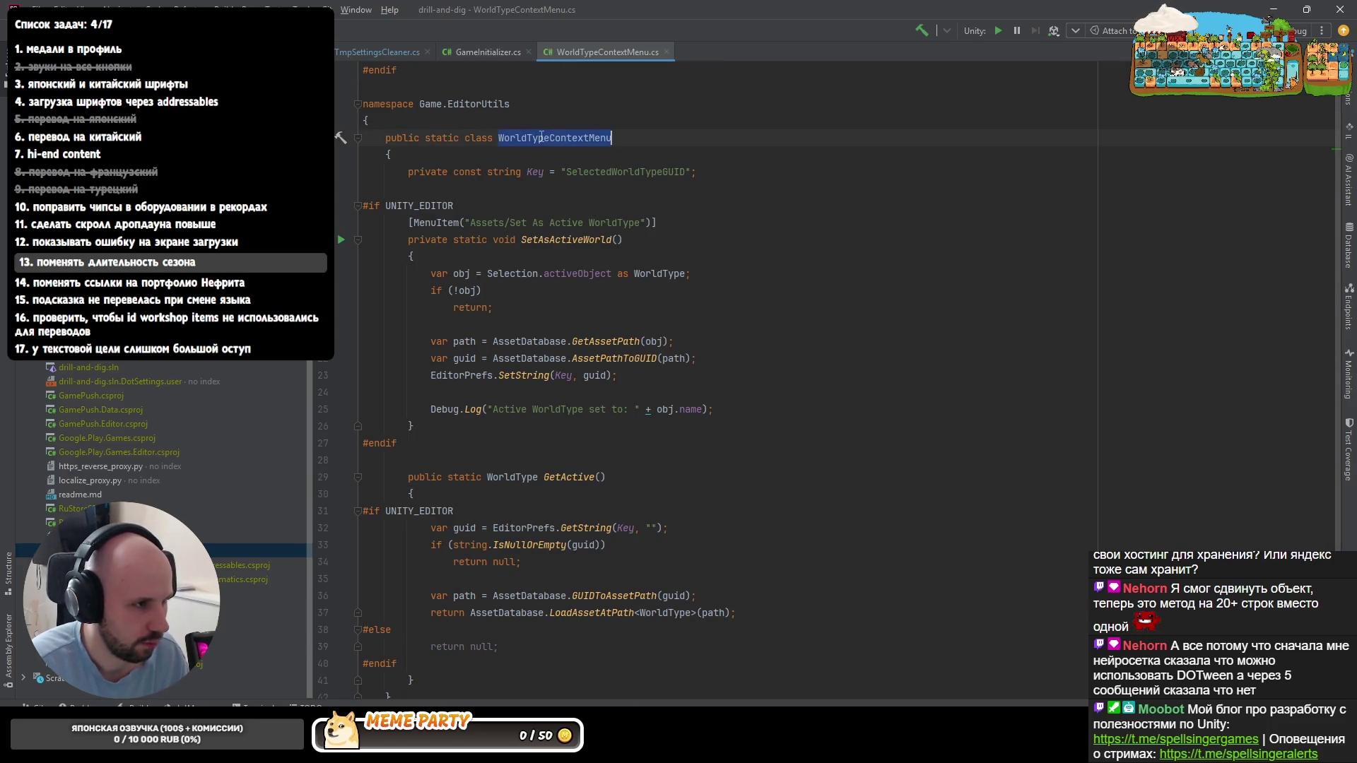
{"action": "key", "text": "alt+Tab"}
{"action": "type", "text": "WorldTypeContextMenu"}
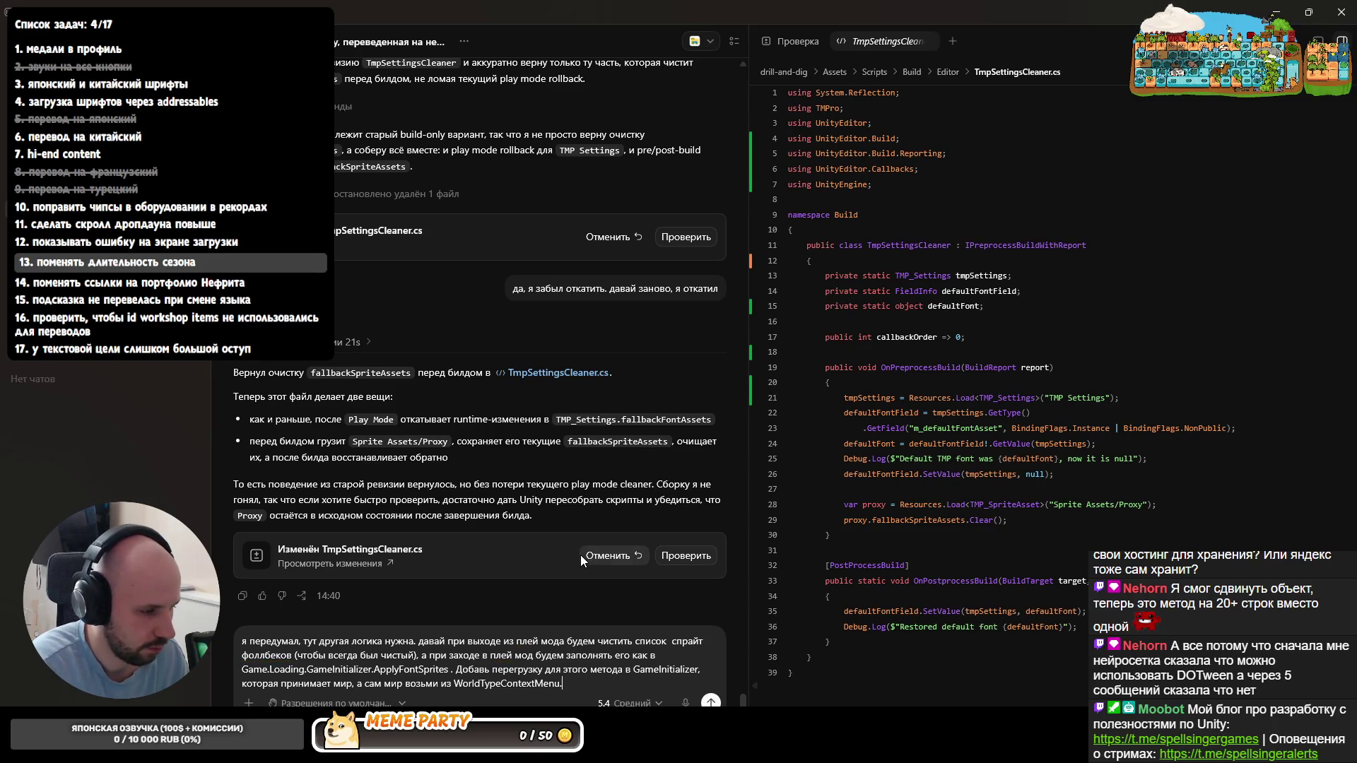
{"action": "type", "text": "Ge"}
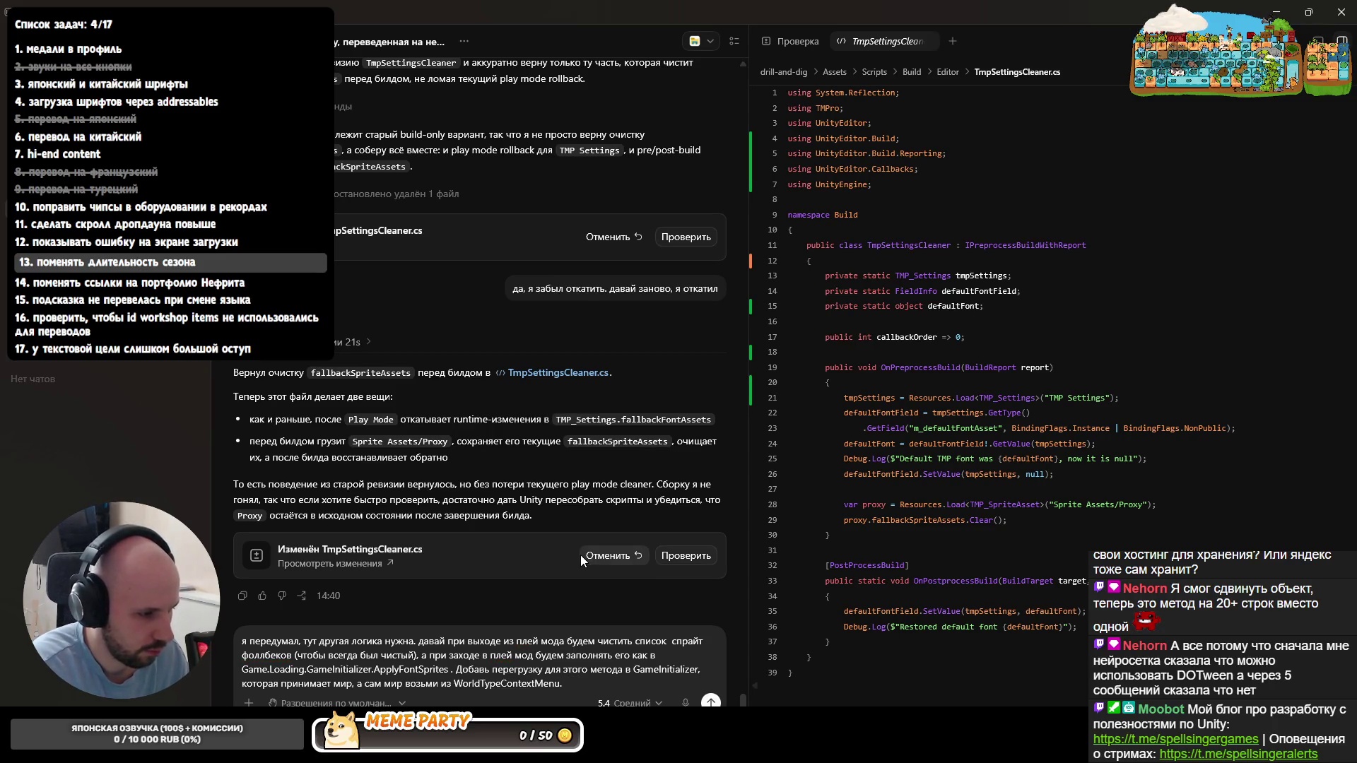
{"action": "type", "text": "tActive"}
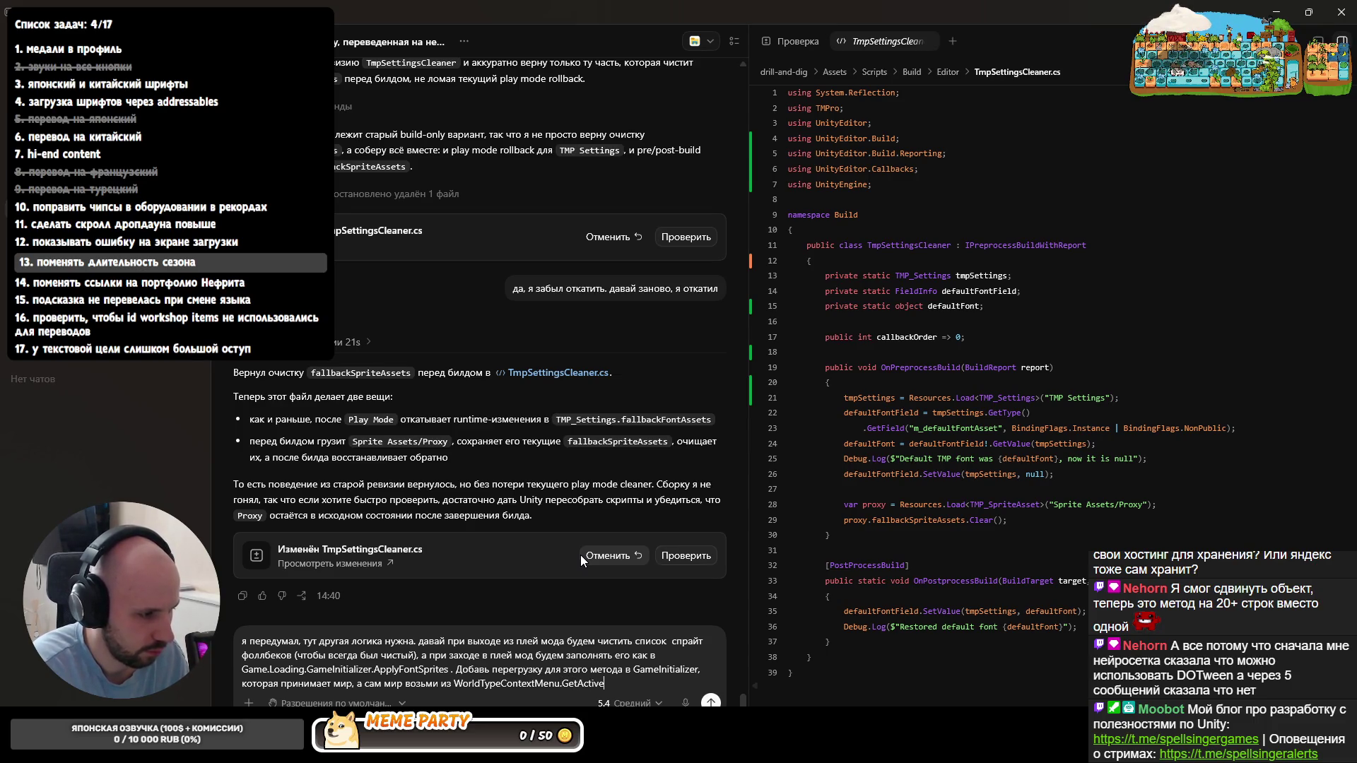
- Send the revised request and, once Codex edits both files, switch to Rider
{"action": "key", "text": "Return"}
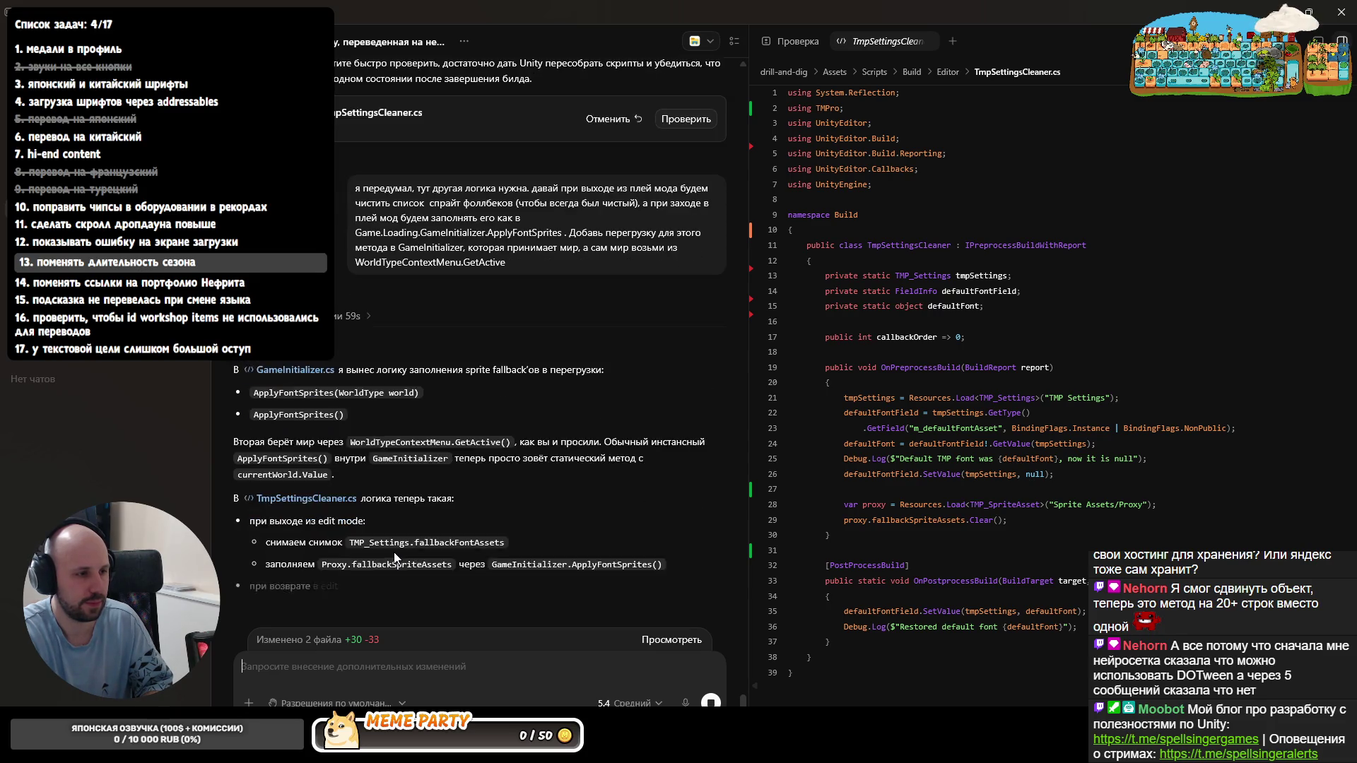
{"action": "key", "text": "alt+Tab"}
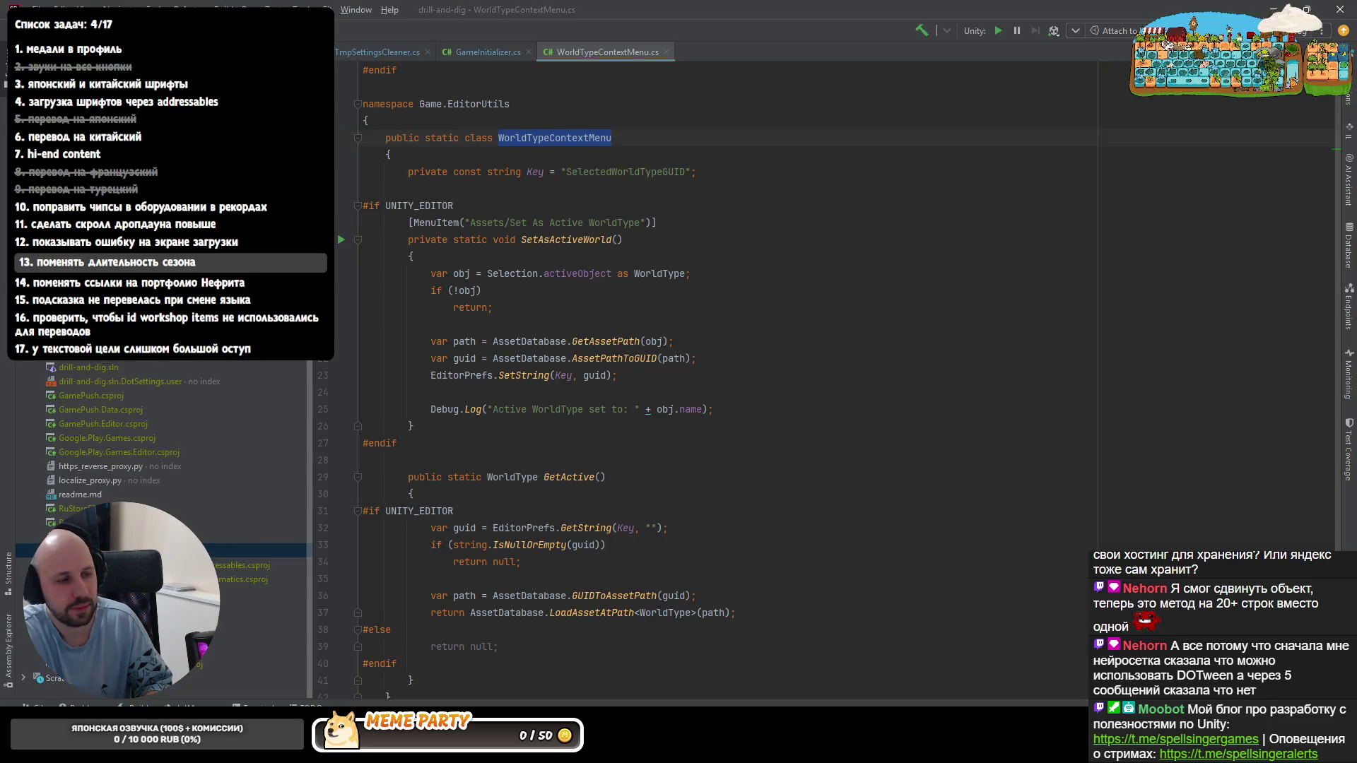
- Inspect the duplicate-signature warning on ApplyFontSprites in GameInitializer.cs
{"action": "left_click", "coordinate": [485, 53]}
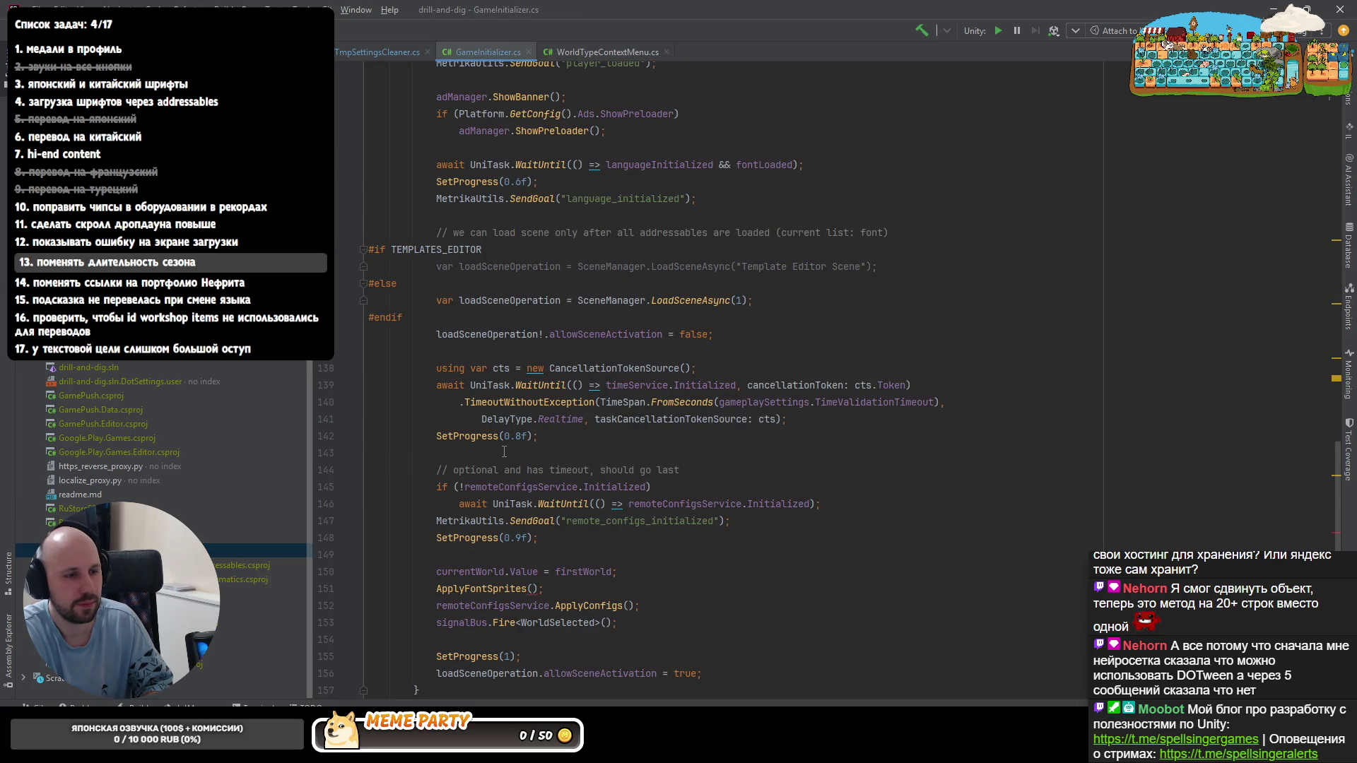
{"action": "left_click", "coordinate": [483, 644], "text": "ctrl"}
{"action": "left_click", "coordinate": [552, 343]}
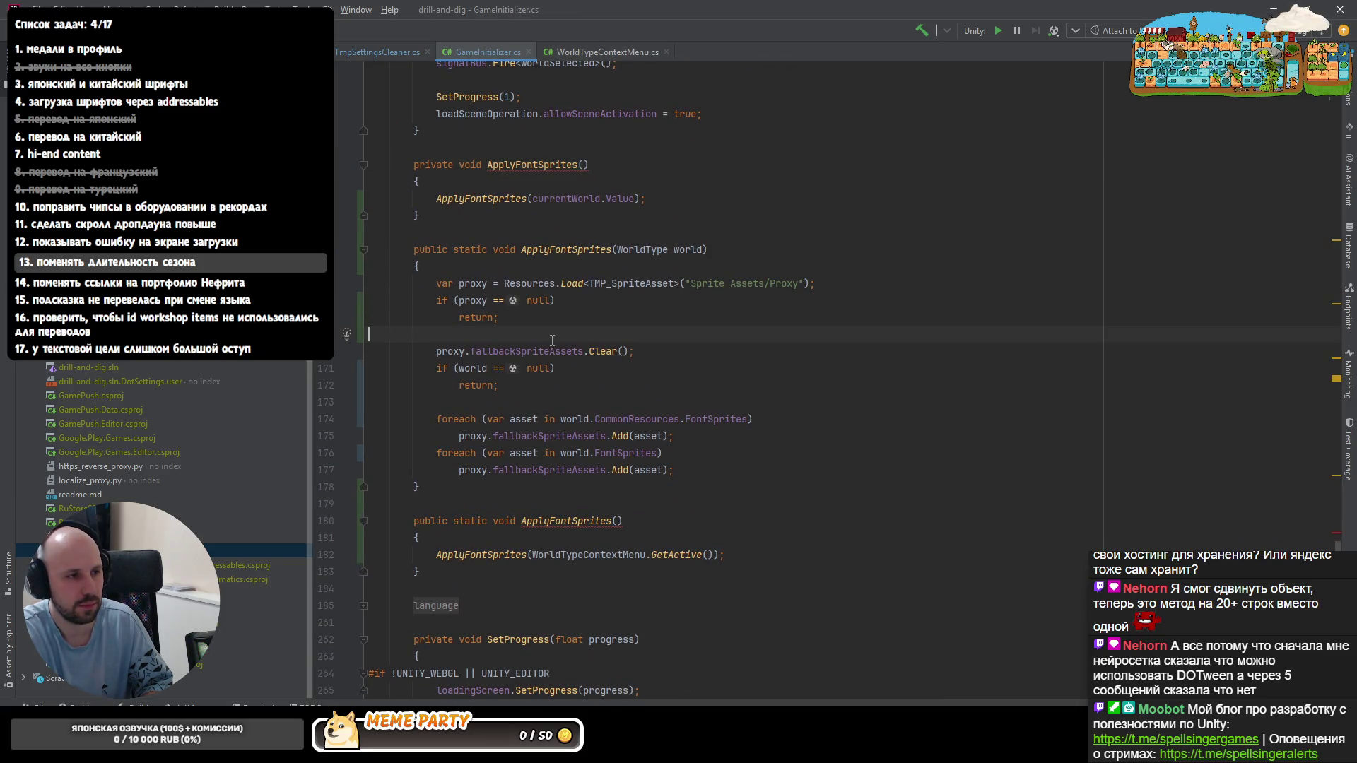
{"action": "left_click", "coordinate": [538, 167]}
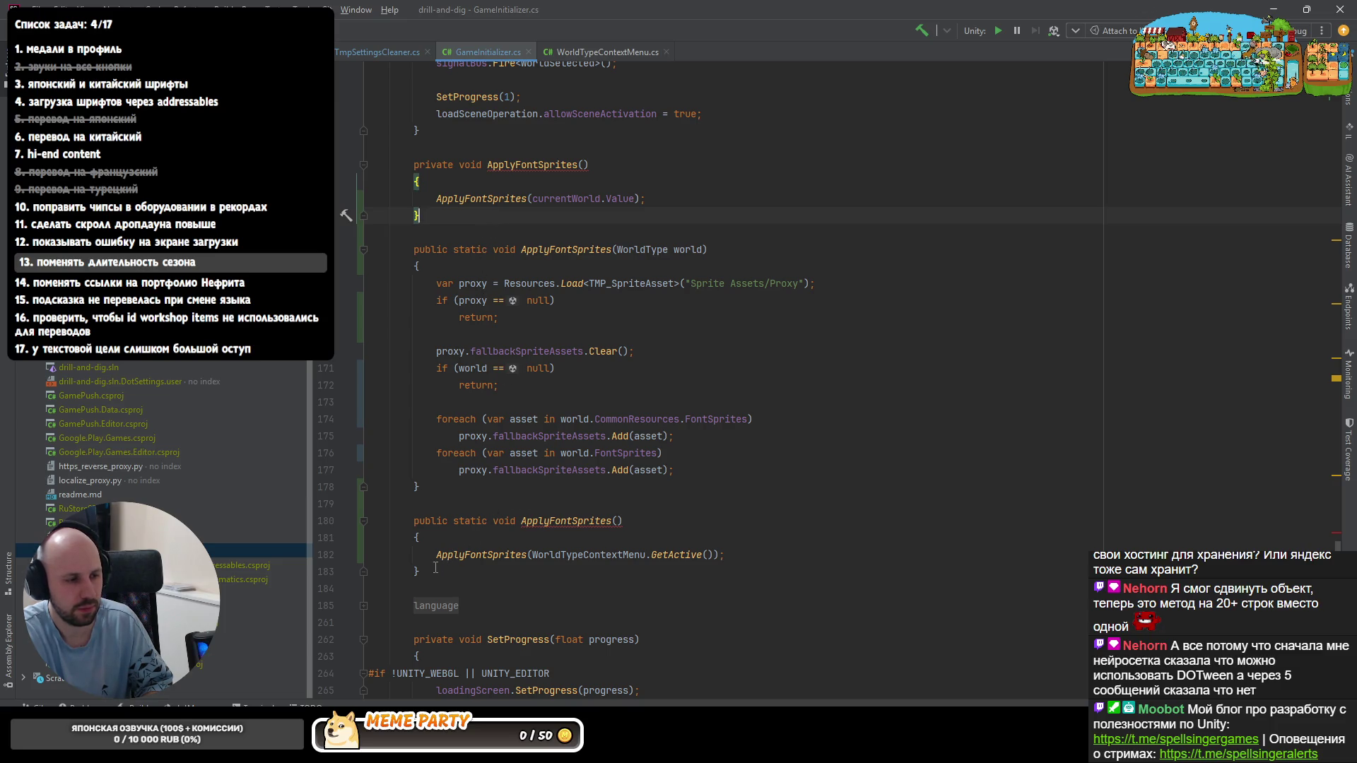
- Delete the parameterless static ApplyFontSprites overload and its GetActive call
{"action": "left_click", "coordinate": [744, 554]}
{"action": "right_click", "coordinate": [703, 553]}
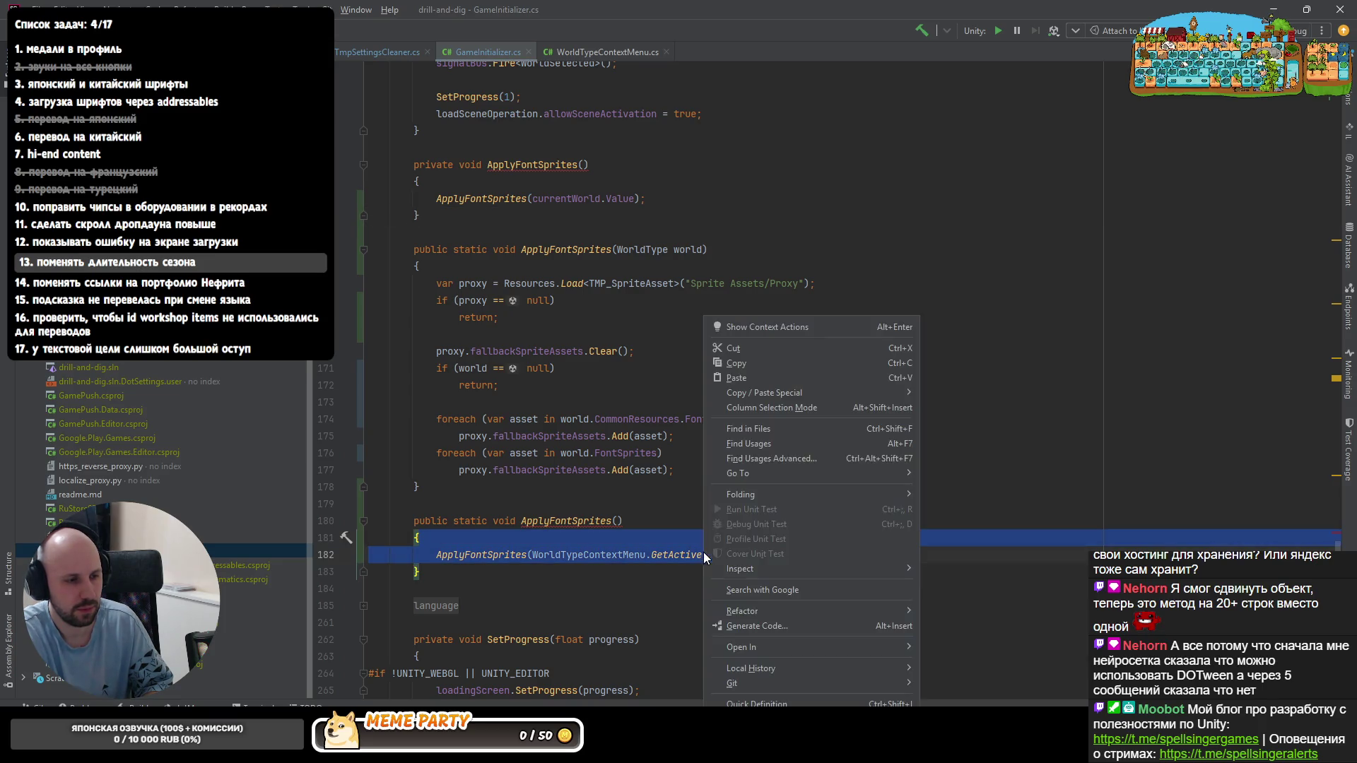
{"action": "left_click", "coordinate": [742, 363]}
{"action": "left_click_drag", "start_coordinate": [446, 555], "coordinate": [424, 486]}
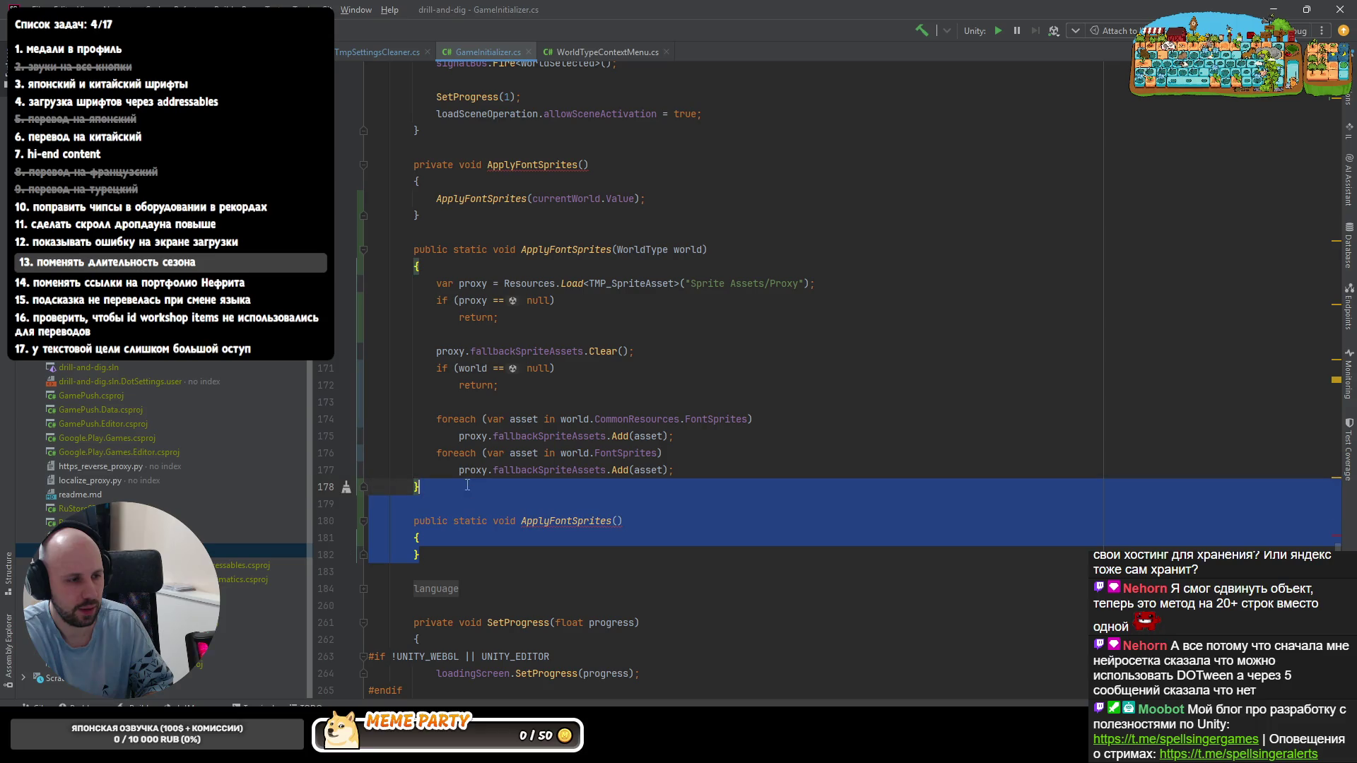
{"action": "key", "text": "Delete"}
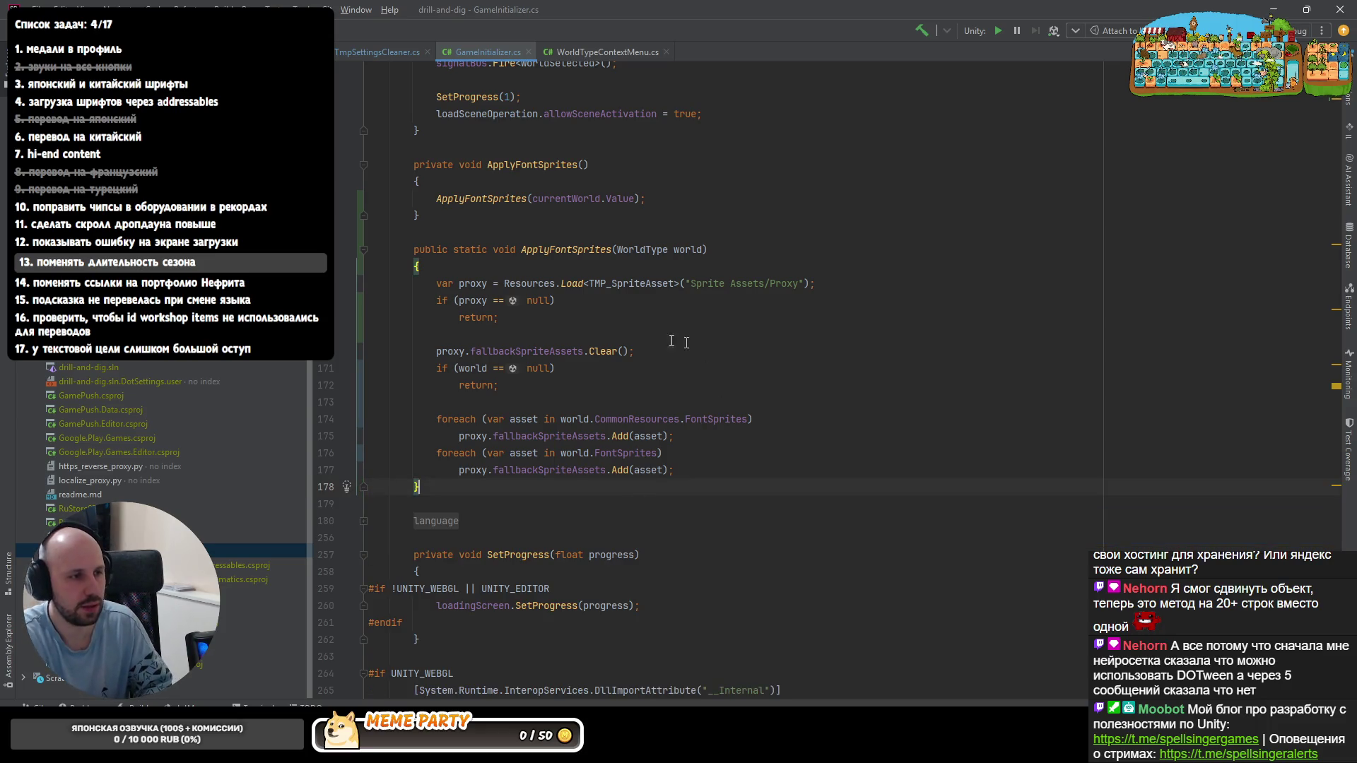
- Follow the world-taking overload's usage into TmpSettingsCleaner.cs
{"action": "left_click", "coordinate": [487, 198]}
{"action": "left_click", "coordinate": [487, 196], "text": "ctrl"}
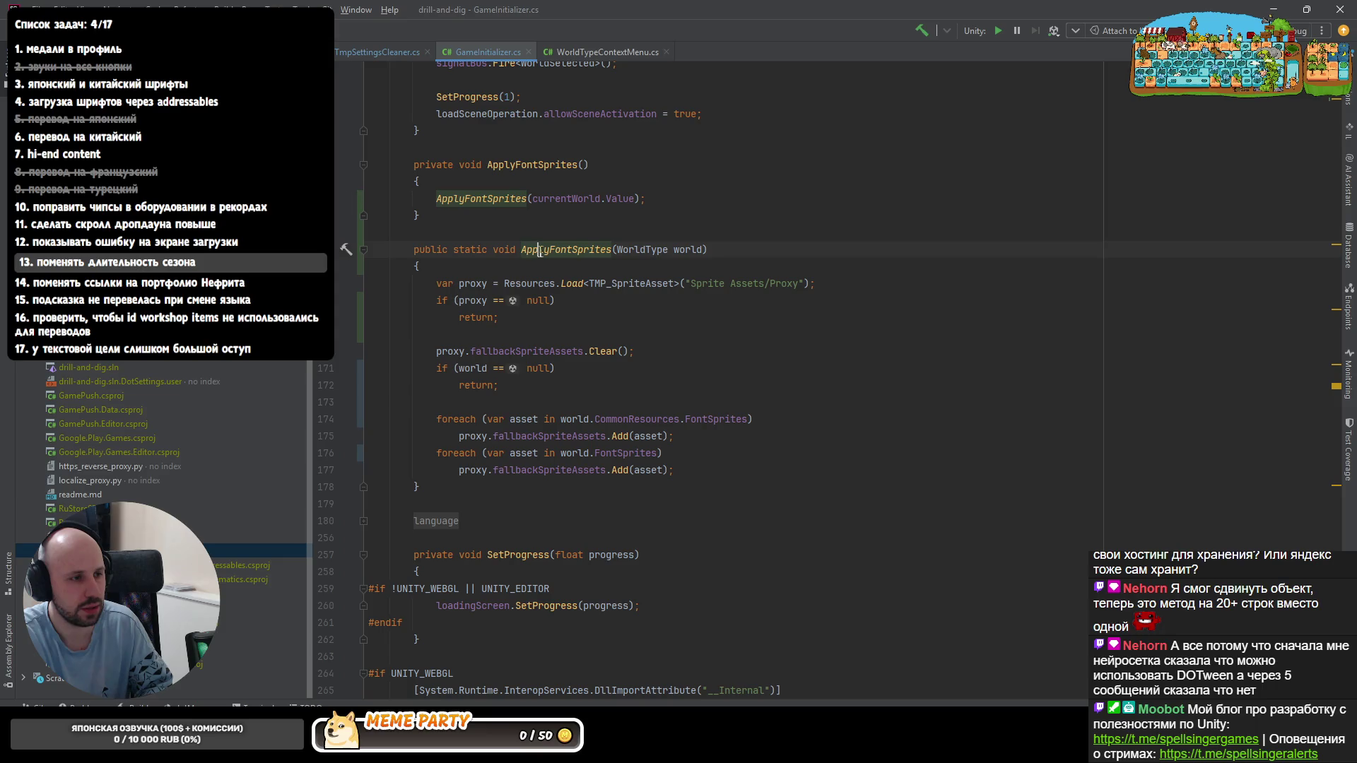
{"action": "left_click", "coordinate": [387, 52]}
{"action": "scroll", "coordinate": [625, 356], "scroll_direction": "up", "scroll_amount": 10}
{"action": "scroll", "coordinate": [636, 356], "scroll_direction": "up", "scroll_amount": 5}
{"action": "scroll", "coordinate": [645, 356], "scroll_direction": "up", "scroll_amount": 4}
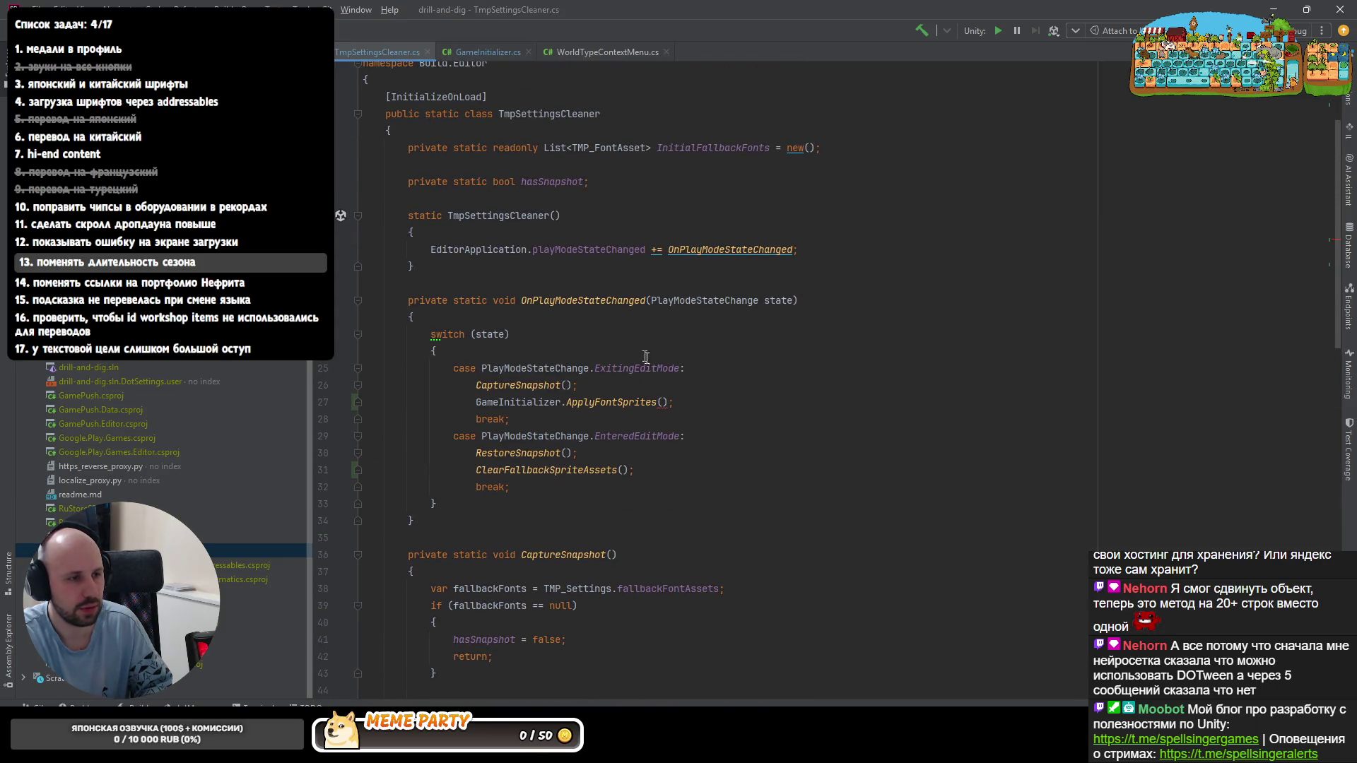
- Make the play-mode call ApplyFontSprites(WorldTypeContextMenu.GetActive()) in TmpSettingsCleaner
{"action": "right_click", "coordinate": [663, 399]}
{"action": "left_click", "coordinate": [697, 424]}
{"action": "left_click_drag", "start_coordinate": [780, 420], "coordinate": [604, 420]}
{"action": "right_click", "coordinate": [592, 420]}
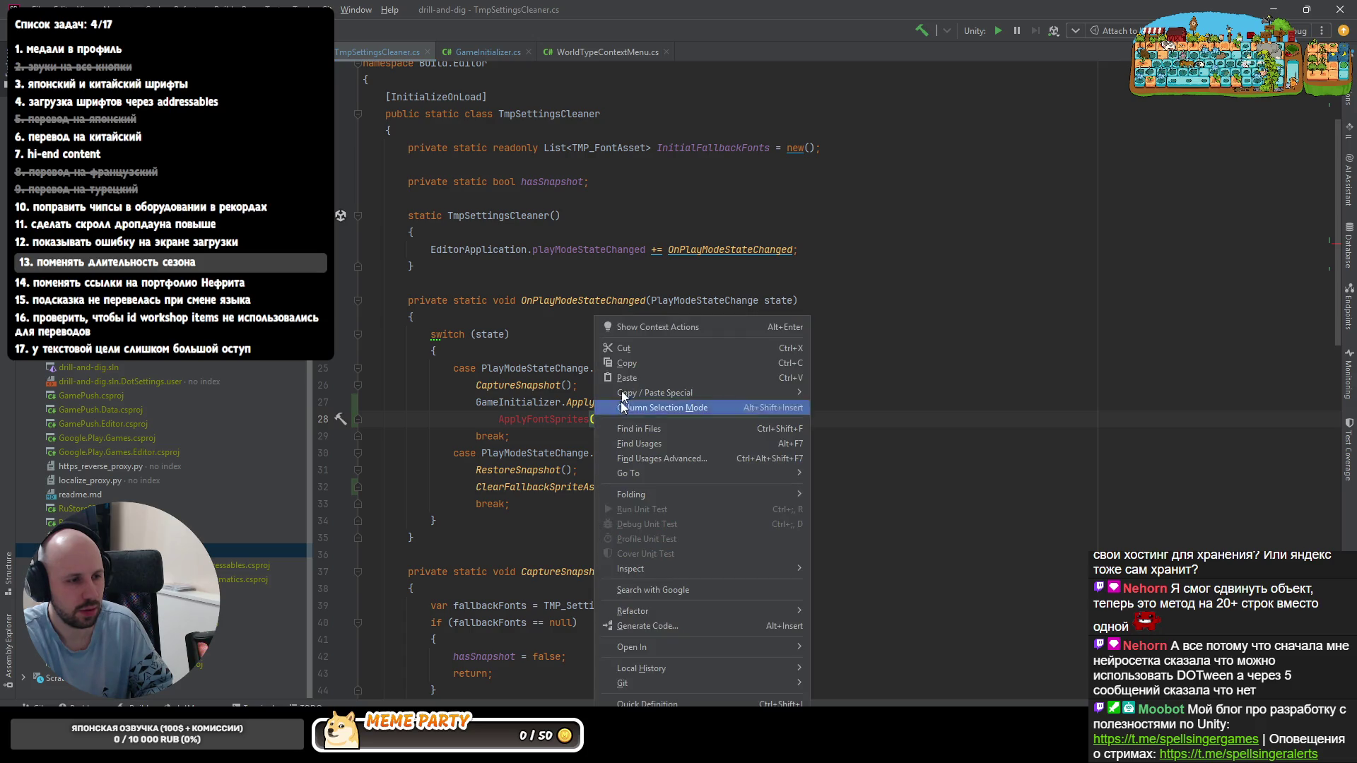
{"action": "left_click", "coordinate": [626, 341]}
{"action": "left_click_drag", "start_coordinate": [596, 420], "coordinate": [657, 402]}
{"action": "right_click", "coordinate": [673, 404]}
{"action": "left_click", "coordinate": [712, 378]}
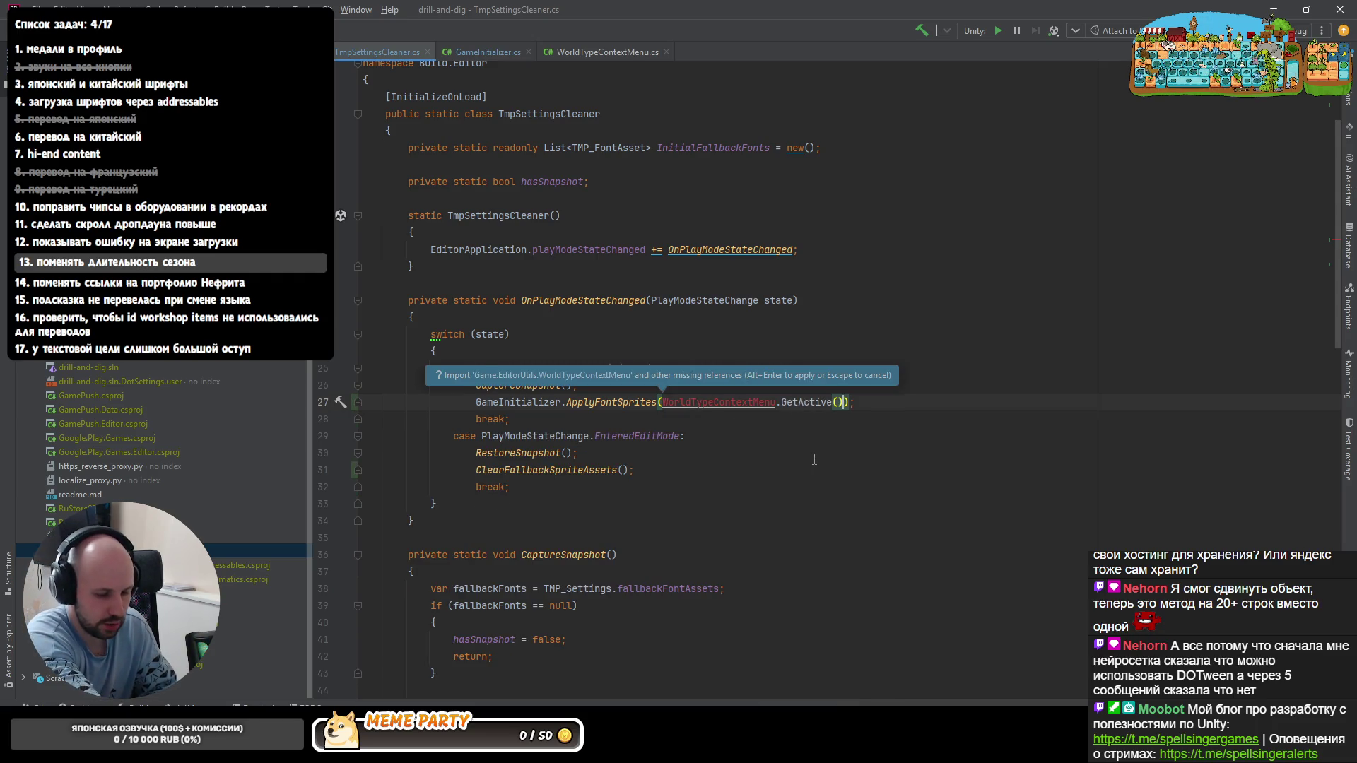
- Import Game.EditorUtils for WorldTypeContextMenu, then go to Unity to recompile
{"action": "key", "text": "alt+Return"}
{"action": "scroll", "coordinate": [814, 459], "scroll_direction": "up", "scroll_amount": 3}
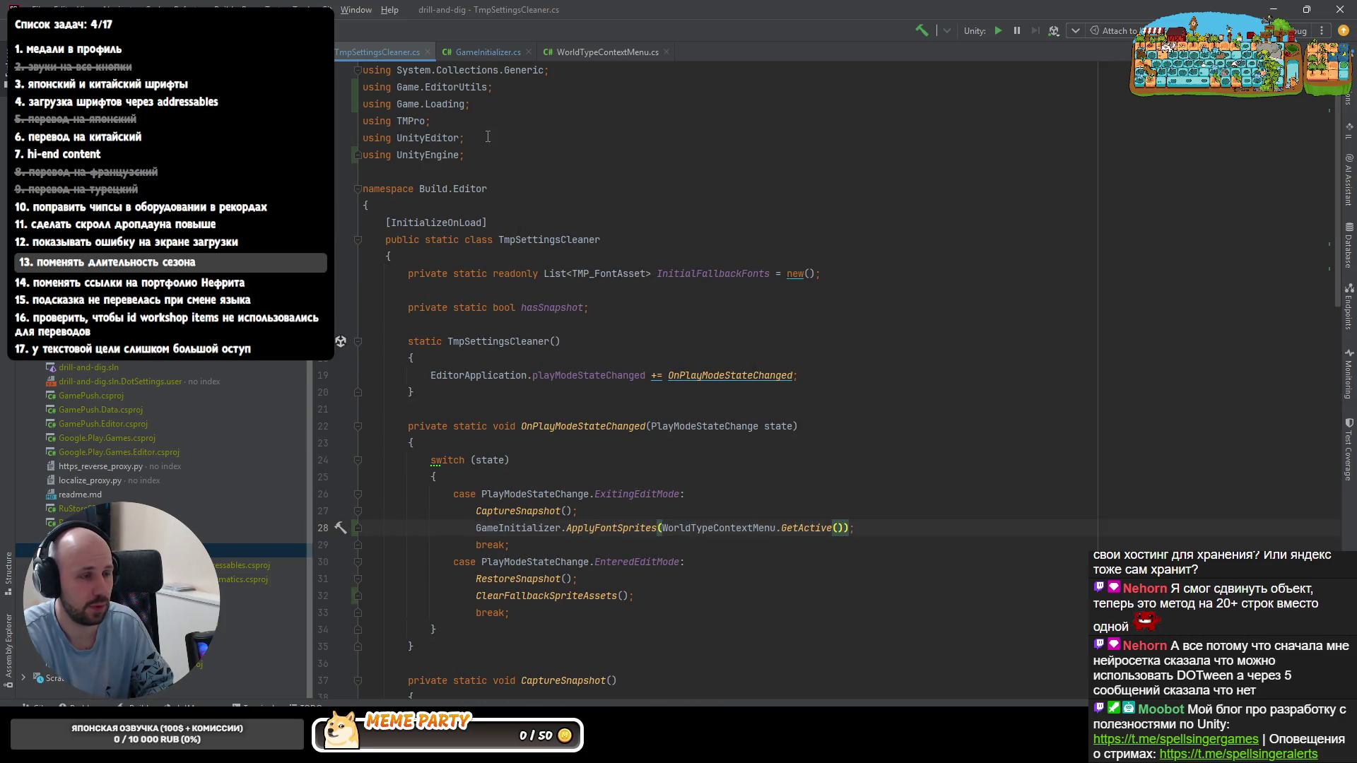
{"action": "left_click", "coordinate": [503, 172]}
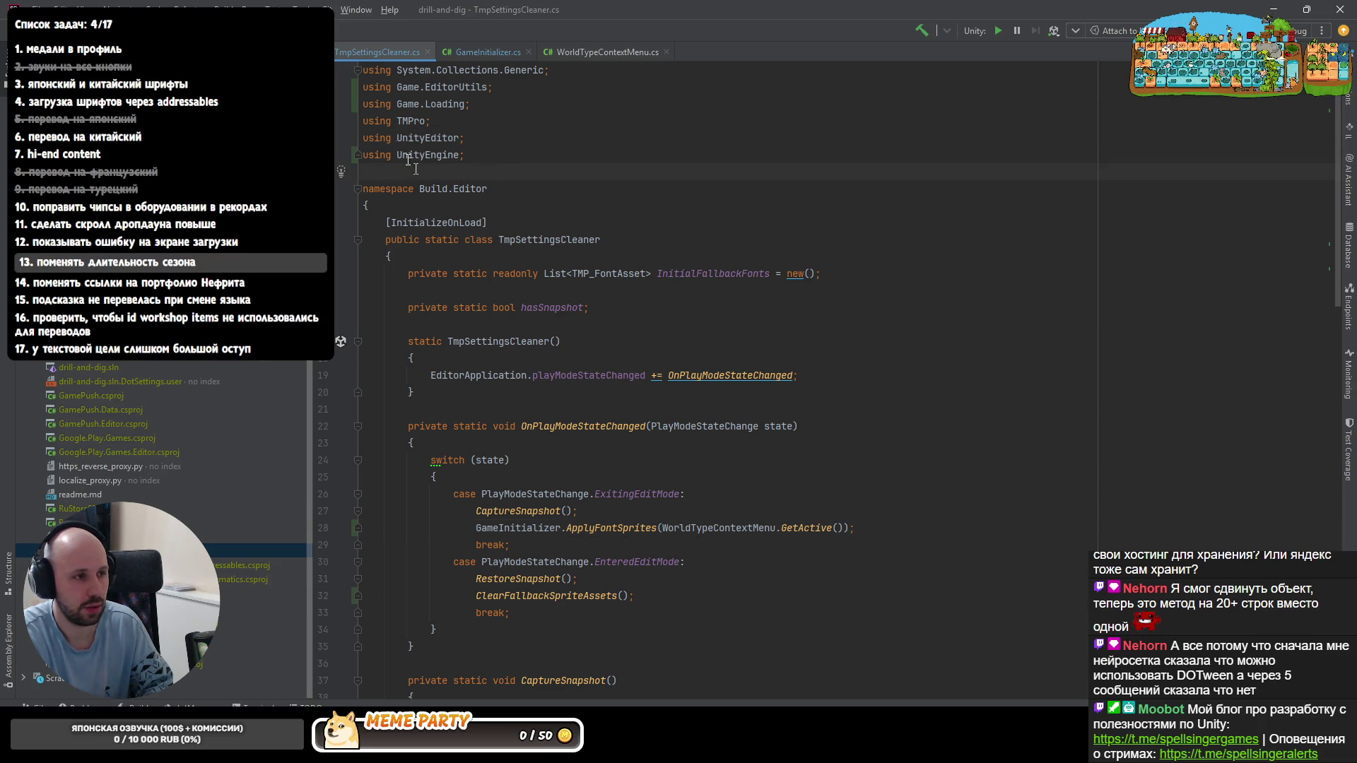
{"action": "scroll", "coordinate": [159, 477], "scroll_direction": "up", "scroll_amount": 5}
{"action": "left_click", "coordinate": [505, 241]}
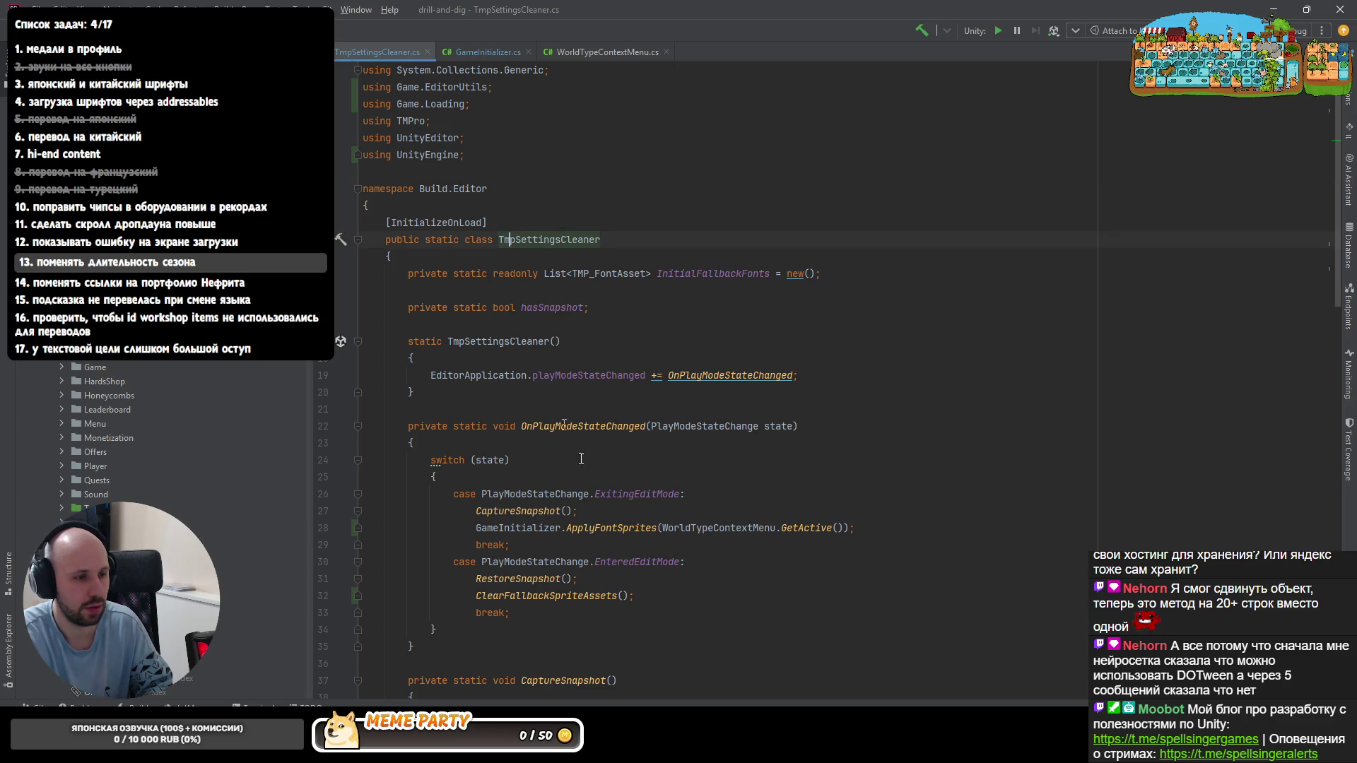
{"action": "left_click", "coordinate": [482, 52]}
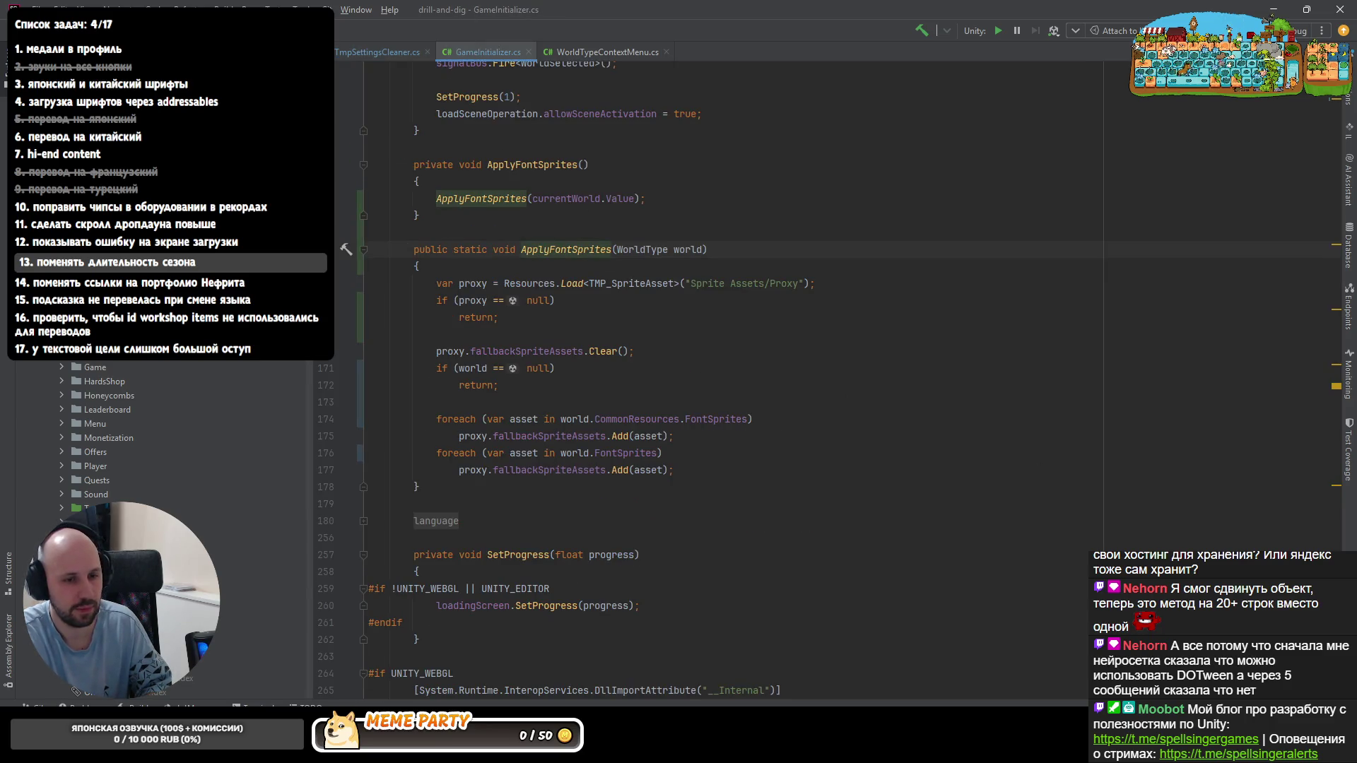
{"action": "key", "text": "alt+Tab"}
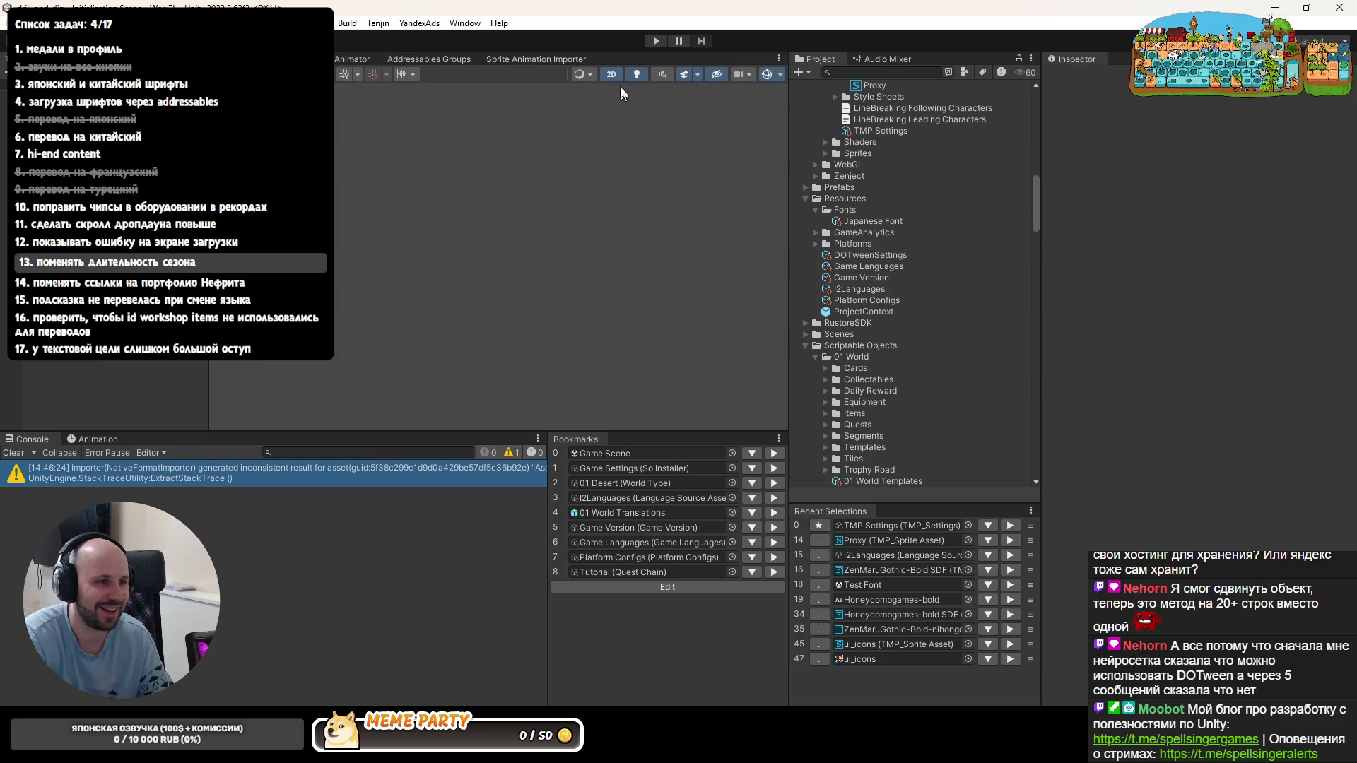
- Run play mode, inspect the Proxy sprite asset's fallback list, and check it via the cheat menu and ranking dialog
{"action": "left_click", "coordinate": [655, 44]}
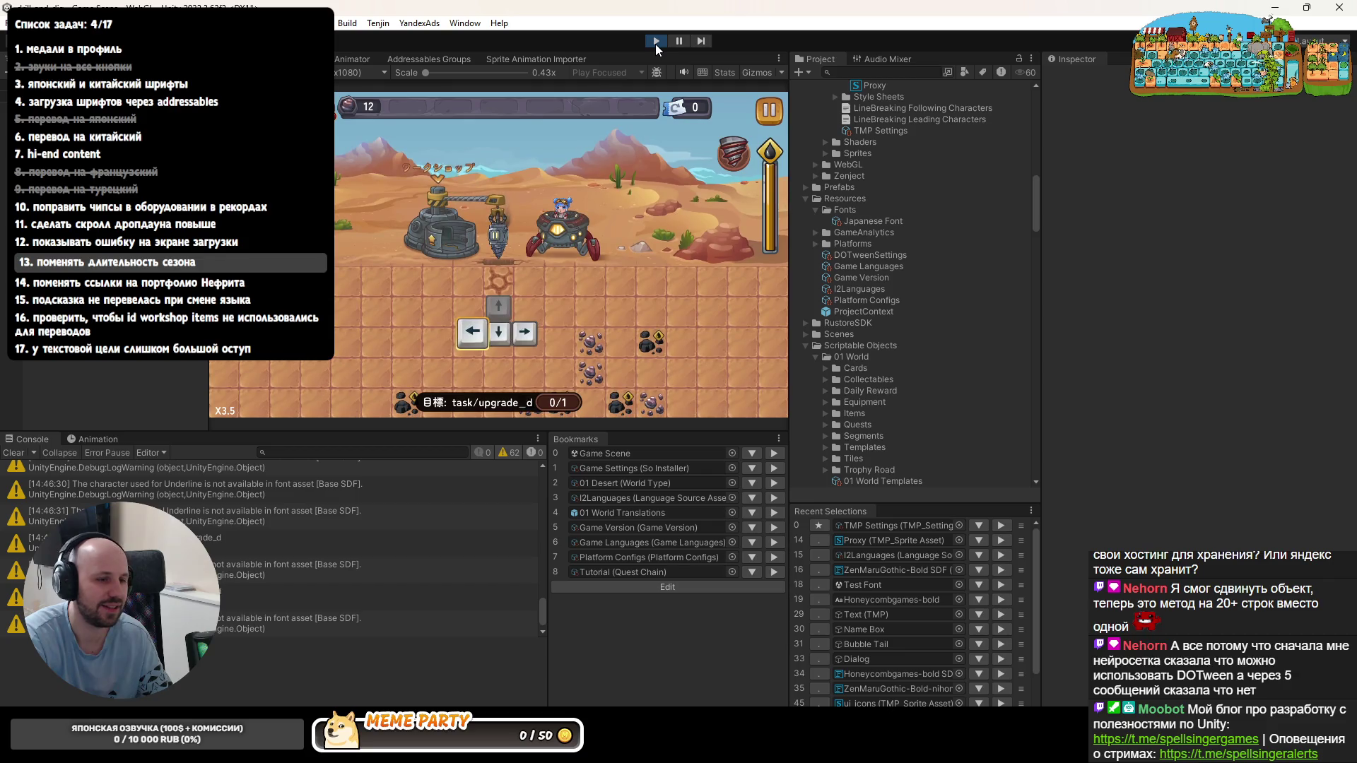
{"action": "left_click", "coordinate": [656, 44]}
{"action": "left_click", "coordinate": [1011, 542]}
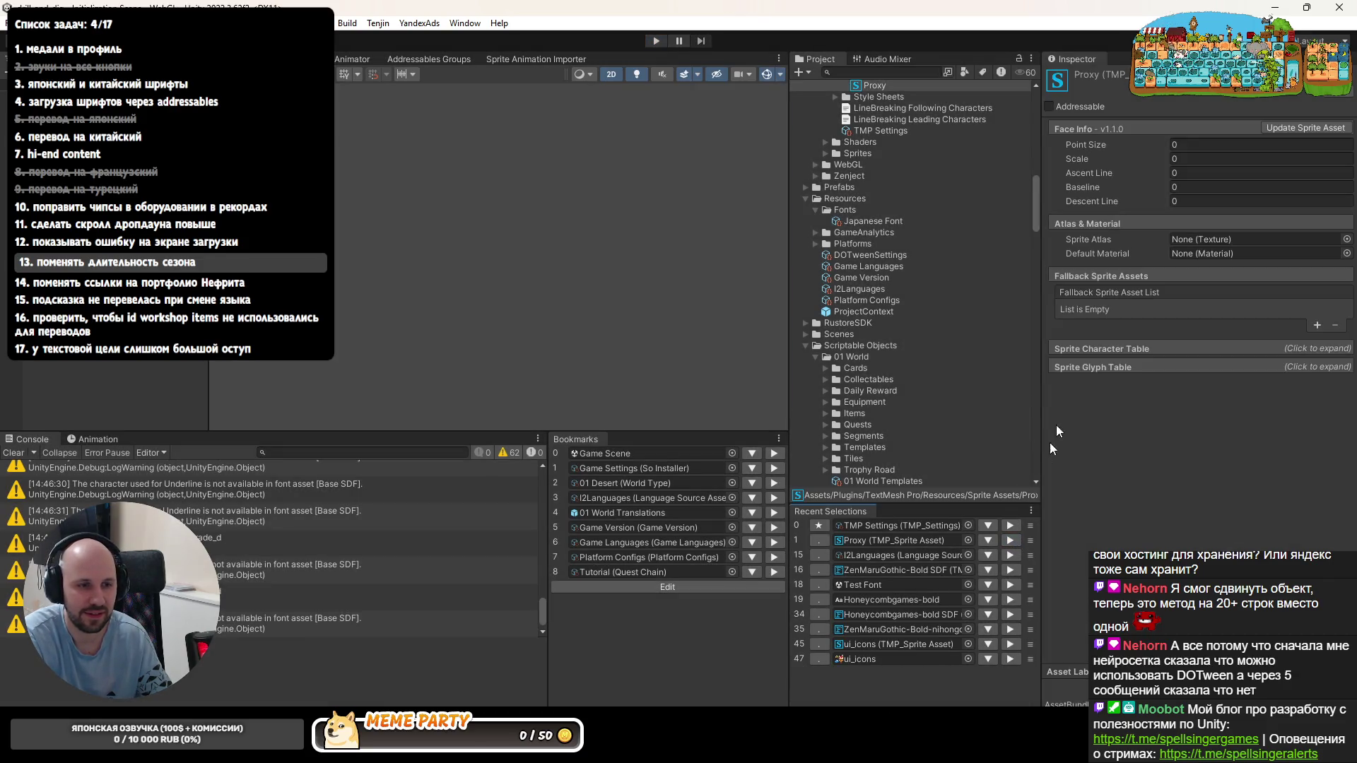
{"action": "left_click", "coordinate": [662, 44]}
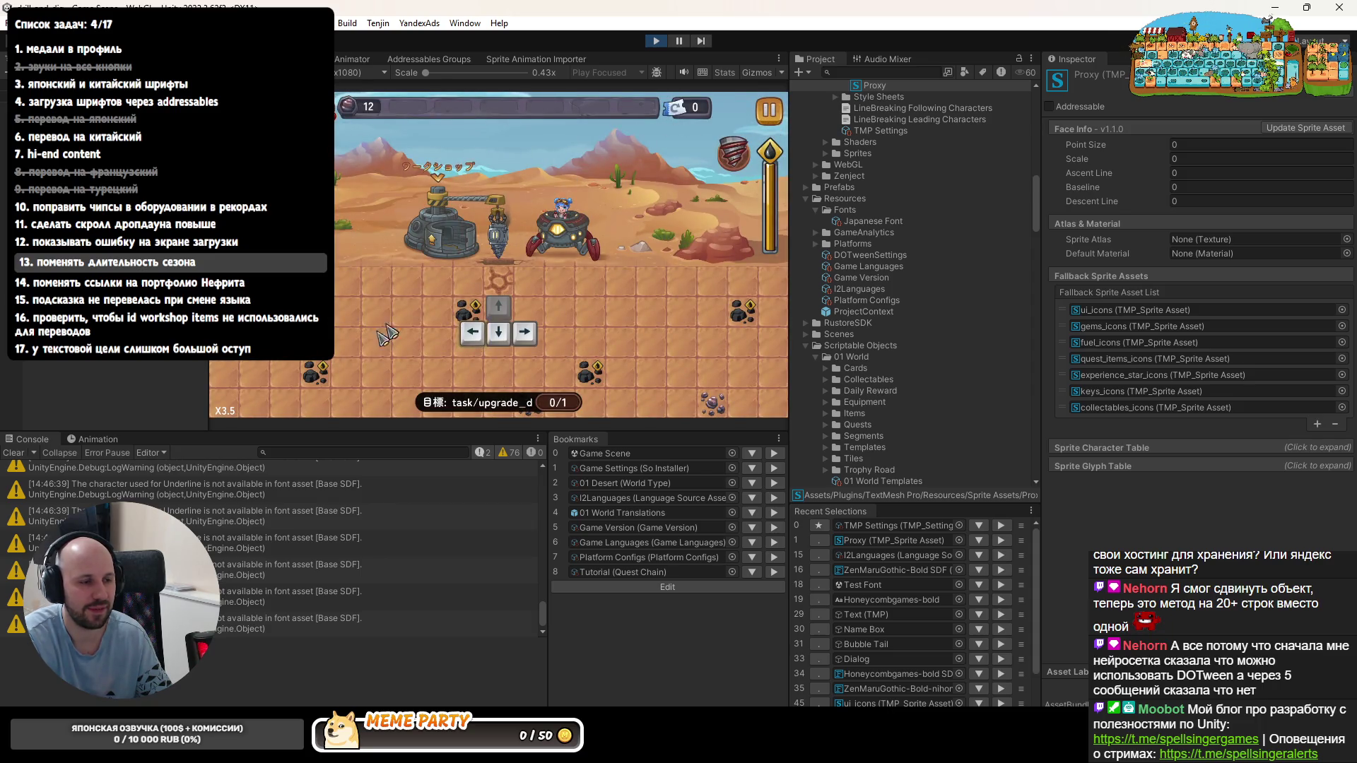
{"action": "left_click", "coordinate": [229, 416]}
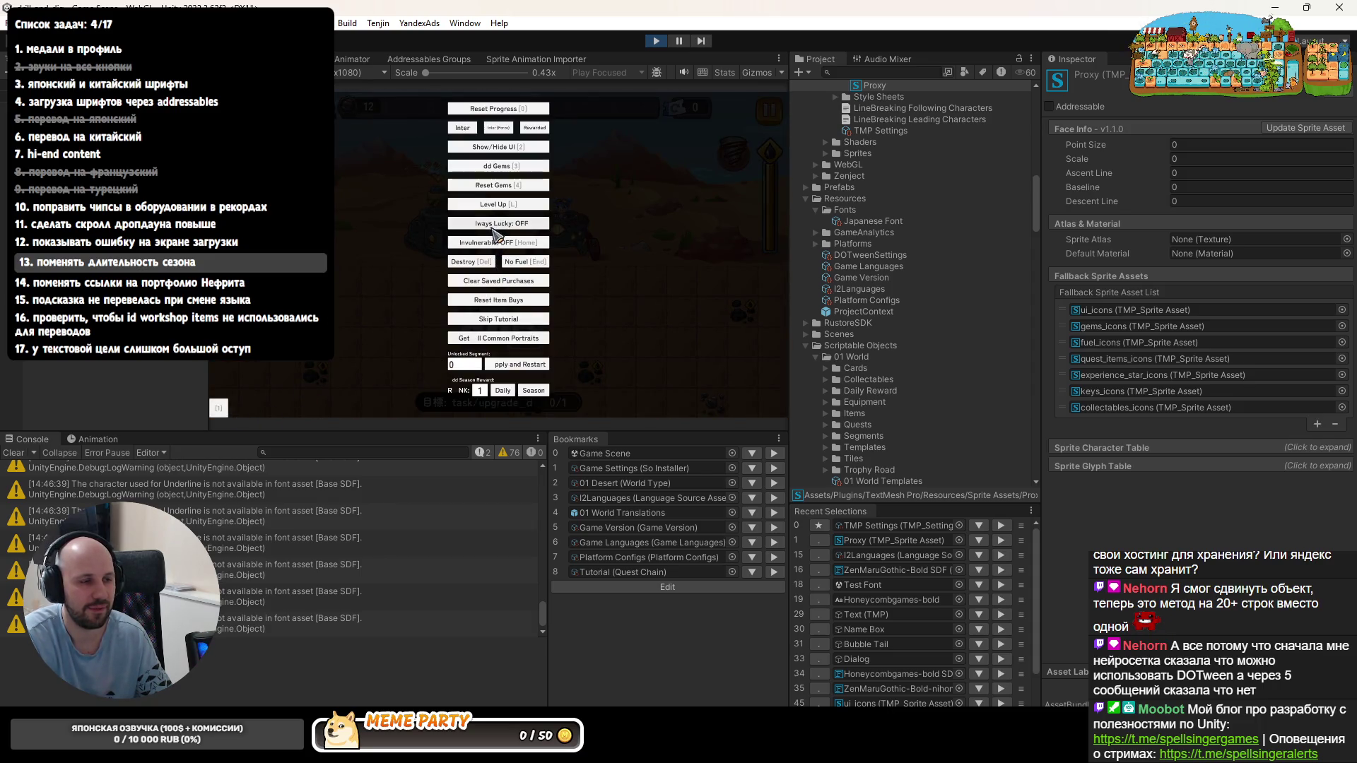
{"action": "left_click", "coordinate": [493, 320]}
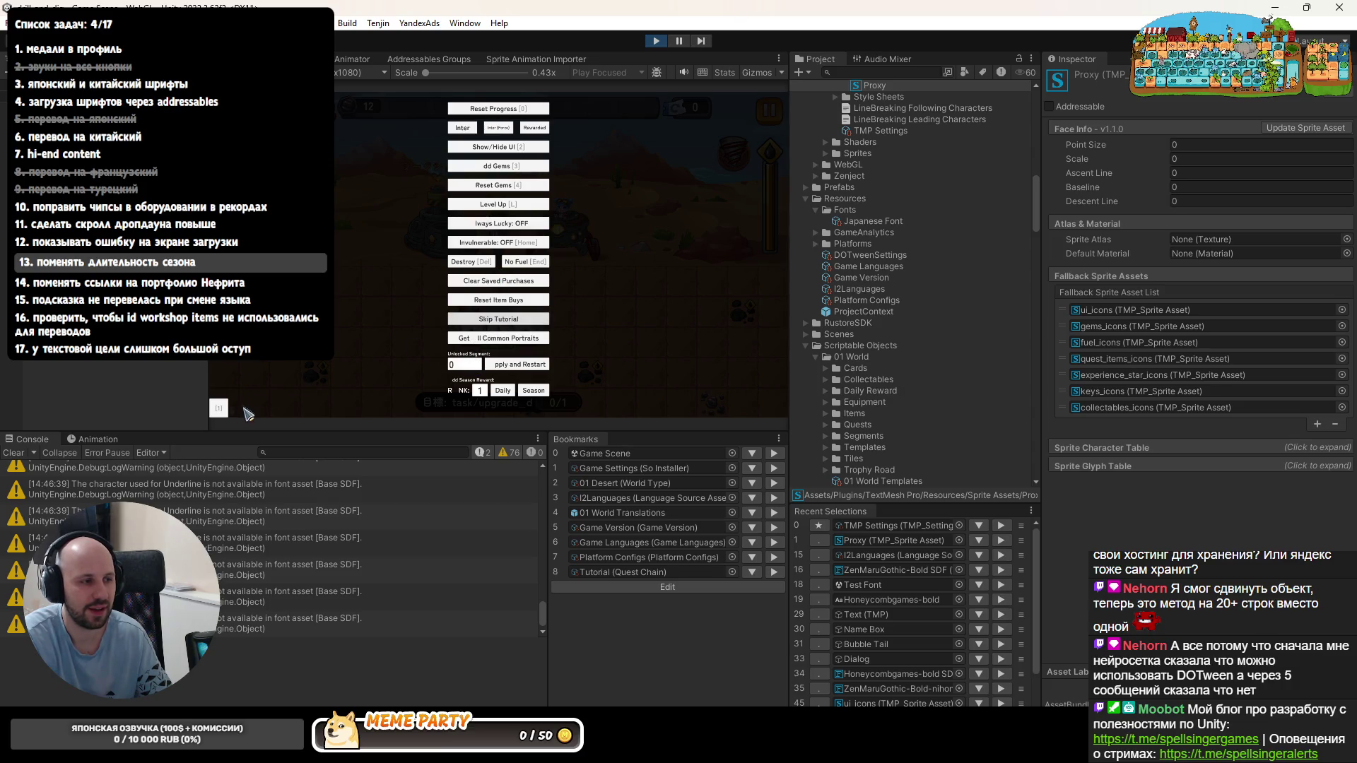
{"action": "left_click", "coordinate": [733, 111]}
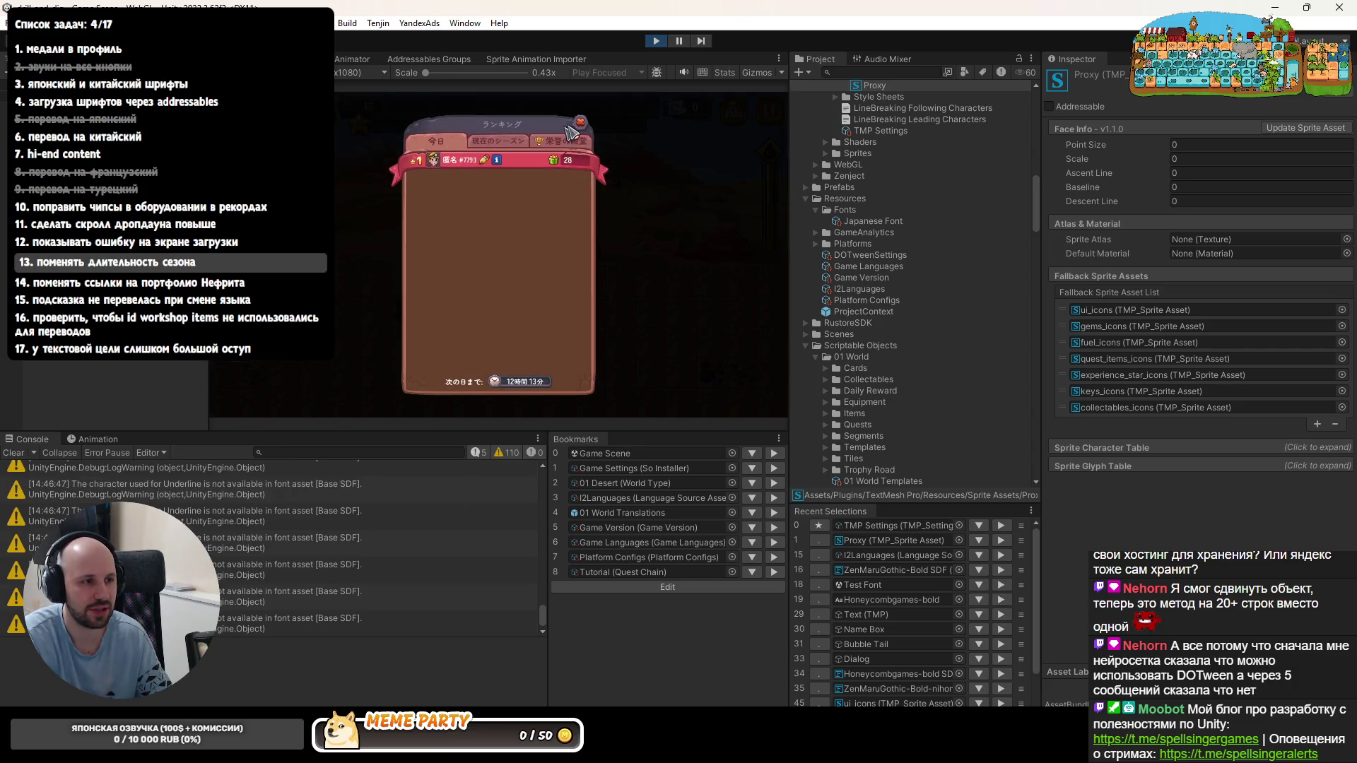
{"action": "left_click", "coordinate": [656, 41]}
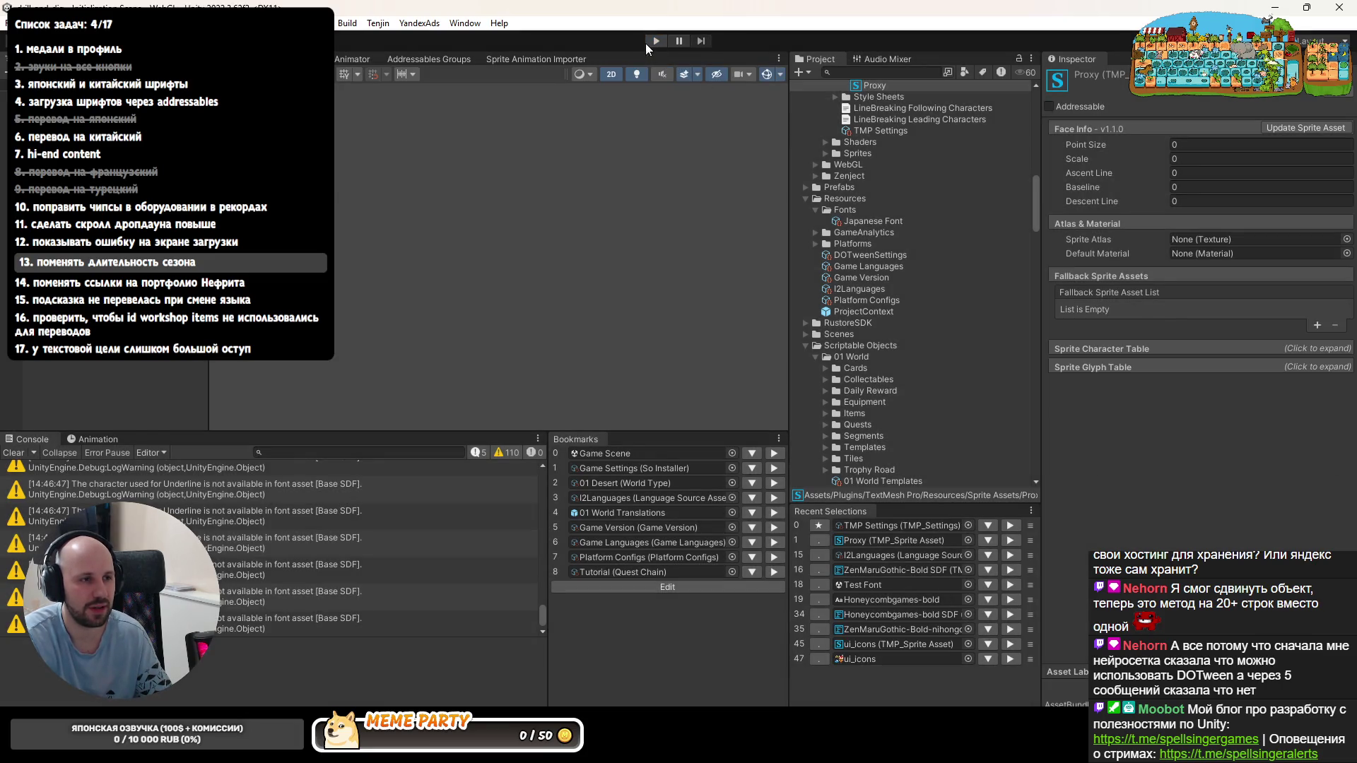
- Restart play, exercise the Workshop dialog and an equipment upgrade, stop play, and return to Rider
{"action": "left_click", "coordinate": [655, 43]}
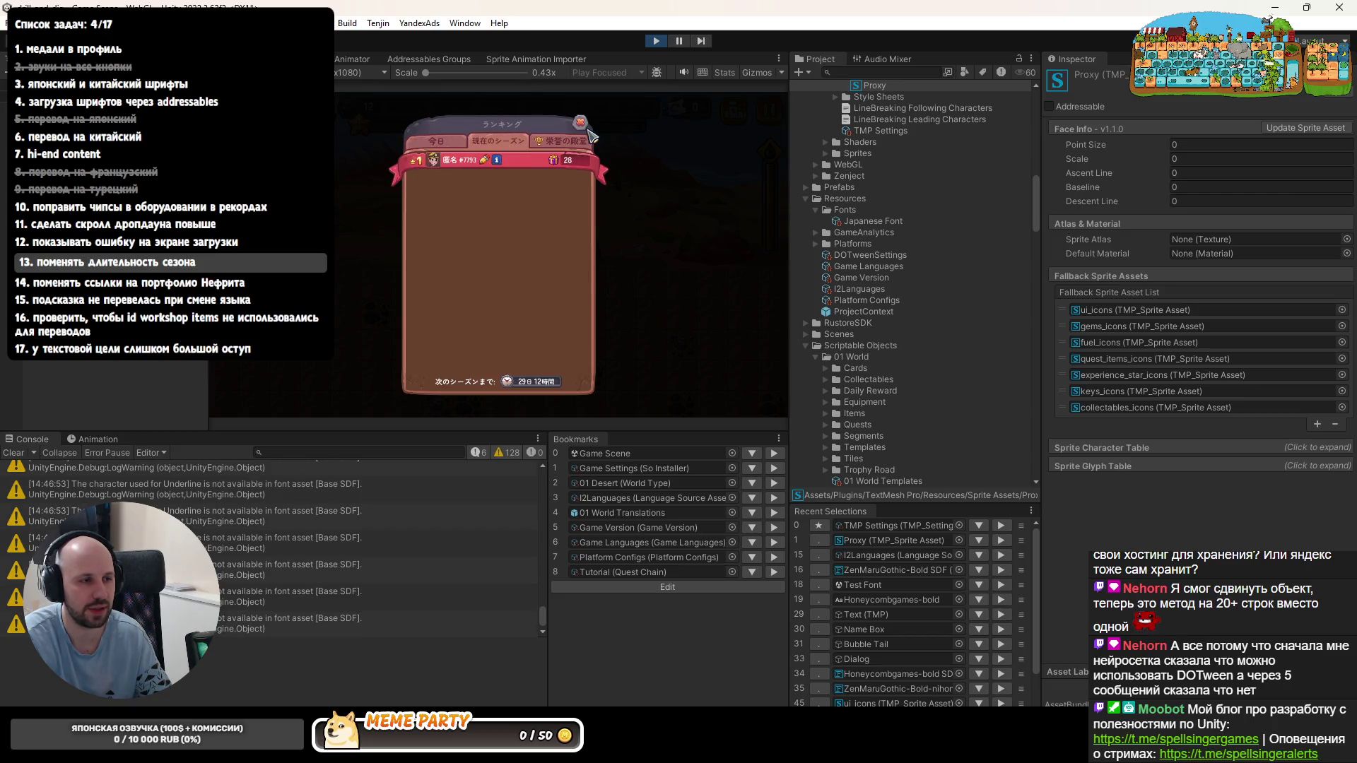
{"action": "left_click", "coordinate": [582, 125]}
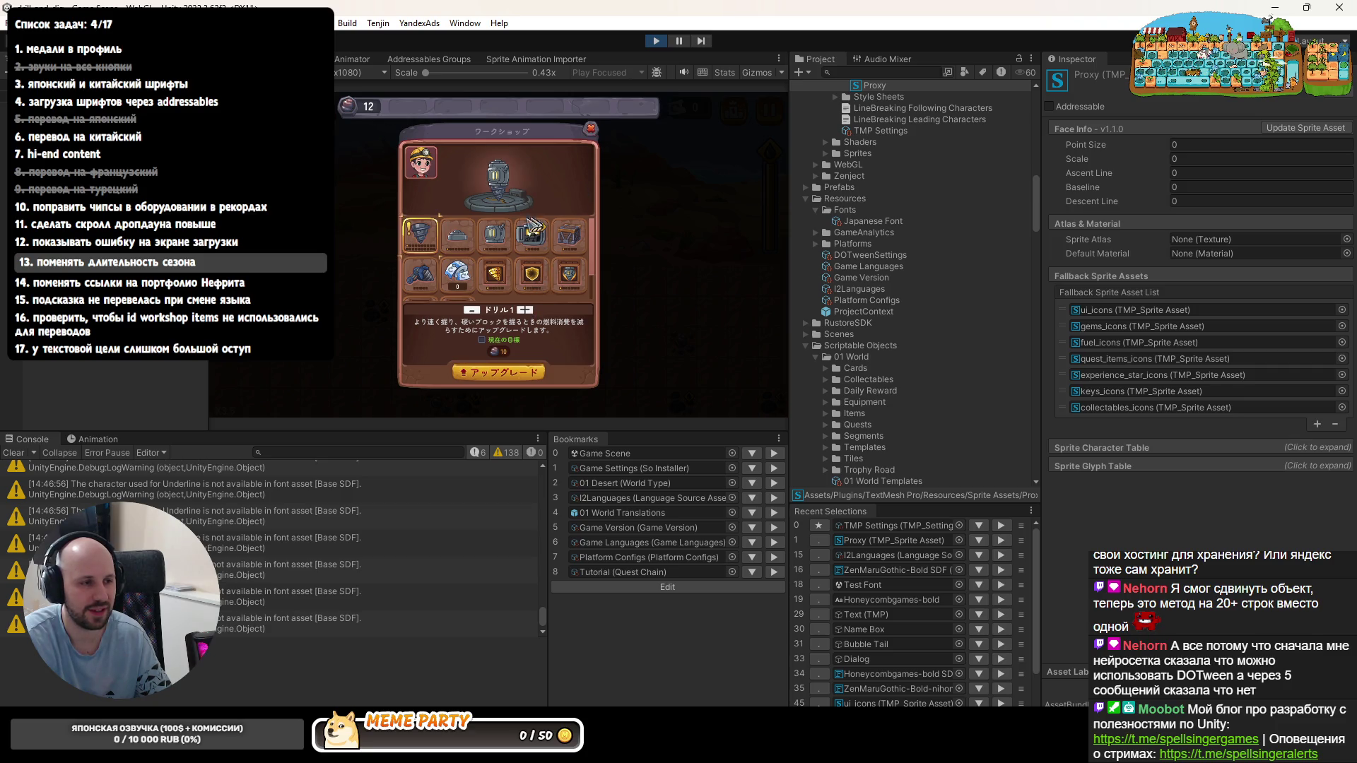
{"action": "left_click", "coordinate": [496, 236]}
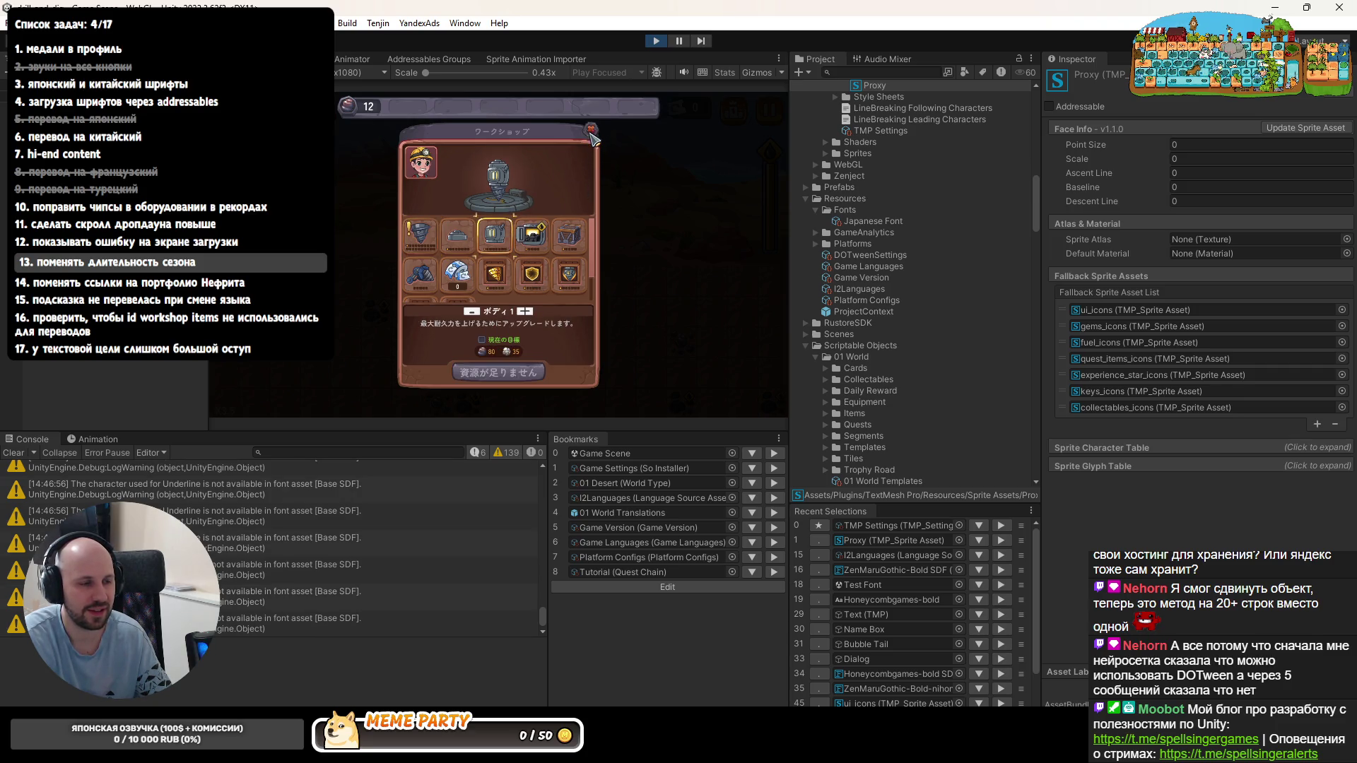
{"action": "left_click", "coordinate": [590, 128]}
{"action": "left_click", "coordinate": [656, 40]}
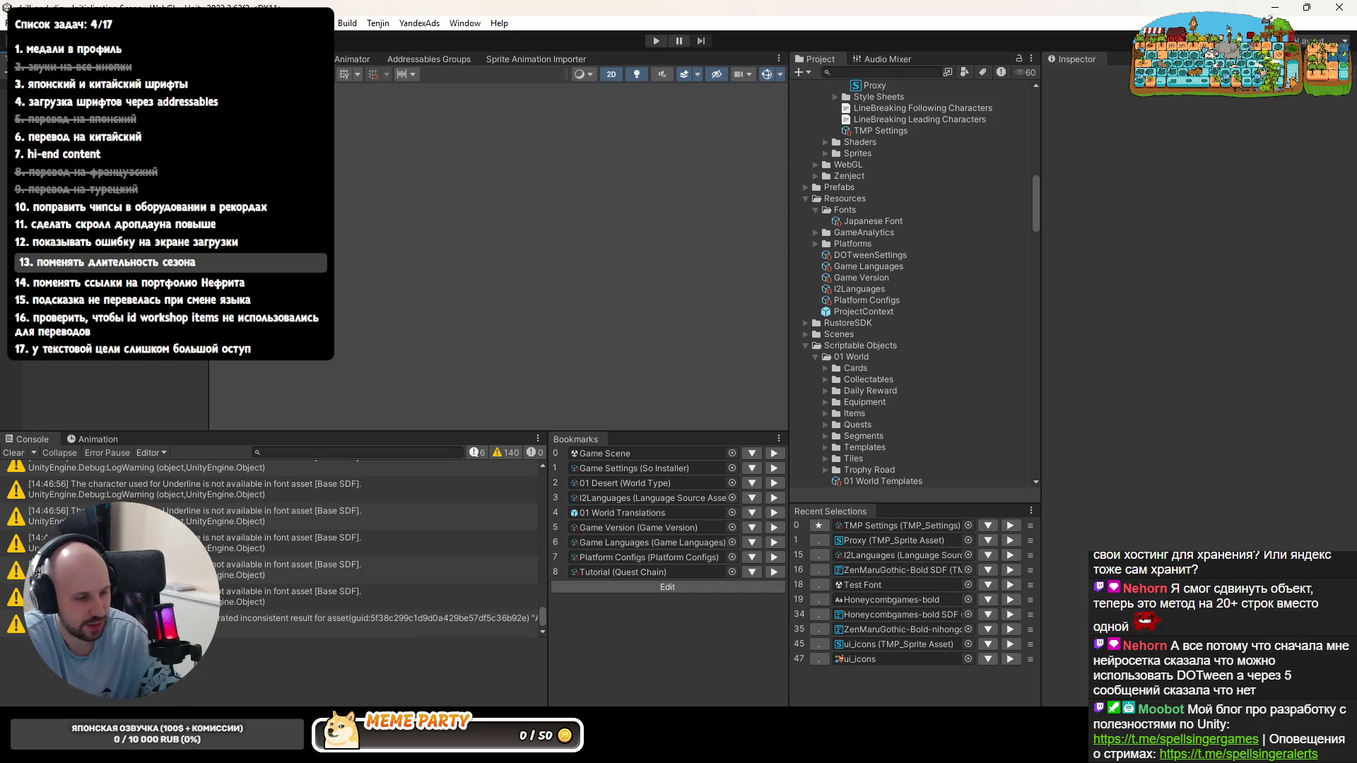
{"action": "key", "text": "alt+Tab"}
{"action": "left_click", "coordinate": [916, 487]}
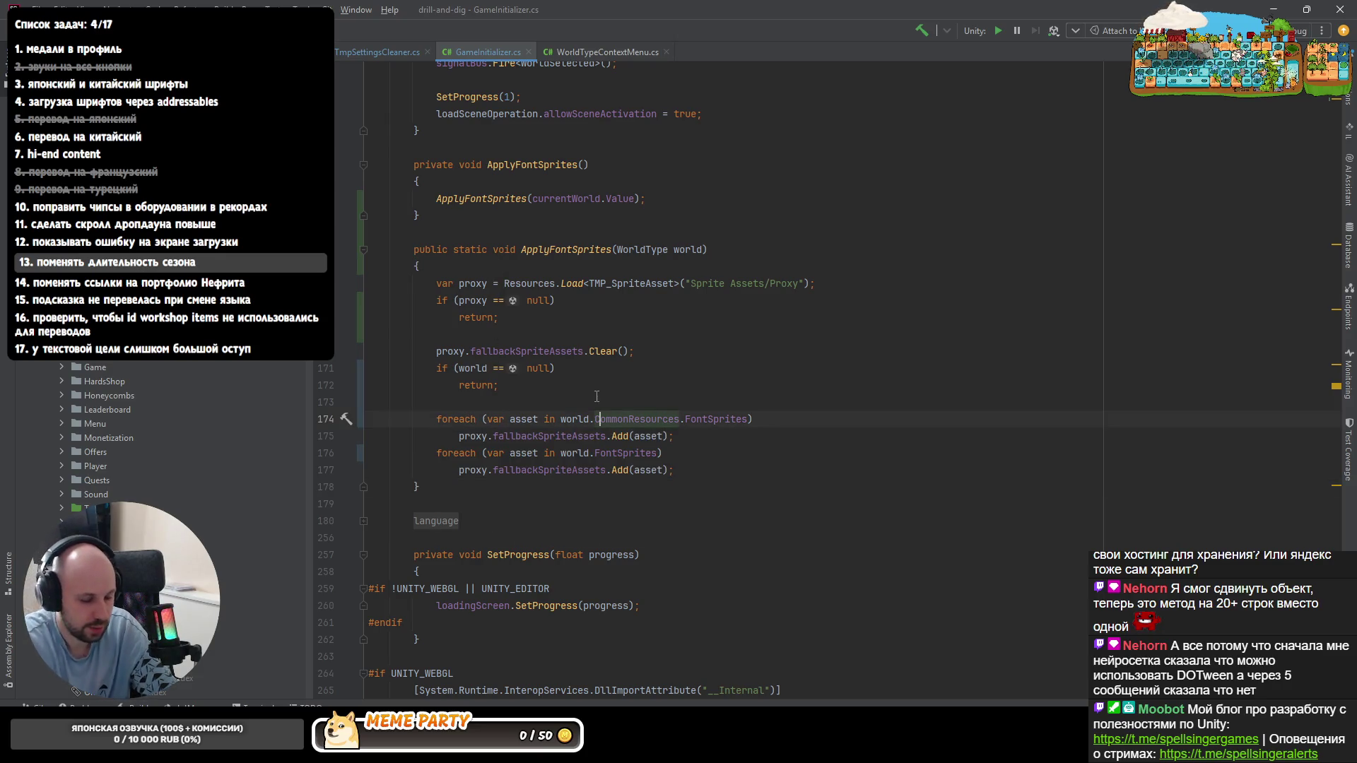
- Bring up the commit dialog (Ctrl+K) for the modified files on big-rework
{"action": "key", "text": "ctrl+k"}
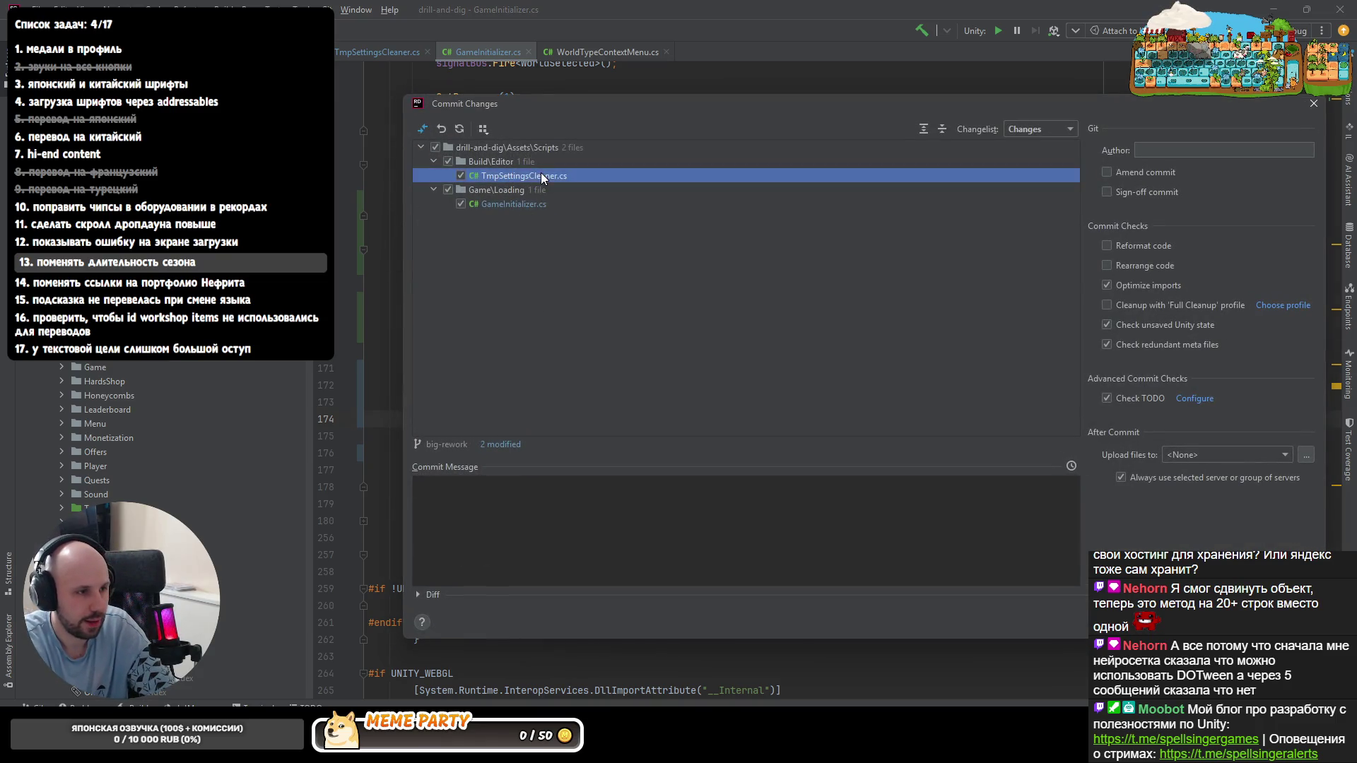
- Review the diffs of TmpSettingsCleaner.cs and GameInitializer.cs before committing
{"action": "double_click", "coordinate": [541, 173]}
{"action": "key", "text": "Escape"}
{"action": "double_click", "coordinate": [528, 207]}
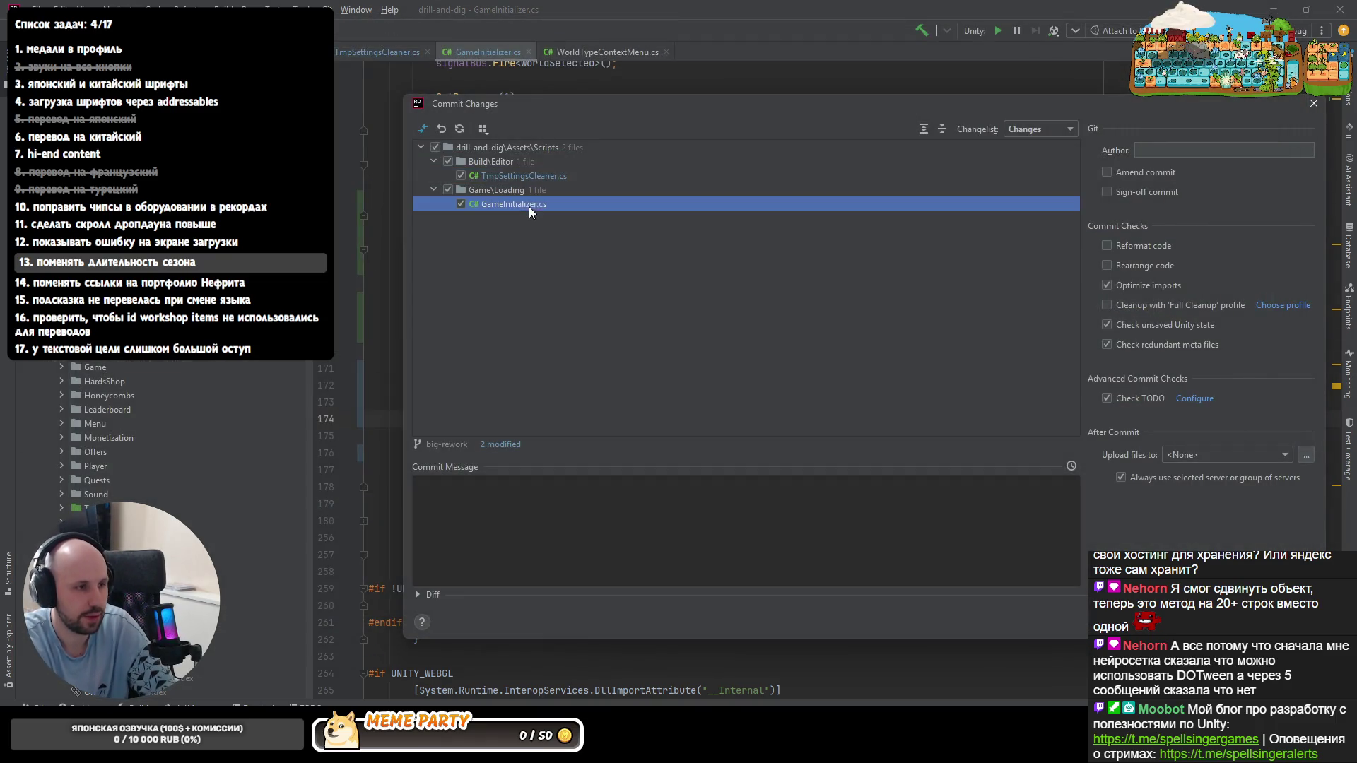
{"action": "key", "text": "Escape"}
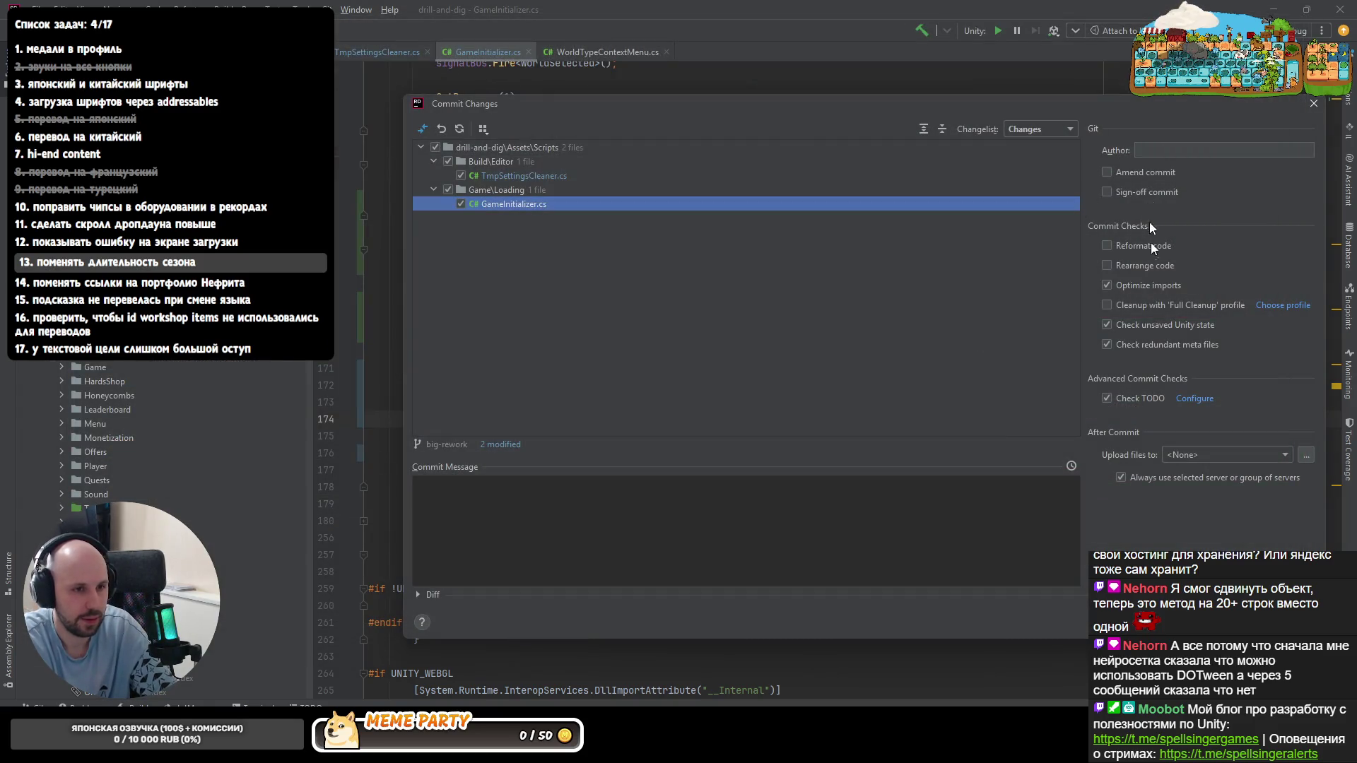
- Commit with message 'clear sprite fallbacks on stop and init them on play', accepting the unsaved Unity state warning
{"action": "left_click", "coordinate": [747, 481]}
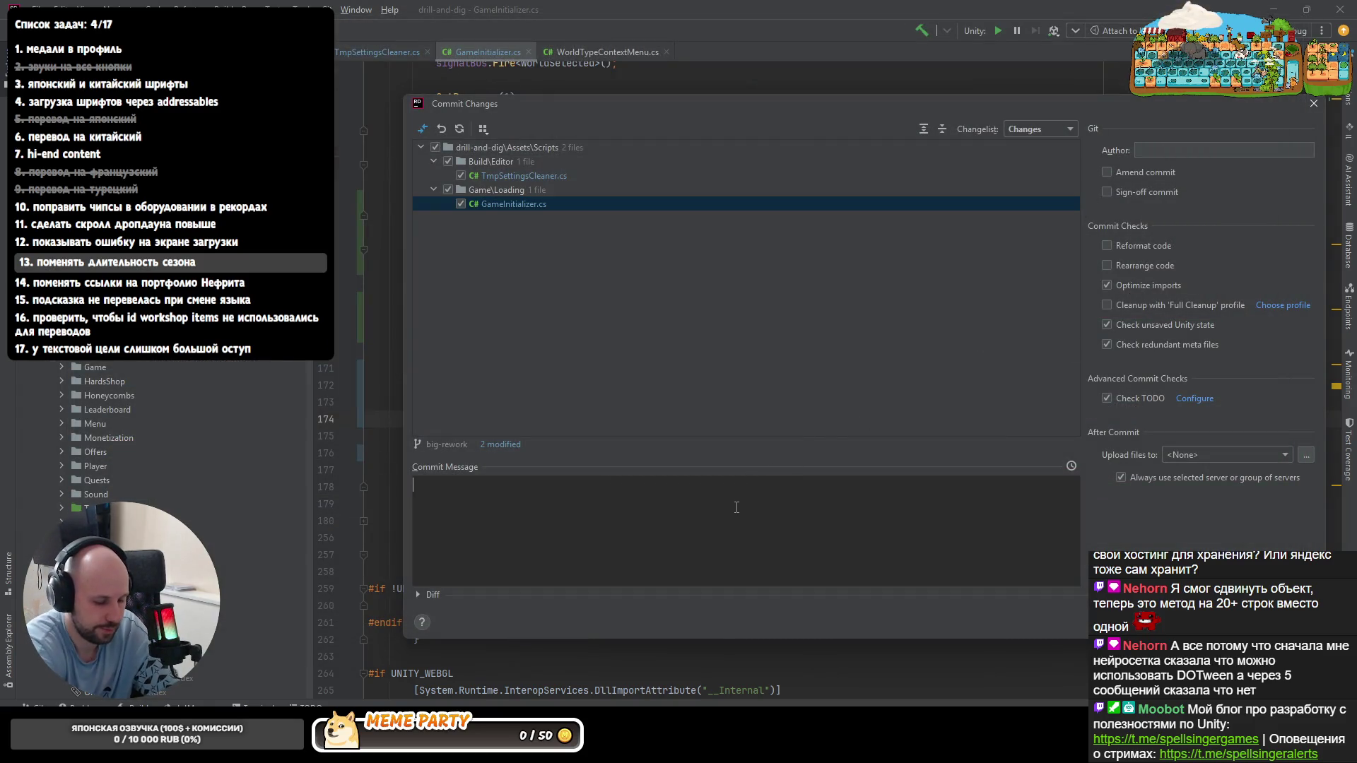
{"action": "type", "text": "cle"}
{"action": "type", "text": "ar spr"}
{"action": "type", "text": "acks and init them po"}
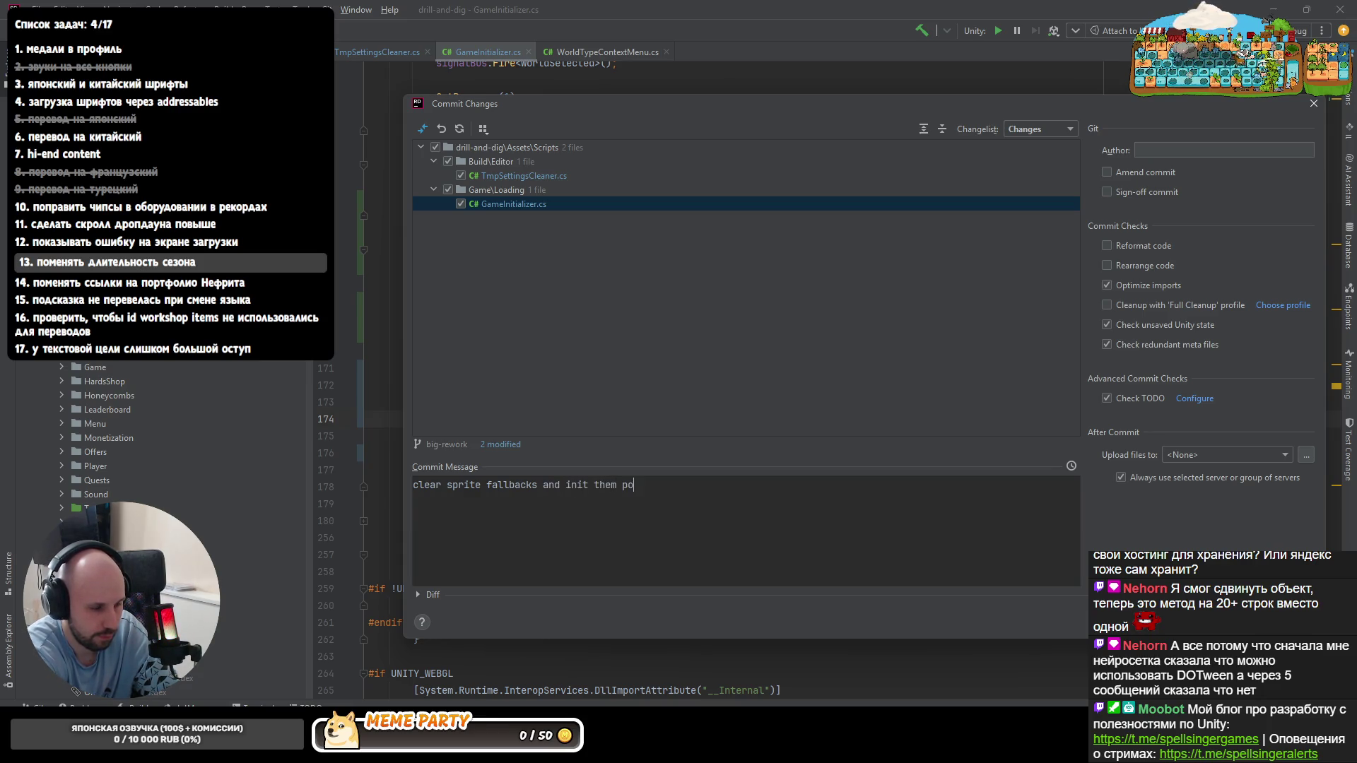
{"action": "type", "text": "on"}
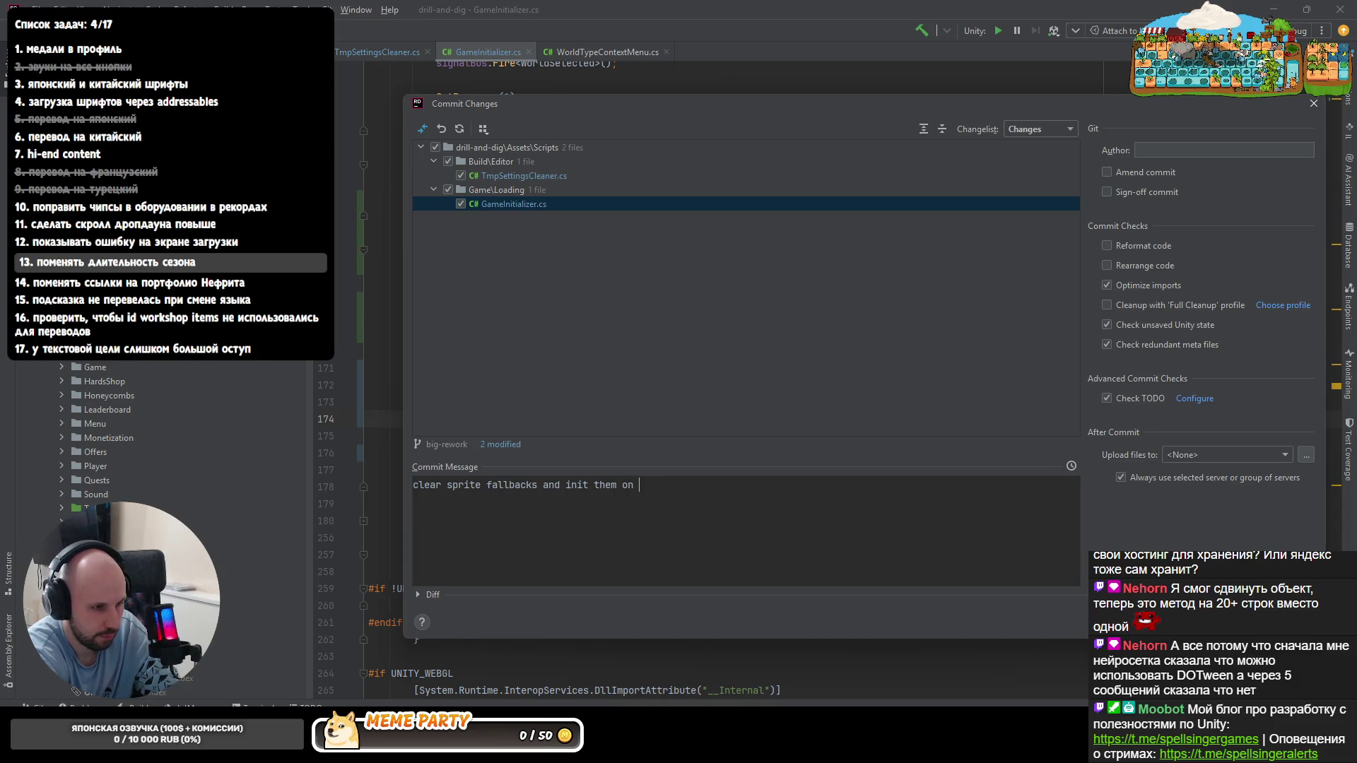
{"action": "type", "text": " laplay"}
{"action": "key", "text": "Left"}
{"action": "key", "text": "Left"}
{"action": "key", "text": "Left"}
{"action": "key", "text": "Left"}
{"action": "key", "text": "Left"}
{"action": "key", "text": "Left"}
{"action": "type", "text": "stop"}
{"action": "key", "text": "Left"}
{"action": "key", "text": "Left"}
{"action": "key", "text": "Left"}
{"action": "type", "text": "on"}
{"action": "key", "text": "Left"}
{"action": "key", "text": "Left"}
{"action": "key", "text": "End"}
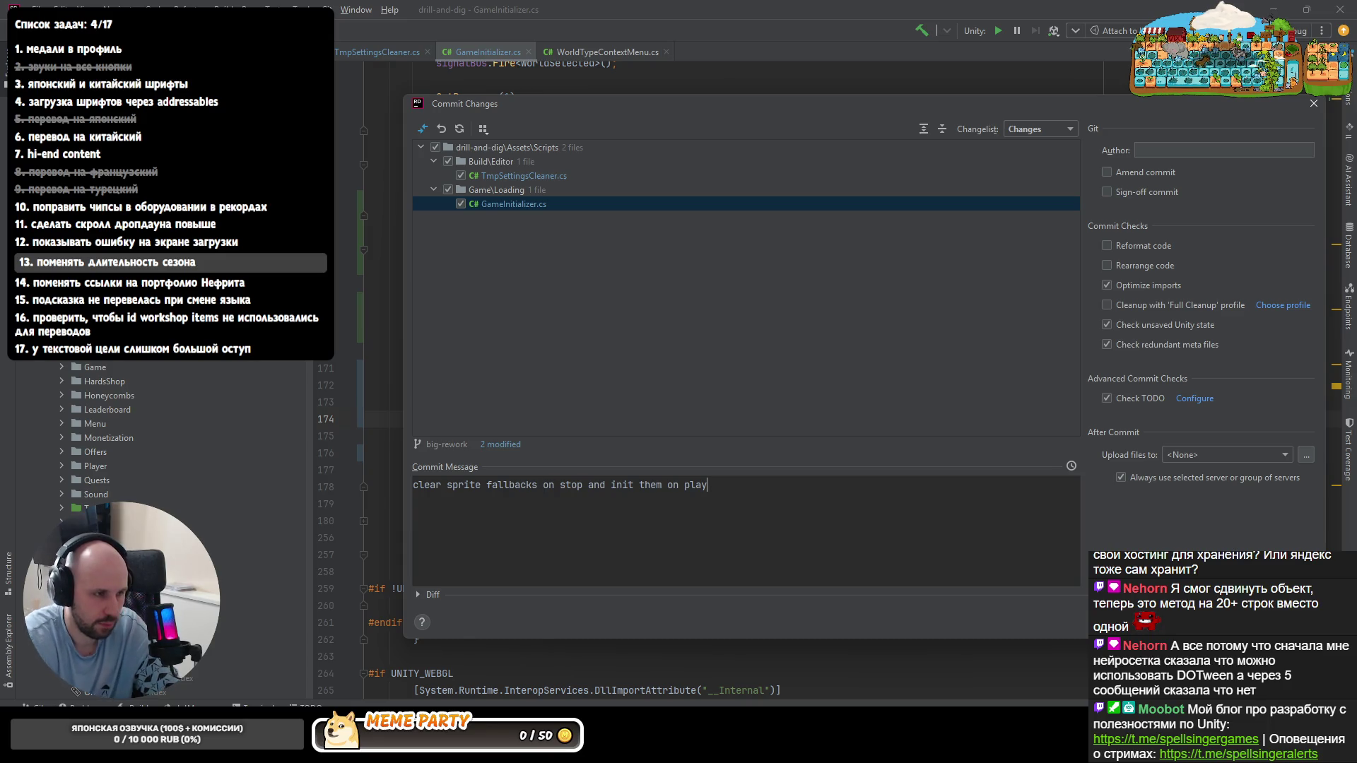
{"action": "key", "text": "ctrl+Return"}
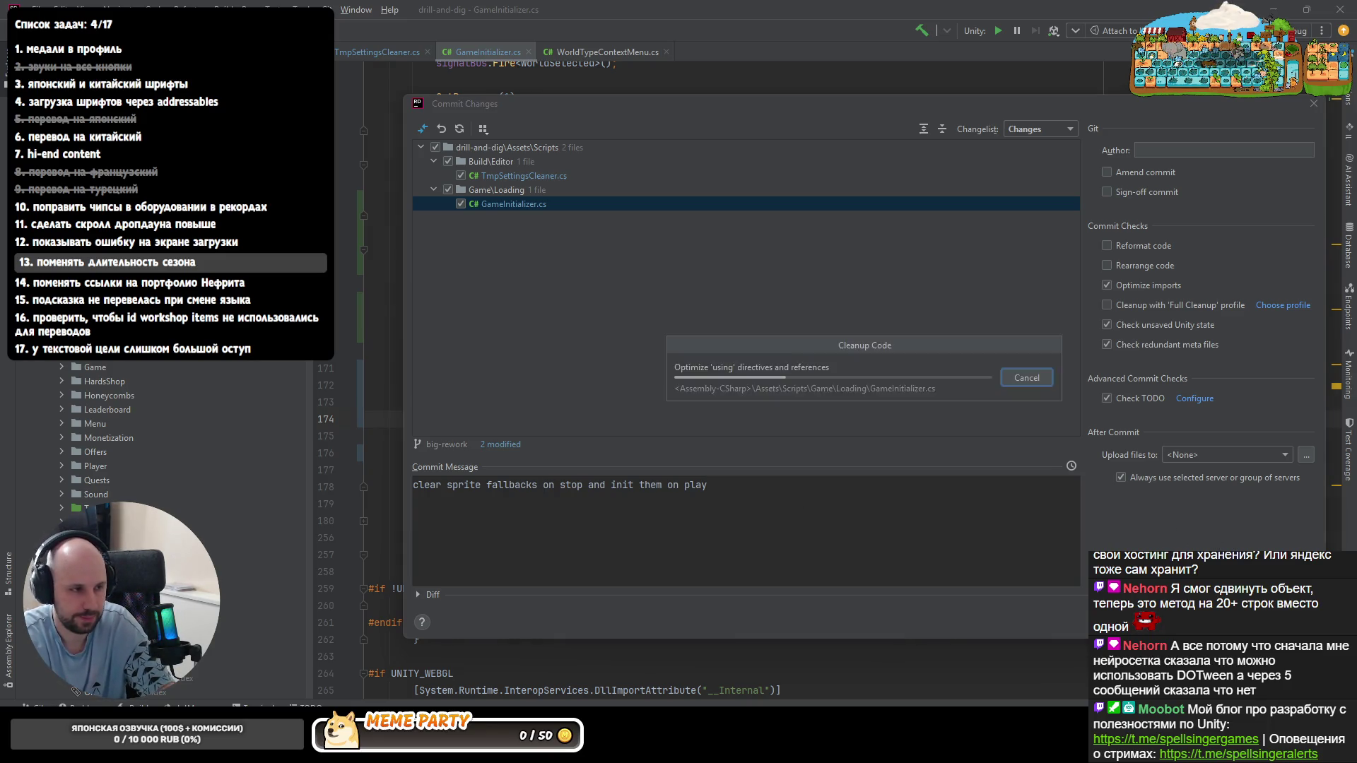
{"action": "left_click", "coordinate": [877, 398]}
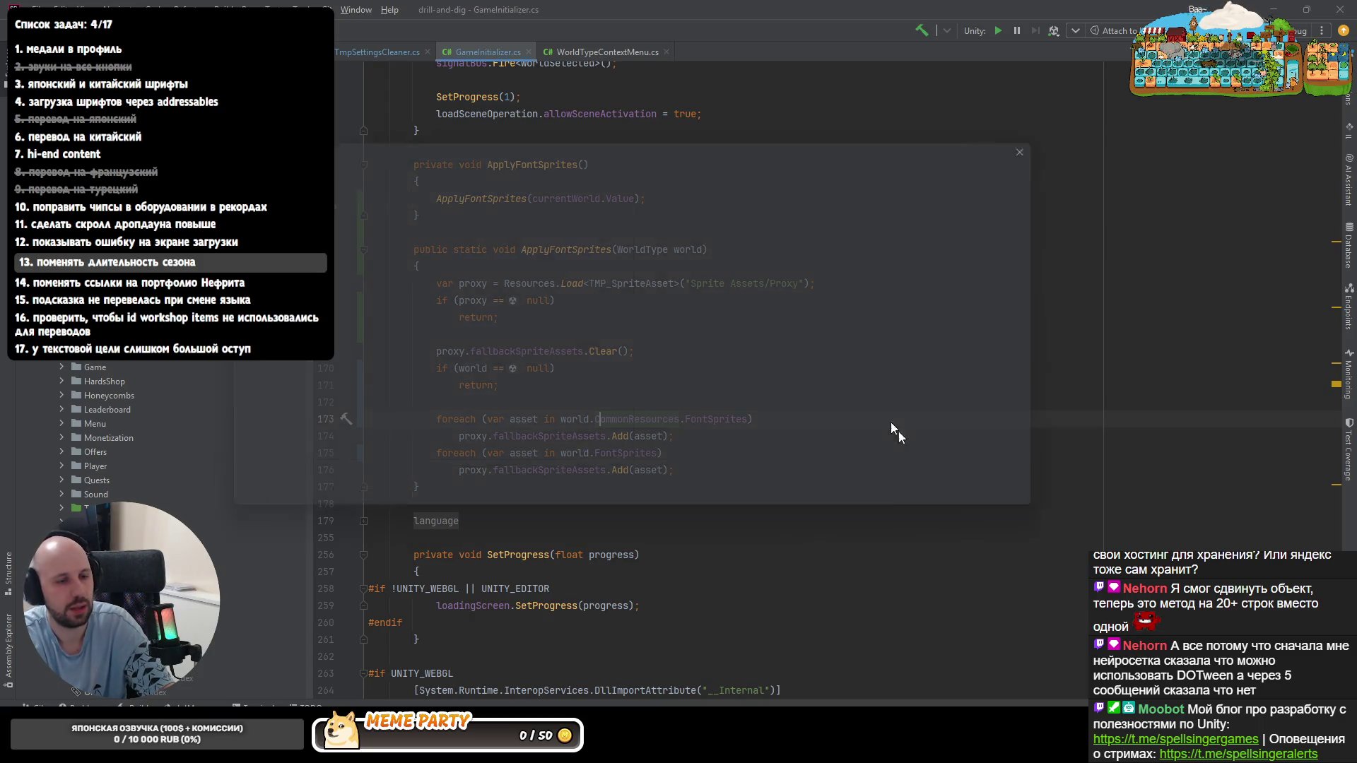
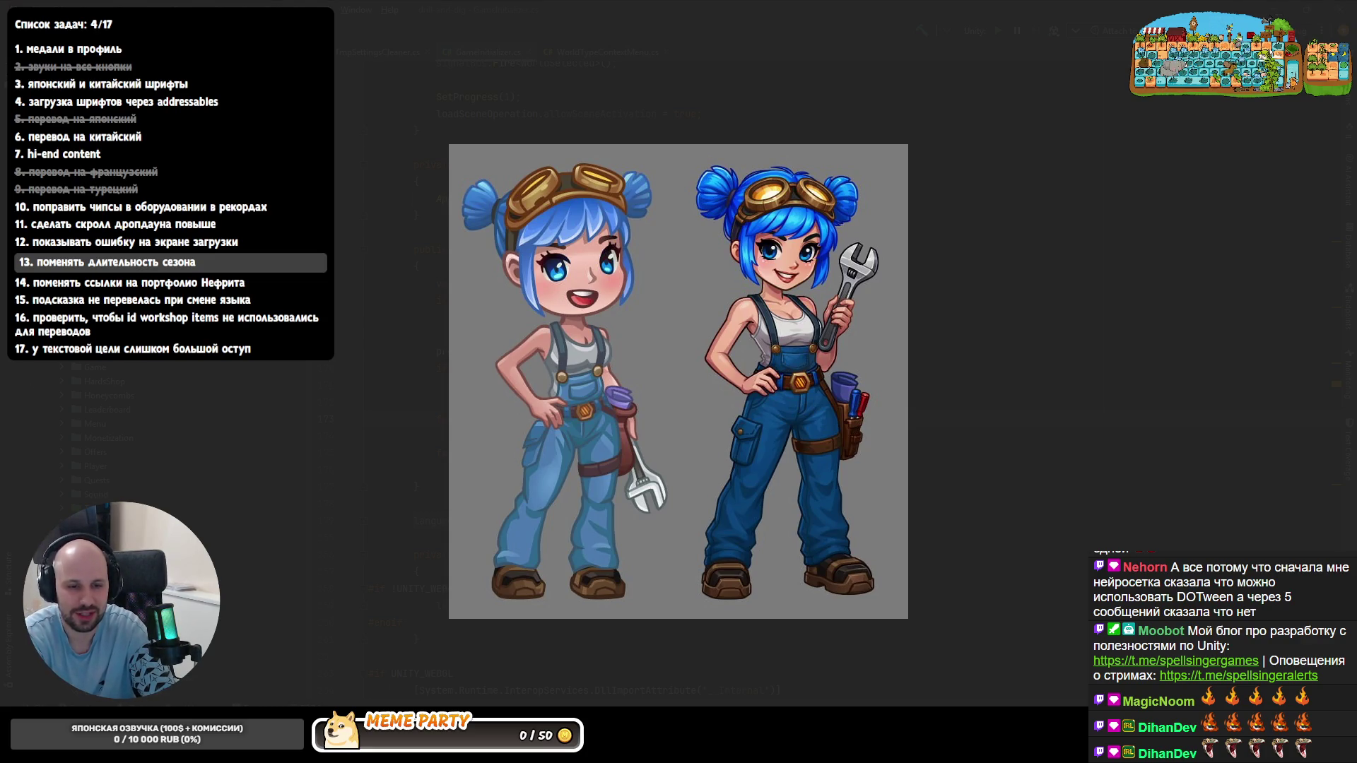
- Dismiss the full-screen character artwork so the browser game shows again
{"action": "key", "text": "Escape"}
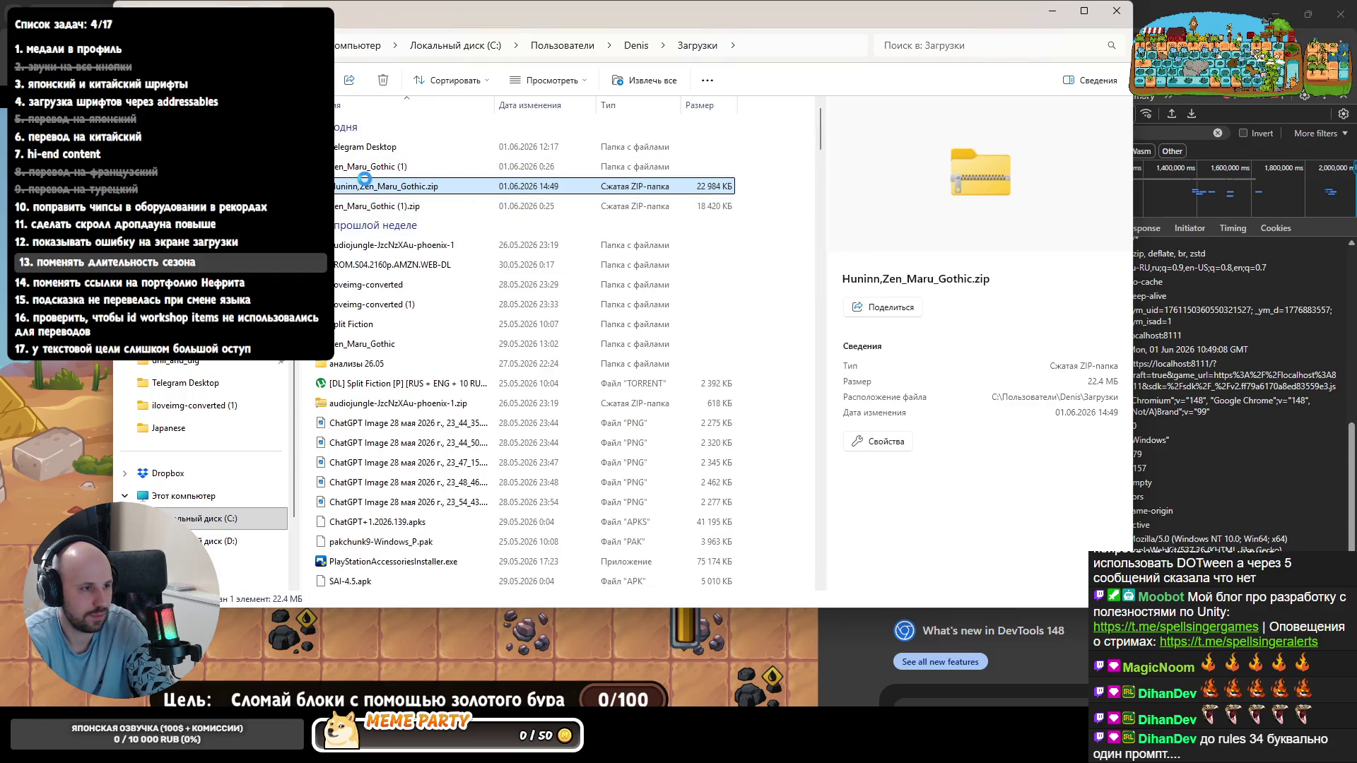
- Extract Huninn,Zen_Maru_Gothic.zip in place with 7-Zip and close the extraction report
{"action": "right_click", "coordinate": [364, 181]}
{"action": "left_click", "coordinate": [362, 188]}
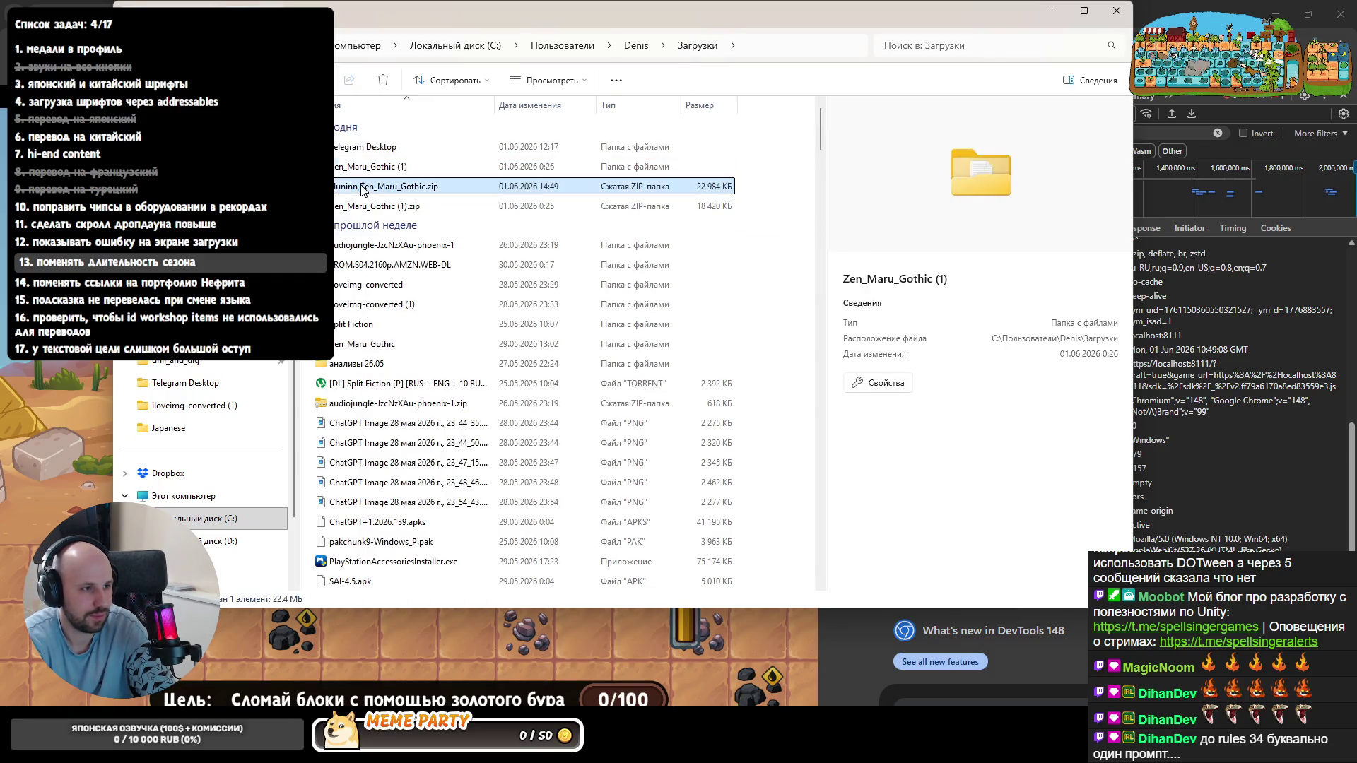
{"action": "right_click", "coordinate": [363, 187]}
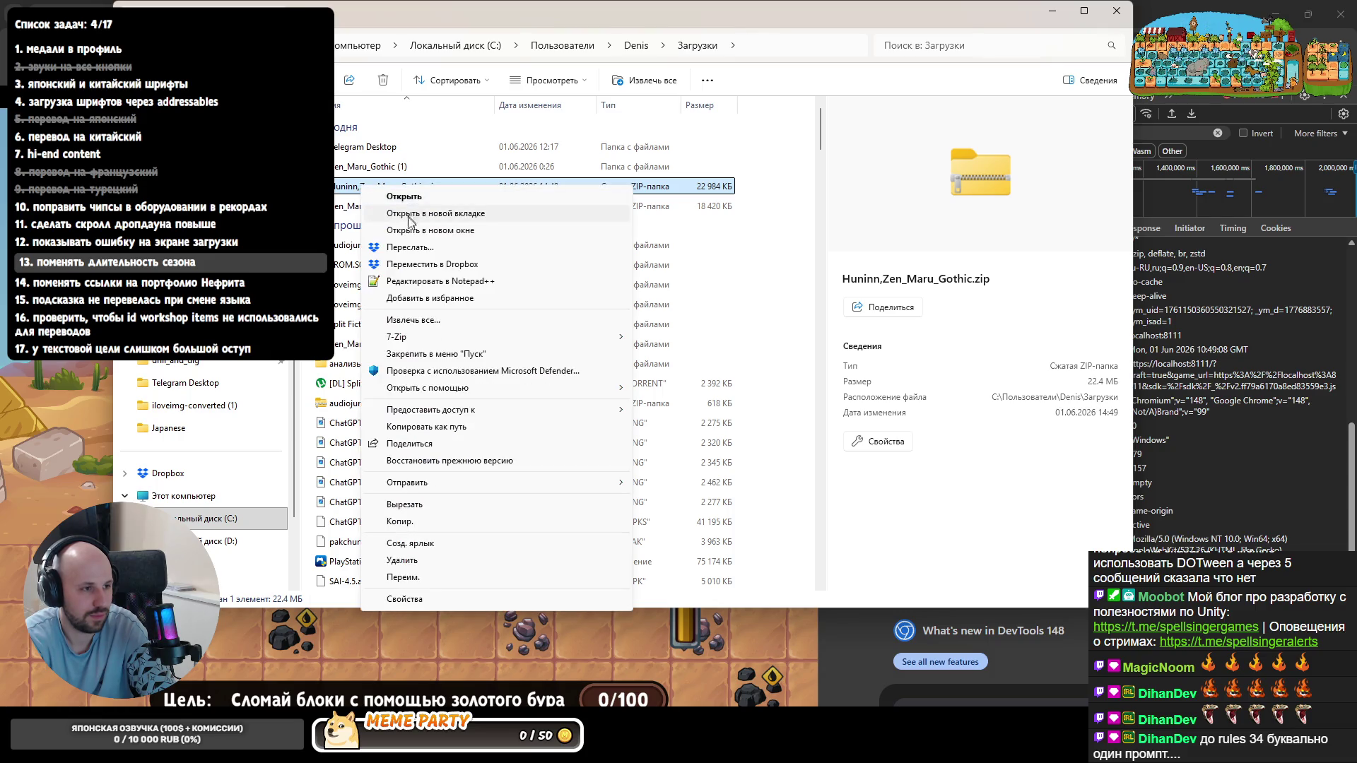
{"action": "left_click", "coordinate": [689, 405]}
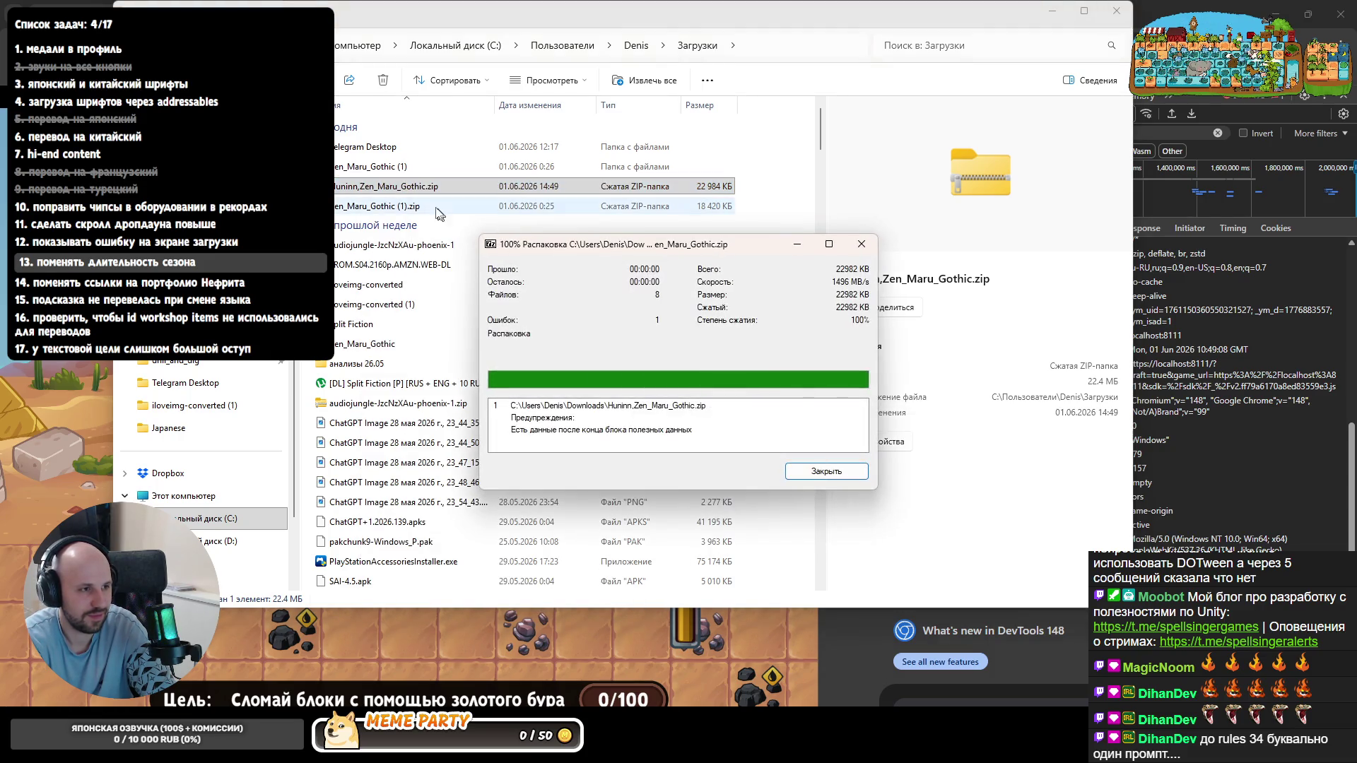
{"action": "left_click", "coordinate": [811, 460]}
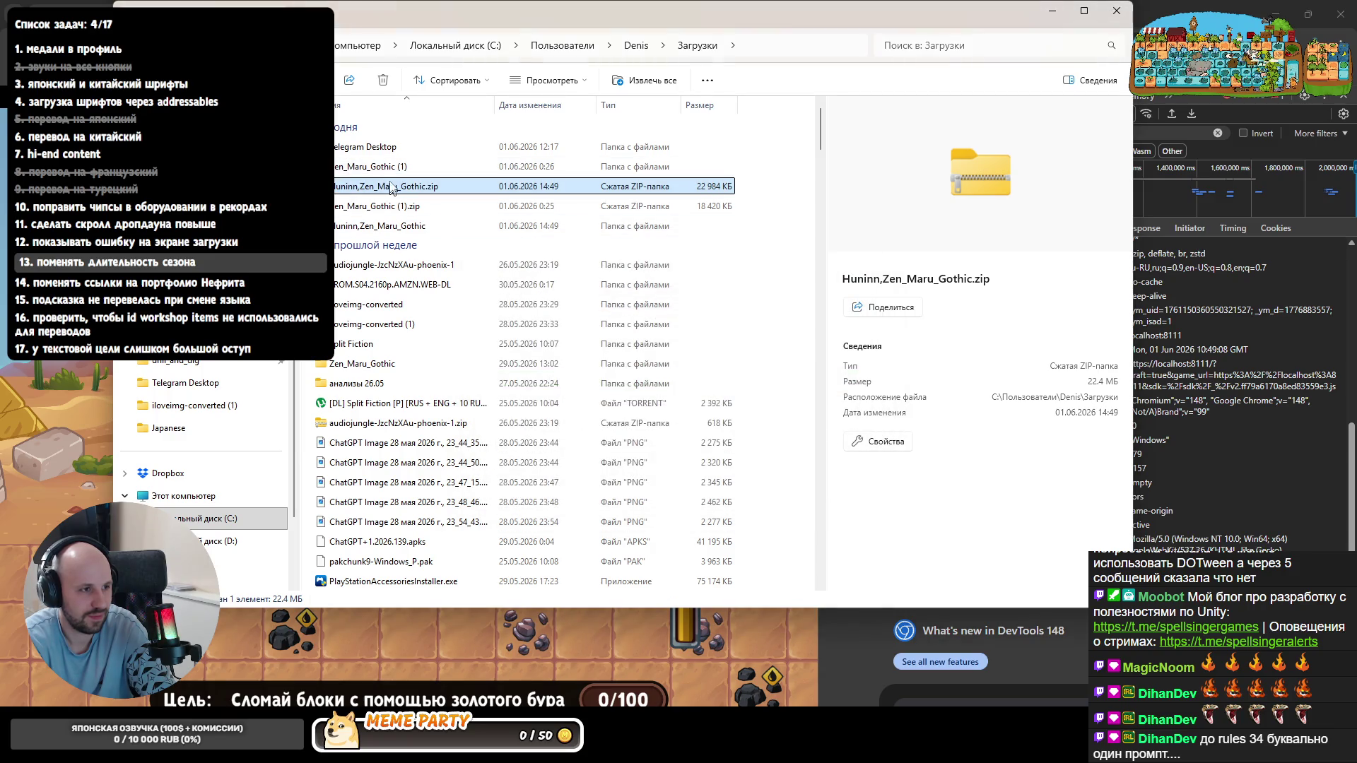
- Locate Huninn-Regular in the extracted Huninn subfolder, then minimize Explorer to reveal the game
{"action": "double_click", "coordinate": [388, 226]}
{"action": "double_click", "coordinate": [350, 147]}
{"action": "left_click", "coordinate": [370, 186]}
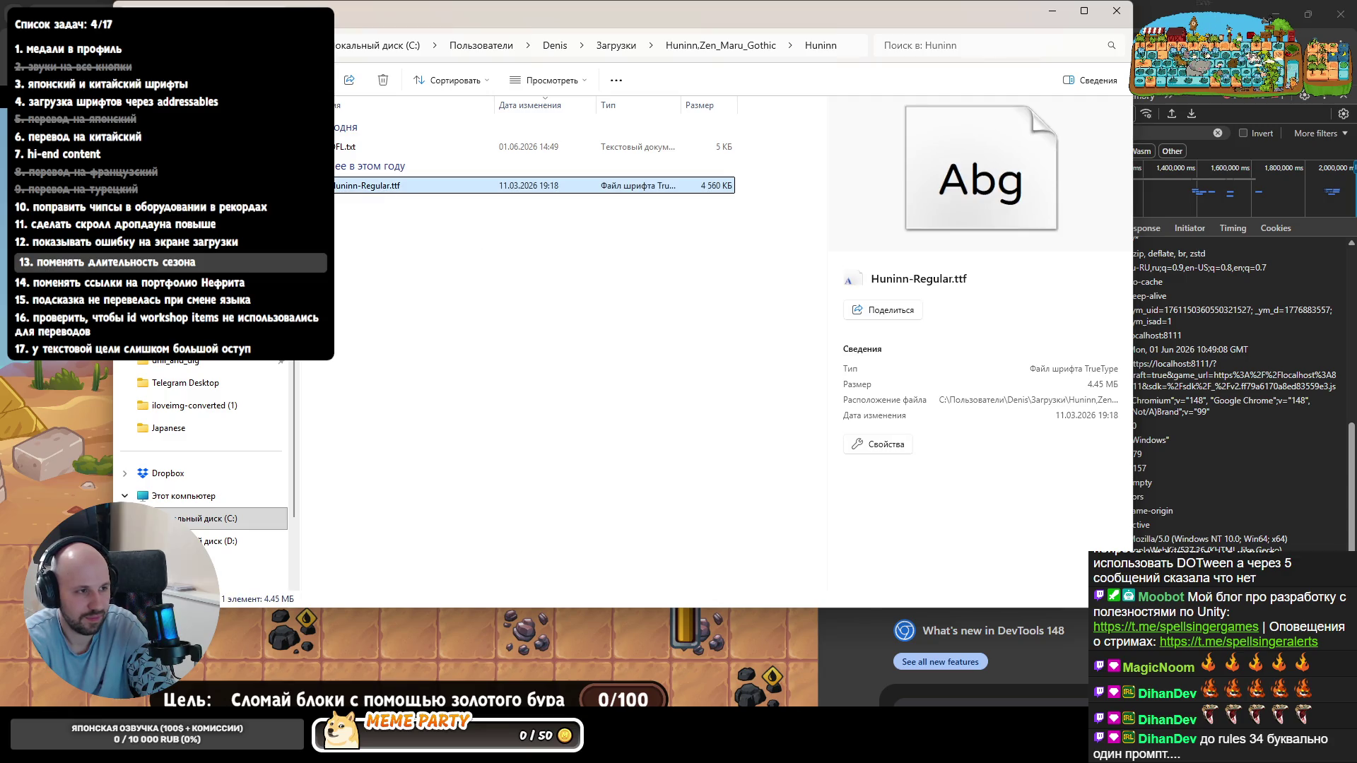
{"action": "key", "text": "alt+Tab"}
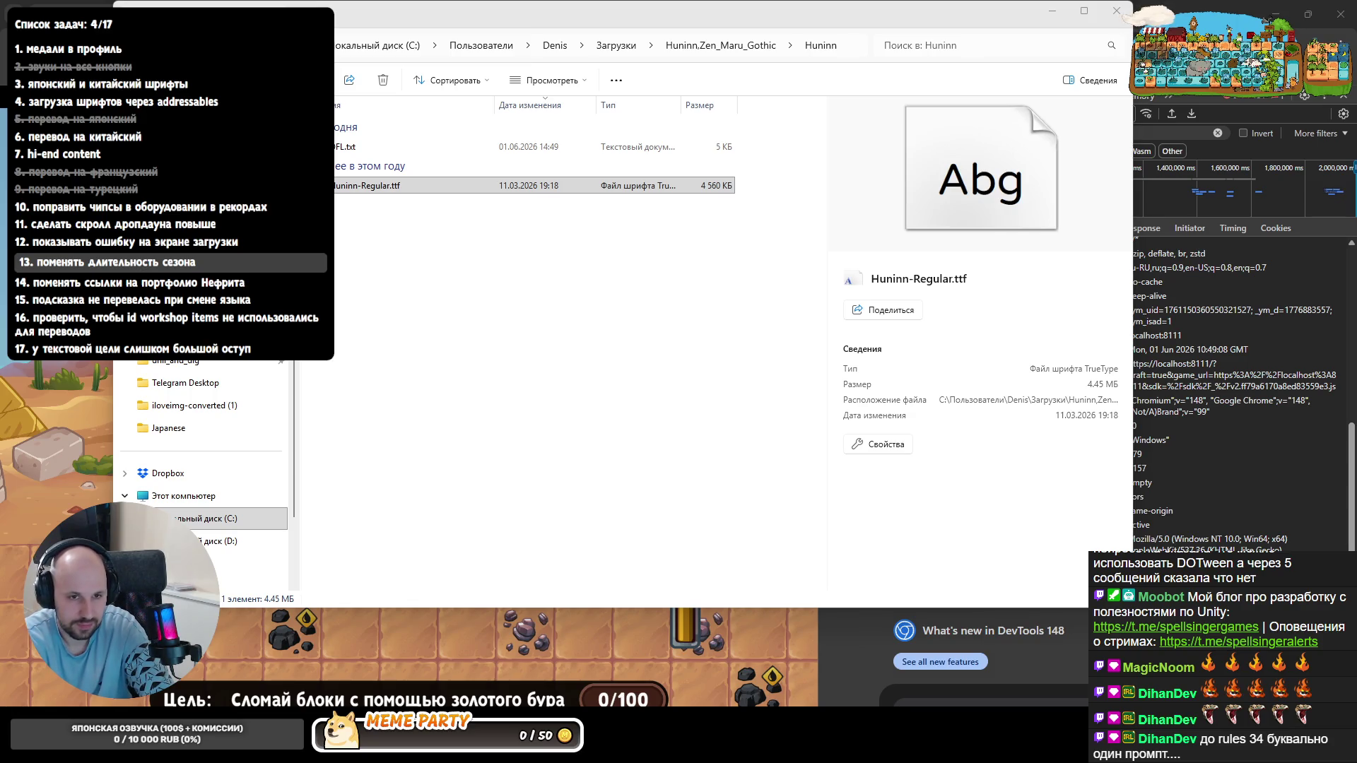
{"action": "left_click", "coordinate": [1050, 13]}
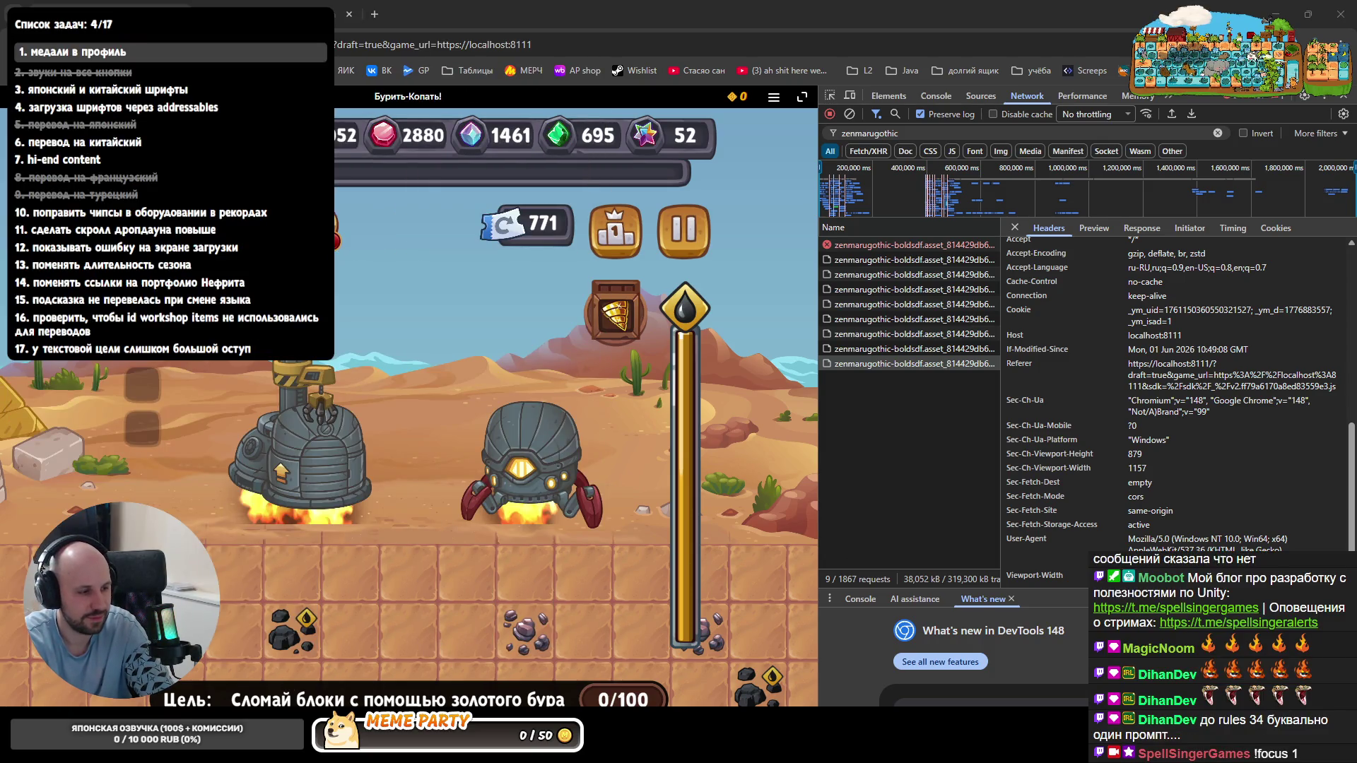
- Recheck the Huninn font folder, hide it again and switch to the Unity editor
{"action": "key", "text": "alt+Tab"}
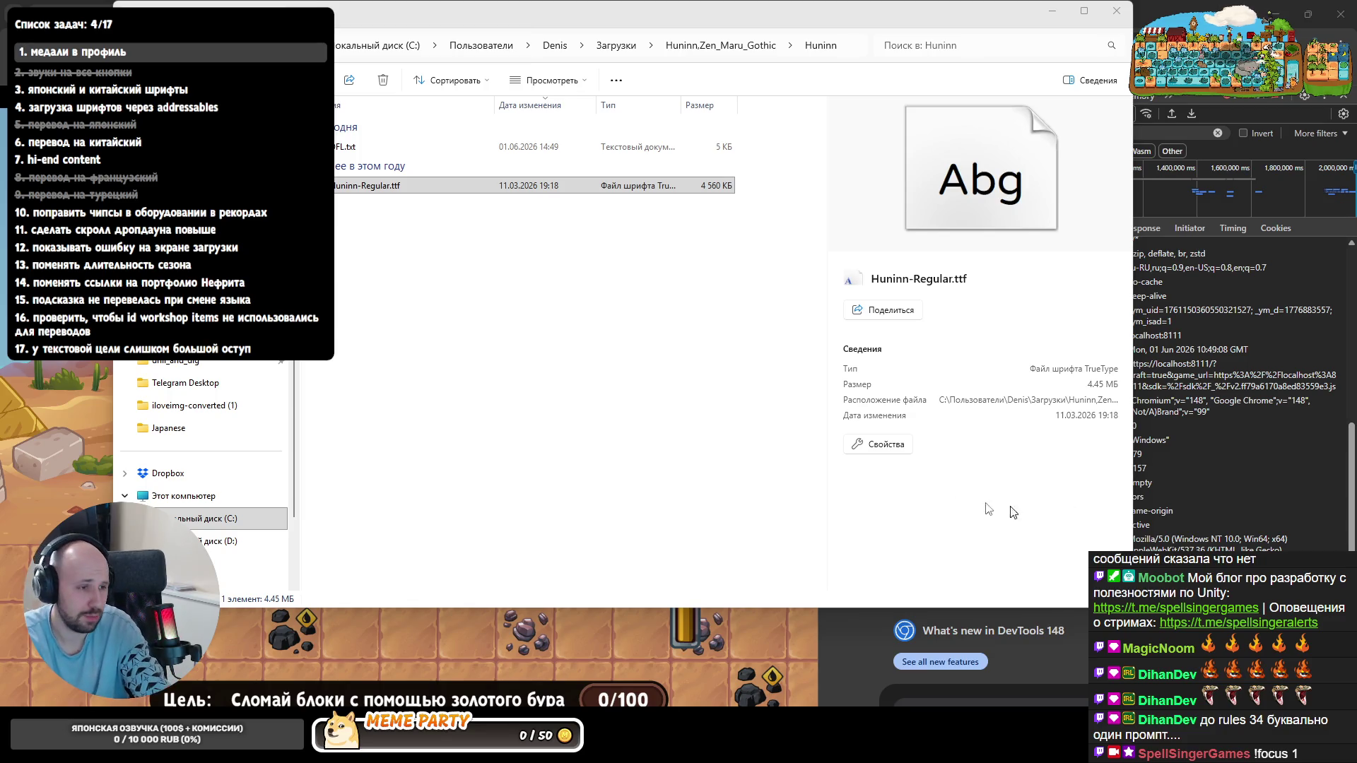
{"action": "left_click", "coordinate": [1051, 11]}
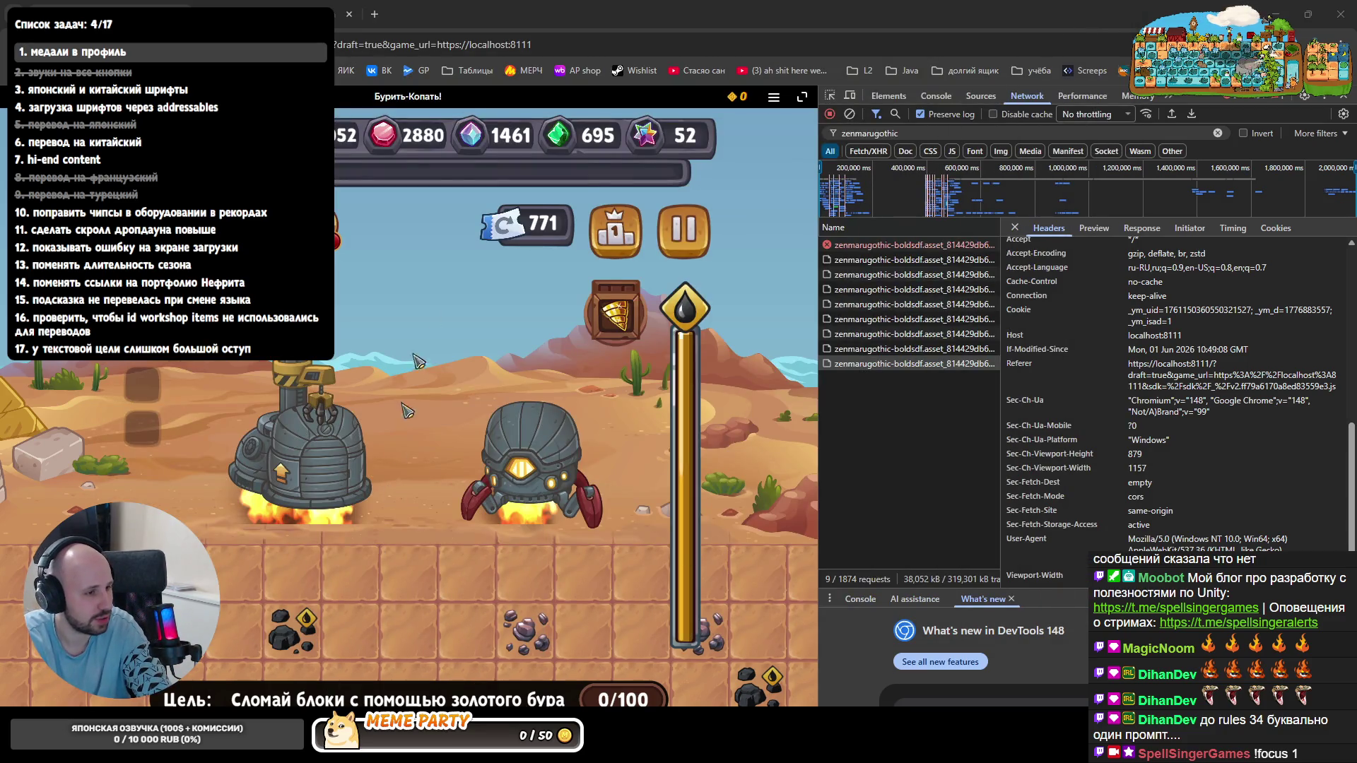
{"action": "key", "text": "alt+Tab"}
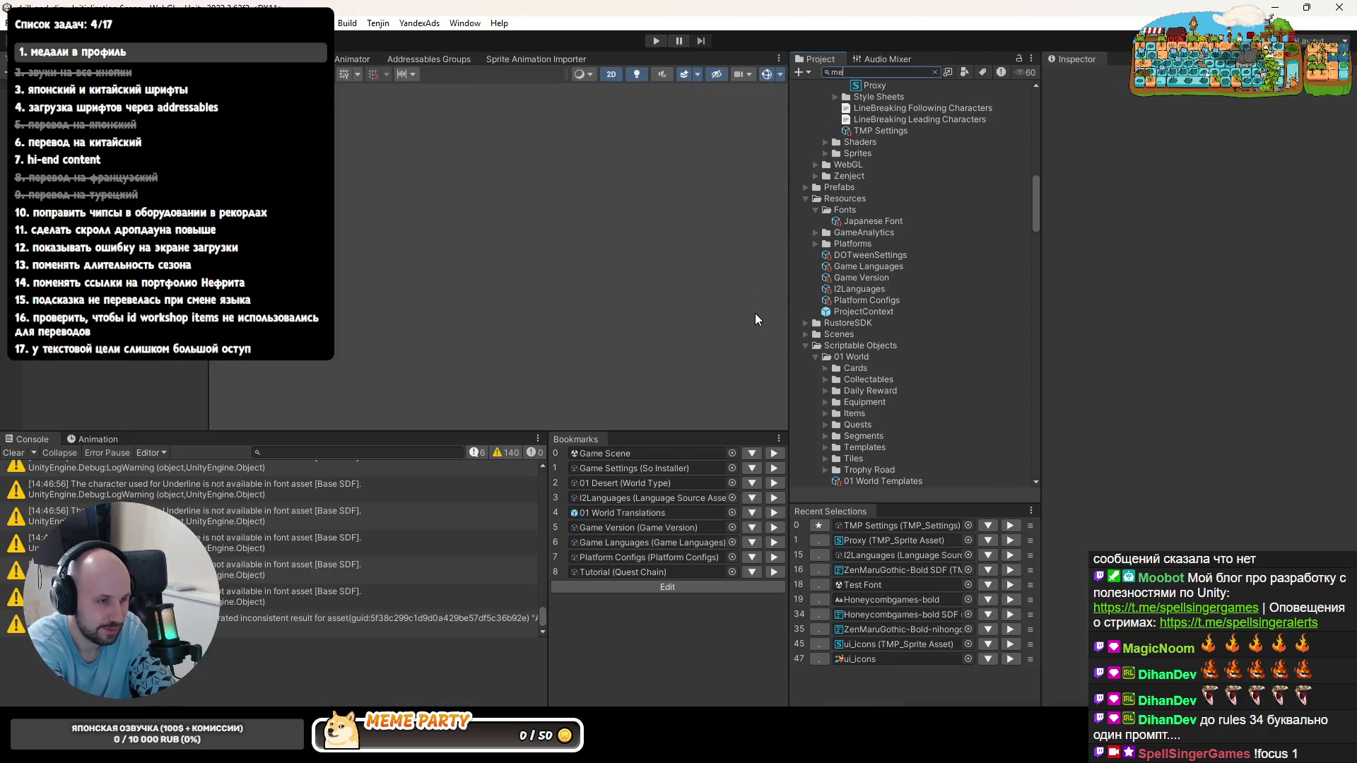
{"action": "type", "text": "medal"}
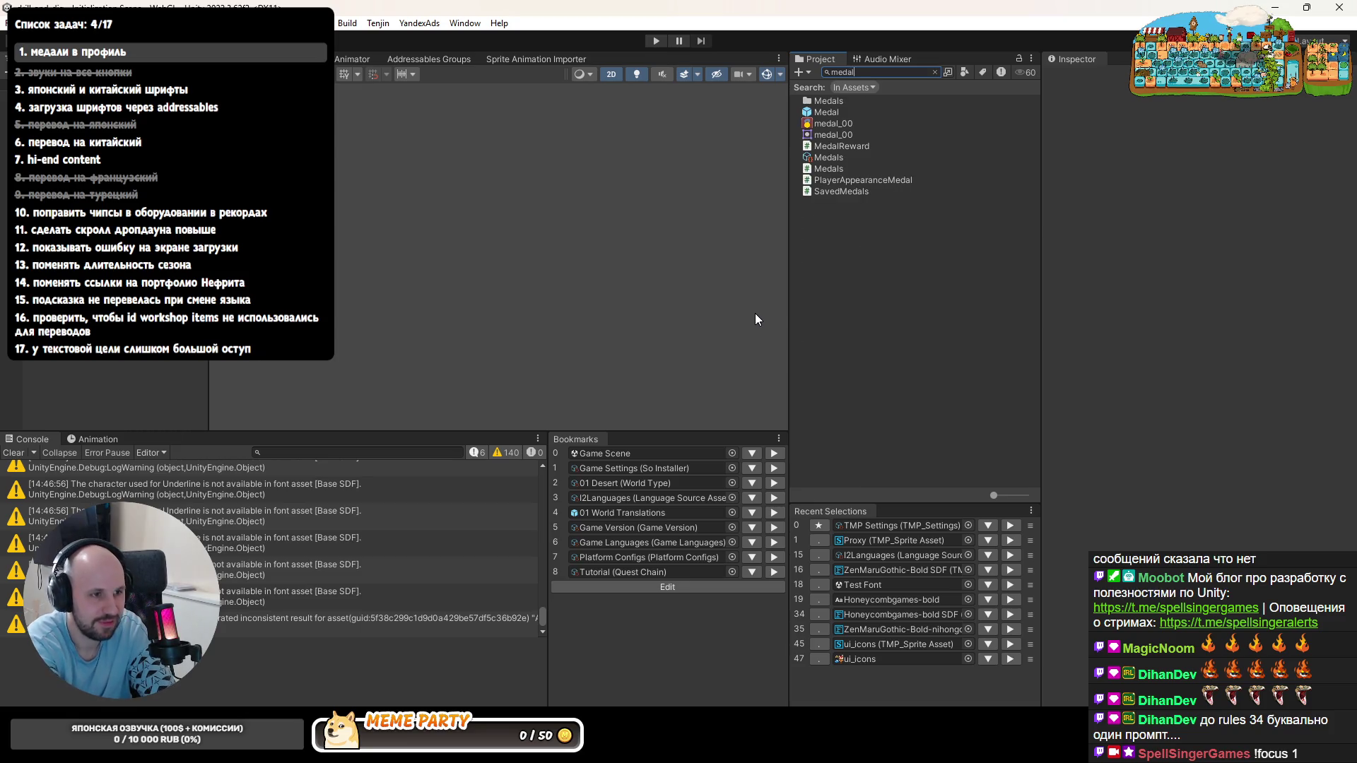
- Select medal_00 from the search results and reveal its Medals folder in File Explorer
{"action": "left_click", "coordinate": [851, 123]}
{"action": "left_click", "coordinate": [934, 73]}
{"action": "scroll", "coordinate": [925, 247], "scroll_direction": "down", "scroll_amount": 2}
{"action": "right_click", "coordinate": [848, 216]}
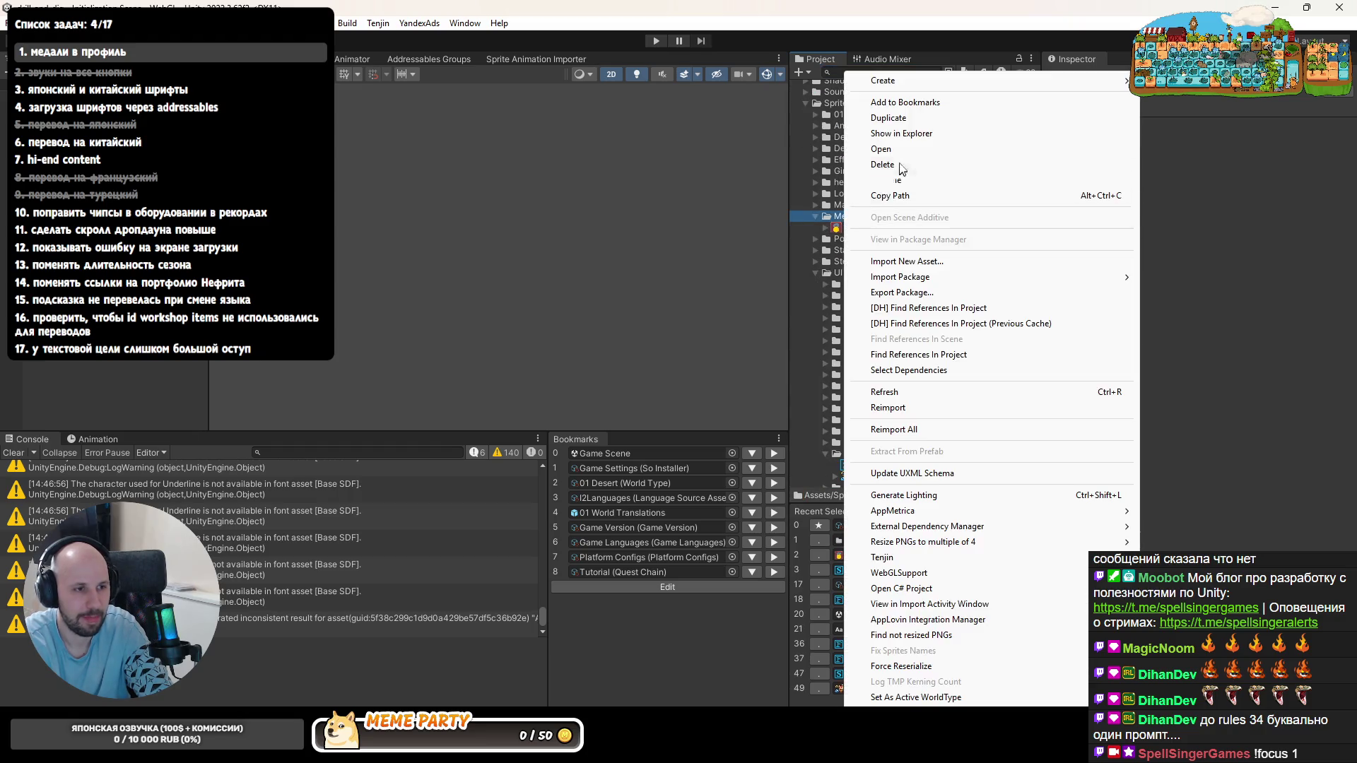
{"action": "left_click", "coordinate": [862, 133]}
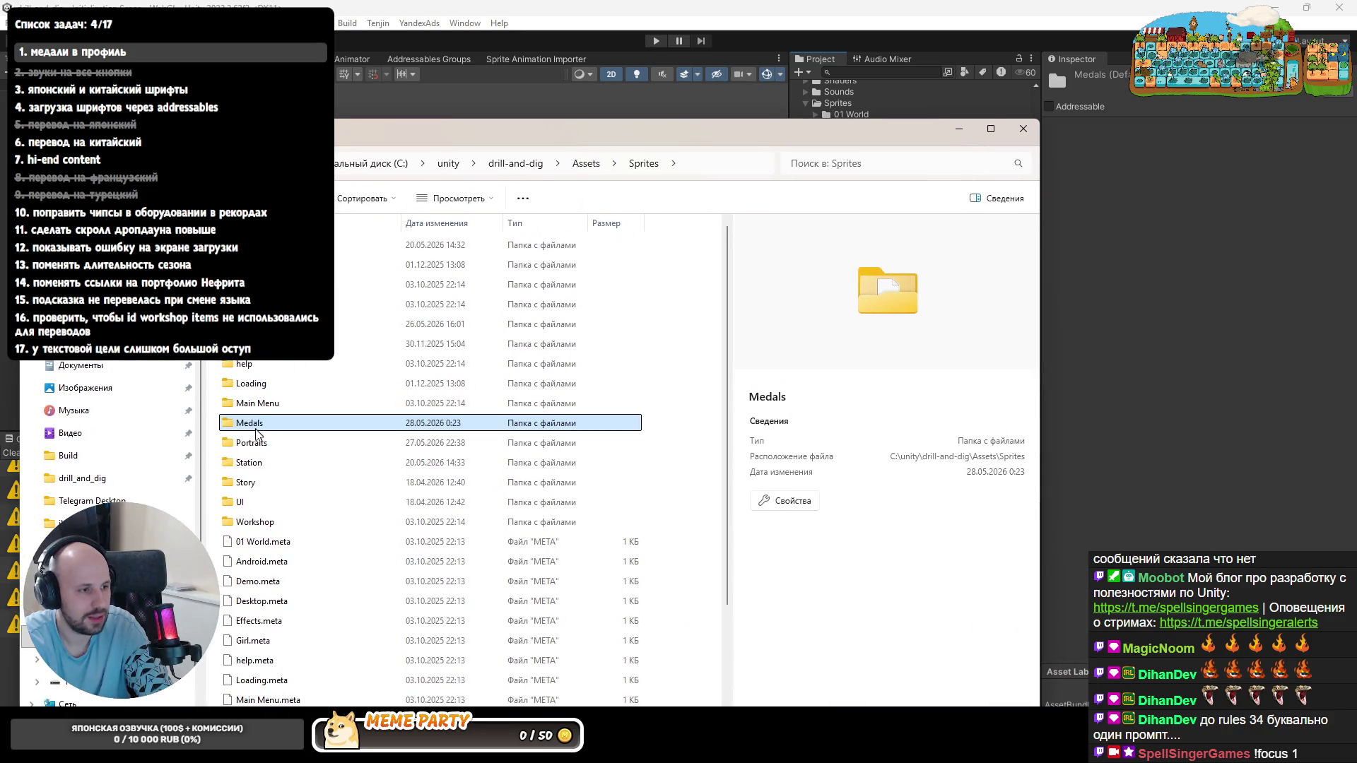
- Drop the six new medal PNGs into the Medals sprite folder and return to Unity for import
{"action": "double_click", "coordinate": [254, 432]}
{"action": "left_click_drag", "start_coordinate": [673, 492], "coordinate": [421, 452]}
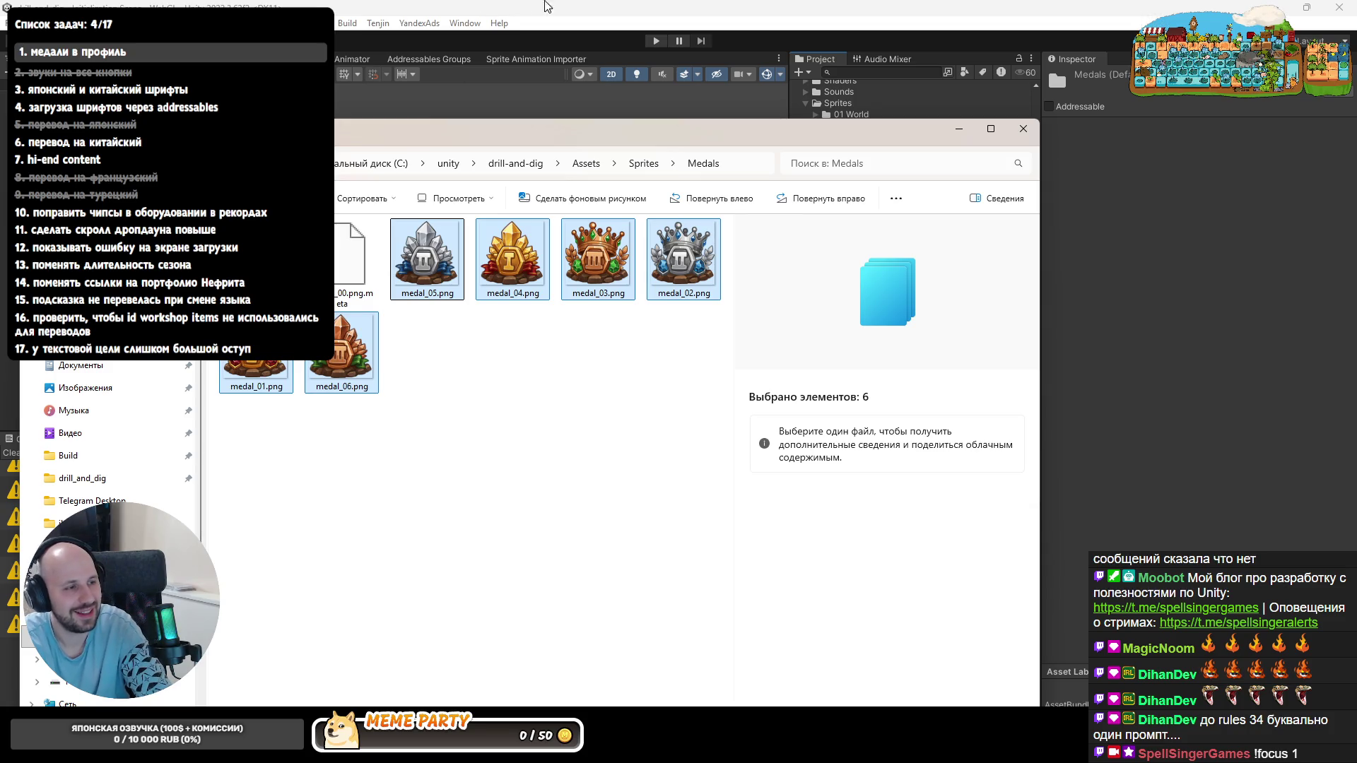
{"action": "left_click", "coordinate": [546, 7]}
{"action": "left_click", "coordinate": [858, 230]}
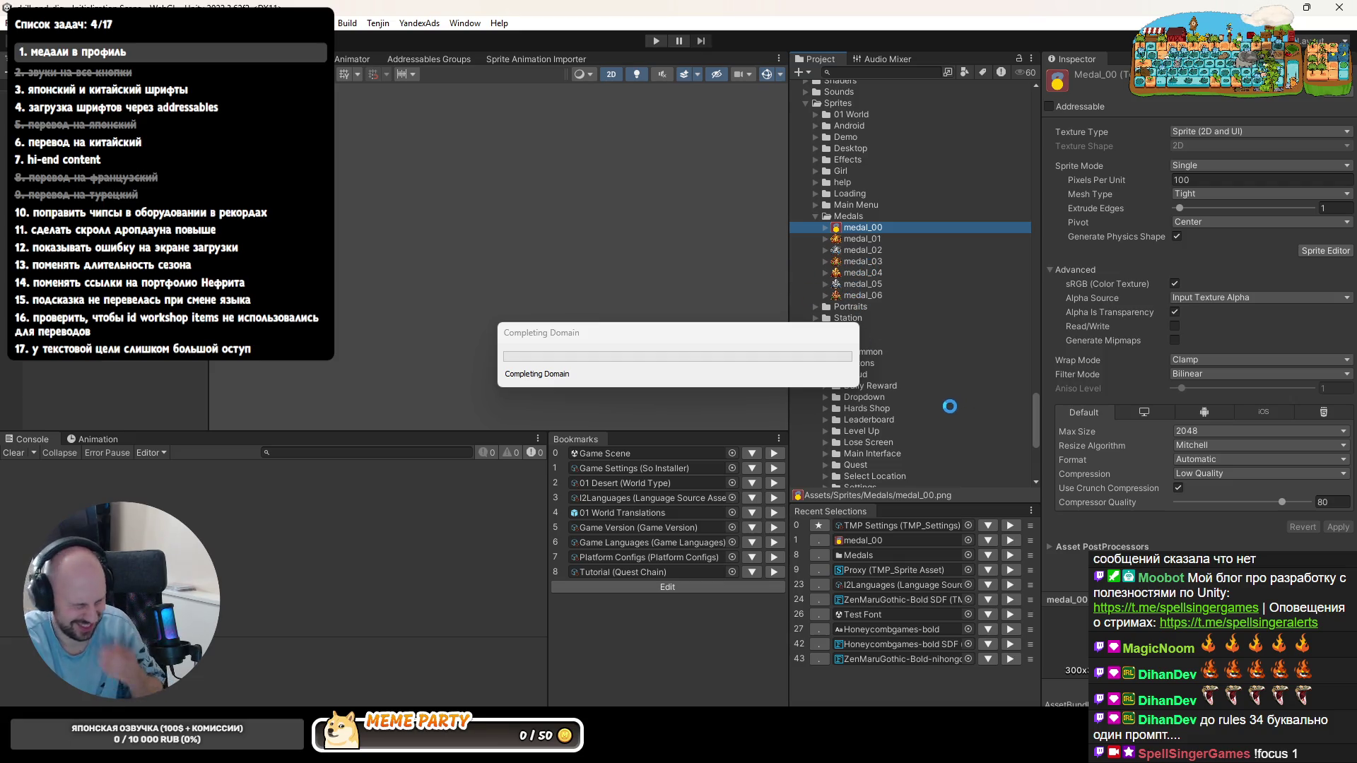
- Set medal_01 through medal_06 to Low Quality compression and apply
{"action": "left_click", "coordinate": [862, 298]}
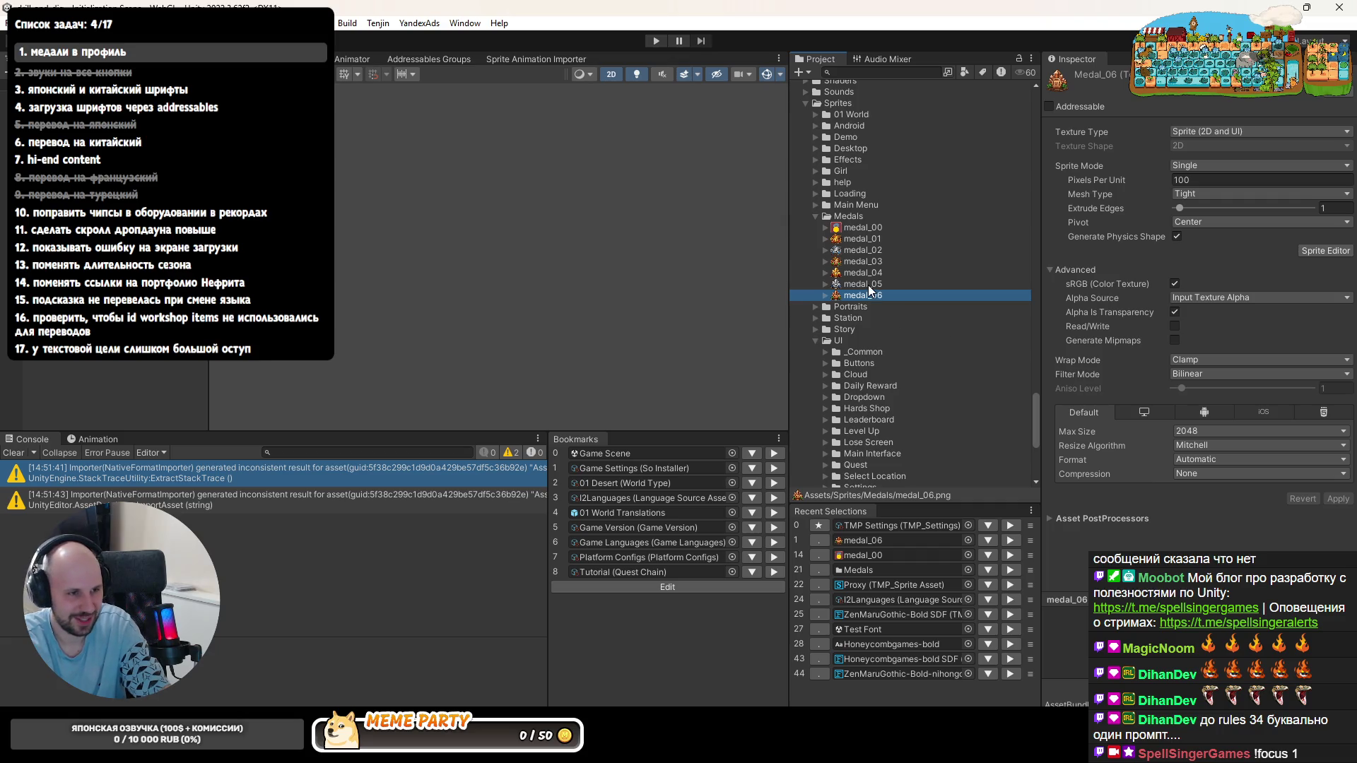
{"action": "left_click", "coordinate": [870, 287]}
{"action": "left_click", "coordinate": [862, 227]}
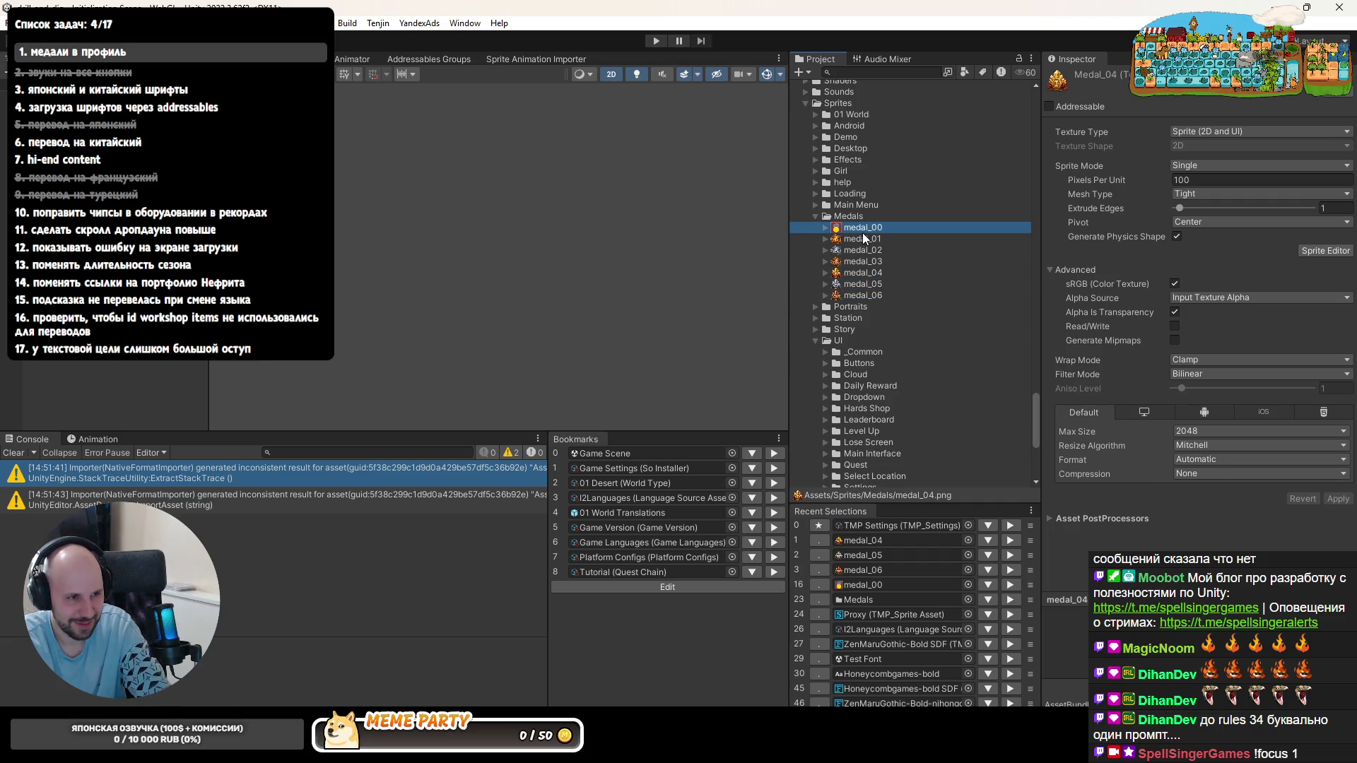
{"action": "left_click", "coordinate": [872, 296], "text": "shift"}
{"action": "left_click", "coordinate": [1195, 477]}
{"action": "left_click", "coordinate": [1217, 507]}
{"action": "left_click", "coordinate": [1338, 527]}
- Review the new medal sprites' import settings, then search the project for references to medal_00
{"action": "left_click", "coordinate": [870, 240]}
{"action": "left_click", "coordinate": [876, 249]}
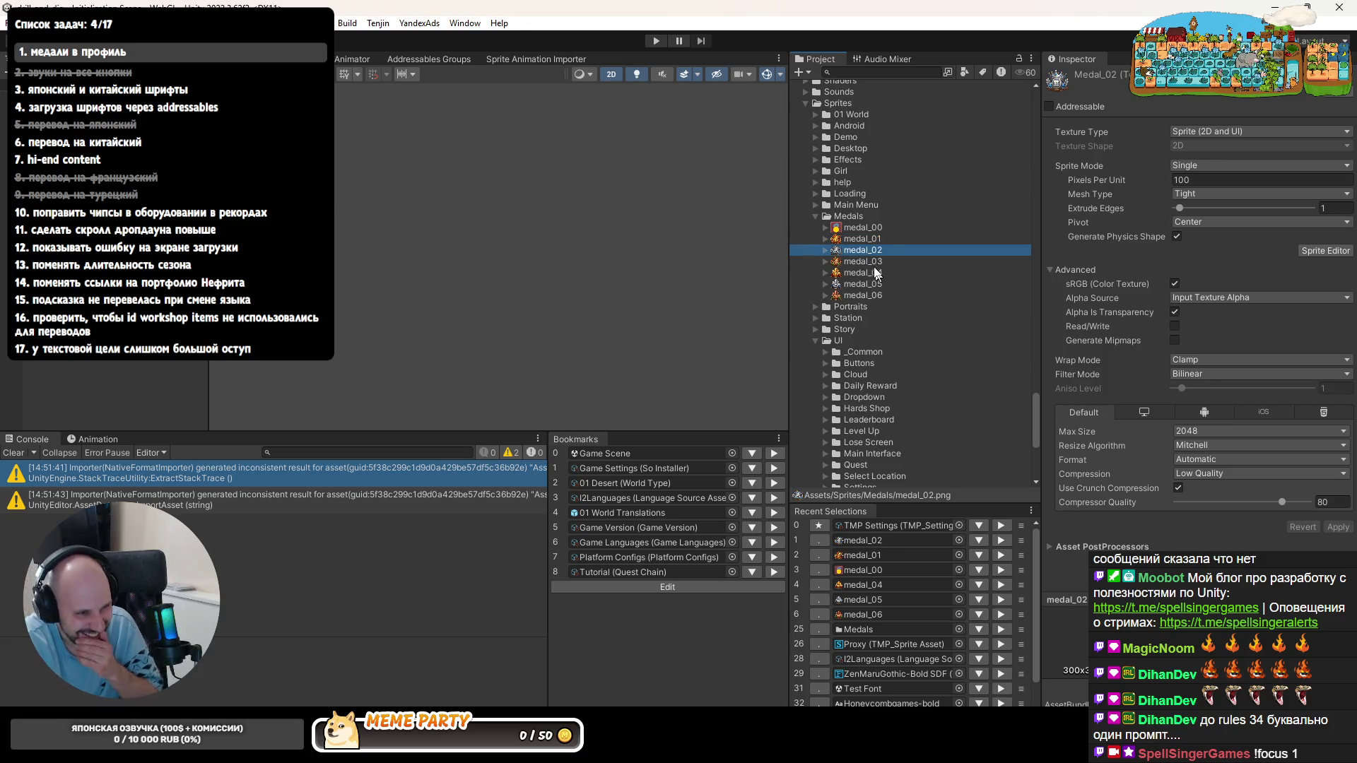
{"action": "left_click", "coordinate": [860, 294]}
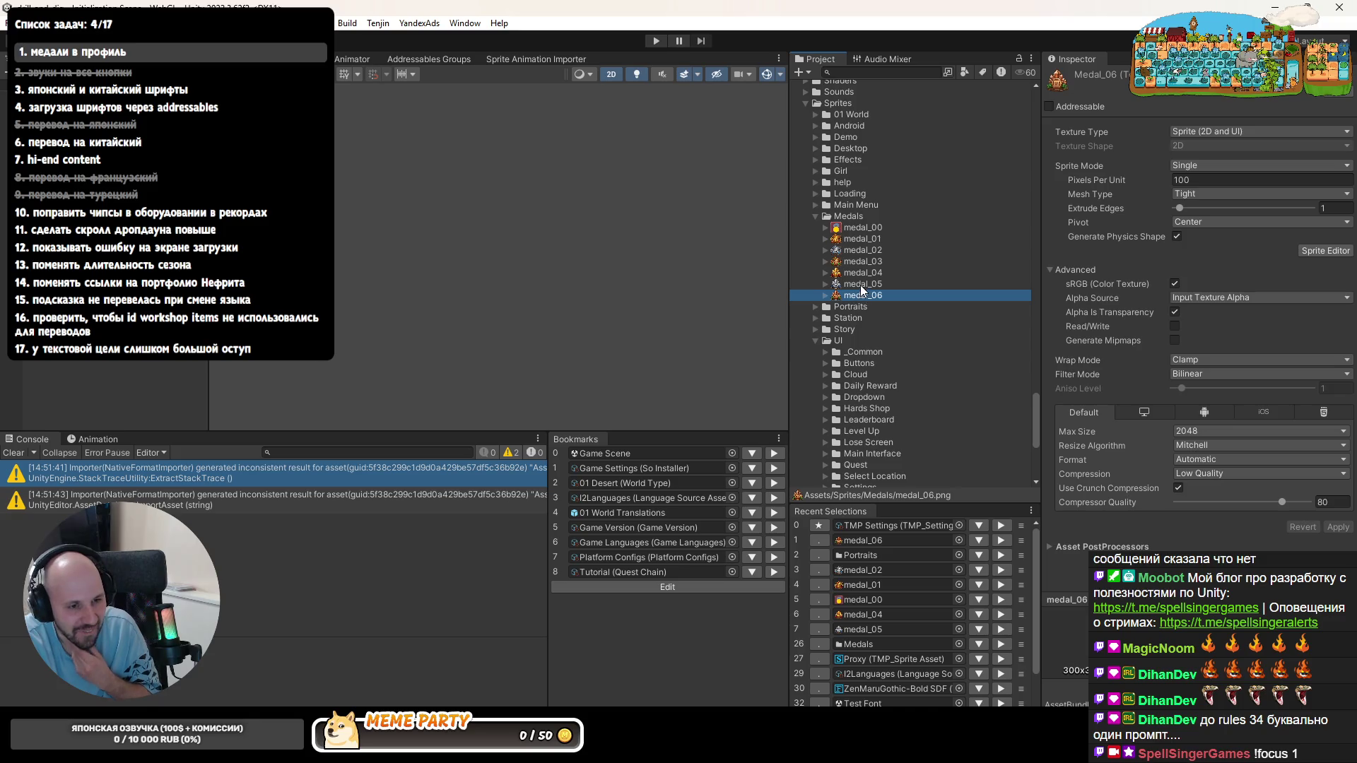
{"action": "left_click", "coordinate": [859, 283]}
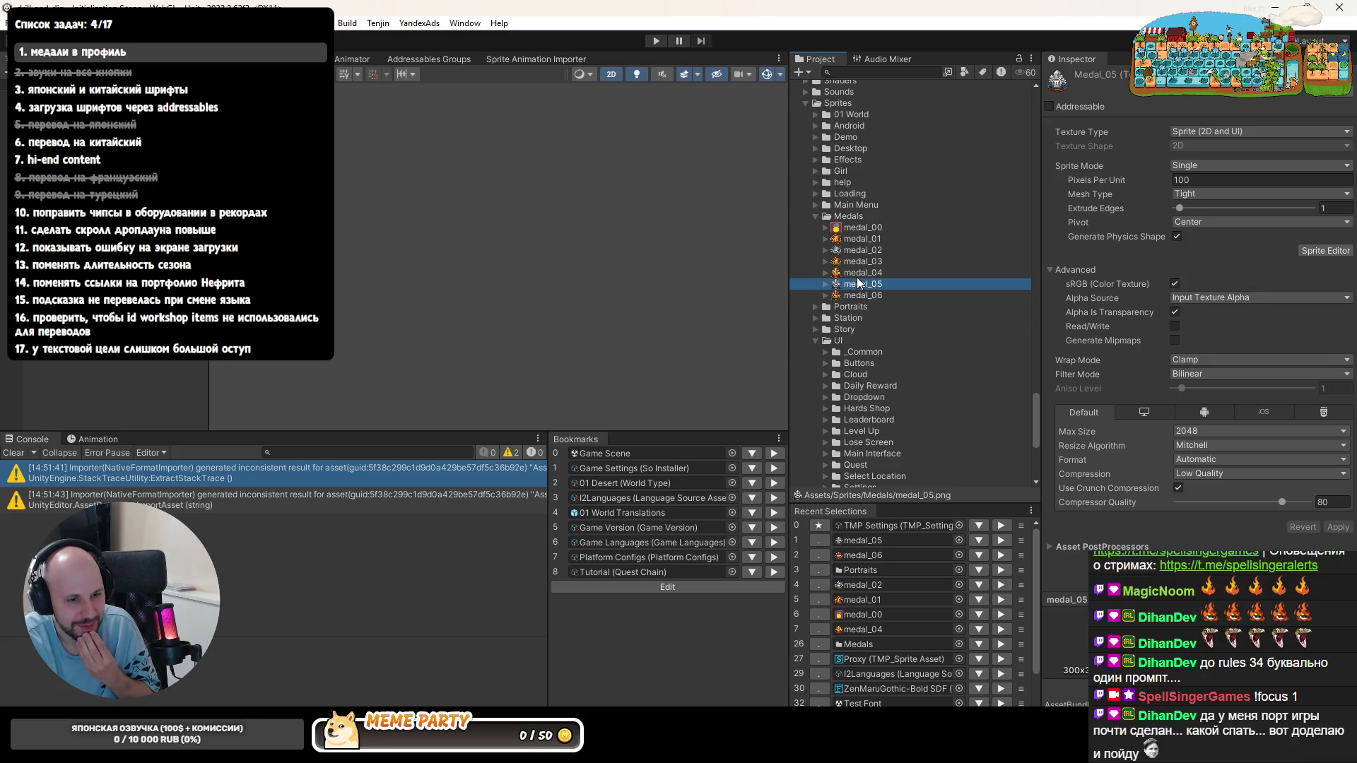
{"action": "left_click", "coordinate": [859, 248]}
{"action": "left_click", "coordinate": [862, 226]}
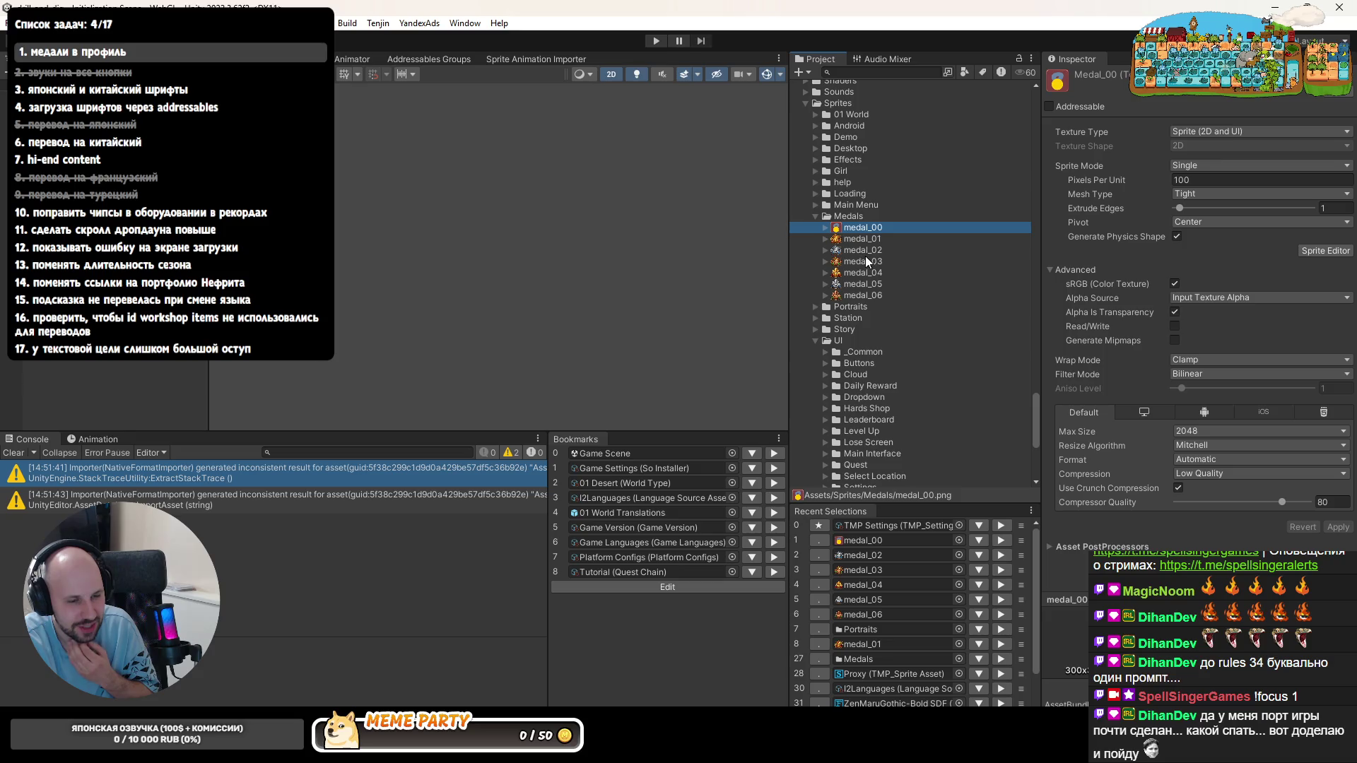
{"action": "right_click", "coordinate": [862, 224]}
{"action": "left_click", "coordinate": [933, 307]}
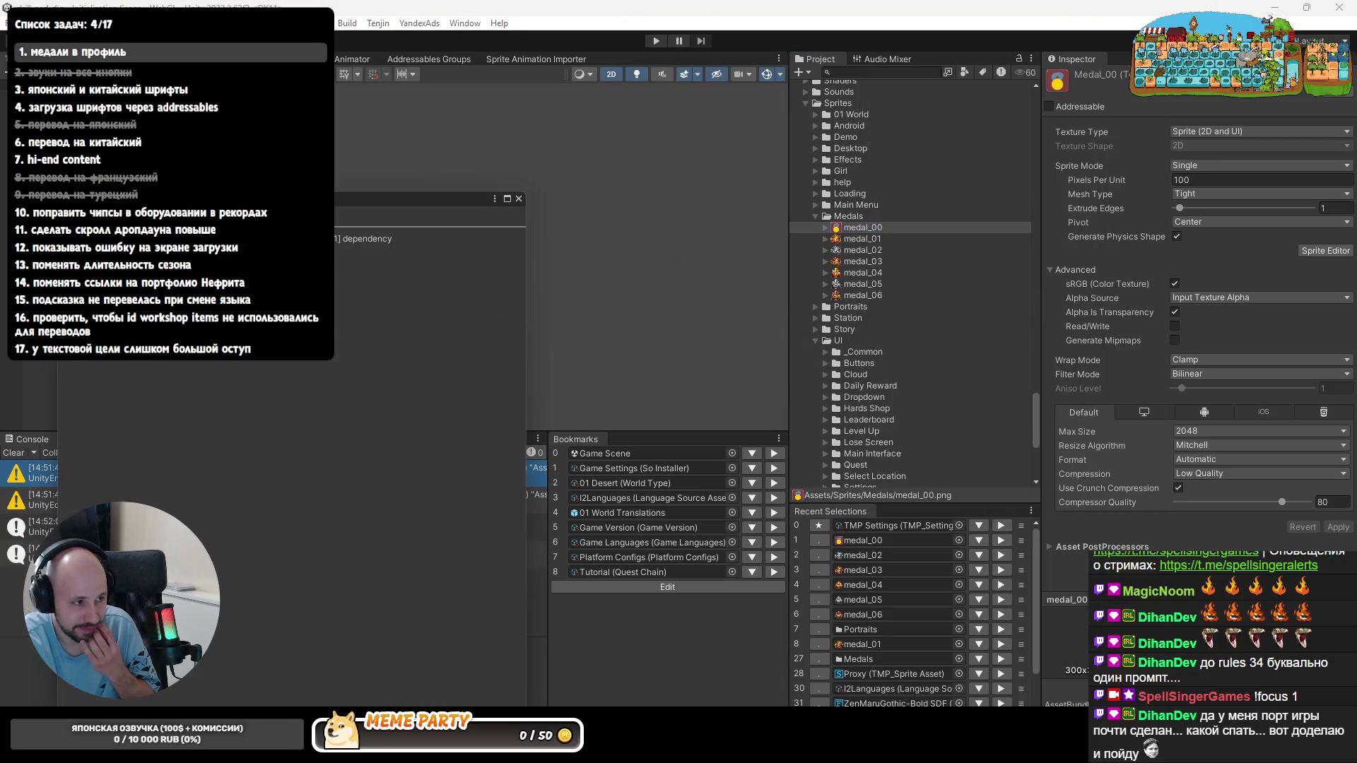
{"action": "scroll", "coordinate": [955, 221], "scroll_direction": "up", "scroll_amount": 3}
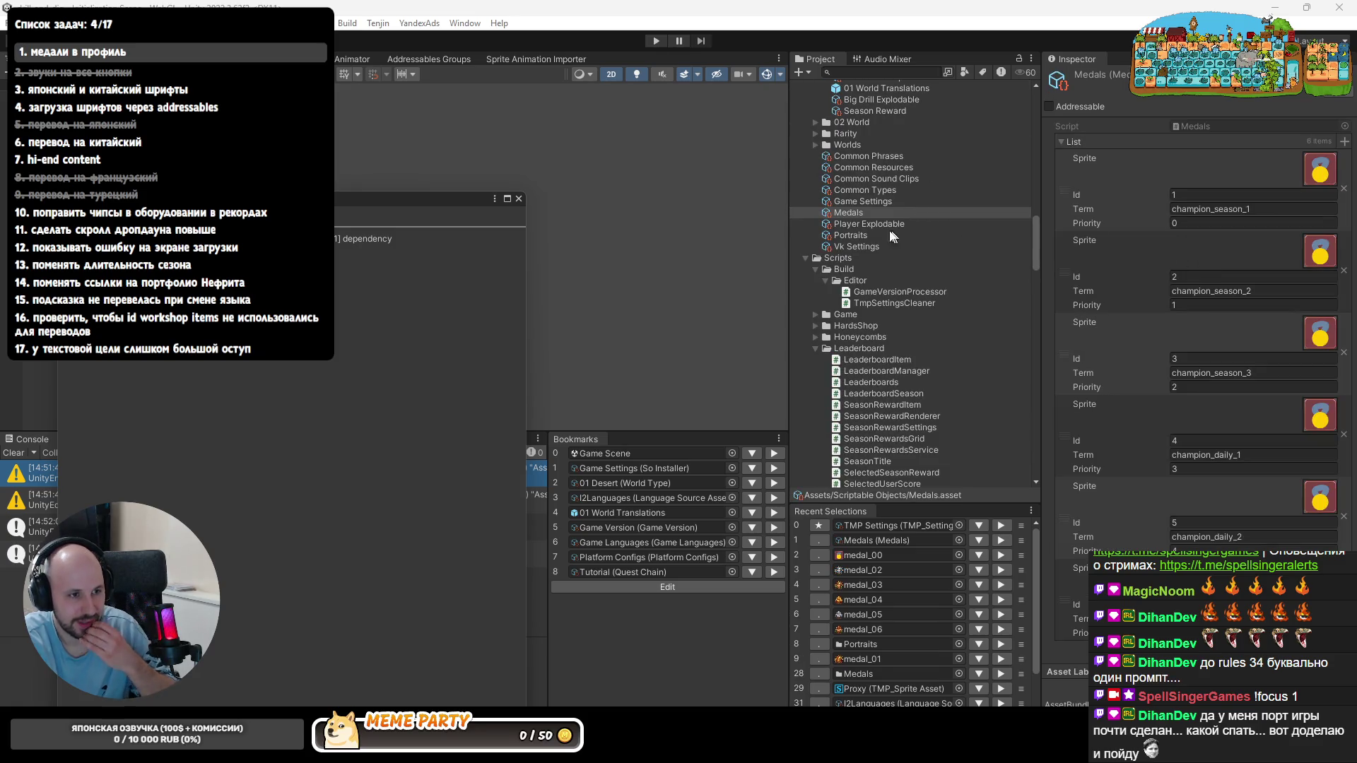
{"action": "scroll", "coordinate": [881, 243], "scroll_direction": "up", "scroll_amount": 2}
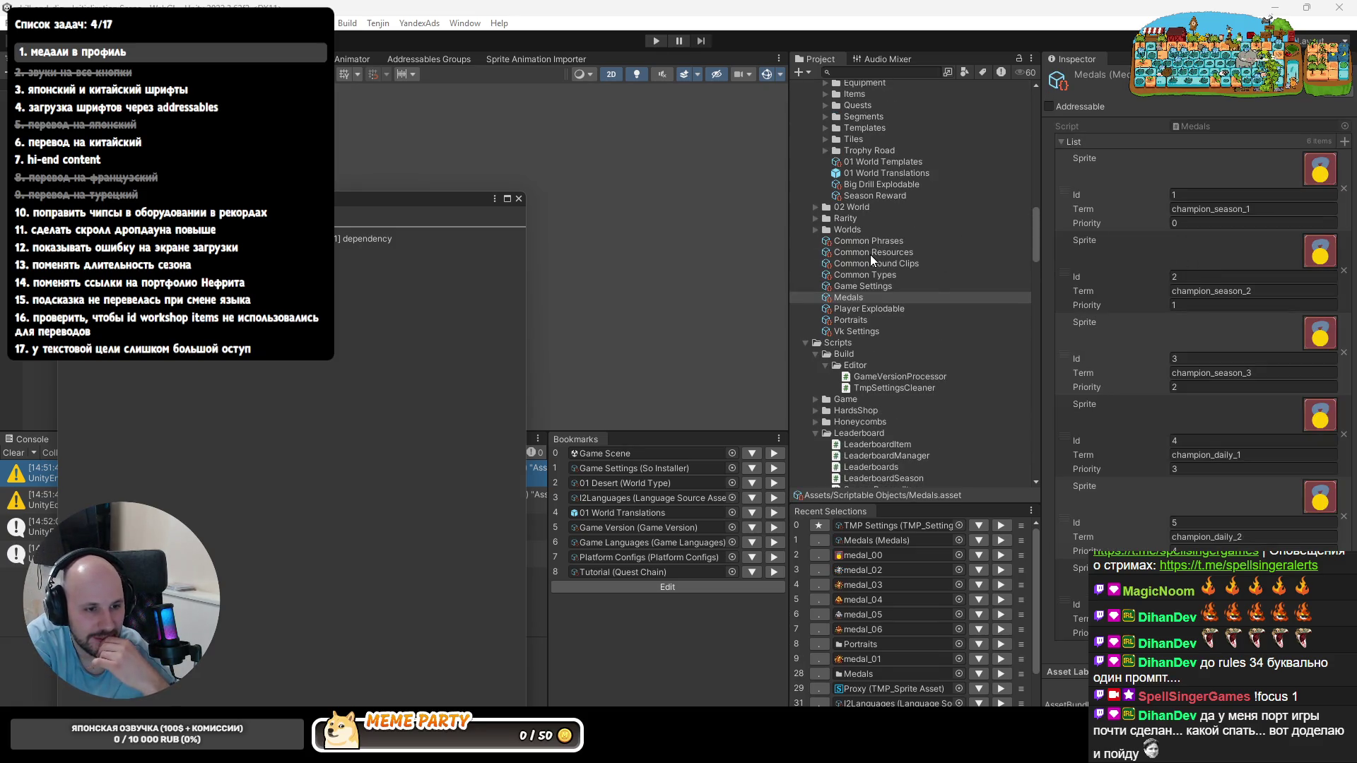
{"action": "scroll", "coordinate": [870, 255], "scroll_direction": "up", "scroll_amount": 1}
{"action": "scroll", "coordinate": [870, 263], "scroll_direction": "up", "scroll_amount": 2}
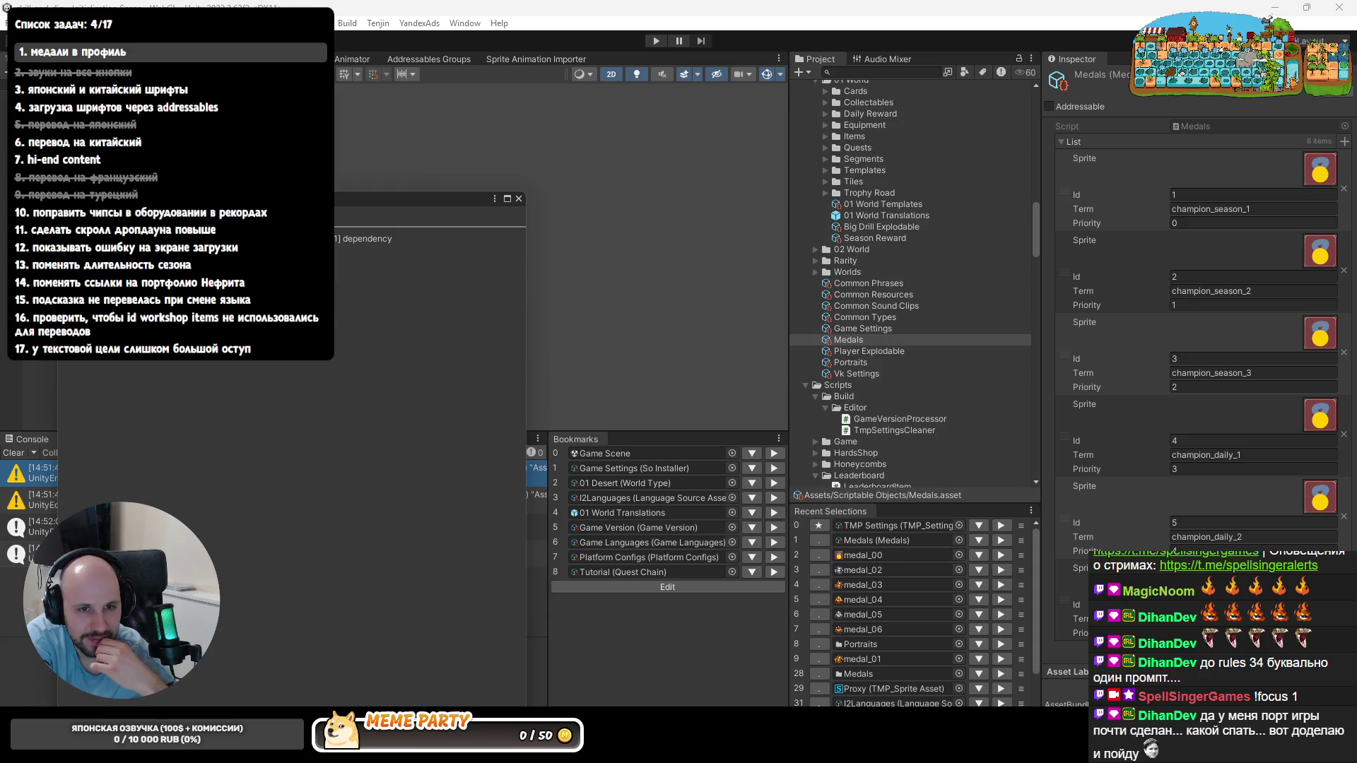
{"action": "left_click", "coordinate": [847, 569]}
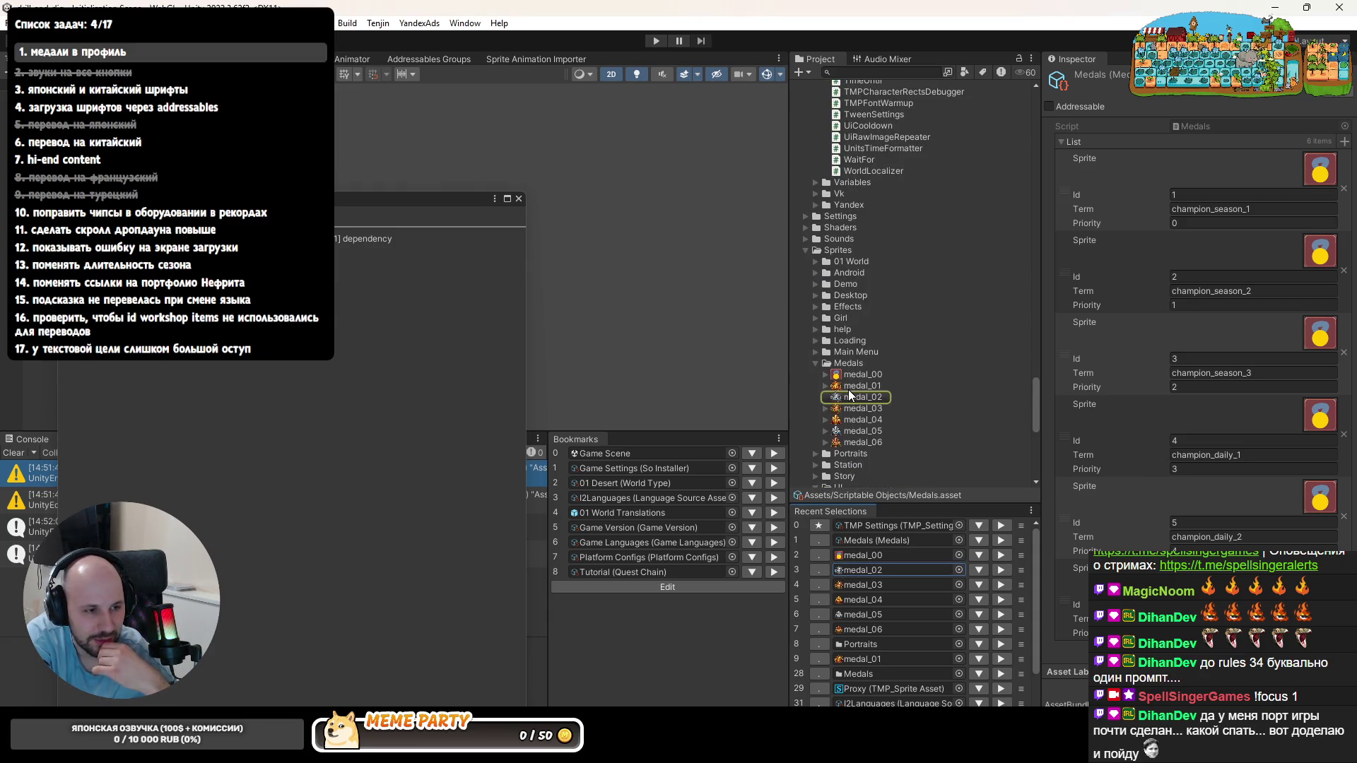
{"action": "left_click", "coordinate": [844, 385]}
{"action": "left_click", "coordinate": [852, 406]}
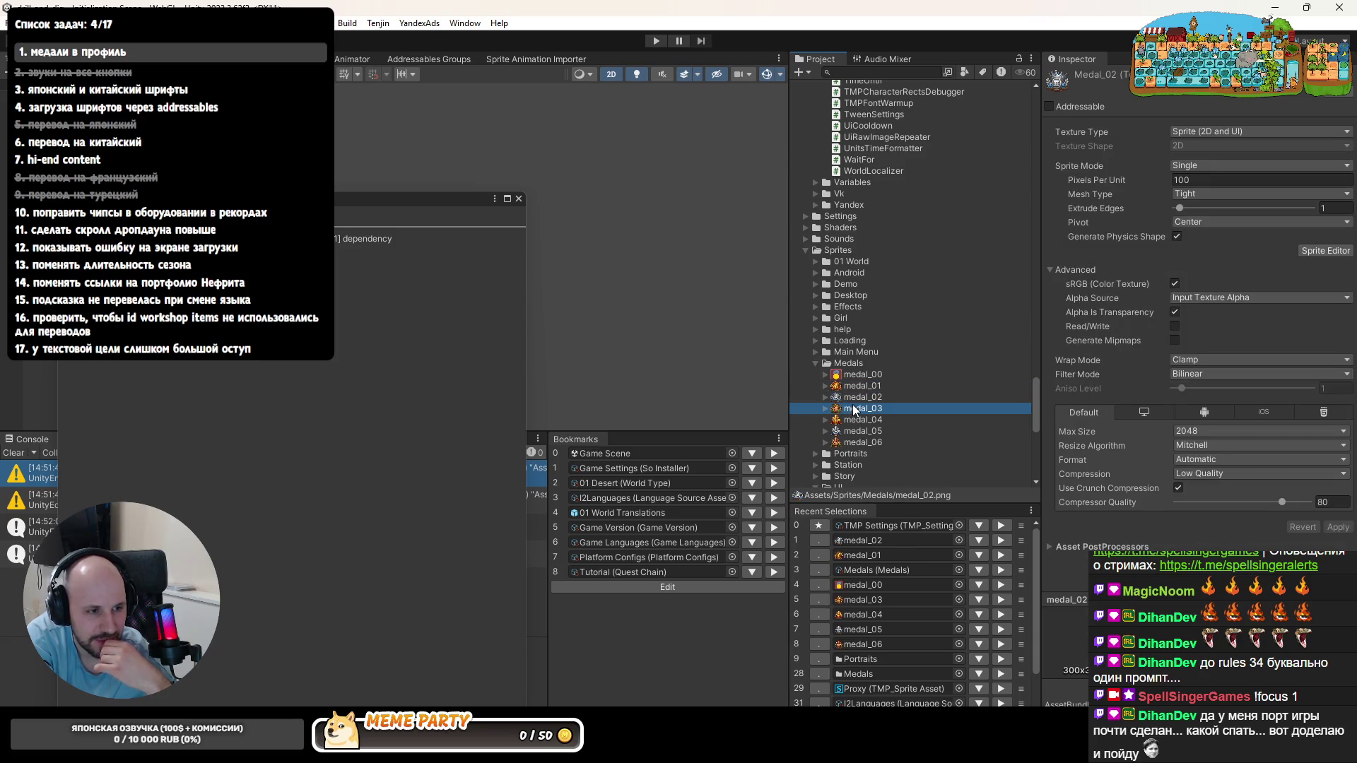
{"action": "left_click", "coordinate": [852, 419]}
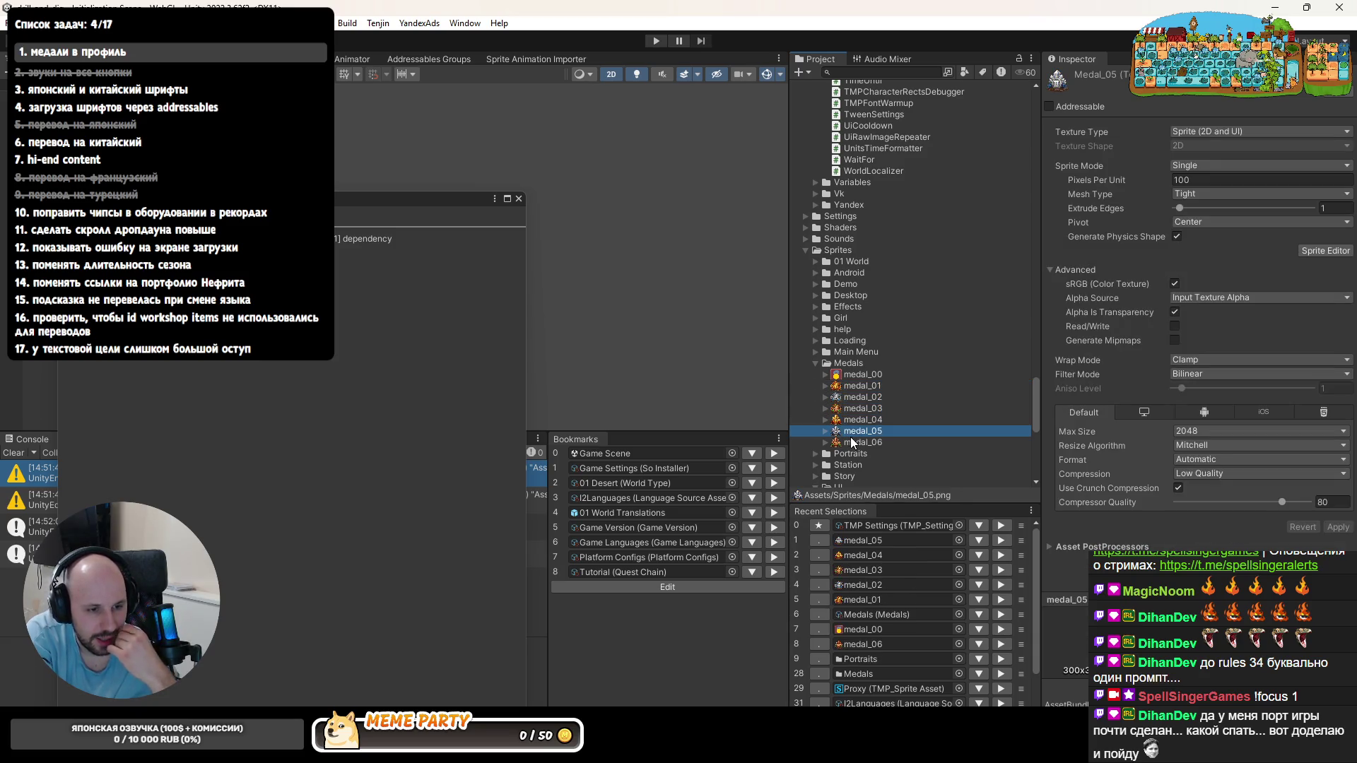
{"action": "left_click", "coordinate": [853, 441]}
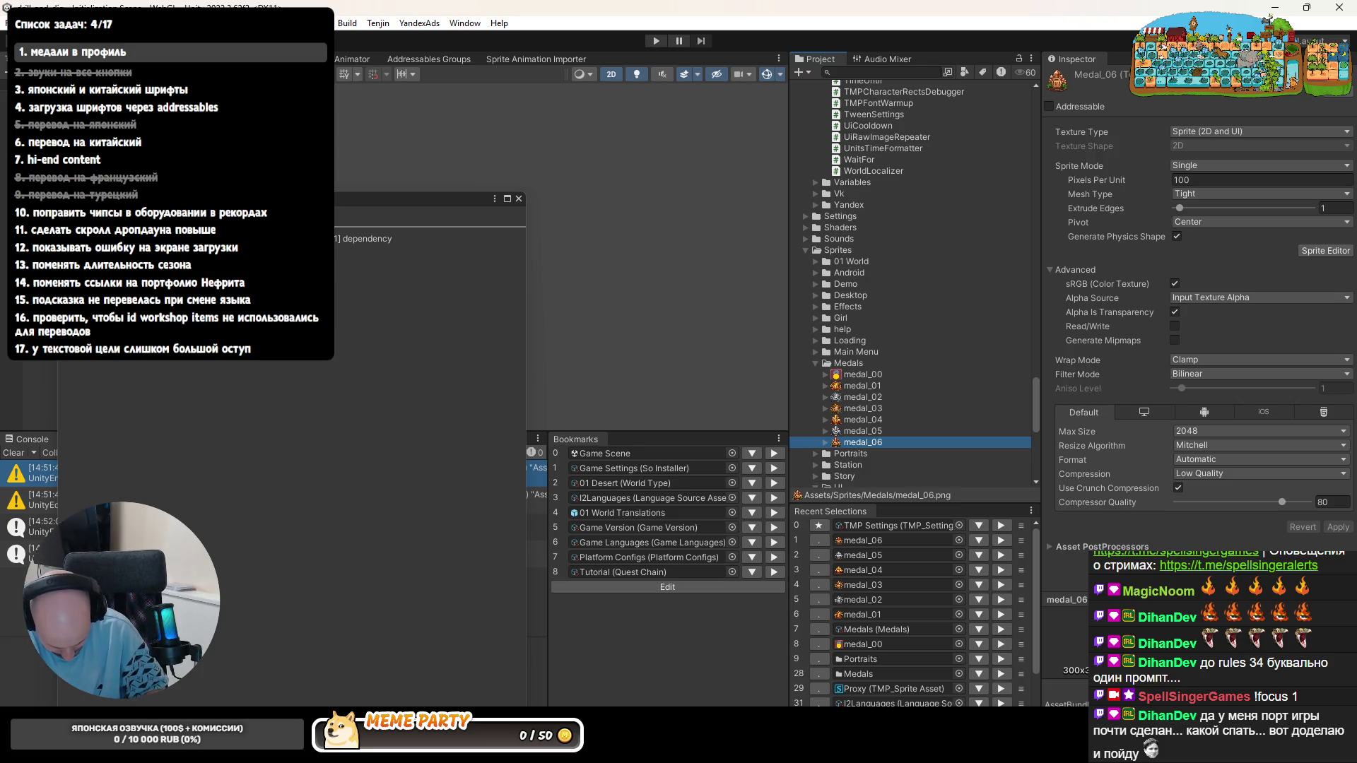
{"action": "left_click", "coordinate": [864, 385]}
{"action": "left_click", "coordinate": [862, 395]}
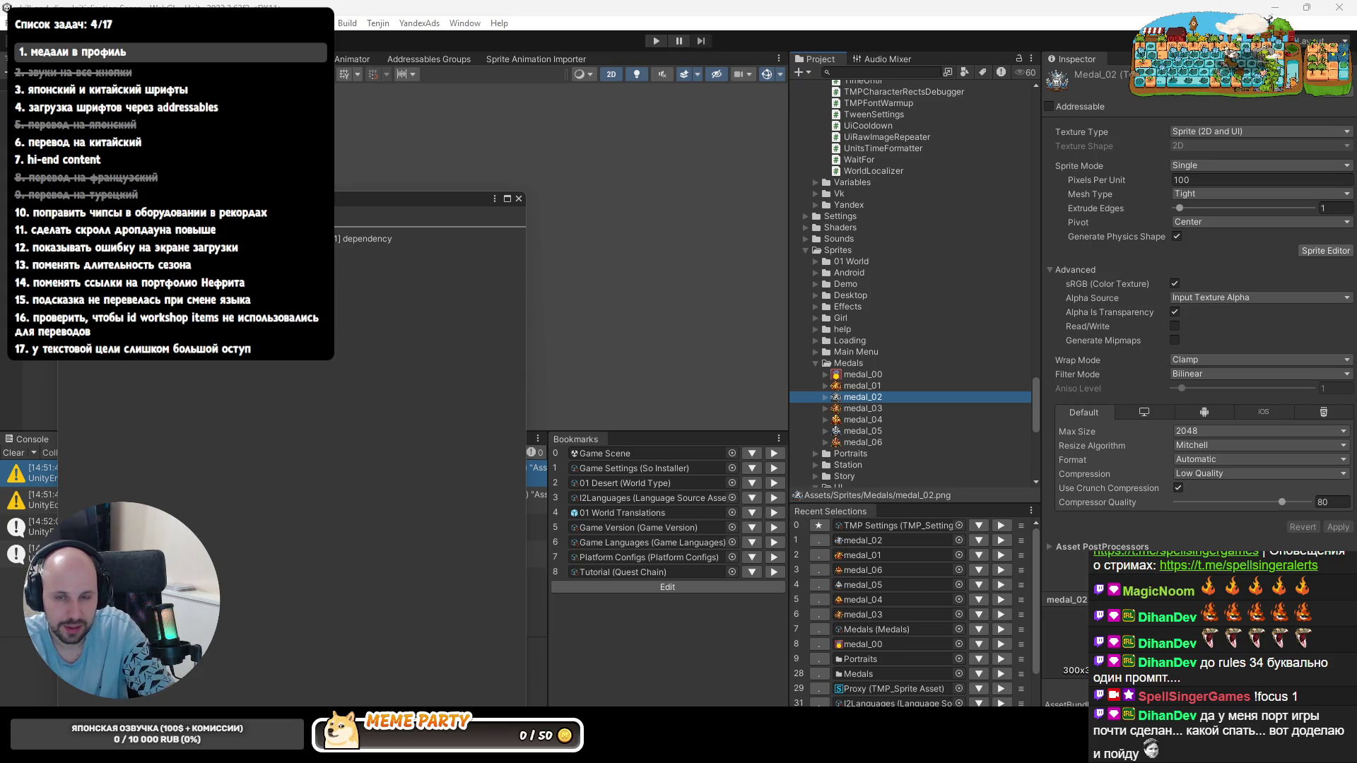
- Preview each crown medal sprite (gold, silver, bronze, crystal medal_05, medal_06) in the Inspector
{"action": "key", "text": "Up"}
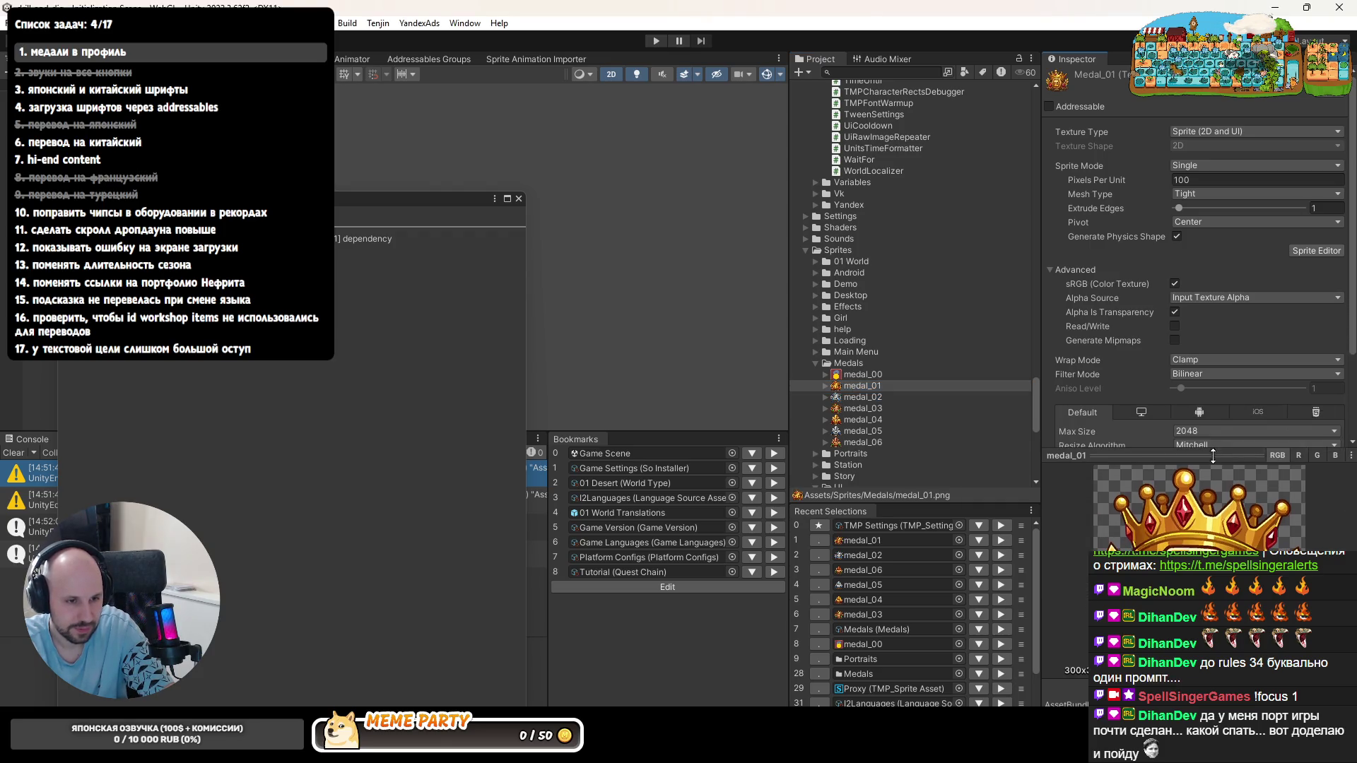
{"action": "scroll", "coordinate": [1193, 402], "scroll_direction": "down", "scroll_amount": 3}
{"action": "left_click", "coordinate": [879, 397]}
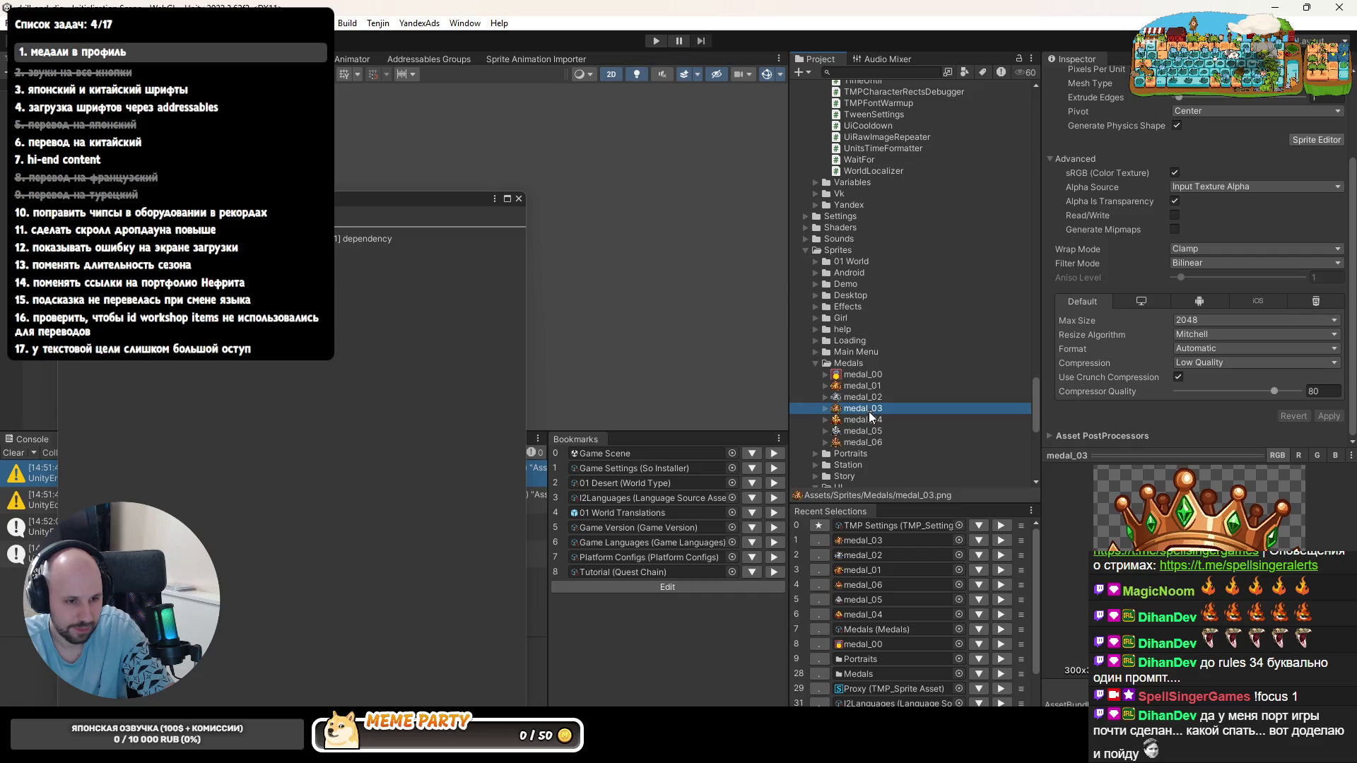
{"action": "left_click", "coordinate": [867, 420]}
{"action": "left_click", "coordinate": [862, 441]}
{"action": "left_click", "coordinate": [875, 375]}
{"action": "left_click", "coordinate": [880, 396]}
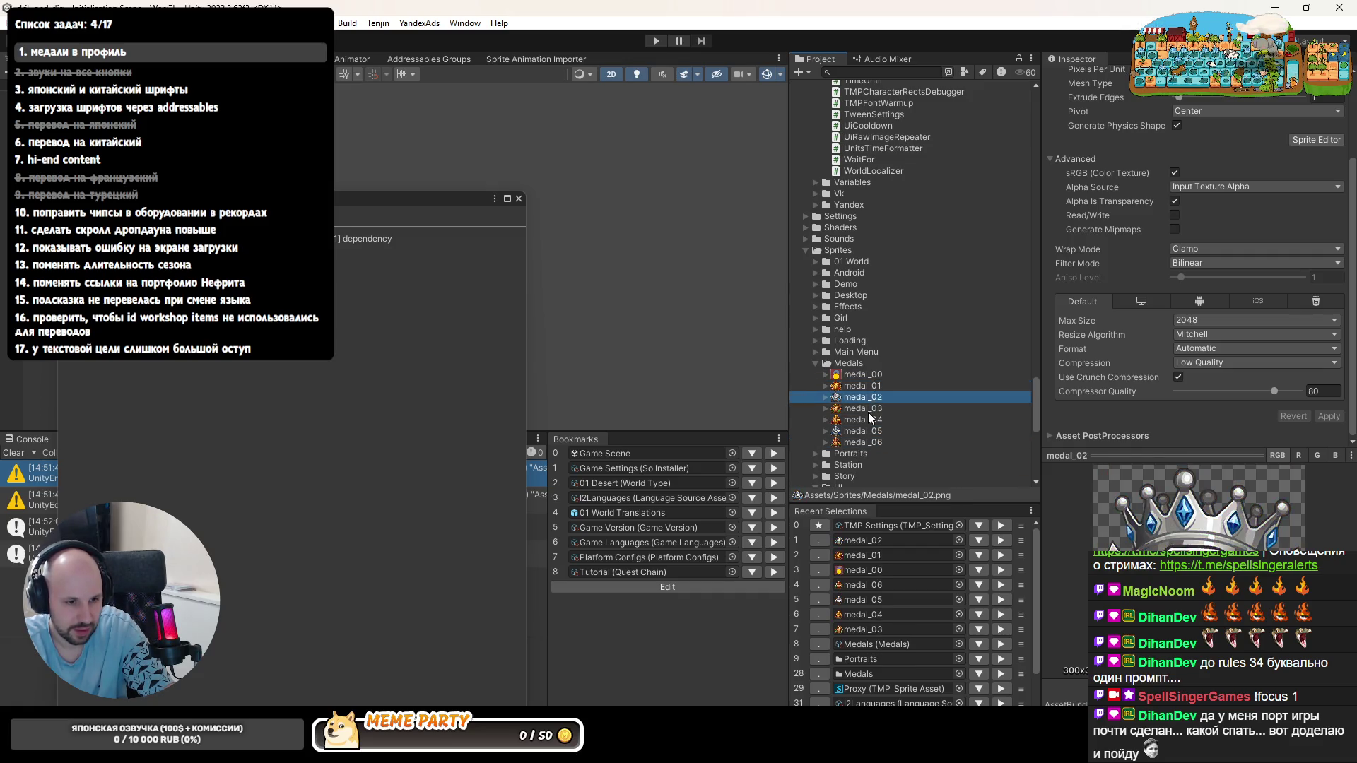
{"action": "left_click", "coordinate": [865, 442]}
{"action": "left_click", "coordinate": [871, 430]}
{"action": "left_click", "coordinate": [876, 419]}
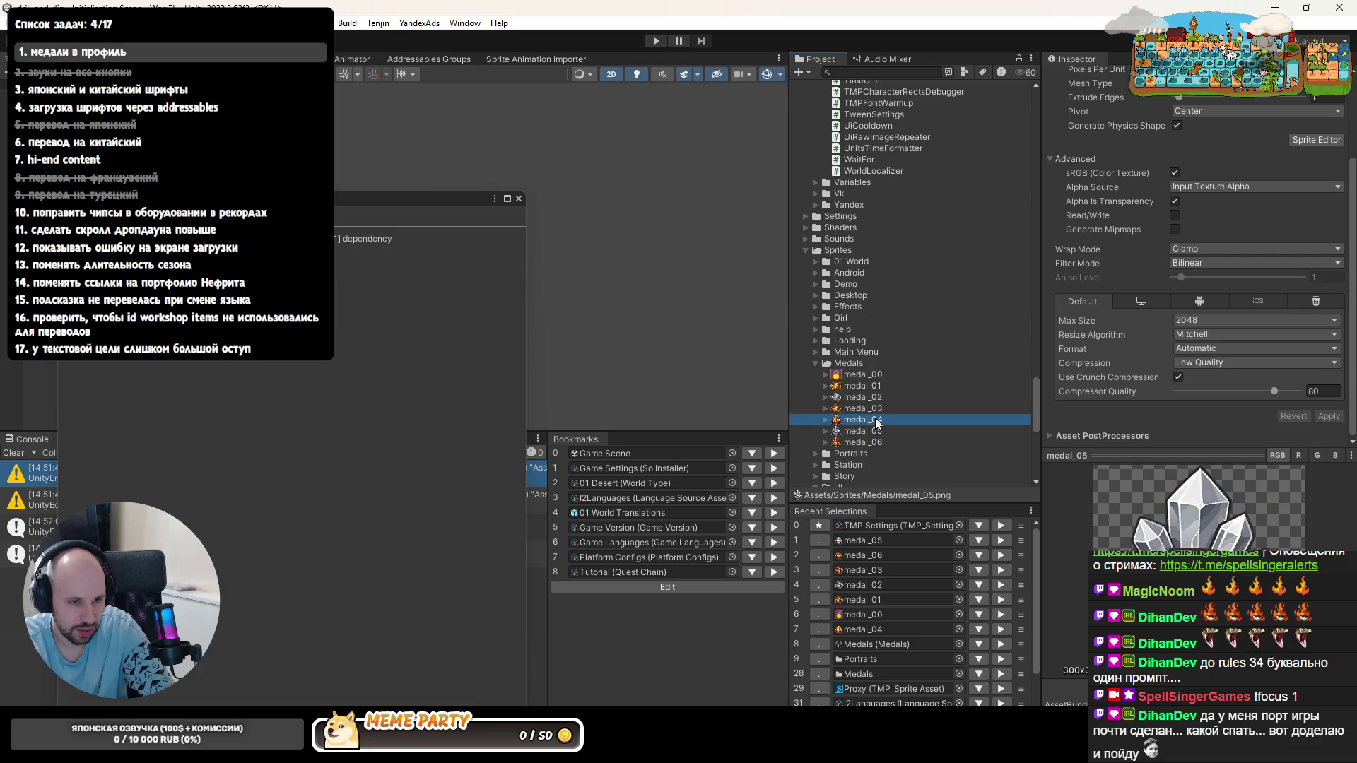
{"action": "left_click", "coordinate": [880, 442]}
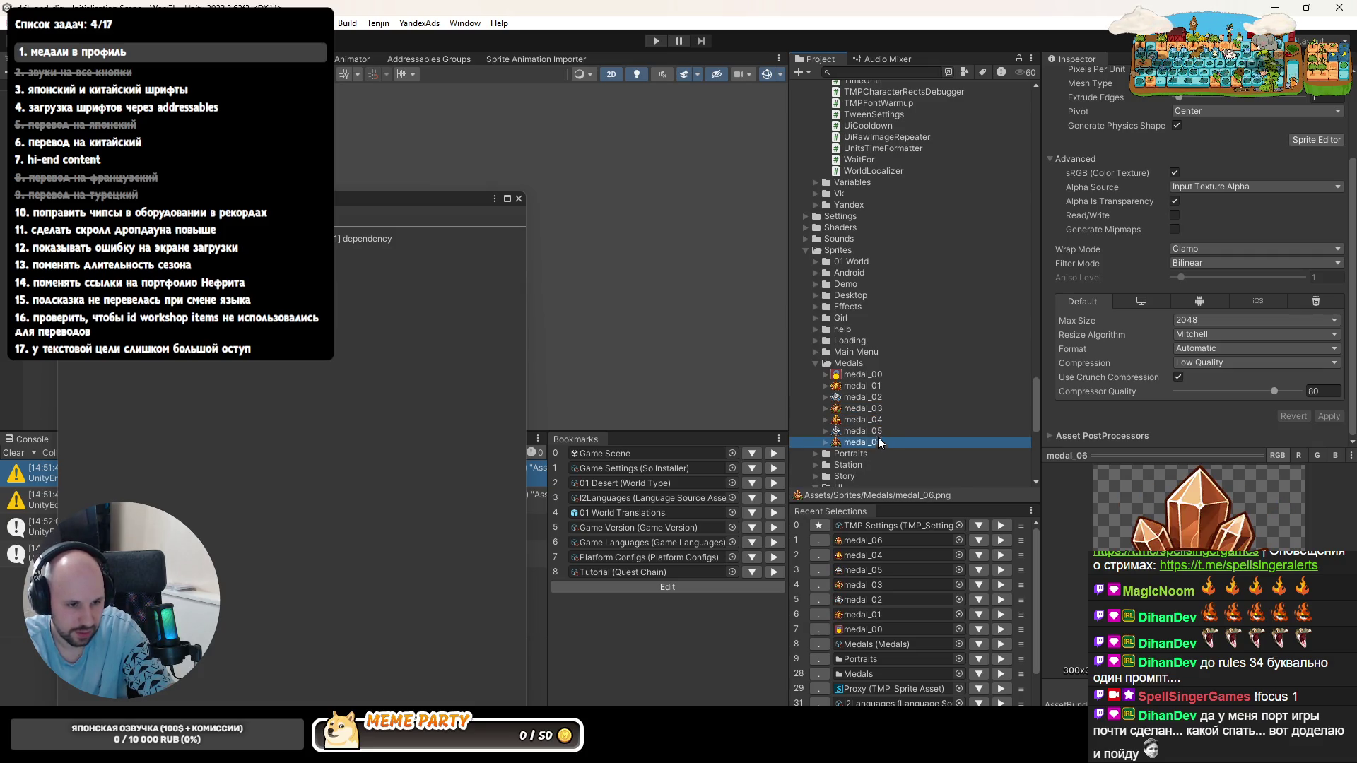
{"action": "left_click", "coordinate": [875, 386]}
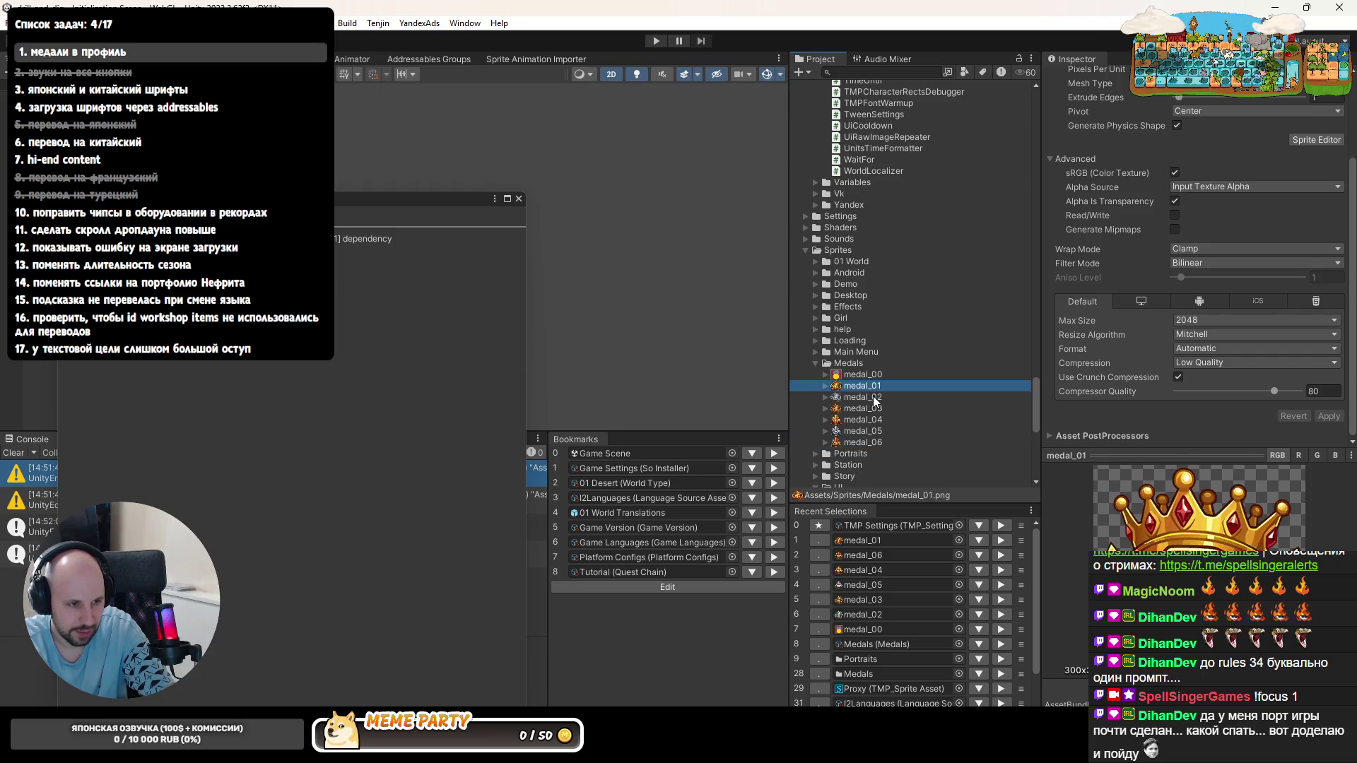
- Bring up the Medals scriptable object with its list of medal entries
{"action": "left_click", "coordinate": [988, 645]}
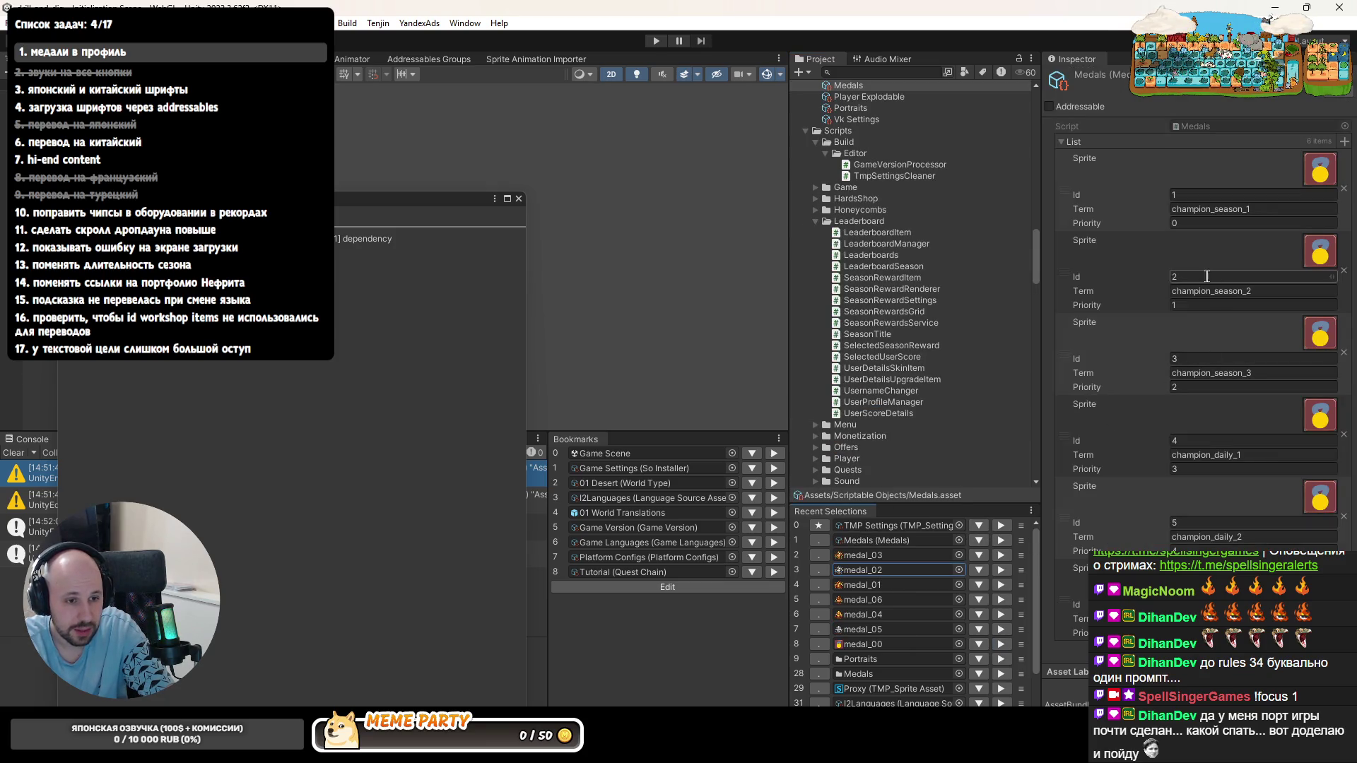
{"action": "scroll", "coordinate": [950, 386], "scroll_direction": "down", "scroll_amount": 2}
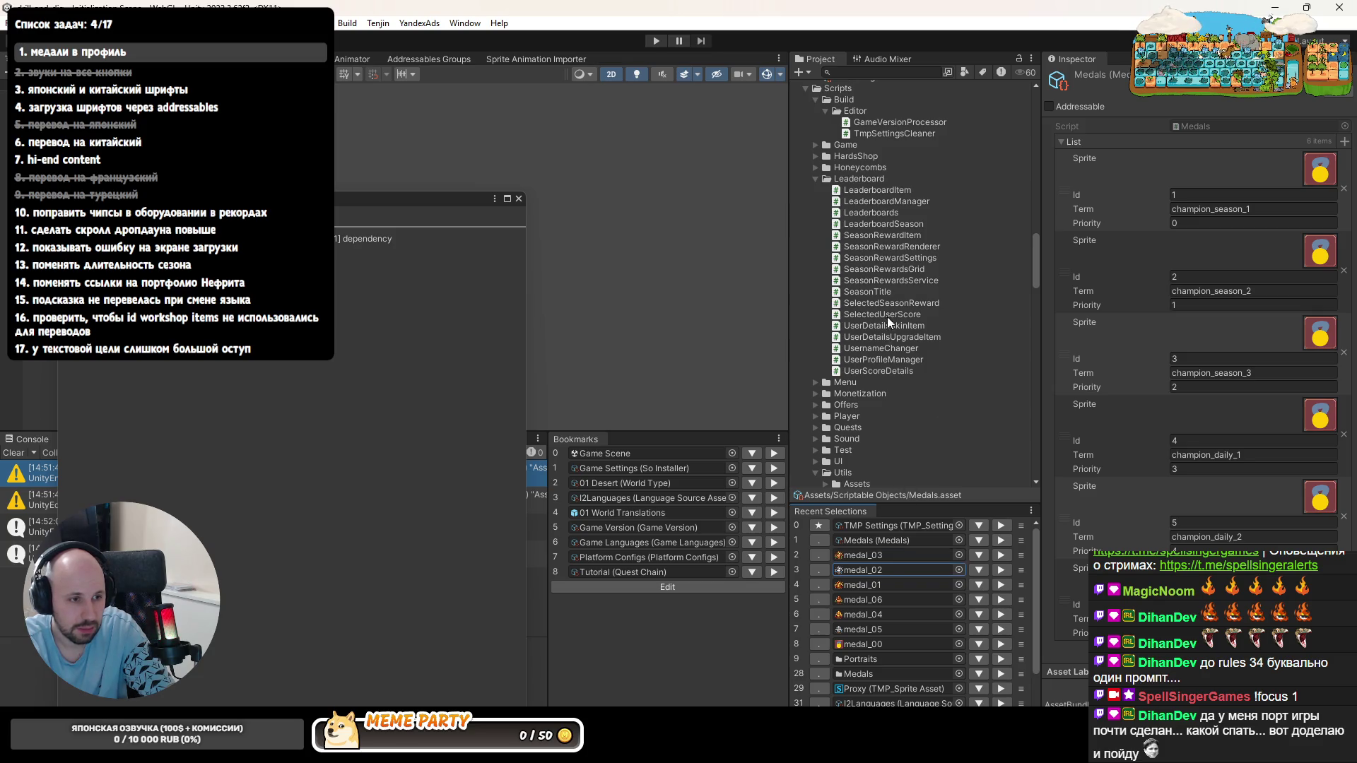
- Assign the gold, silver, bronze and remaining crown sprites to Medals entries Id 1 through 5
{"action": "left_click", "coordinate": [859, 571]}
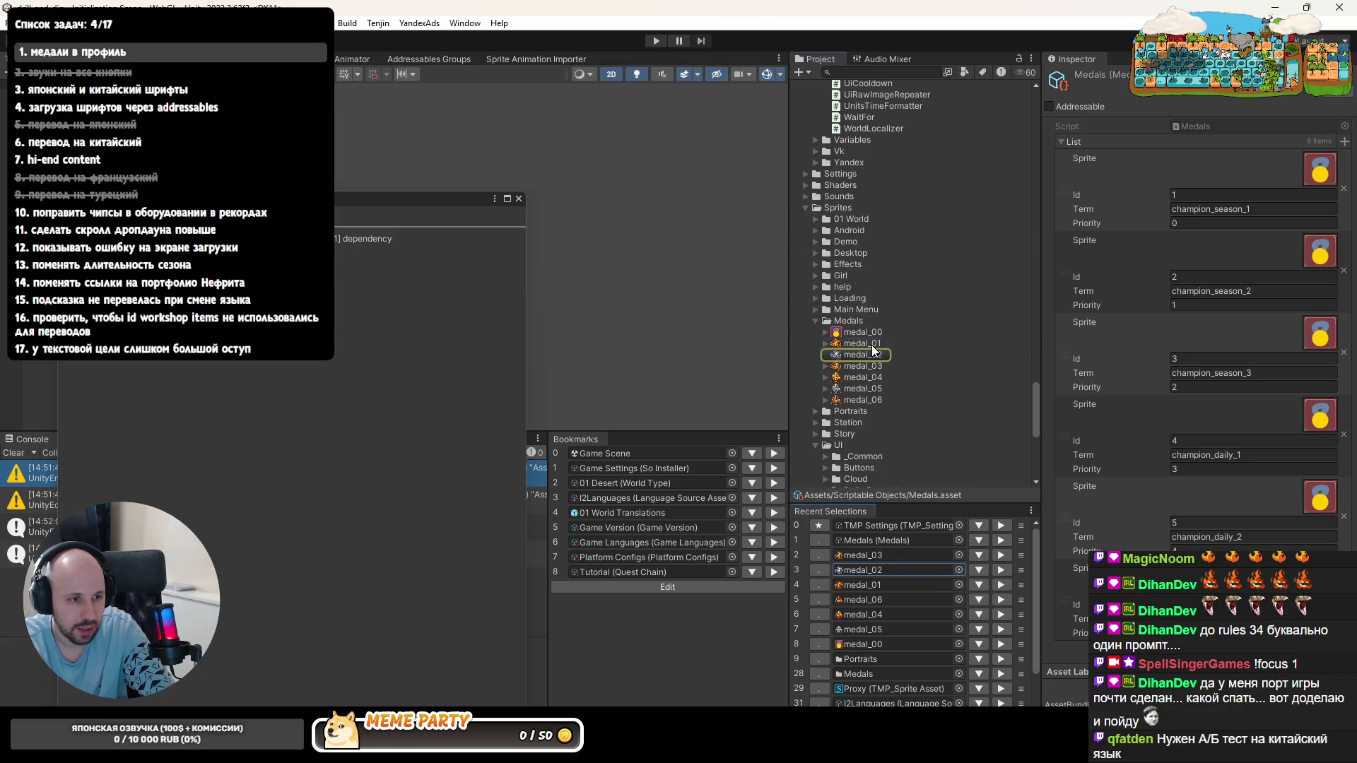
{"action": "left_click_drag", "start_coordinate": [872, 344], "coordinate": [1320, 170]}
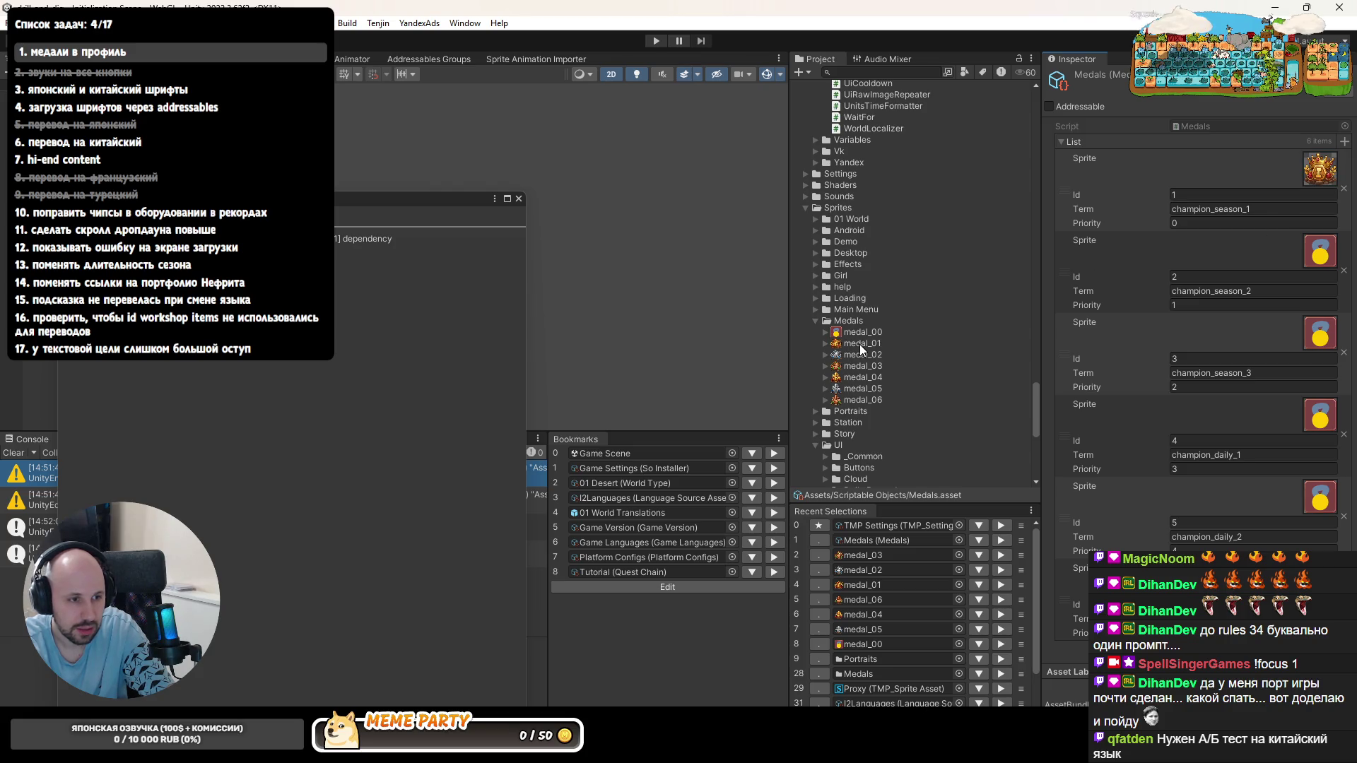
{"action": "left_click_drag", "start_coordinate": [1317, 261], "coordinate": [1320, 256]}
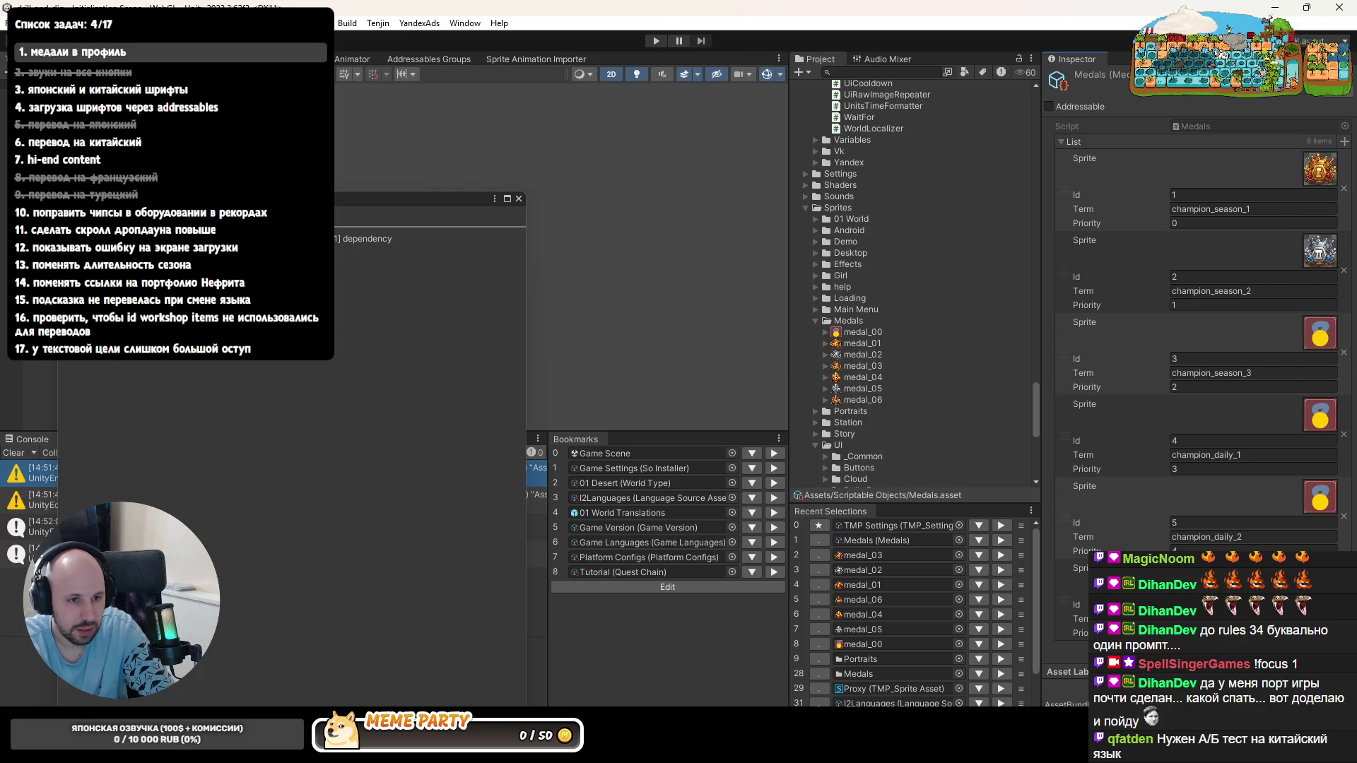
{"action": "left_click_drag", "start_coordinate": [1324, 346], "coordinate": [1322, 344]}
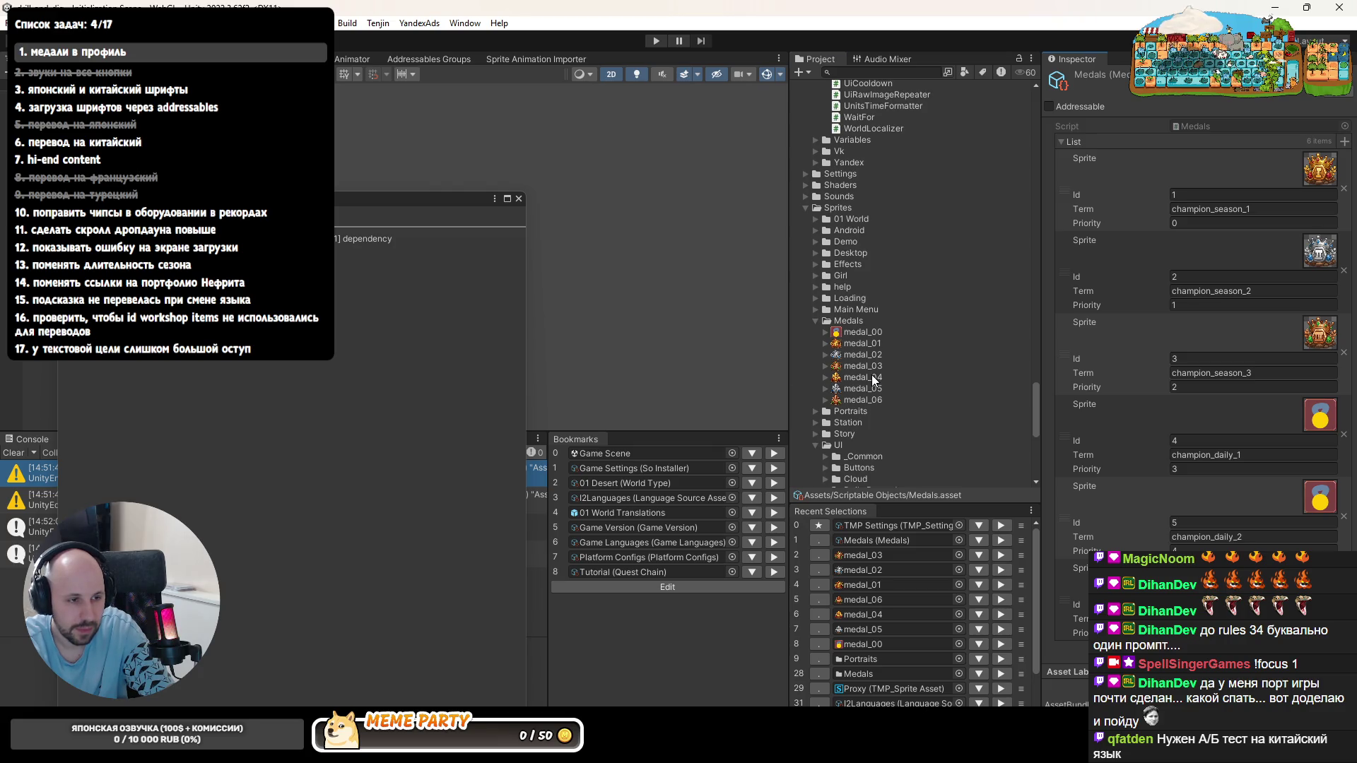
{"action": "left_click_drag", "start_coordinate": [862, 388], "coordinate": [1320, 497]}
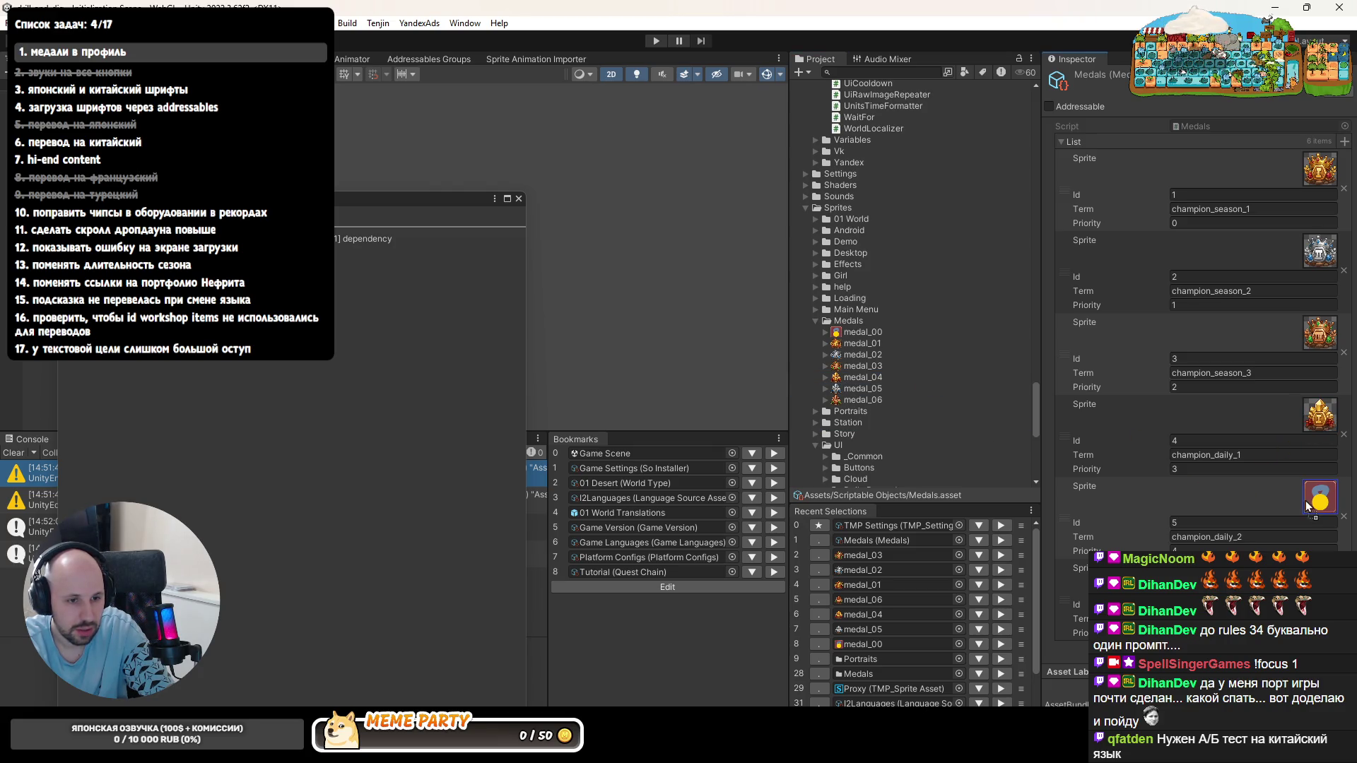
{"action": "left_click", "coordinate": [859, 400]}
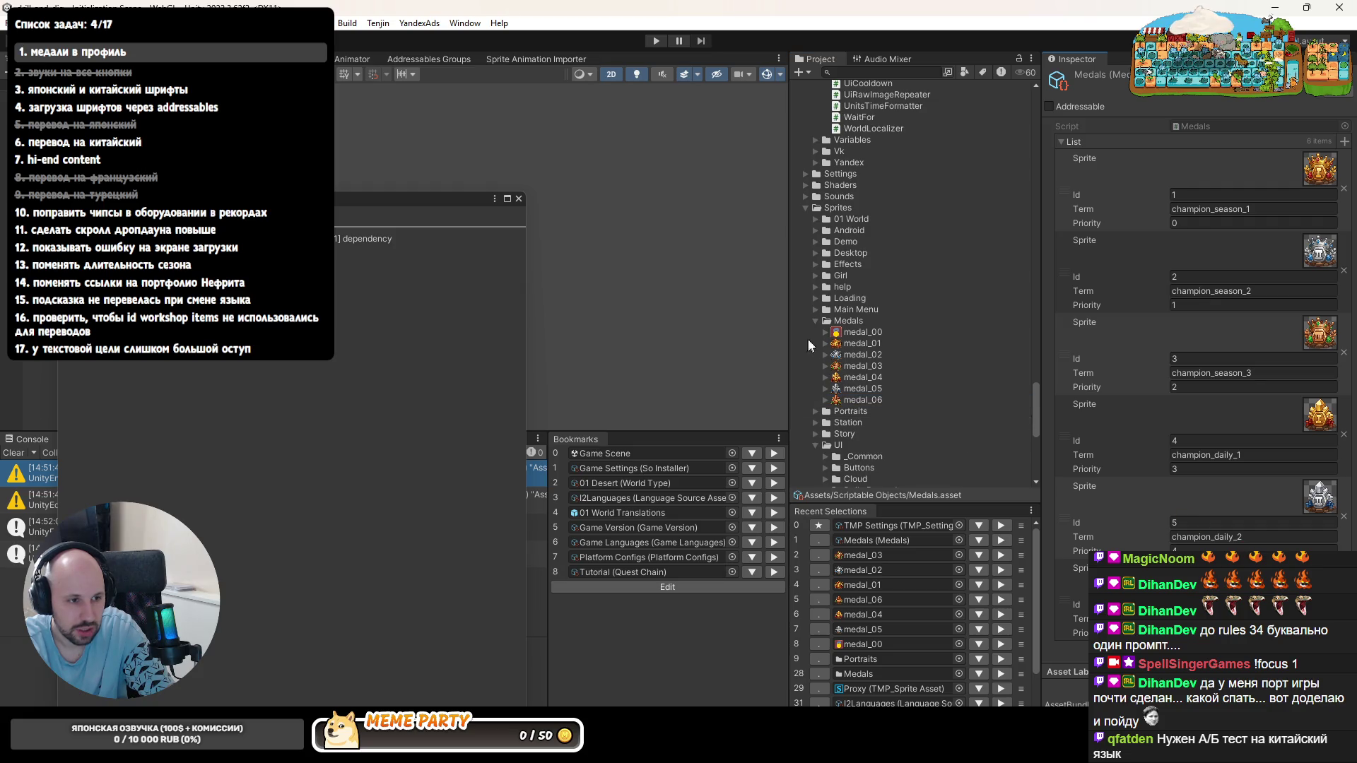
- Delete the unused medal_00 sprite and start the game to test the medals
{"action": "left_click", "coordinate": [860, 331]}
{"action": "key", "text": "Delete"}
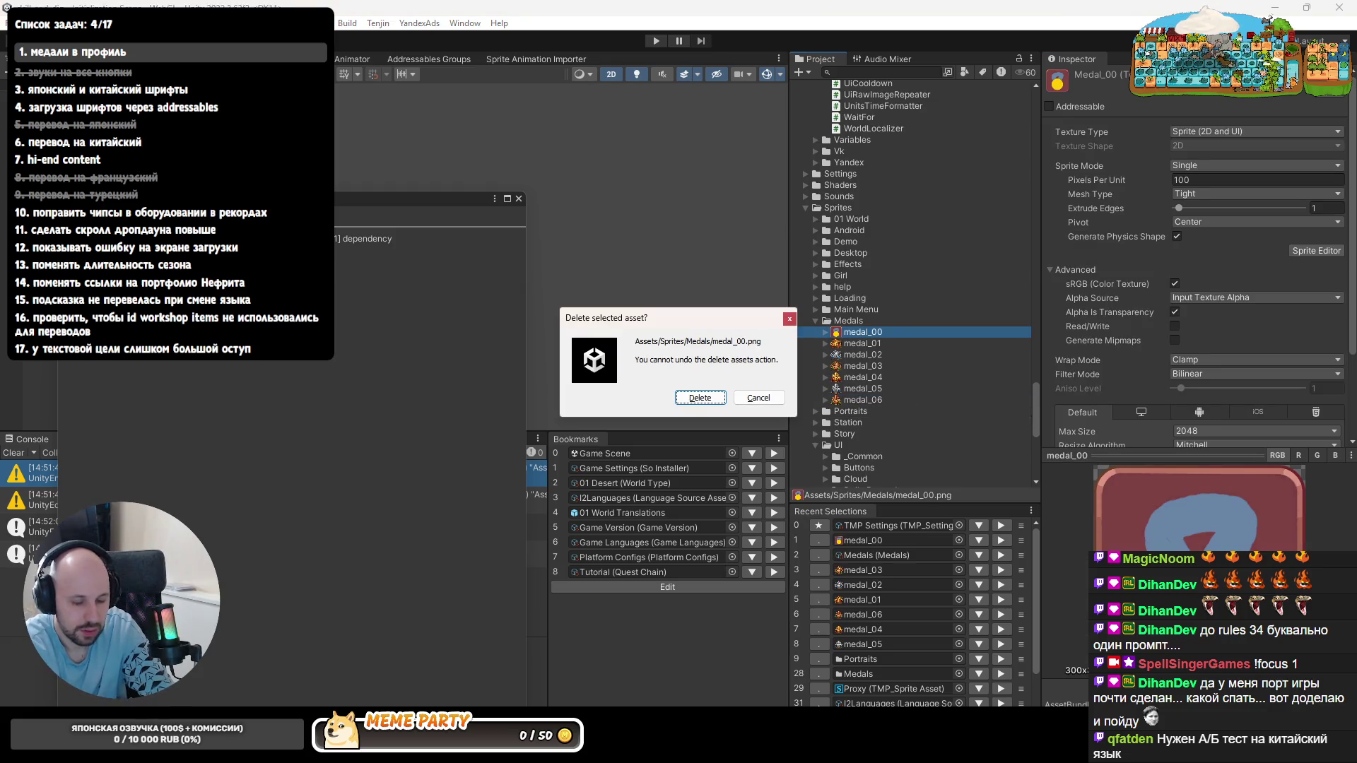
{"action": "key", "text": "Return"}
{"action": "left_click", "coordinate": [654, 41]}
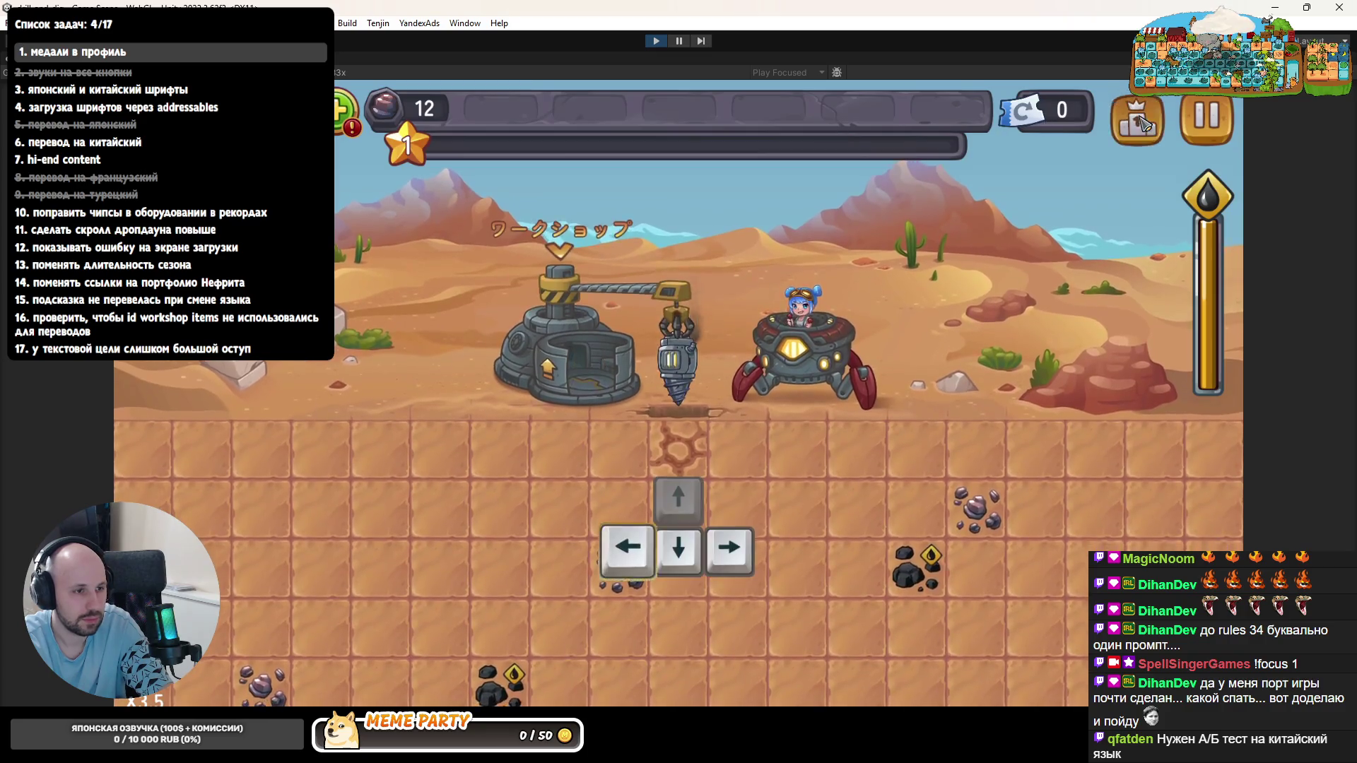
- View the current season rankings and the season rewards list showing the champion crown medal
{"action": "left_click", "coordinate": [1127, 114]}
{"action": "left_click", "coordinate": [700, 178]}
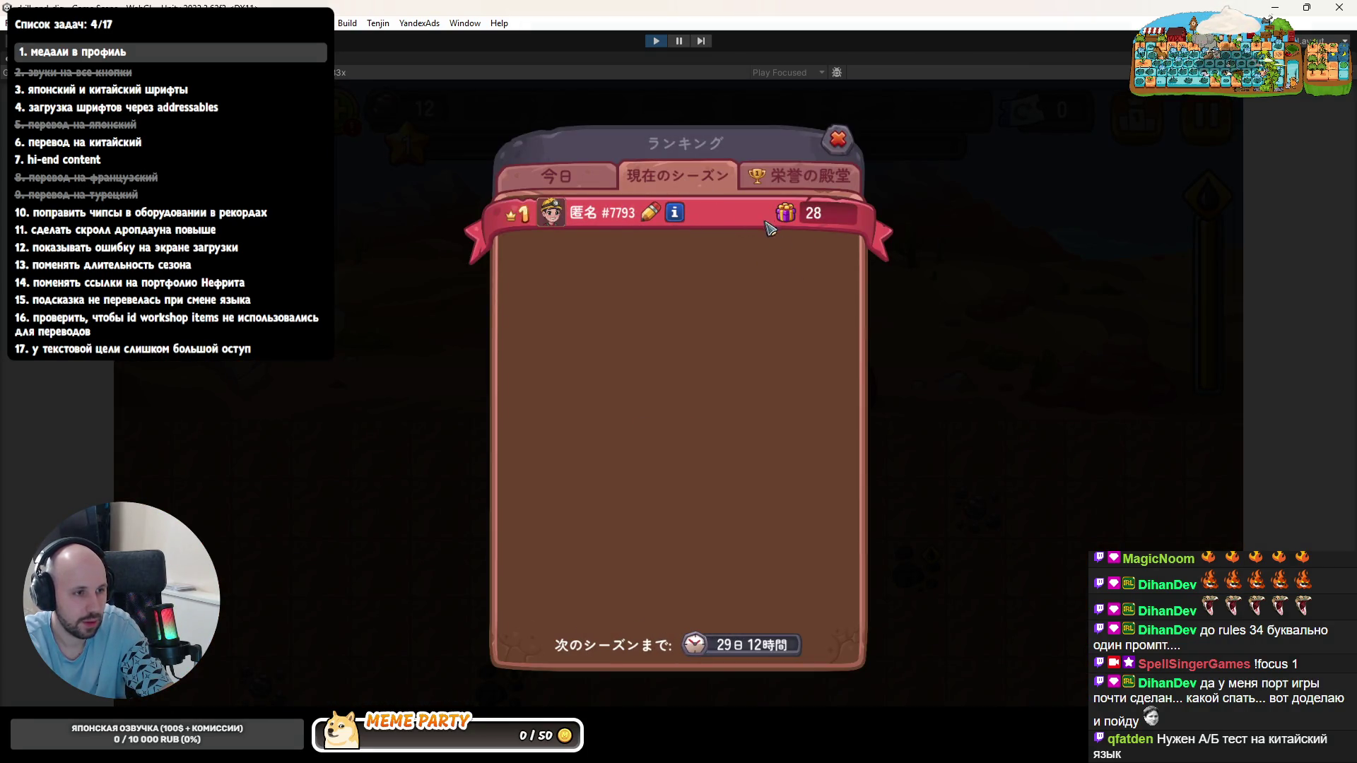
{"action": "left_click", "coordinate": [786, 212]}
{"action": "scroll", "coordinate": [846, 402], "scroll_direction": "down", "scroll_amount": 3}
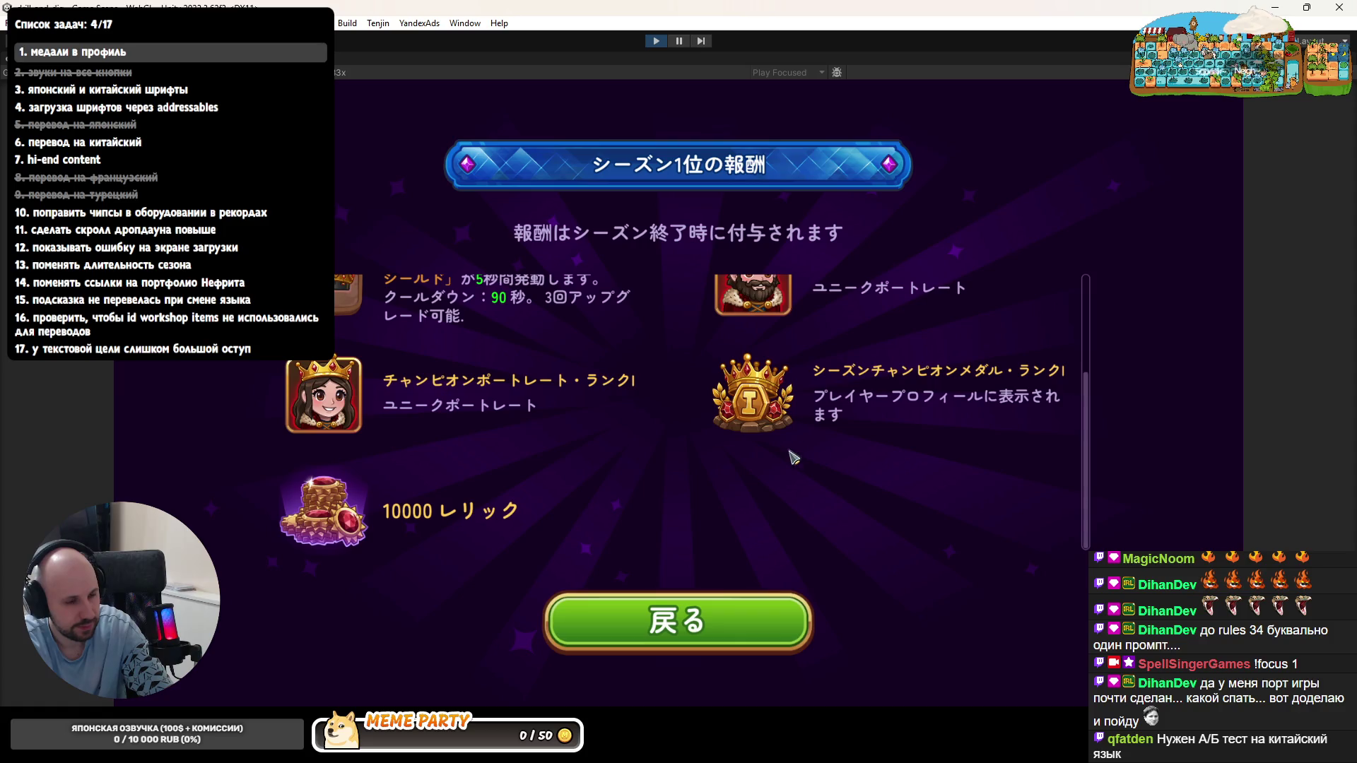
{"action": "left_click", "coordinate": [678, 620]}
{"action": "left_click", "coordinate": [609, 180]}
- Visit and leave the workshop, then bring up the debug cheat menu with the grave key
{"action": "left_click", "coordinate": [837, 139]}
{"action": "left_click", "coordinate": [583, 312]}
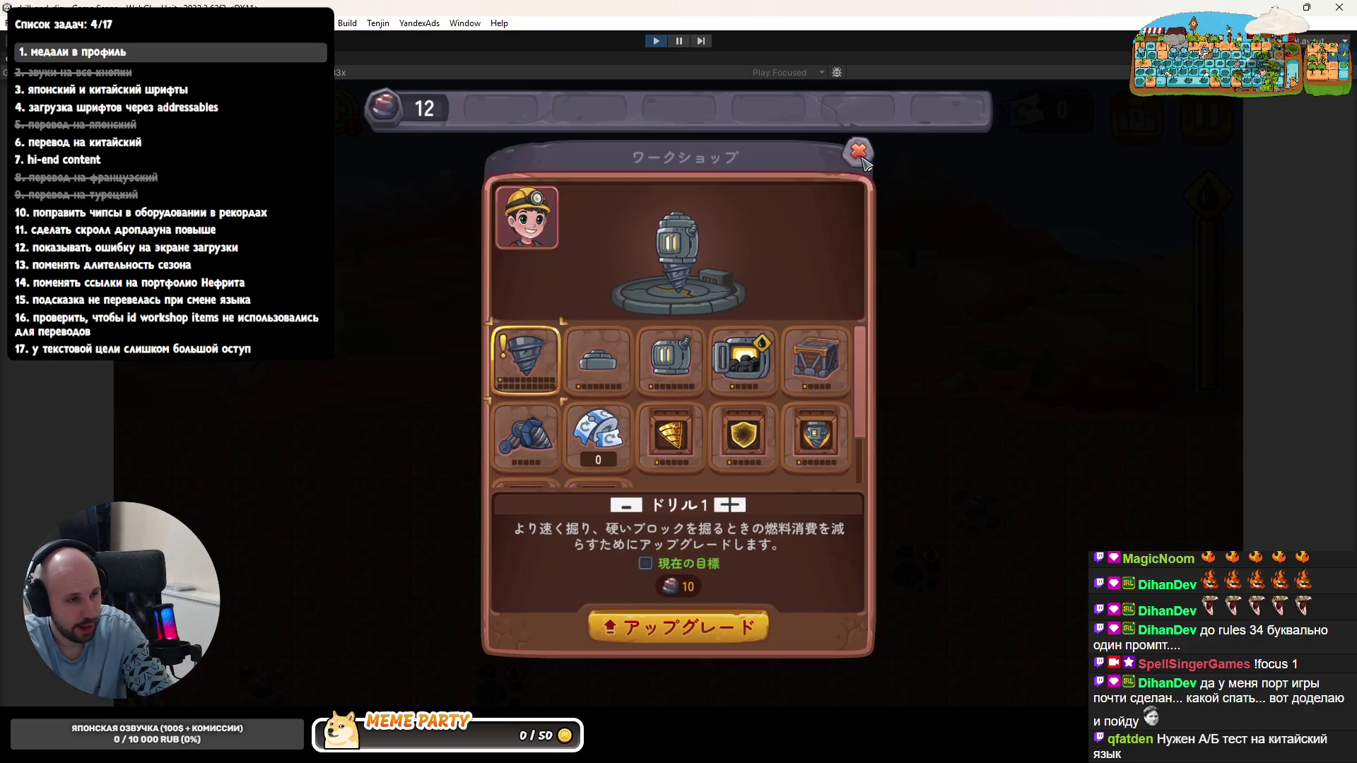
{"action": "left_click", "coordinate": [858, 152]}
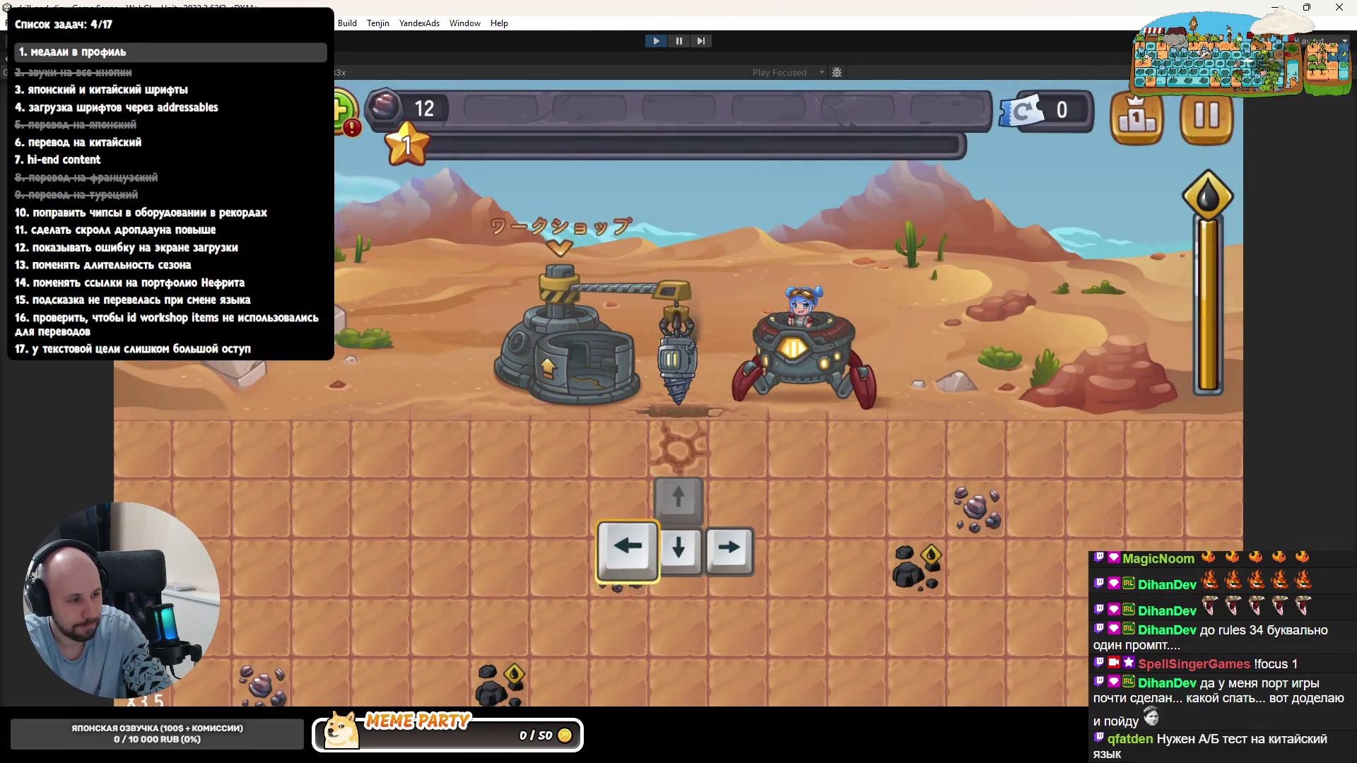
{"action": "key", "text": "grave"}
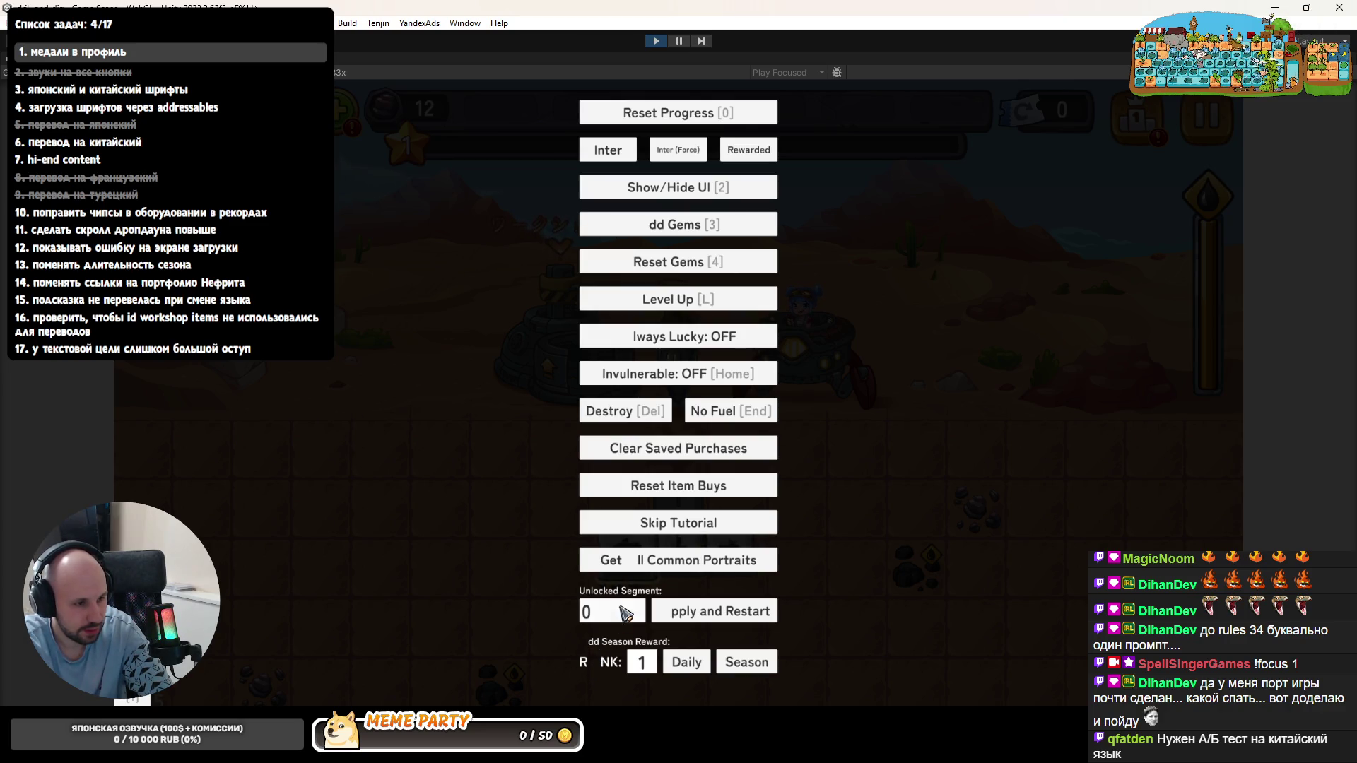
- Stop play mode, run Assets > Refresh to reimport, and start the game again
{"action": "key", "text": "Escape"}
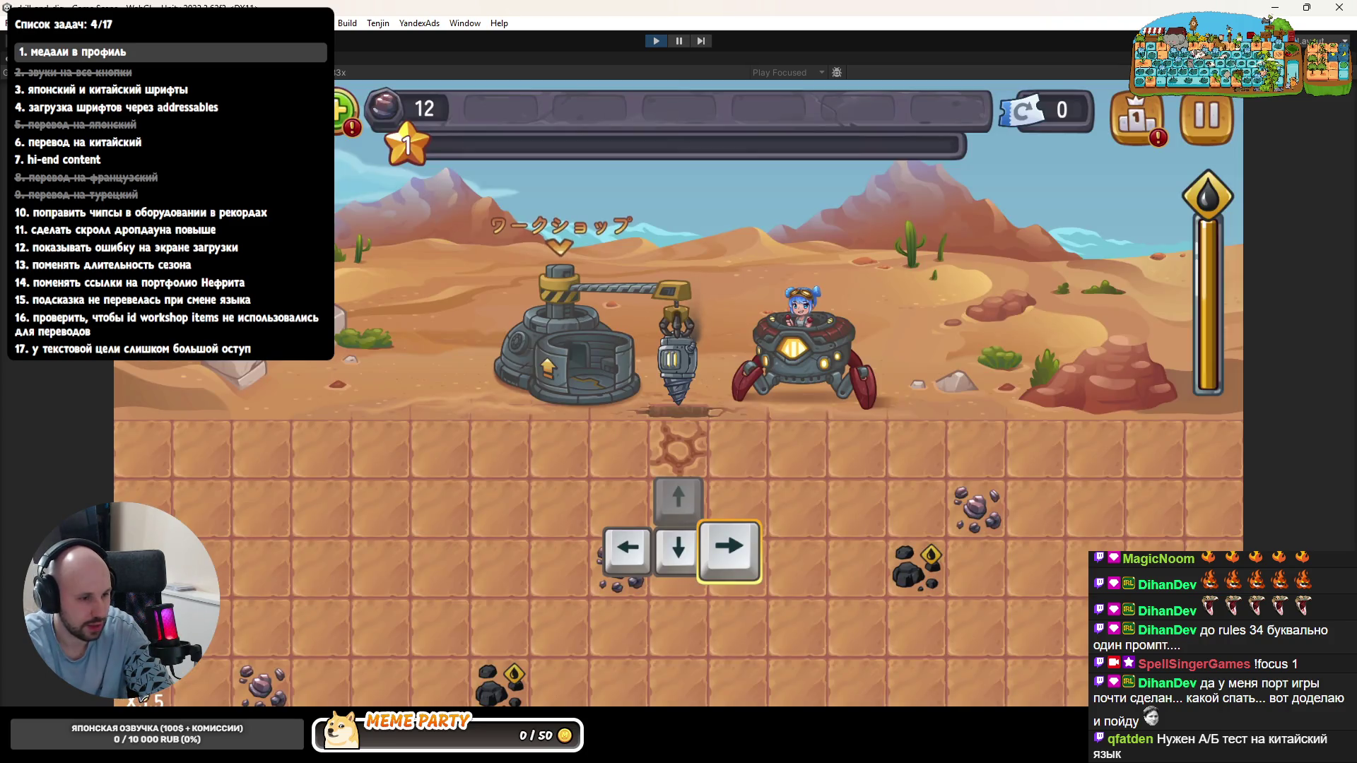
{"action": "key", "text": "ctrl+p"}
{"action": "left_click", "coordinate": [308, 22]}
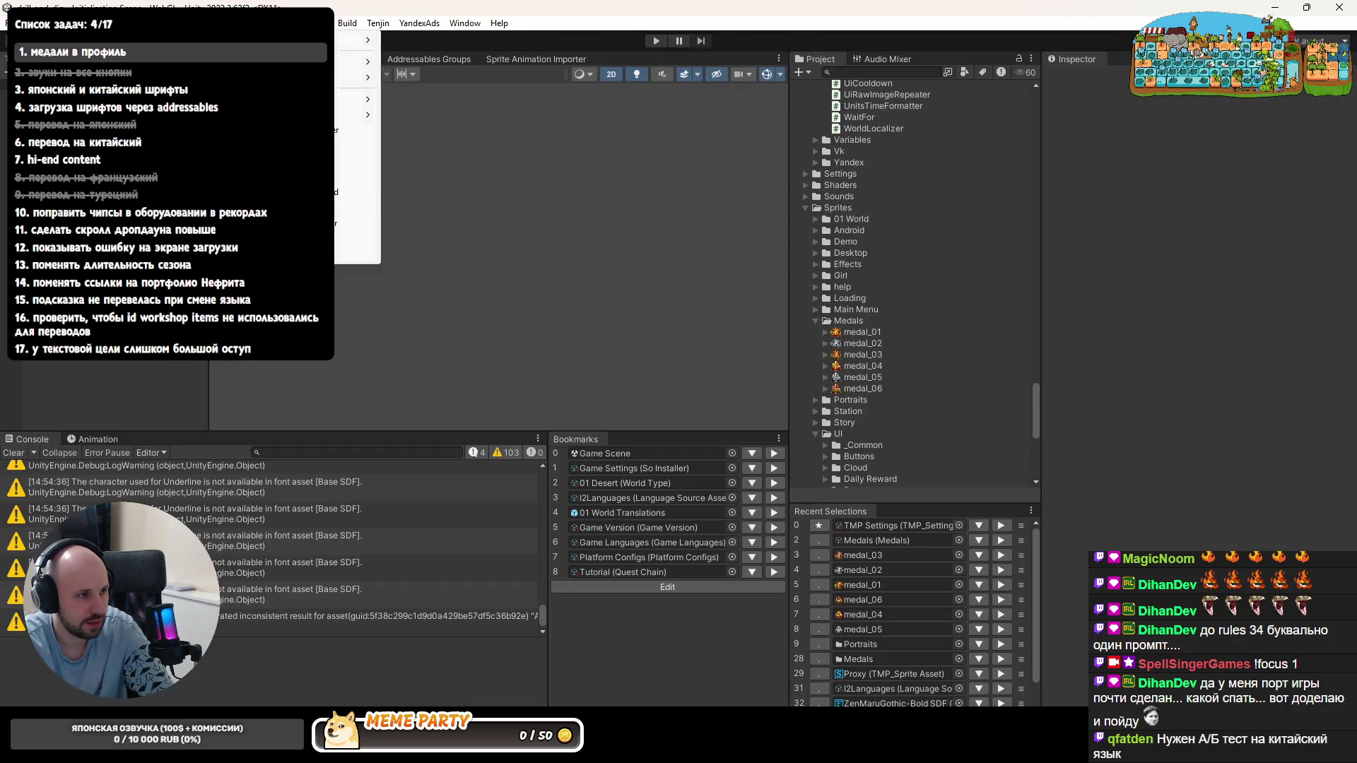
{"action": "left_click", "coordinate": [307, 192]}
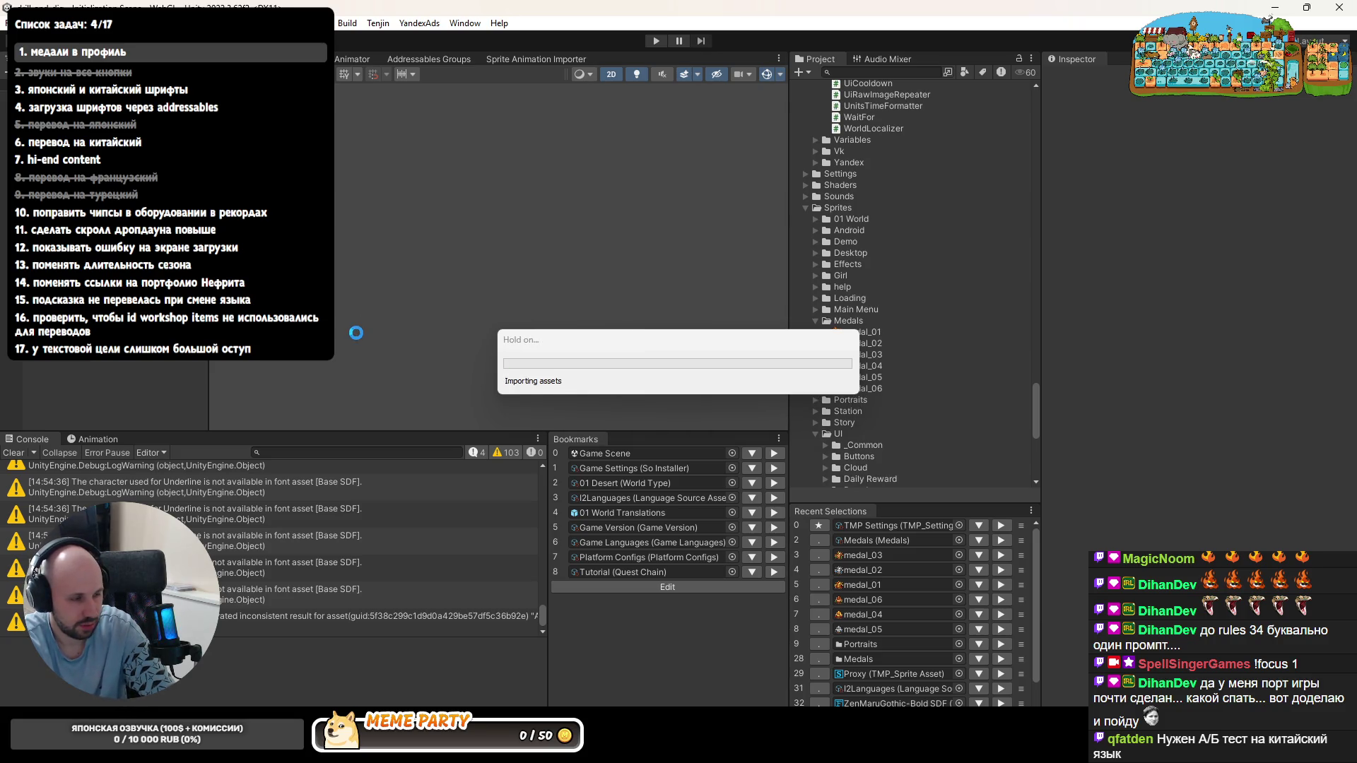
{"action": "left_click", "coordinate": [649, 42]}
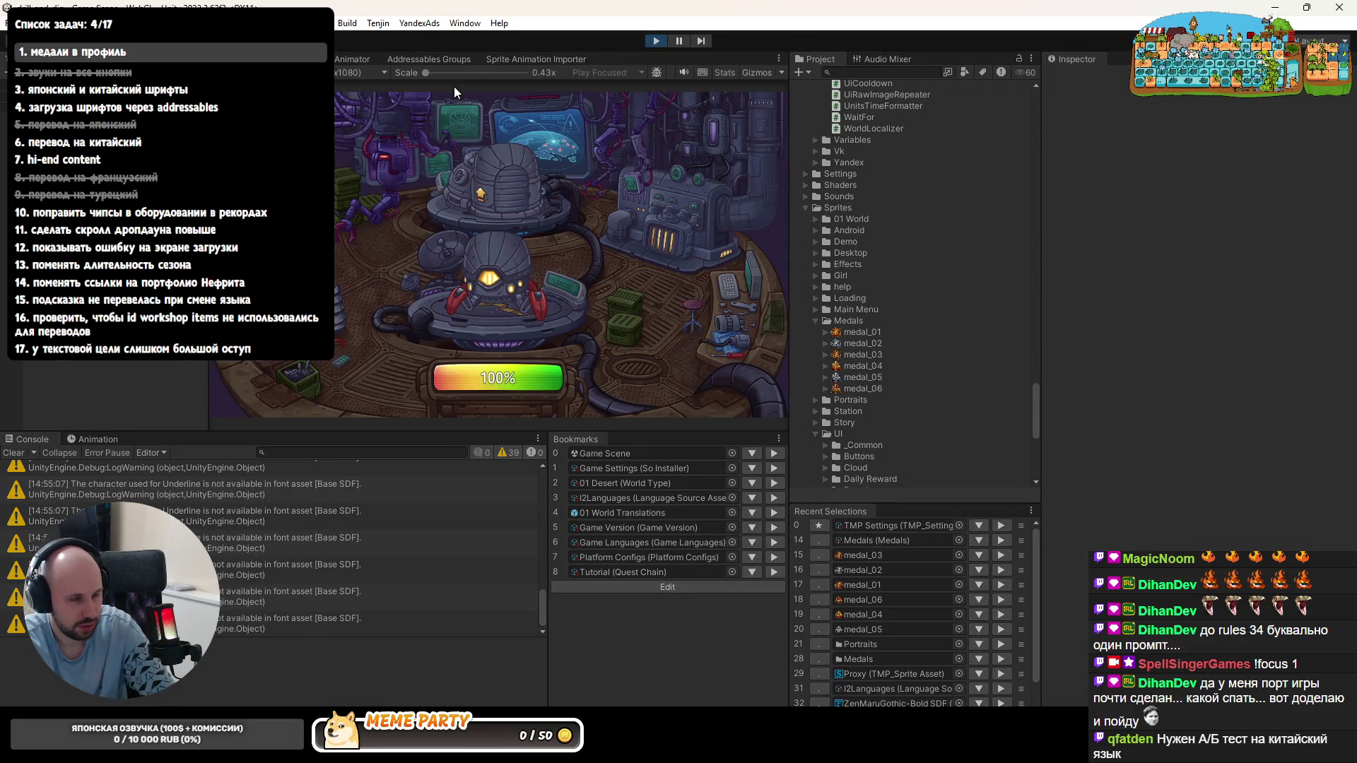
- Grant the Daily ranking reward from the cheat panel in a maximized Game view and claim it
{"action": "left_click", "coordinate": [219, 411]}
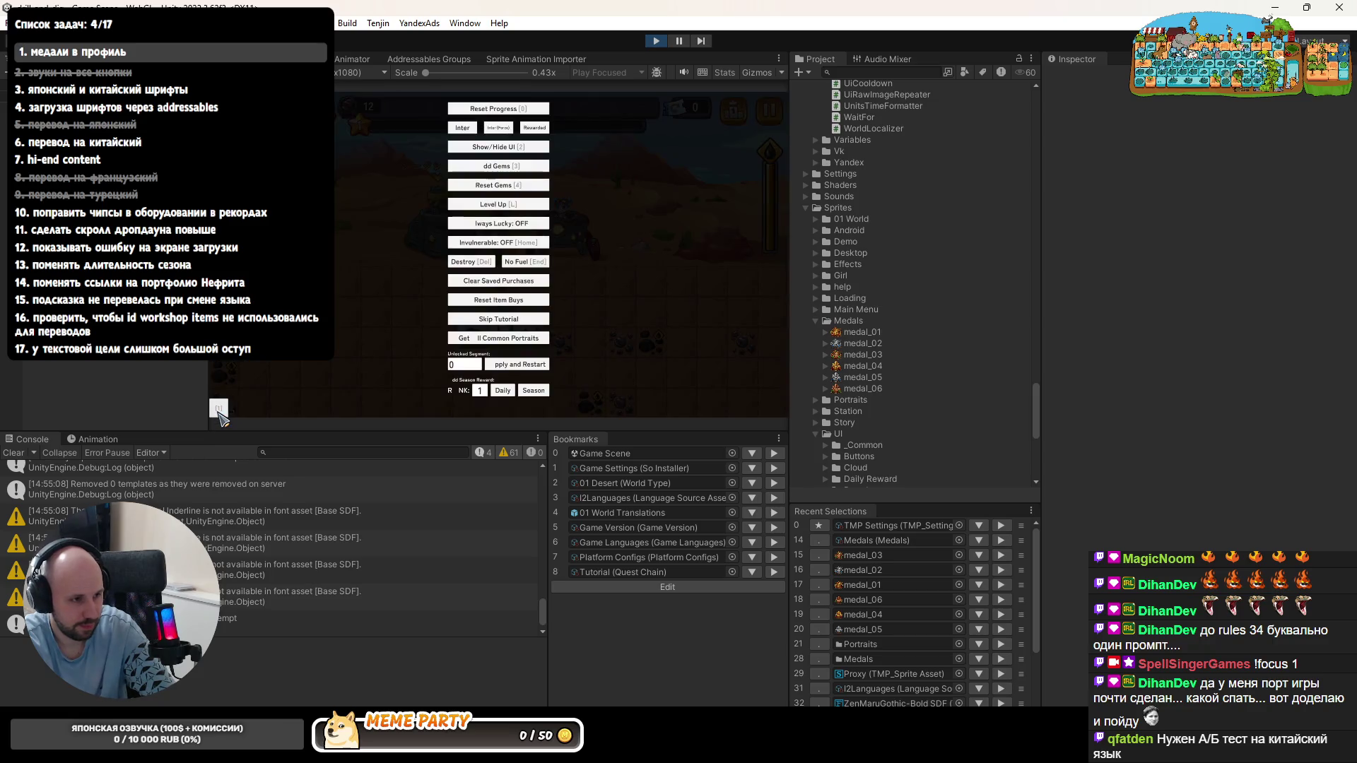
{"action": "key", "text": "shift+space"}
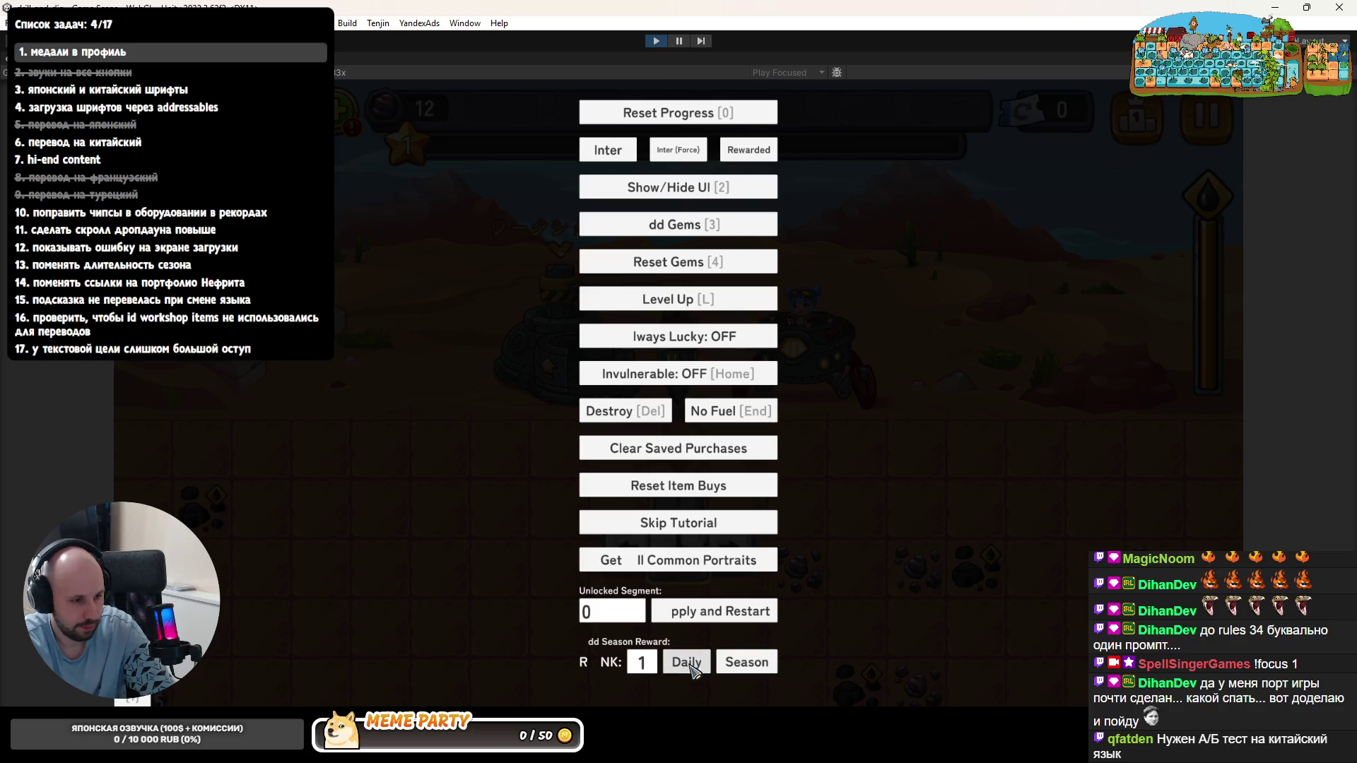
{"action": "key", "text": "Escape"}
{"action": "left_click", "coordinate": [1142, 141]}
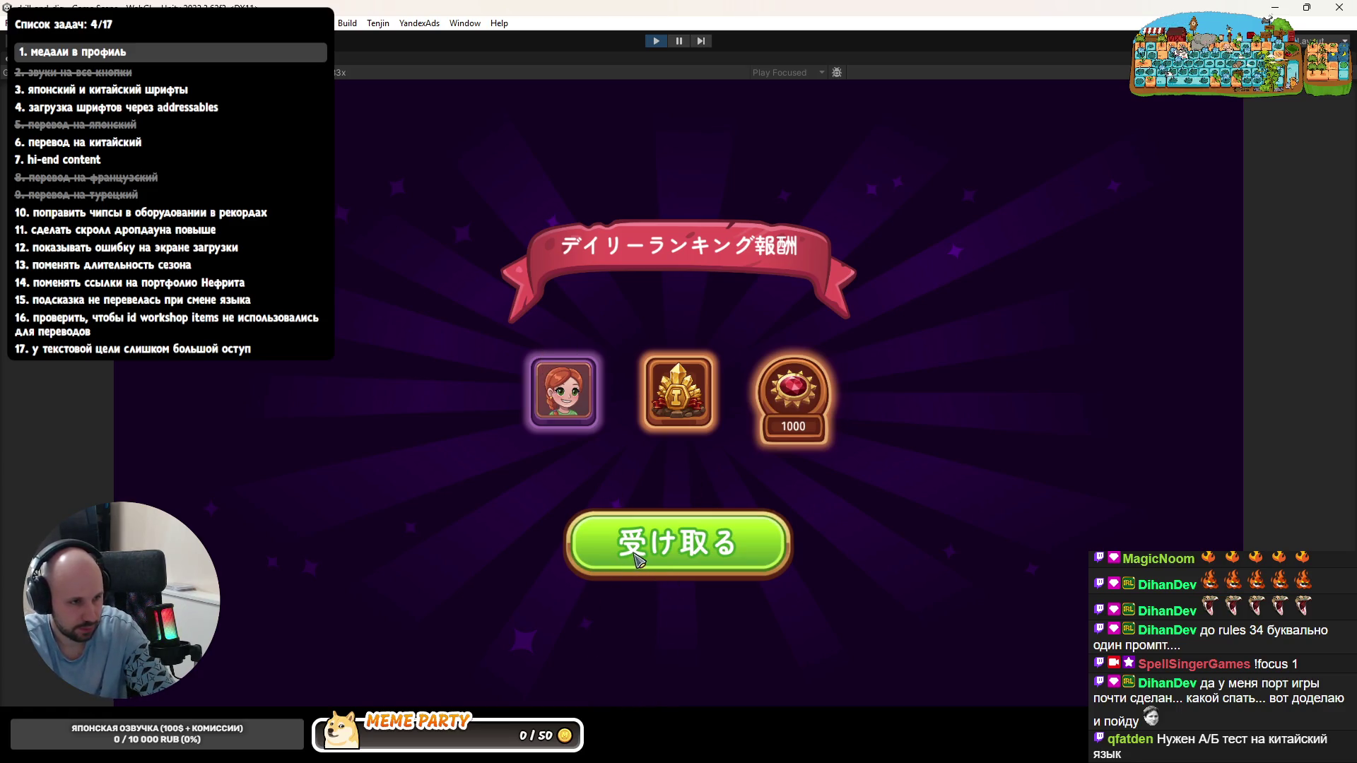
{"action": "left_click", "coordinate": [652, 553]}
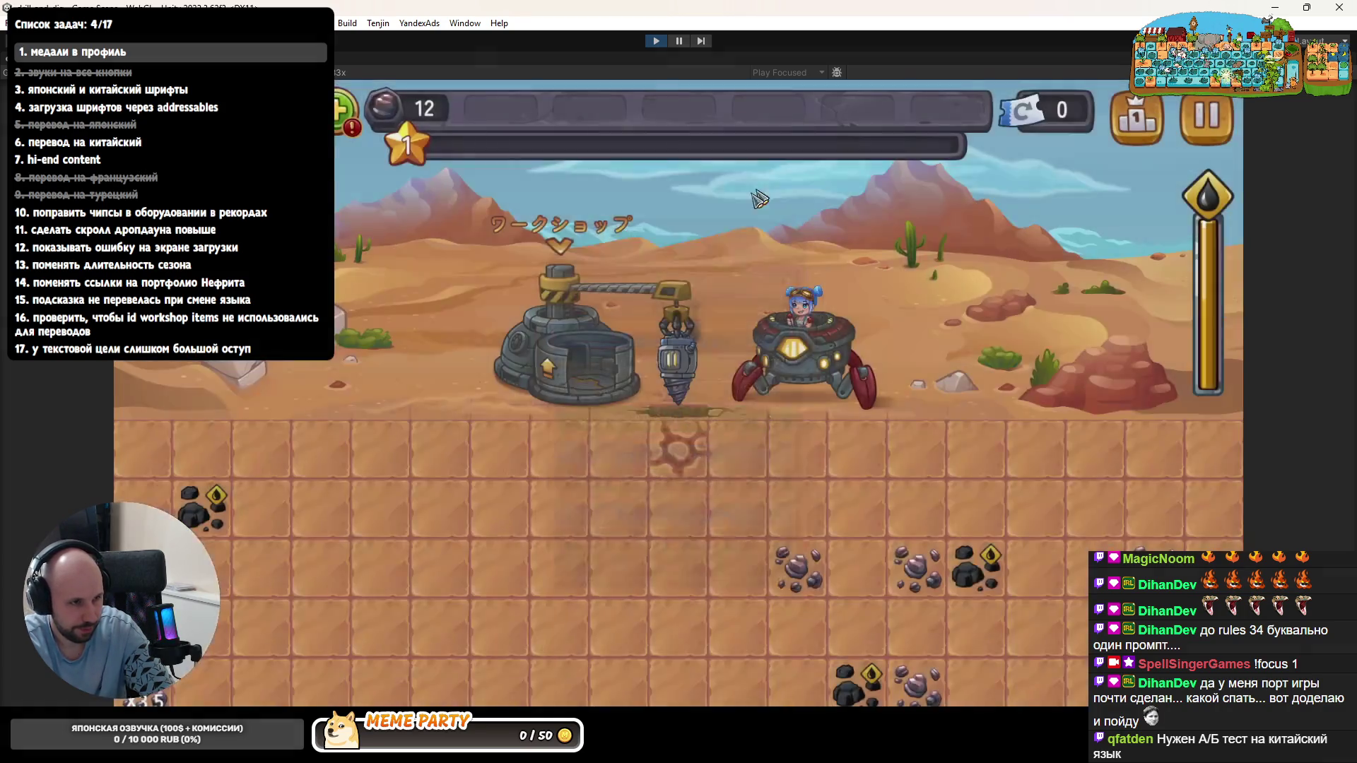
- Browse the Workshop, Rankings, season 21 third-place rewards and player profile panels
{"action": "left_click", "coordinate": [615, 329]}
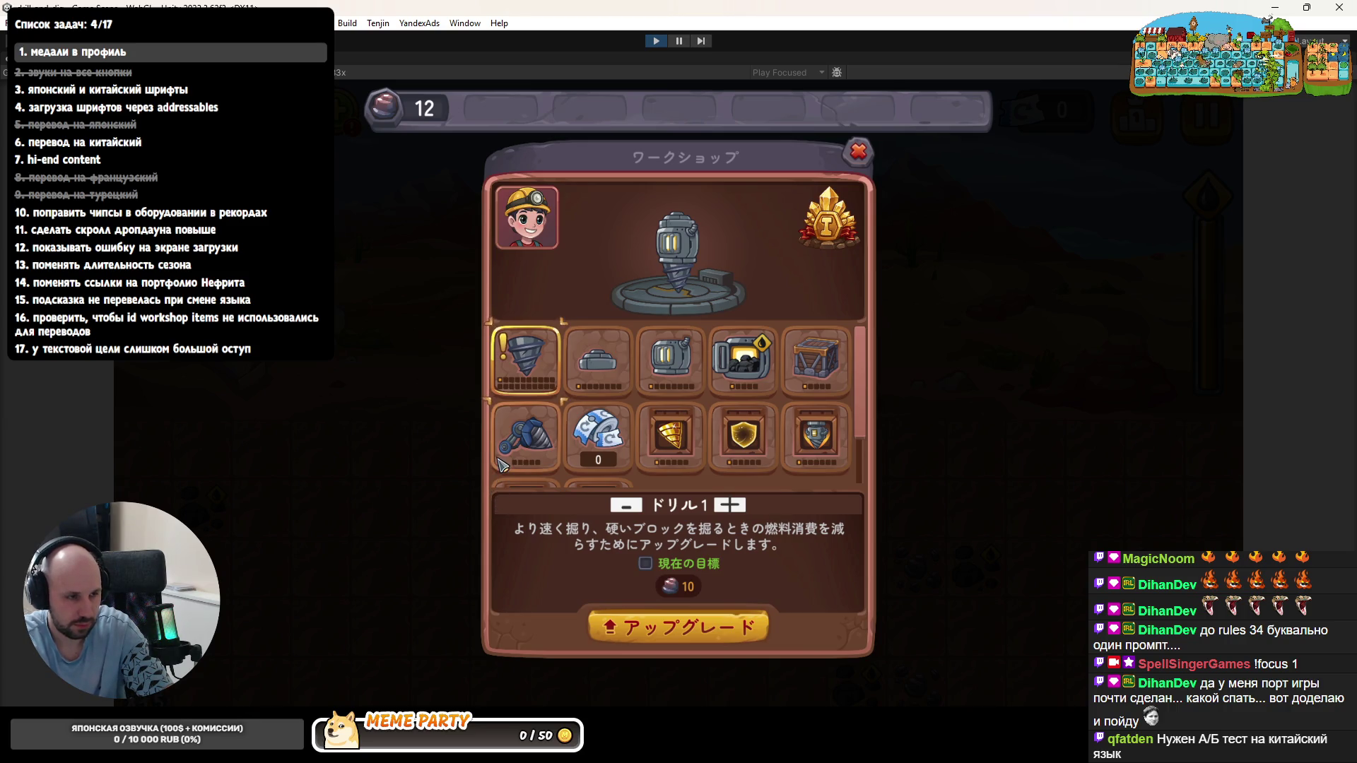
{"action": "left_click", "coordinate": [860, 159]}
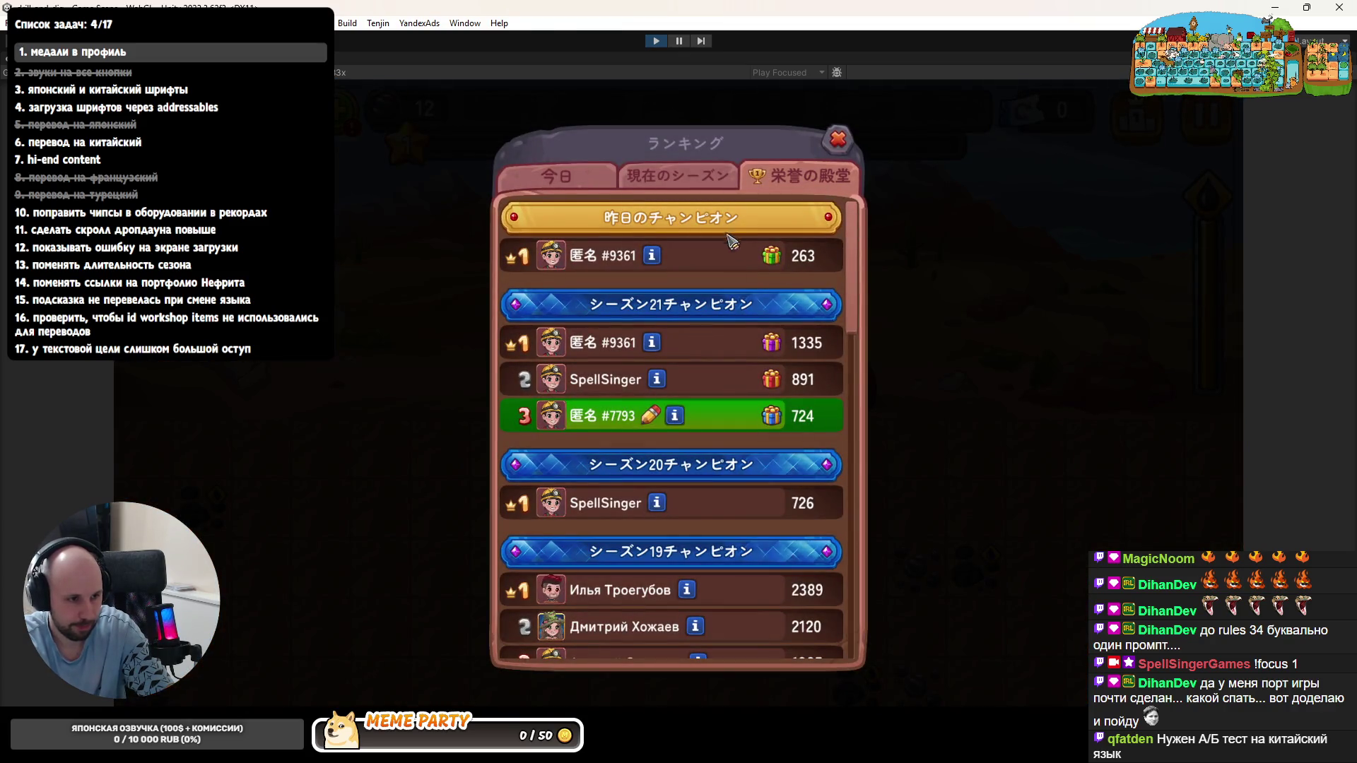
{"action": "left_click", "coordinate": [772, 418]}
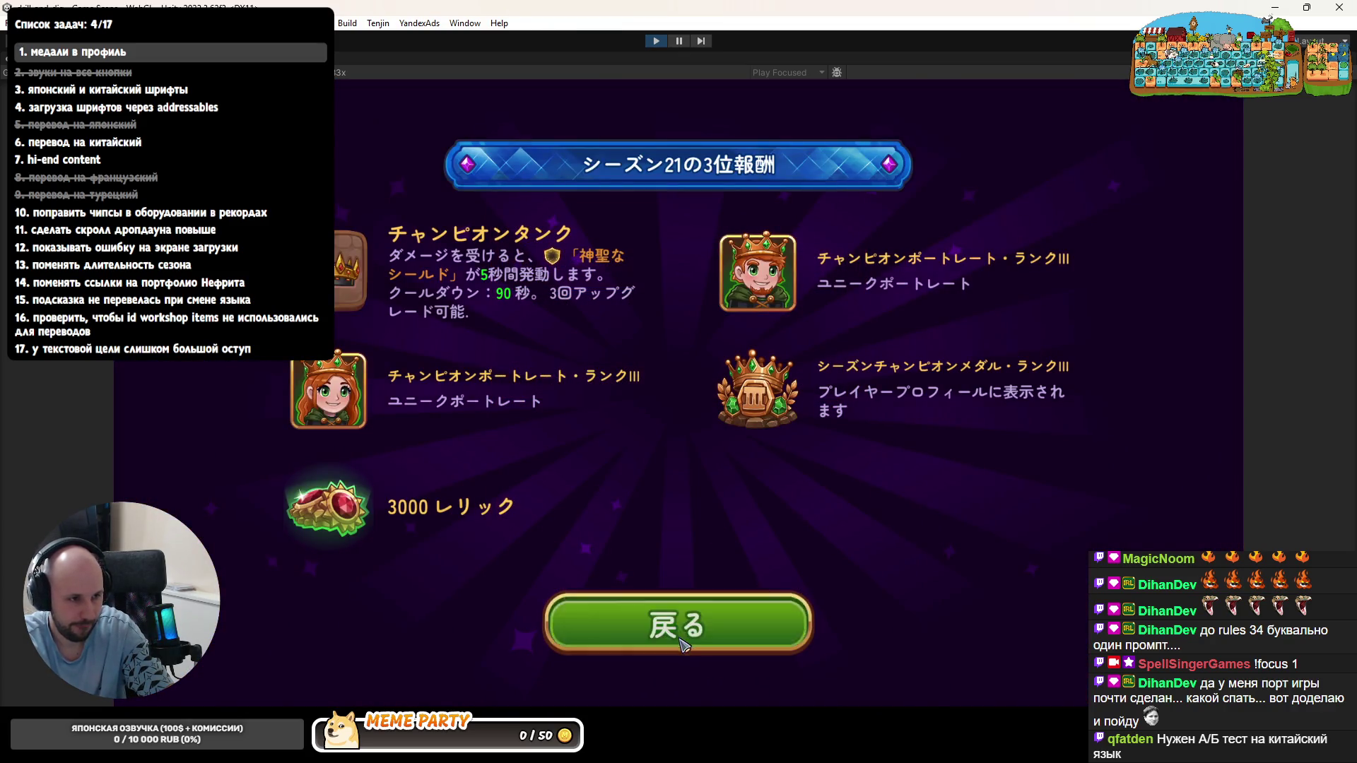
{"action": "left_click", "coordinate": [683, 644]}
{"action": "left_click", "coordinate": [648, 416]}
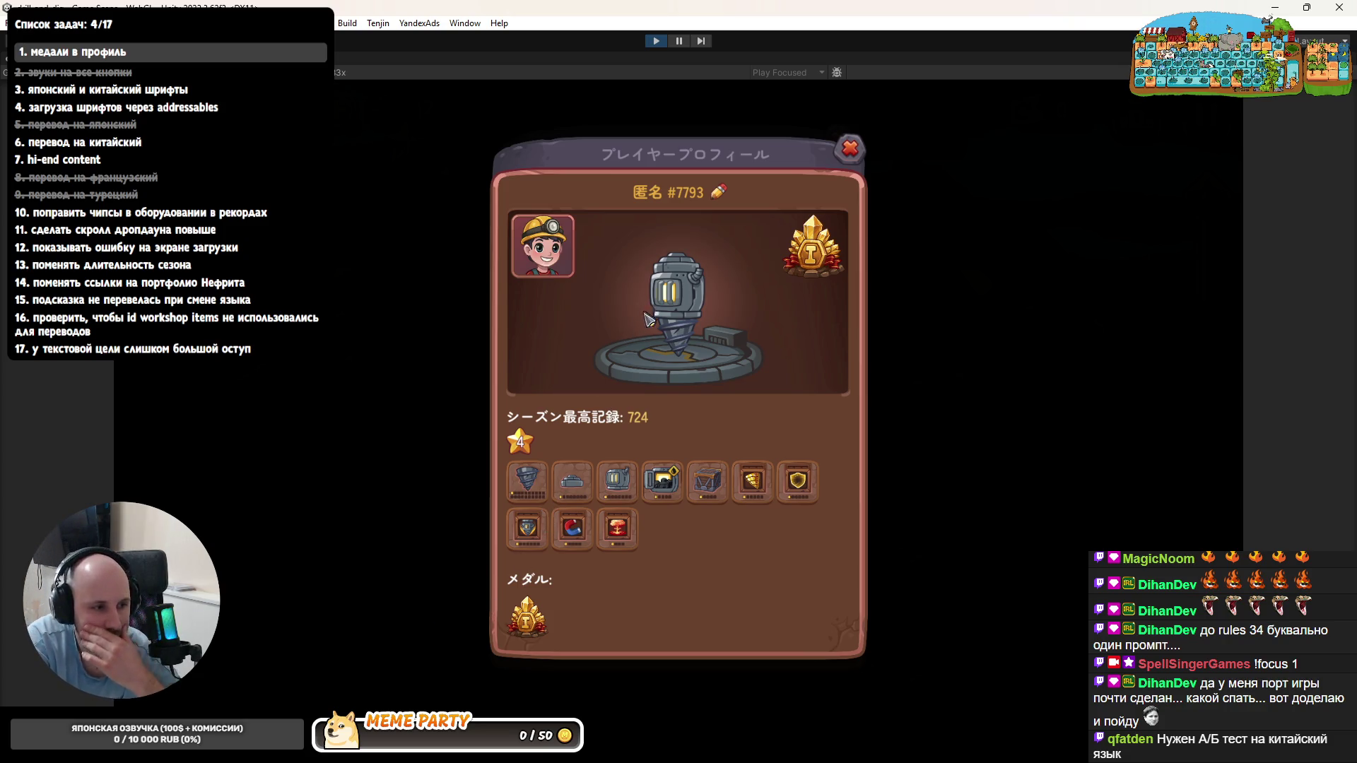
{"action": "left_click", "coordinate": [851, 150]}
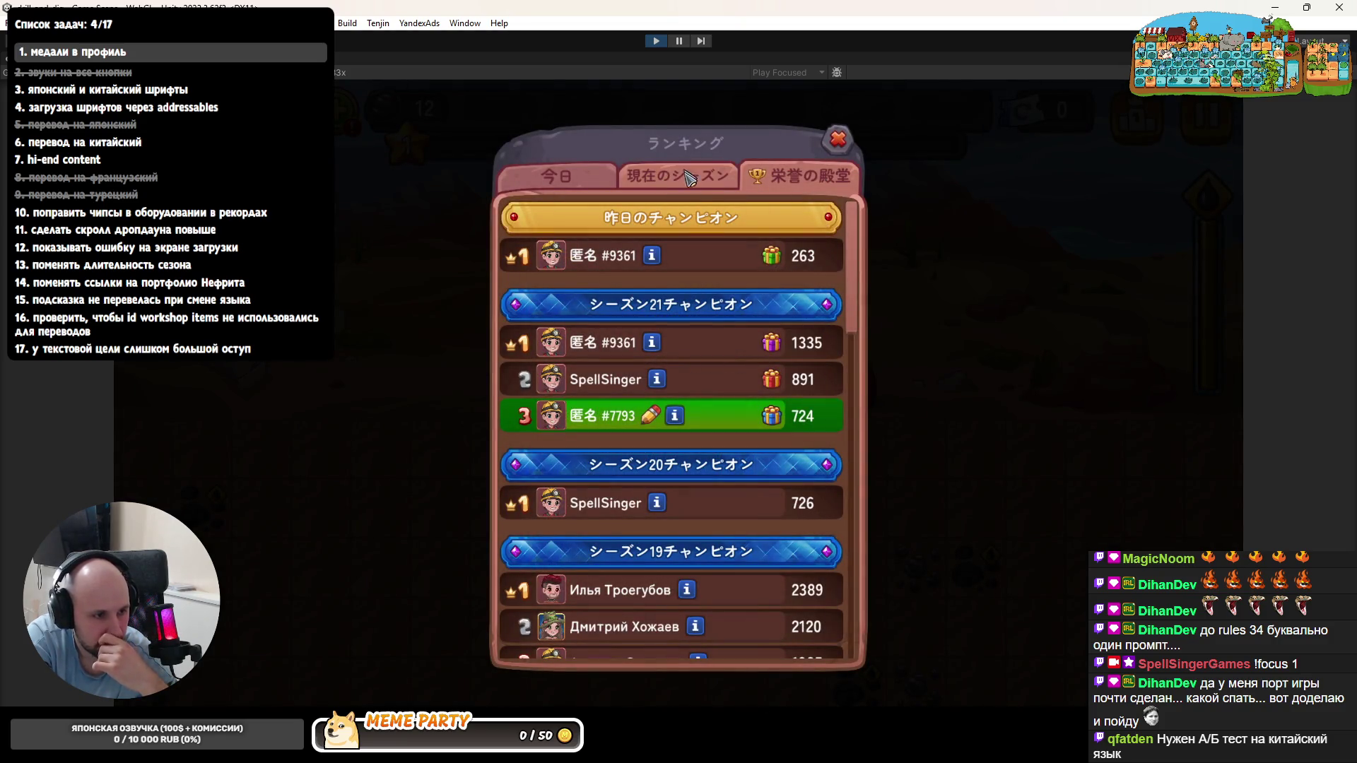
{"action": "scroll", "coordinate": [602, 412], "scroll_direction": "down", "scroll_amount": 5}
{"action": "scroll", "coordinate": [601, 412], "scroll_direction": "down", "scroll_amount": 5}
{"action": "scroll", "coordinate": [601, 411], "scroll_direction": "down", "scroll_amount": 2}
{"action": "scroll", "coordinate": [600, 403], "scroll_direction": "down", "scroll_amount": 2}
{"action": "scroll", "coordinate": [599, 386], "scroll_direction": "down", "scroll_amount": 2}
{"action": "scroll", "coordinate": [596, 368], "scroll_direction": "down", "scroll_amount": 2}
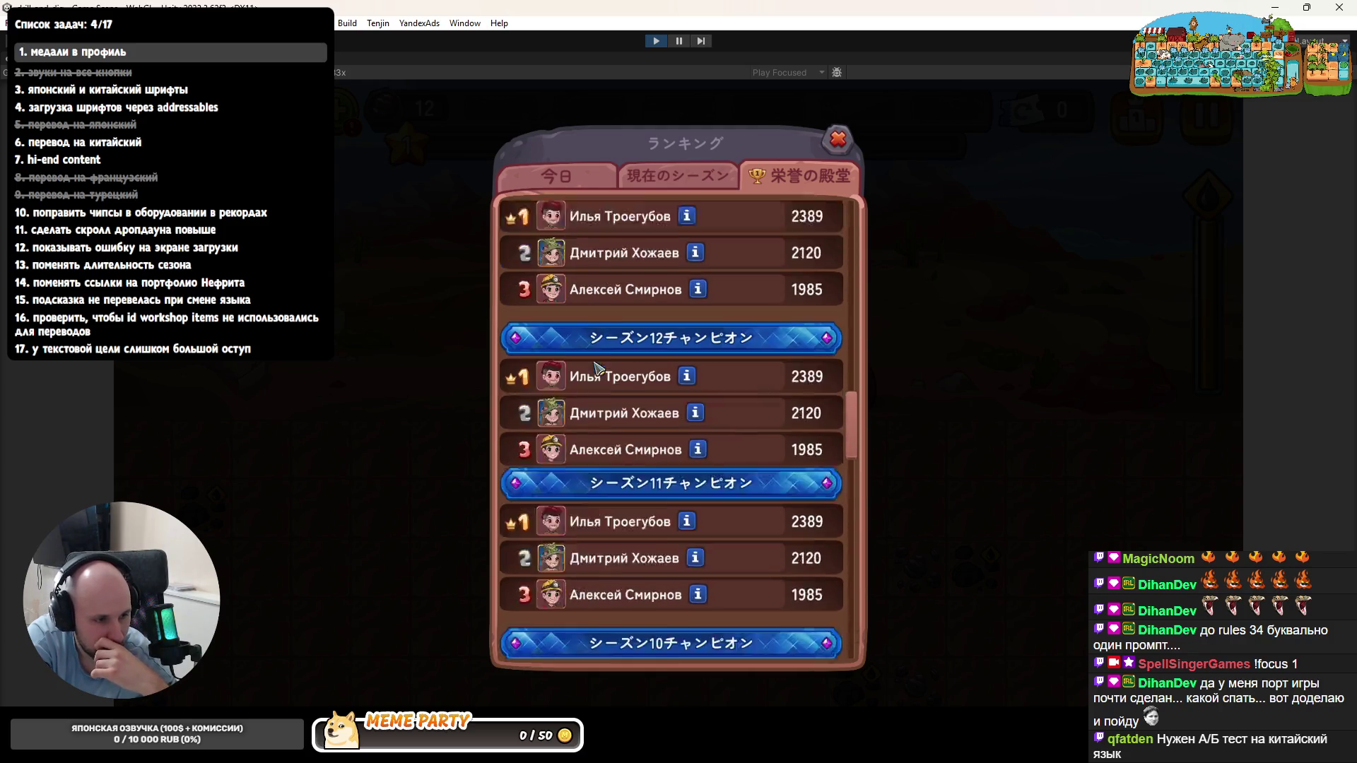
{"action": "scroll", "coordinate": [599, 368], "scroll_direction": "down", "scroll_amount": 2}
{"action": "scroll", "coordinate": [626, 366], "scroll_direction": "down", "scroll_amount": 2}
{"action": "scroll", "coordinate": [647, 364], "scroll_direction": "down", "scroll_amount": 2}
{"action": "scroll", "coordinate": [670, 362], "scroll_direction": "down", "scroll_amount": 2}
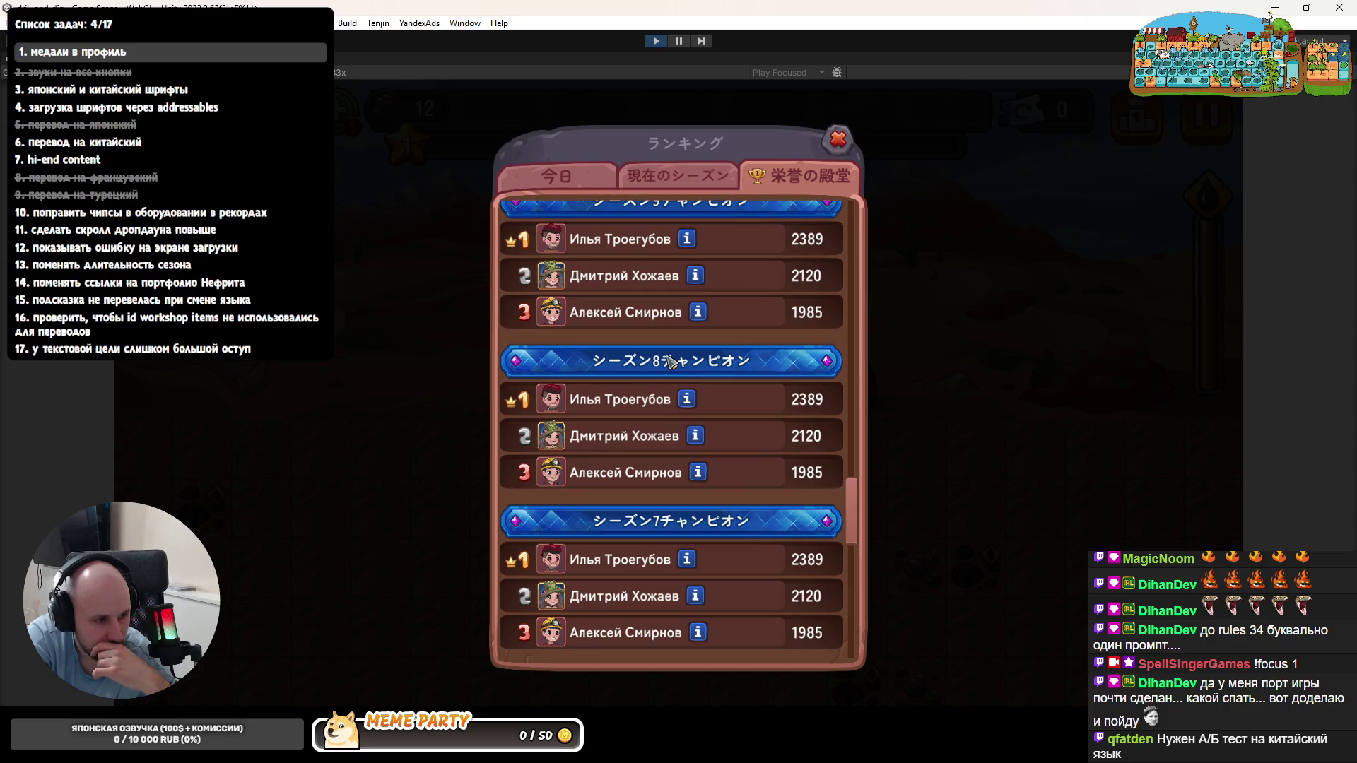
{"action": "scroll", "coordinate": [679, 368], "scroll_direction": "down", "scroll_amount": 2}
{"action": "scroll", "coordinate": [681, 380], "scroll_direction": "down", "scroll_amount": 2}
{"action": "scroll", "coordinate": [681, 393], "scroll_direction": "down", "scroll_amount": 2}
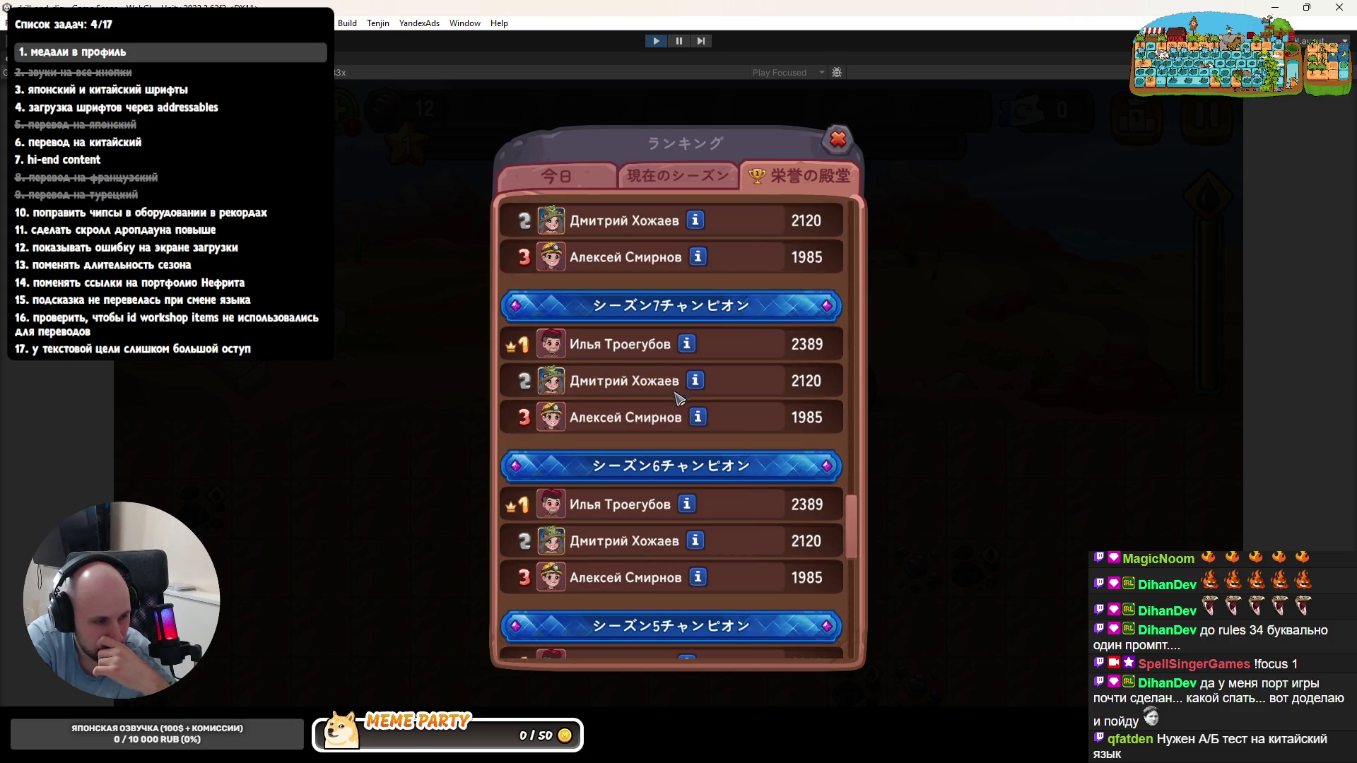
{"action": "scroll", "coordinate": [681, 408], "scroll_direction": "down", "scroll_amount": 2}
{"action": "scroll", "coordinate": [678, 408], "scroll_direction": "down", "scroll_amount": 3}
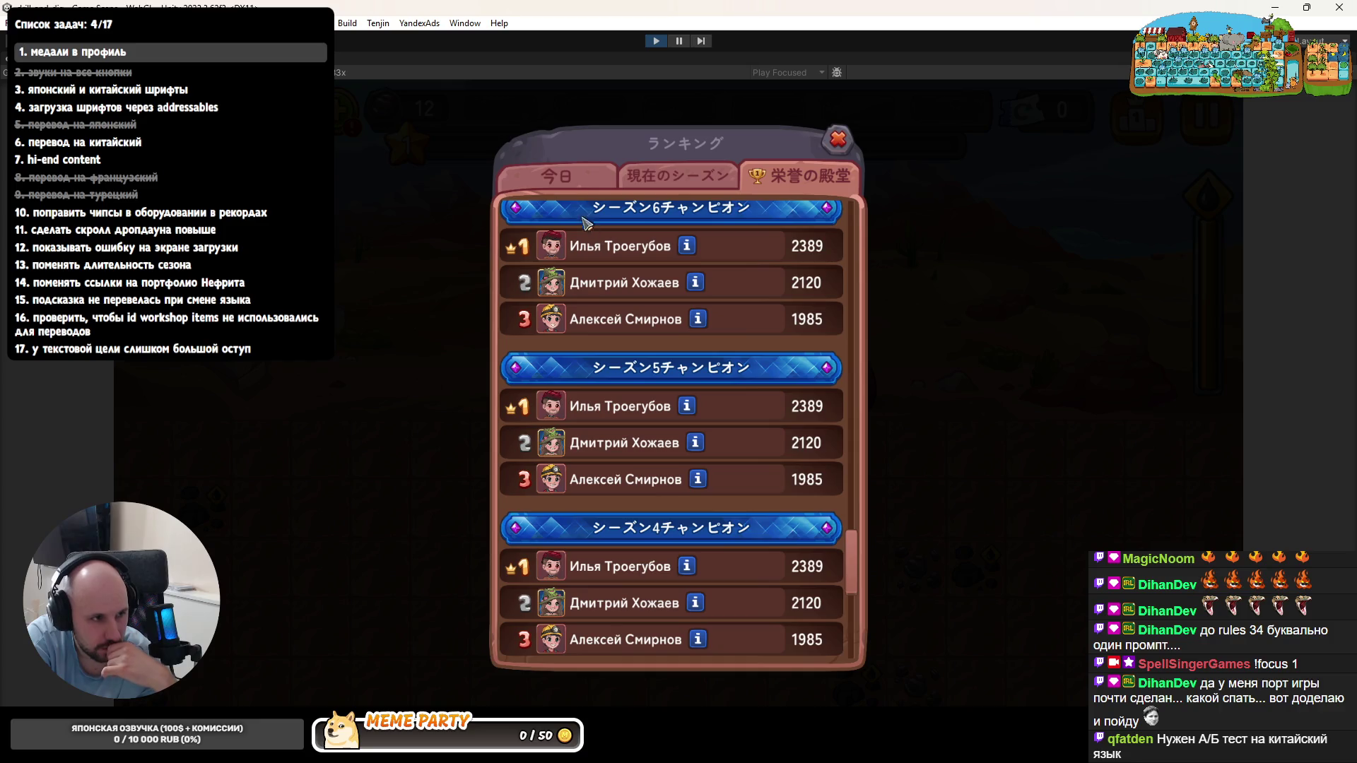
- Check today's and current-season rankings, close the panels, and restore the full editor layout
{"action": "left_click", "coordinate": [588, 191]}
{"action": "left_click", "coordinate": [670, 187]}
{"action": "left_click", "coordinate": [837, 147]}
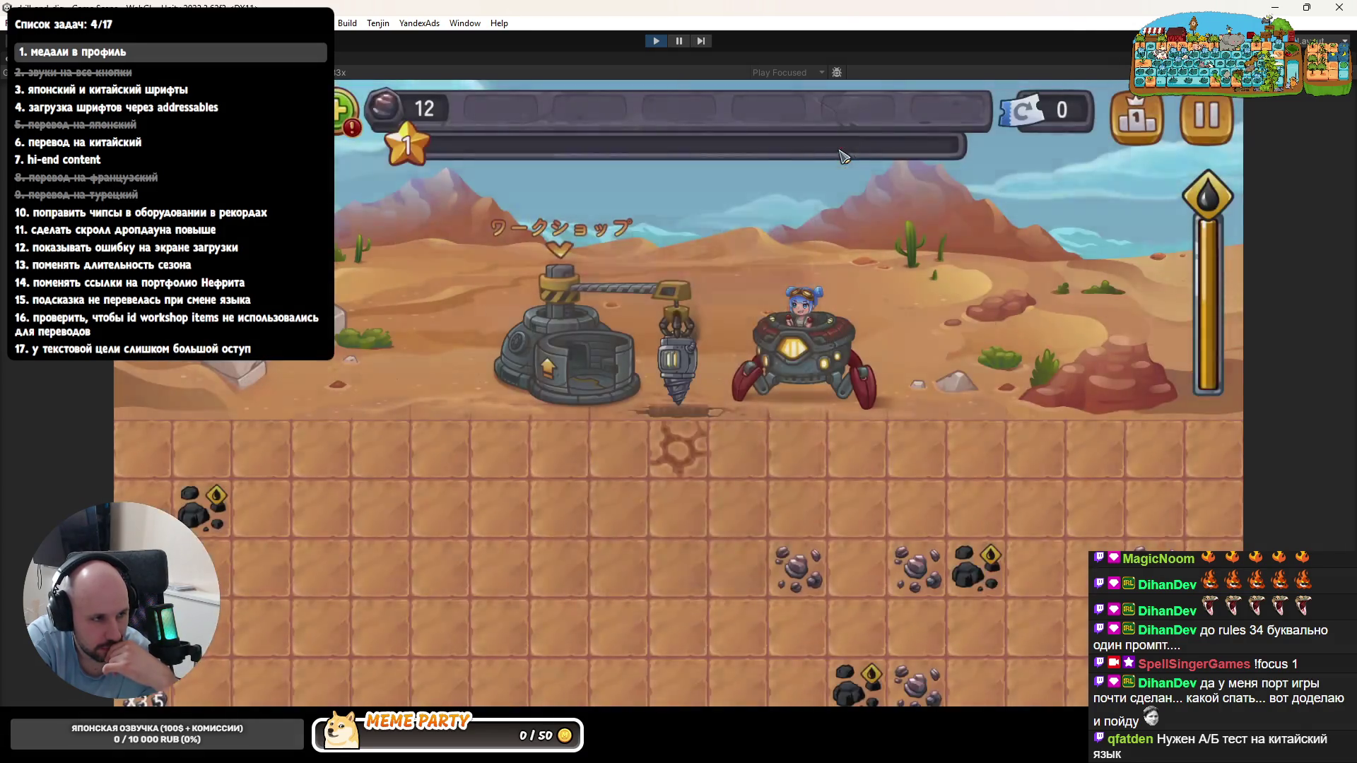
{"action": "key", "text": "Left"}
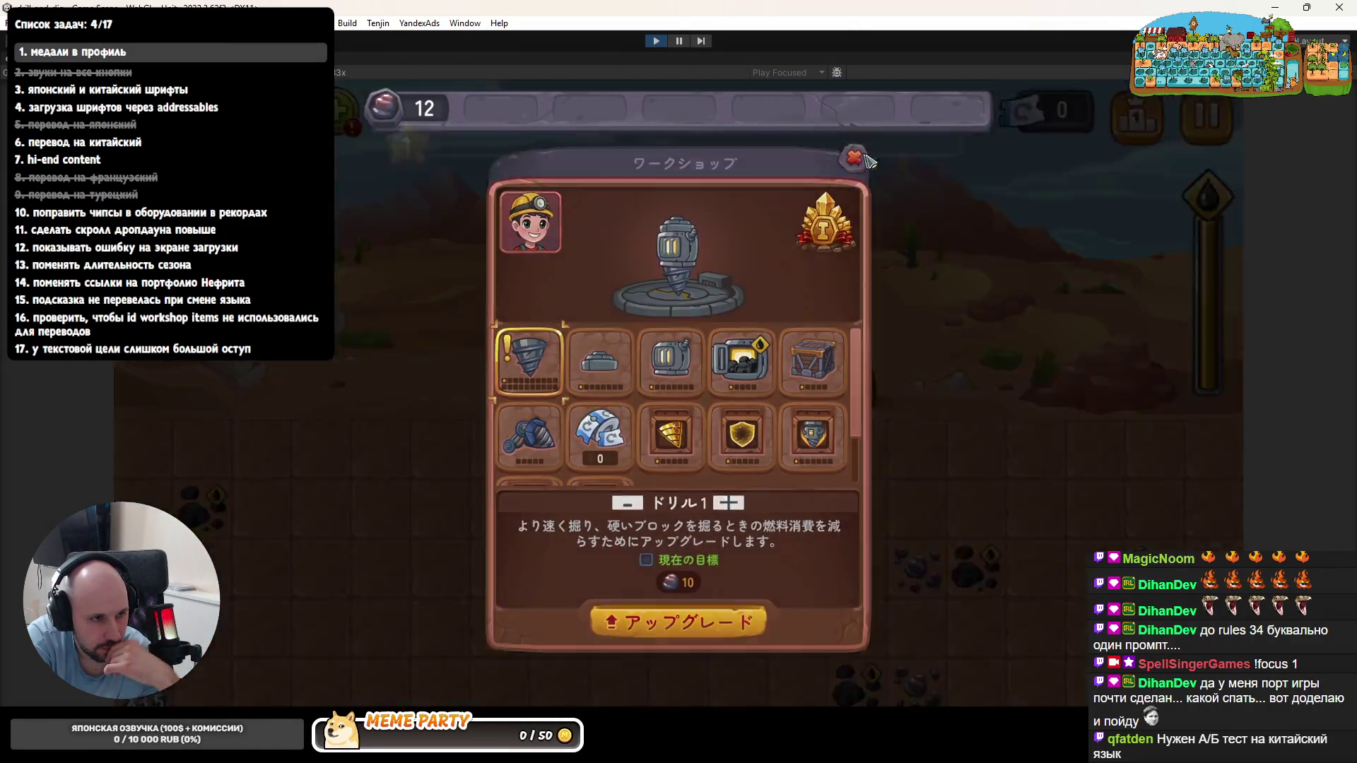
{"action": "left_click", "coordinate": [859, 158]}
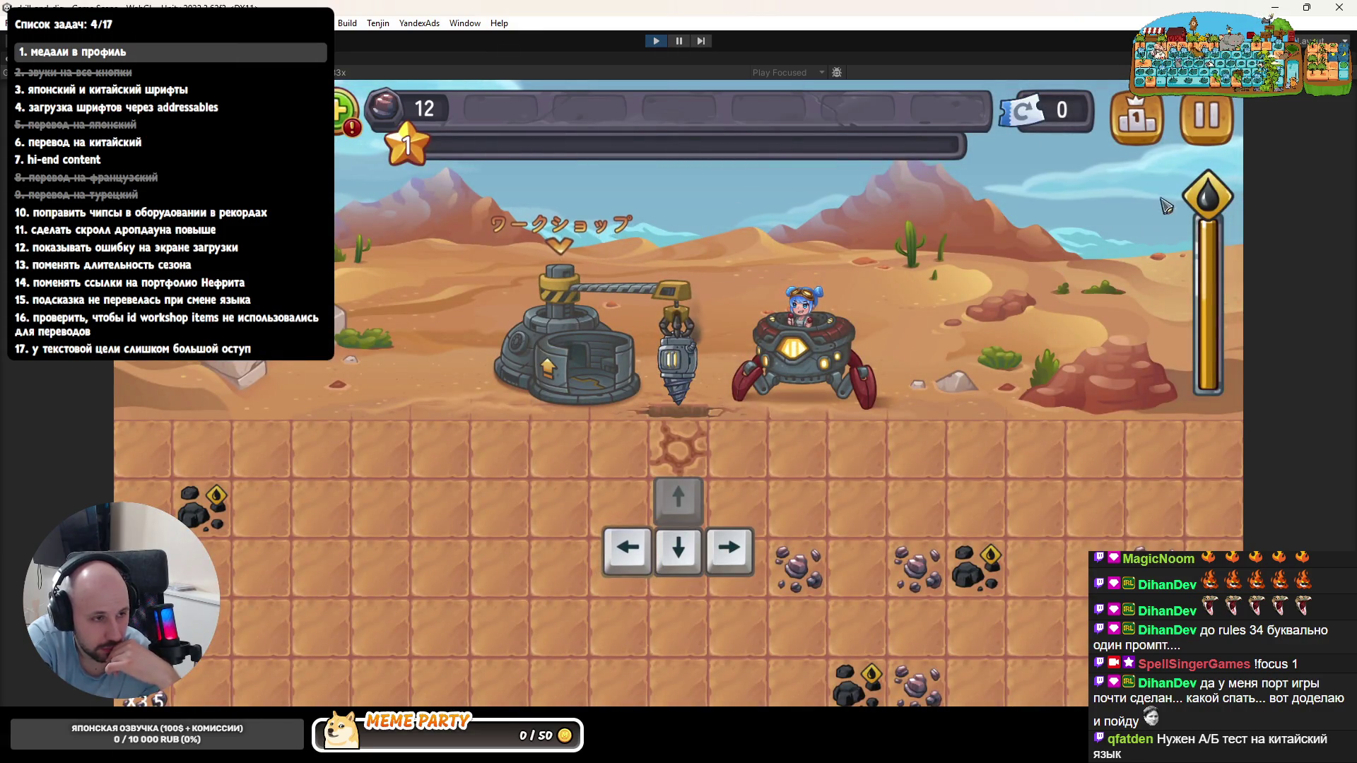
{"action": "key", "text": "Right"}
{"action": "key", "text": "shift+space"}
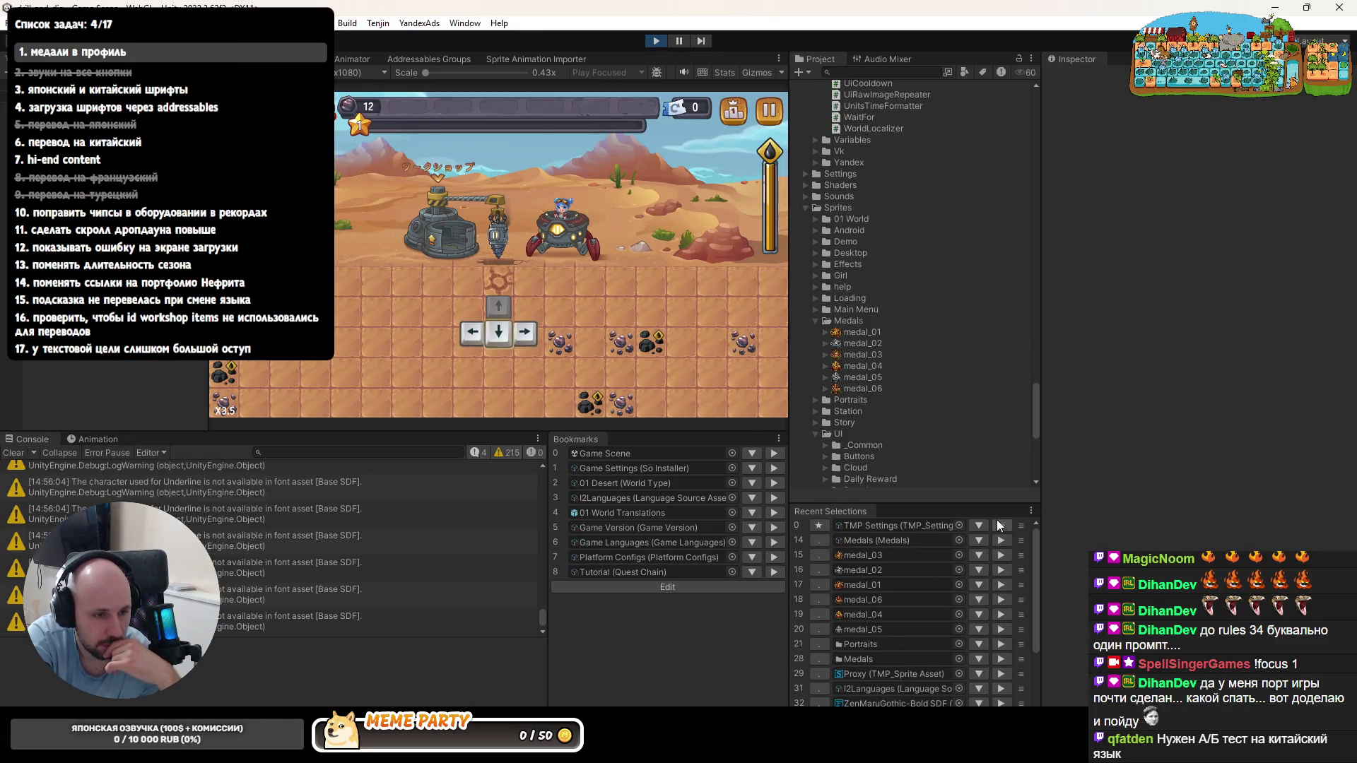
- Show TMP Settings, stop Play mode, and start a Project search for console assets
{"action": "left_click", "coordinate": [997, 525]}
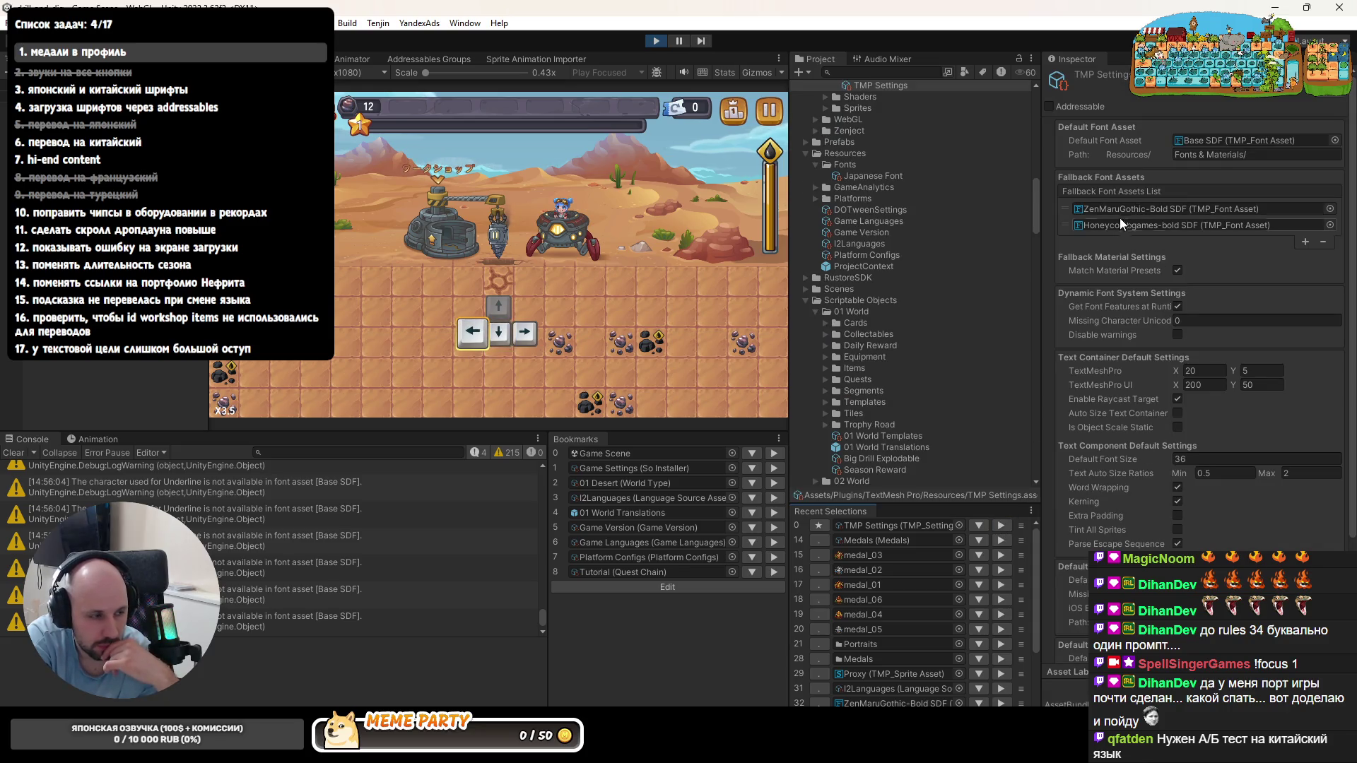
{"action": "left_click", "coordinate": [221, 409]}
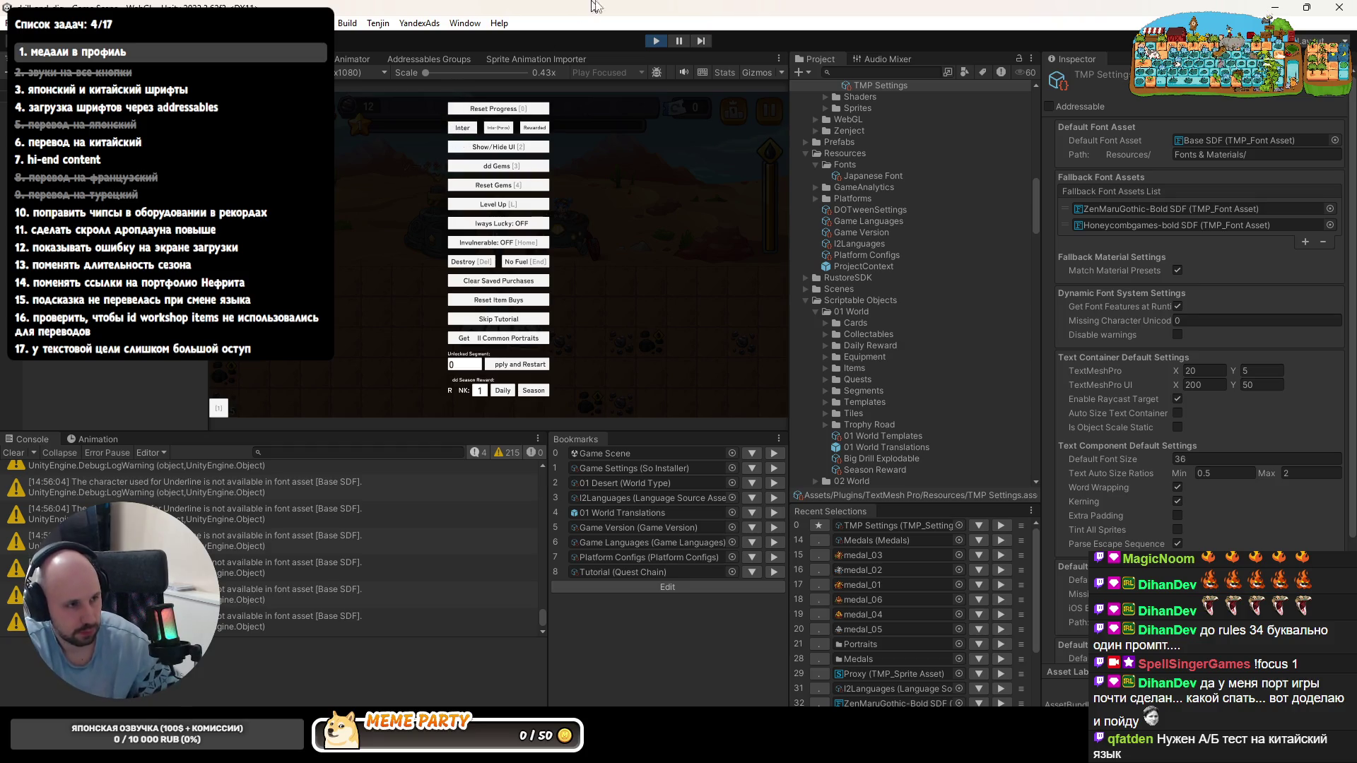
{"action": "left_click", "coordinate": [665, 41]}
{"action": "left_click", "coordinate": [845, 71]}
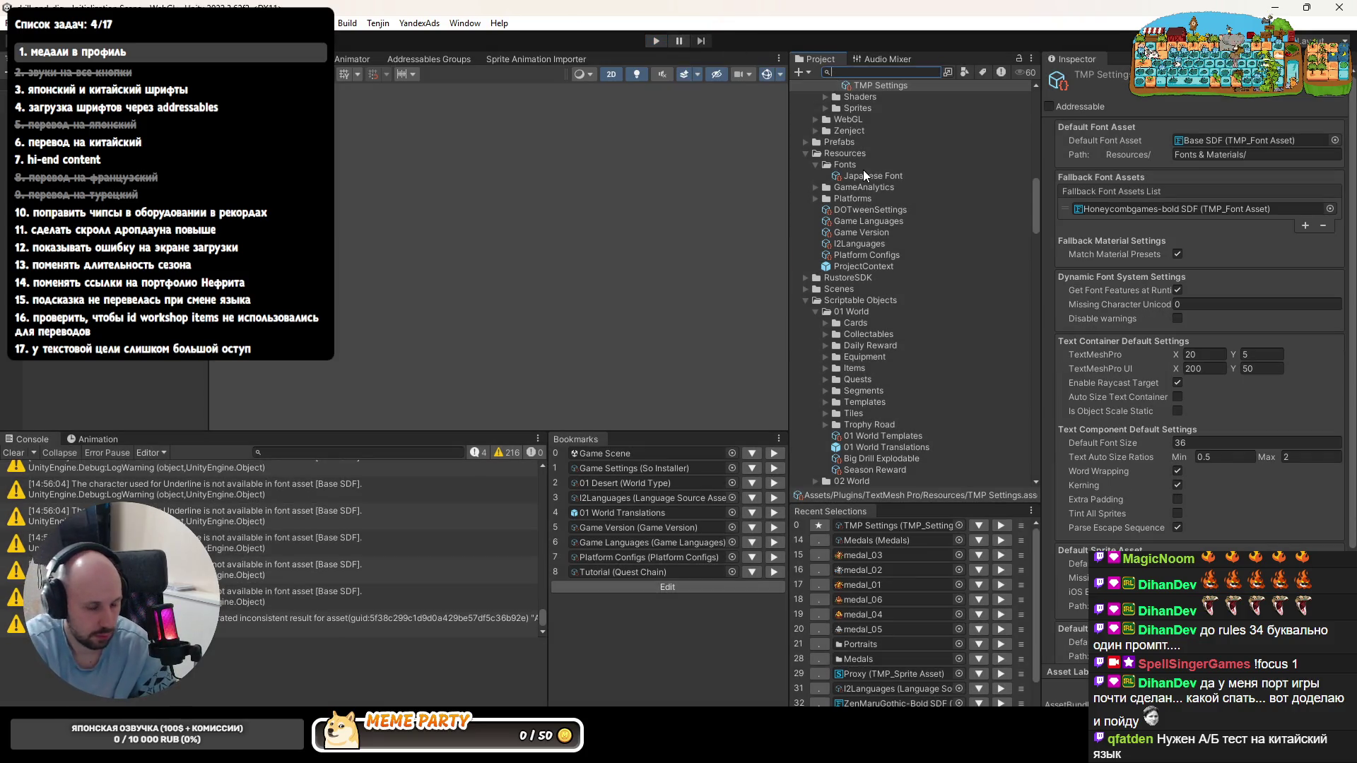
{"action": "type", "text": "console"}
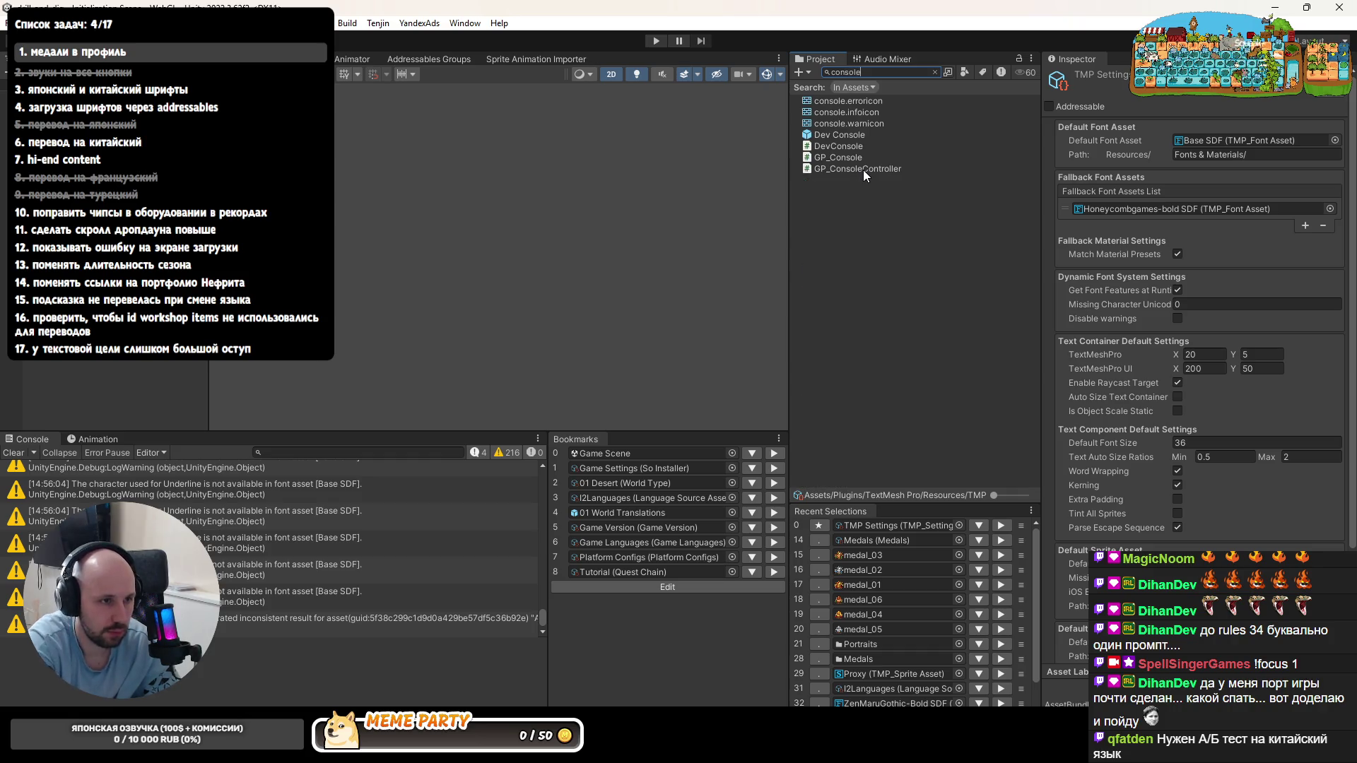
- Open the Dev Console prefab and select the Season button's RANK label text object
{"action": "left_click", "coordinate": [827, 134]}
{"action": "double_click", "coordinate": [827, 137]}
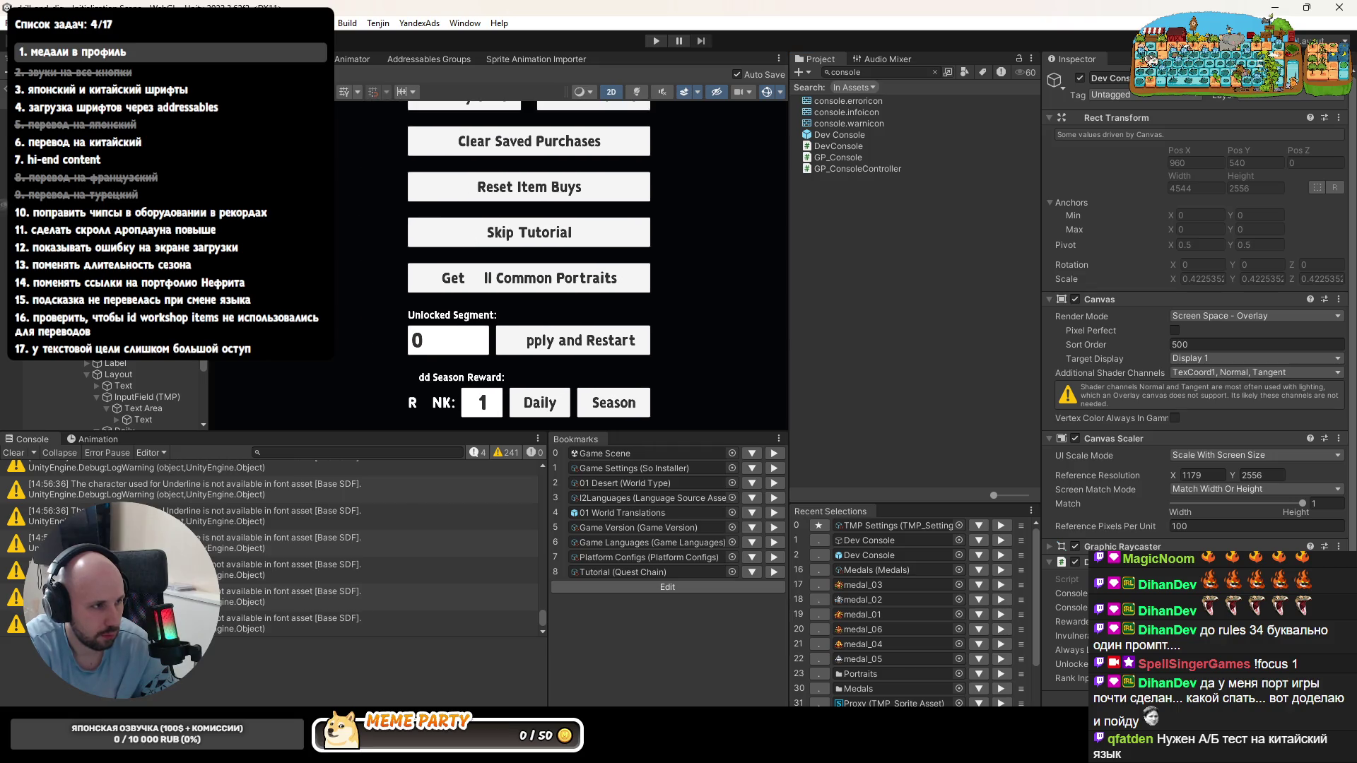
{"action": "scroll", "coordinate": [117, 397], "scroll_direction": "down", "scroll_amount": 3}
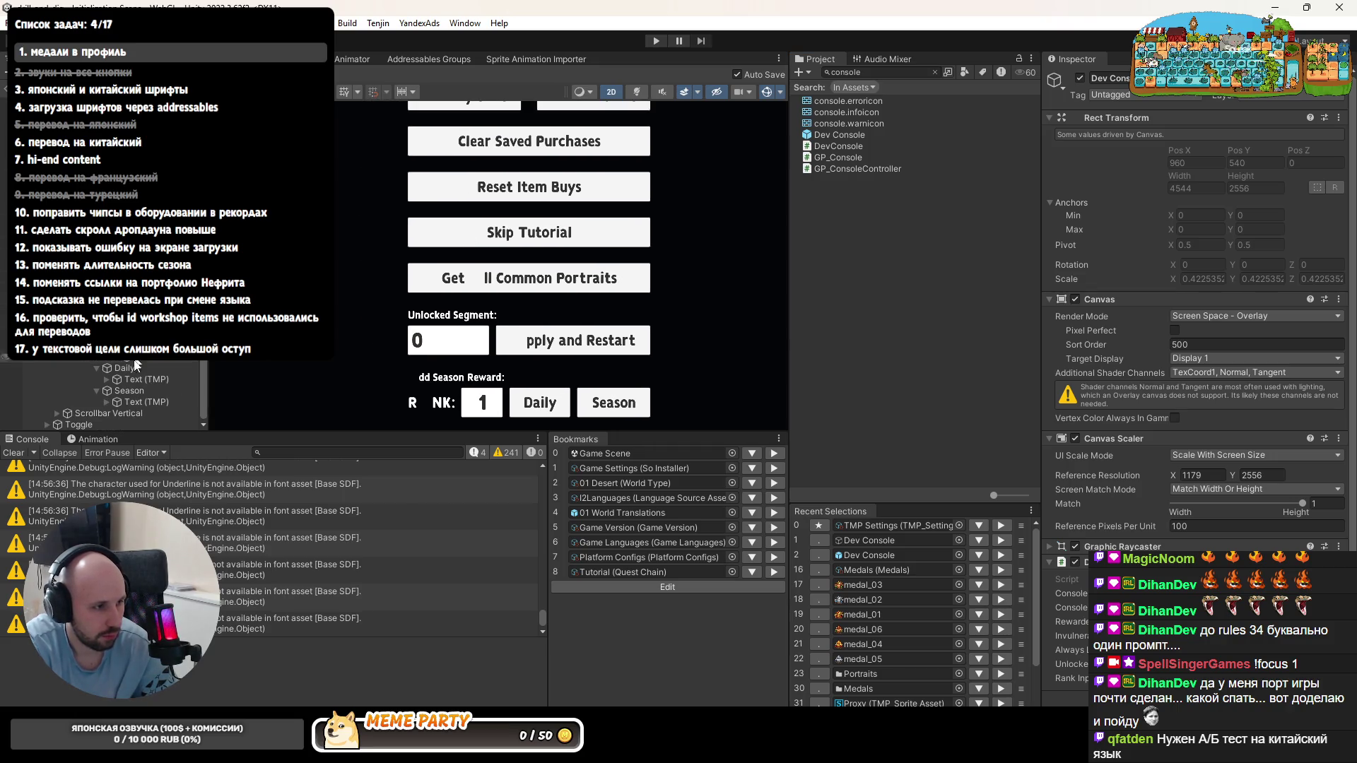
{"action": "left_click", "coordinate": [123, 392]}
{"action": "left_click", "coordinate": [435, 402]}
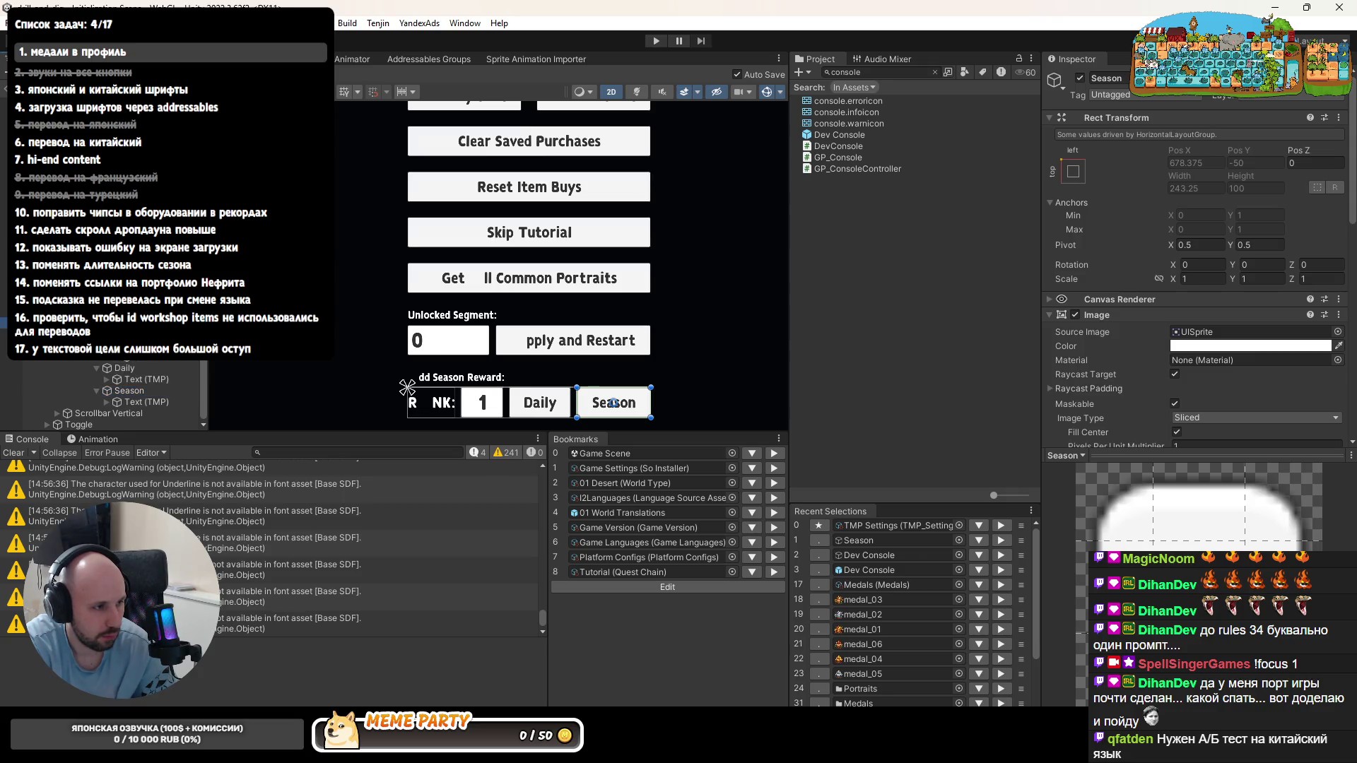
{"action": "scroll", "coordinate": [1141, 344], "scroll_direction": "down", "scroll_amount": 3}
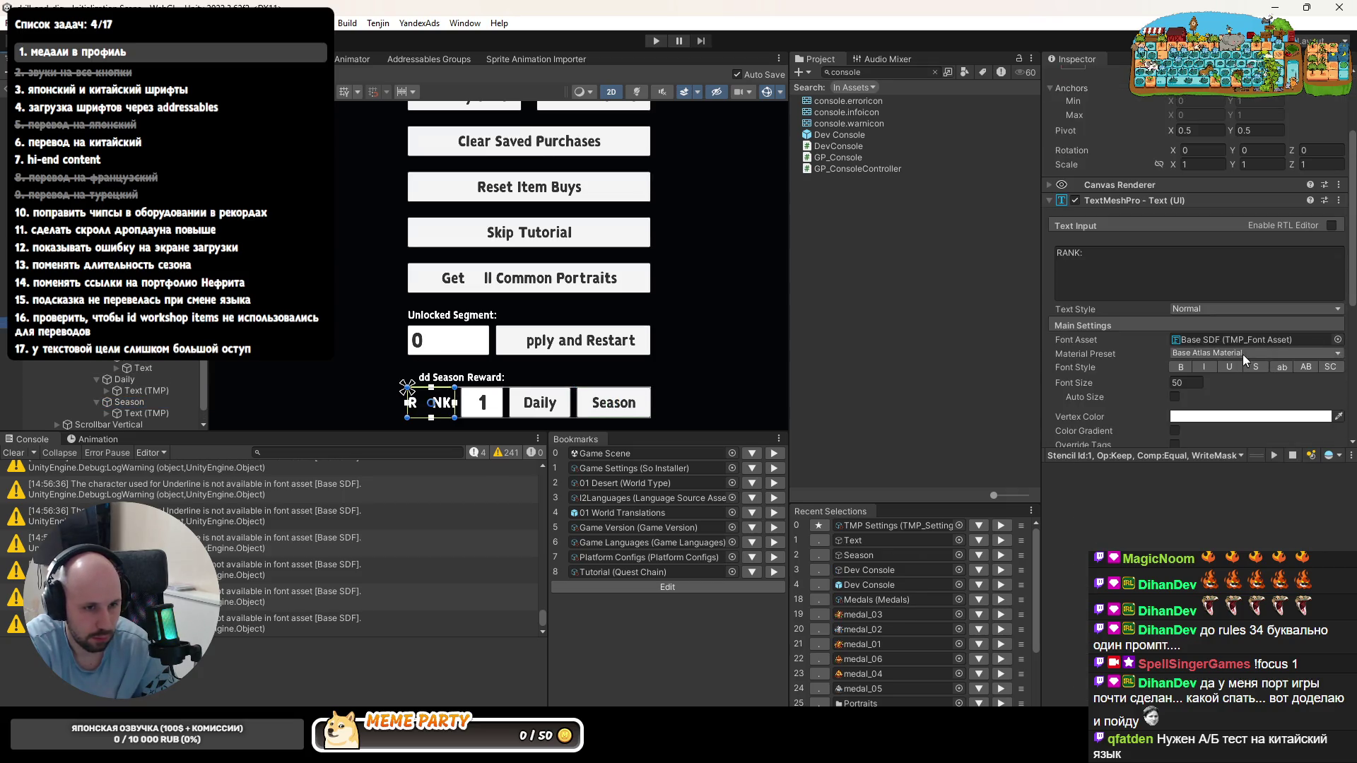
- Edit the label's Text Input so it reads 'RANK:' with a capital A
{"action": "left_click", "coordinate": [1067, 257]}
{"action": "left_click", "coordinate": [1063, 255]}
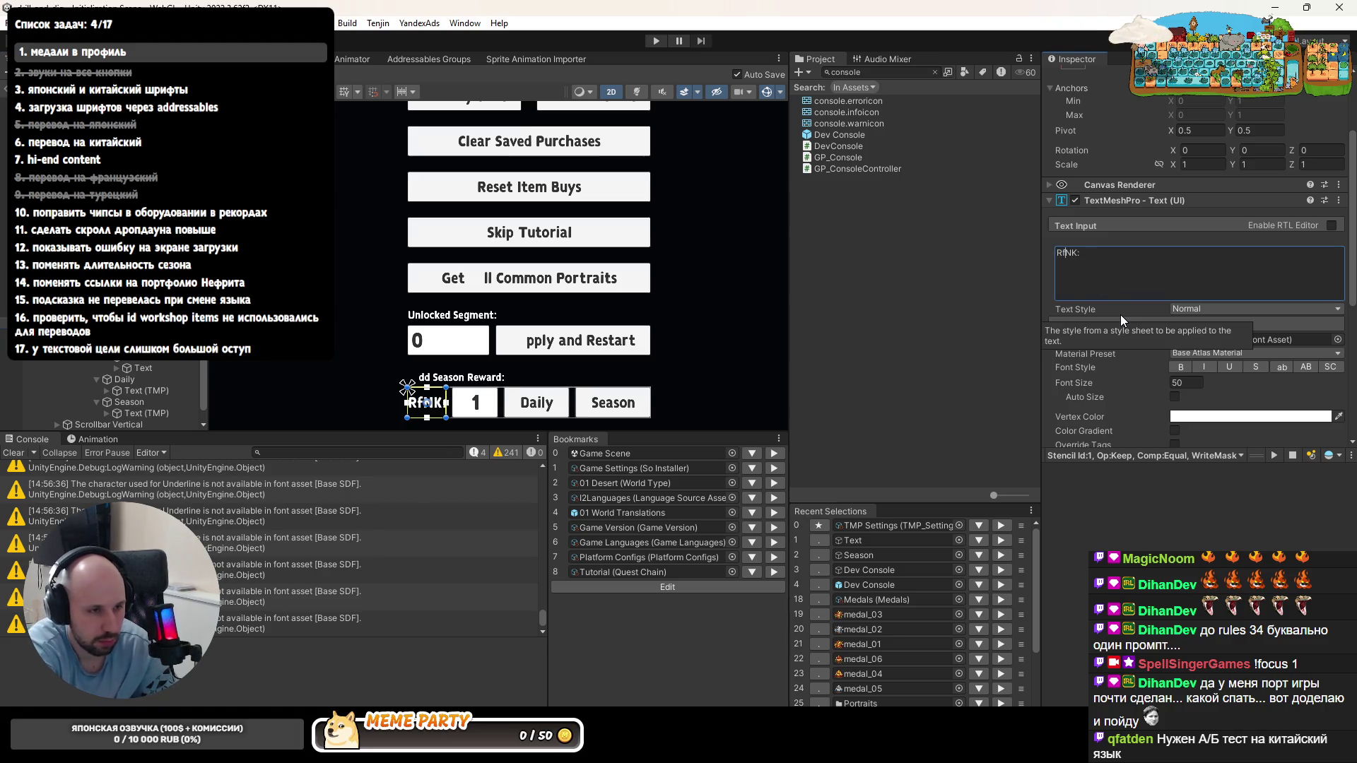
{"action": "key", "text": "Delete"}
{"action": "type", "text": "a"}
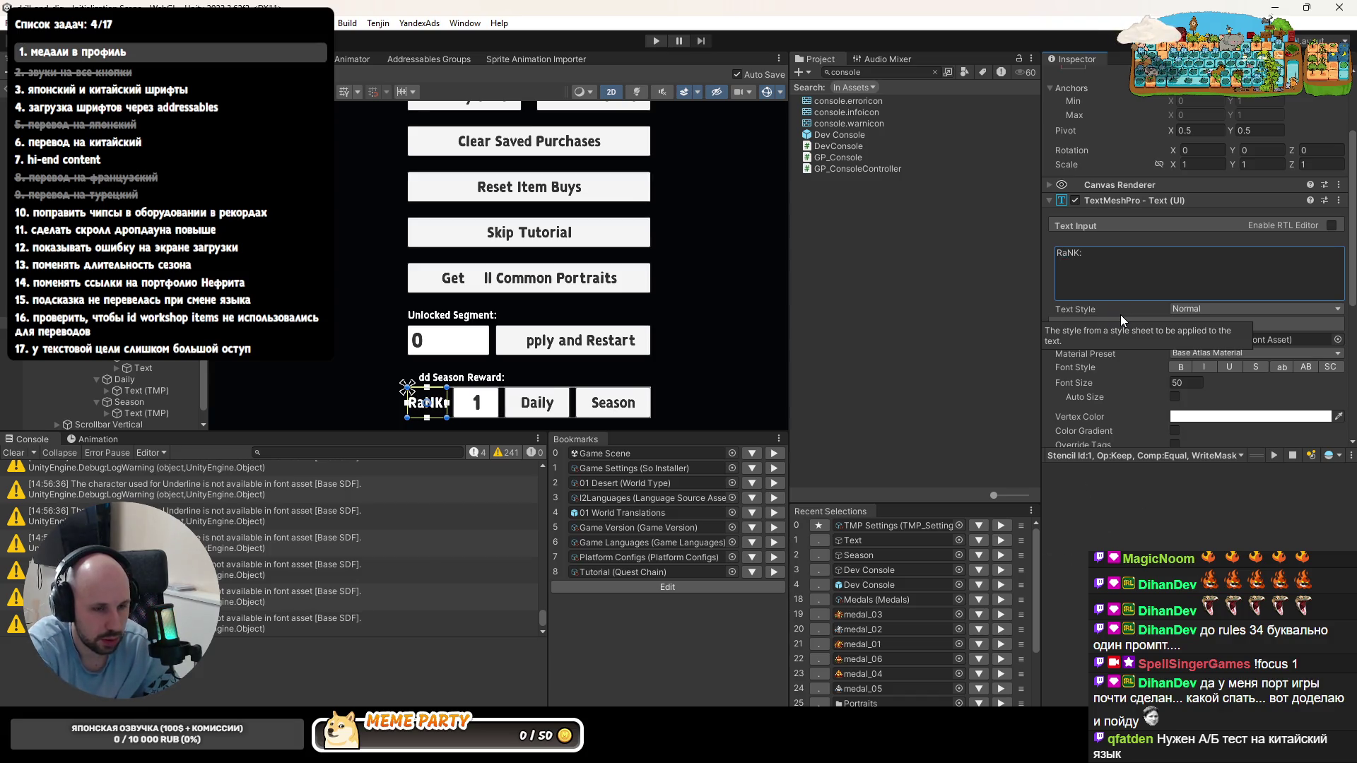
{"action": "key", "text": "BackSpace"}
{"action": "type", "text": "A"}
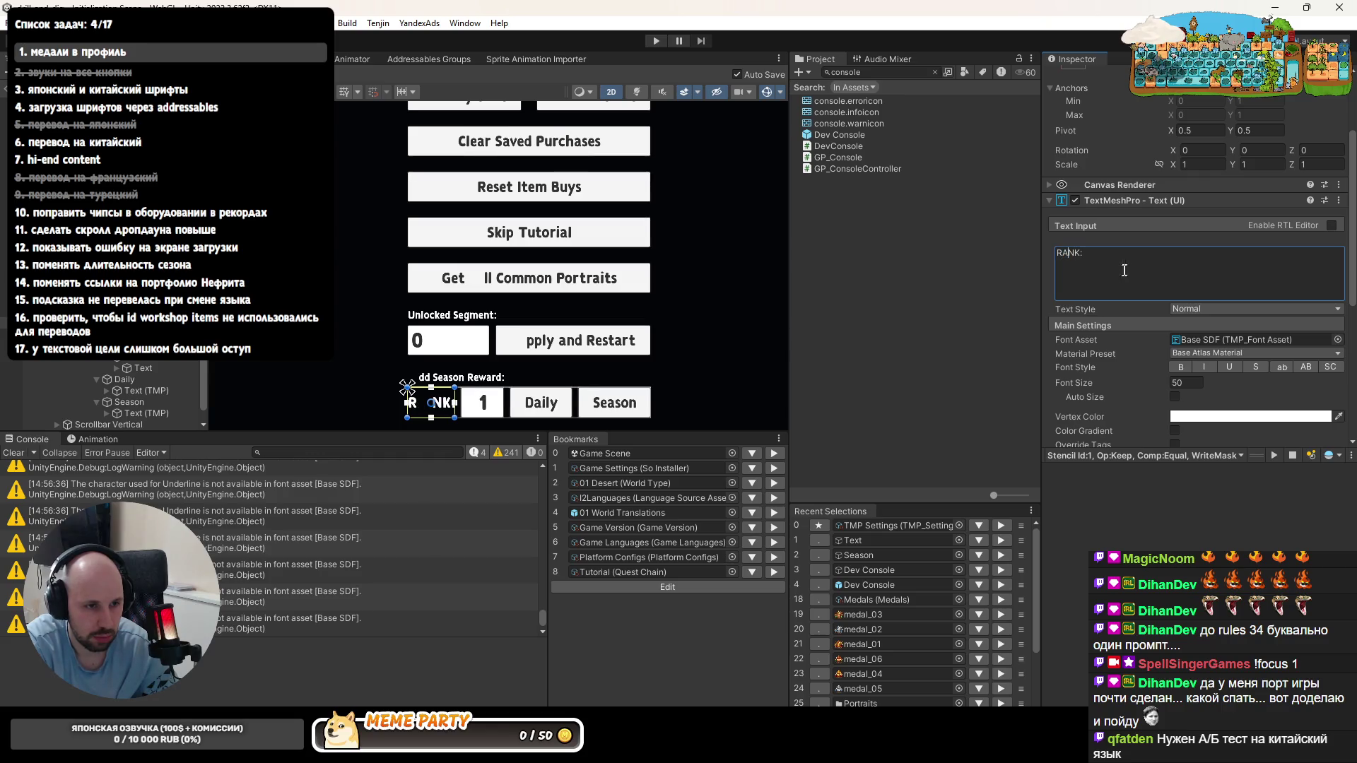
{"action": "scroll", "coordinate": [560, 321], "scroll_direction": "up", "scroll_amount": 2}
{"action": "scroll", "coordinate": [1211, 351], "scroll_direction": "down", "scroll_amount": 1}
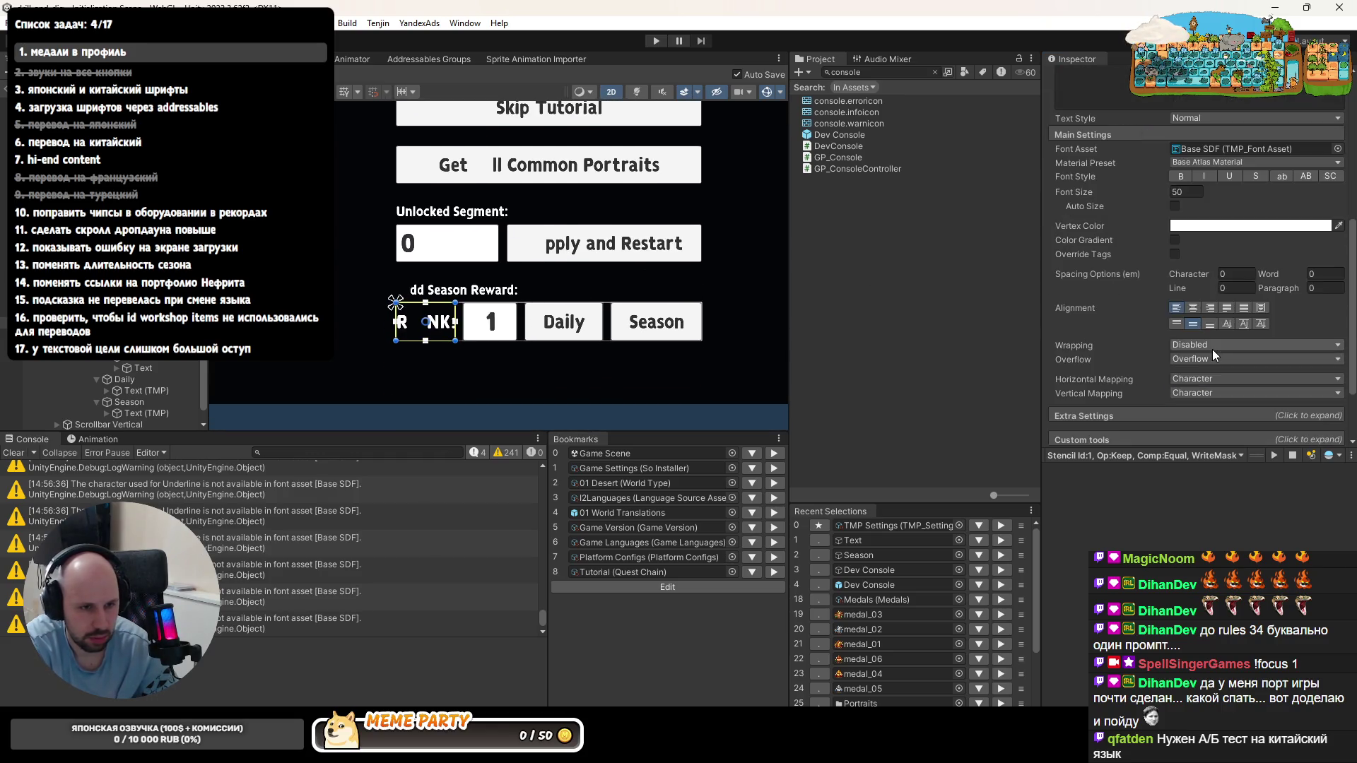
{"action": "scroll", "coordinate": [1211, 351], "scroll_direction": "down", "scroll_amount": 1}
- Inspect the Base SDF, ZenMaruGothic-Bold SDF and Honeycombgames-bold SDF font asset settings
{"action": "left_click", "coordinate": [1219, 264]}
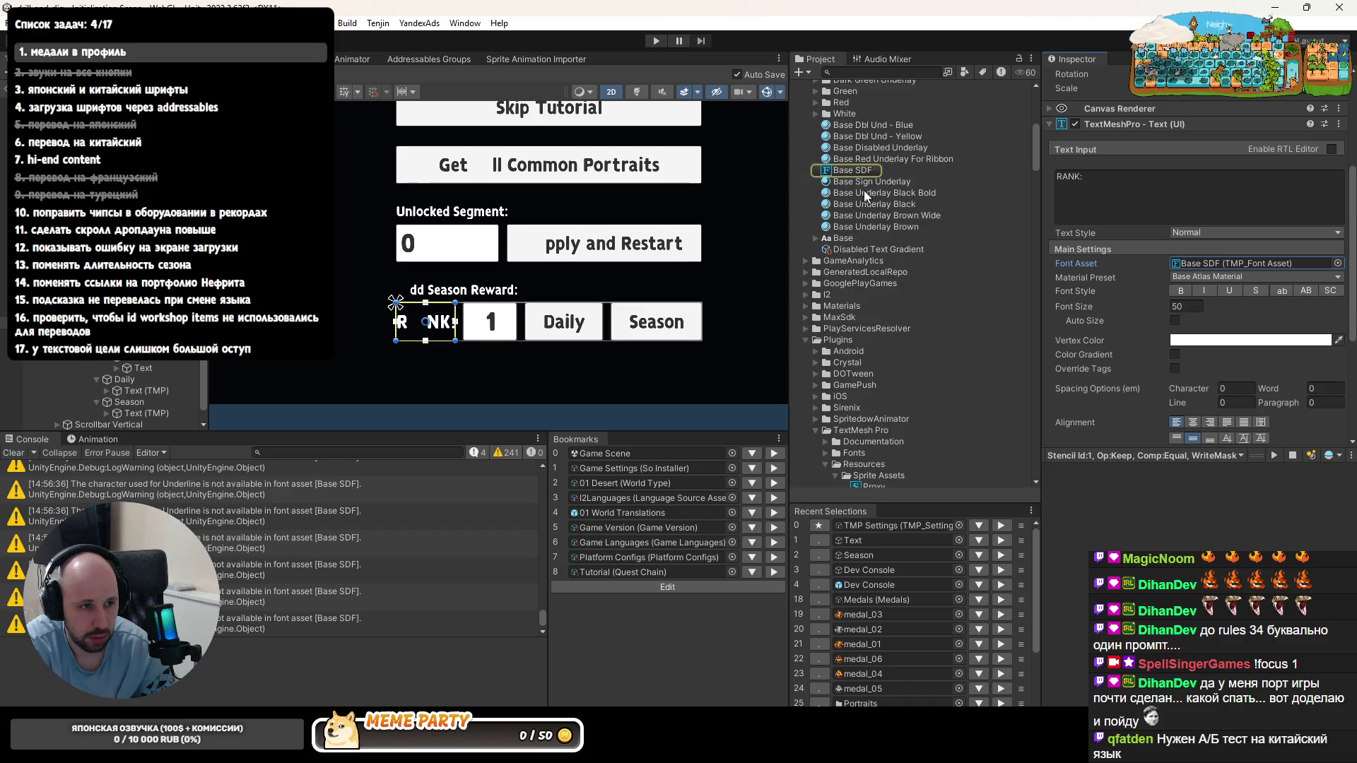
{"action": "left_click", "coordinate": [849, 171]}
{"action": "scroll", "coordinate": [1187, 400], "scroll_direction": "down", "scroll_amount": 2}
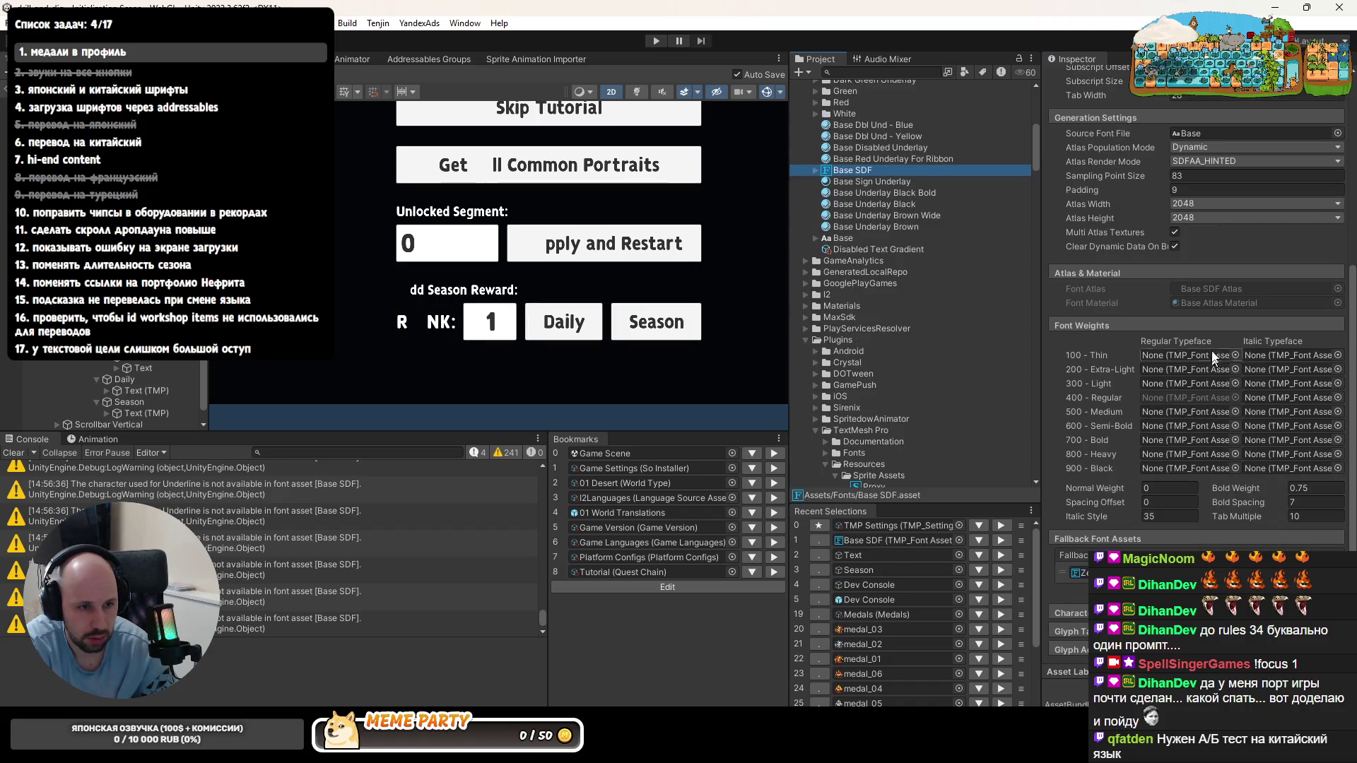
{"action": "scroll", "coordinate": [850, 247], "scroll_direction": "up", "scroll_amount": 2}
{"action": "scroll", "coordinate": [851, 247], "scroll_direction": "up", "scroll_amount": 2}
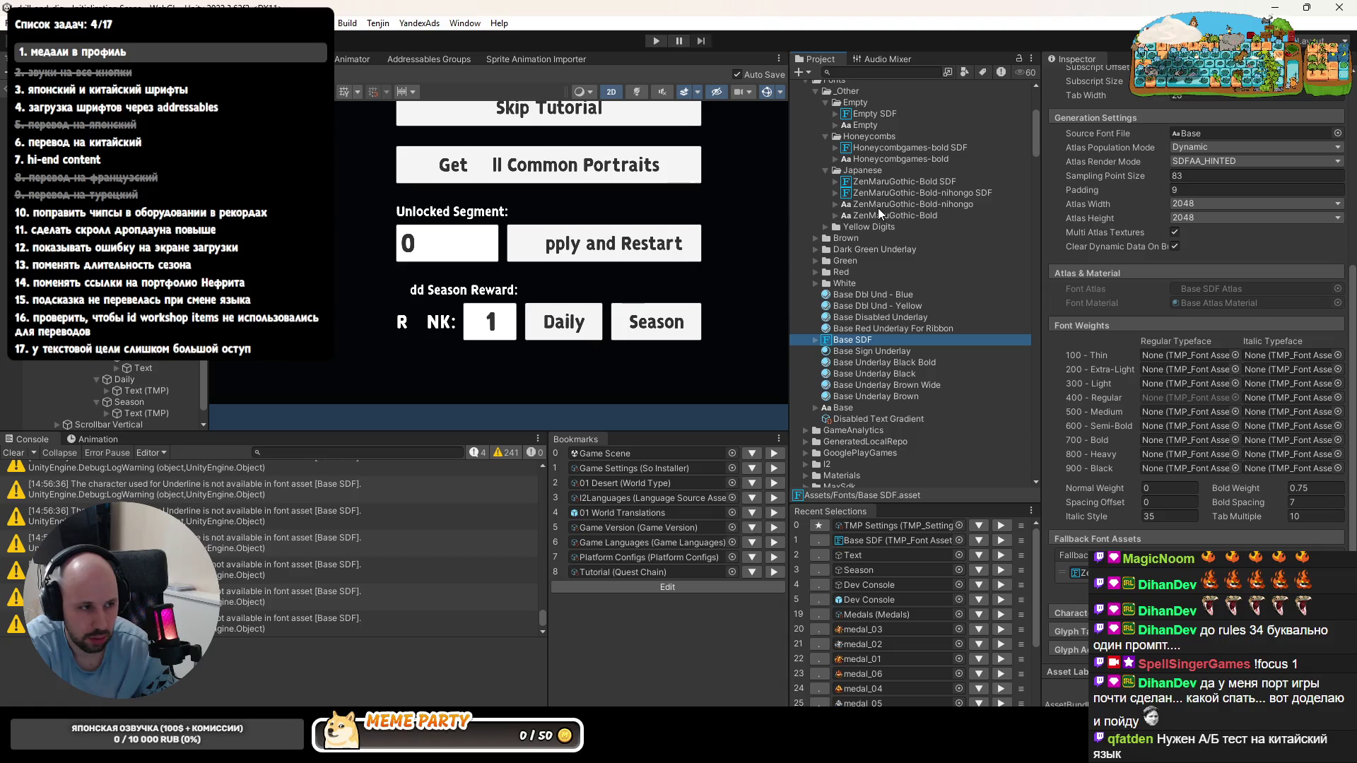
{"action": "left_click", "coordinate": [874, 149]}
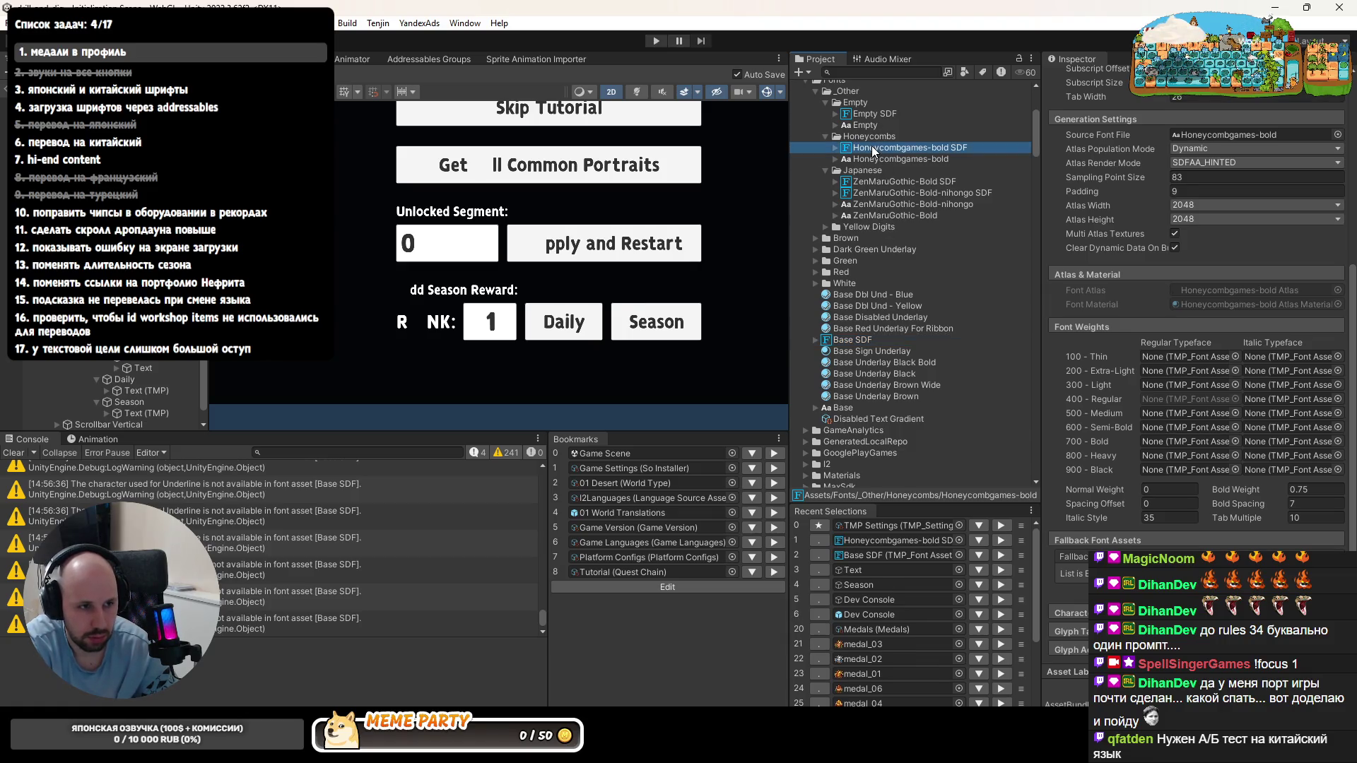
{"action": "left_click", "coordinate": [884, 183]}
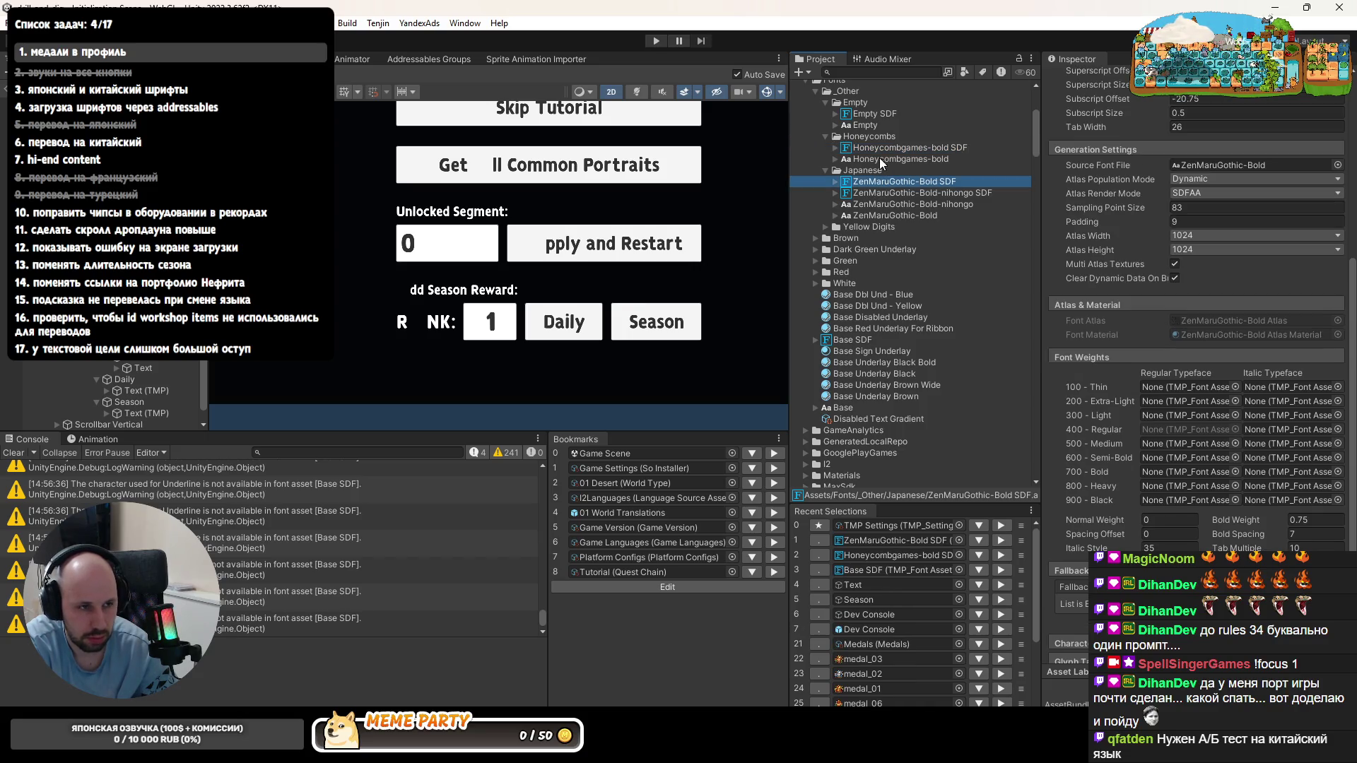
{"action": "left_click", "coordinate": [884, 149]}
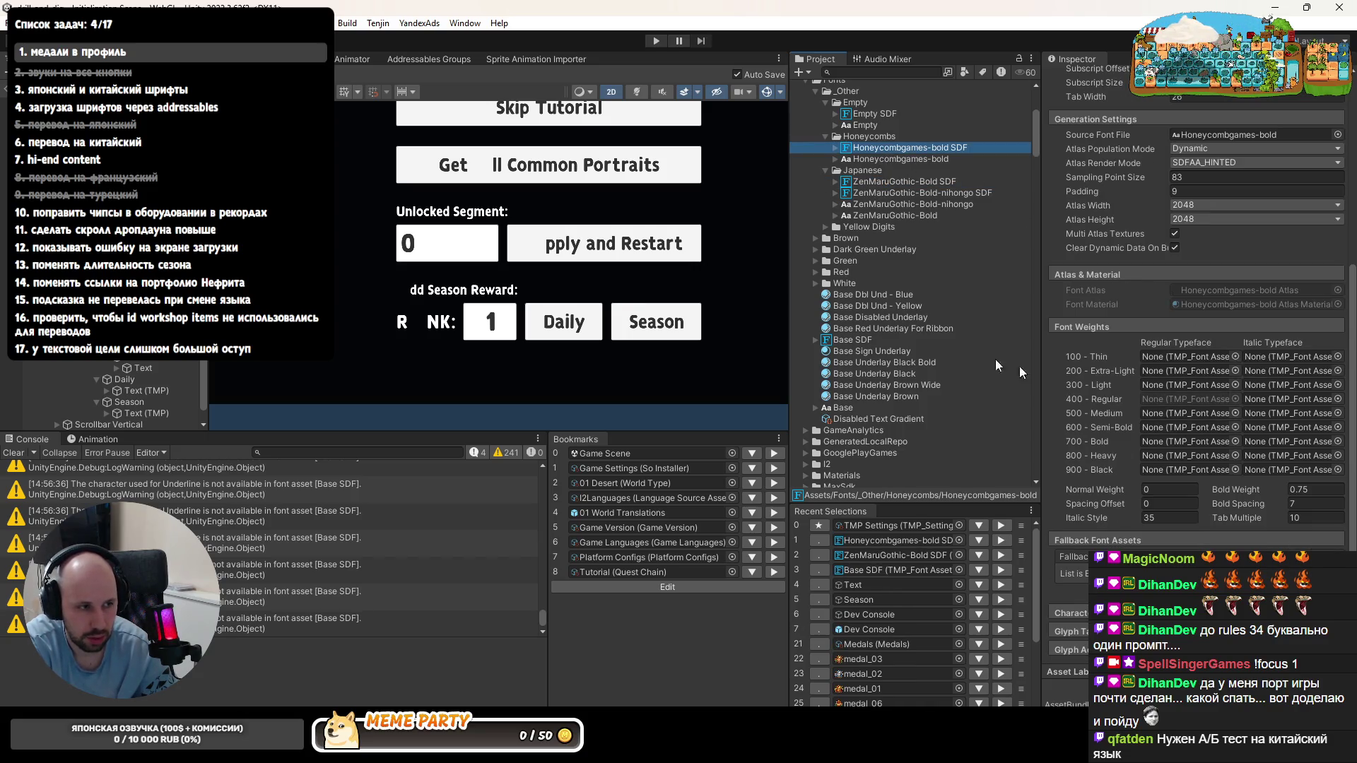
{"action": "scroll", "coordinate": [1195, 205], "scroll_direction": "up", "scroll_amount": 3}
{"action": "scroll", "coordinate": [1194, 208], "scroll_direction": "up", "scroll_amount": 2}
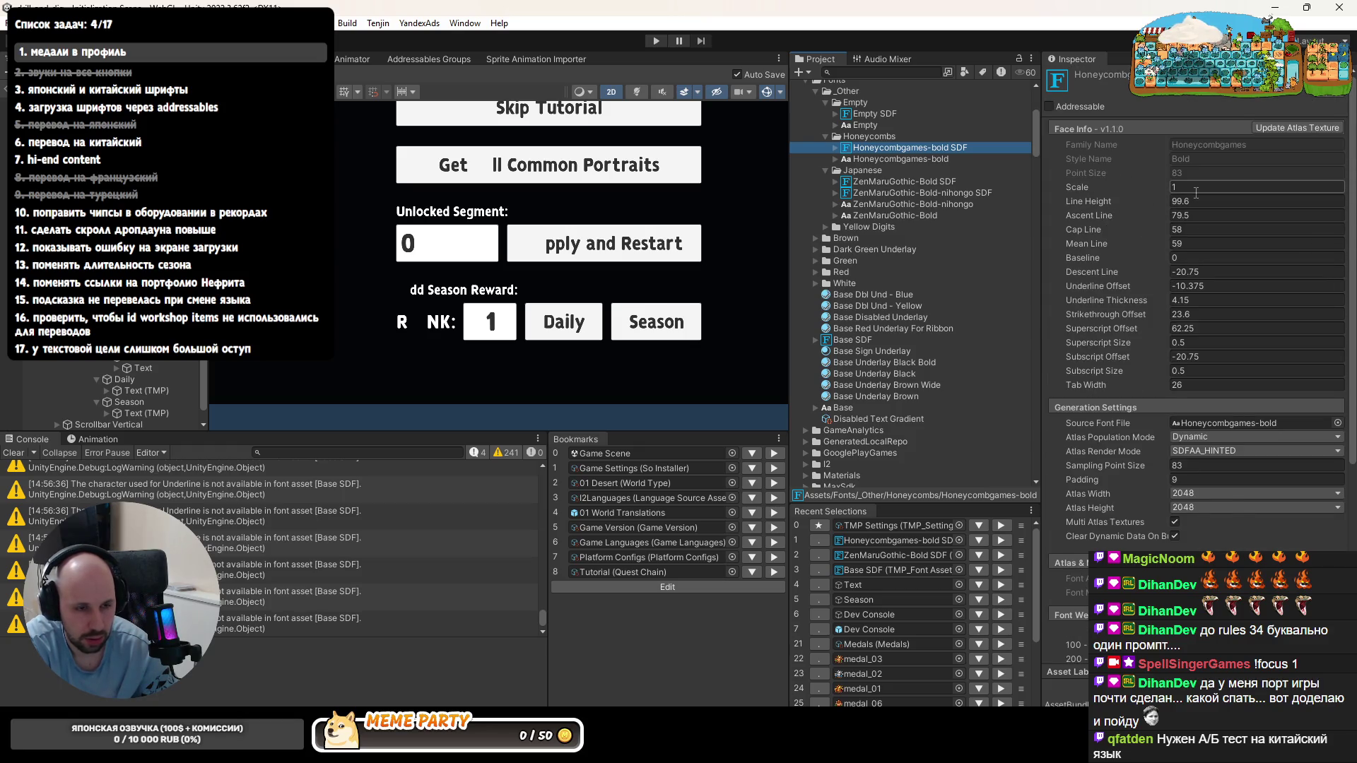
{"action": "scroll", "coordinate": [1207, 425], "scroll_direction": "down", "scroll_amount": 3}
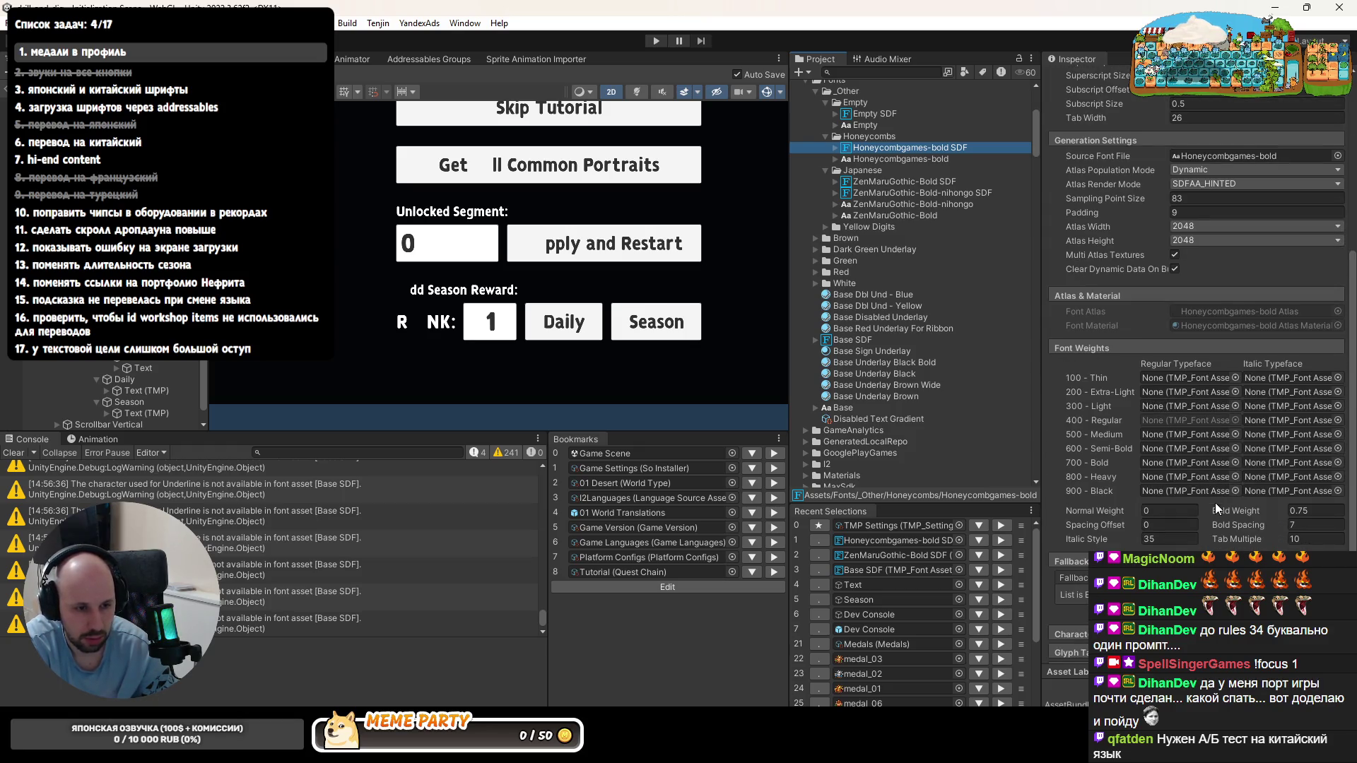
{"action": "scroll", "coordinate": [1216, 492], "scroll_direction": "down", "scroll_amount": 2}
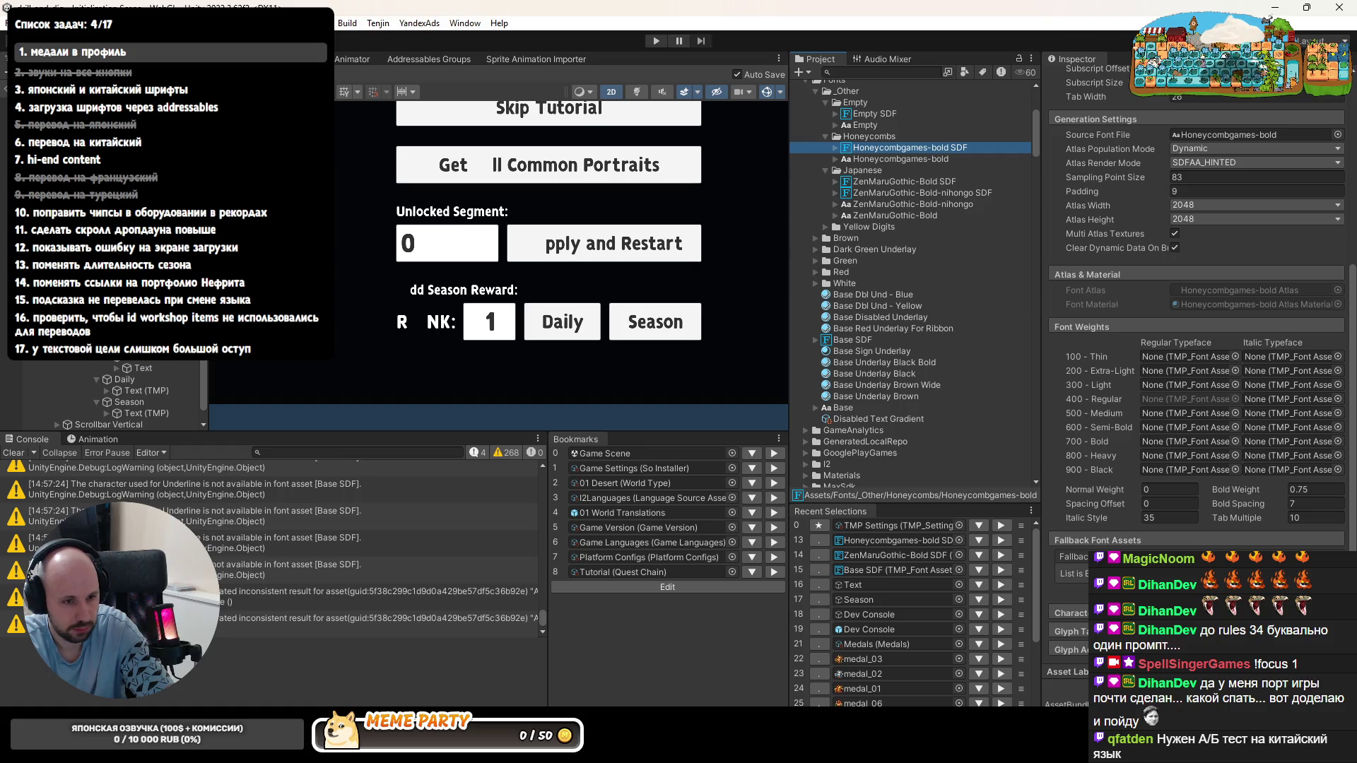
- Minimize Unity Editor and close the File Explorer window
{"action": "left_click", "coordinate": [1341, 10]}
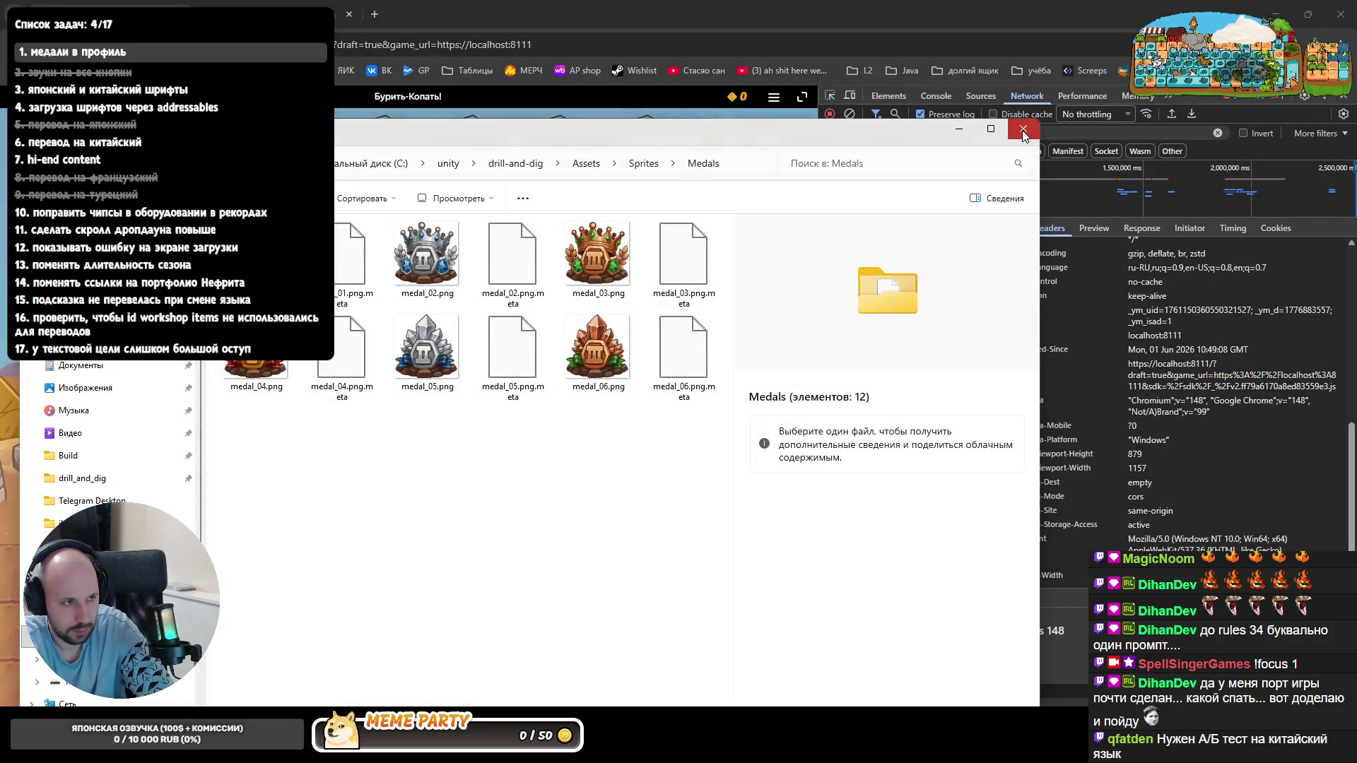
{"action": "left_click", "coordinate": [1023, 130]}
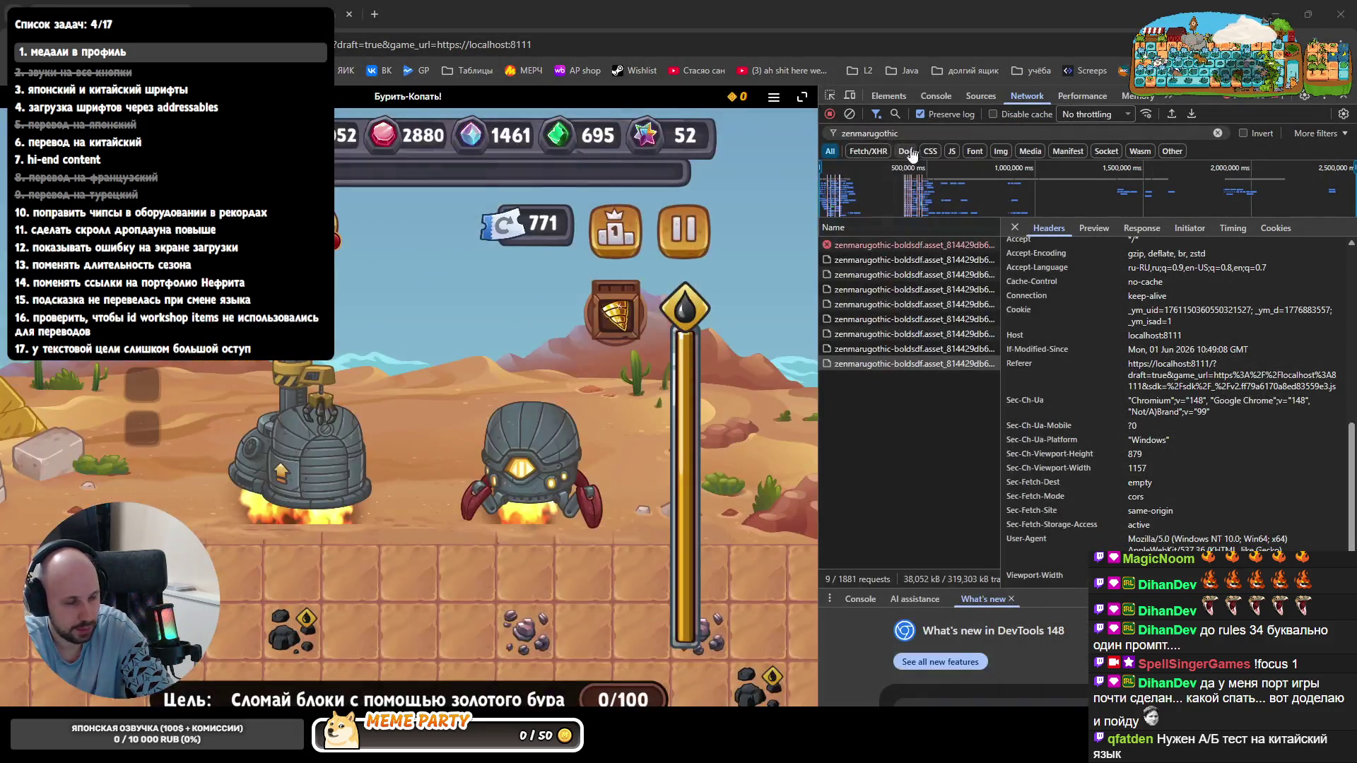
- Minimize the browser, launch Unity Hub from Windows search, and switch back to Chrome
{"action": "left_click", "coordinate": [1287, 6]}
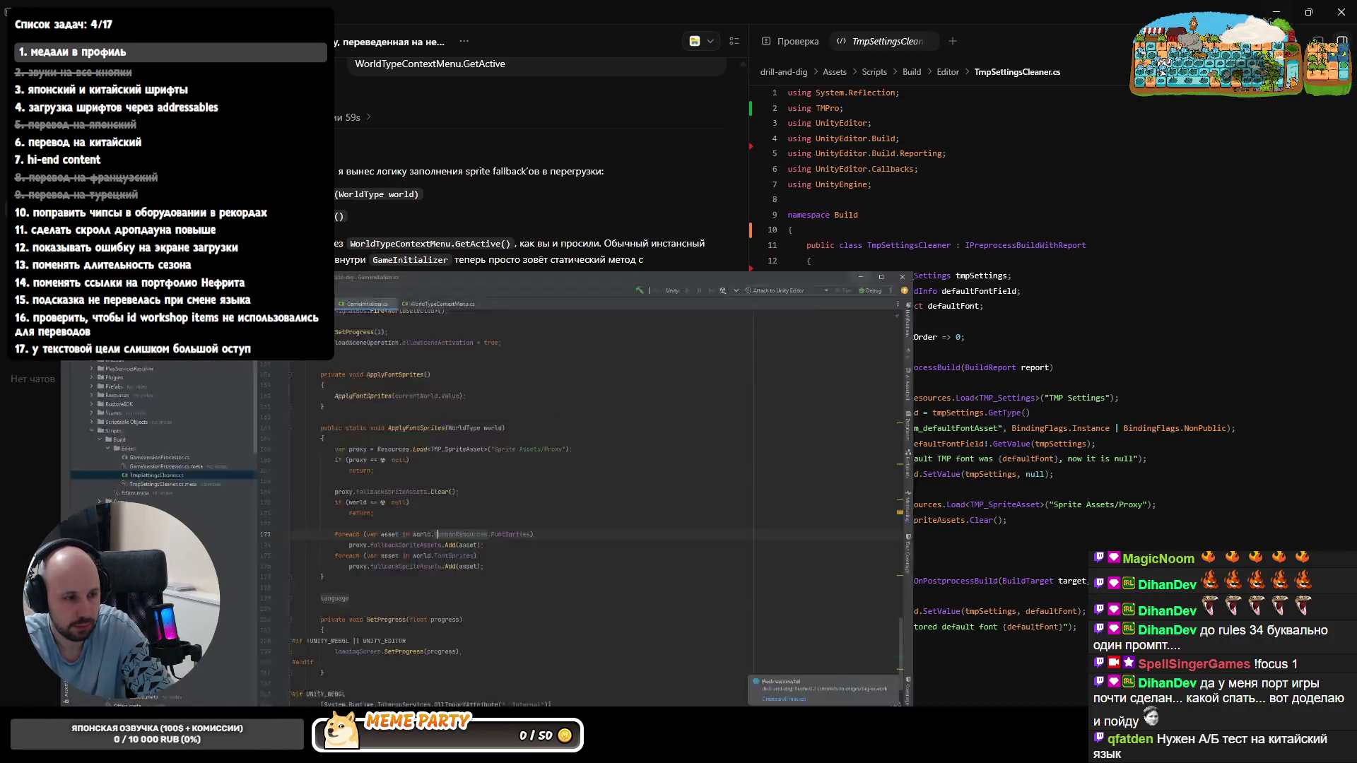
{"action": "key", "text": "alt+Tab"}
{"action": "type", "text": "h"}
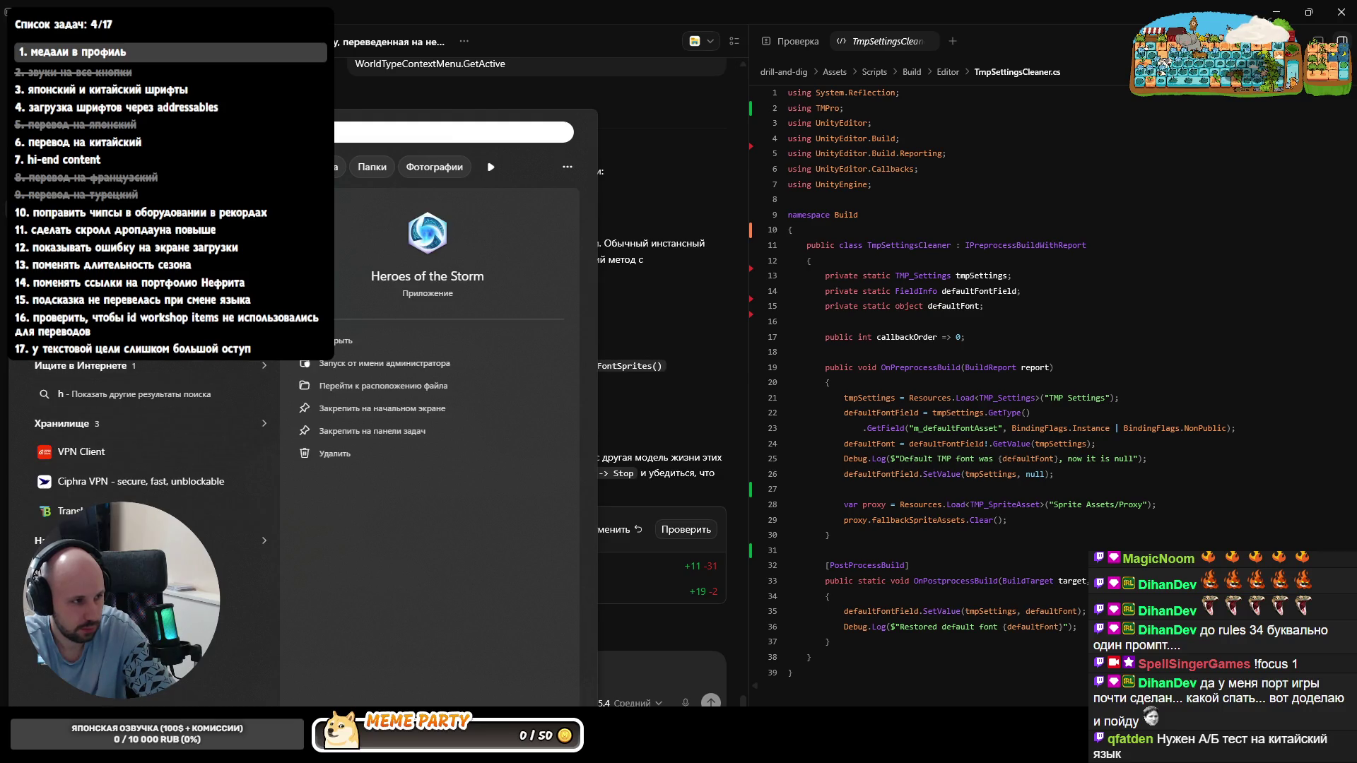
{"action": "type", "text": "ub"}
{"action": "key", "text": "Return"}
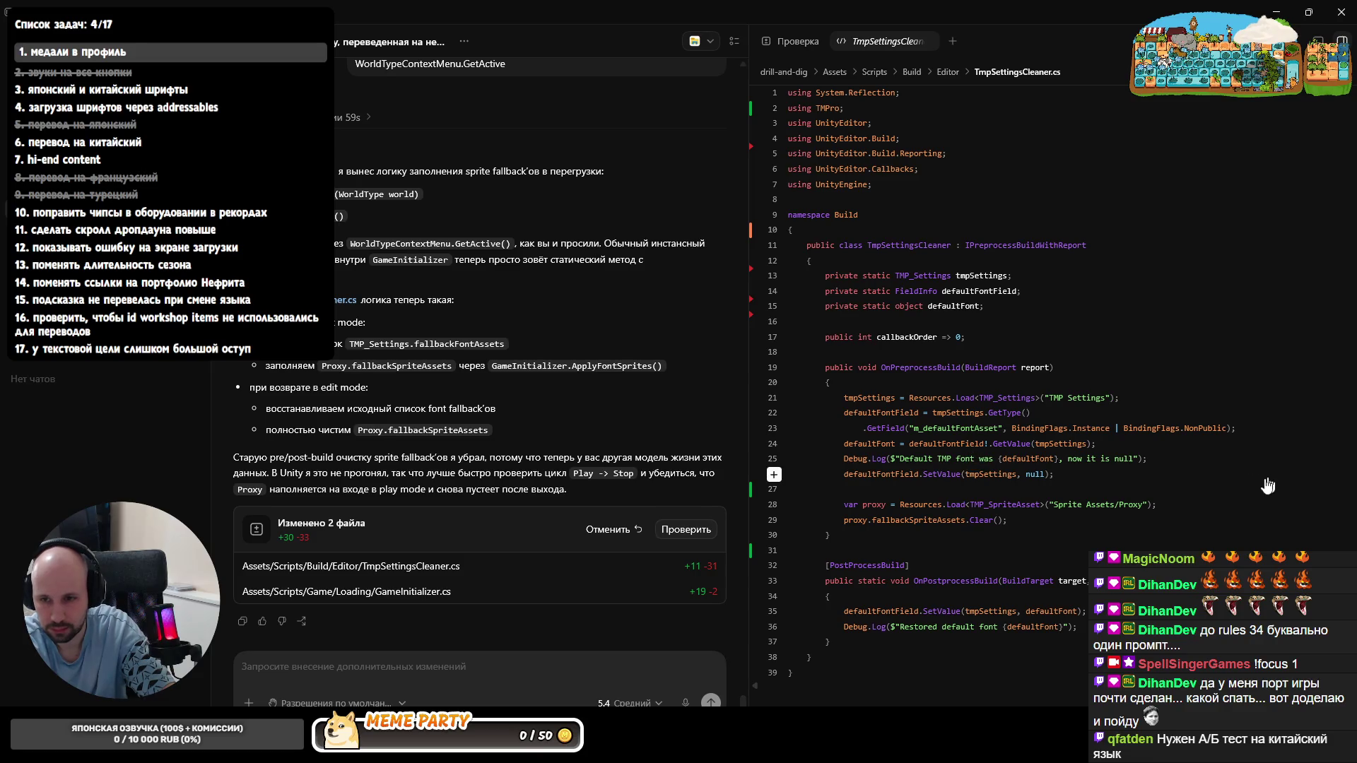
{"action": "key", "text": "alt+Tab"}
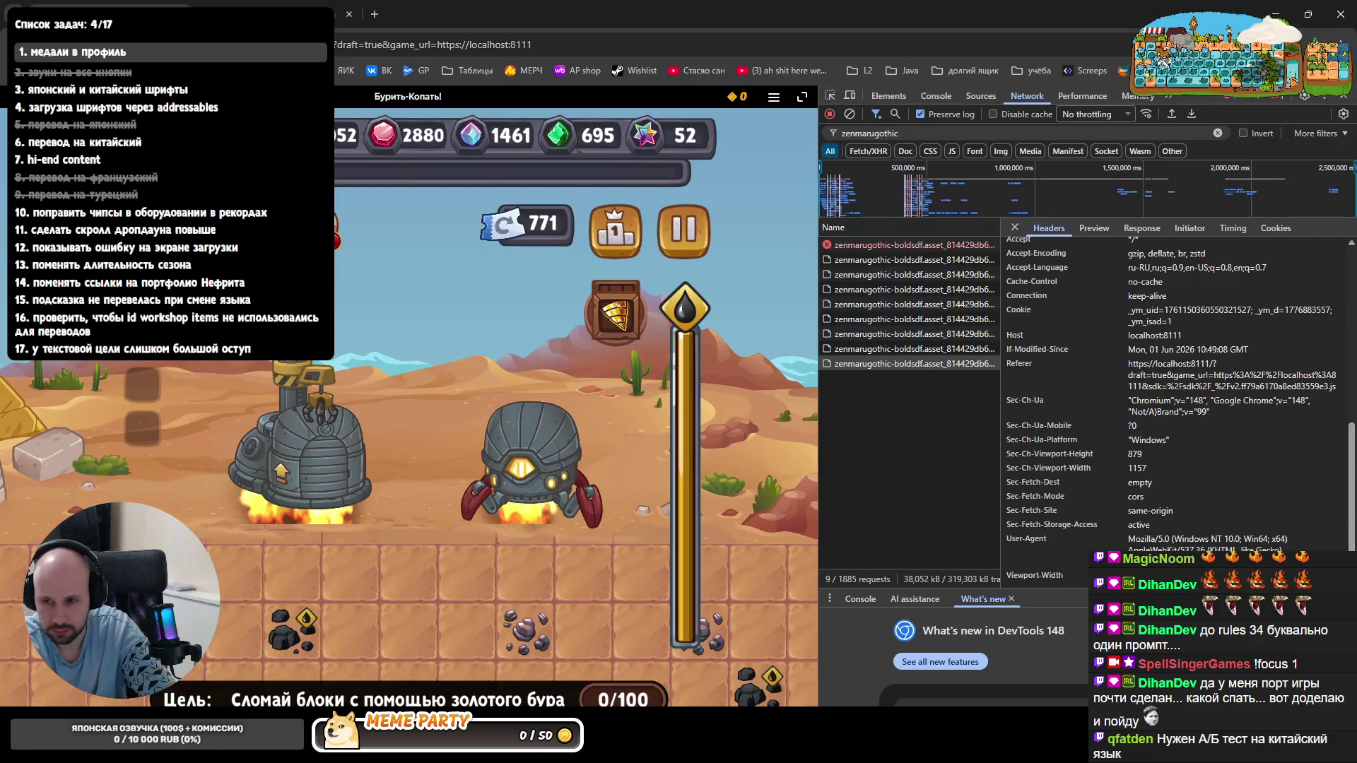
- Close the stray blank tab and open the drill-and-dig project from Unity Hub
{"action": "key", "text": "ctrl+t"}
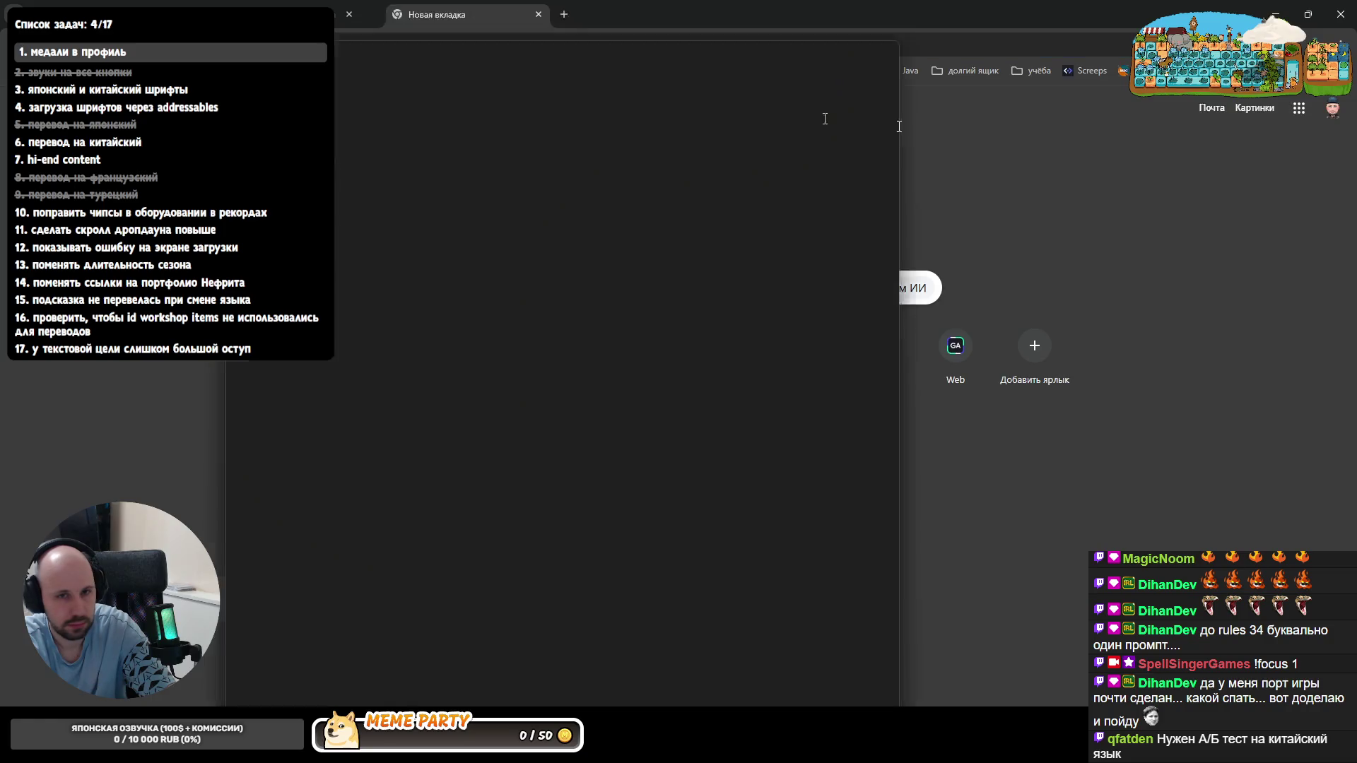
{"action": "key", "text": "ctrl+w"}
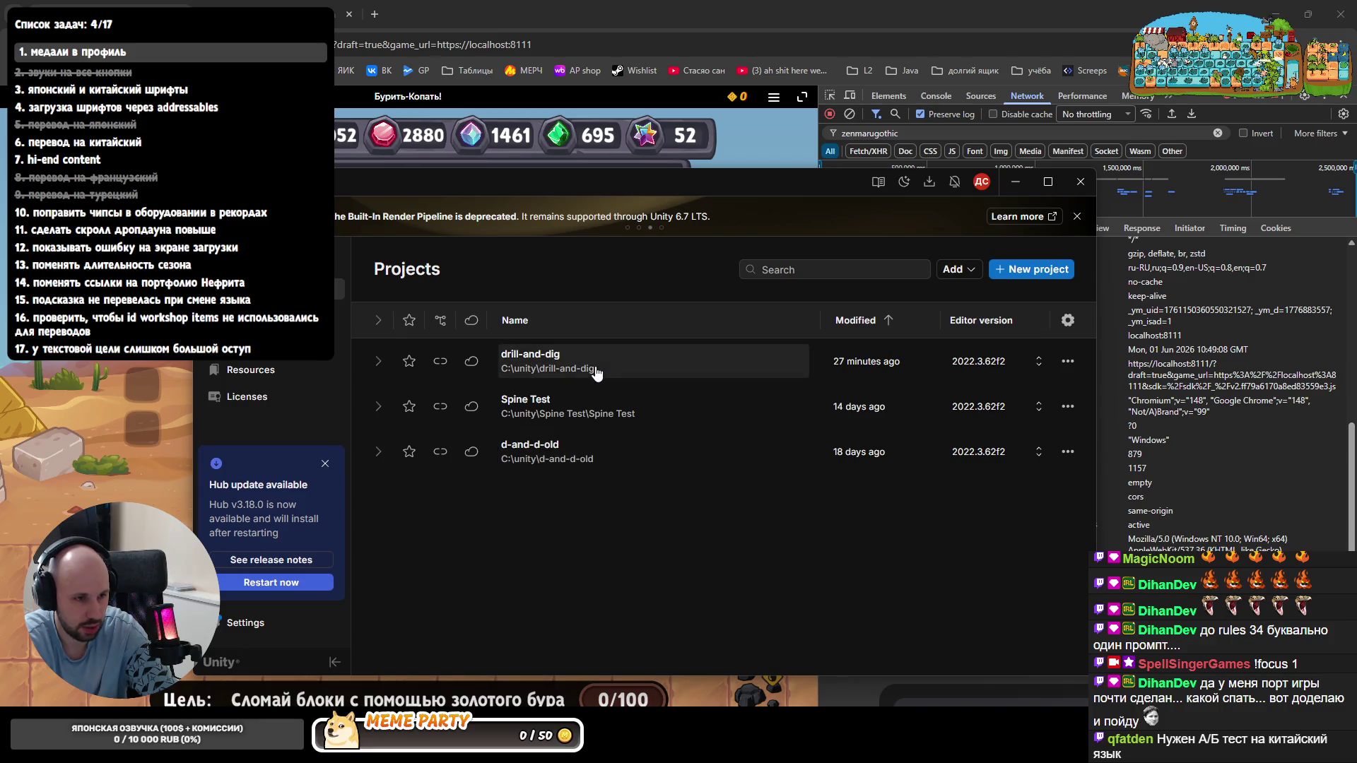
{"action": "left_click", "coordinate": [596, 373]}
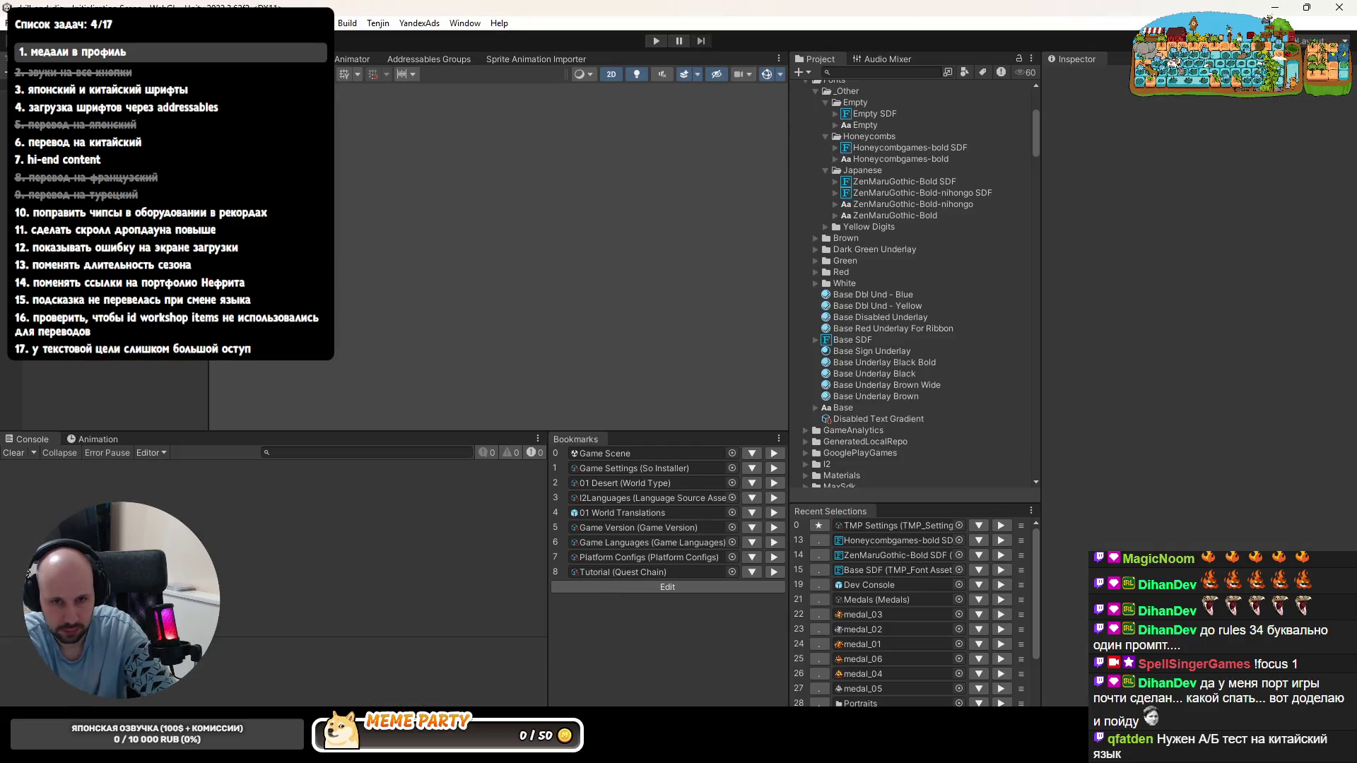
- Briefly toggle Play mode, then open the Dev Console prefab for editing
{"action": "left_click", "coordinate": [655, 42]}
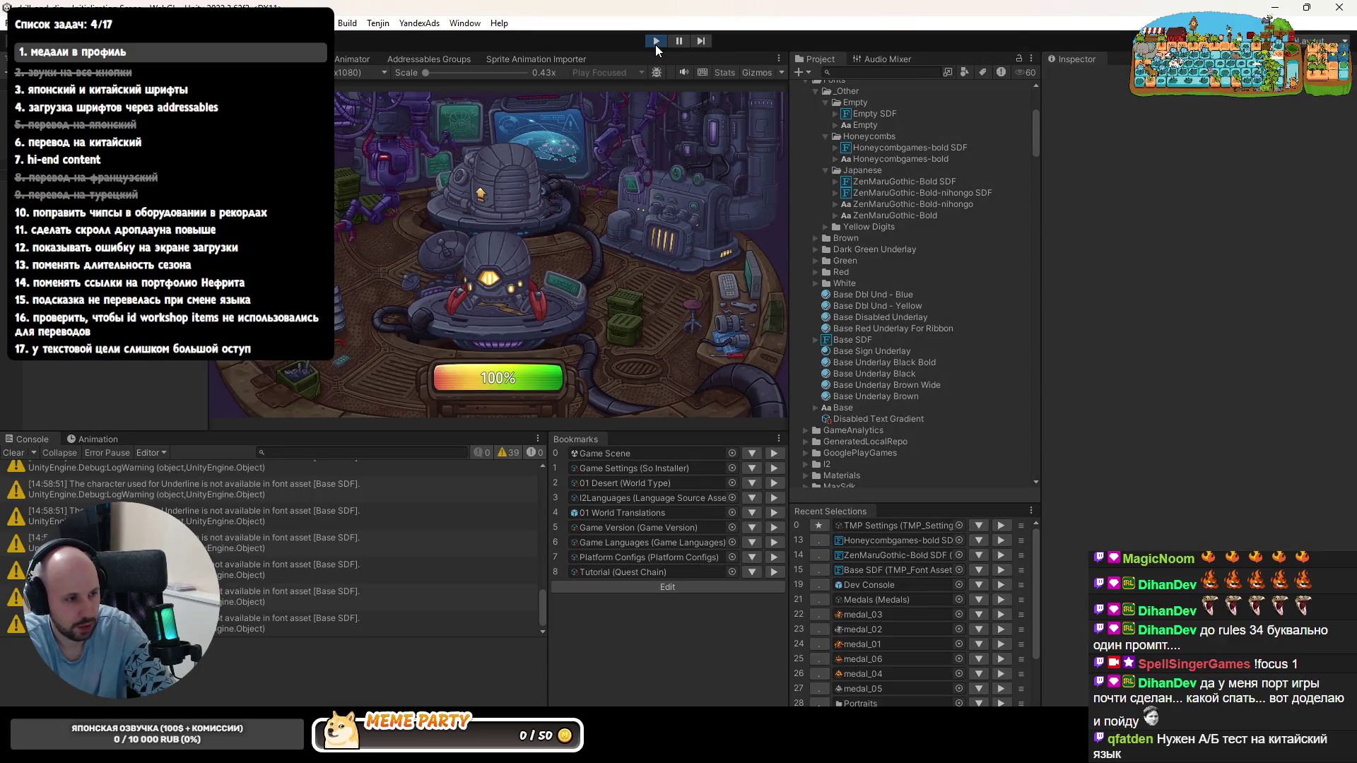
{"action": "left_click", "coordinate": [655, 45]}
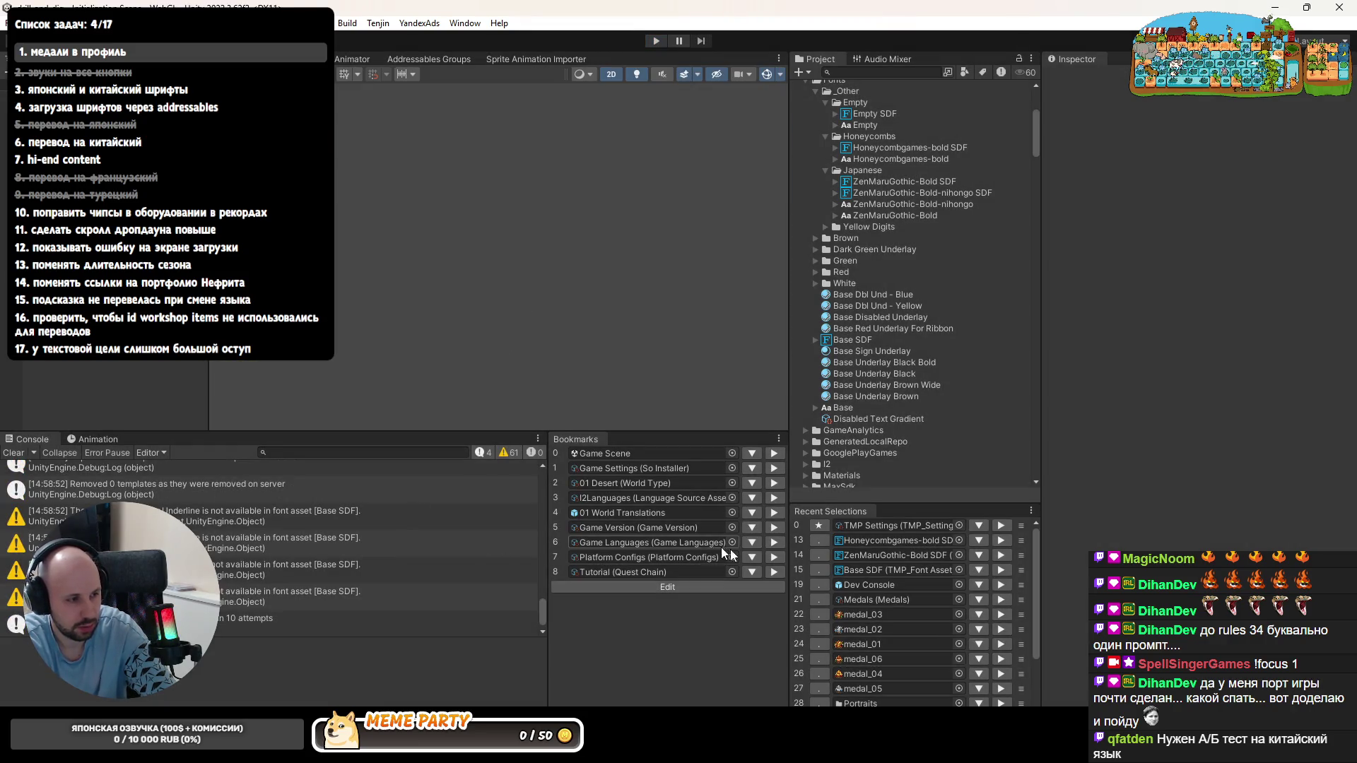
{"action": "left_click", "coordinate": [872, 585]}
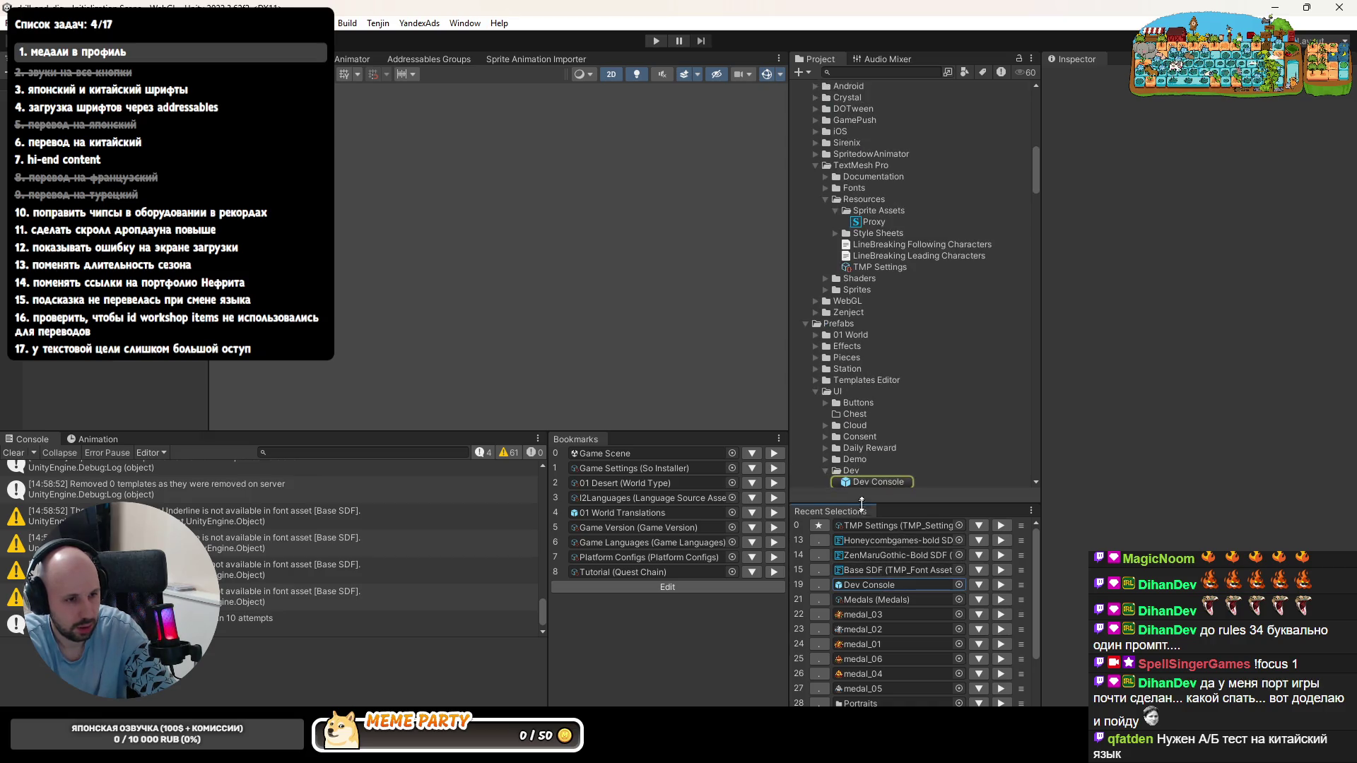
{"action": "double_click", "coordinate": [872, 483]}
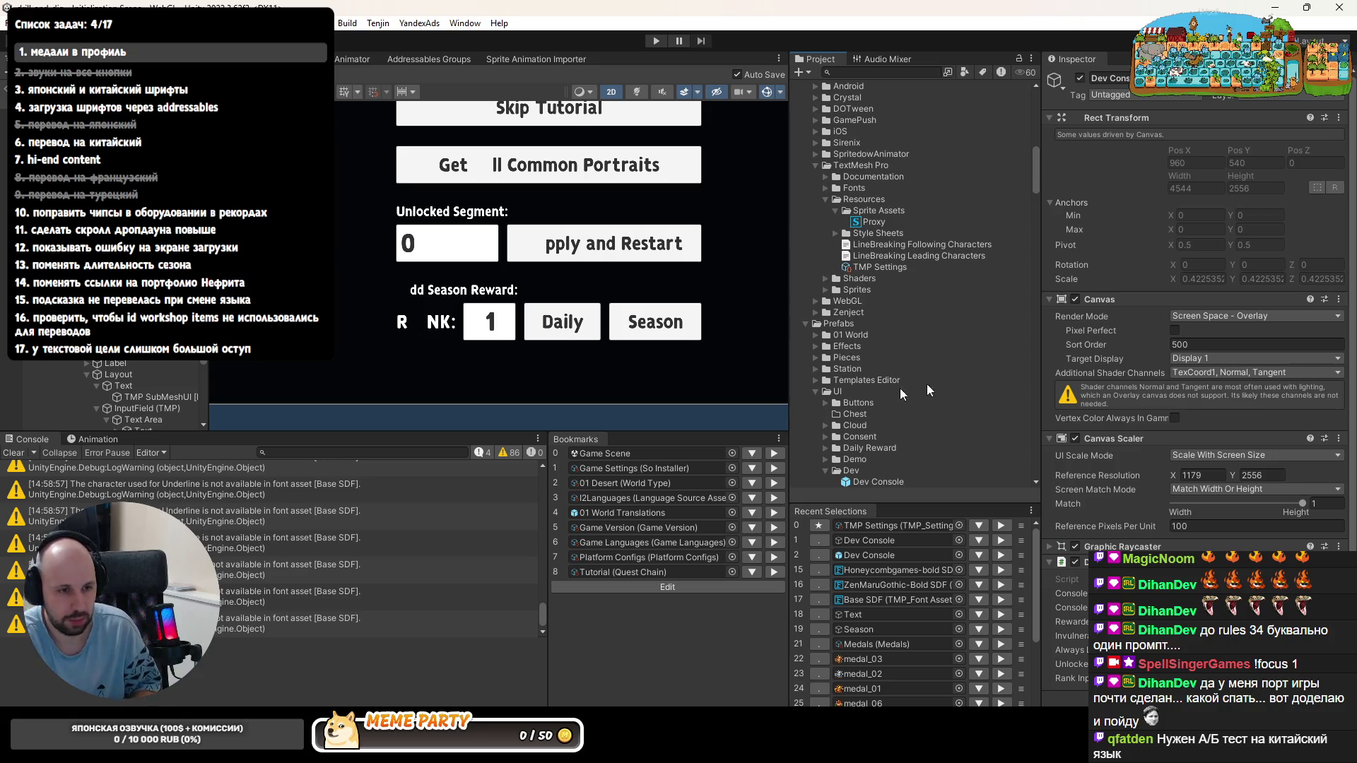
- Inspect the Honeycombgames-bold SDF font, its Font Material and its Atlas texture import settings
{"action": "left_click", "coordinate": [896, 570]}
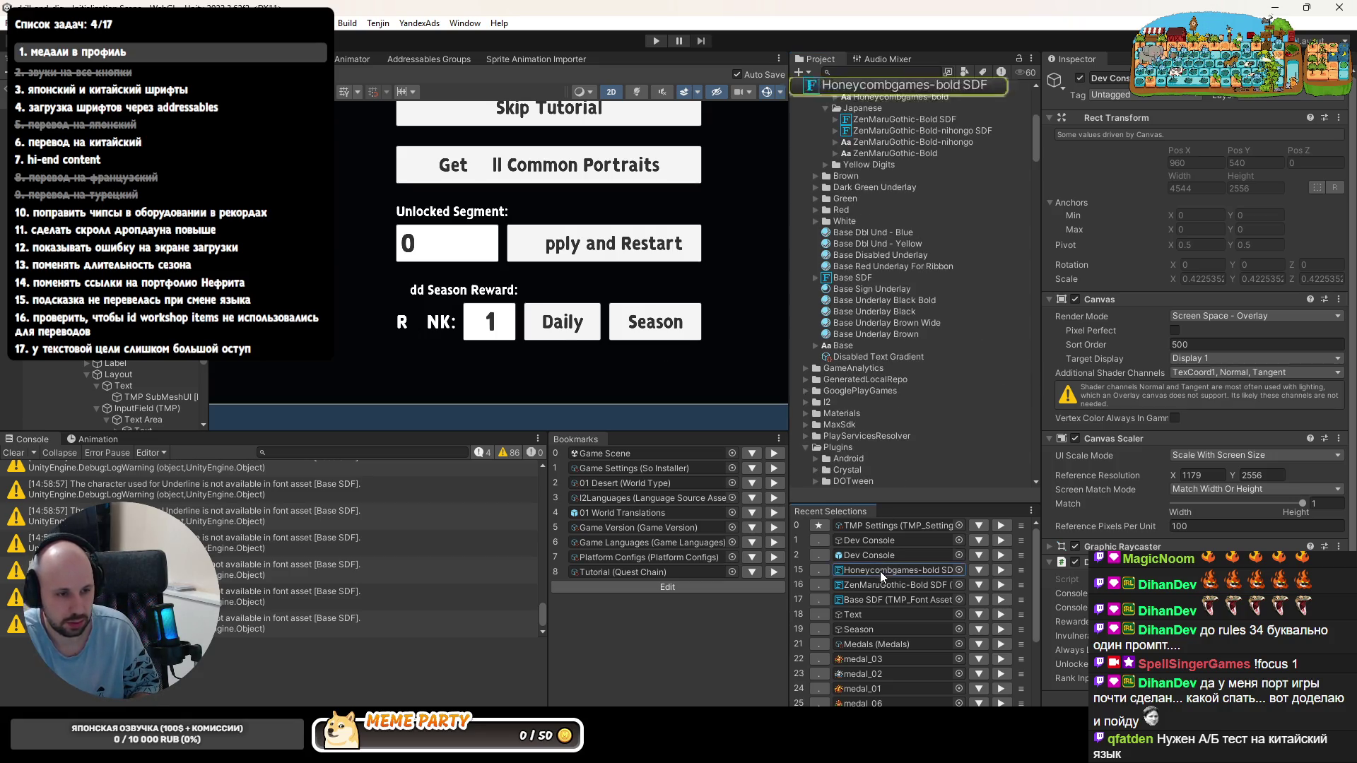
{"action": "left_click", "coordinate": [883, 266]}
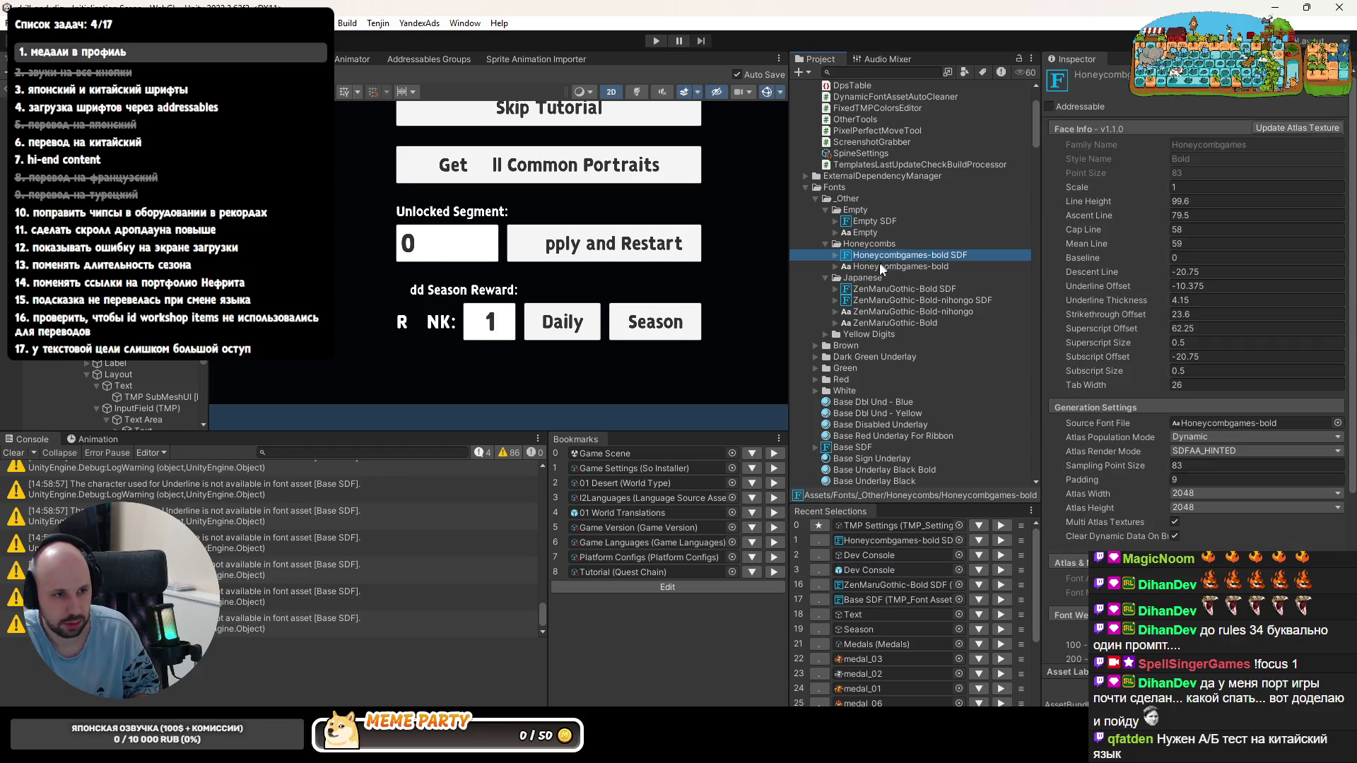
{"action": "left_click", "coordinate": [836, 266]}
{"action": "left_click", "coordinate": [880, 278]}
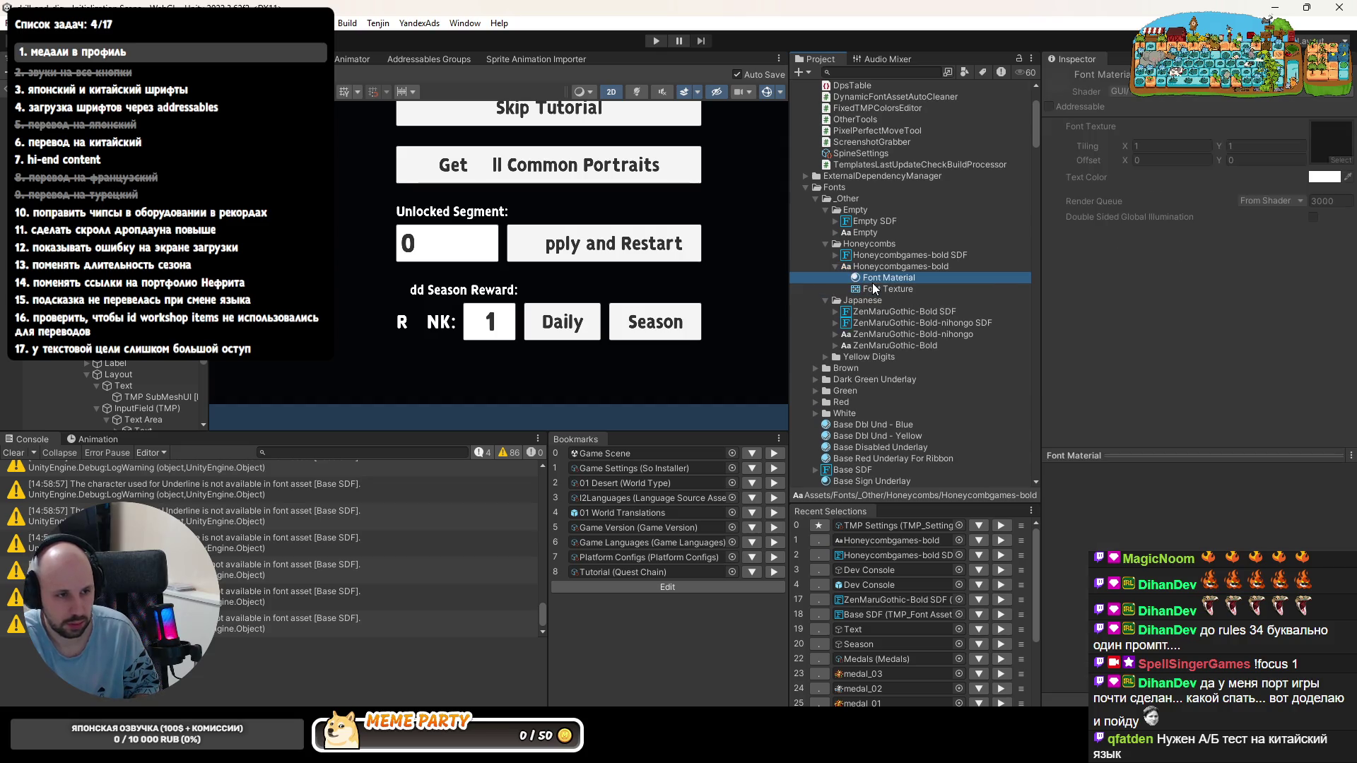
{"action": "left_click", "coordinate": [875, 279]}
{"action": "left_click", "coordinate": [844, 256]}
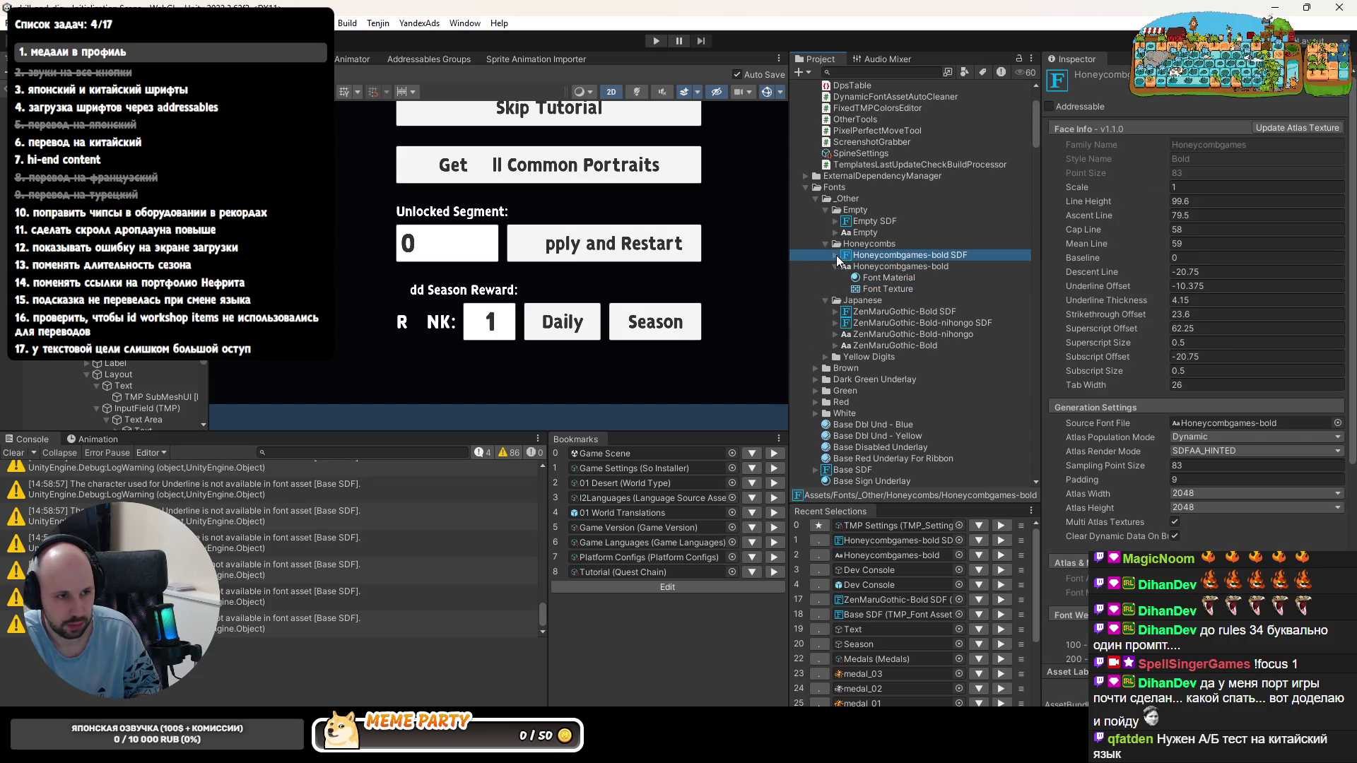
{"action": "left_click", "coordinate": [837, 257]}
{"action": "left_click", "coordinate": [877, 278]}
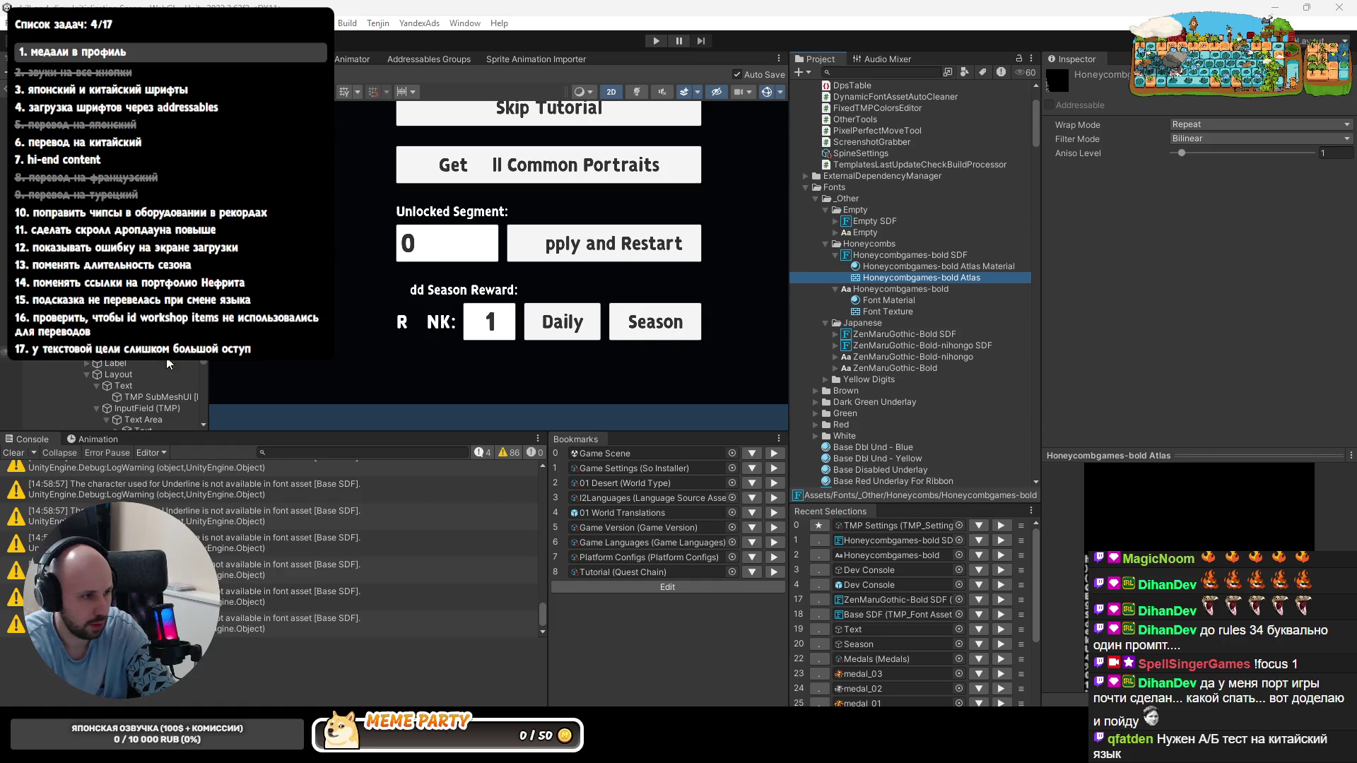
{"action": "scroll", "coordinate": [424, 281], "scroll_direction": "up", "scroll_amount": 3}
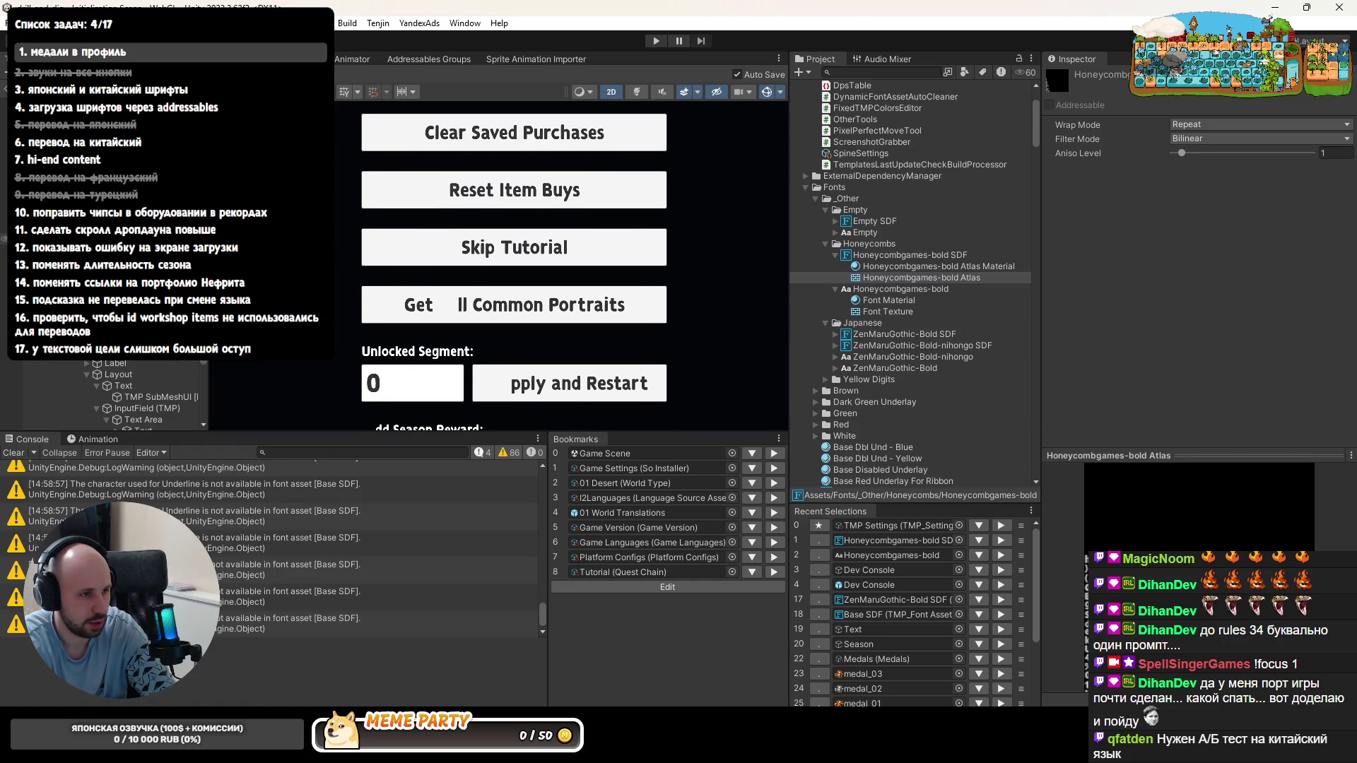
{"action": "scroll", "coordinate": [67, 420], "scroll_direction": "down", "scroll_amount": 3}
- Paste the alphabet into the Unlocked Segment label and stretch its rect taller for two lines
{"action": "left_click", "coordinate": [108, 403]}
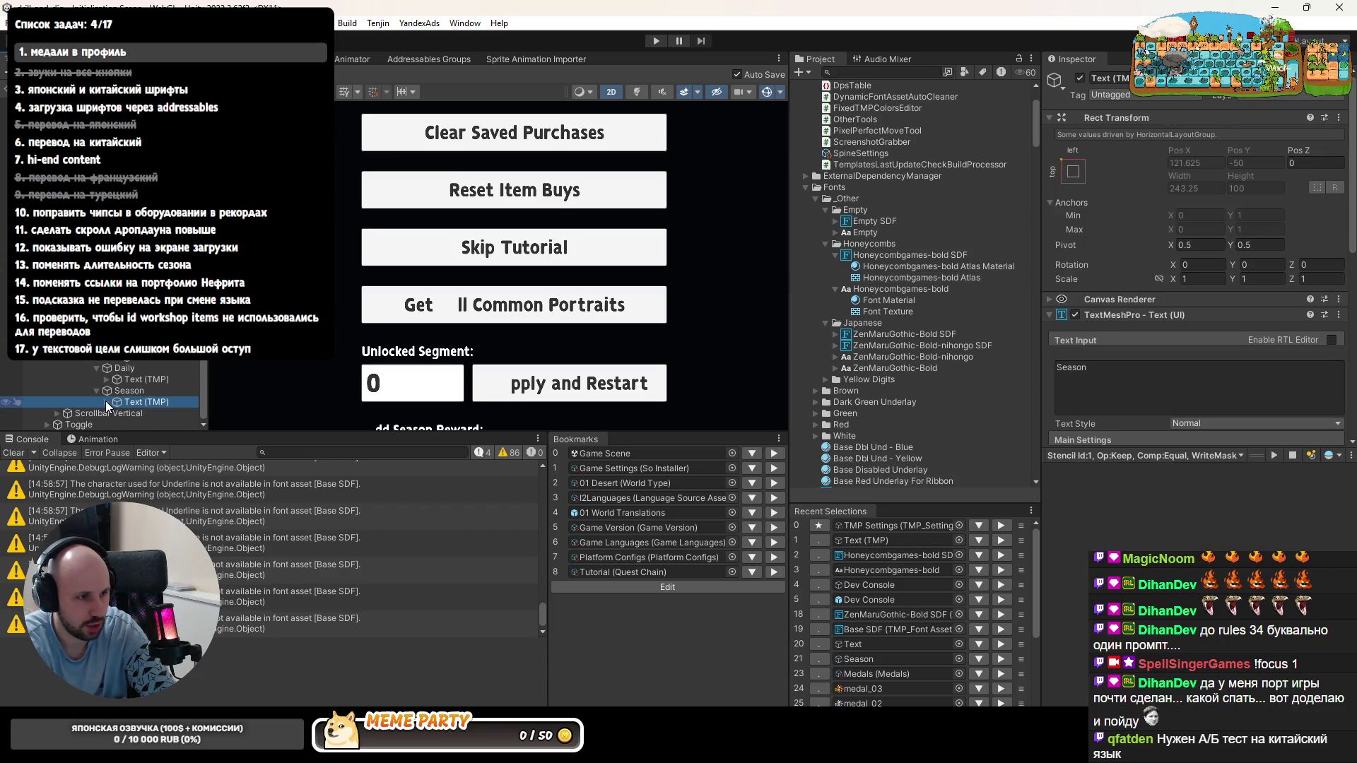
{"action": "left_click", "coordinate": [116, 381]}
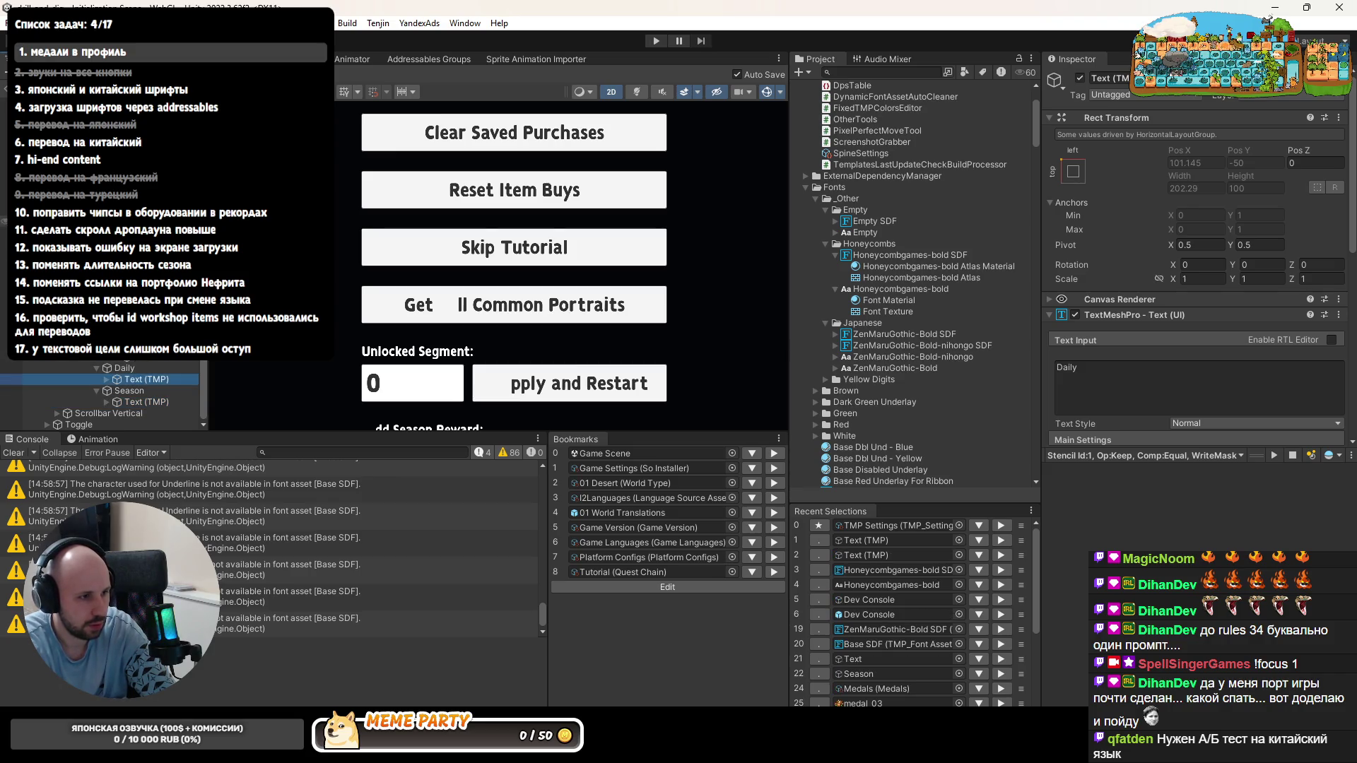
{"action": "left_click", "coordinate": [447, 296]}
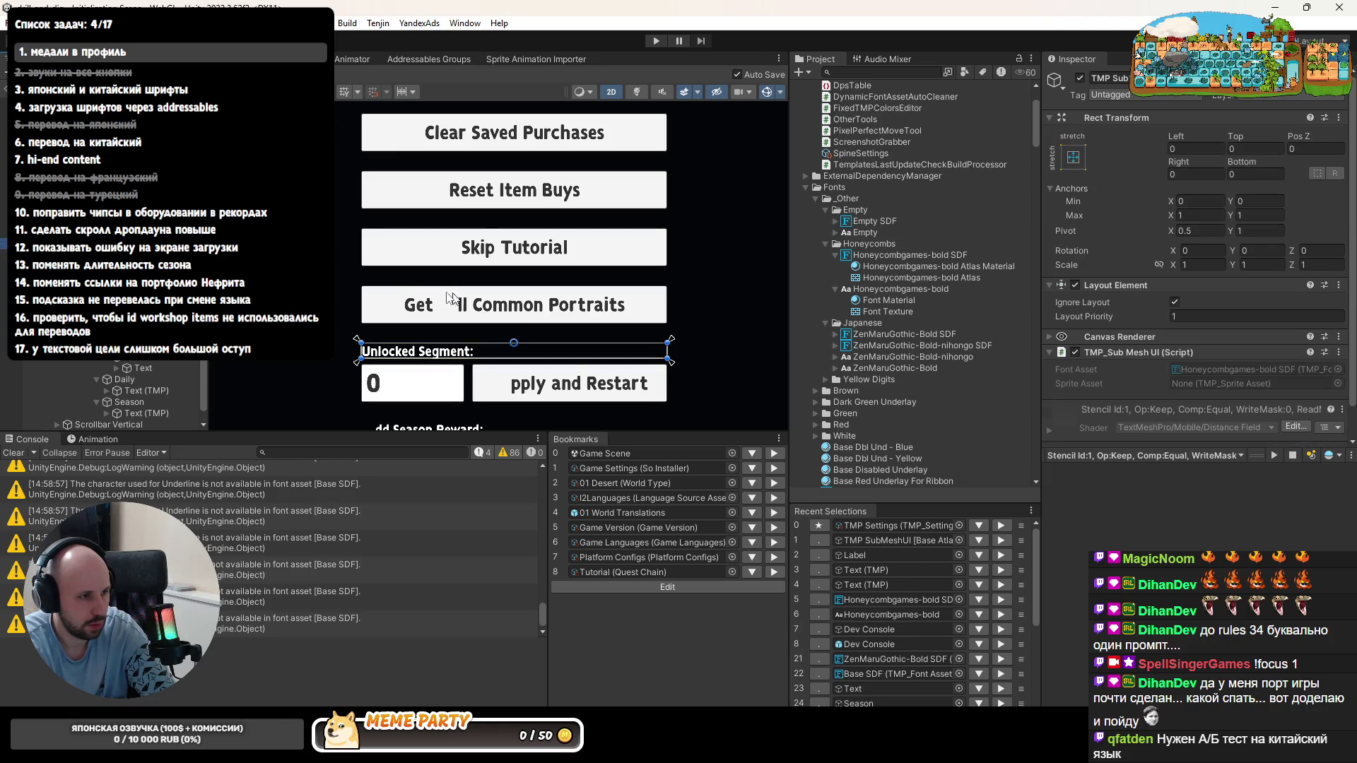
{"action": "left_click", "coordinate": [450, 337]}
{"action": "type", "text": "Aa Bb Cc Dd Ee Ff Gg Hh Ii Jj Kk Ll Mm Nn Oo Pp Qq Rr Ss Tt Uu Vv Ww Xx Yy Zz"}
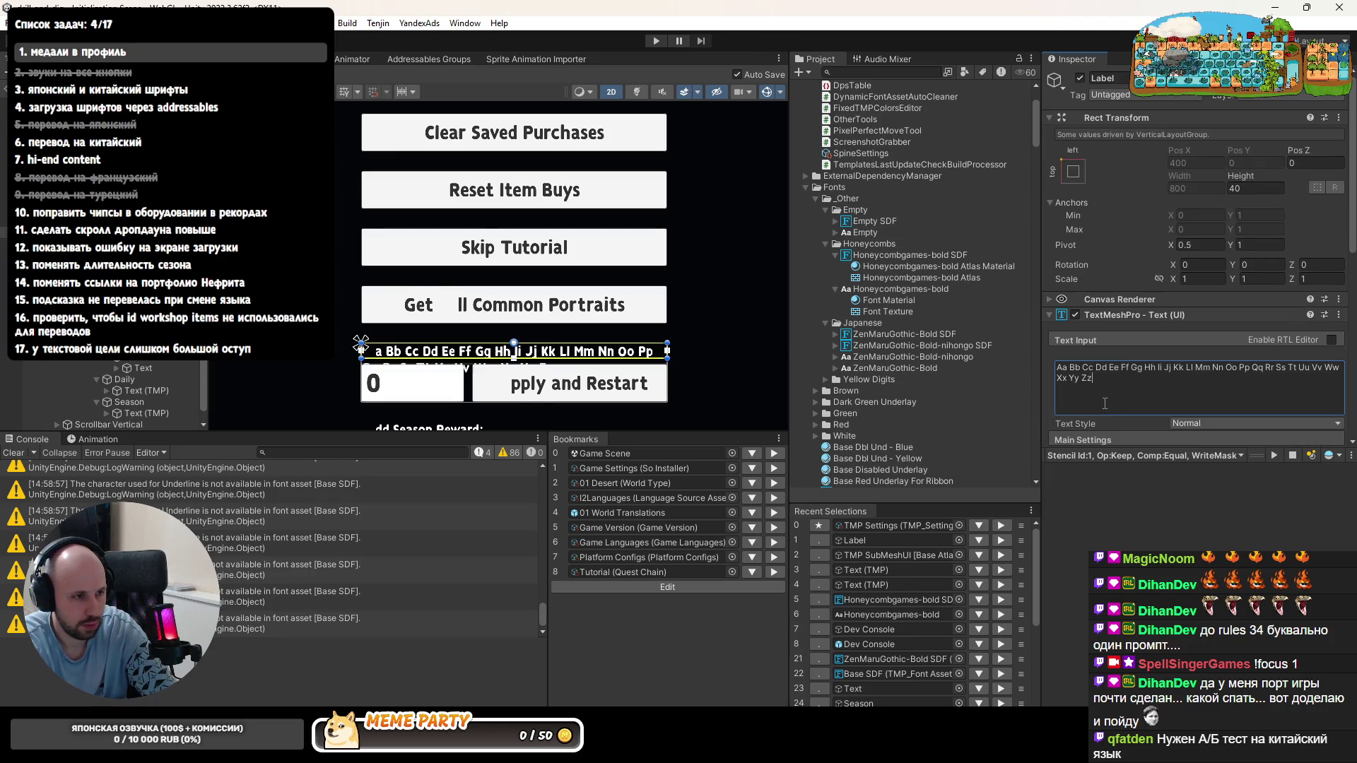
{"action": "scroll", "coordinate": [451, 337], "scroll_direction": "up", "scroll_amount": 3}
{"action": "scroll", "coordinate": [466, 278], "scroll_direction": "down", "scroll_amount": 1}
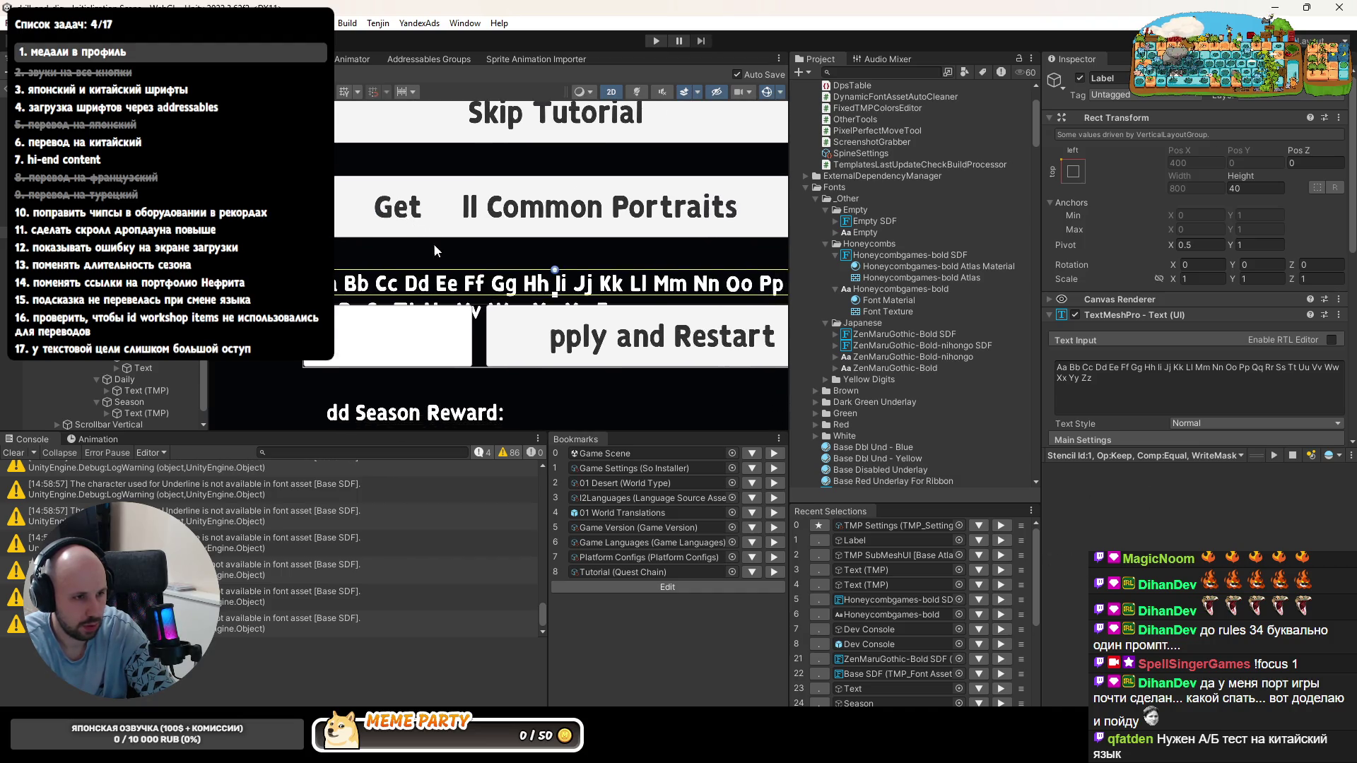
{"action": "left_click_drag", "start_coordinate": [467, 282], "coordinate": [510, 102]}
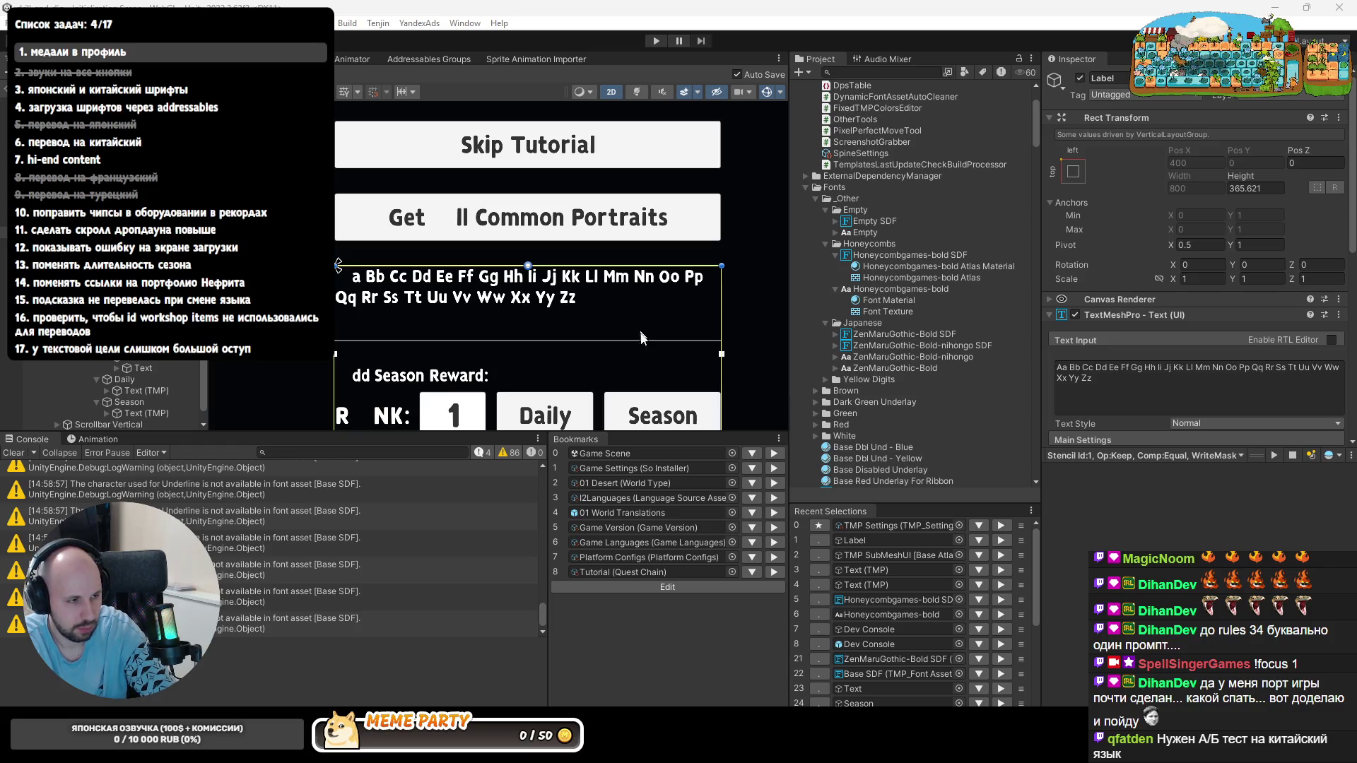
{"action": "scroll", "coordinate": [1137, 382], "scroll_direction": "down", "scroll_amount": 3}
{"action": "left_click", "coordinate": [1230, 339]}
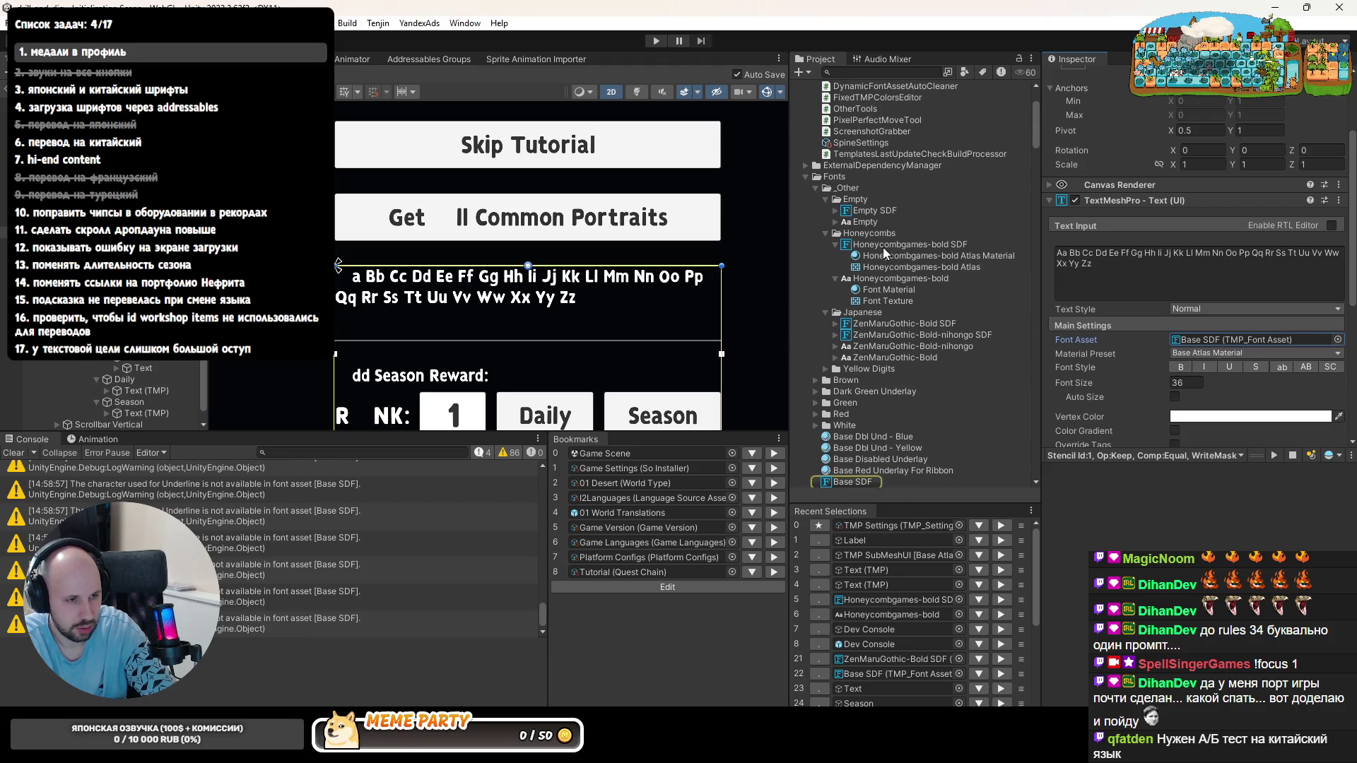
{"action": "left_click_drag", "start_coordinate": [885, 259], "coordinate": [1237, 348]}
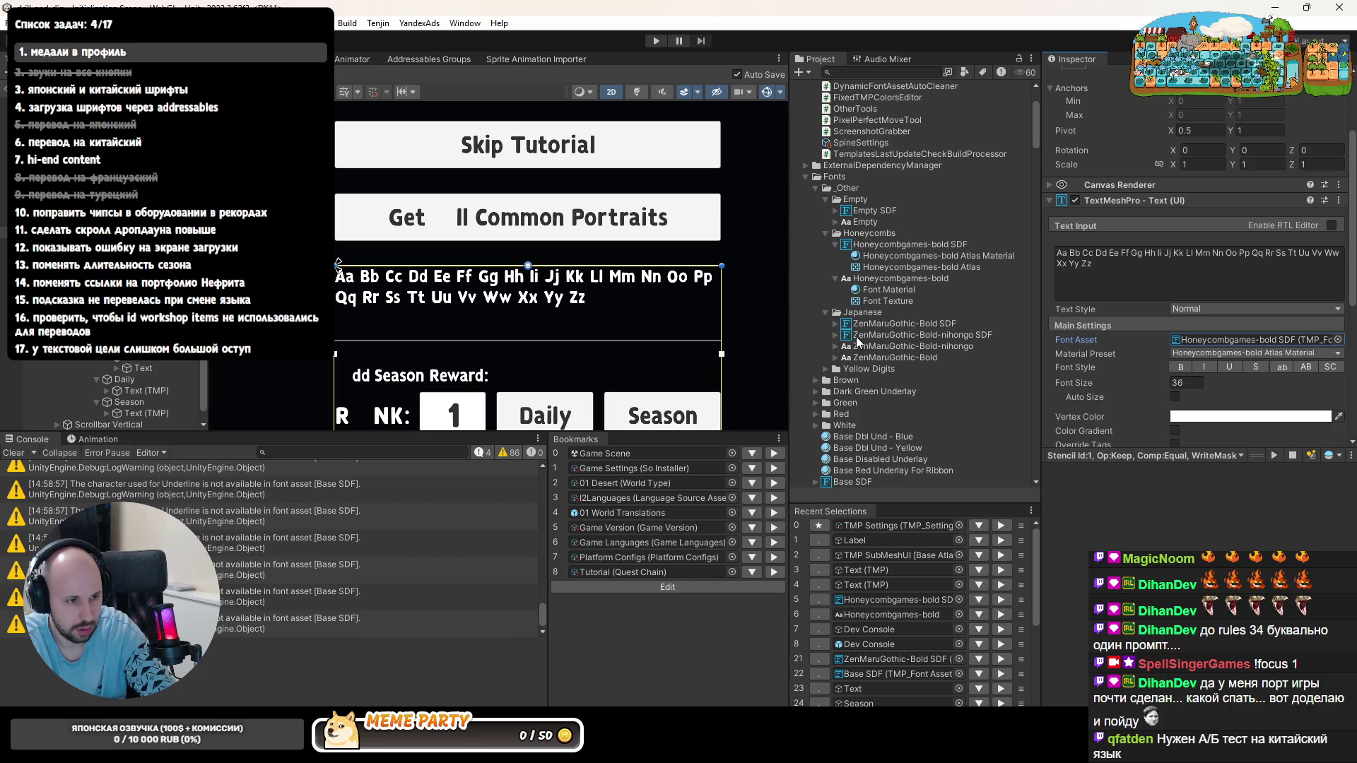
{"action": "scroll", "coordinate": [864, 250], "scroll_direction": "down", "scroll_amount": 3}
{"action": "left_click_drag", "start_coordinate": [1198, 348], "coordinate": [1198, 347]}
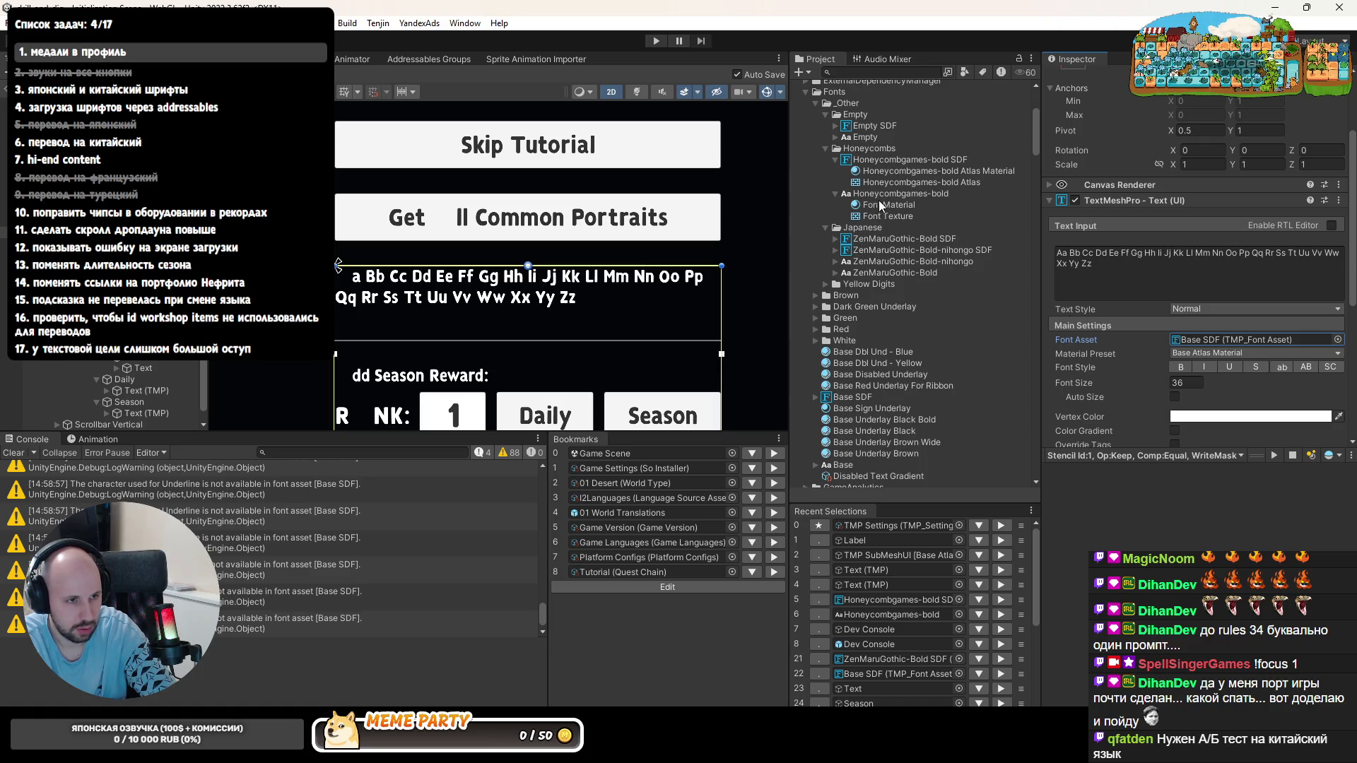
{"action": "scroll", "coordinate": [1165, 367], "scroll_direction": "down", "scroll_amount": 3}
{"action": "scroll", "coordinate": [1167, 354], "scroll_direction": "down", "scroll_amount": 3}
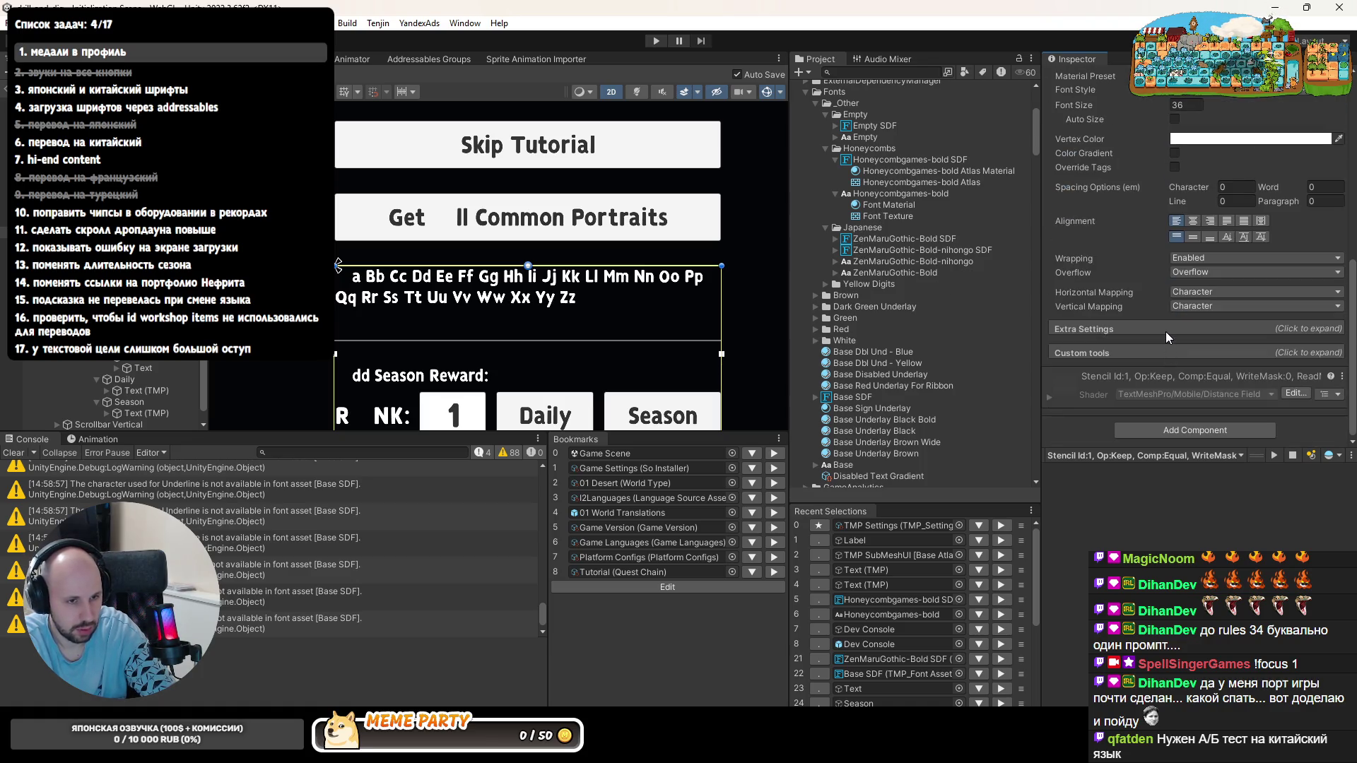
{"action": "left_click", "coordinate": [1165, 331]}
{"action": "scroll", "coordinate": [1174, 332], "scroll_direction": "down", "scroll_amount": 3}
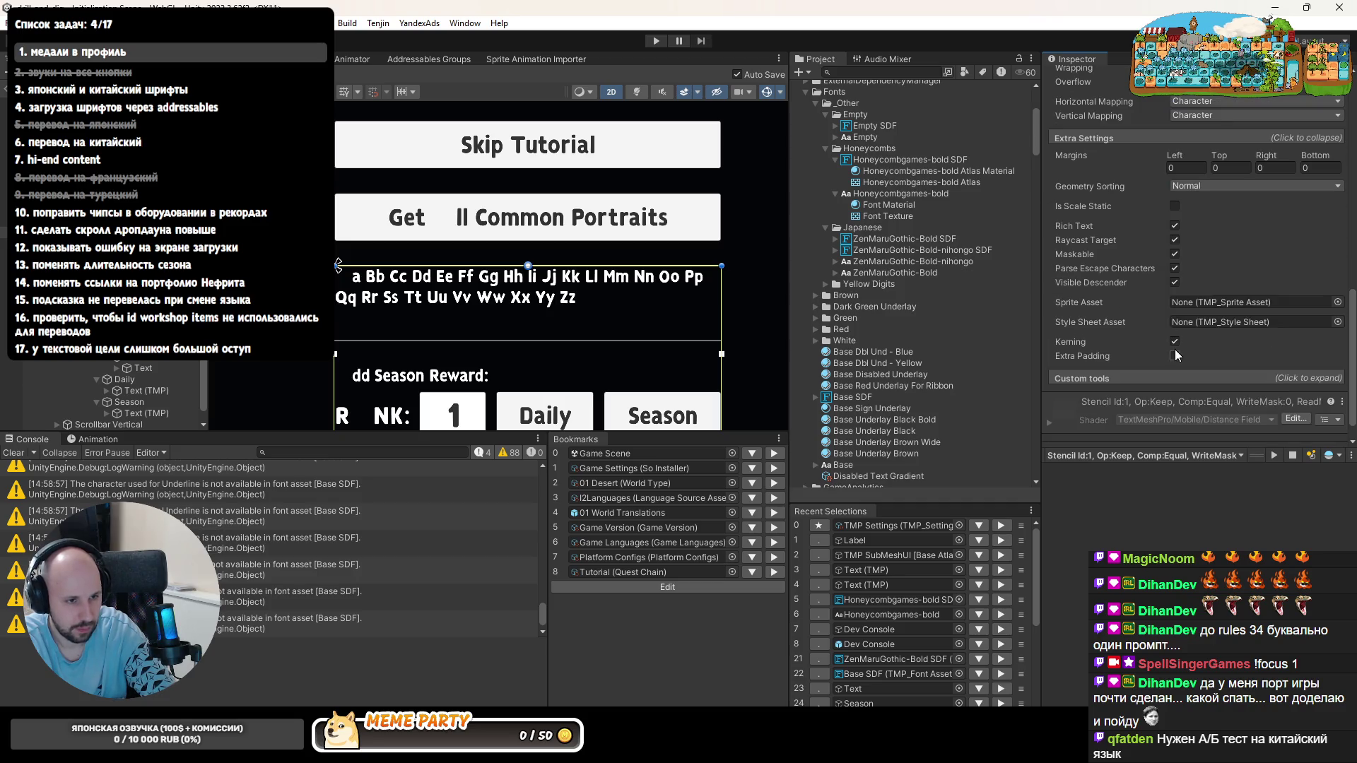
{"action": "left_click", "coordinate": [1173, 342]}
{"action": "scroll", "coordinate": [1173, 342], "scroll_direction": "down", "scroll_amount": 1}
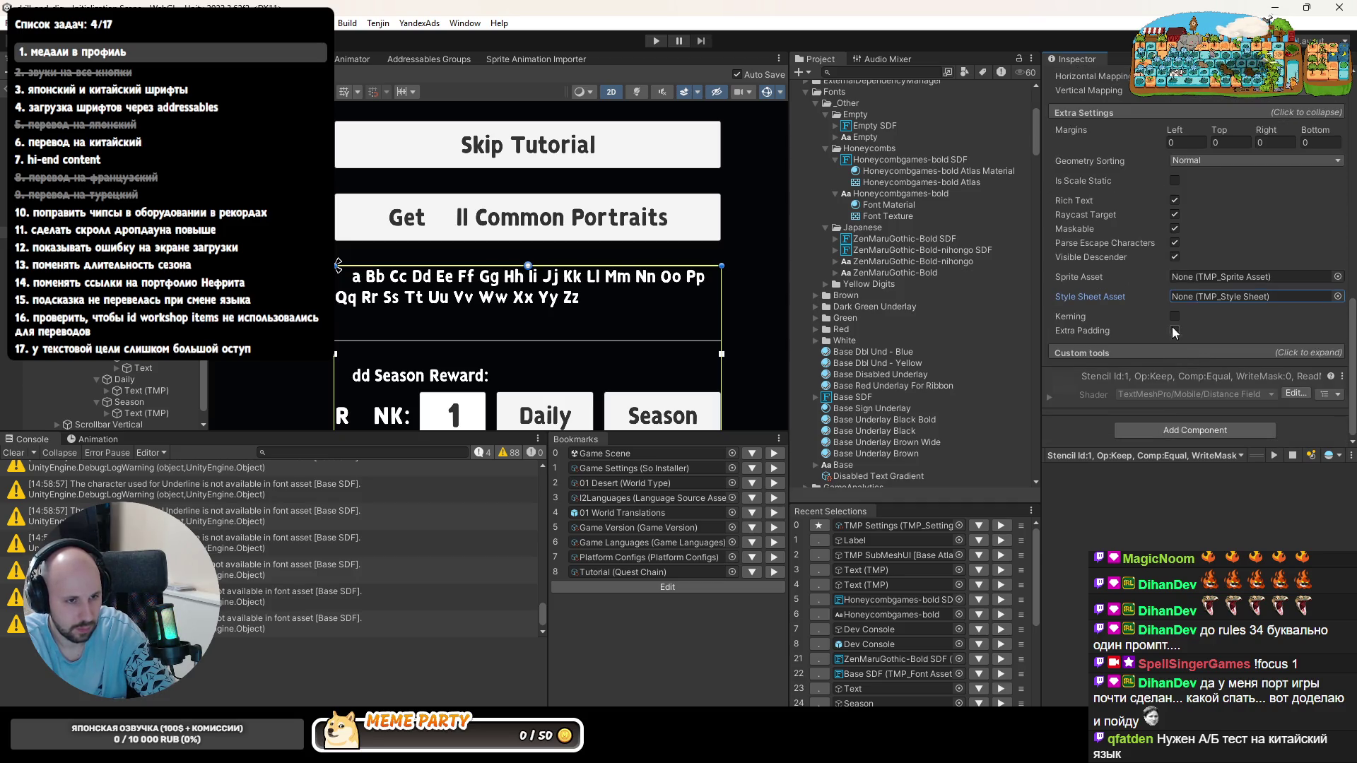
{"action": "scroll", "coordinate": [1172, 331], "scroll_direction": "up", "scroll_amount": 2}
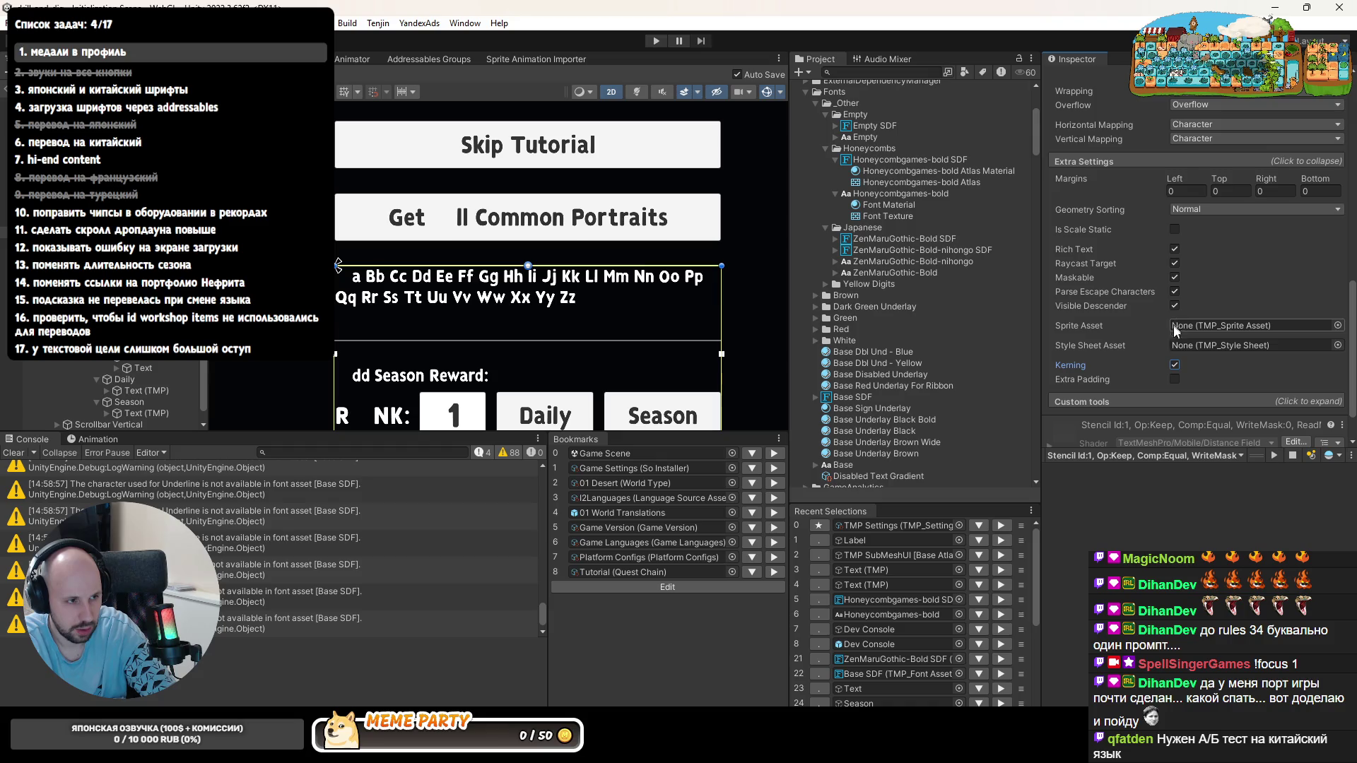
{"action": "left_click", "coordinate": [1175, 365]}
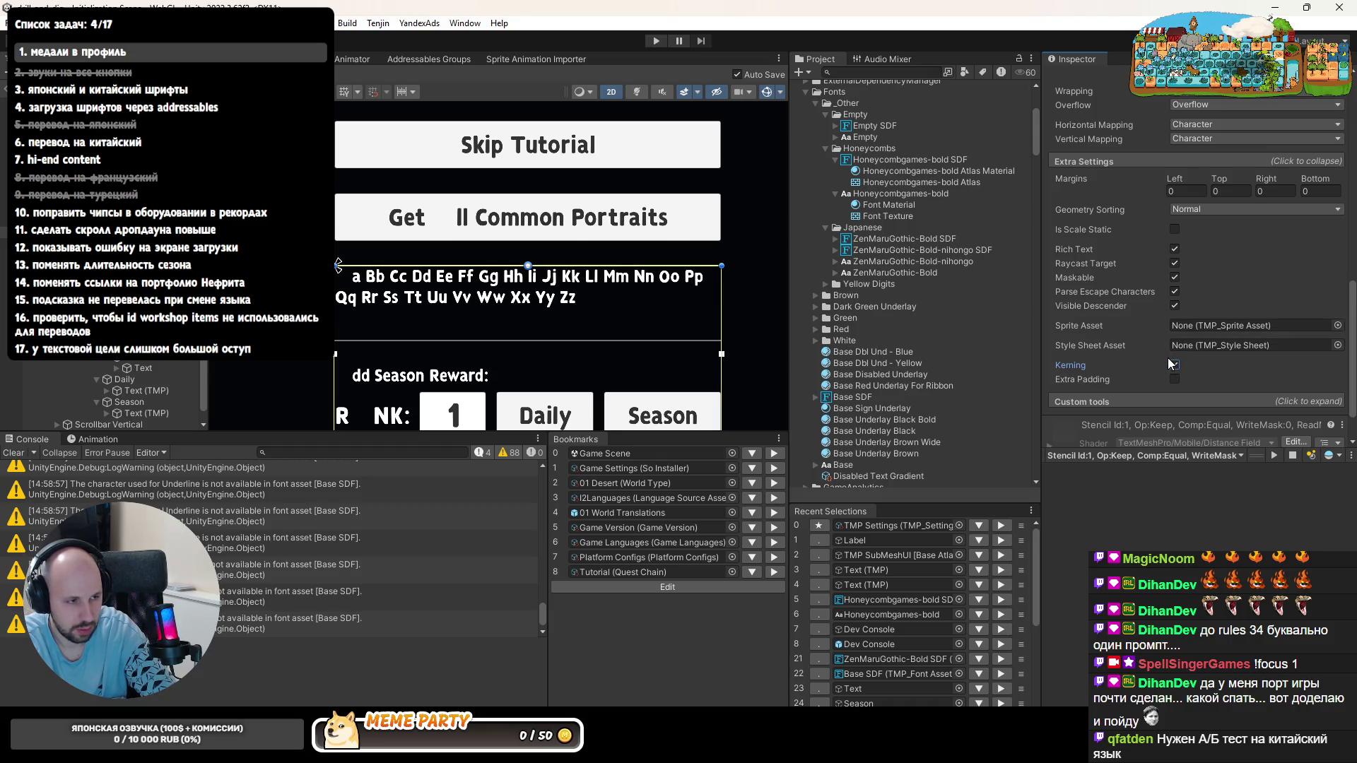
{"action": "scroll", "coordinate": [1163, 365], "scroll_direction": "down", "scroll_amount": 2}
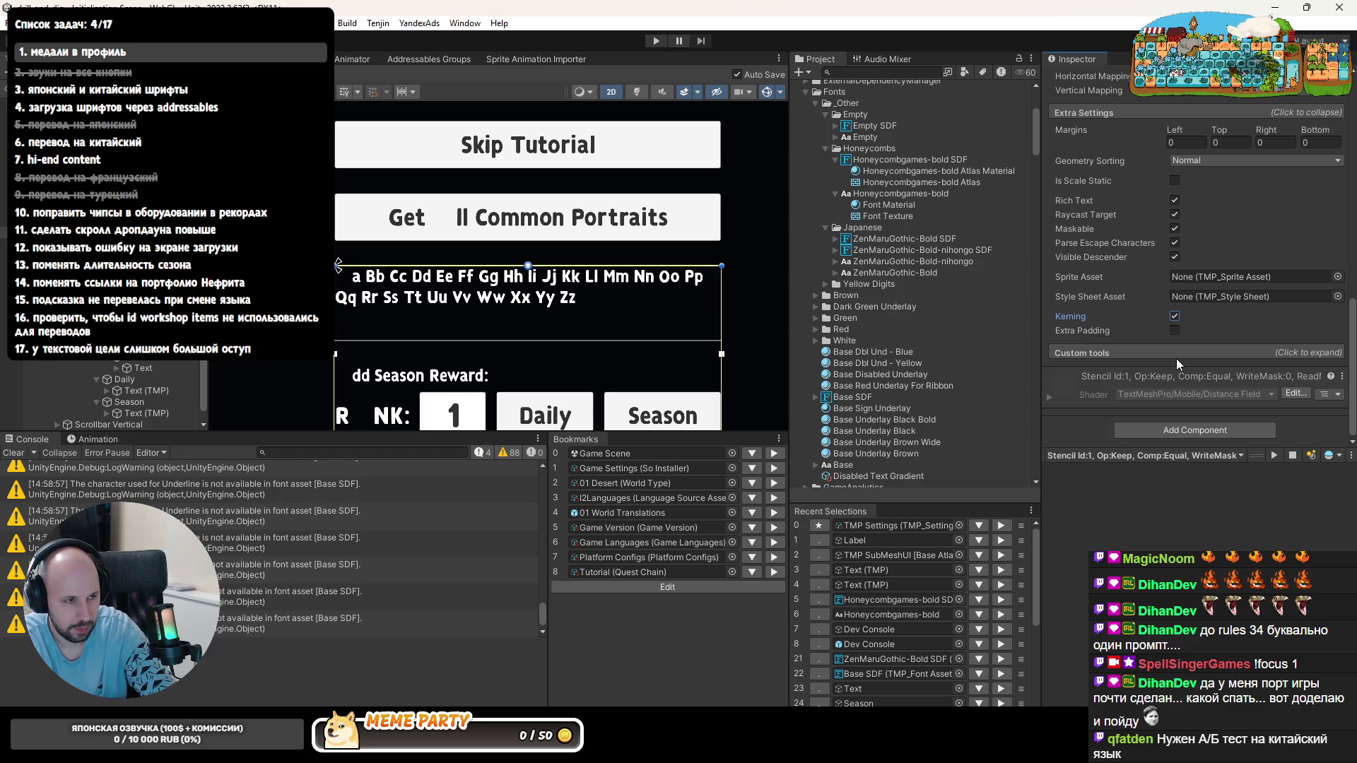
{"action": "scroll", "coordinate": [1176, 359], "scroll_direction": "up", "scroll_amount": 5}
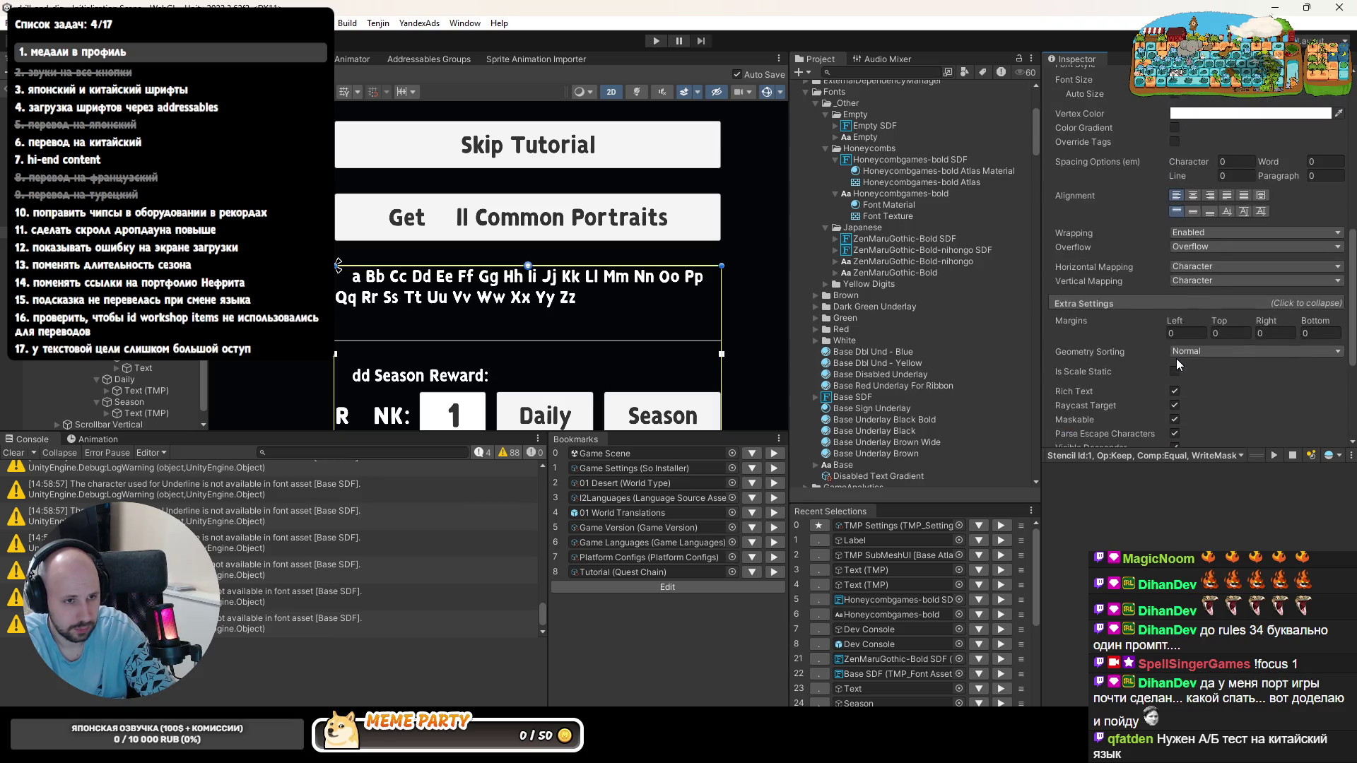
{"action": "scroll", "coordinate": [1176, 358], "scroll_direction": "up", "scroll_amount": 5}
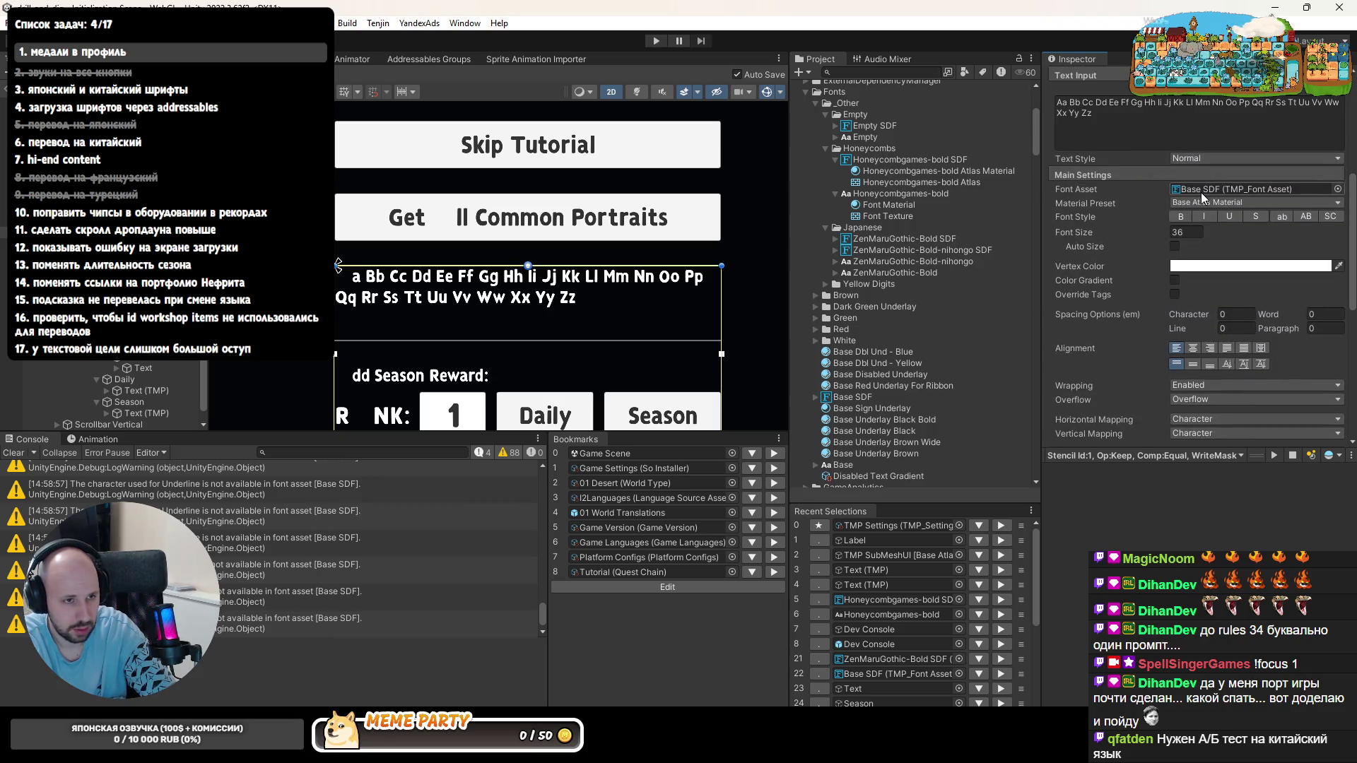
{"action": "scroll", "coordinate": [1154, 339], "scroll_direction": "down", "scroll_amount": 3}
{"action": "scroll", "coordinate": [1159, 345], "scroll_direction": "down", "scroll_amount": 2}
{"action": "scroll", "coordinate": [1154, 354], "scroll_direction": "down", "scroll_amount": 3}
{"action": "scroll", "coordinate": [1154, 354], "scroll_direction": "up", "scroll_amount": 3}
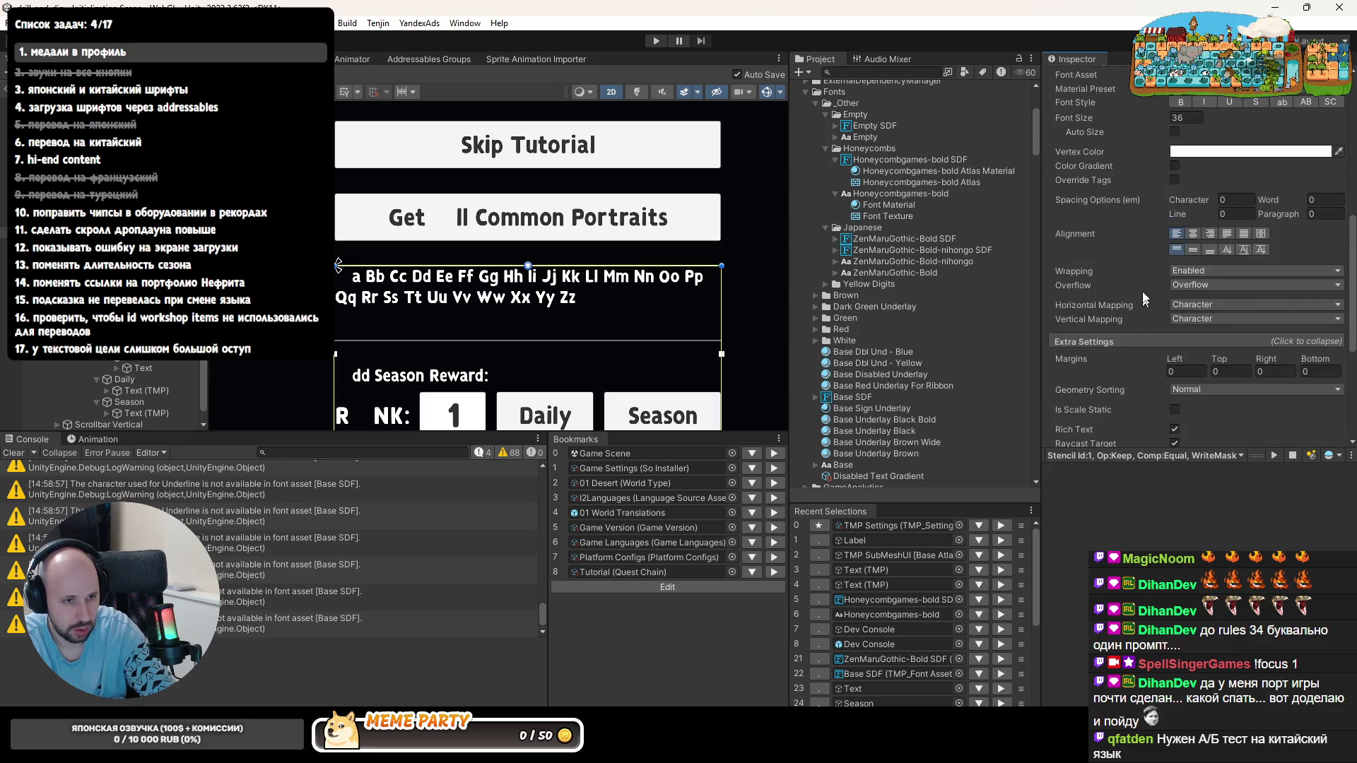
{"action": "scroll", "coordinate": [1092, 267], "scroll_direction": "up", "scroll_amount": 5}
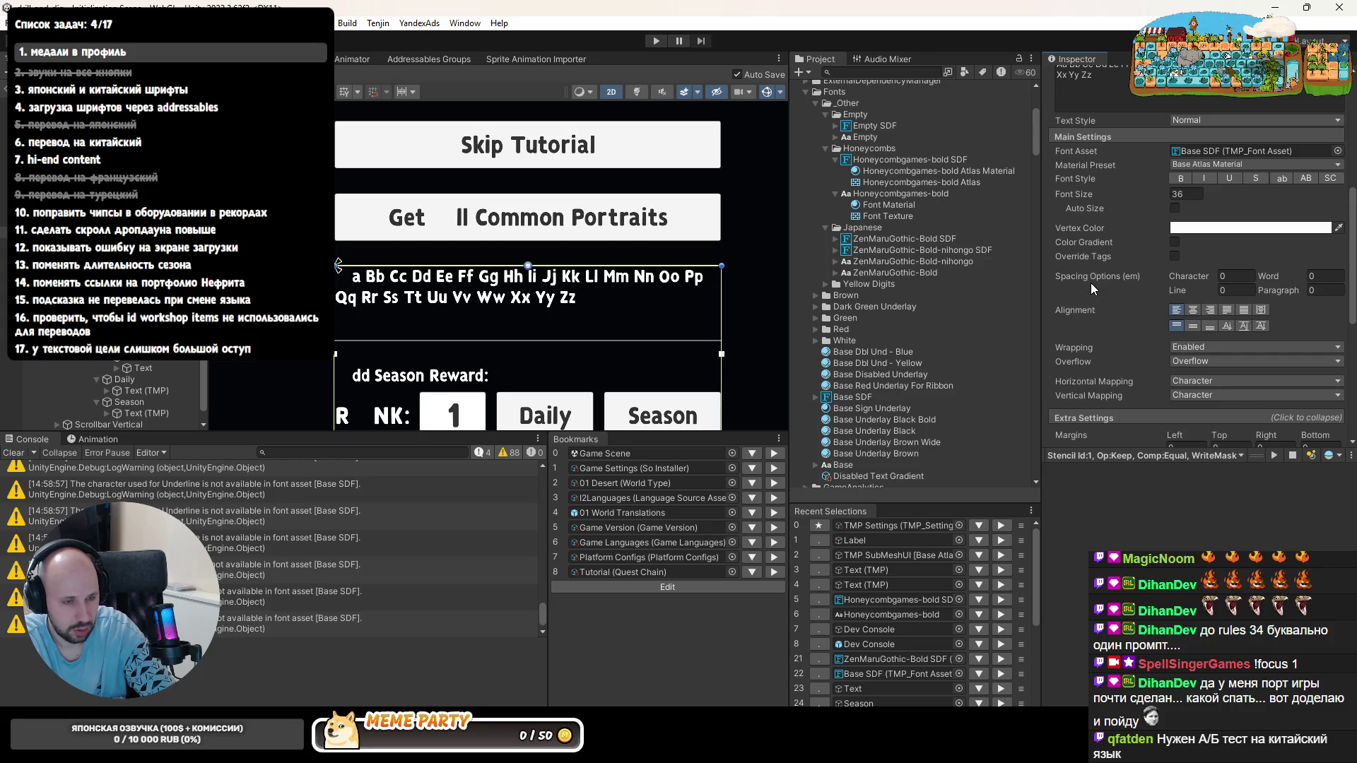
{"action": "scroll", "coordinate": [1135, 338], "scroll_direction": "down", "scroll_amount": 3}
{"action": "scroll", "coordinate": [1136, 345], "scroll_direction": "down", "scroll_amount": 2}
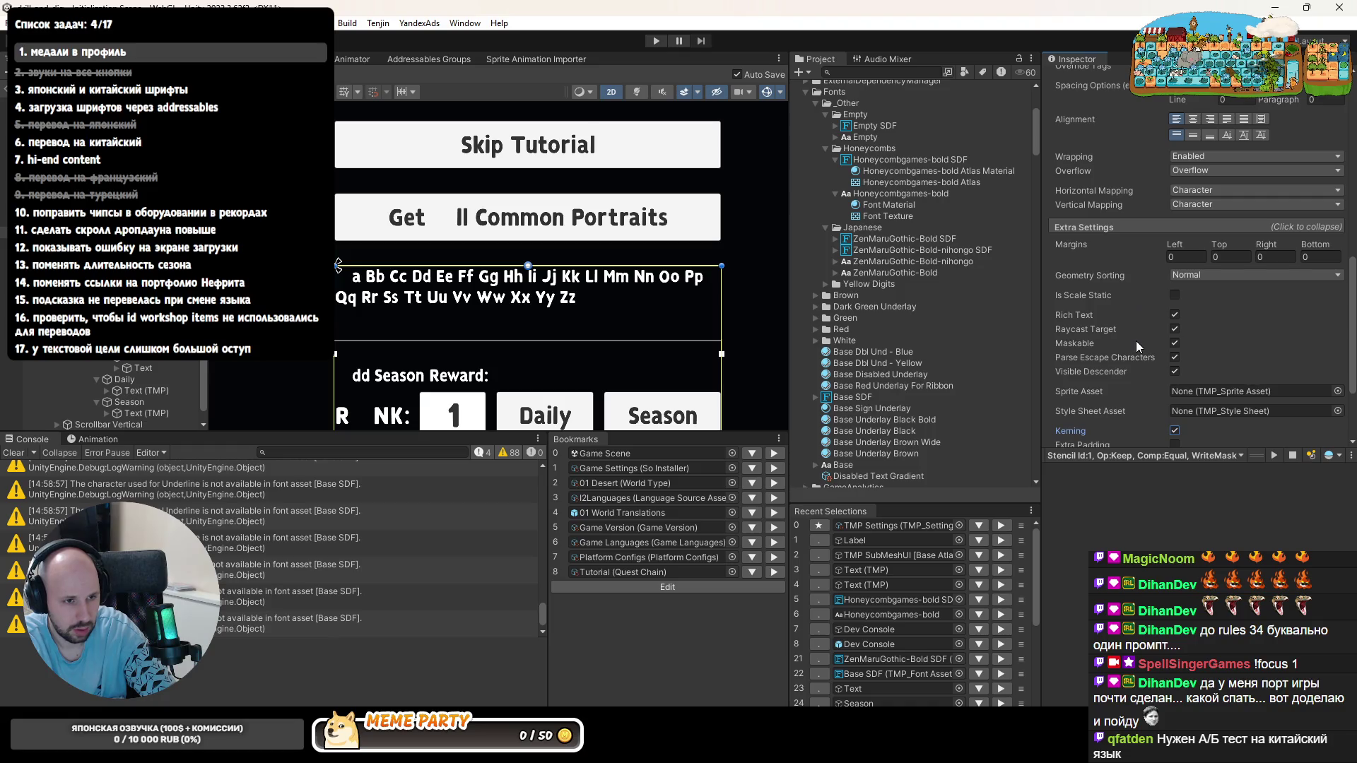
{"action": "scroll", "coordinate": [1157, 375], "scroll_direction": "down", "scroll_amount": 2}
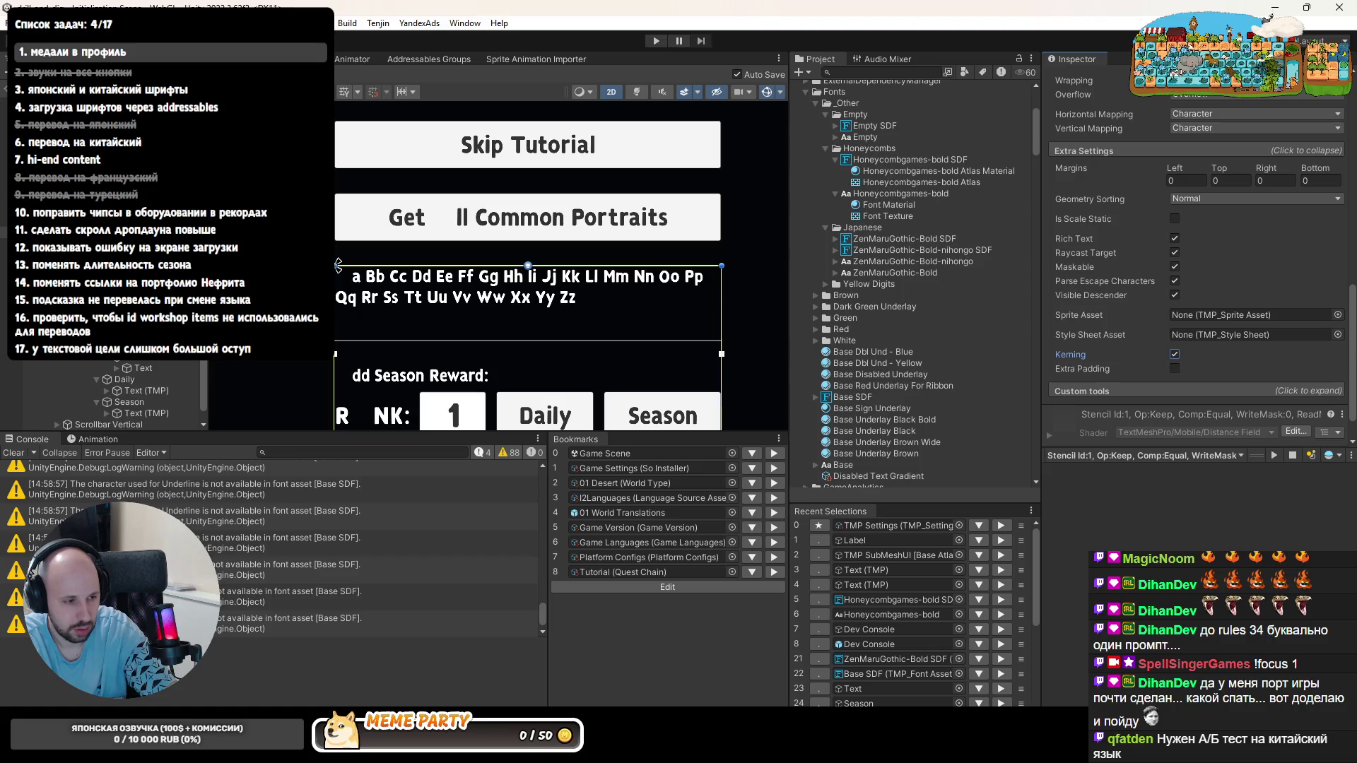
{"action": "key", "text": "alt+Tab"}
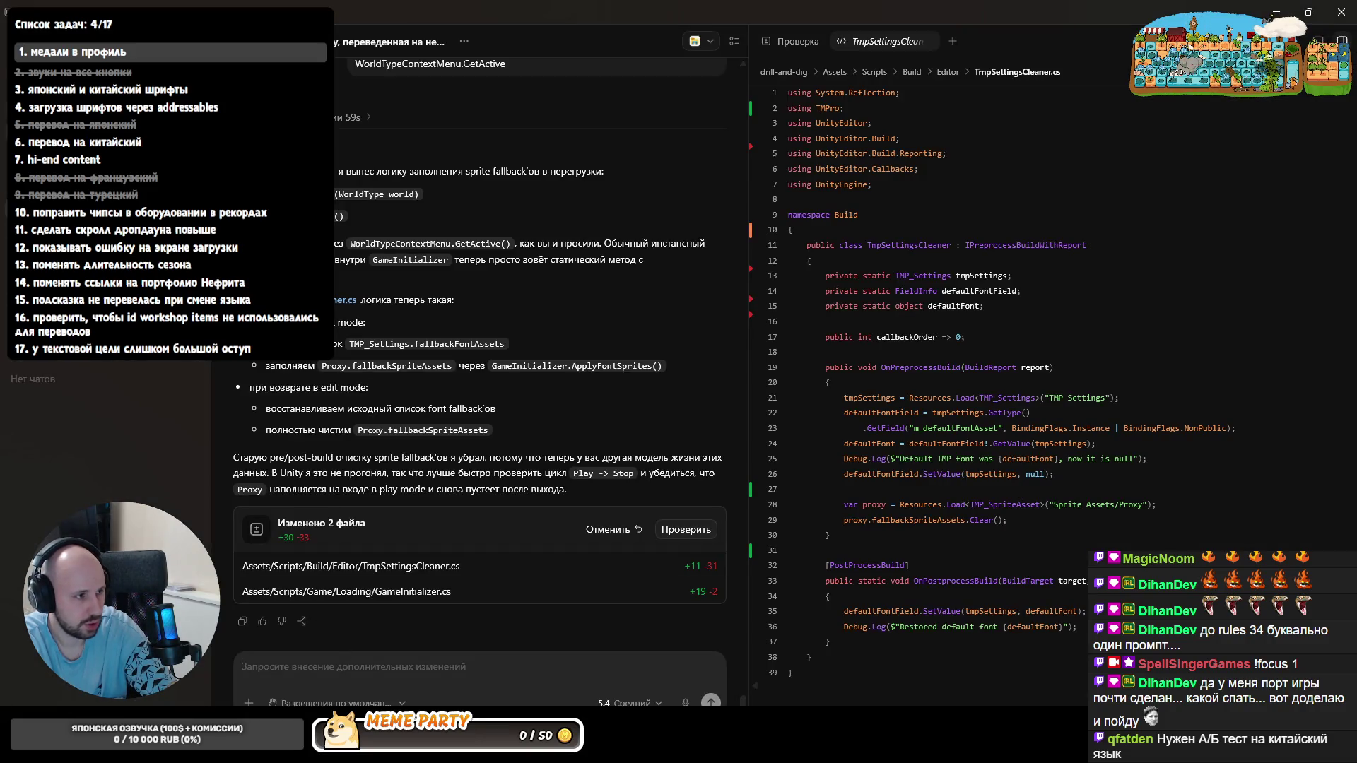
{"action": "key", "text": "ctrl+n"}
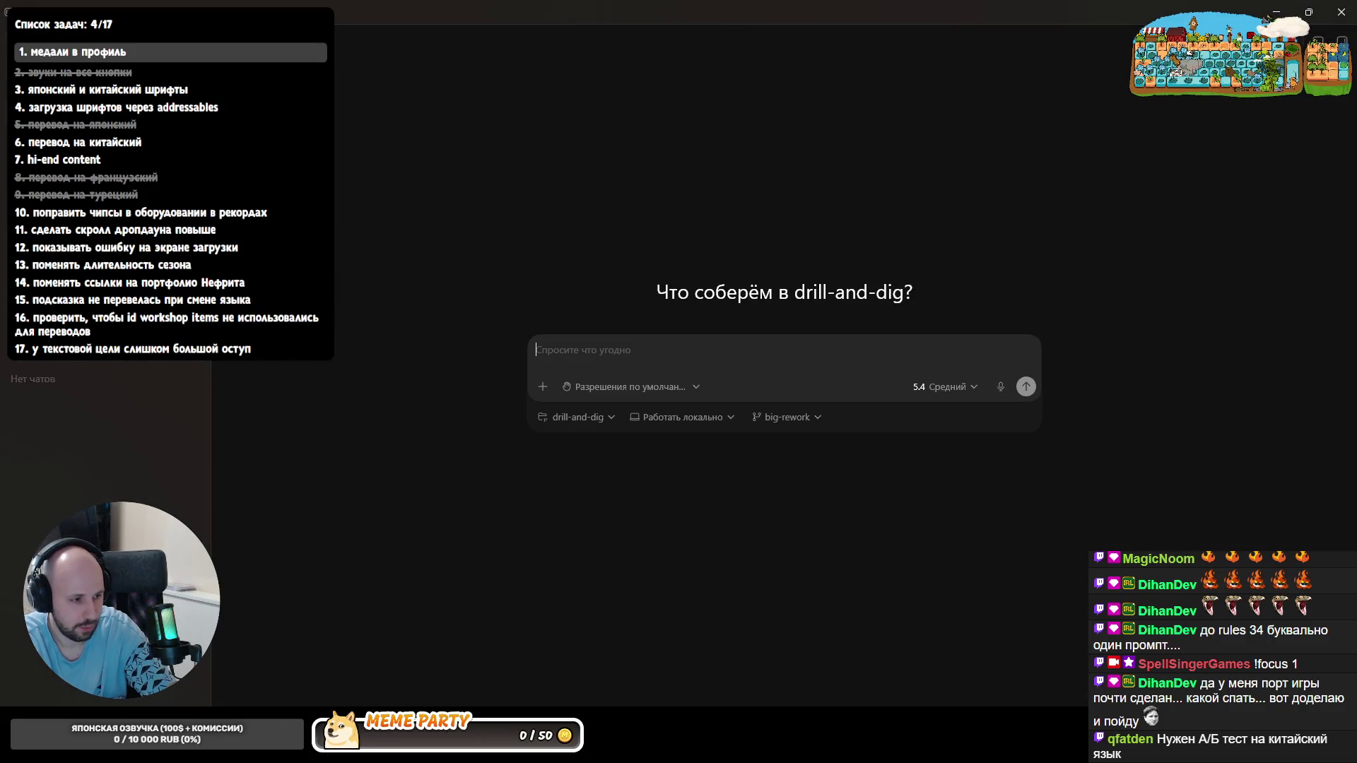
{"action": "key", "text": "alt+Tab"}
{"action": "scroll", "coordinate": [250, 550], "scroll_direction": "up", "scroll_amount": 3}
{"action": "scroll", "coordinate": [251, 550], "scroll_direction": "up", "scroll_amount": 2}
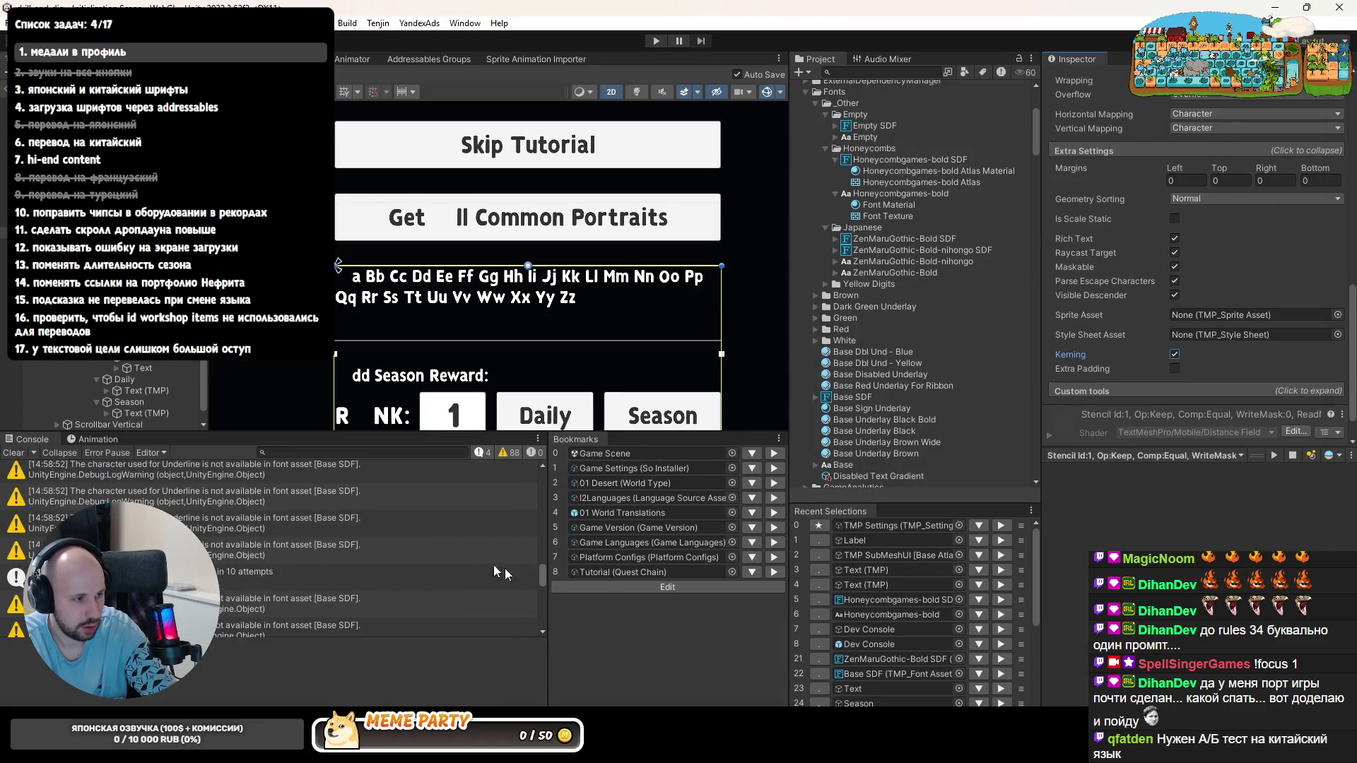
{"action": "left_click", "coordinate": [145, 504]}
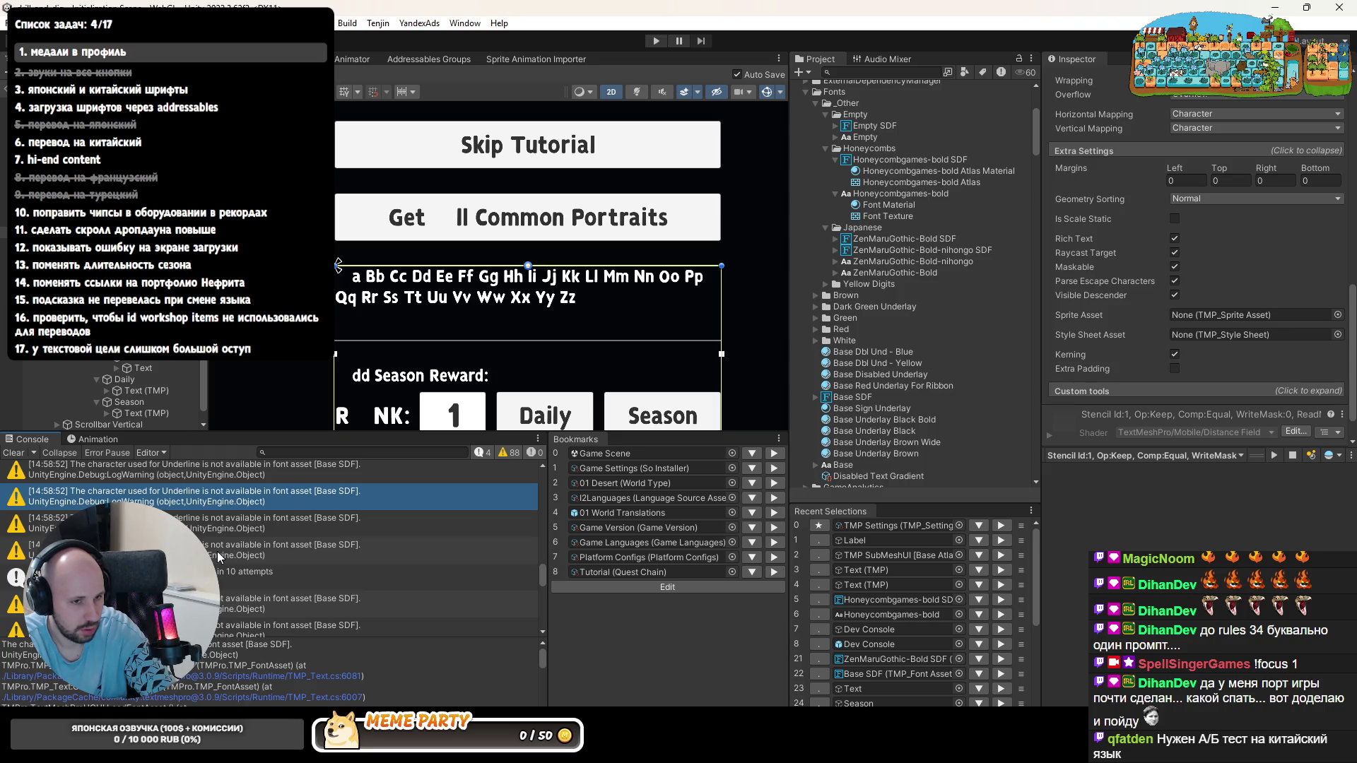
{"action": "scroll", "coordinate": [1123, 389], "scroll_direction": "up", "scroll_amount": 2}
{"action": "scroll", "coordinate": [1122, 364], "scroll_direction": "up", "scroll_amount": 2}
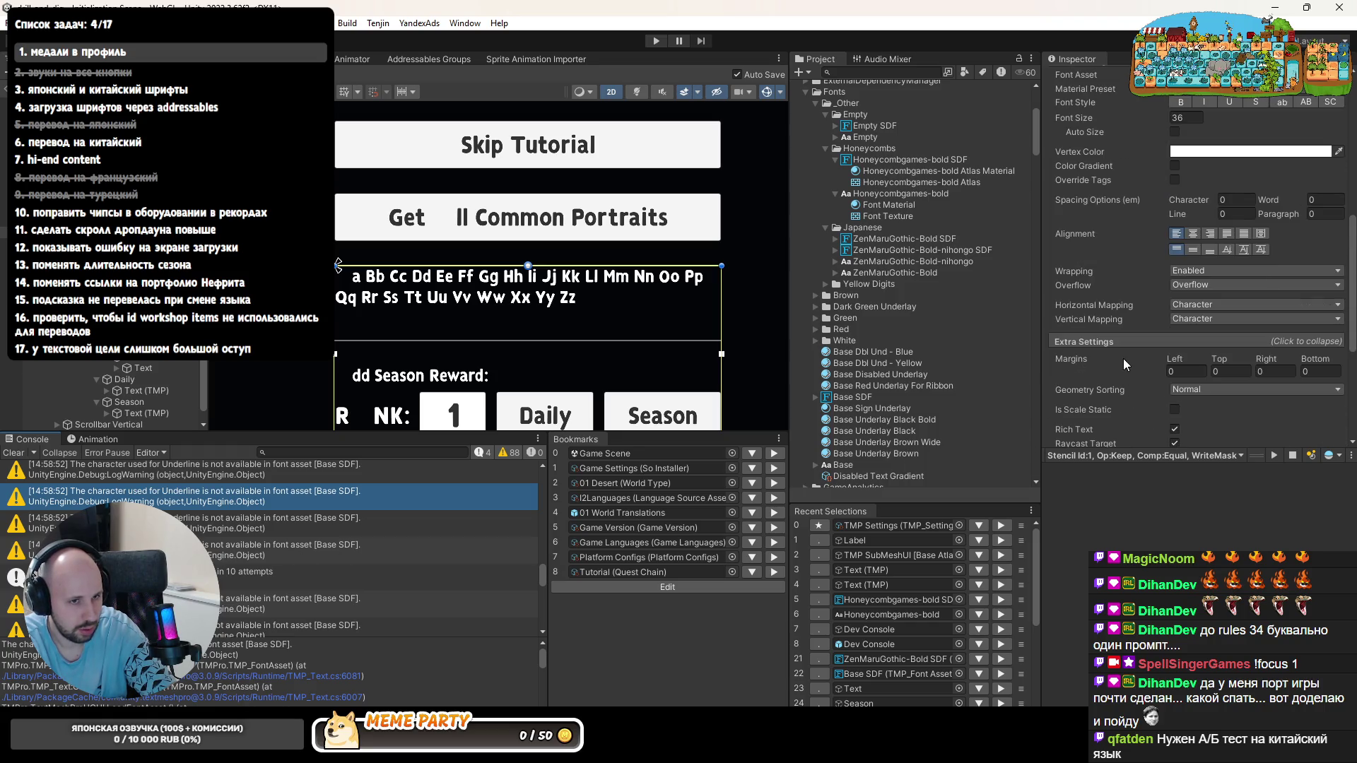
{"action": "scroll", "coordinate": [1123, 359], "scroll_direction": "up", "scroll_amount": 4}
{"action": "left_click", "coordinate": [1190, 279]}
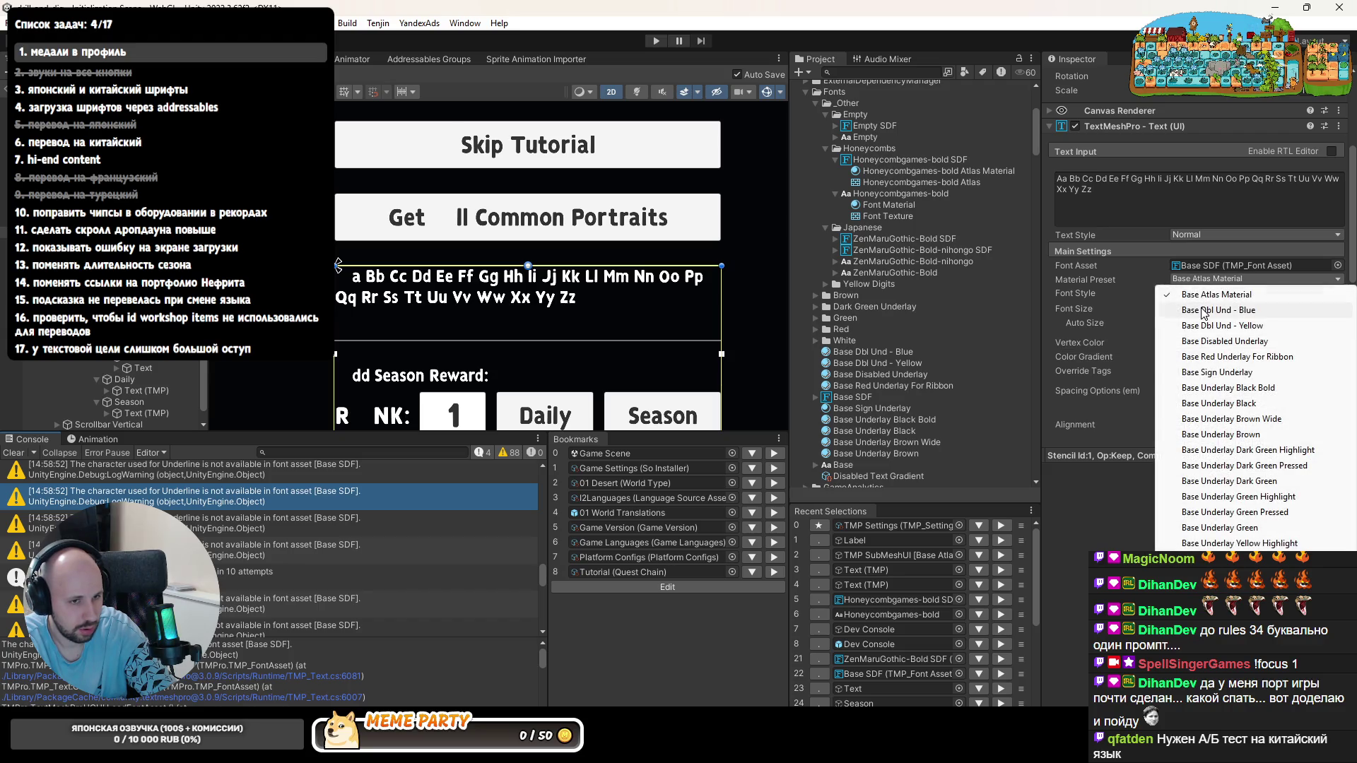
{"action": "left_click", "coordinate": [1204, 311]}
{"action": "left_click", "coordinate": [1208, 279]}
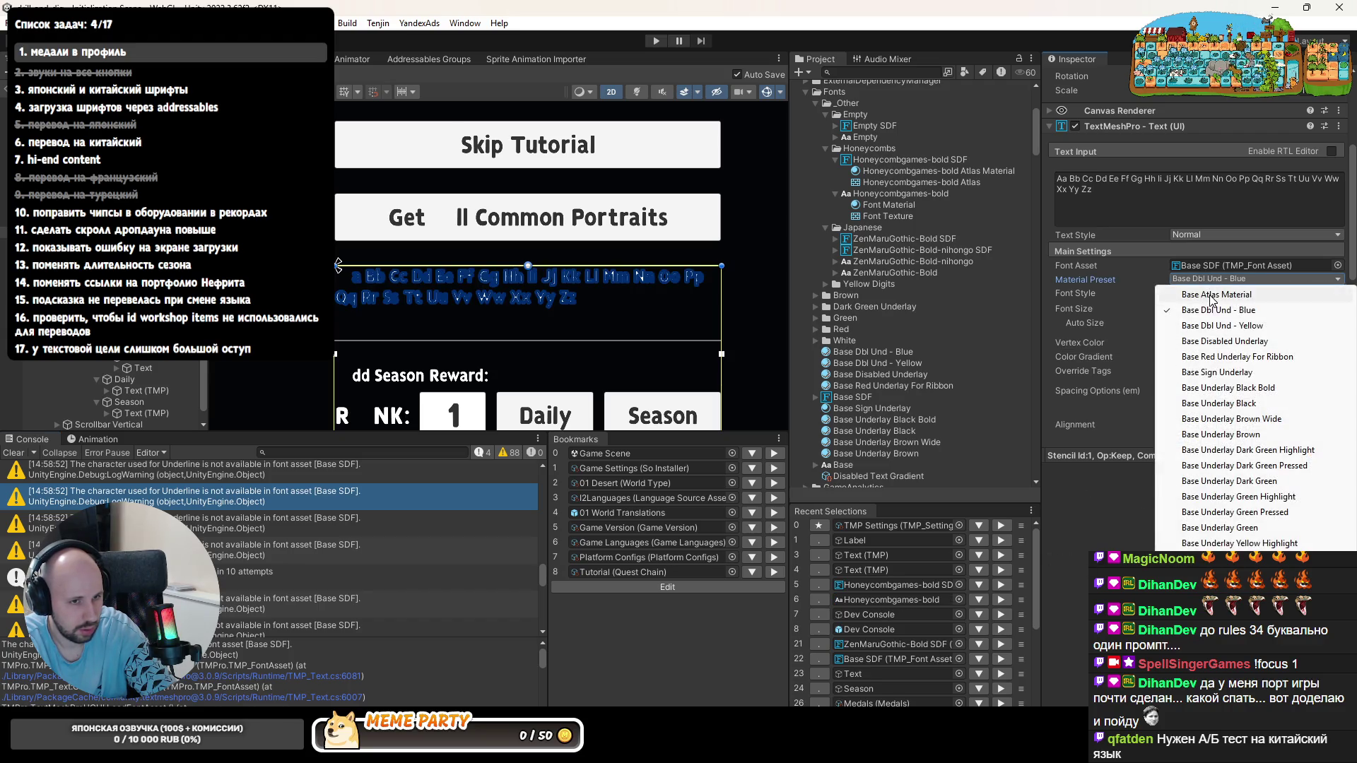
{"action": "left_click", "coordinate": [1212, 295]}
{"action": "scroll", "coordinate": [1185, 316], "scroll_direction": "down", "scroll_amount": 4}
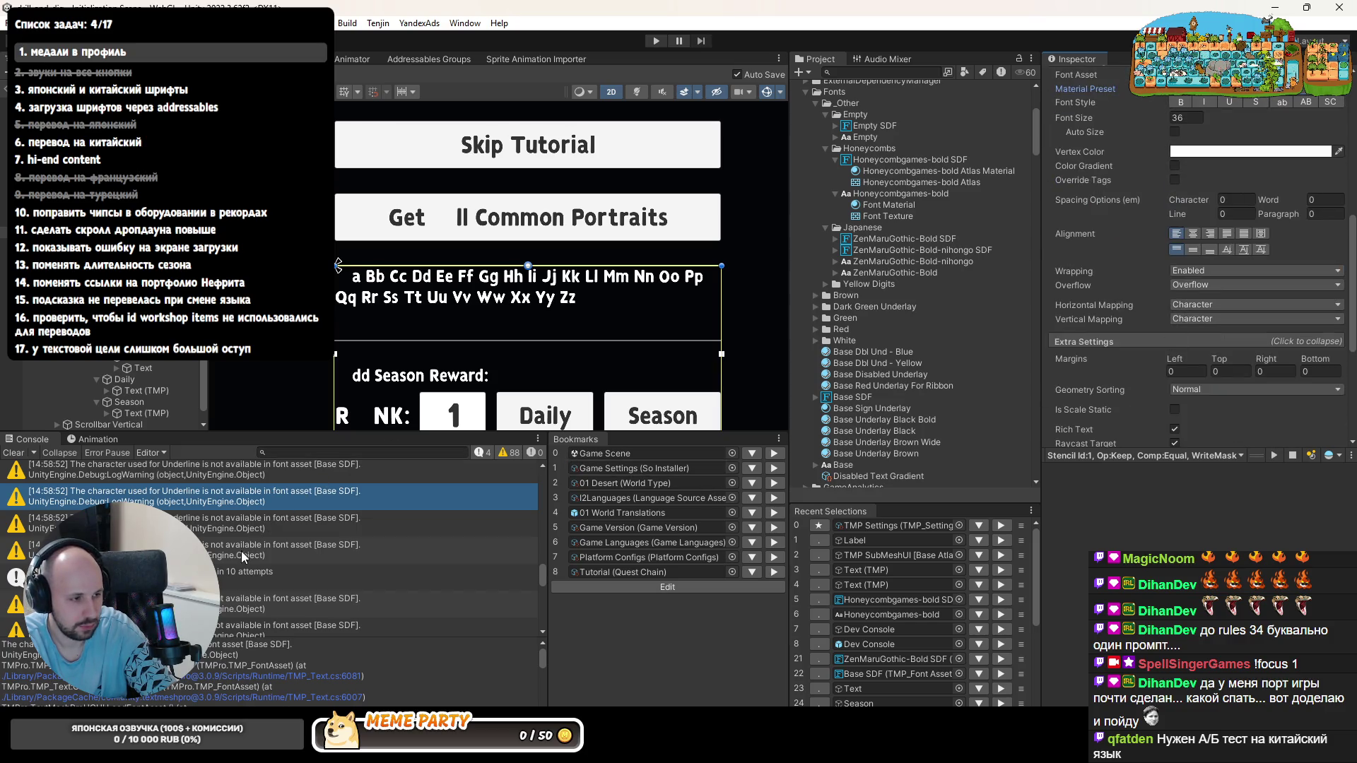
{"action": "left_click", "coordinate": [656, 39]}
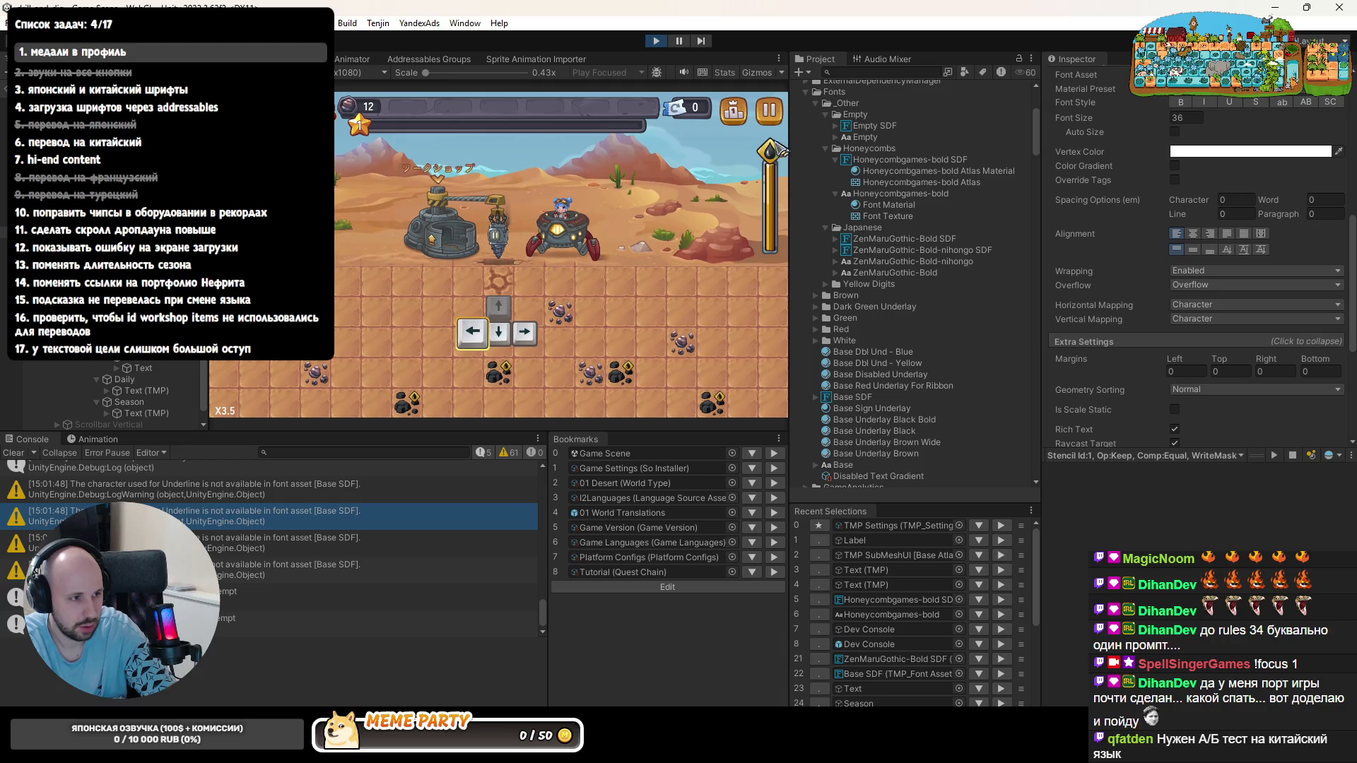
- Switch the in-game language to English in Settings and resume the game
{"action": "left_click", "coordinate": [771, 117]}
{"action": "left_click", "coordinate": [499, 319]}
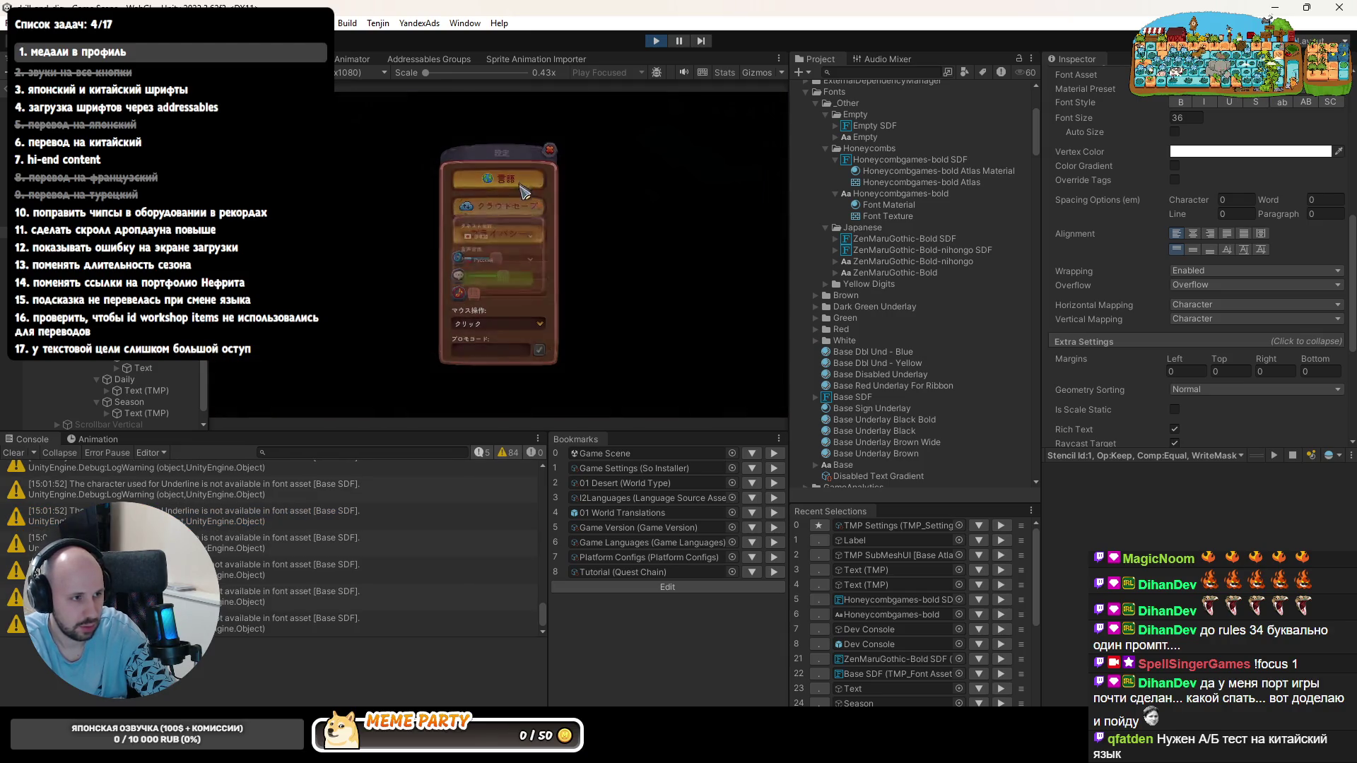
{"action": "left_click", "coordinate": [493, 241]}
{"action": "left_click", "coordinate": [499, 284]}
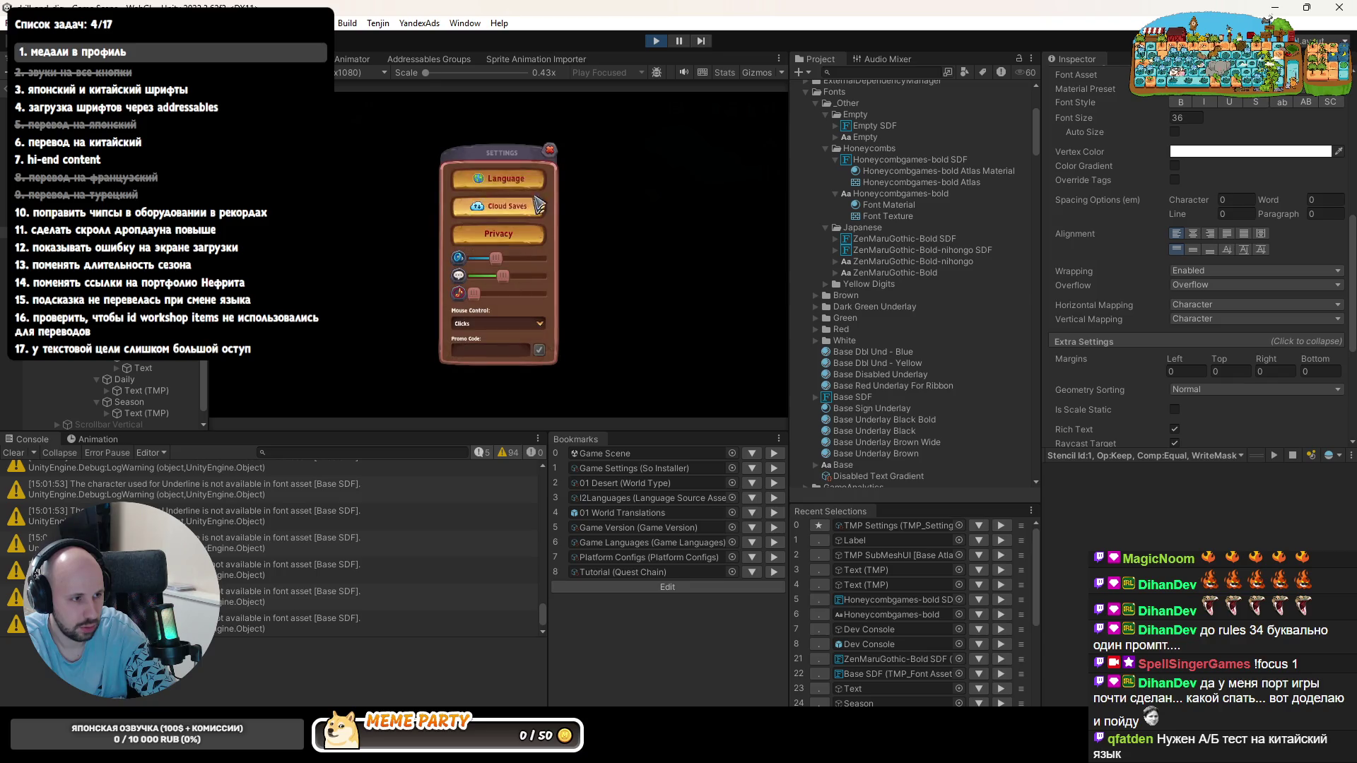
{"action": "left_click", "coordinate": [554, 157]}
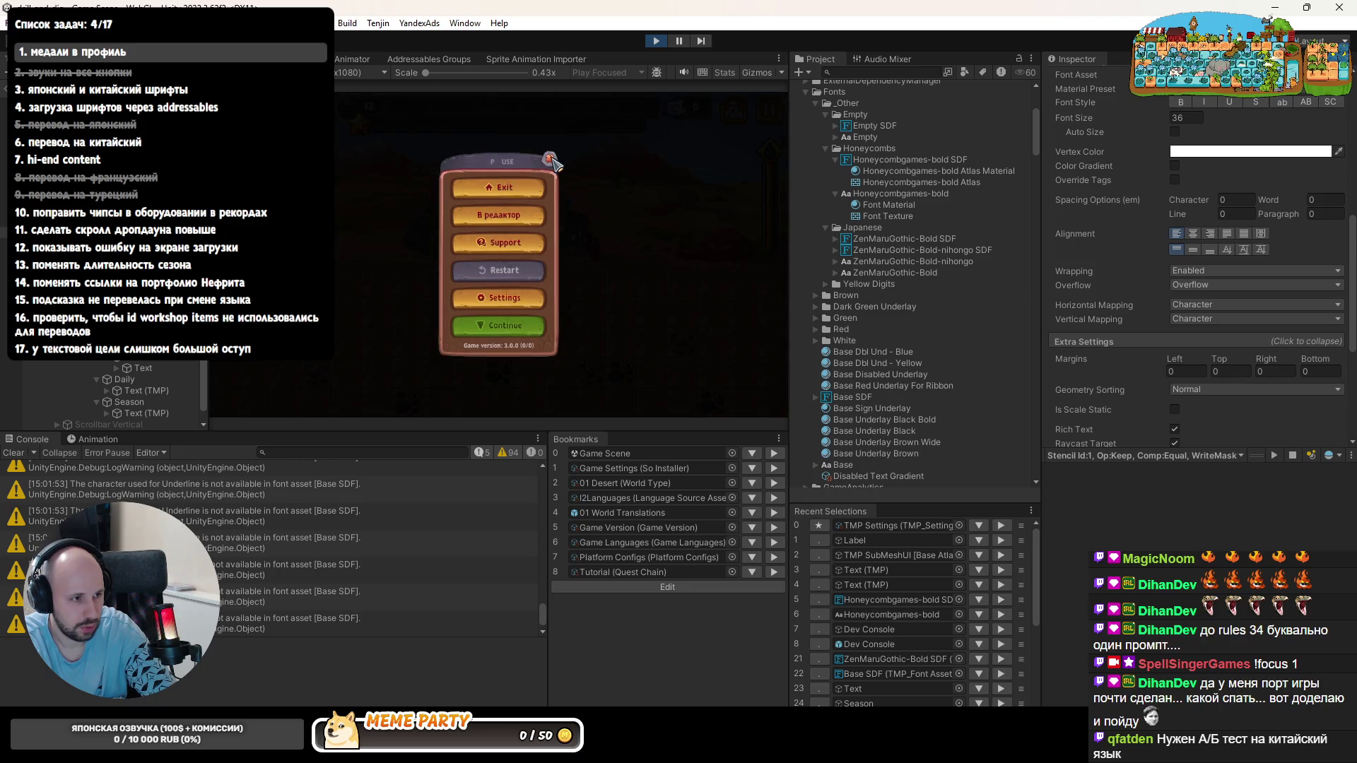
{"action": "left_click", "coordinate": [552, 159]}
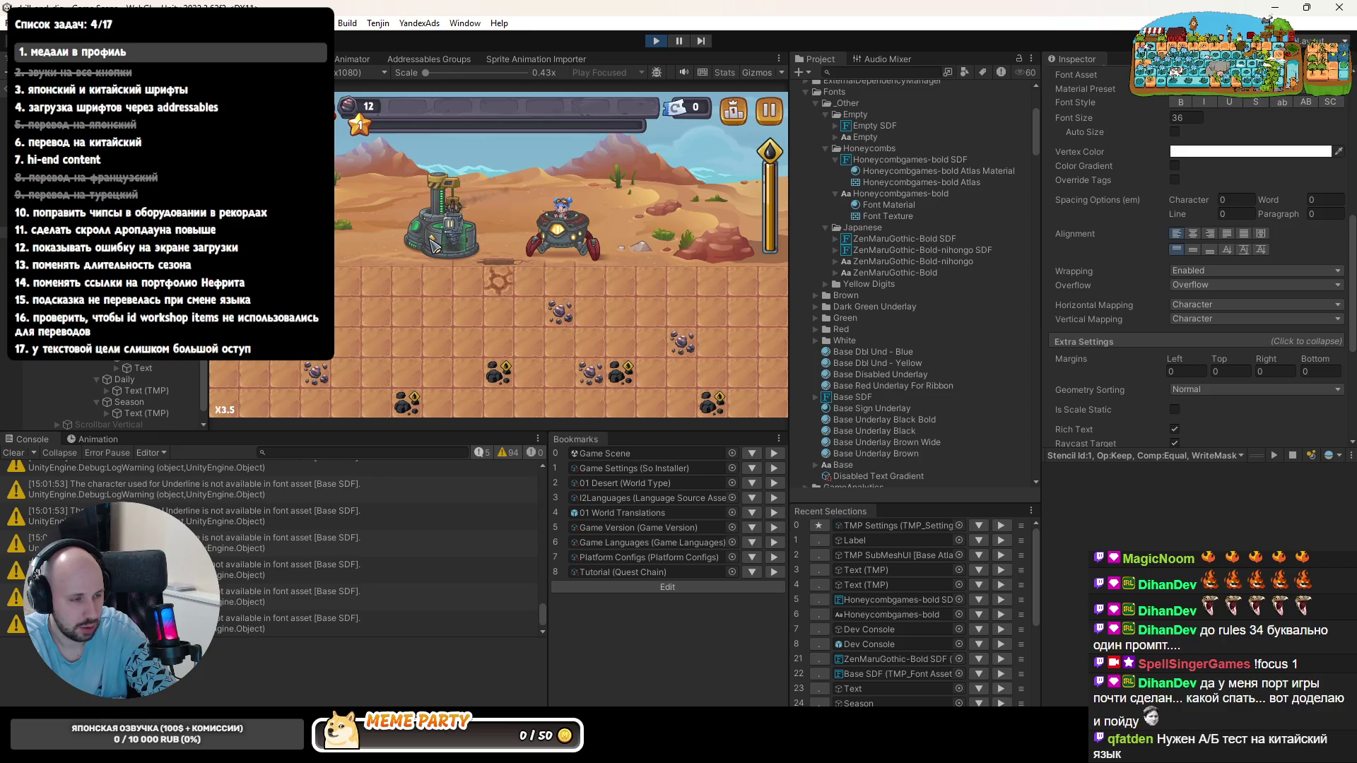
- Check the Workshop's Side Drill upgrade text, clear the Console log, and stop the run
{"action": "left_click", "coordinate": [434, 242]}
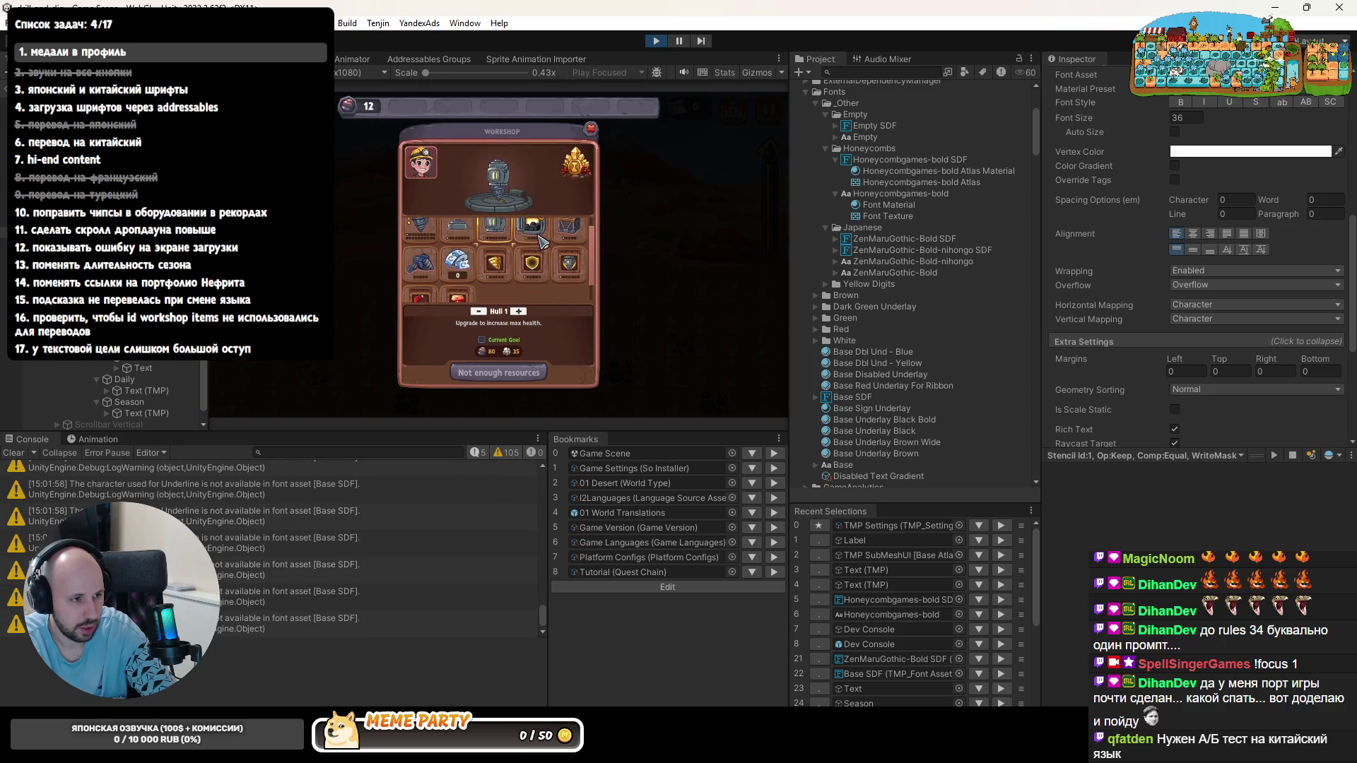
{"action": "left_click", "coordinate": [425, 263]}
{"action": "scroll", "coordinate": [444, 274], "scroll_direction": "down", "scroll_amount": 1}
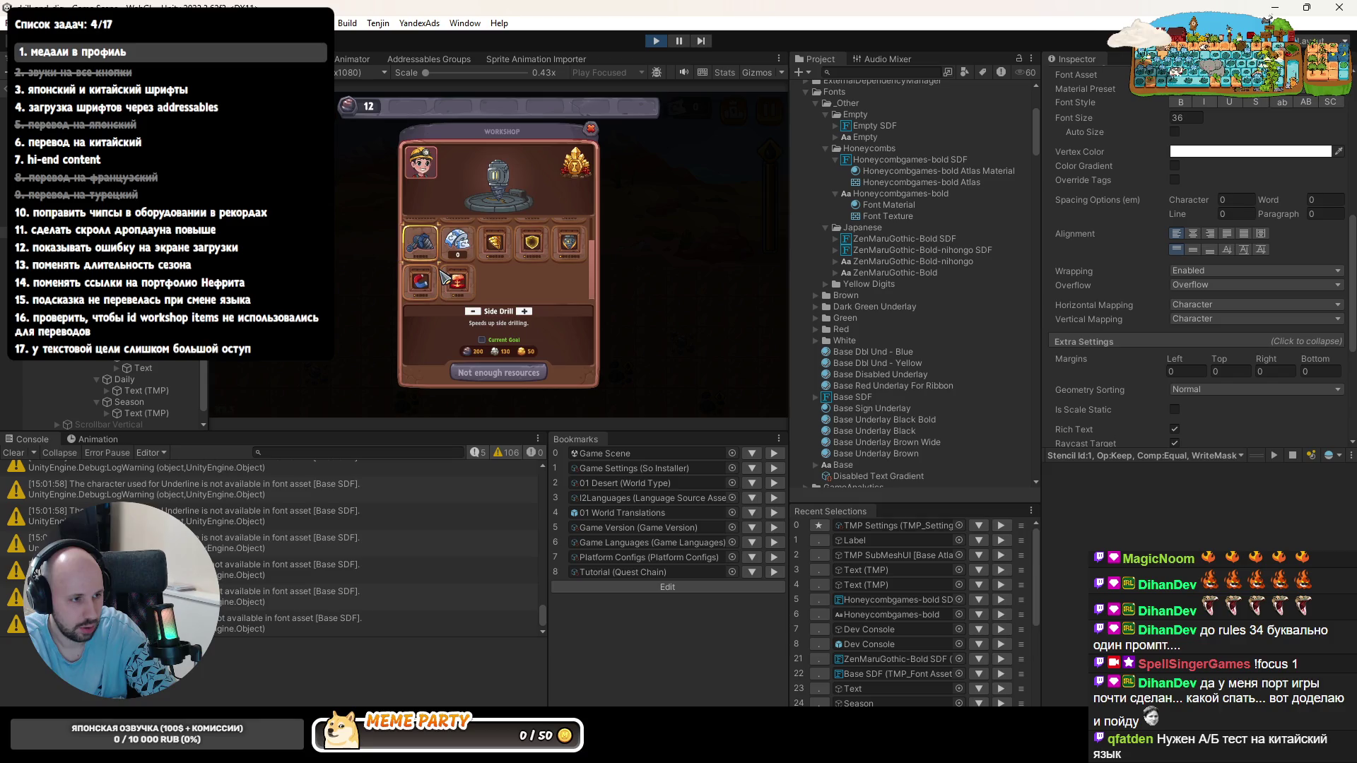
{"action": "scroll", "coordinate": [477, 297], "scroll_direction": "up", "scroll_amount": 1}
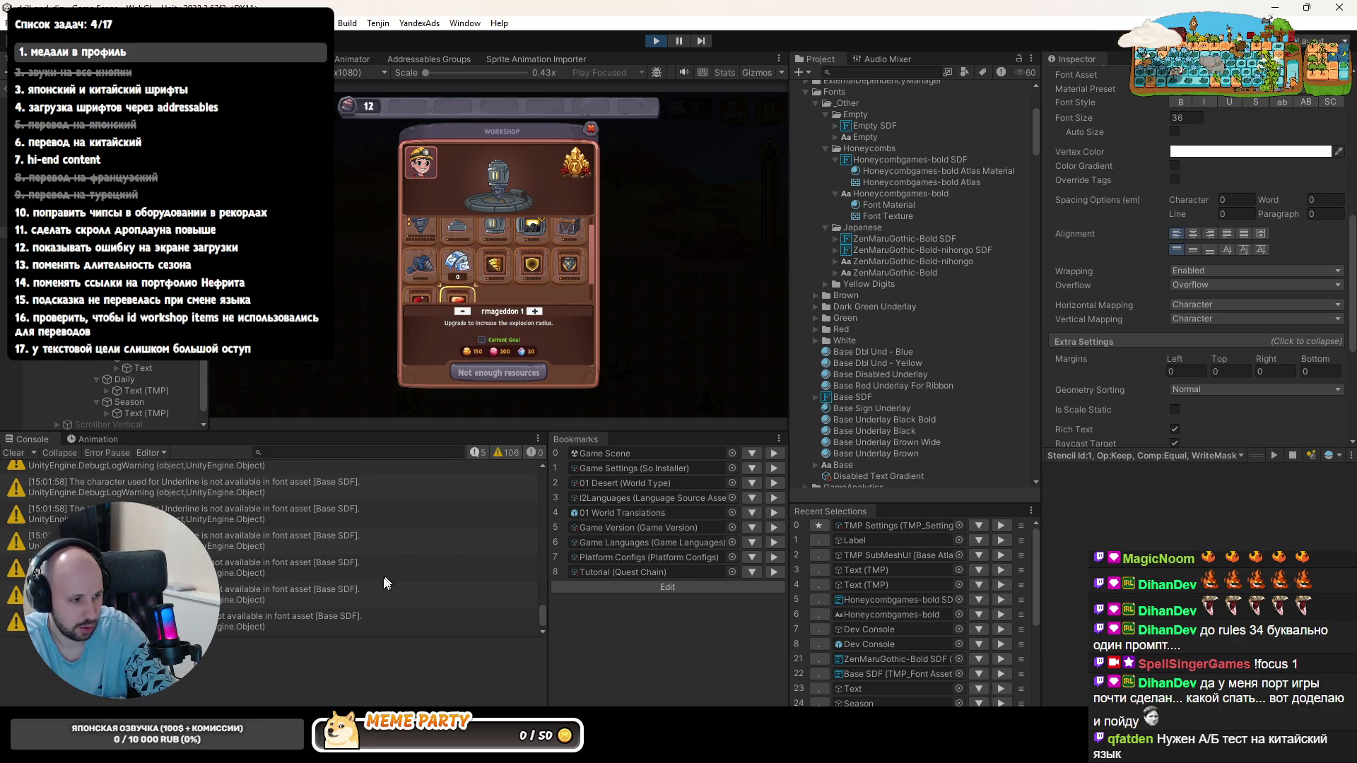
{"action": "left_click", "coordinate": [19, 454]}
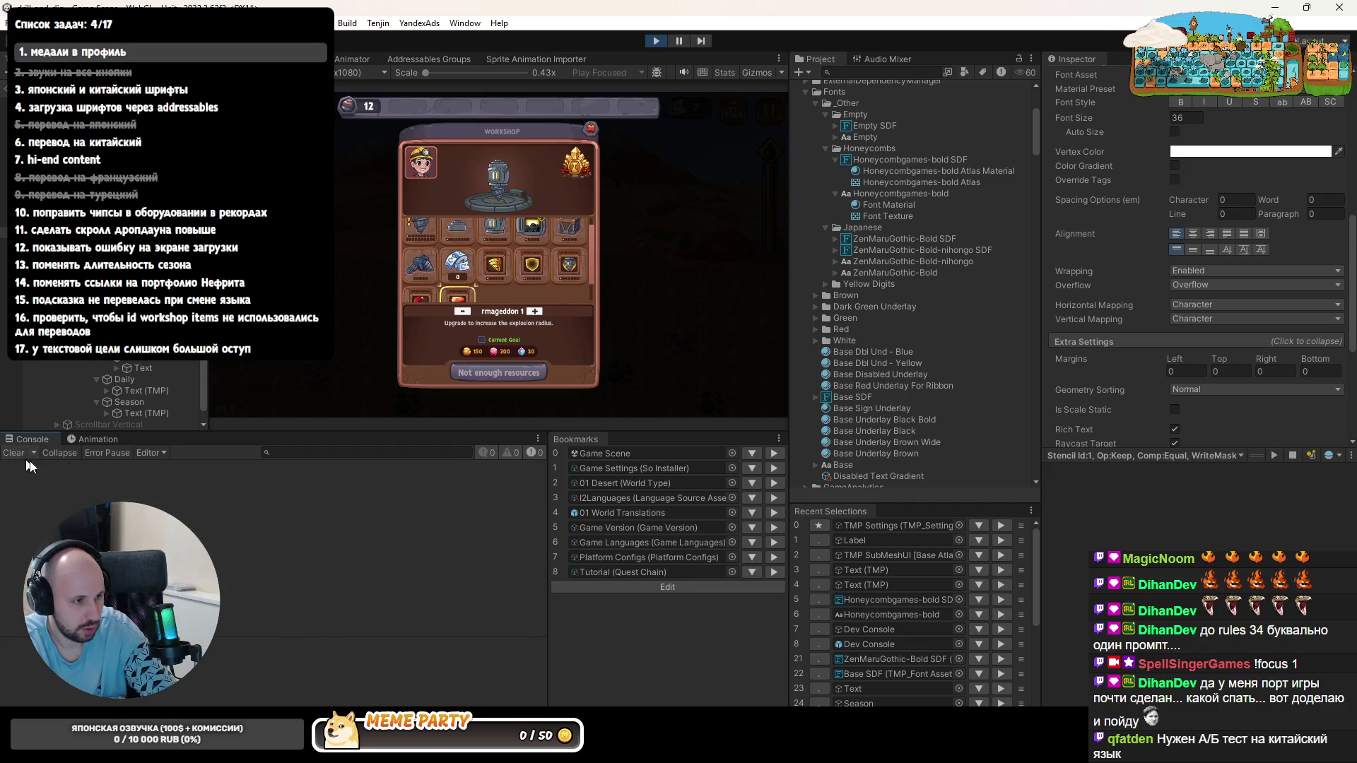
{"action": "left_click", "coordinate": [656, 40]}
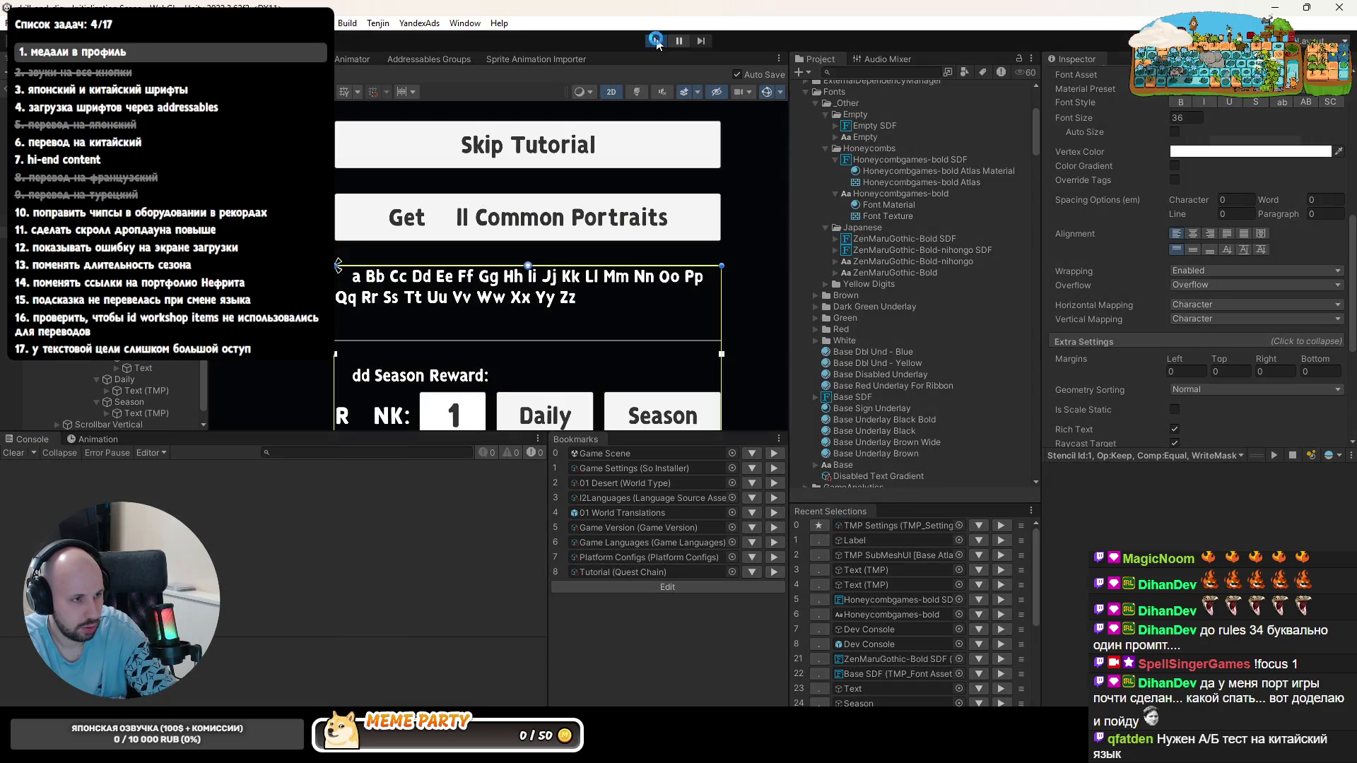
- Rerun the game, read a font warning's stack trace, and switch to Codex
{"action": "left_click", "coordinate": [656, 40]}
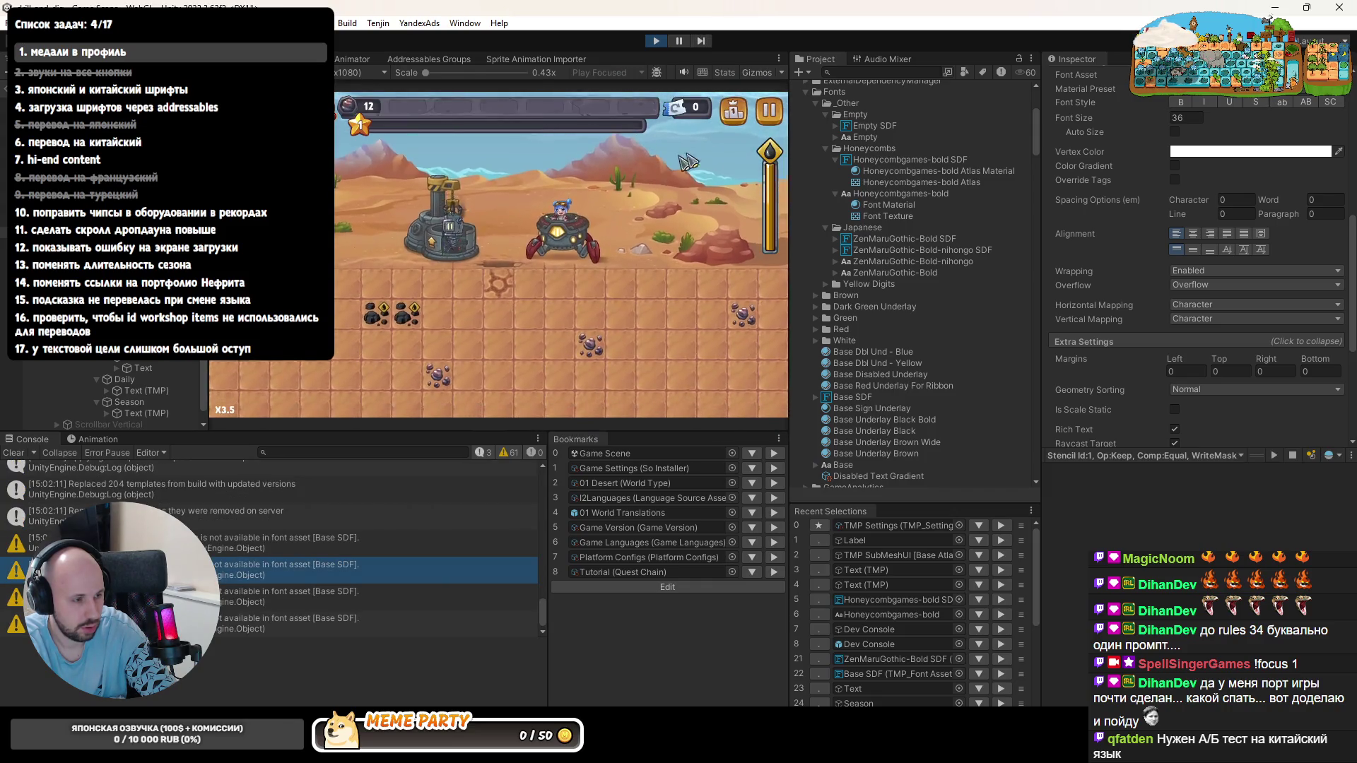
{"action": "left_click", "coordinate": [309, 600]}
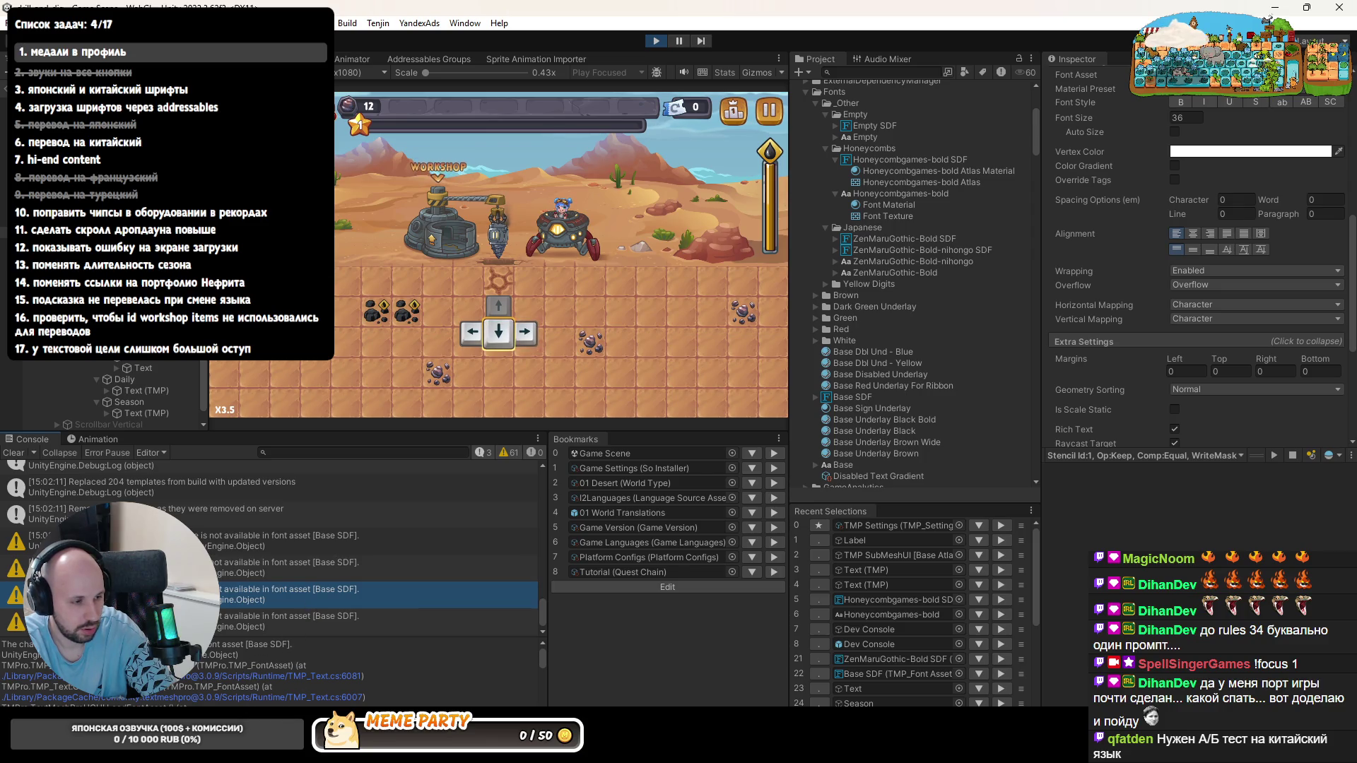
{"action": "key", "text": "alt+Tab"}
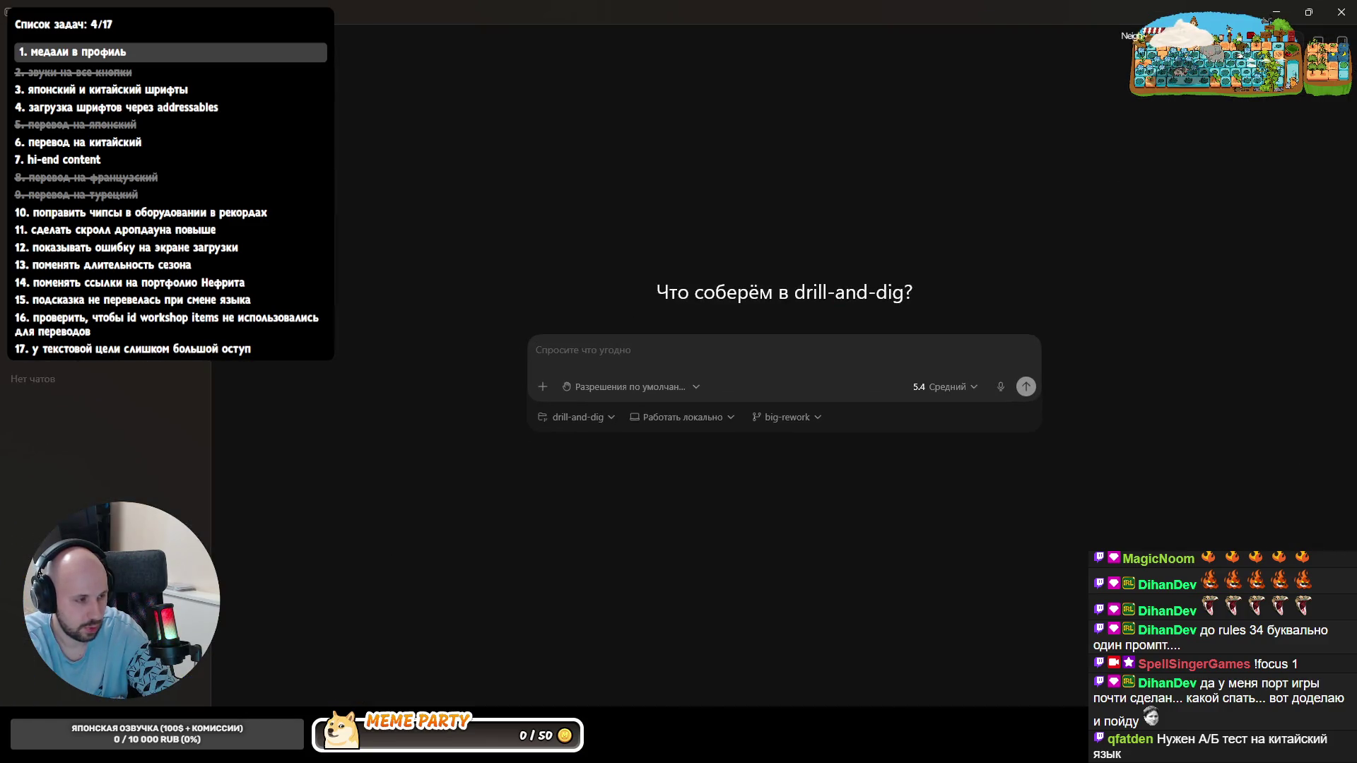
- Draft a Codex message that the English letter A is broken and not displaying properly
{"action": "left_click", "coordinate": [597, 367]}
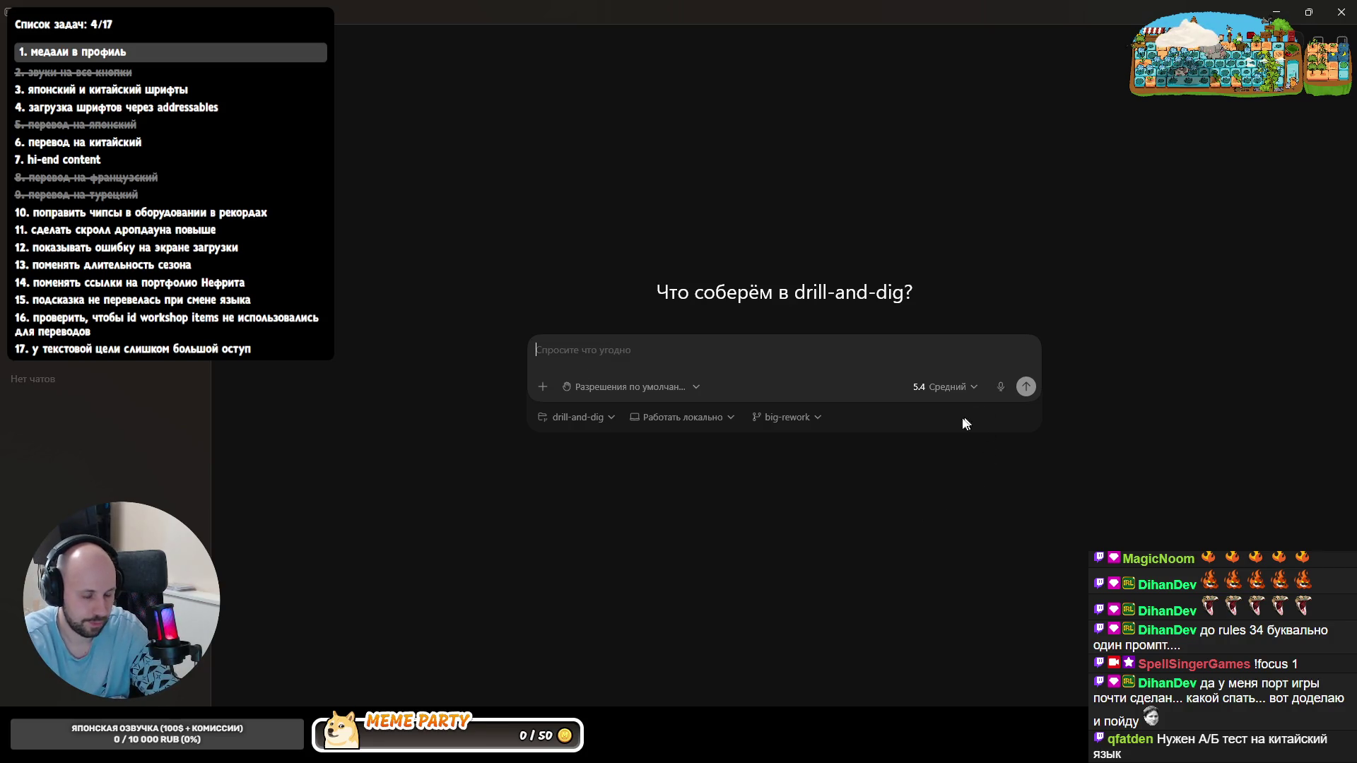
{"action": "type", "text": "уУ меня сло"}
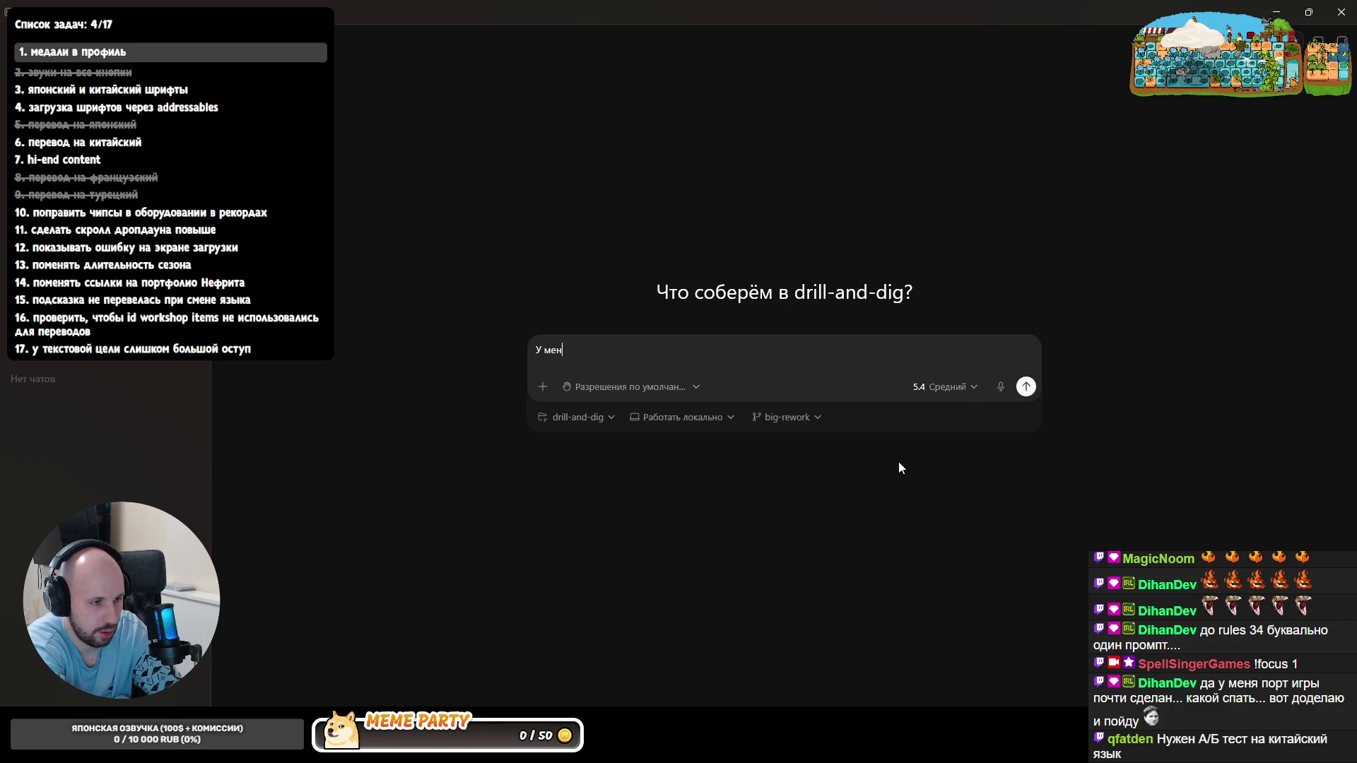
{"action": "type", "text": "малась буква Ф"}
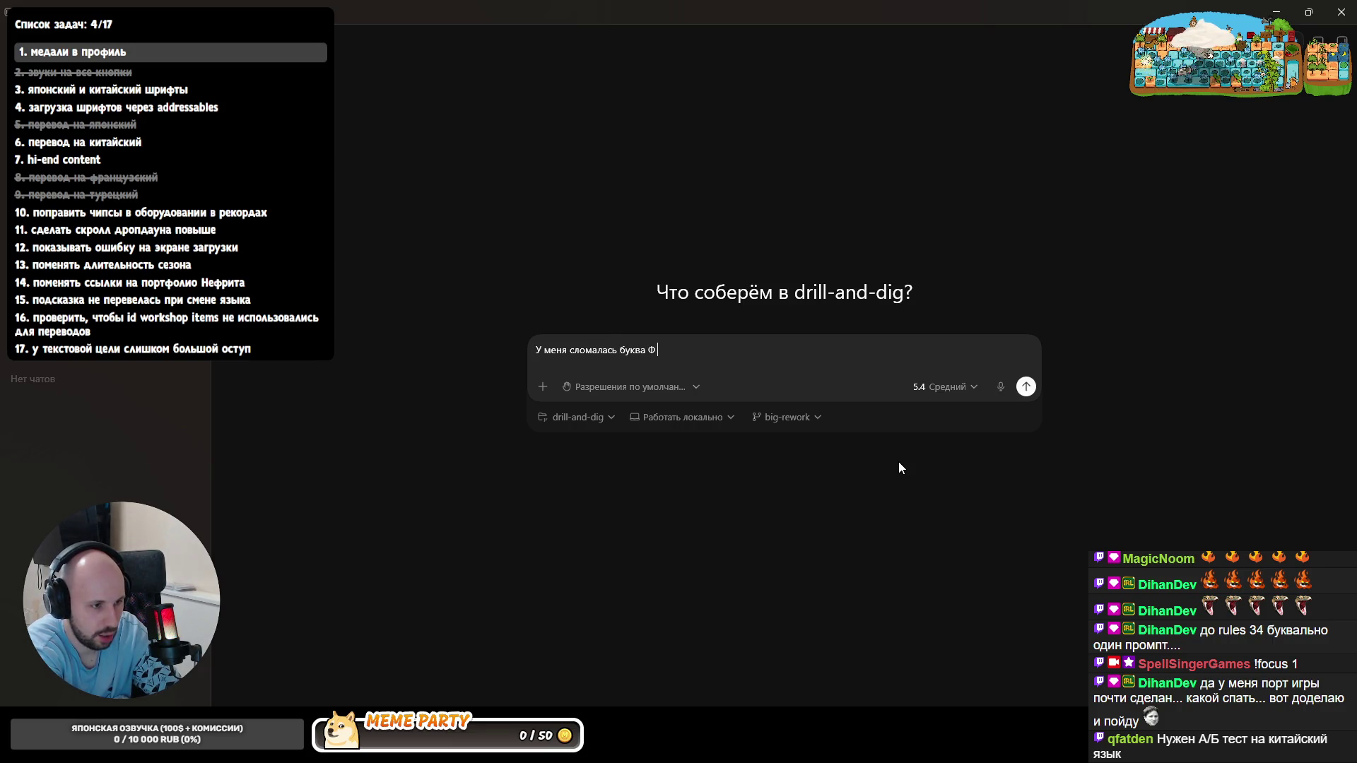
{"action": "type", "text": "А"}
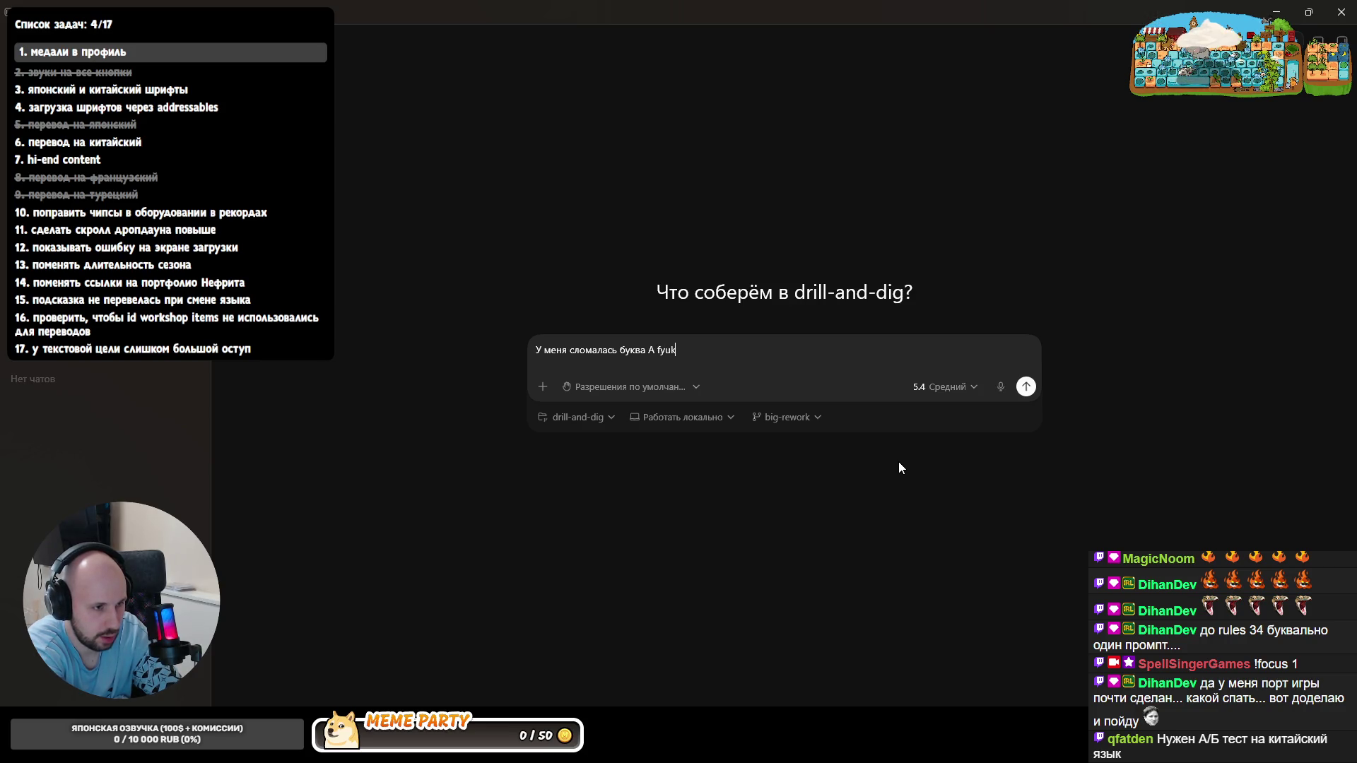
{"action": "type", "text": " английс"}
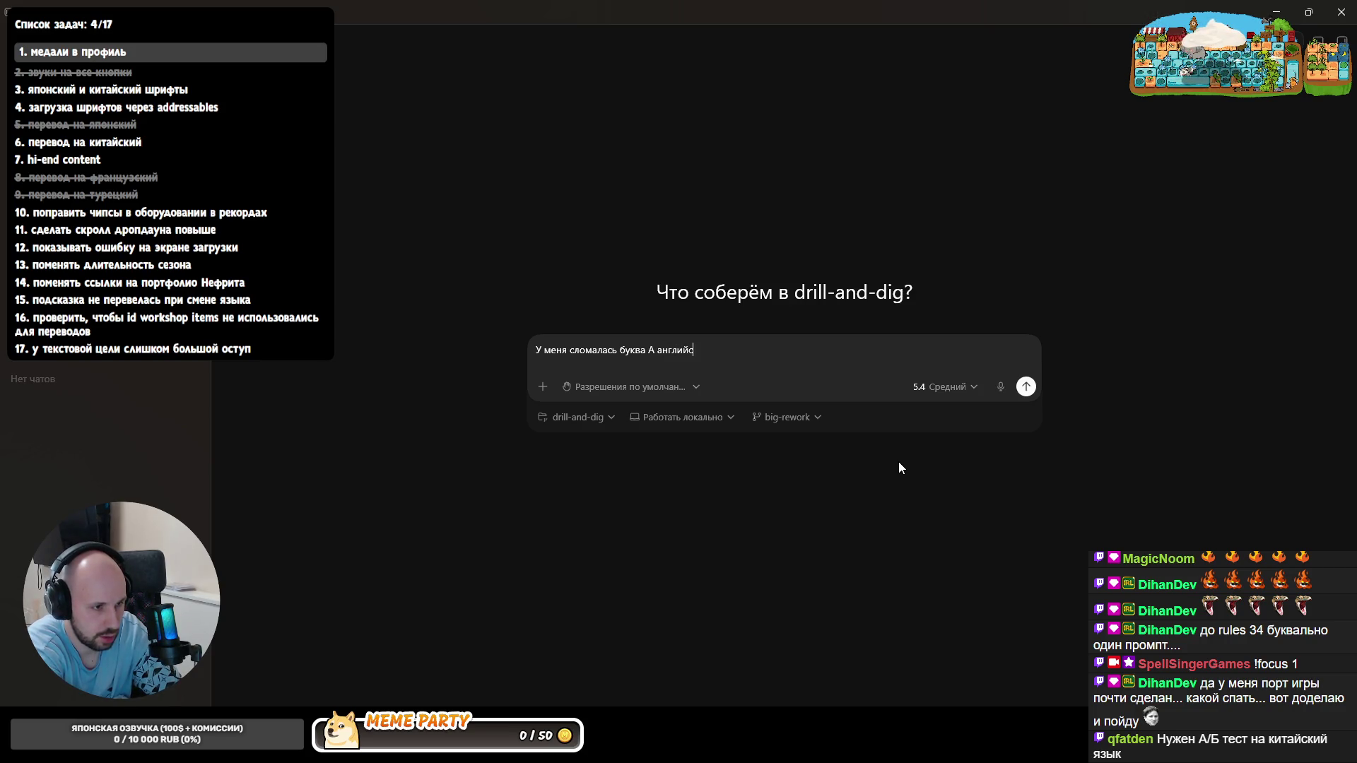
{"action": "type", "text": "кая в шрифте. Почему-то она не показывается"}
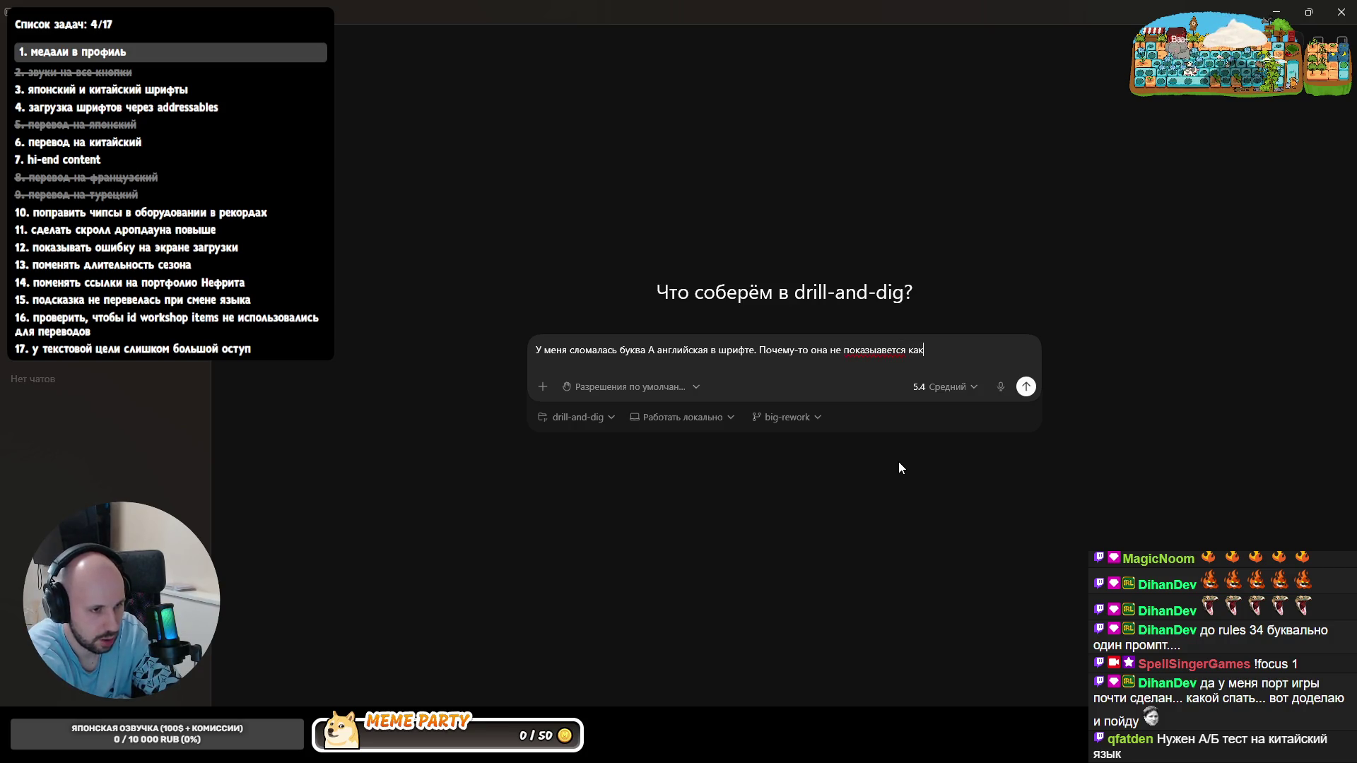
{"action": "key", "text": "ctrl+BackSpace"}
{"action": "type", "text": "по"}
{"action": "key", "text": "BackSpace"}
{"action": "type", "text": "оказывается как фо"}
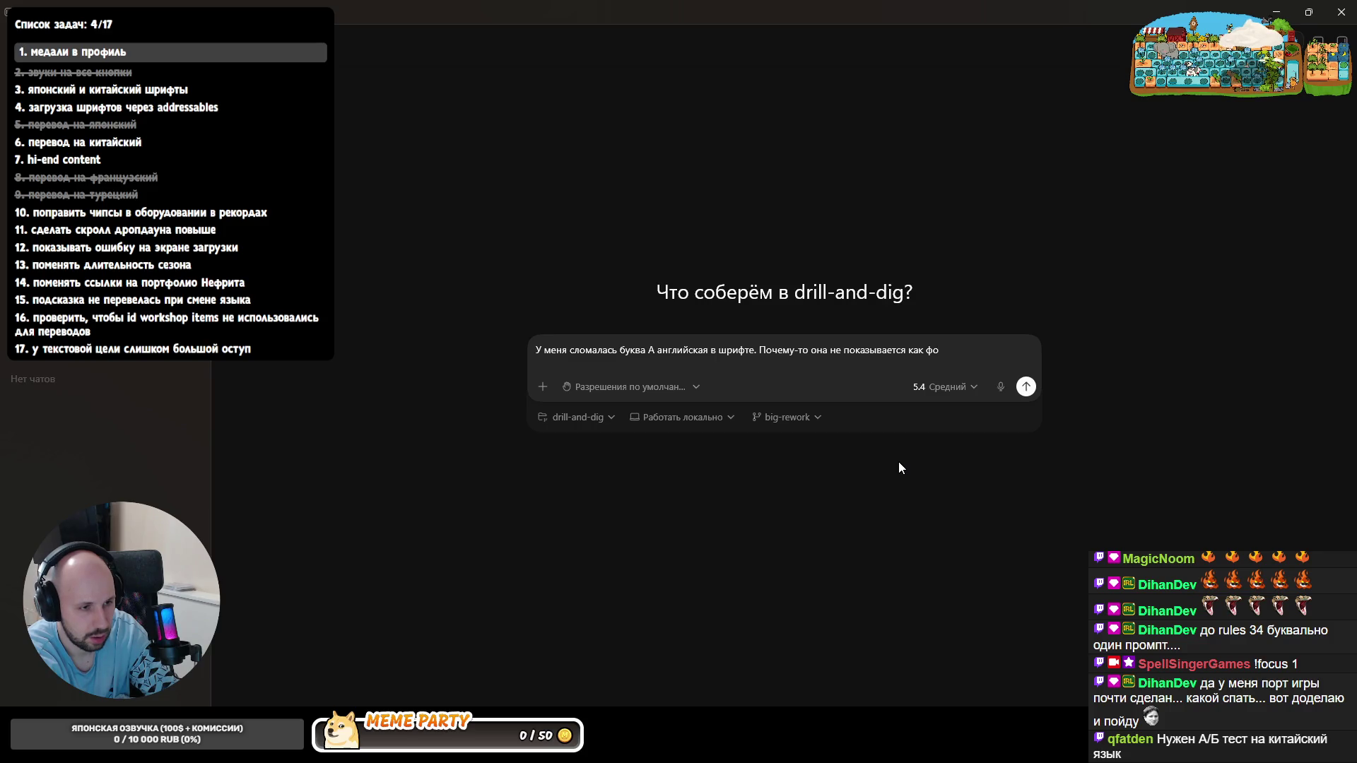